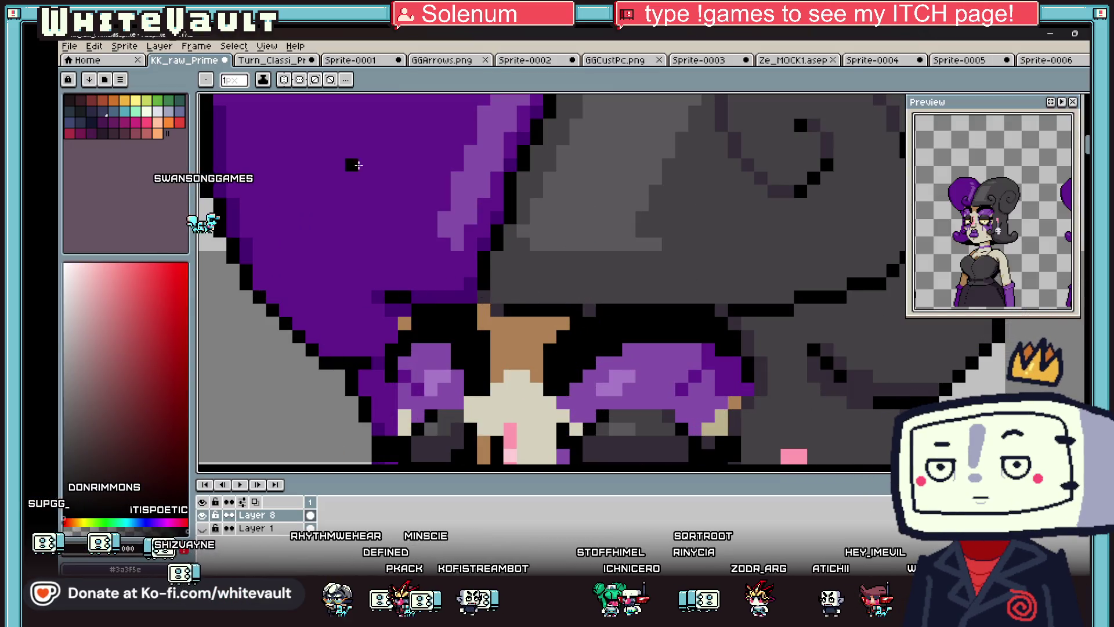
- Extend the spiral curl inside the purple bun and draw a stair-step outline across the hair
{"action": "scroll", "coordinate": [358, 165], "scroll_direction": "down", "scroll_amount": 3}
{"action": "scroll", "coordinate": [376, 204], "scroll_direction": "up", "scroll_amount": 2}
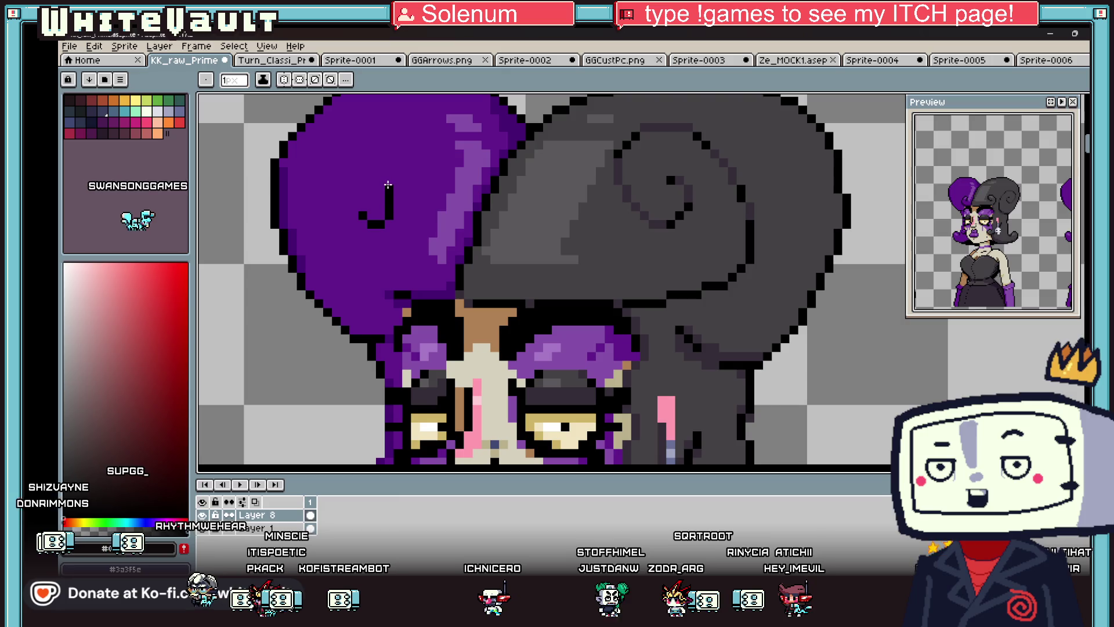
{"action": "mouse_move", "coordinate": [388, 185]}
{"action": "left_mouse_down"}
{"action": "mouse_move", "coordinate": [362, 146]}
{"action": "mouse_move", "coordinate": [332, 136]}
{"action": "left_mouse_up"}
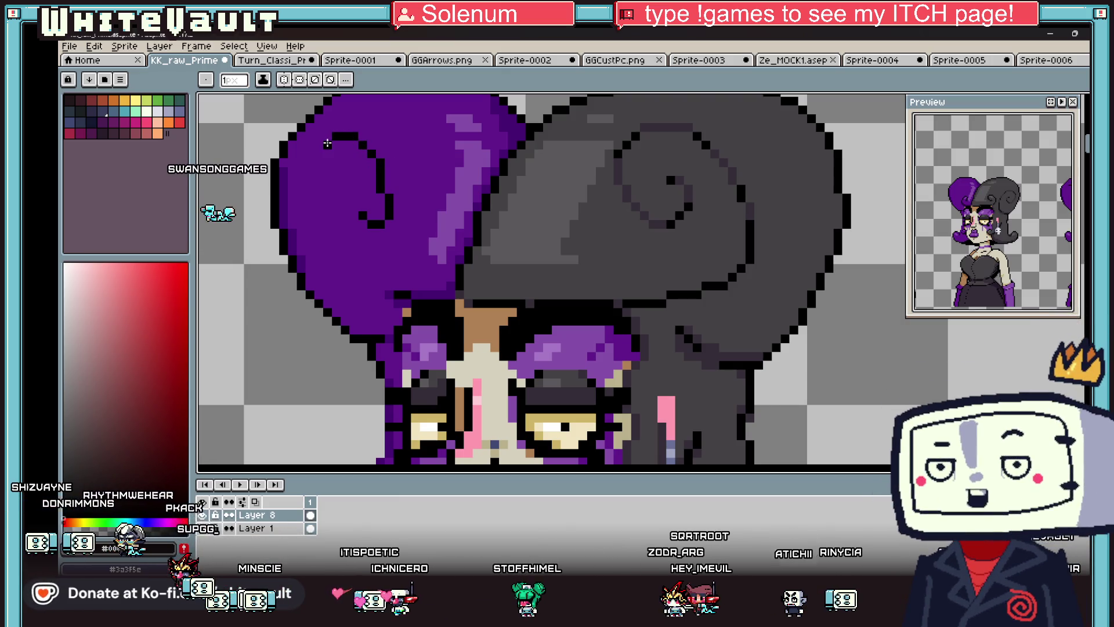
{"action": "scroll", "coordinate": [316, 231], "scroll_direction": "up", "scroll_amount": 2}
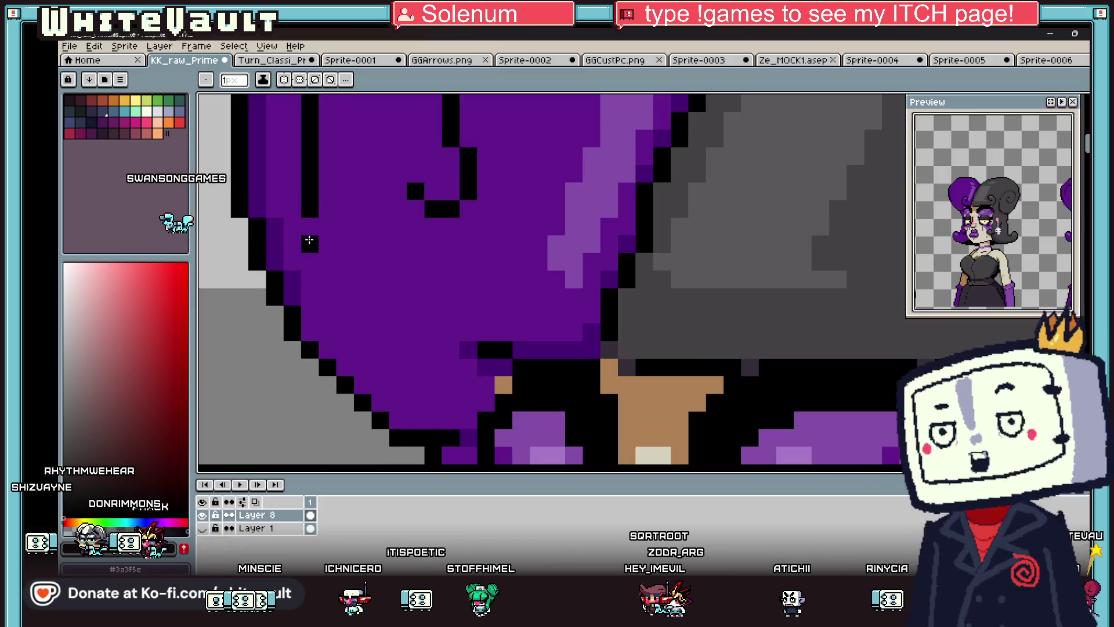
{"action": "left_click_drag", "start_coordinate": [319, 263], "coordinate": [361, 332]}
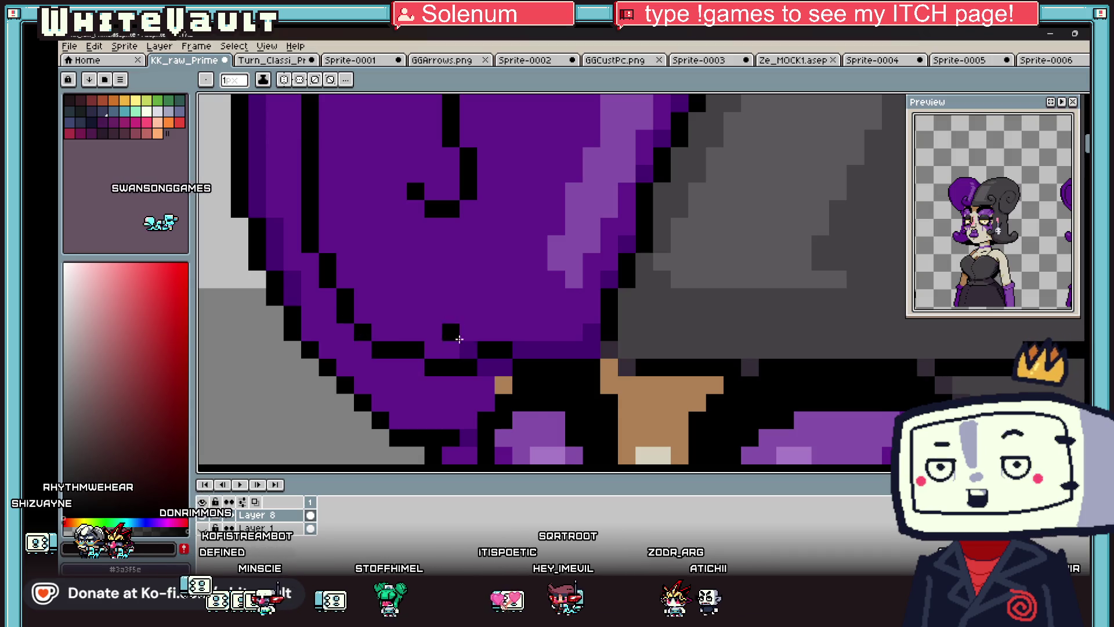
{"action": "scroll", "coordinate": [459, 339], "scroll_direction": "down", "scroll_amount": 5}
- Pick the darker purple from the hair as the drawing colour
{"action": "key", "text": "i"}
{"action": "scroll", "coordinate": [489, 297], "scroll_direction": "up", "scroll_amount": 3}
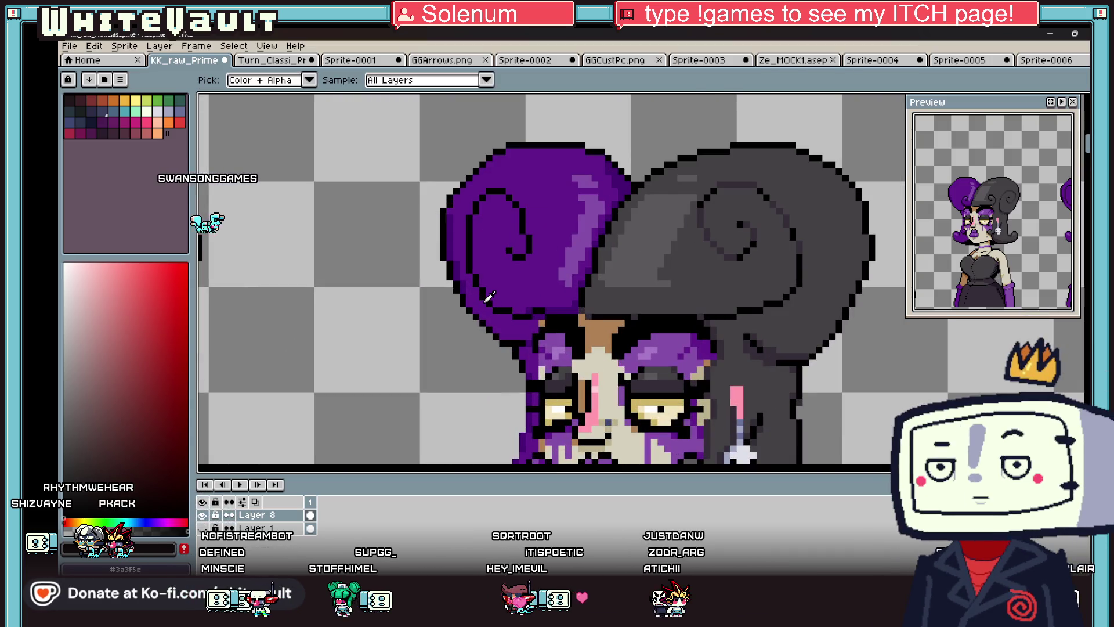
{"action": "scroll", "coordinate": [489, 297], "scroll_direction": "up", "scroll_amount": 3}
{"action": "left_click", "coordinate": [544, 304]}
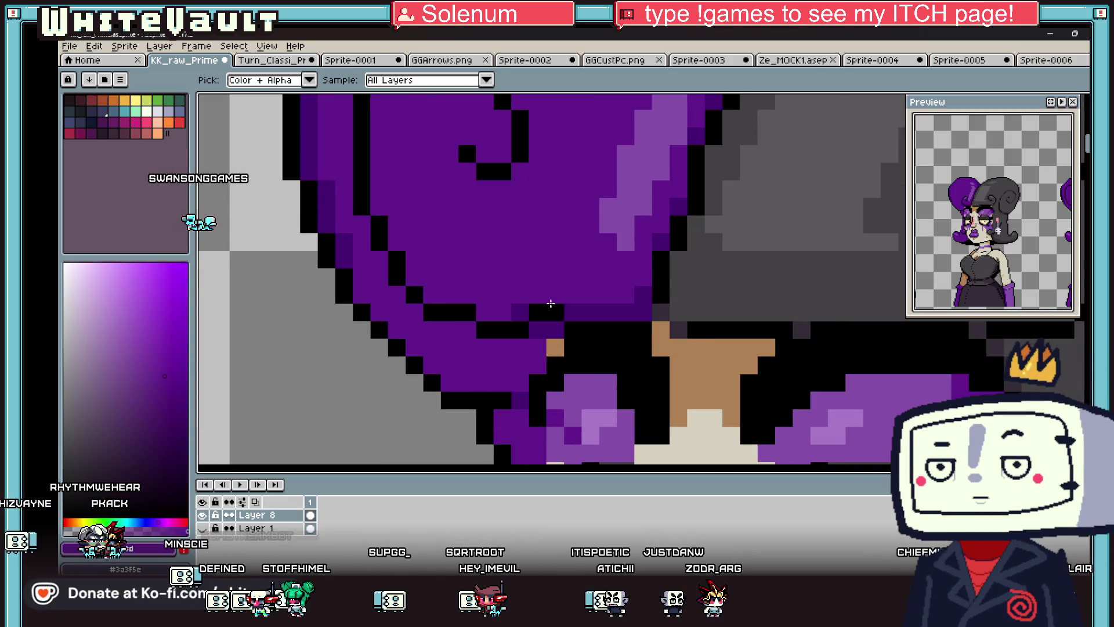
{"action": "key", "text": "b"}
{"action": "key", "text": "i"}
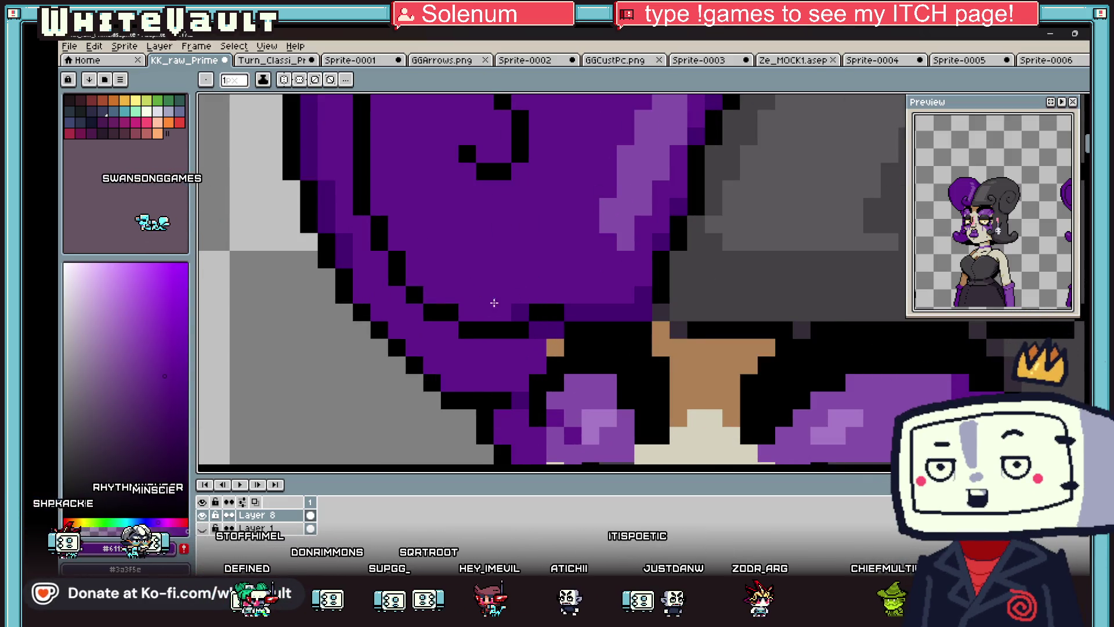
{"action": "scroll", "coordinate": [537, 285], "scroll_direction": "down", "scroll_amount": 3}
{"action": "scroll", "coordinate": [537, 284], "scroll_direction": "up", "scroll_amount": 3}
{"action": "left_click", "coordinate": [448, 278]}
{"action": "key", "text": "b"}
- Paint dark purple pixels along the lower outline of the purple hair
{"action": "scroll", "coordinate": [448, 278], "scroll_direction": "up", "scroll_amount": 3}
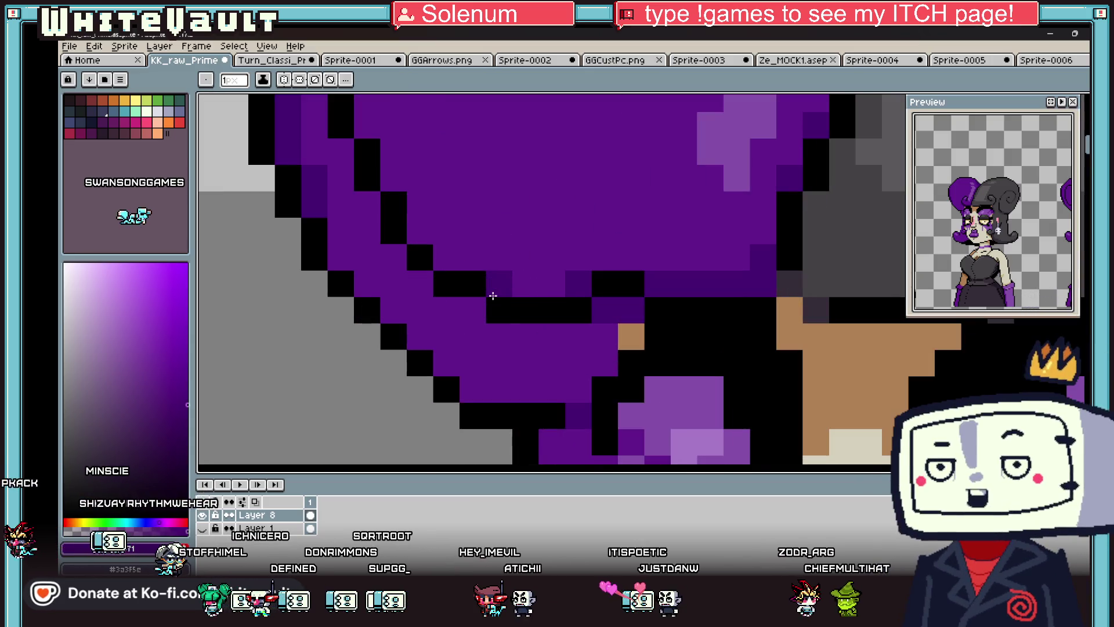
{"action": "left_click", "coordinate": [446, 256]}
{"action": "left_click", "coordinate": [419, 283]}
{"action": "left_click", "coordinate": [419, 231]}
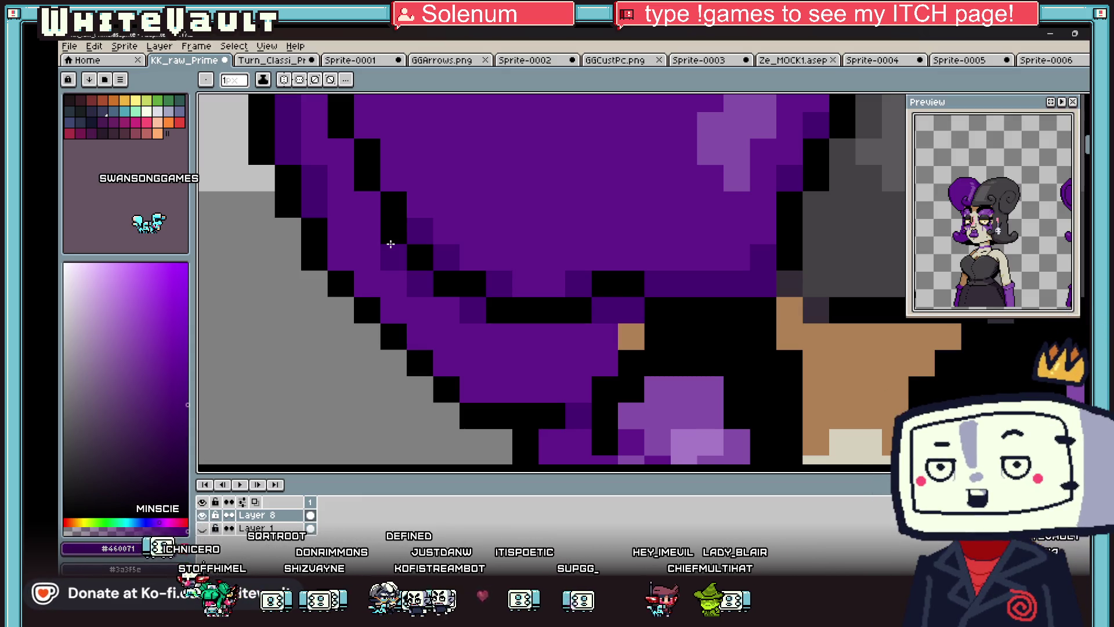
{"action": "scroll", "coordinate": [390, 244], "scroll_direction": "down", "scroll_amount": 5}
{"action": "scroll", "coordinate": [628, 213], "scroll_direction": "up", "scroll_amount": 2}
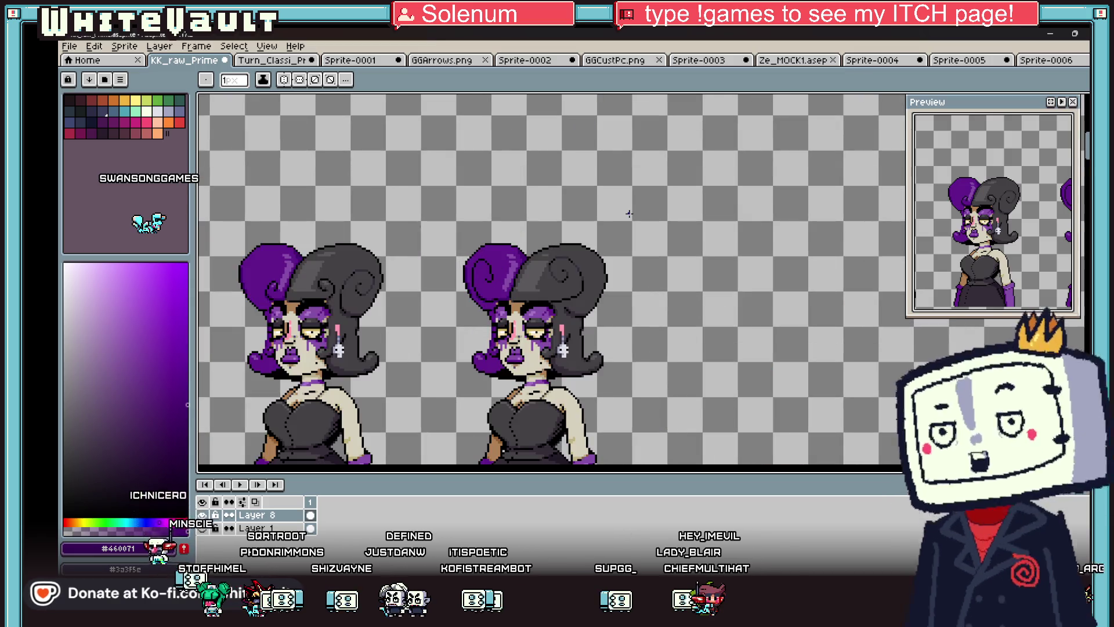
{"action": "key", "text": "b"}
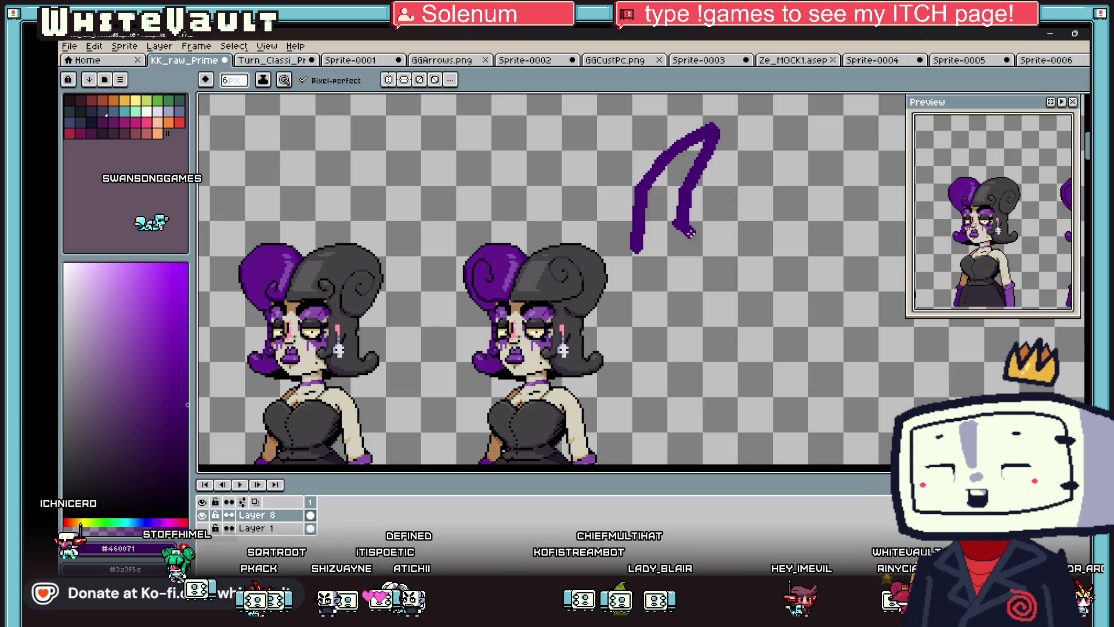
{"action": "key", "text": "g"}
{"action": "left_click", "coordinate": [656, 238]}
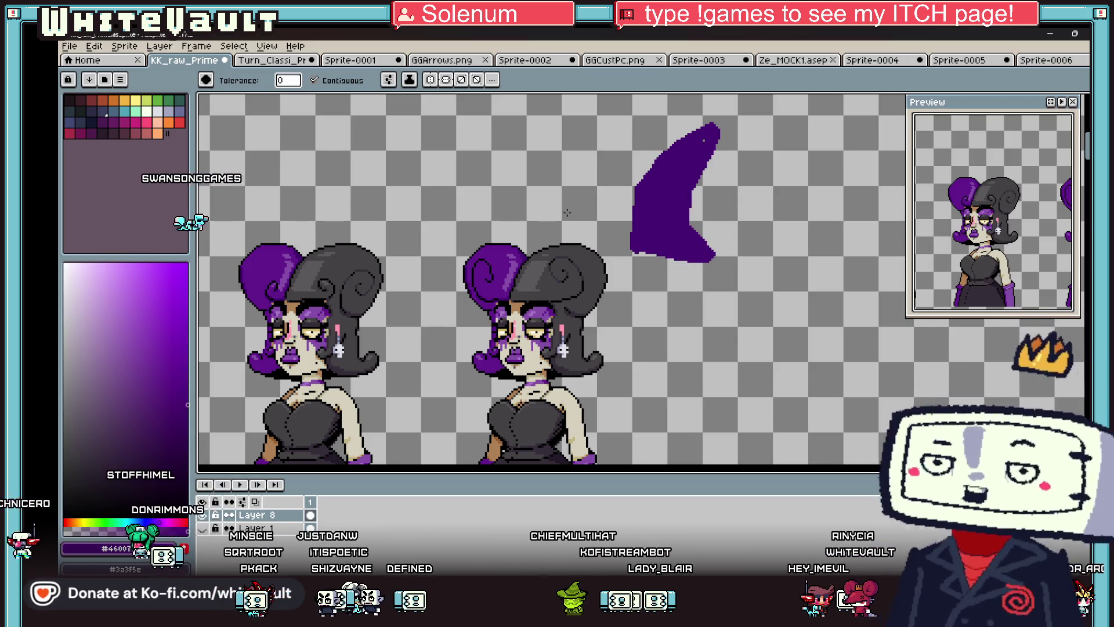
{"action": "left_click", "coordinate": [154, 115]}
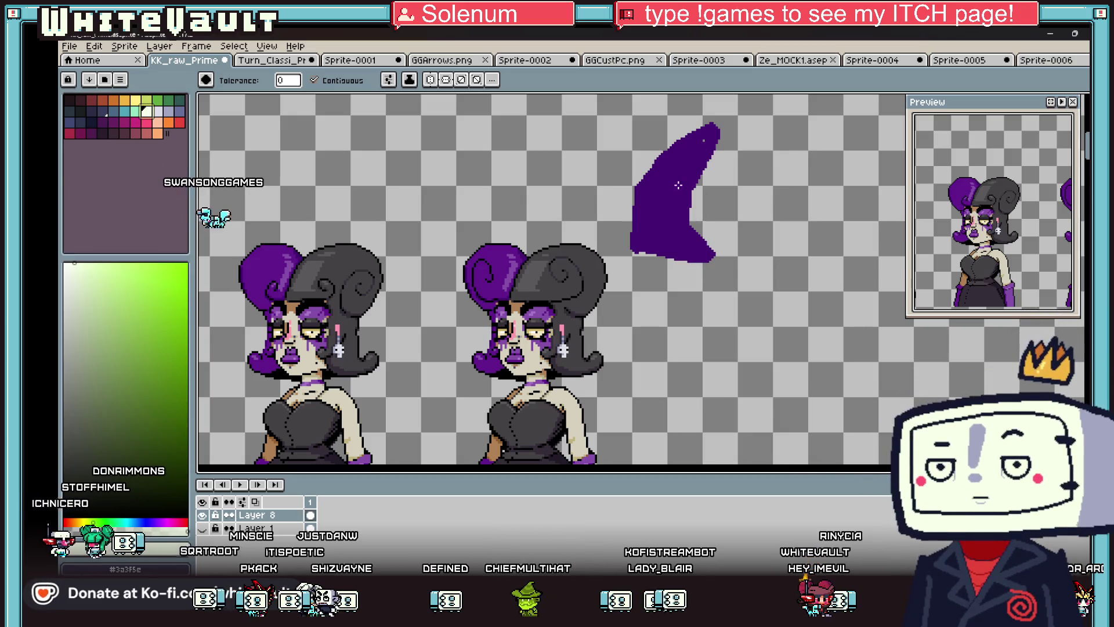
{"action": "left_click", "coordinate": [690, 229]}
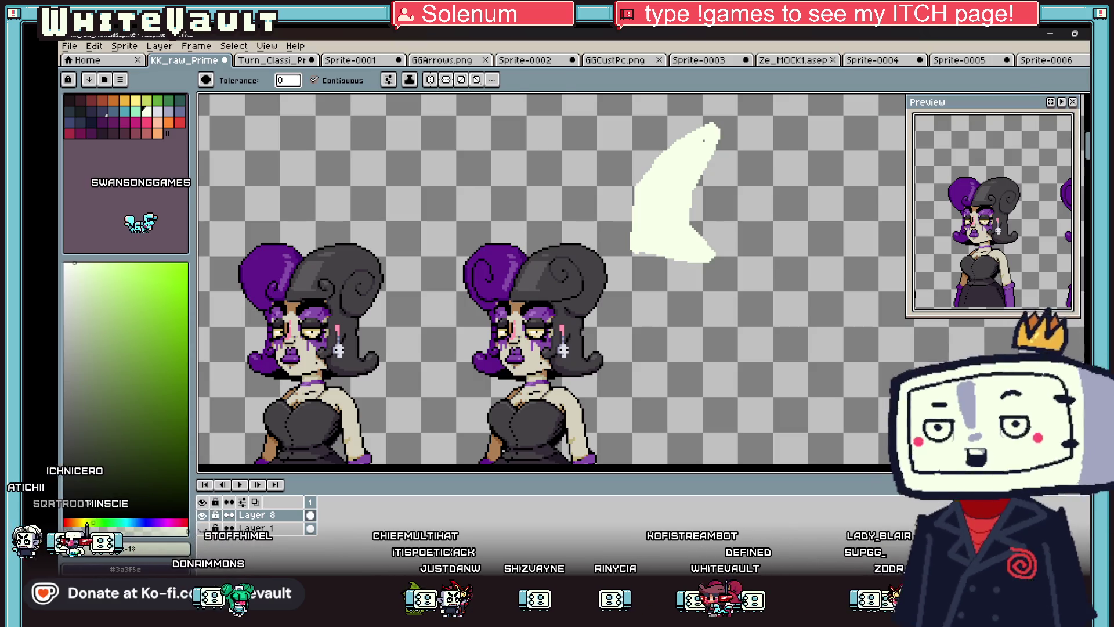
{"action": "key", "text": "m"}
{"action": "left_click_drag", "start_coordinate": [831, 115], "coordinate": [620, 320]}
{"action": "key", "text": "Delete"}
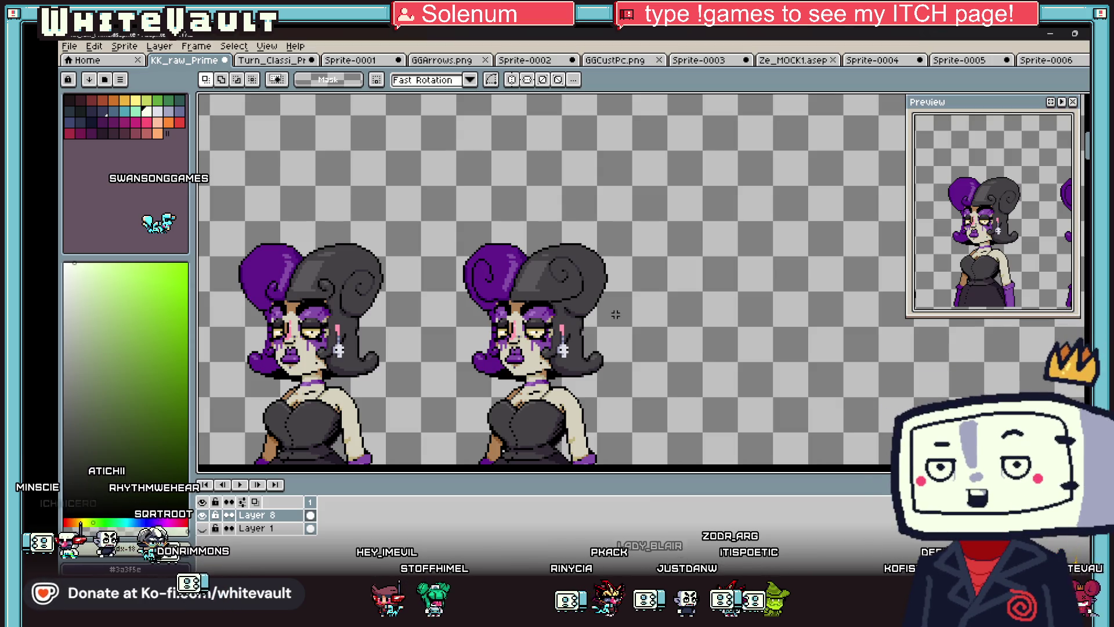
- Sample the hair's dark grey #444145 and bucket-fill the light streak beside the face
{"action": "scroll", "coordinate": [529, 254], "scroll_direction": "up", "scroll_amount": 3}
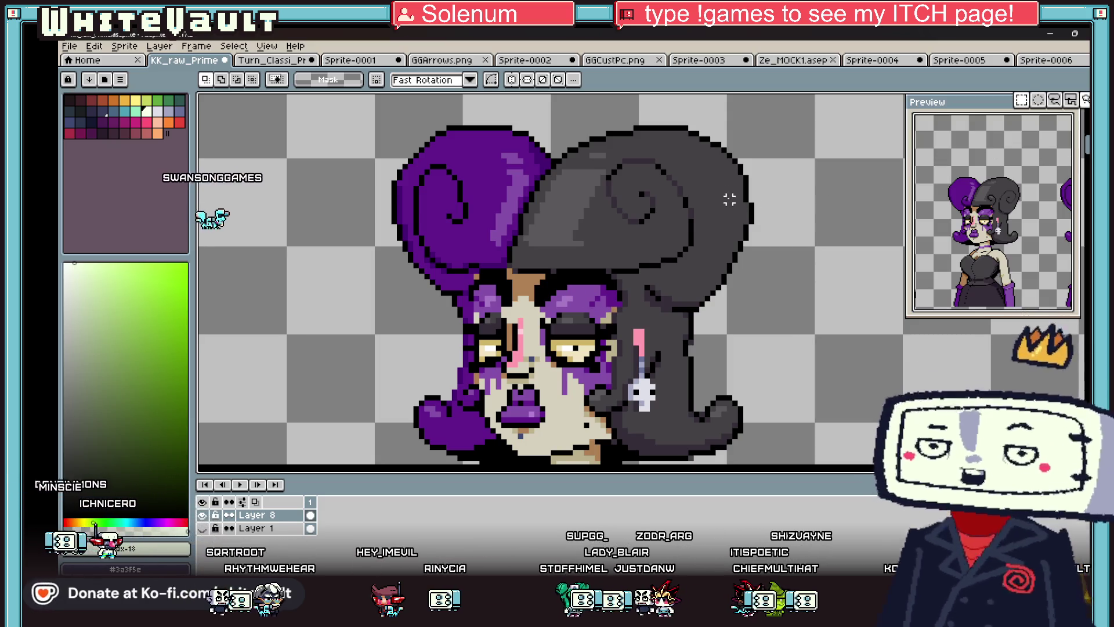
{"action": "left_click_drag", "start_coordinate": [724, 189], "coordinate": [850, 298]}
{"action": "left_click_drag", "start_coordinate": [636, 309], "coordinate": [744, 183]}
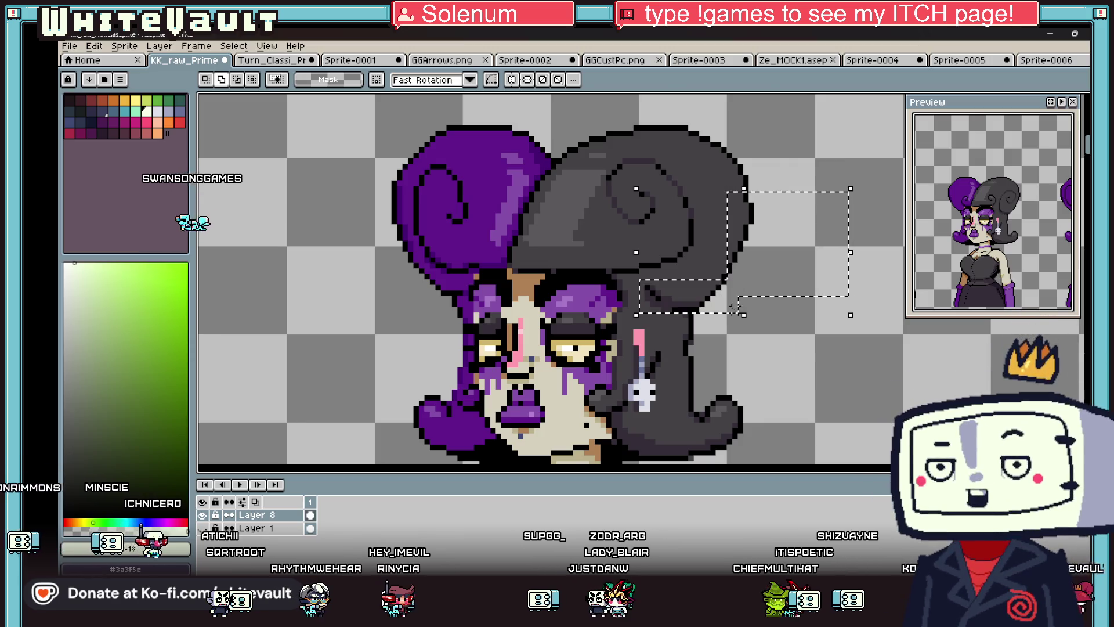
{"action": "key", "text": "ctrl+d"}
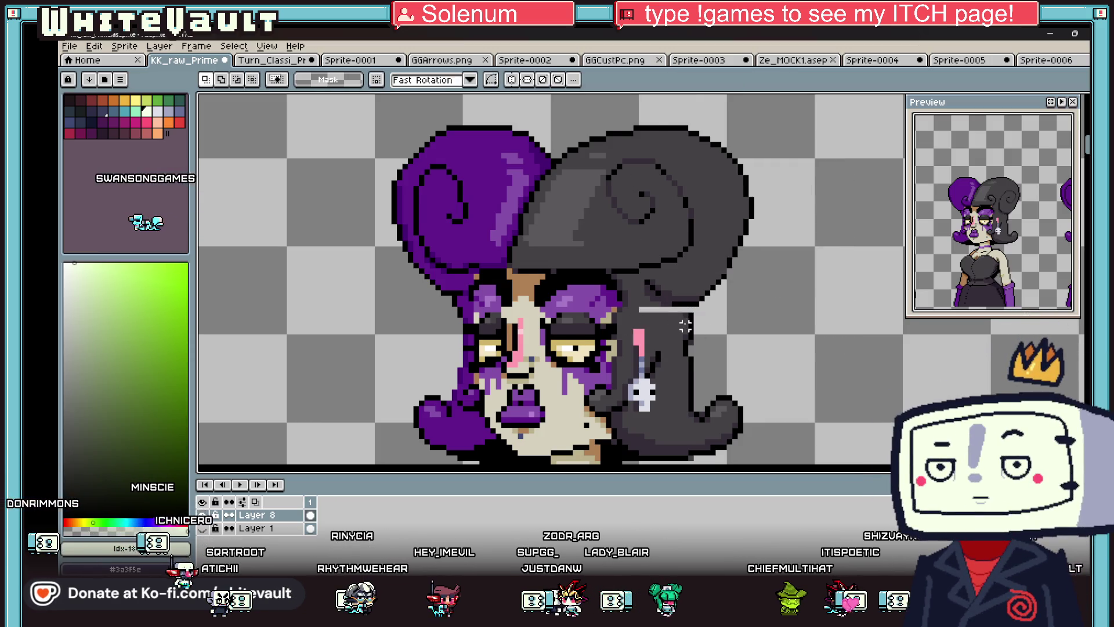
{"action": "scroll", "coordinate": [685, 307], "scroll_direction": "up", "scroll_amount": 2}
{"action": "key", "text": "i"}
{"action": "left_click", "coordinate": [656, 301]}
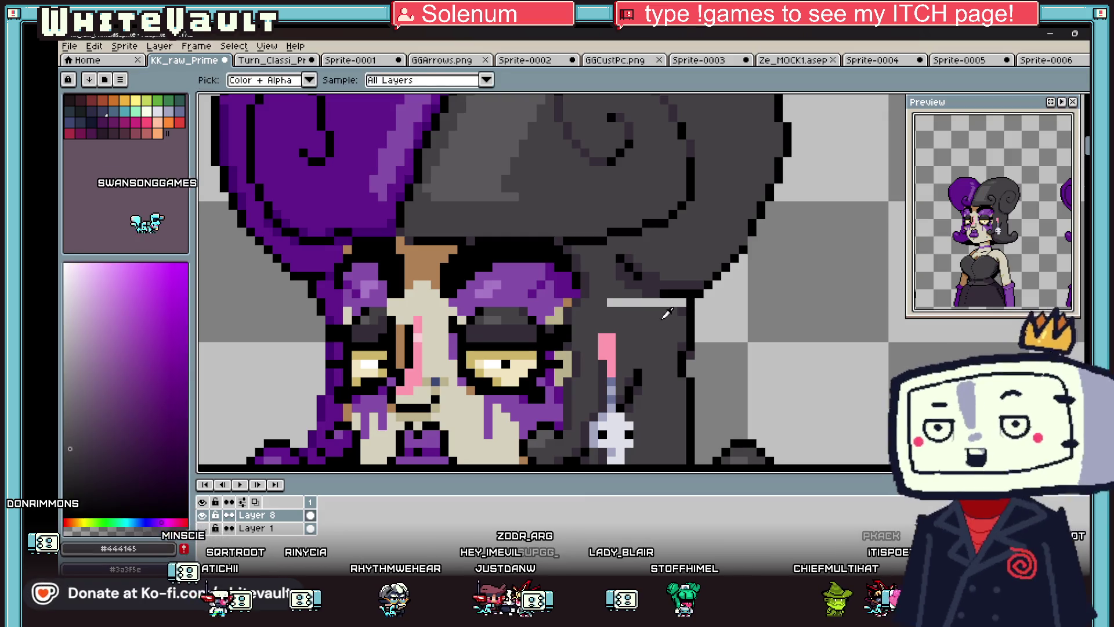
{"action": "key", "text": "g"}
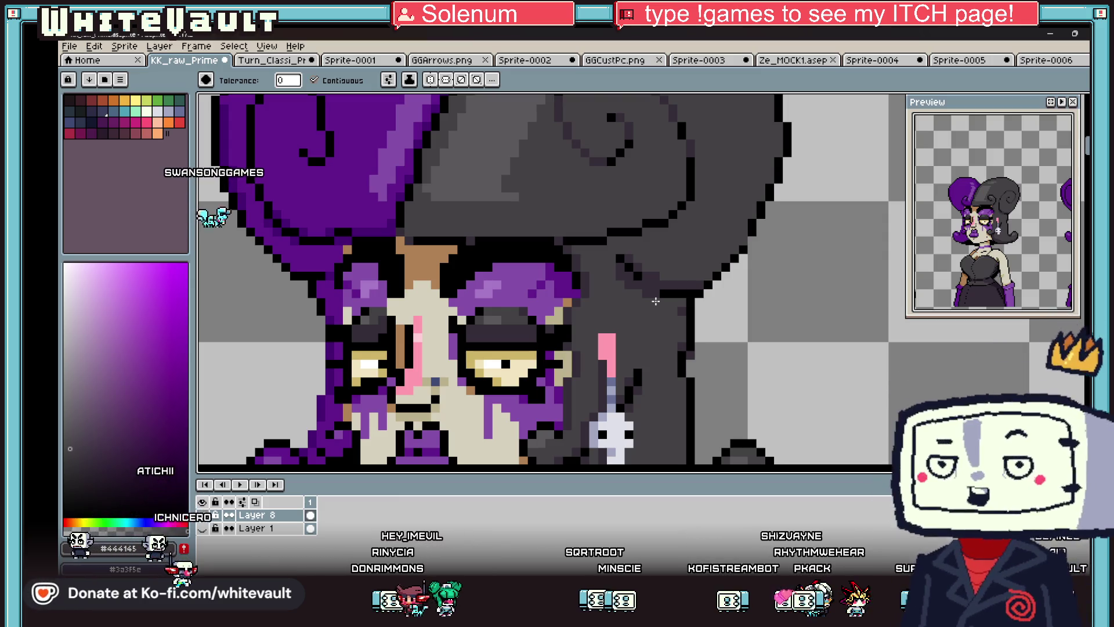
{"action": "scroll", "coordinate": [640, 178], "scroll_direction": "down", "scroll_amount": 2}
{"action": "scroll", "coordinate": [640, 178], "scroll_direction": "down", "scroll_amount": 2}
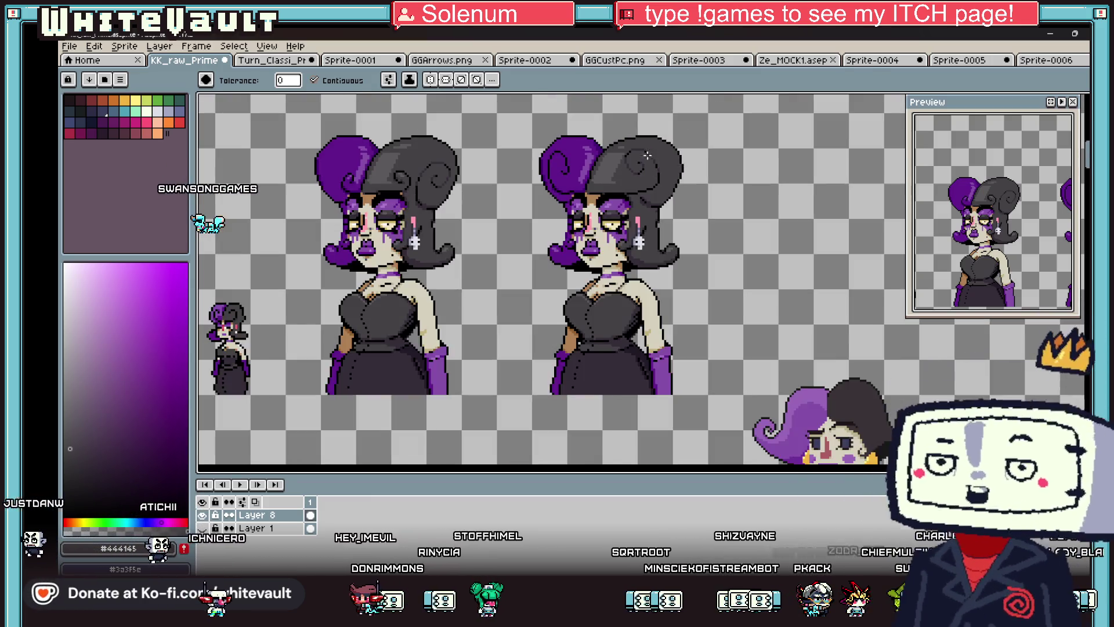
{"action": "scroll", "coordinate": [624, 145], "scroll_direction": "up", "scroll_amount": 1}
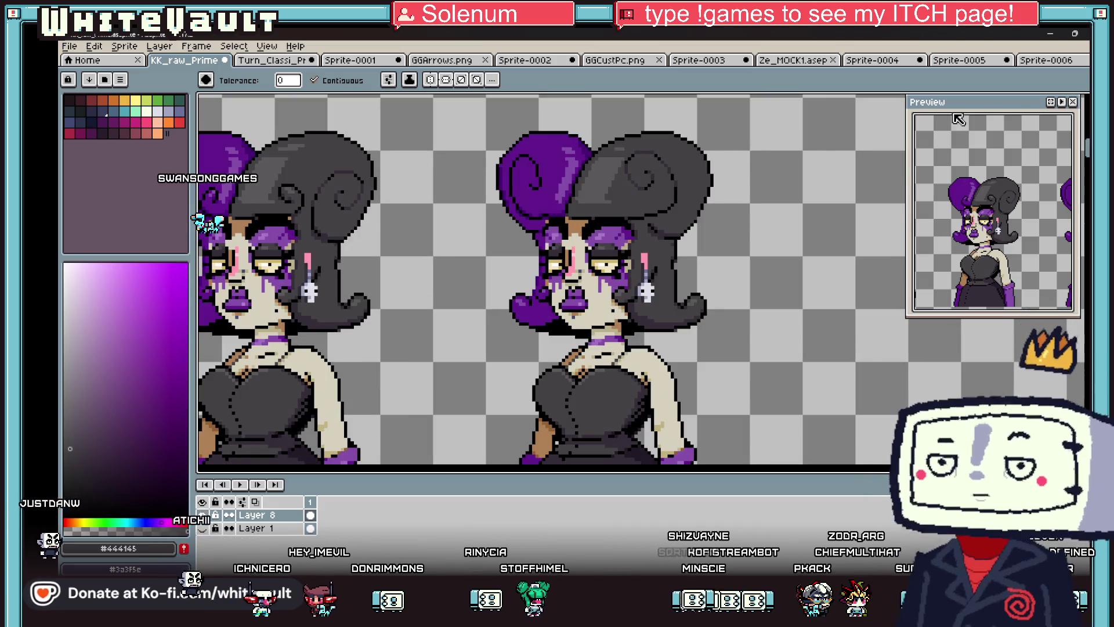
{"action": "key", "text": "m"}
{"action": "scroll", "coordinate": [619, 148], "scroll_direction": "up", "scroll_amount": 2}
{"action": "left_click_drag", "start_coordinate": [627, 134], "coordinate": [694, 182]}
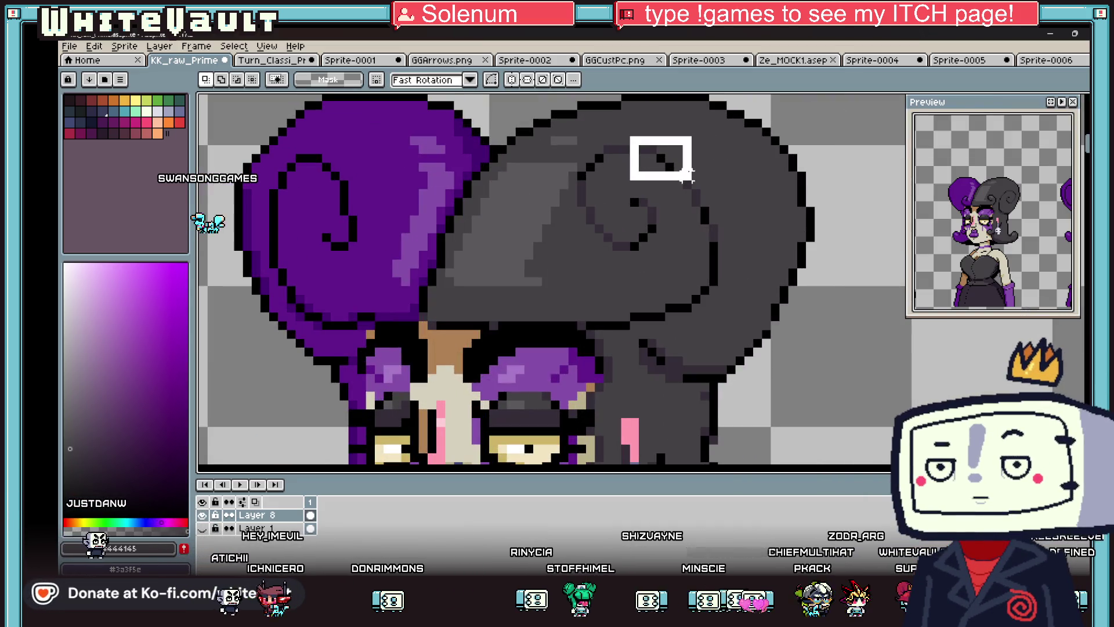
{"action": "left_click_drag", "start_coordinate": [670, 235], "coordinate": [675, 226]}
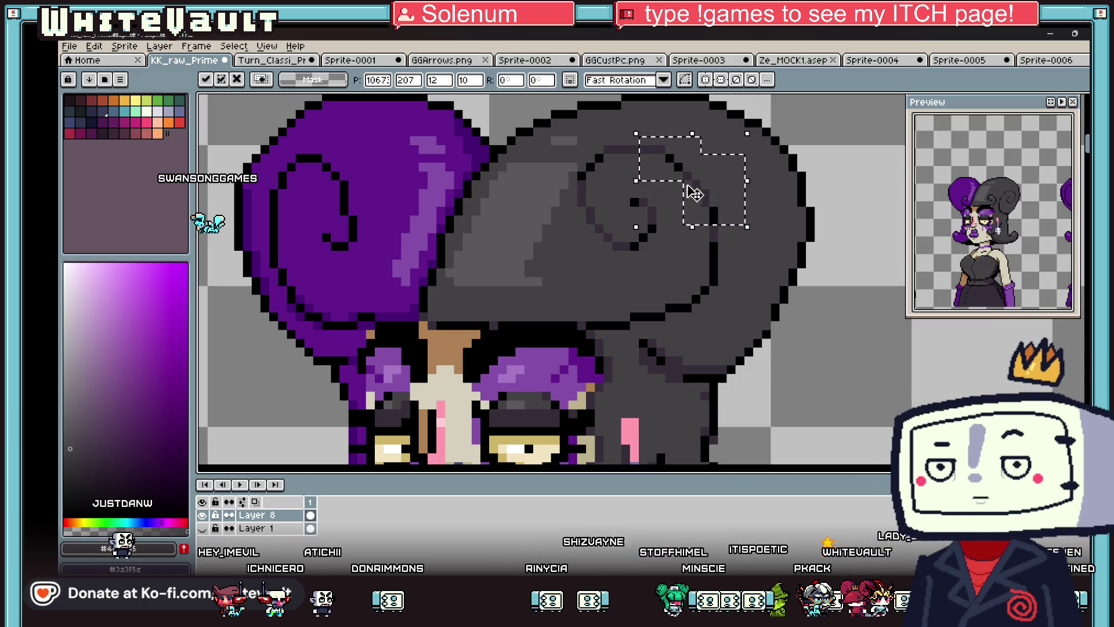
{"action": "scroll", "coordinate": [643, 318], "scroll_direction": "down", "scroll_amount": 2}
{"action": "scroll", "coordinate": [349, 409], "scroll_direction": "down", "scroll_amount": 3}
{"action": "scroll", "coordinate": [641, 329], "scroll_direction": "up", "scroll_amount": 3}
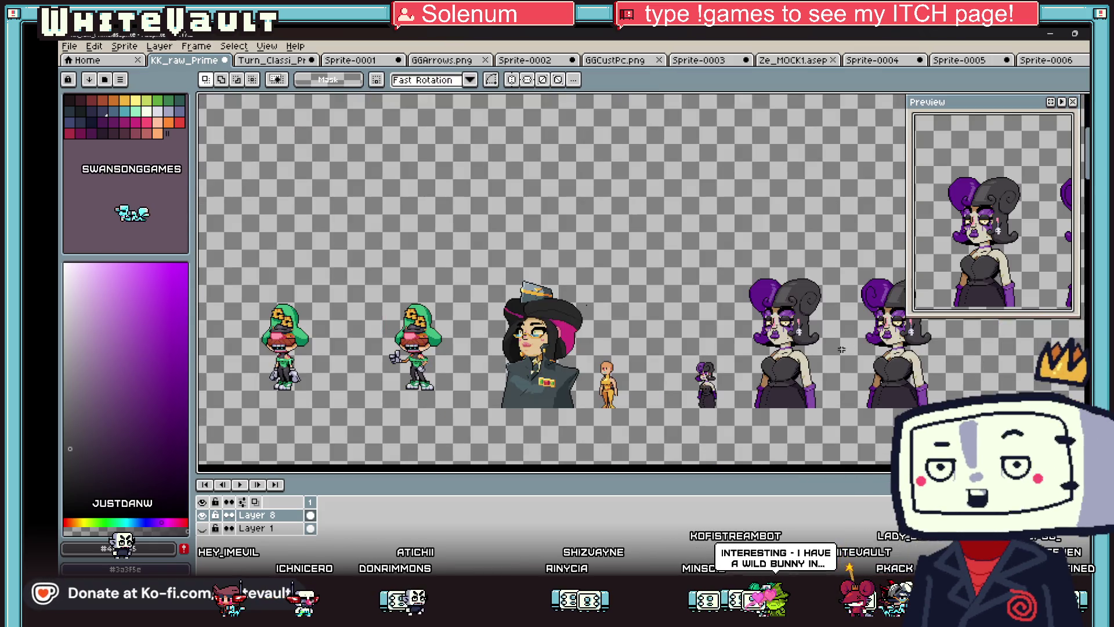
{"action": "scroll", "coordinate": [768, 360], "scroll_direction": "down", "scroll_amount": 1}
{"action": "scroll", "coordinate": [581, 336], "scroll_direction": "right", "scroll_amount": 3}
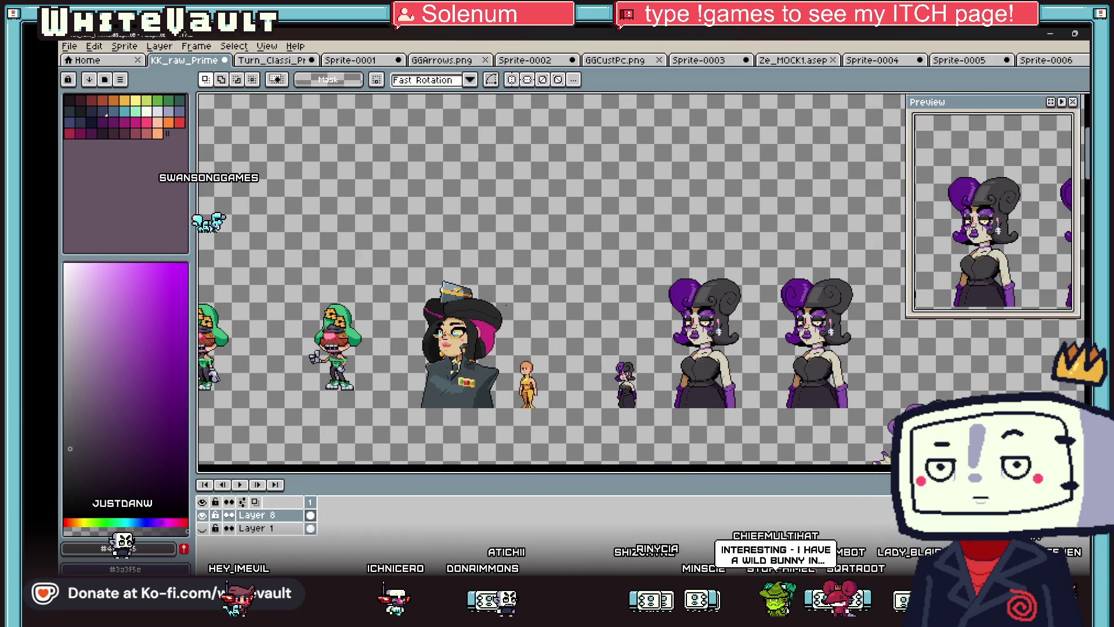
{"action": "scroll", "coordinate": [875, 299], "scroll_direction": "up", "scroll_amount": 4}
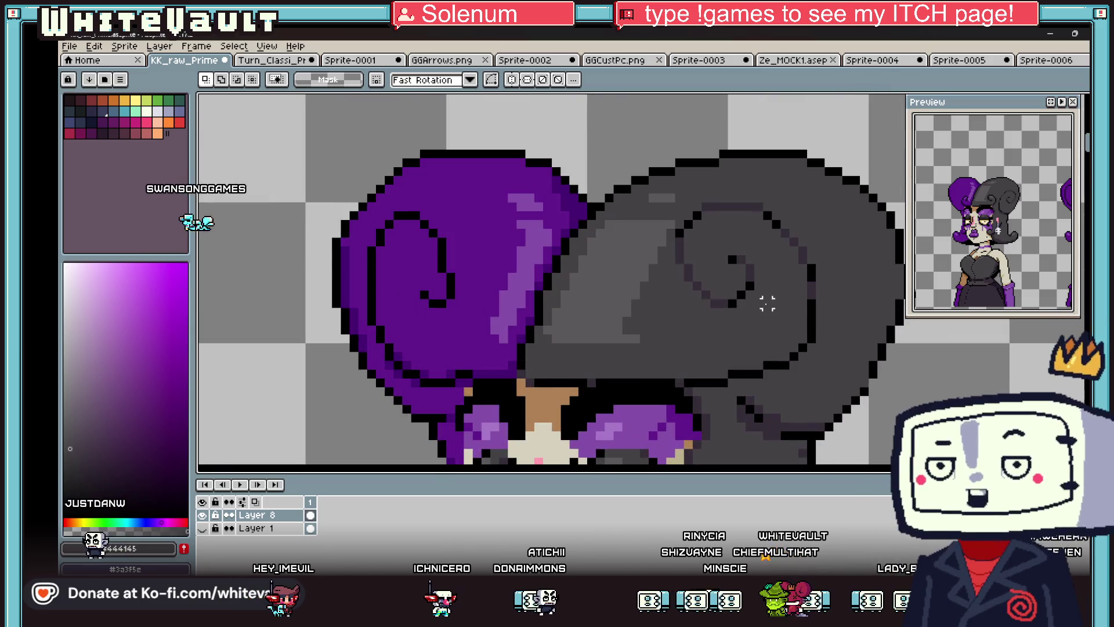
- Fill the grey swirl's top outline with black sampled from the outline
{"action": "key", "text": "i"}
{"action": "left_click", "coordinate": [682, 235]}
{"action": "key", "text": "g"}
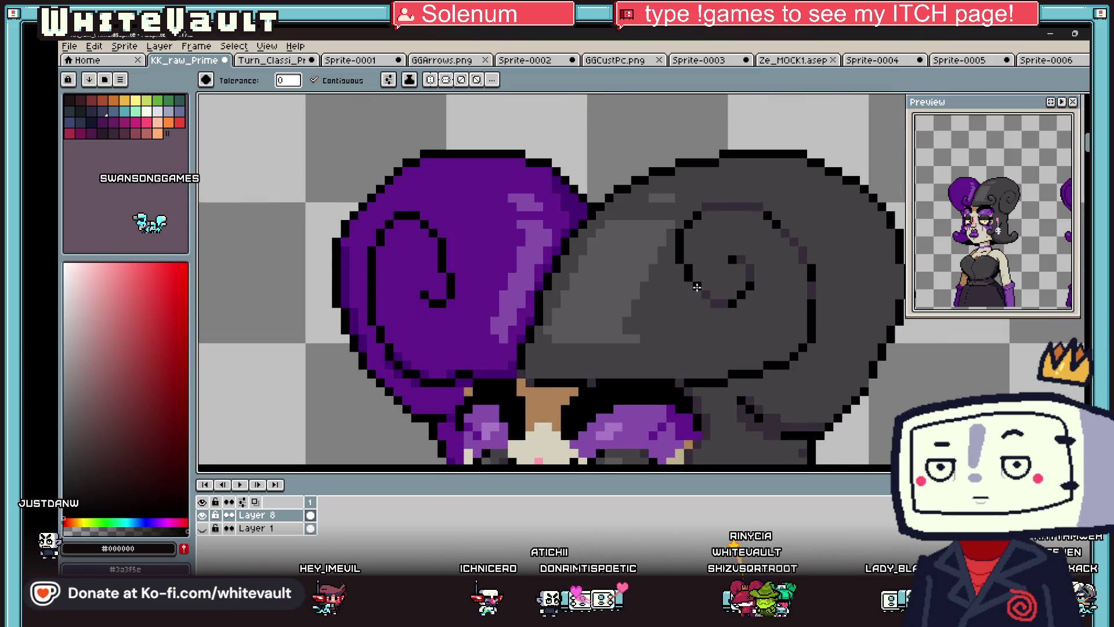
{"action": "left_click", "coordinate": [778, 229]}
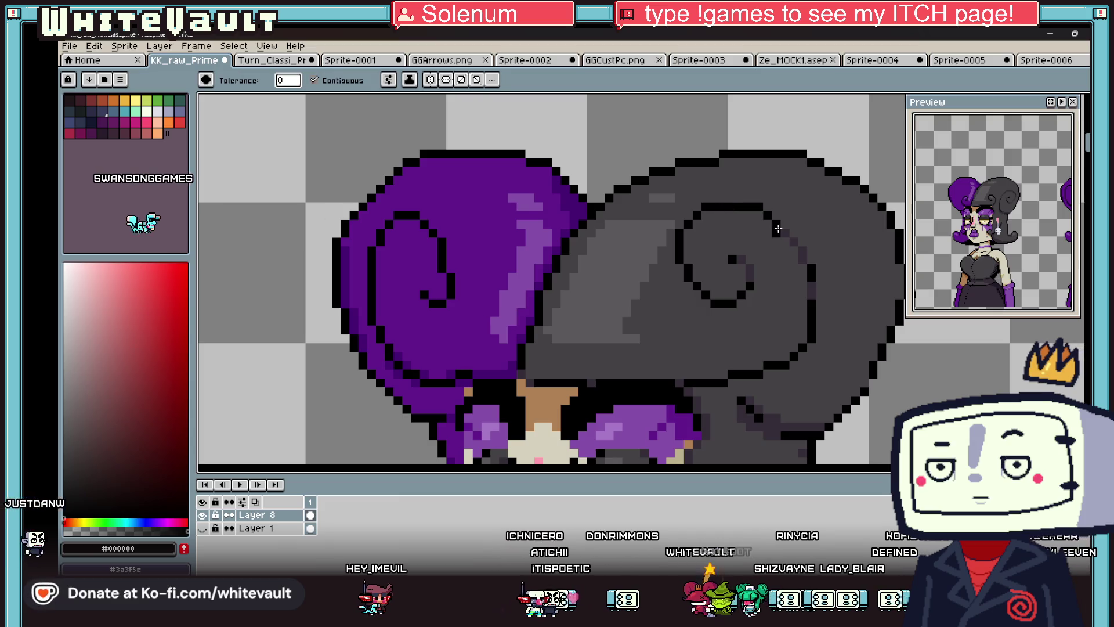
- Set the drawing colour to the purple hair's #460071 with the Eyedropper
{"action": "key", "text": "i"}
{"action": "left_click", "coordinate": [811, 288]}
{"action": "key", "text": "b"}
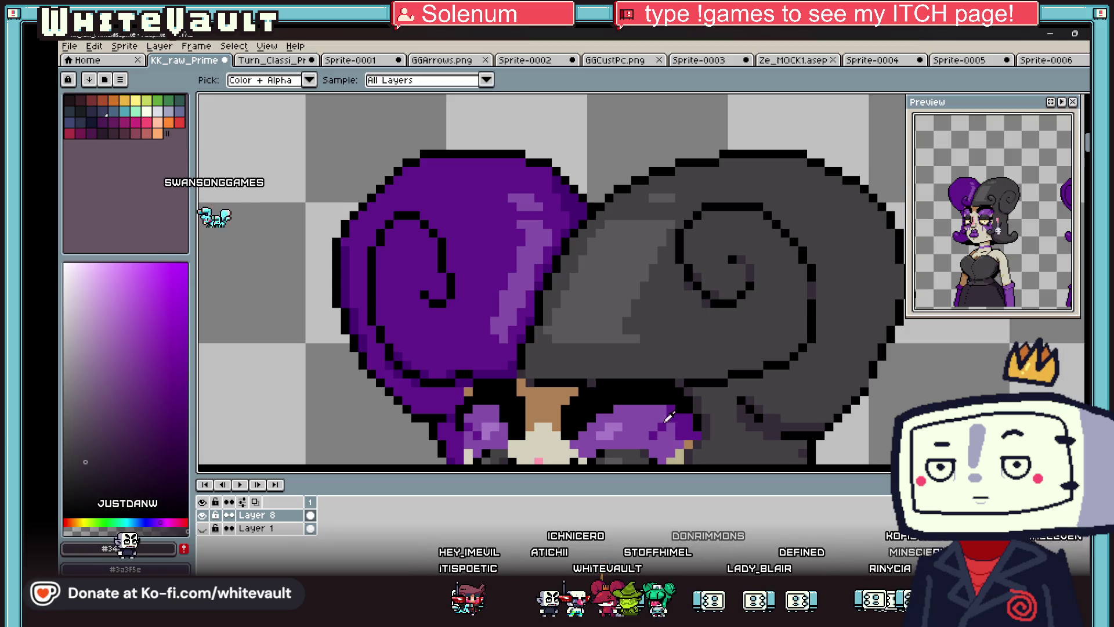
{"action": "left_click", "coordinate": [428, 362], "text": "alt"}
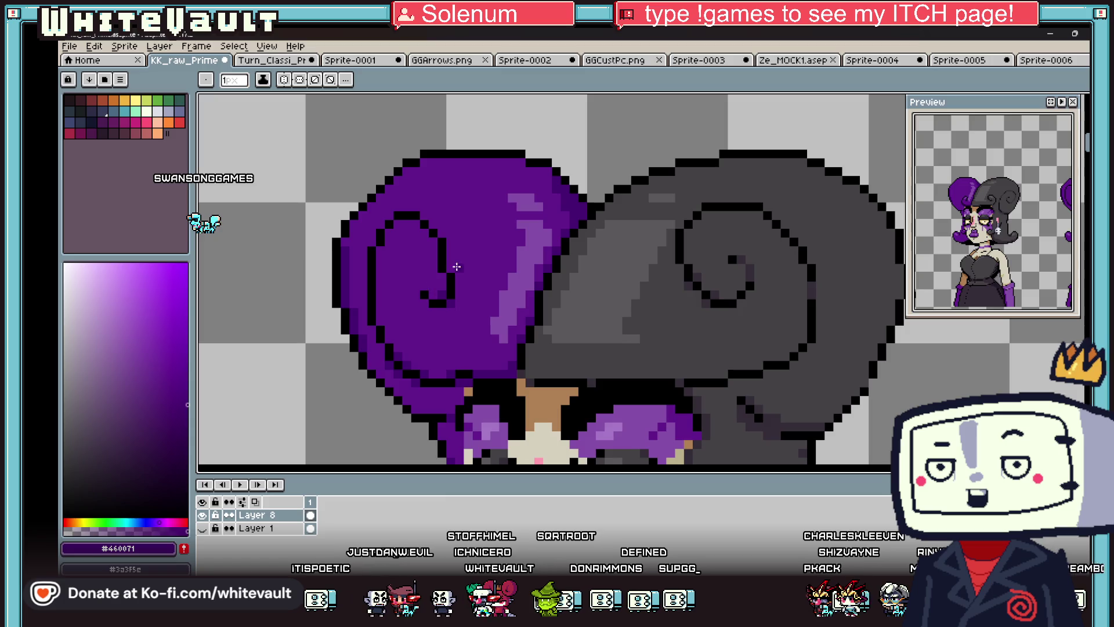
- Paint dark grey and #342d37 shadow pixels over the black hairline row
{"action": "scroll", "coordinate": [456, 266], "scroll_direction": "down", "scroll_amount": 4}
{"action": "scroll", "coordinate": [600, 362], "scroll_direction": "up", "scroll_amount": 5}
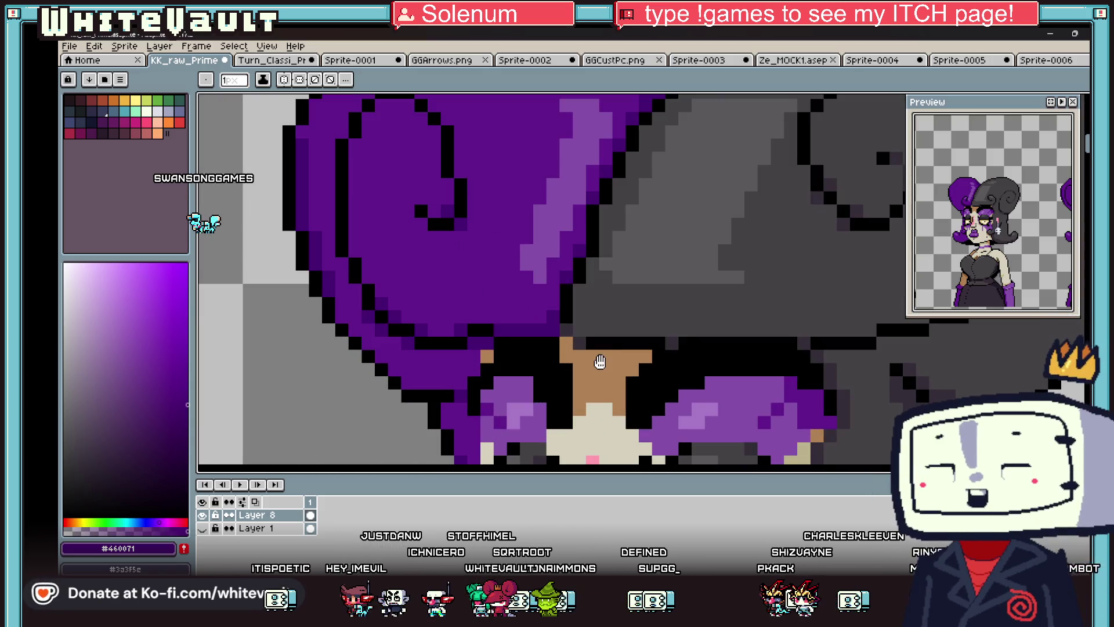
{"action": "left_click", "coordinate": [603, 325], "text": "alt"}
{"action": "left_click_drag", "start_coordinate": [603, 342], "coordinate": [631, 340]}
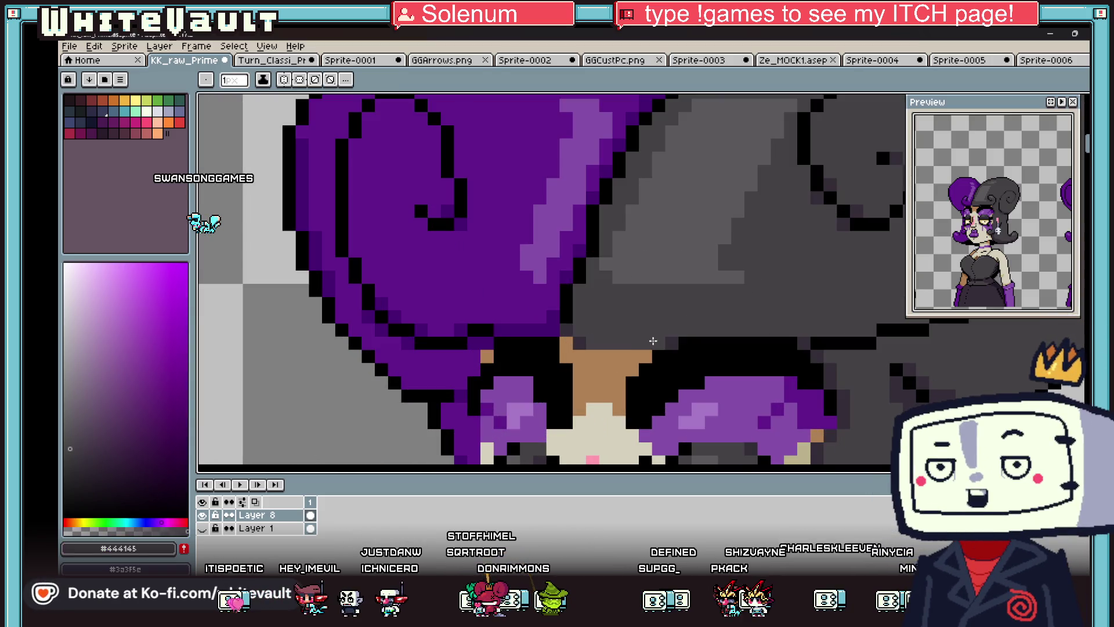
{"action": "left_click", "coordinate": [569, 325], "text": "alt"}
{"action": "left_click", "coordinate": [579, 352]}
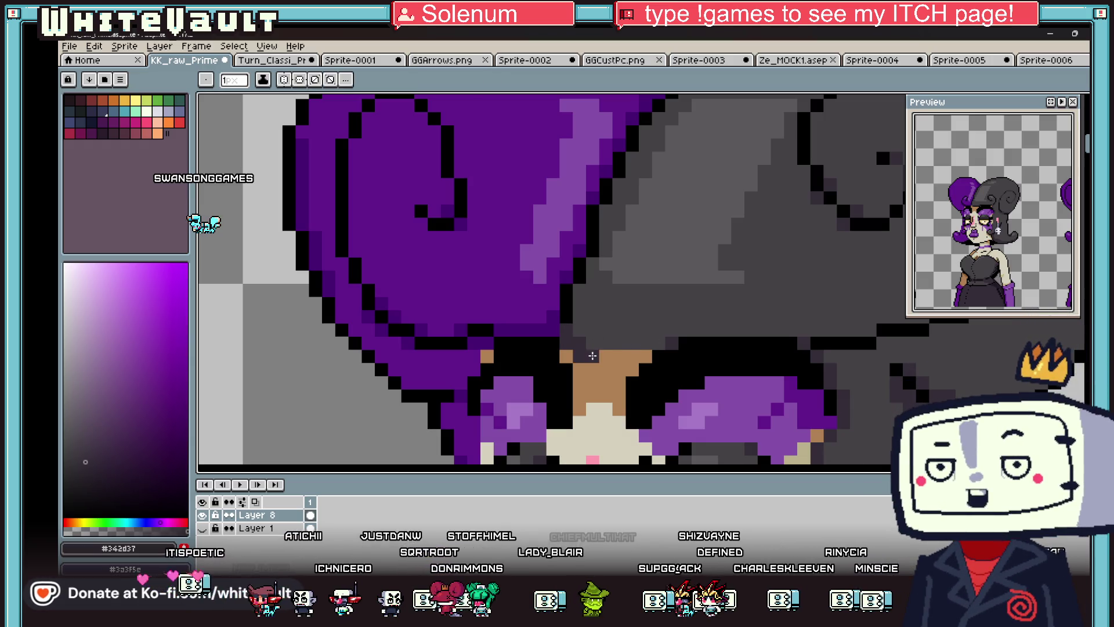
{"action": "left_click", "coordinate": [631, 369]}
{"action": "left_click", "coordinate": [633, 342], "text": "alt"}
{"action": "left_click", "coordinate": [641, 357]}
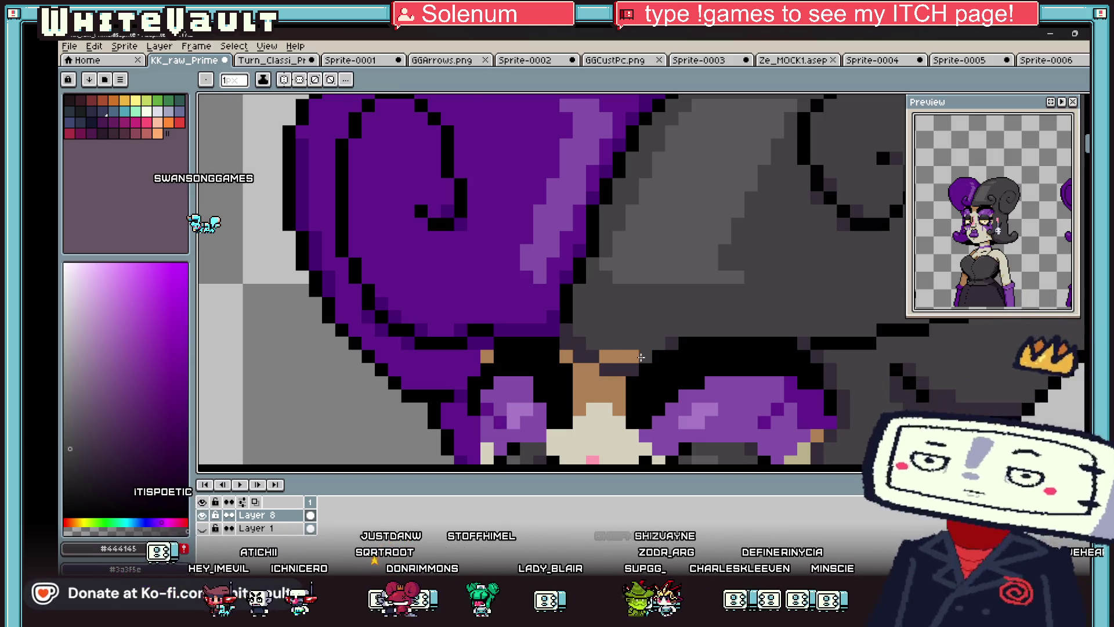
- Add a tan skin pixel above the forehead at the hair parting
{"action": "scroll", "coordinate": [619, 336], "scroll_direction": "down", "scroll_amount": 5}
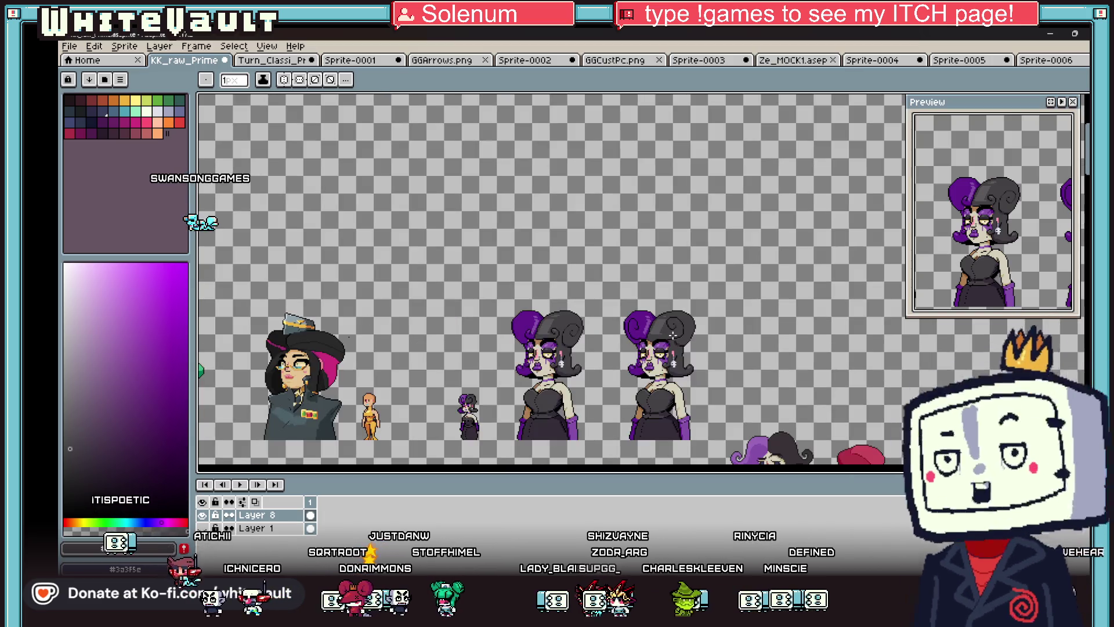
{"action": "scroll", "coordinate": [675, 326], "scroll_direction": "up", "scroll_amount": 5}
{"action": "left_click", "coordinate": [662, 334], "text": "alt"}
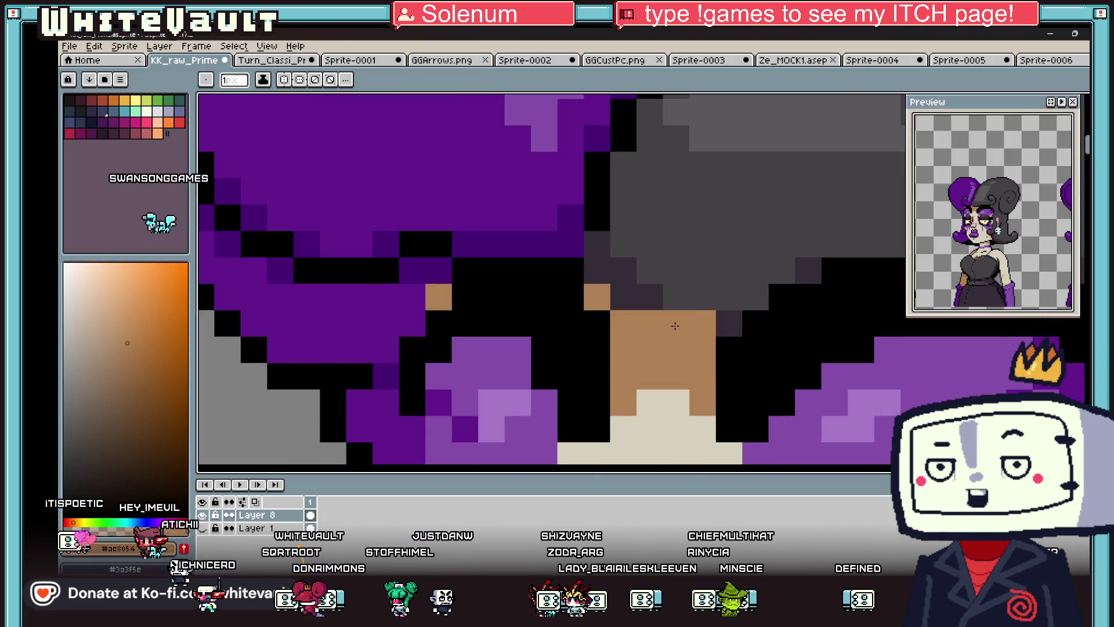
{"action": "left_click", "coordinate": [675, 297]}
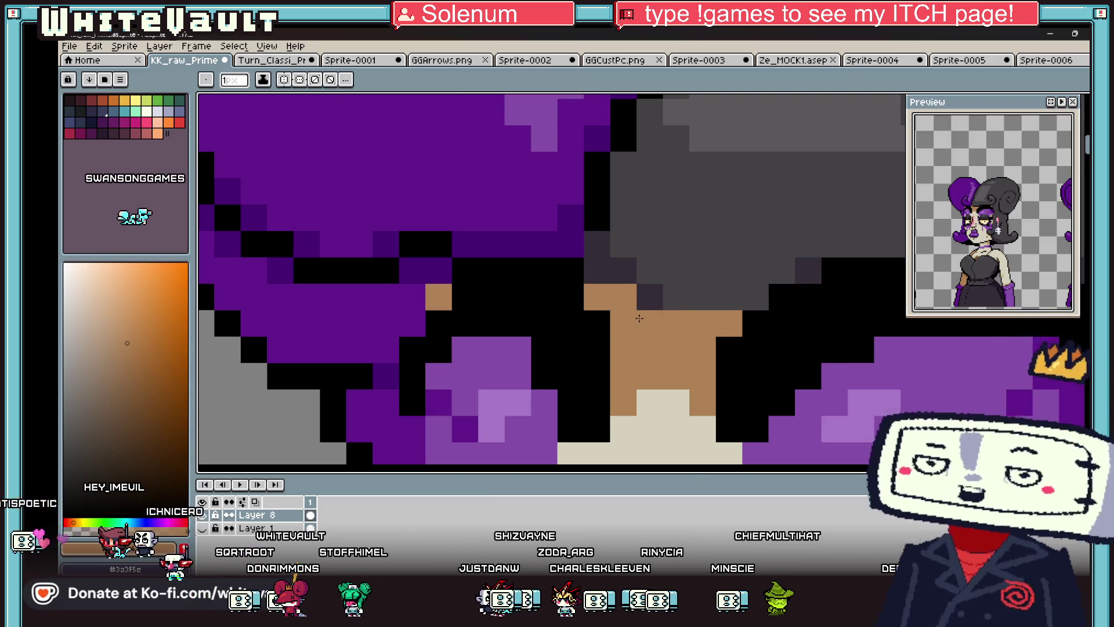
{"action": "scroll", "coordinate": [643, 312], "scroll_direction": "down", "scroll_amount": 5}
{"action": "scroll", "coordinate": [644, 314], "scroll_direction": "up", "scroll_amount": 5}
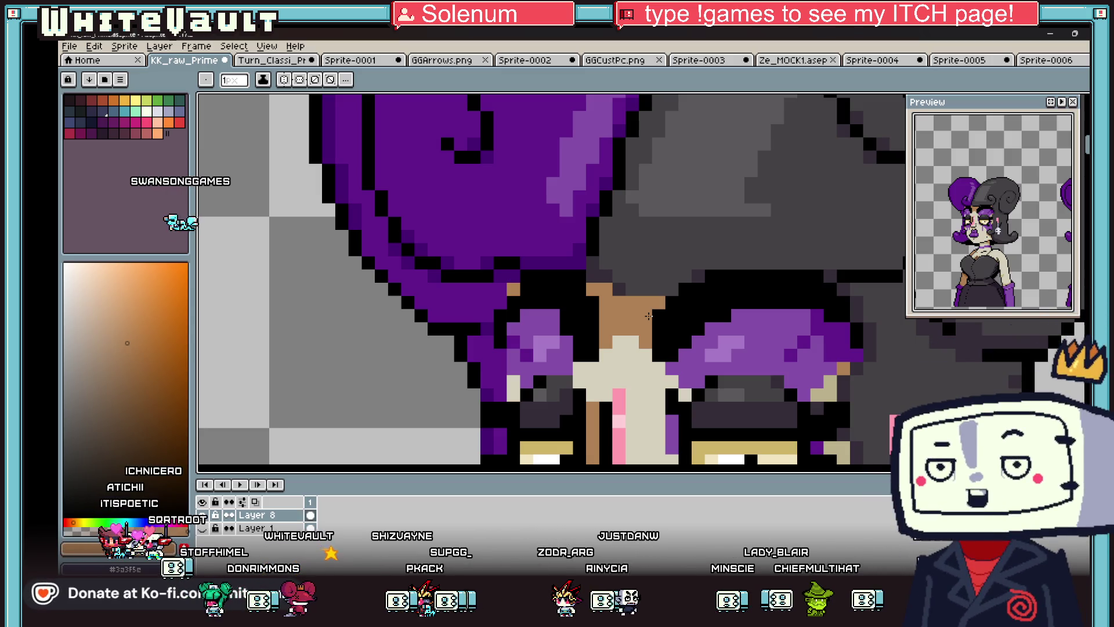
{"action": "scroll", "coordinate": [653, 278], "scroll_direction": "down", "scroll_amount": 5}
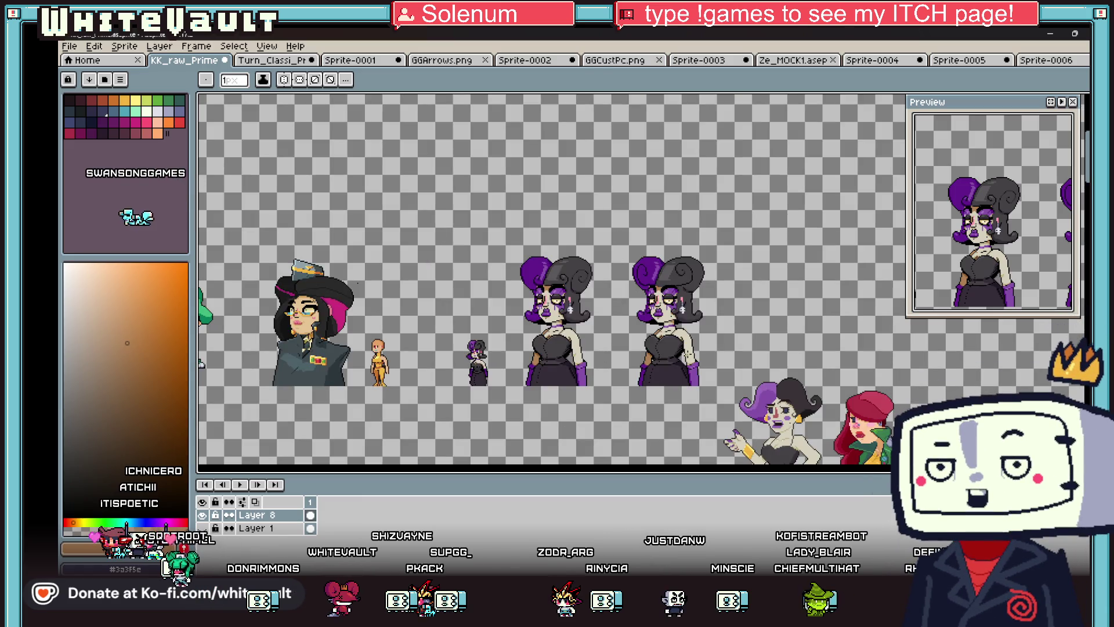
- Zoom and pan around the sprite sheet to review its characters and sketches
{"action": "scroll", "coordinate": [688, 360], "scroll_direction": "down", "scroll_amount": 3}
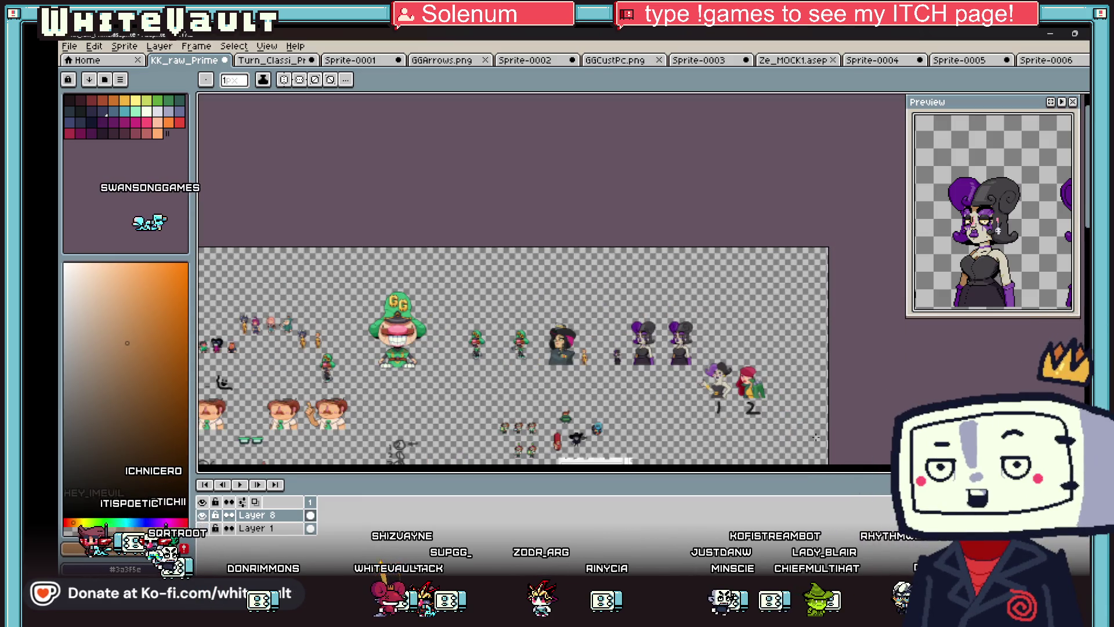
{"action": "scroll", "coordinate": [551, 372], "scroll_direction": "down", "scroll_amount": 5}
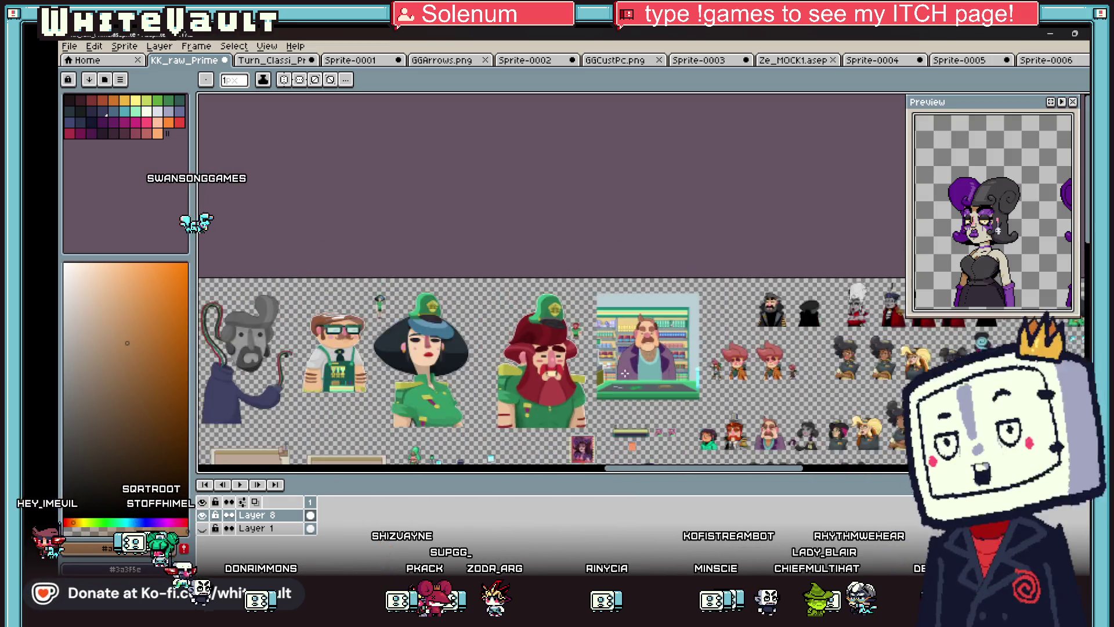
{"action": "scroll", "coordinate": [589, 283], "scroll_direction": "up", "scroll_amount": 5}
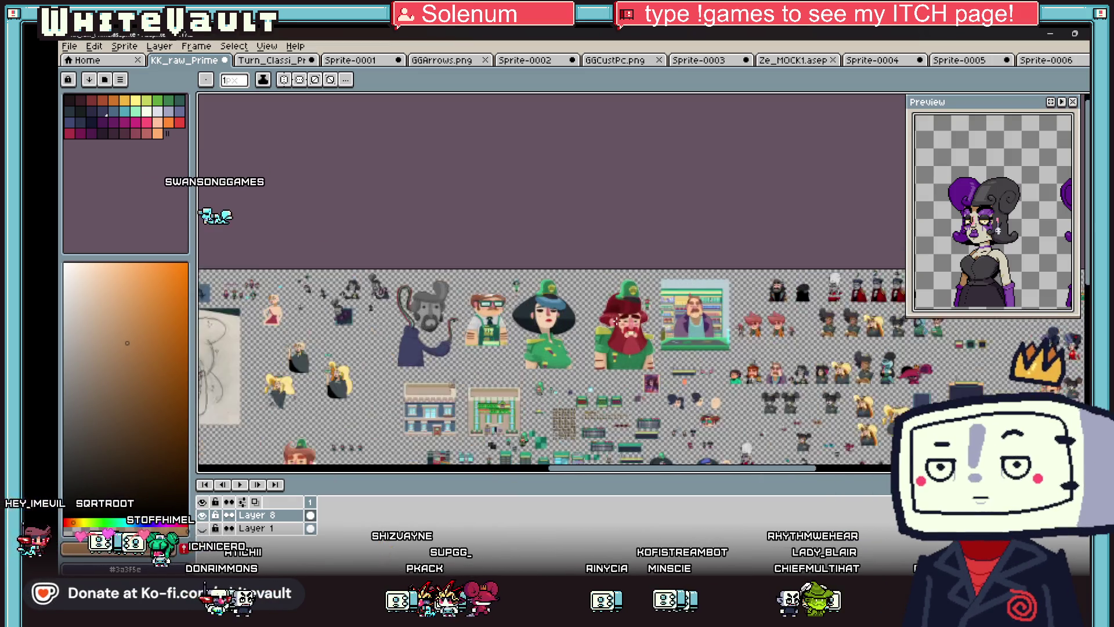
{"action": "scroll", "coordinate": [743, 316], "scroll_direction": "down", "scroll_amount": 1}
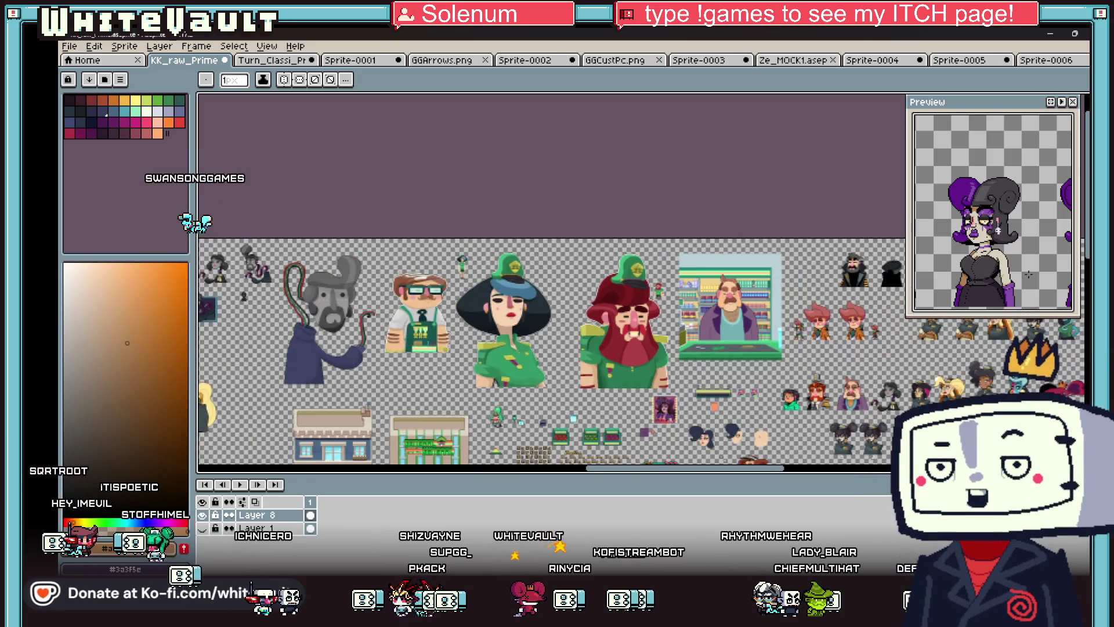
{"action": "scroll", "coordinate": [551, 279], "scroll_direction": "down", "scroll_amount": 3}
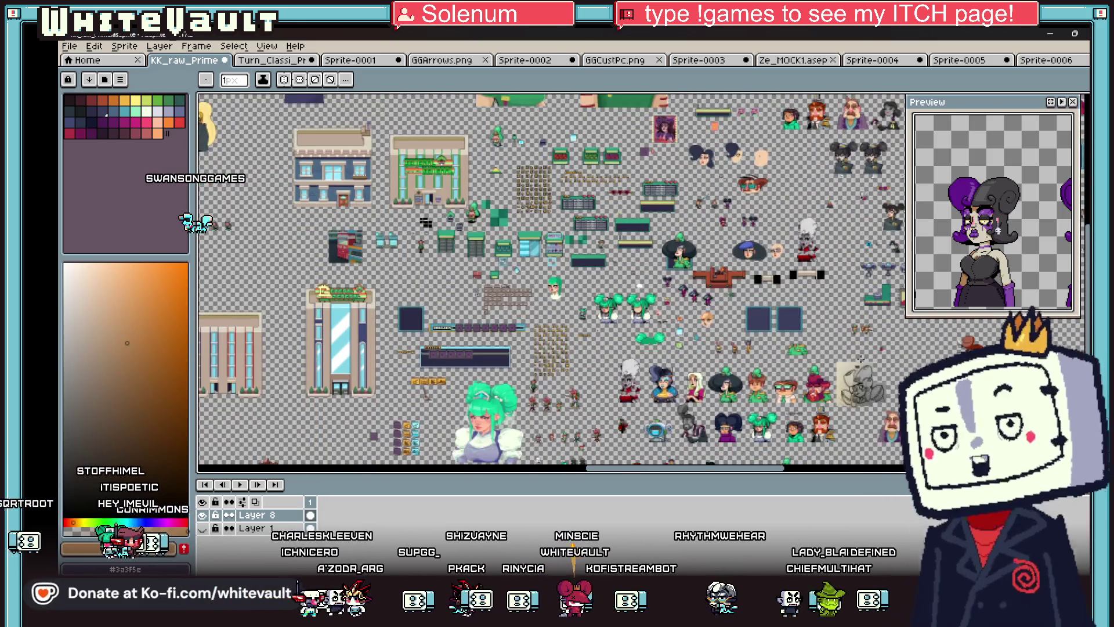
{"action": "scroll", "coordinate": [551, 278], "scroll_direction": "up", "scroll_amount": 2}
{"action": "scroll", "coordinate": [699, 300], "scroll_direction": "up", "scroll_amount": 4}
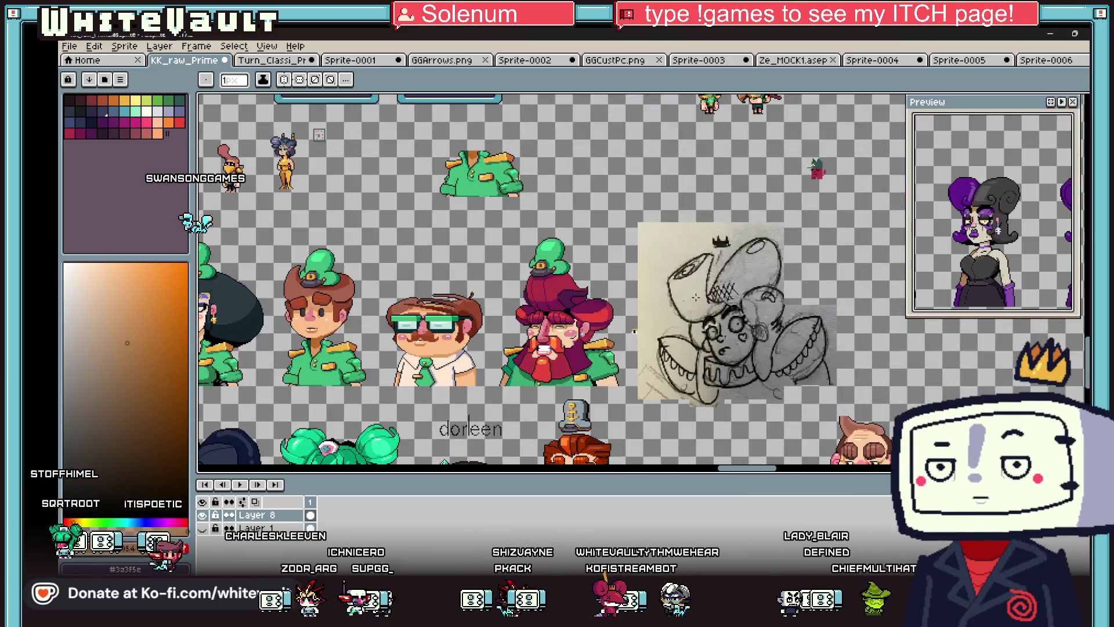
{"action": "scroll", "coordinate": [766, 357], "scroll_direction": "down", "scroll_amount": 3}
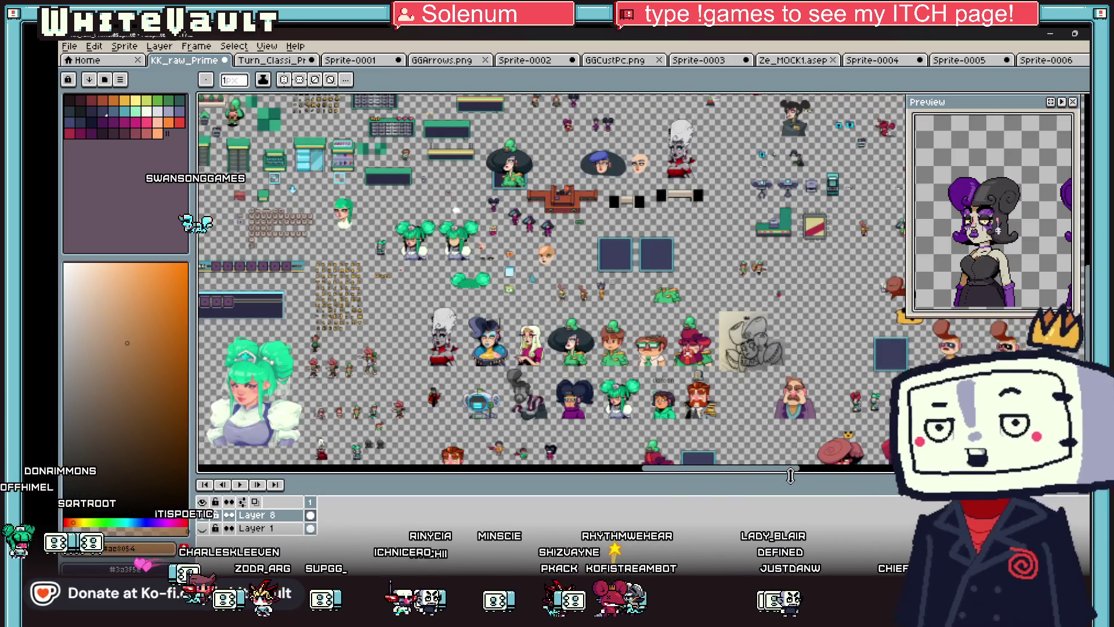
{"action": "scroll", "coordinate": [642, 383], "scroll_direction": "up", "scroll_amount": 4}
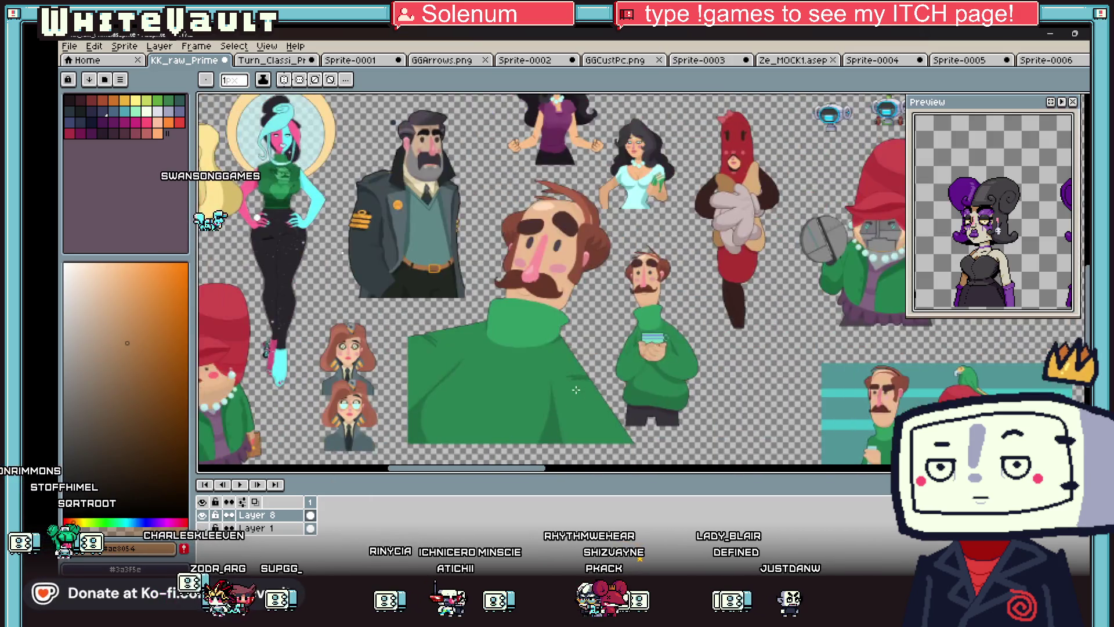
{"action": "scroll", "coordinate": [642, 382], "scroll_direction": "down", "scroll_amount": 5}
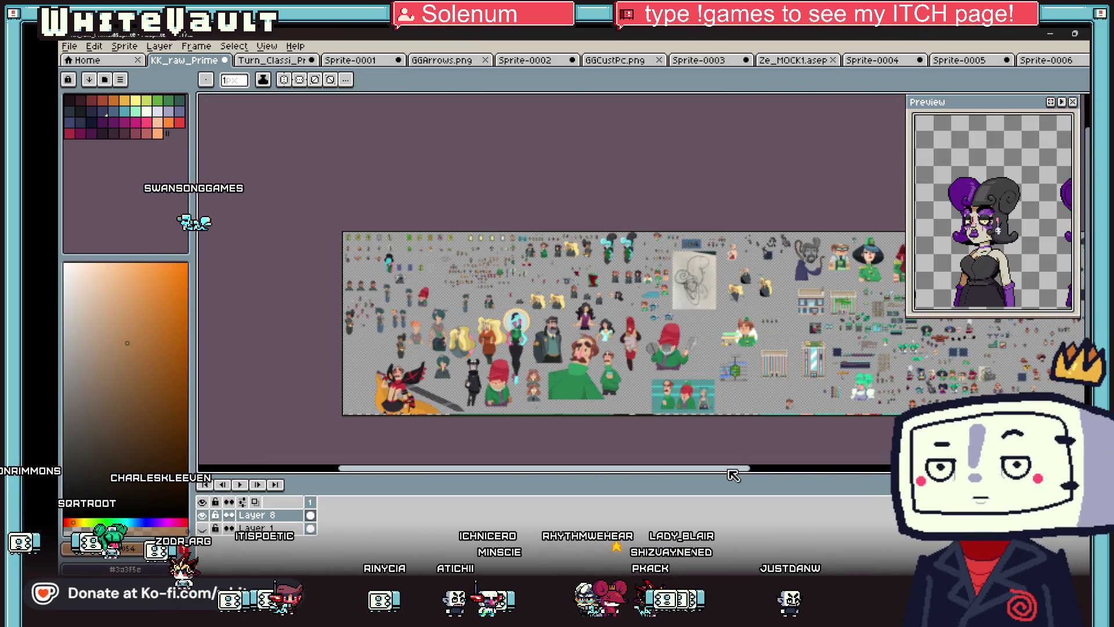
{"action": "left_click_drag", "start_coordinate": [734, 469], "coordinate": [920, 468]}
{"action": "scroll", "coordinate": [779, 358], "scroll_direction": "up", "scroll_amount": 1}
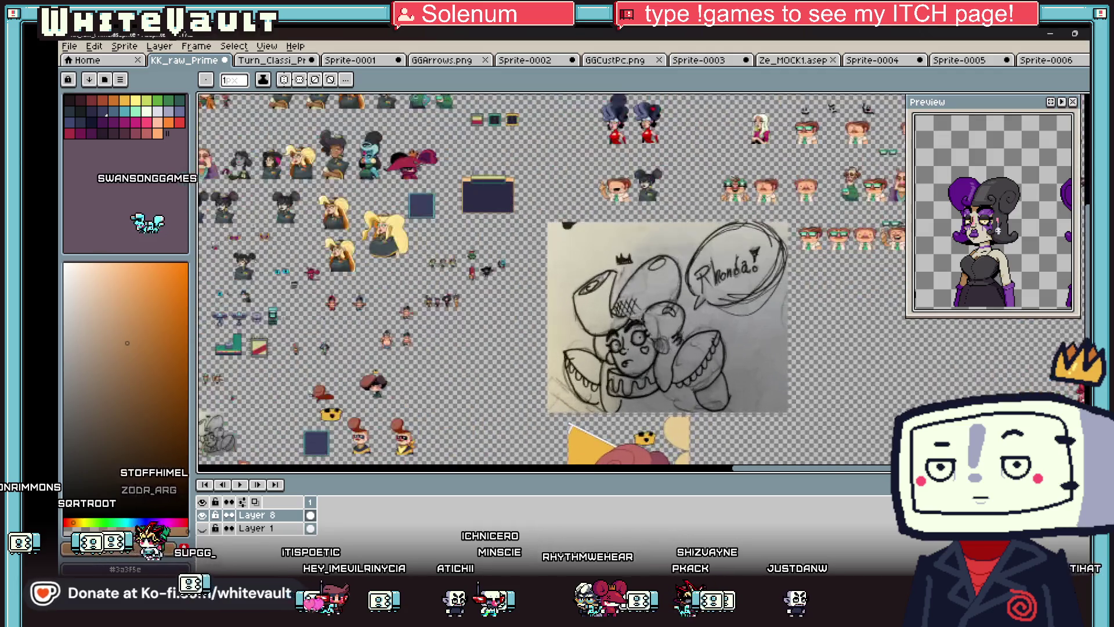
{"action": "scroll", "coordinate": [779, 358], "scroll_direction": "down", "scroll_amount": 1}
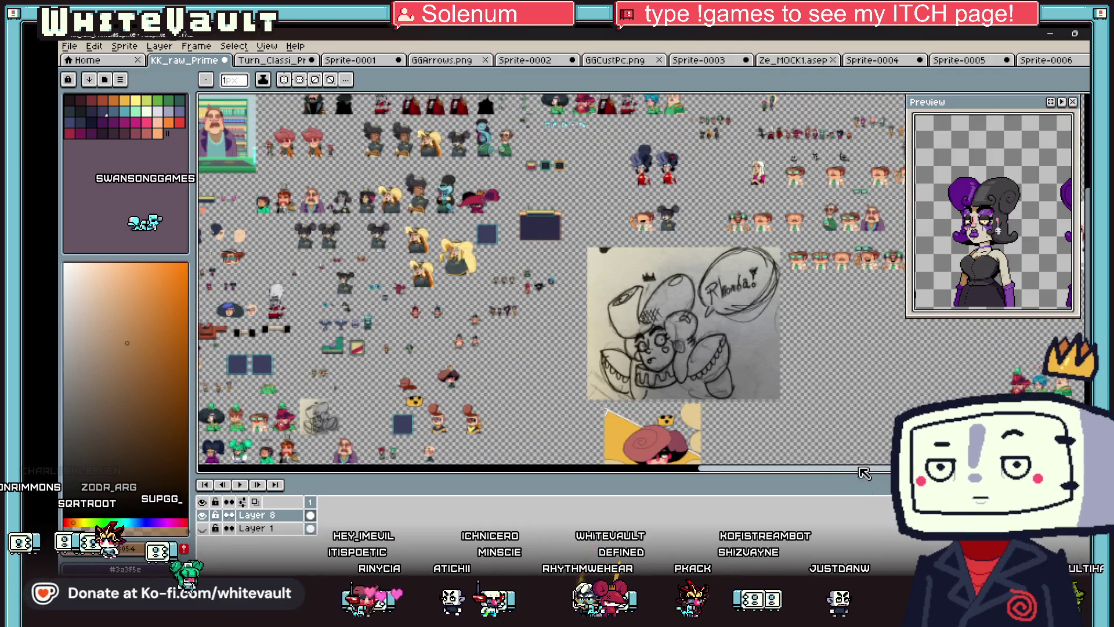
{"action": "scroll", "coordinate": [840, 458], "scroll_direction": "right", "scroll_amount": 5}
{"action": "scroll", "coordinate": [682, 168], "scroll_direction": "up", "scroll_amount": 4}
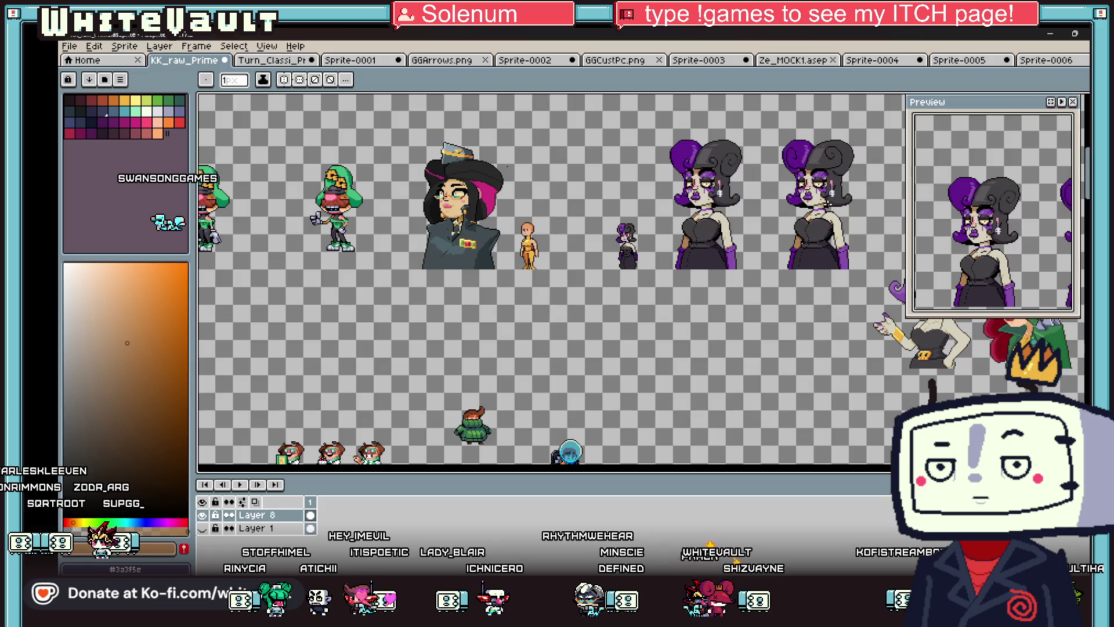
- Save the sprite sheet file
{"action": "left_click", "coordinate": [94, 46]}
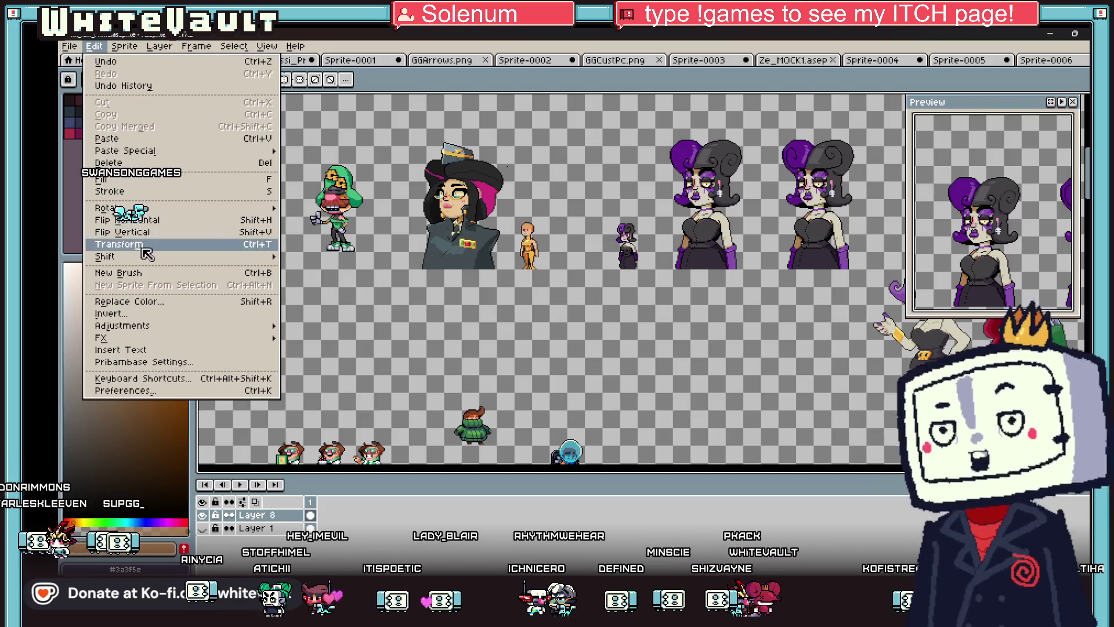
{"action": "mouse_move", "coordinate": [69, 46]}
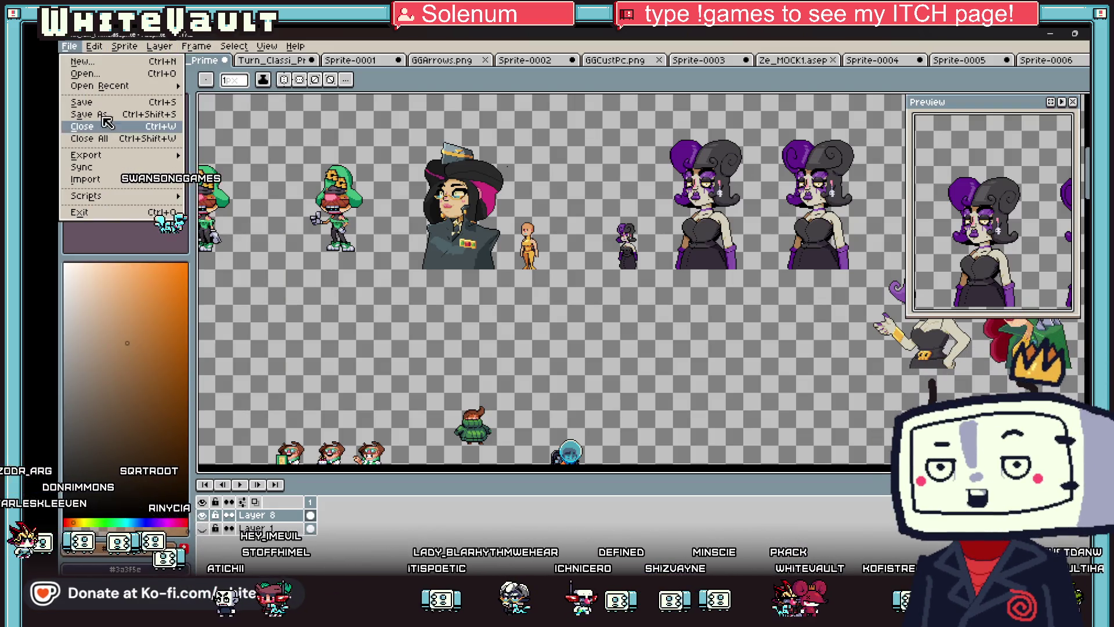
{"action": "left_click", "coordinate": [105, 102]}
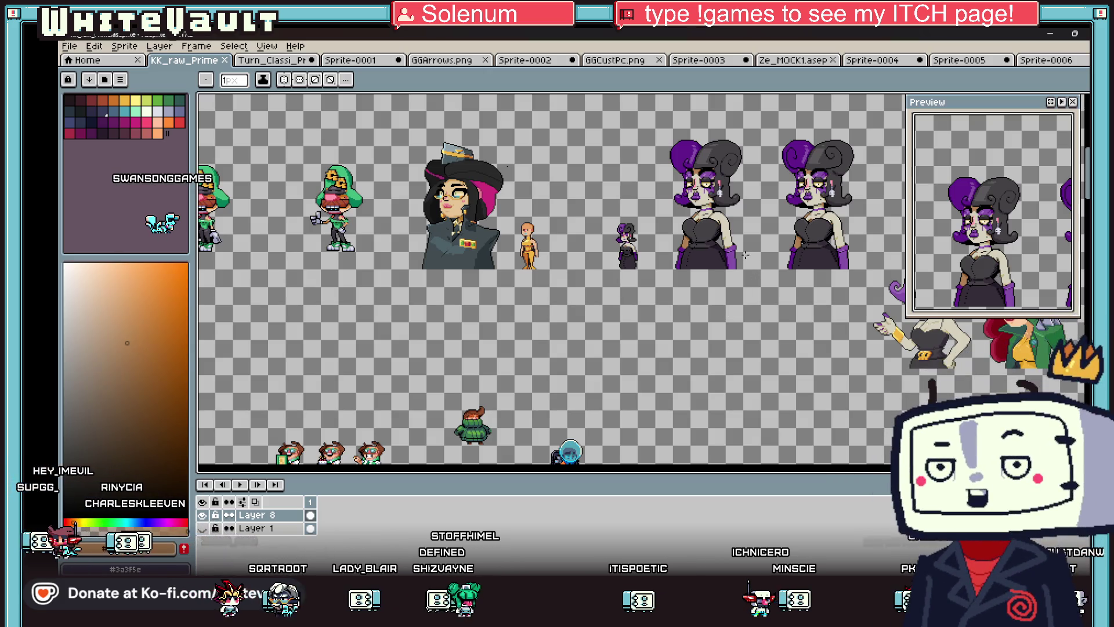
{"action": "scroll", "coordinate": [760, 290], "scroll_direction": "down", "scroll_amount": 2}
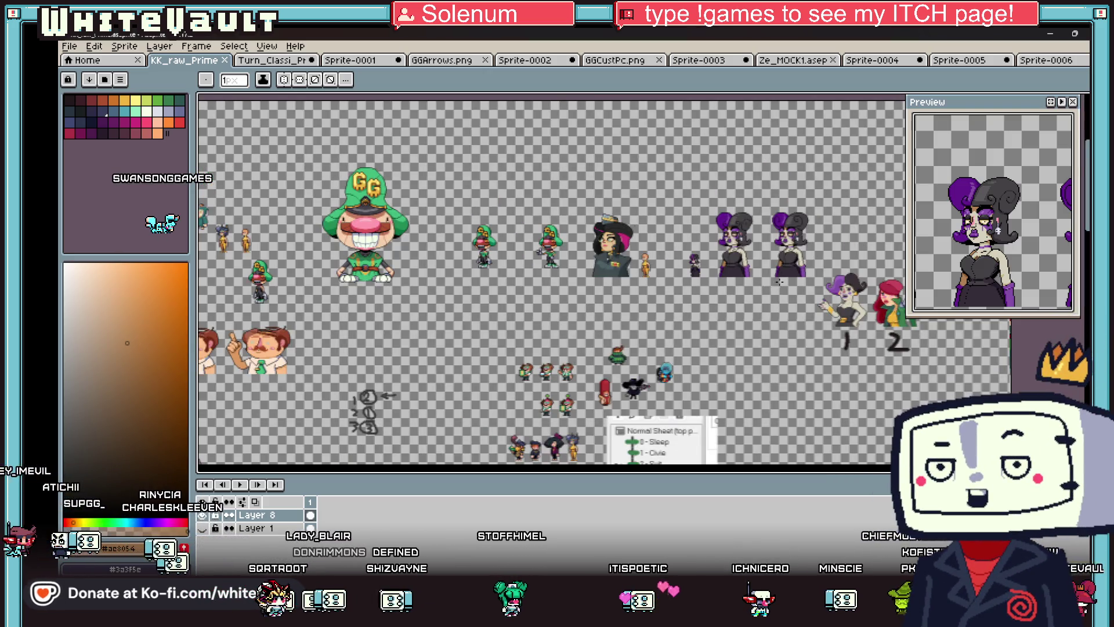
{"action": "scroll", "coordinate": [760, 290], "scroll_direction": "up", "scroll_amount": 2}
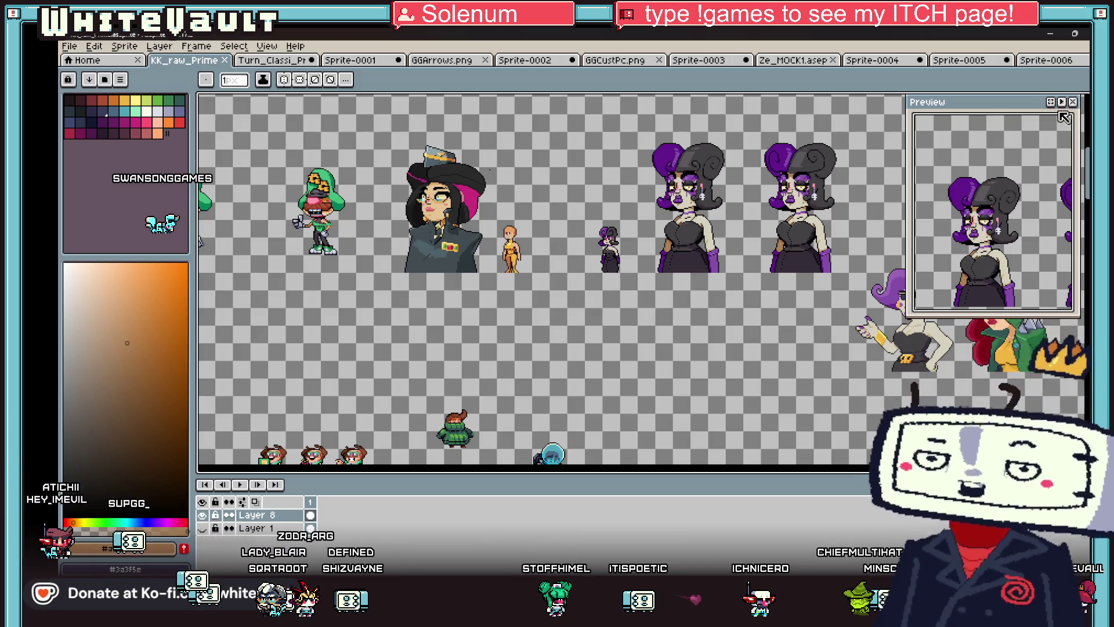
- Select the small orange figure by colour, move it down-right and drop it in place
{"action": "key", "text": "w"}
{"action": "left_click", "coordinate": [510, 250]}
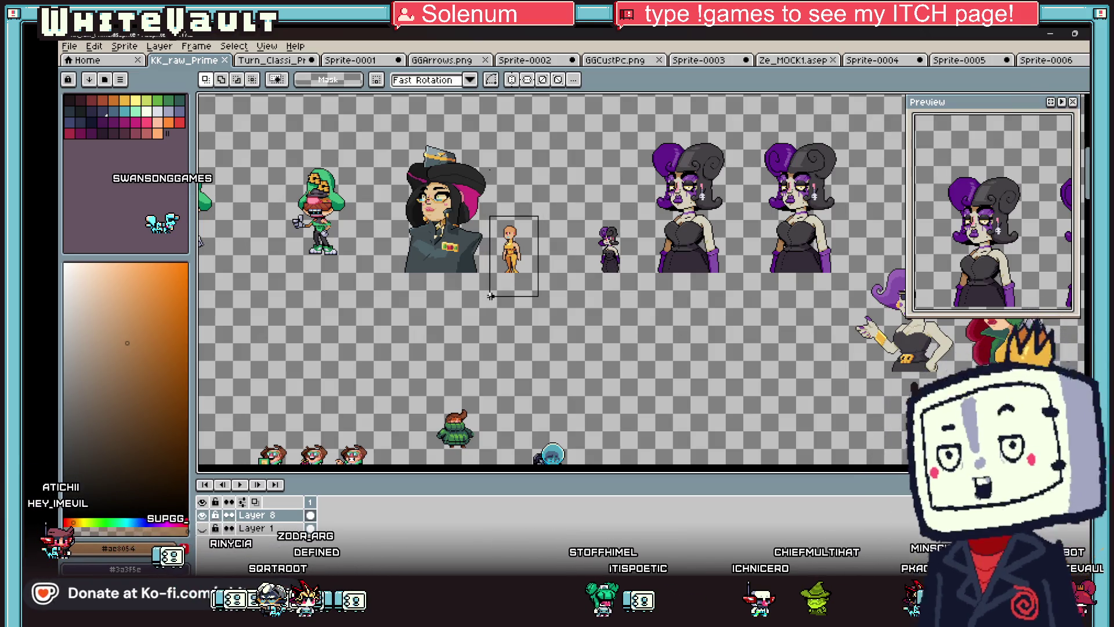
{"action": "left_click", "coordinate": [514, 277]}
{"action": "left_click_drag", "start_coordinate": [513, 277], "coordinate": [662, 328]}
{"action": "scroll", "coordinate": [667, 354], "scroll_direction": "up", "scroll_amount": 2}
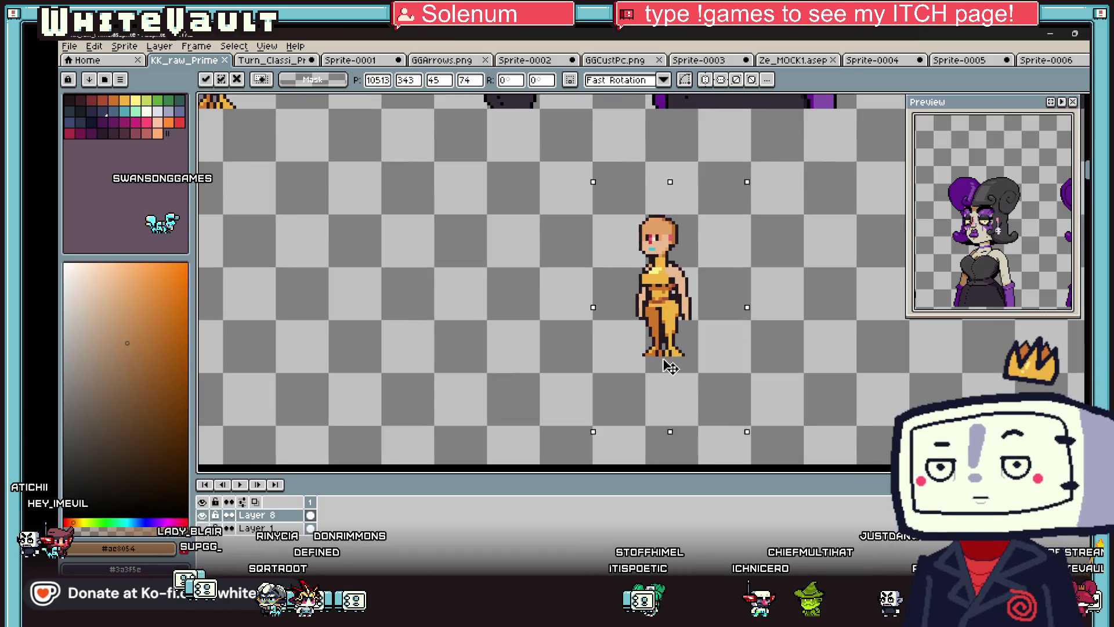
{"action": "key", "text": "ctrl+d"}
{"action": "scroll", "coordinate": [818, 305], "scroll_direction": "down", "scroll_amount": 2}
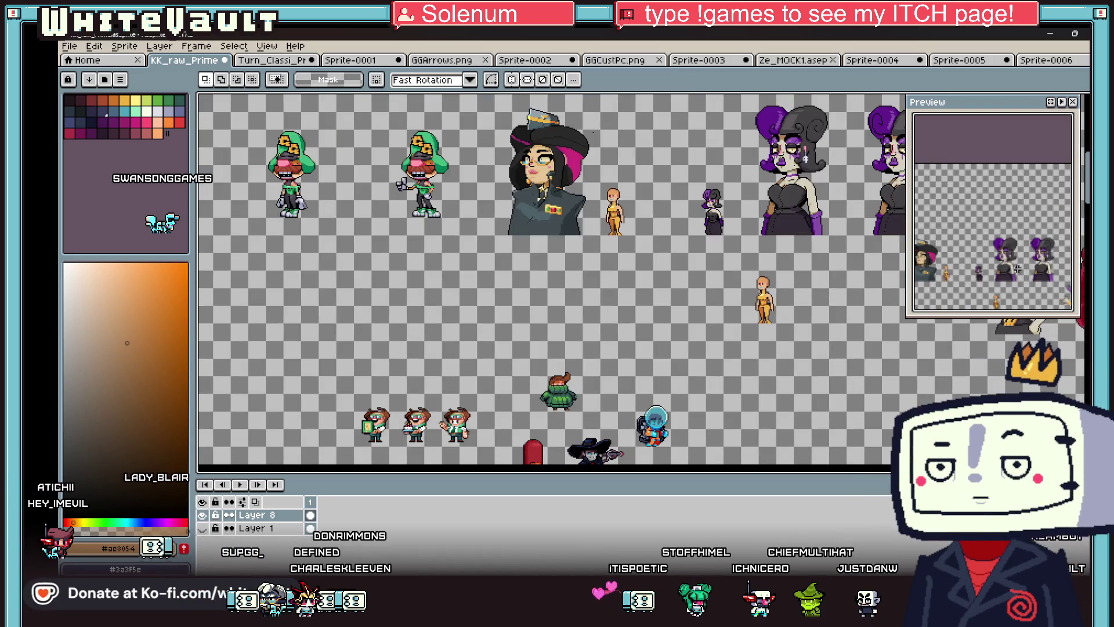
- Marquee around the figure's head and upper body, then clear the selection
{"action": "scroll", "coordinate": [990, 222], "scroll_direction": "up", "scroll_amount": 3}
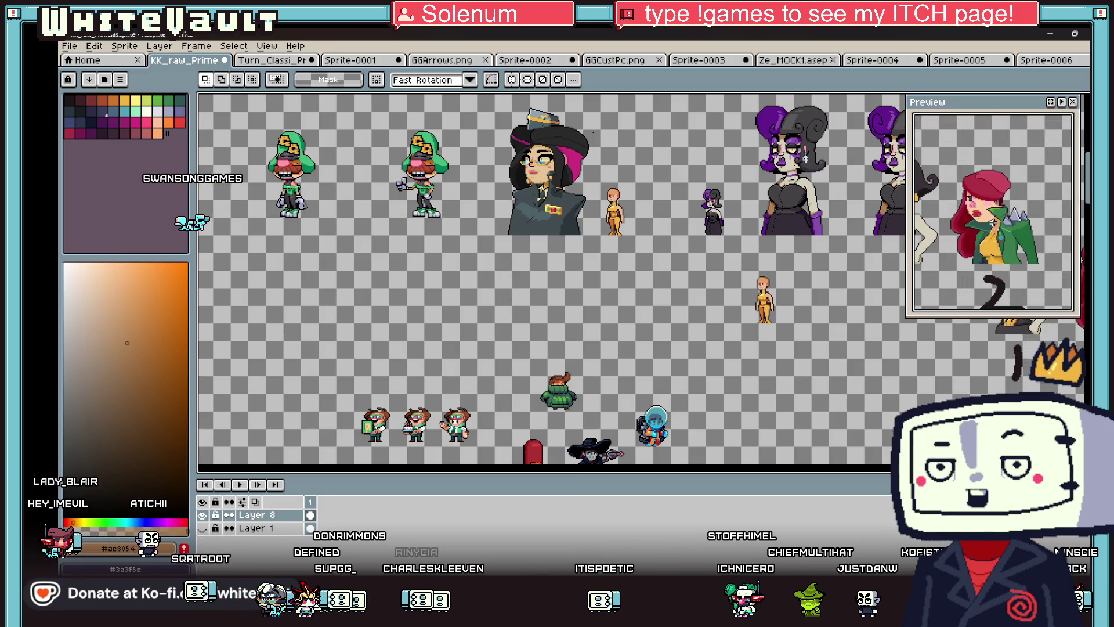
{"action": "scroll", "coordinate": [820, 277], "scroll_direction": "up", "scroll_amount": 2}
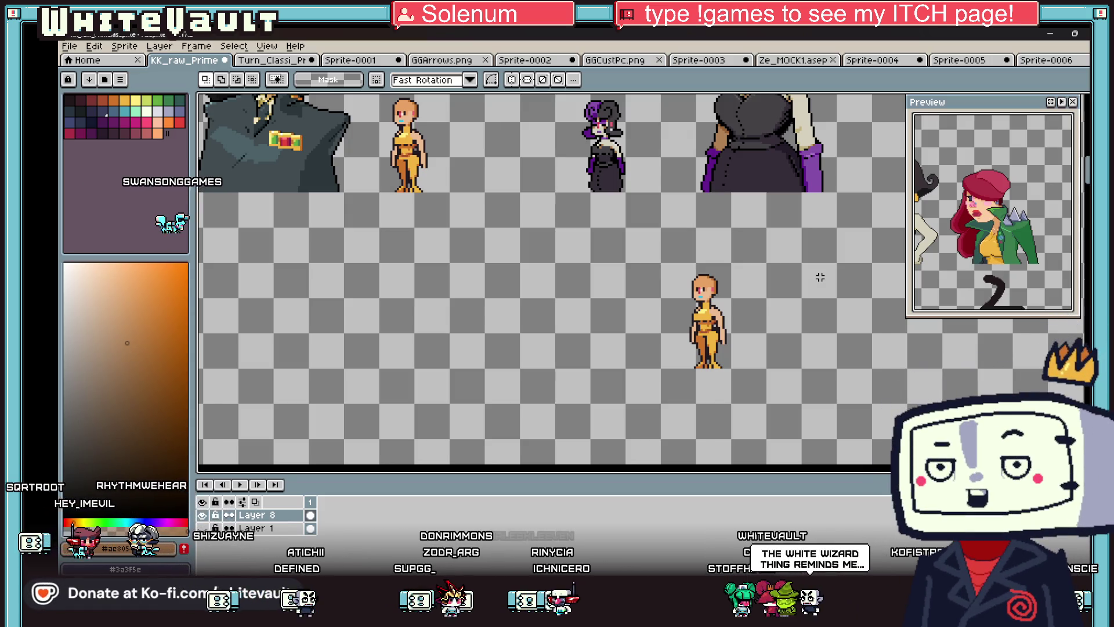
{"action": "scroll", "coordinate": [820, 277], "scroll_direction": "up", "scroll_amount": 1}
{"action": "left_click_drag", "start_coordinate": [609, 248], "coordinate": [740, 318]}
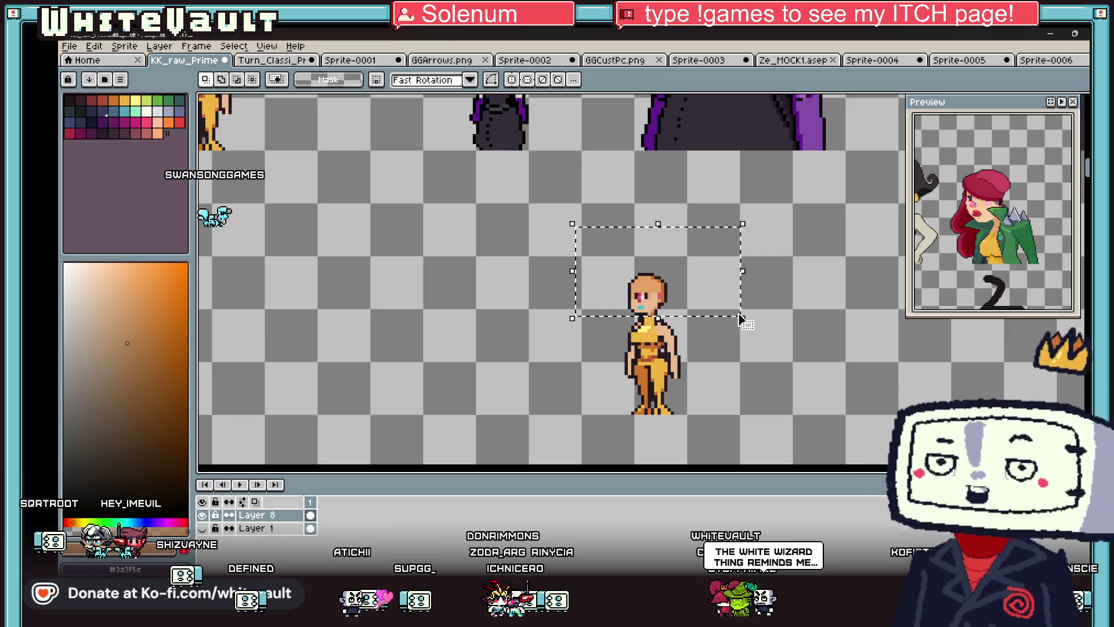
{"action": "mouse_move", "coordinate": [573, 264]}
{"action": "left_mouse_down"}
{"action": "mouse_move", "coordinate": [740, 353]}
{"action": "mouse_move", "coordinate": [758, 374]}
{"action": "left_mouse_up"}
{"action": "left_click", "coordinate": [804, 410]}
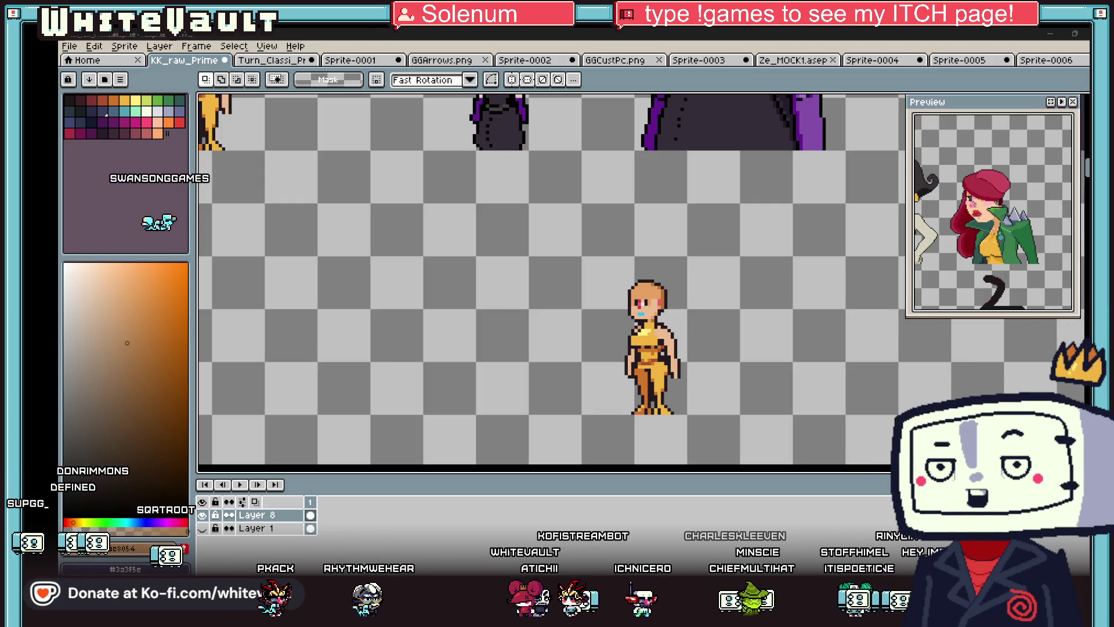
{"action": "scroll", "coordinate": [752, 329], "scroll_direction": "down", "scroll_amount": 3}
- Sample the reference character's dark red hair colour
{"action": "scroll", "coordinate": [751, 329], "scroll_direction": "up", "scroll_amount": 2}
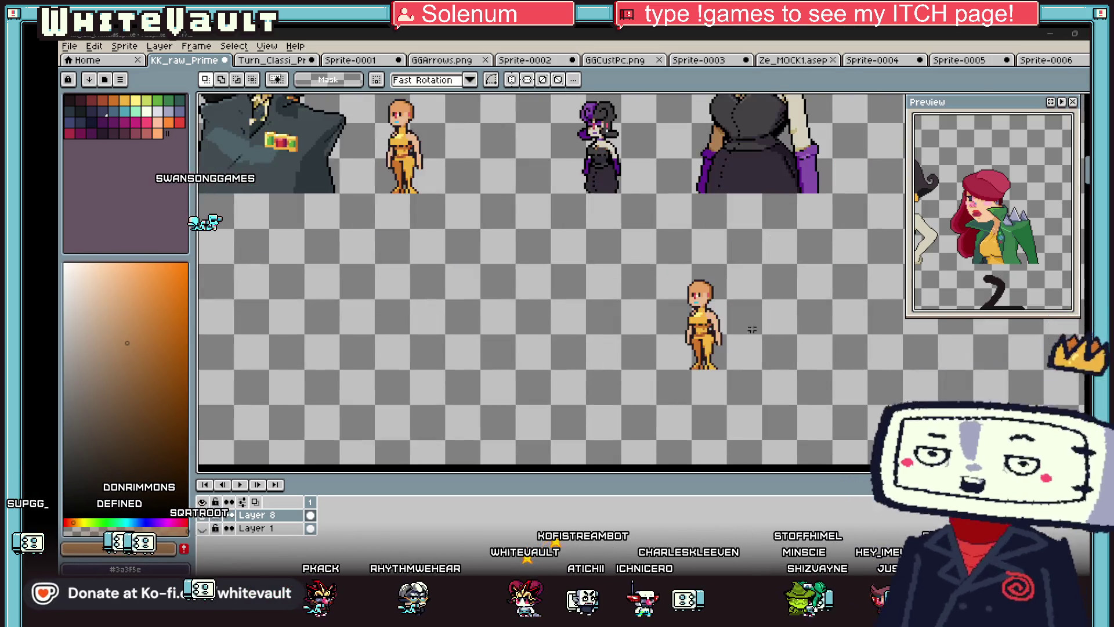
{"action": "scroll", "coordinate": [752, 329], "scroll_direction": "up", "scroll_amount": 1}
{"action": "scroll", "coordinate": [726, 311], "scroll_direction": "down", "scroll_amount": 3}
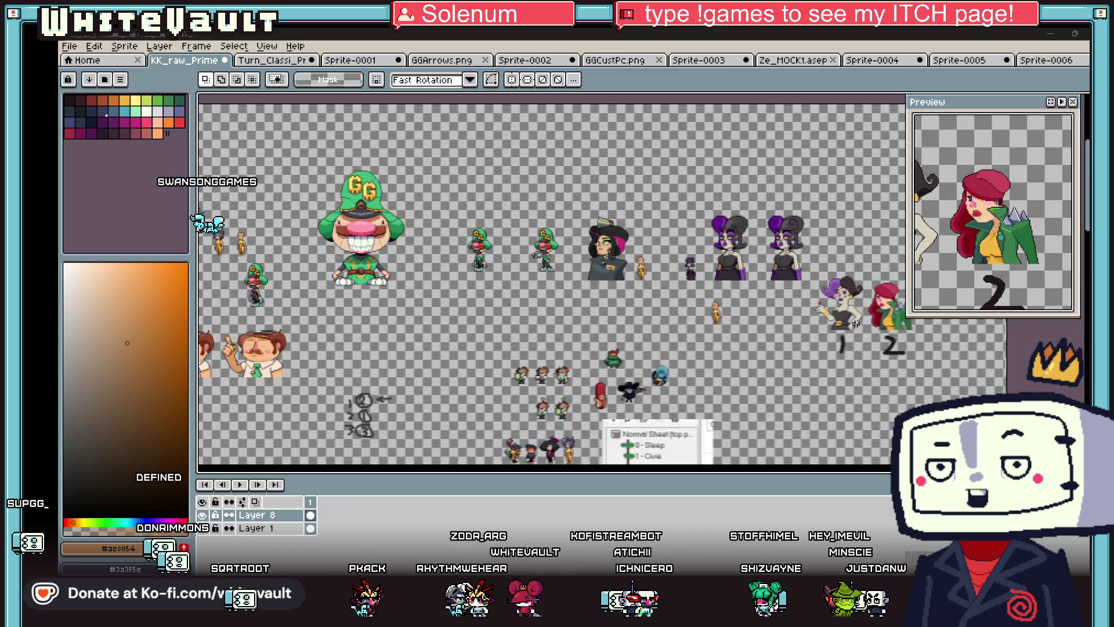
{"action": "scroll", "coordinate": [855, 323], "scroll_direction": "up", "scroll_amount": 2}
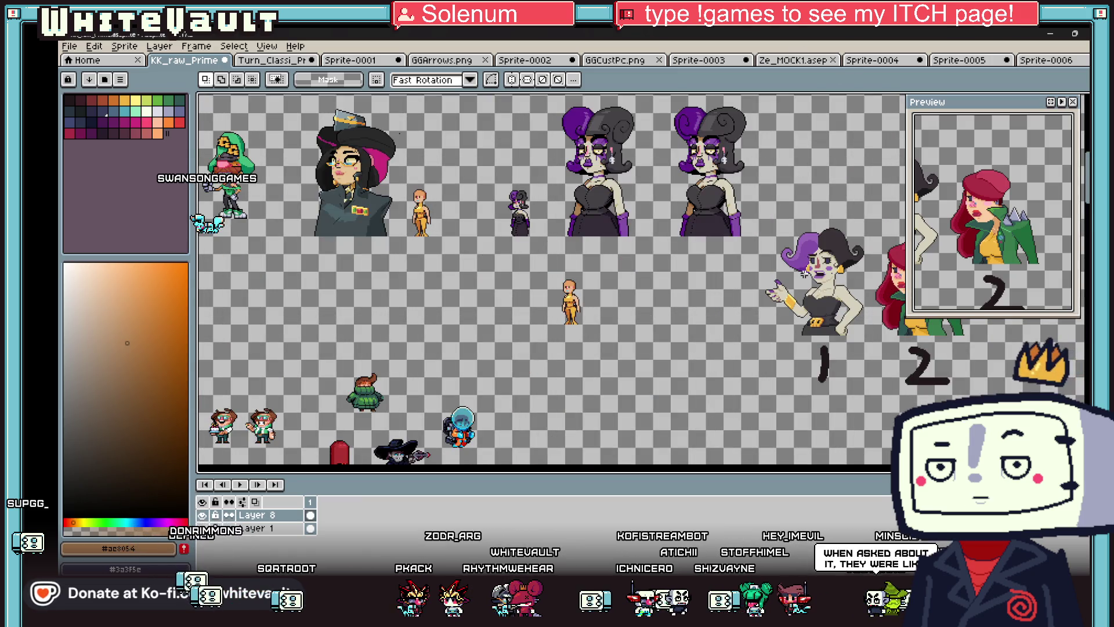
{"action": "key", "text": "i"}
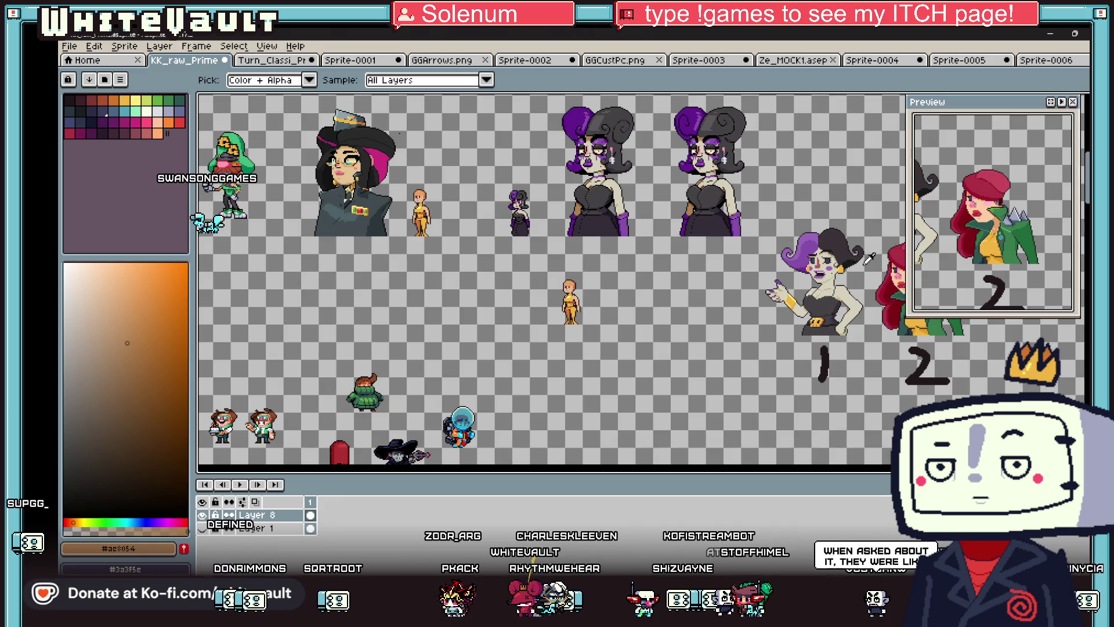
{"action": "left_click", "coordinate": [893, 287]}
{"action": "key", "text": "b"}
- Paint dark red pixels on the forehead, the left eye, and a strand down the face's left side
{"action": "scroll", "coordinate": [574, 284], "scroll_direction": "up", "scroll_amount": 5}
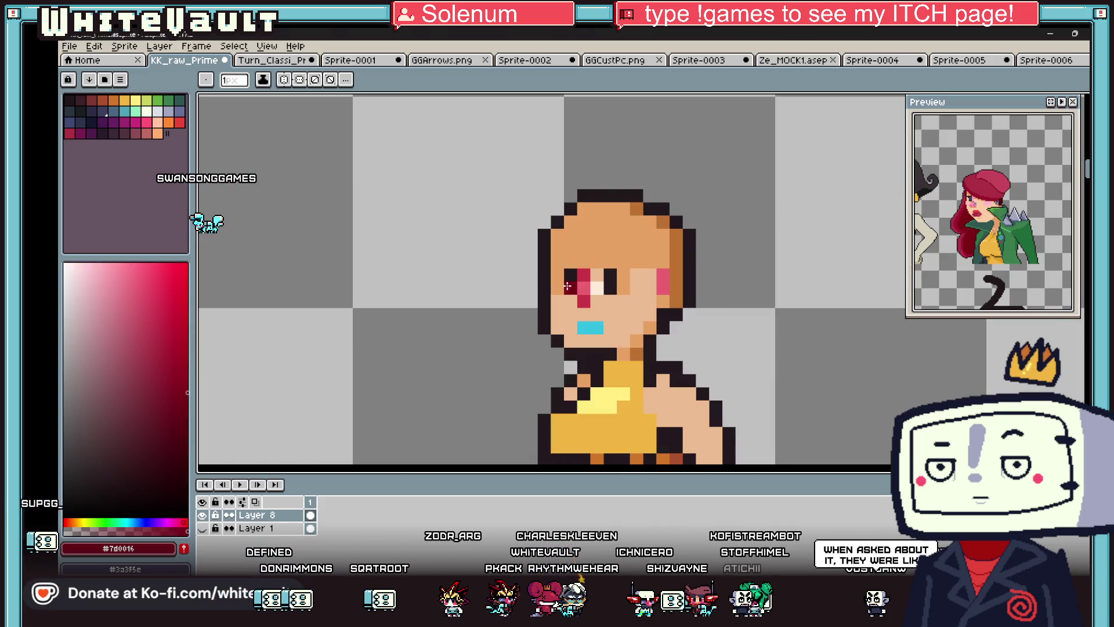
{"action": "left_click", "coordinate": [636, 248]}
{"action": "left_click", "coordinate": [608, 262]}
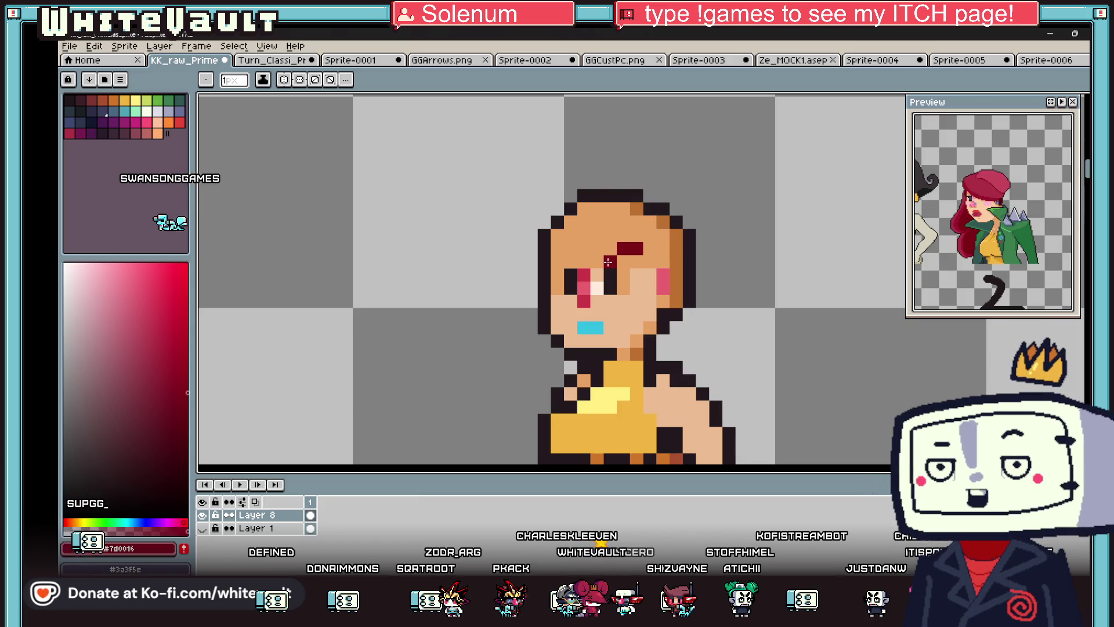
{"action": "left_click_drag", "start_coordinate": [570, 275], "coordinate": [562, 324]}
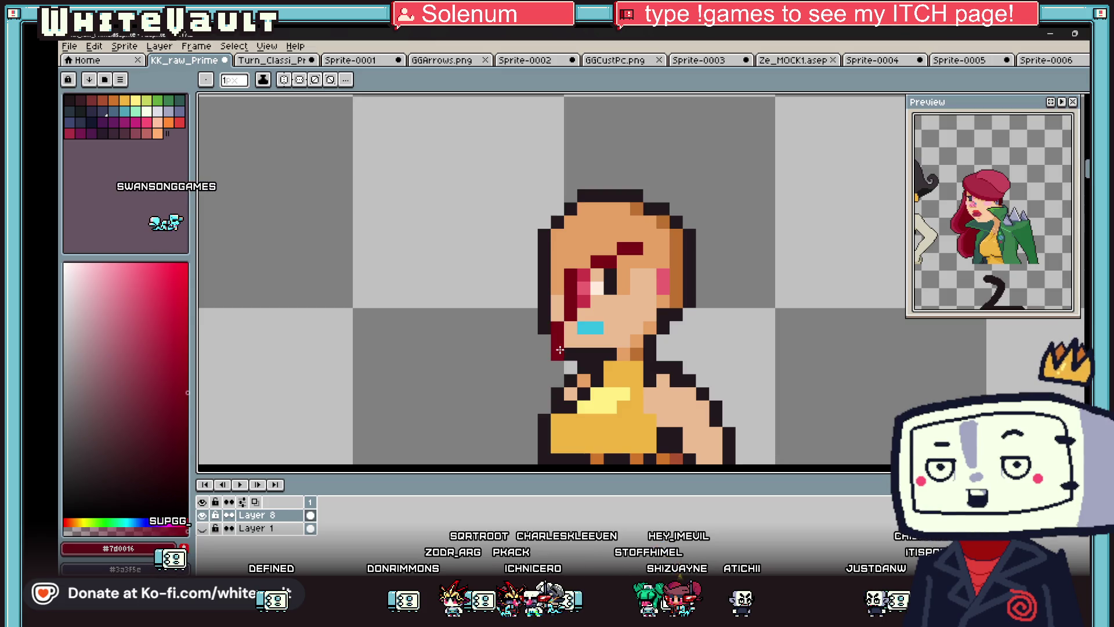
{"action": "mouse_move", "coordinate": [530, 260]}
{"action": "left_mouse_down"}
{"action": "mouse_move", "coordinate": [500, 365]}
{"action": "mouse_move", "coordinate": [517, 418]}
{"action": "mouse_move", "coordinate": [529, 412]}
{"action": "left_mouse_up"}
{"action": "scroll", "coordinate": [500, 363], "scroll_direction": "down", "scroll_amount": 1}
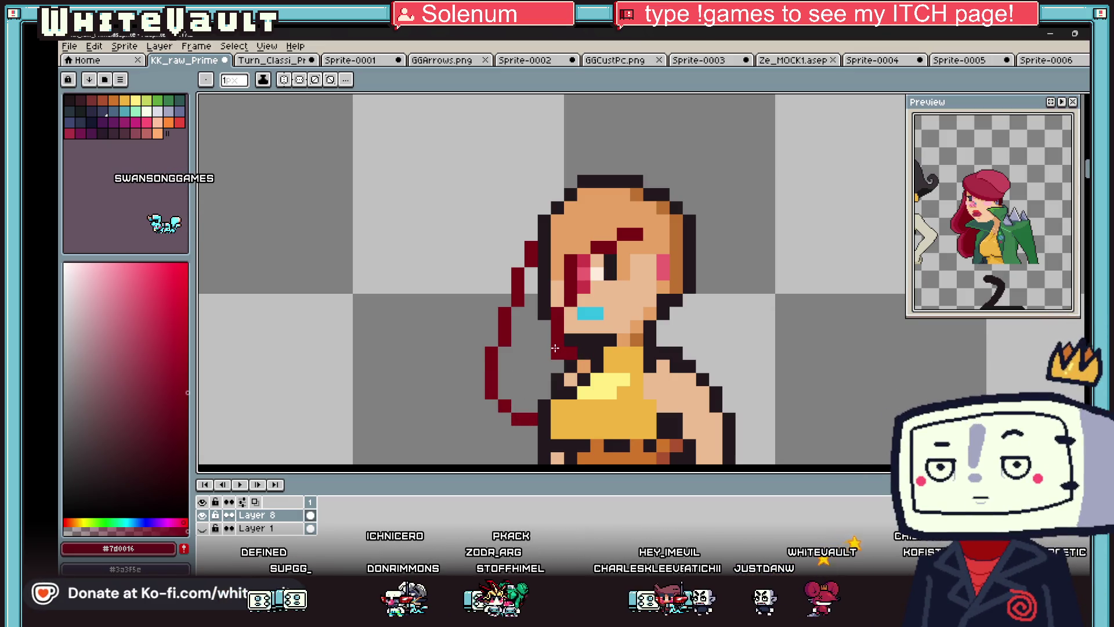
- Bucket-fill the hair outline dark red, undoing the fill on the top of the head
{"action": "key", "text": "g"}
{"action": "left_click", "coordinate": [521, 371]}
{"action": "scroll", "coordinate": [534, 336], "scroll_direction": "down", "scroll_amount": 2}
{"action": "scroll", "coordinate": [537, 319], "scroll_direction": "up", "scroll_amount": 2}
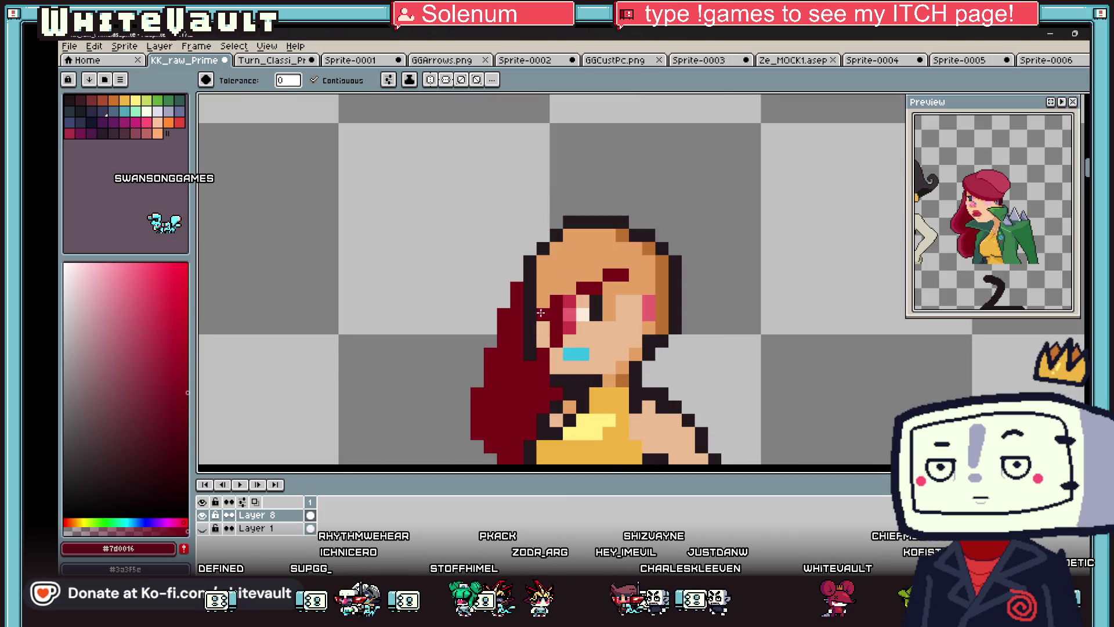
{"action": "left_click", "coordinate": [539, 311]}
{"action": "scroll", "coordinate": [539, 311], "scroll_direction": "down", "scroll_amount": 3}
{"action": "key", "text": "ctrl+z"}
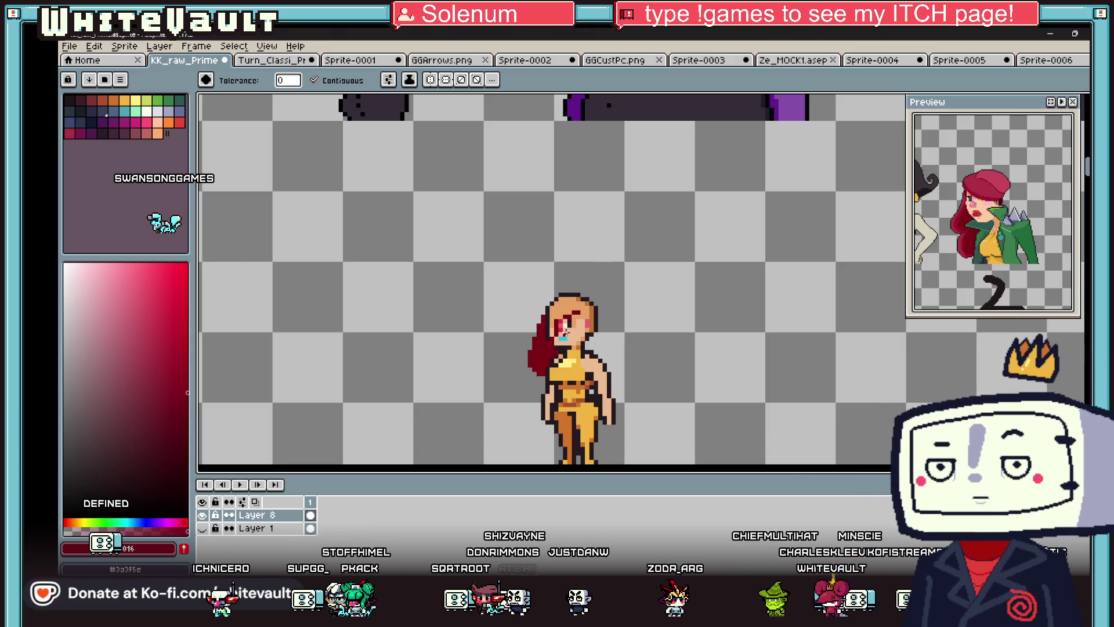
{"action": "scroll", "coordinate": [565, 332], "scroll_direction": "down", "scroll_amount": 2}
{"action": "scroll", "coordinate": [580, 344], "scroll_direction": "up", "scroll_amount": 3}
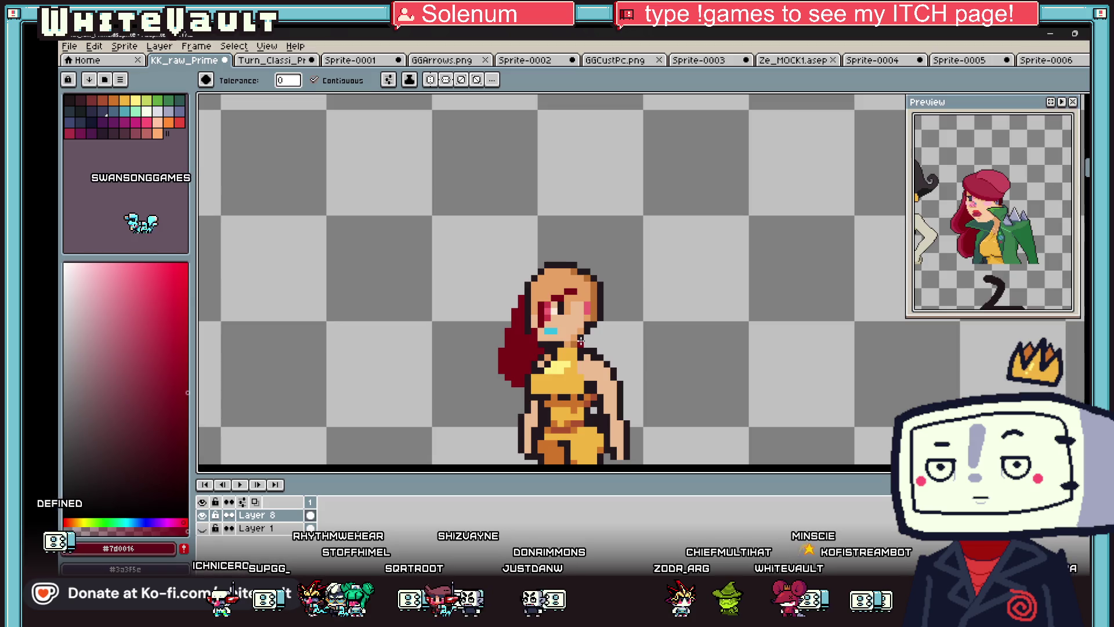
{"action": "scroll", "coordinate": [575, 330], "scroll_direction": "down", "scroll_amount": 3}
{"action": "key", "text": "v"}
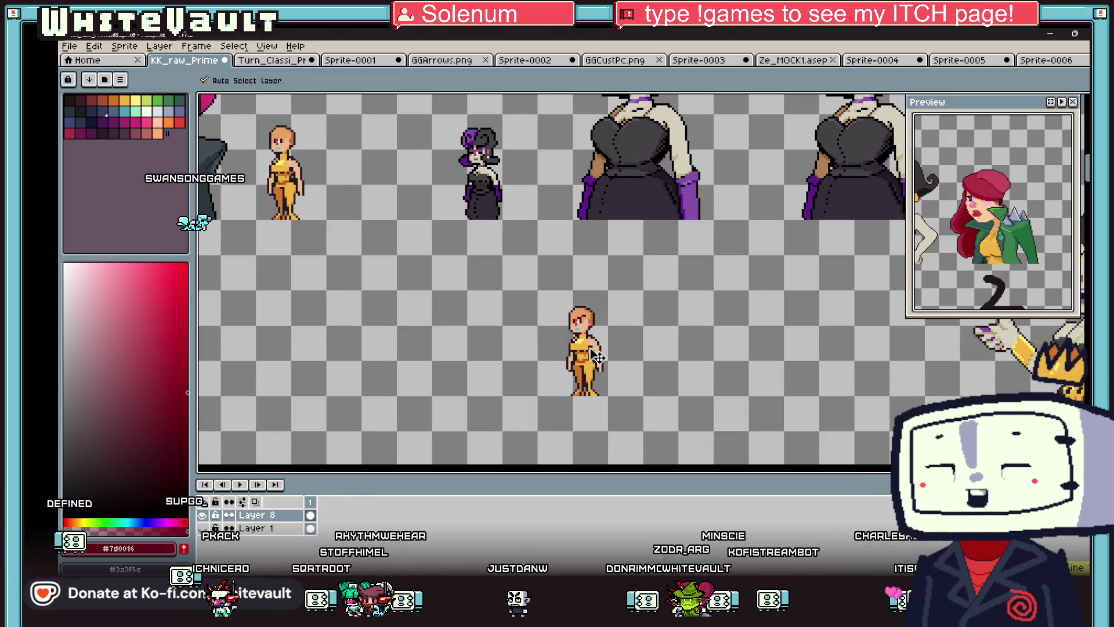
{"action": "key", "text": "g"}
{"action": "scroll", "coordinate": [578, 317], "scroll_direction": "up", "scroll_amount": 3}
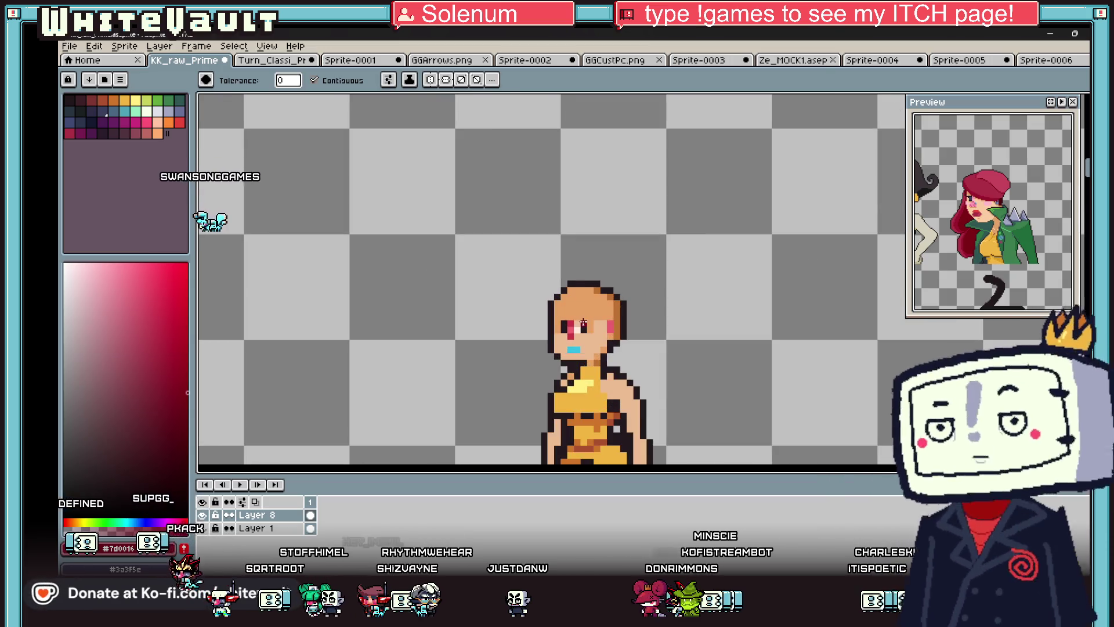
{"action": "scroll", "coordinate": [583, 323], "scroll_direction": "up", "scroll_amount": 2}
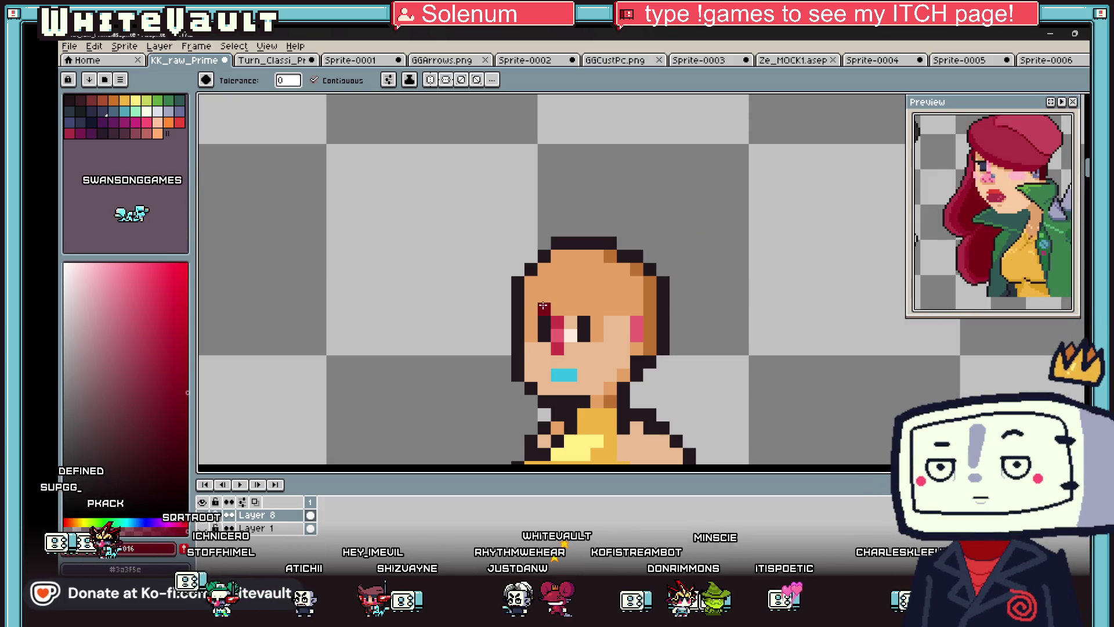
- Draw a dark red hair line down the face and fill the hair over the face and right side
{"action": "scroll", "coordinate": [559, 292], "scroll_direction": "down", "scroll_amount": 1}
{"action": "scroll", "coordinate": [550, 288], "scroll_direction": "up", "scroll_amount": 1}
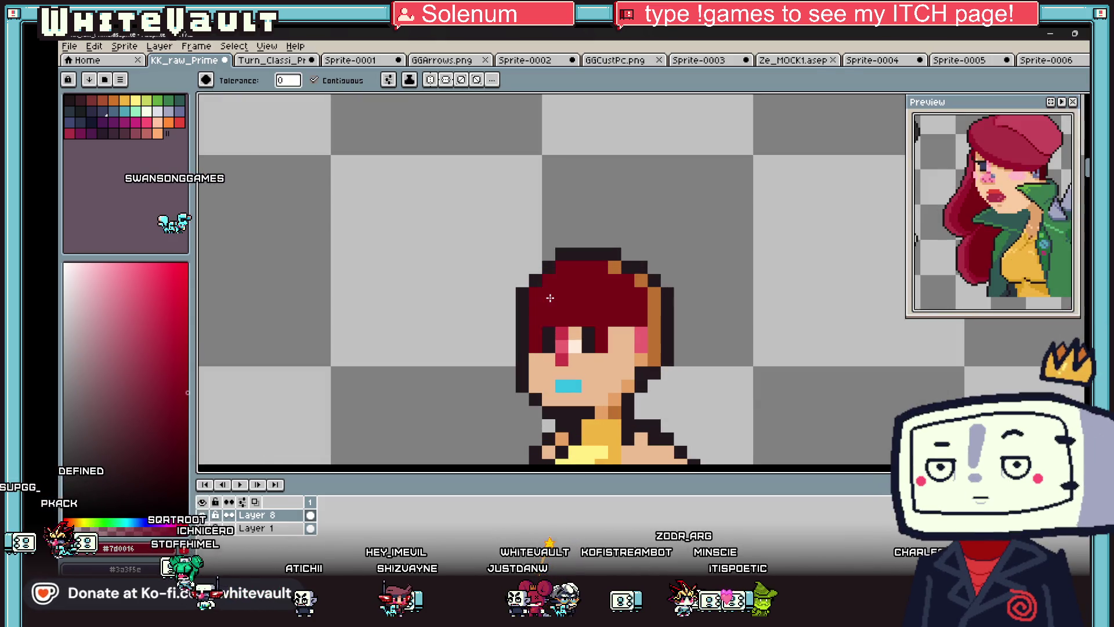
{"action": "key", "text": "b"}
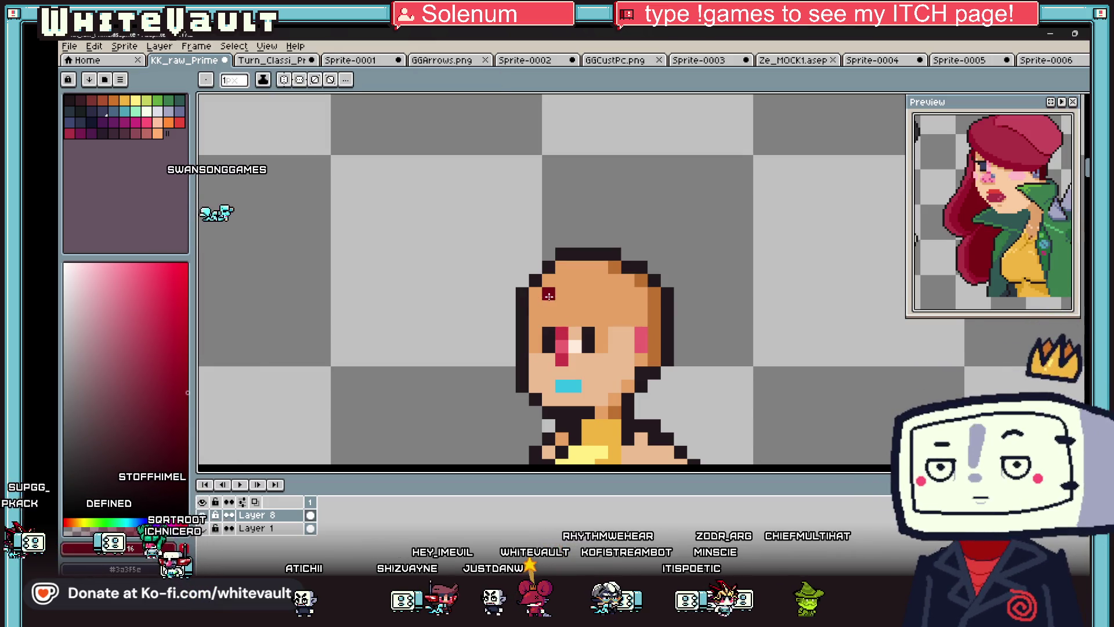
{"action": "left_click_drag", "start_coordinate": [566, 314], "coordinate": [613, 456]}
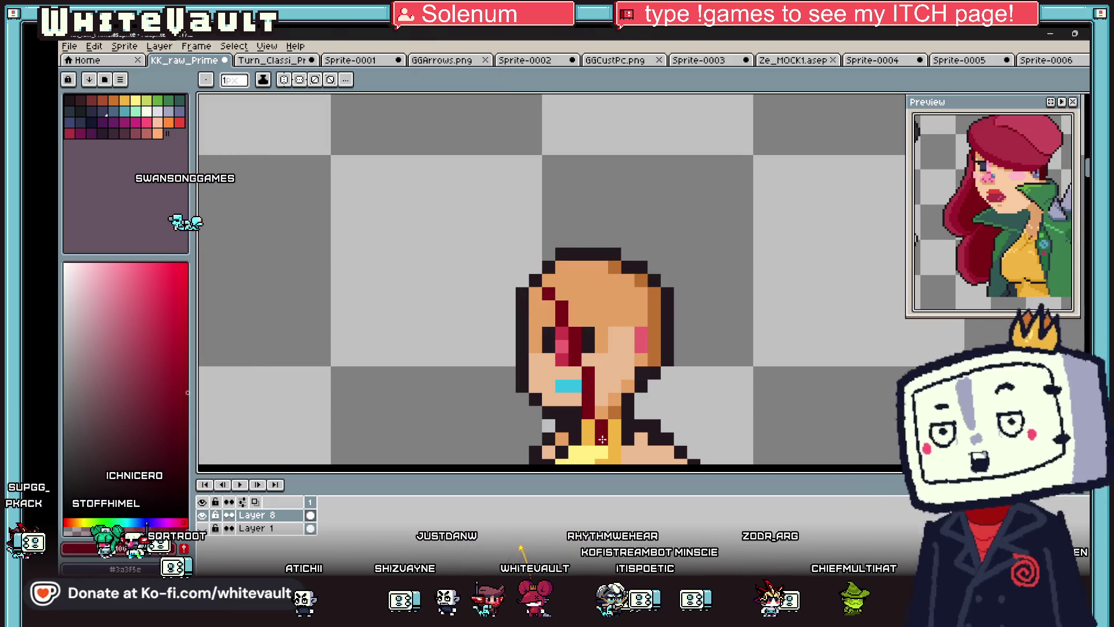
{"action": "scroll", "coordinate": [614, 457], "scroll_direction": "down", "scroll_amount": 1}
{"action": "mouse_move", "coordinate": [655, 394]}
{"action": "left_mouse_down"}
{"action": "mouse_move", "coordinate": [654, 346]}
{"action": "mouse_move", "coordinate": [640, 387]}
{"action": "mouse_move", "coordinate": [629, 332]}
{"action": "left_mouse_up"}
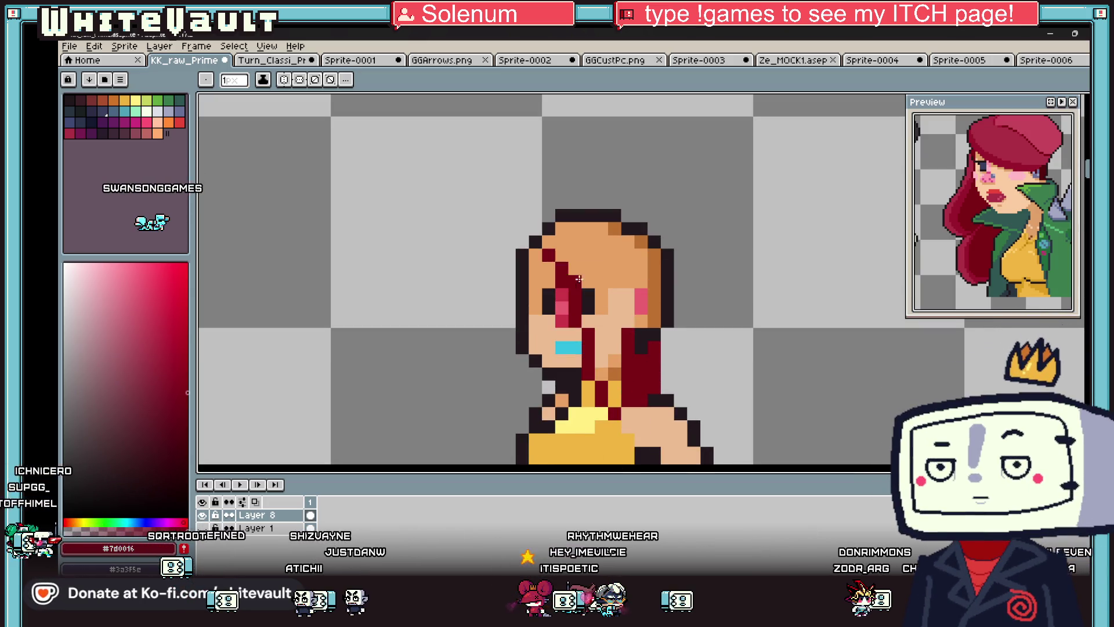
{"action": "left_click_drag", "start_coordinate": [549, 240], "coordinate": [647, 241]}
{"action": "key", "text": "g"}
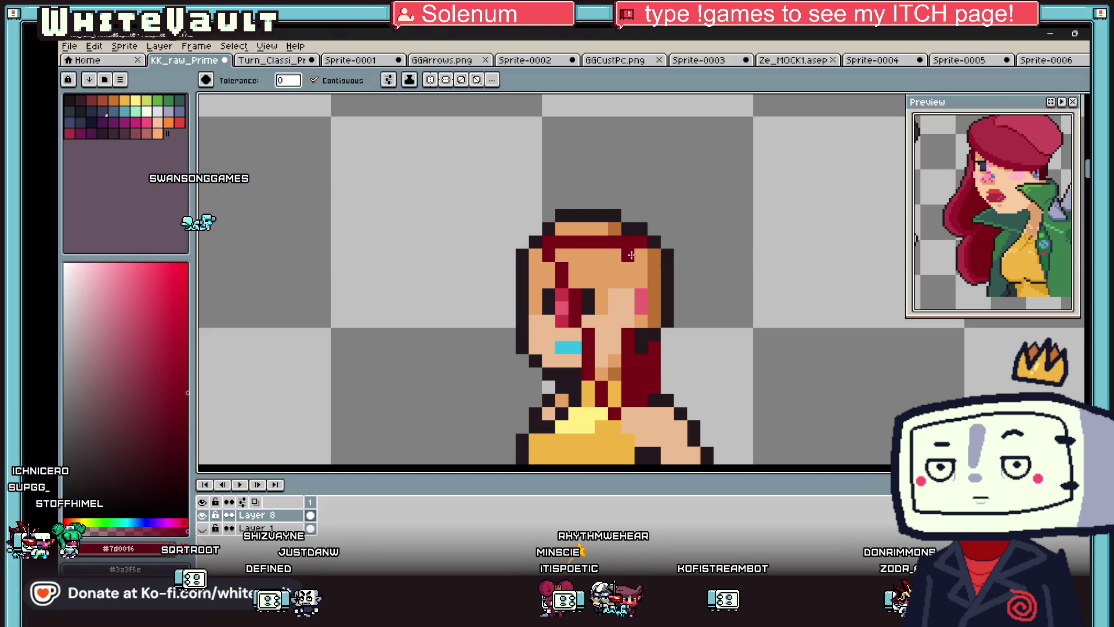
{"action": "left_click", "coordinate": [624, 302]}
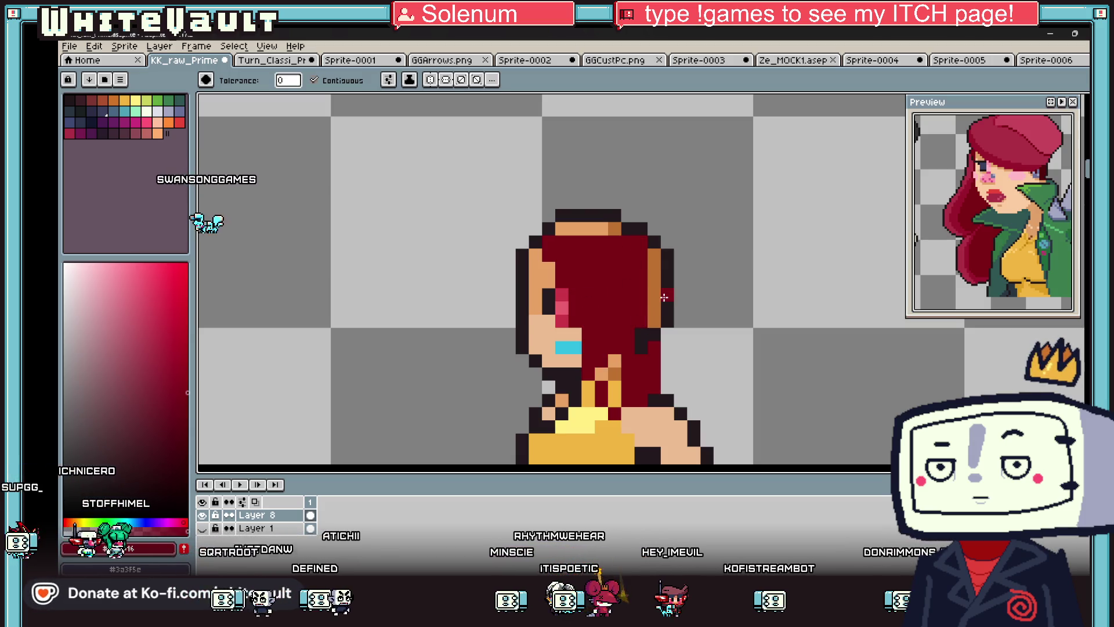
{"action": "left_click", "coordinate": [657, 298]}
- Draw a black outline beside the hair and sample the dark red from it
{"action": "scroll", "coordinate": [666, 304], "scroll_direction": "down", "scroll_amount": 2}
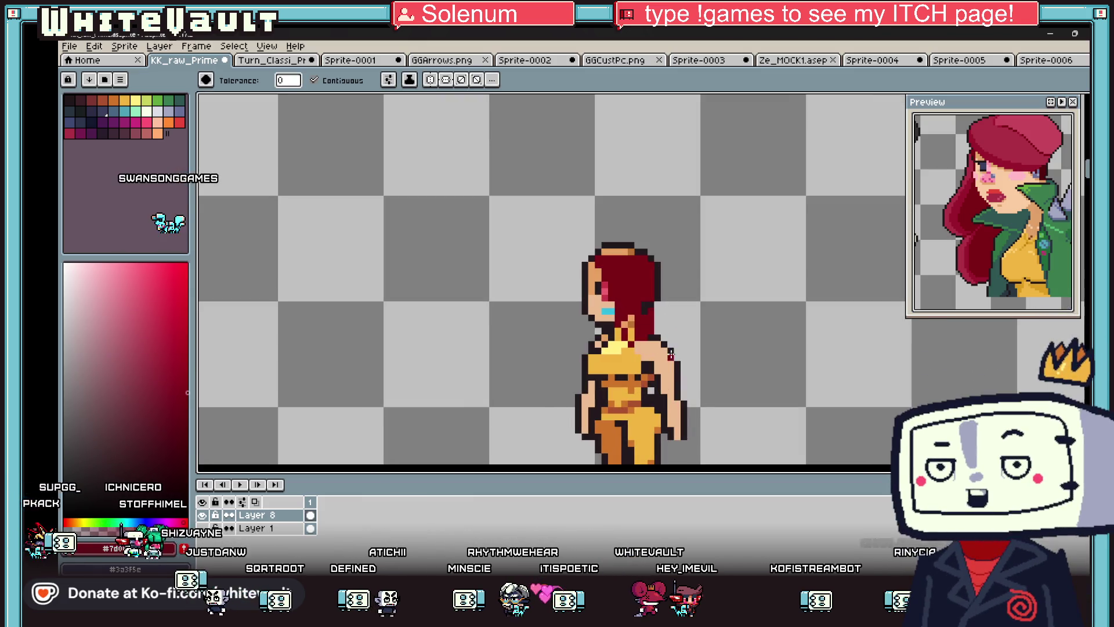
{"action": "scroll", "coordinate": [656, 306], "scroll_direction": "up", "scroll_amount": 3}
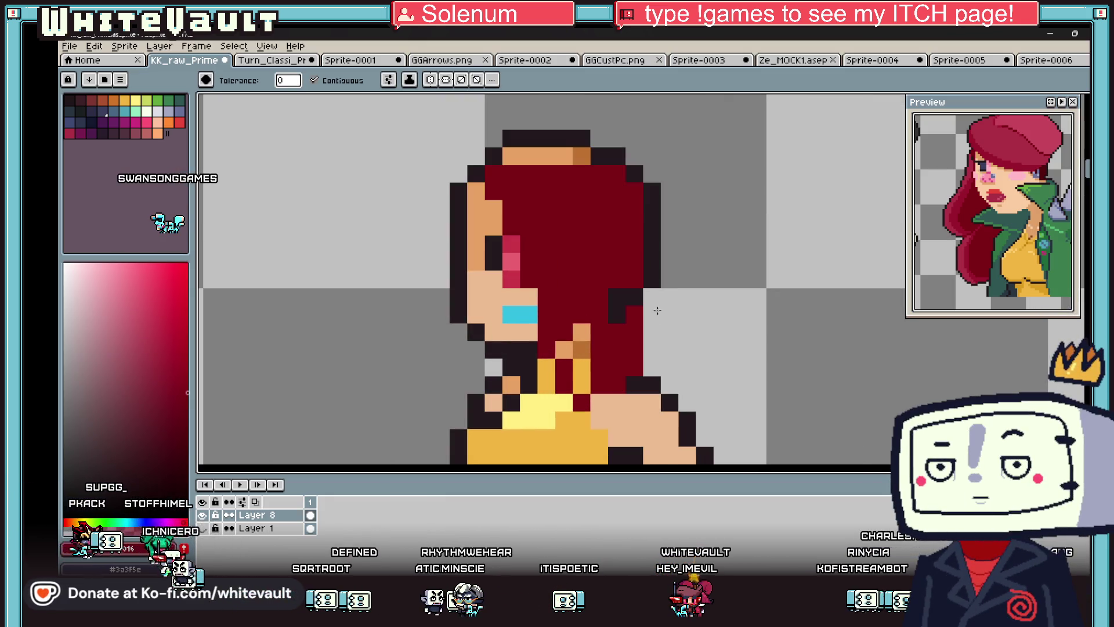
{"action": "key", "text": "b"}
{"action": "left_click_drag", "start_coordinate": [652, 296], "coordinate": [653, 342]}
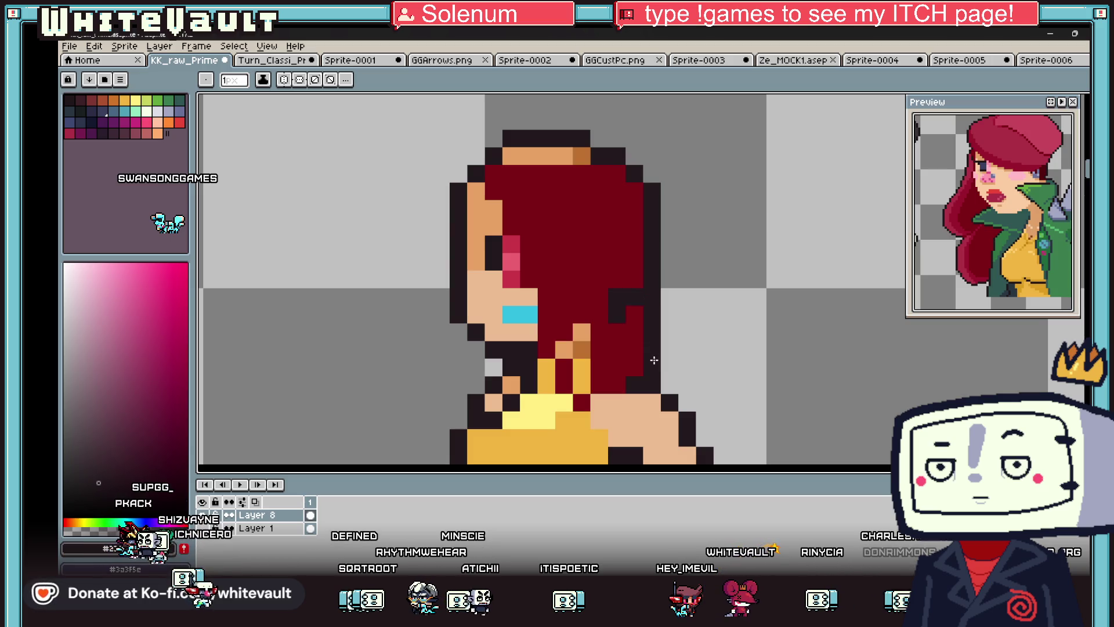
{"action": "left_click", "coordinate": [638, 350], "text": "alt"}
{"action": "scroll", "coordinate": [632, 254], "scroll_direction": "down", "scroll_amount": 2}
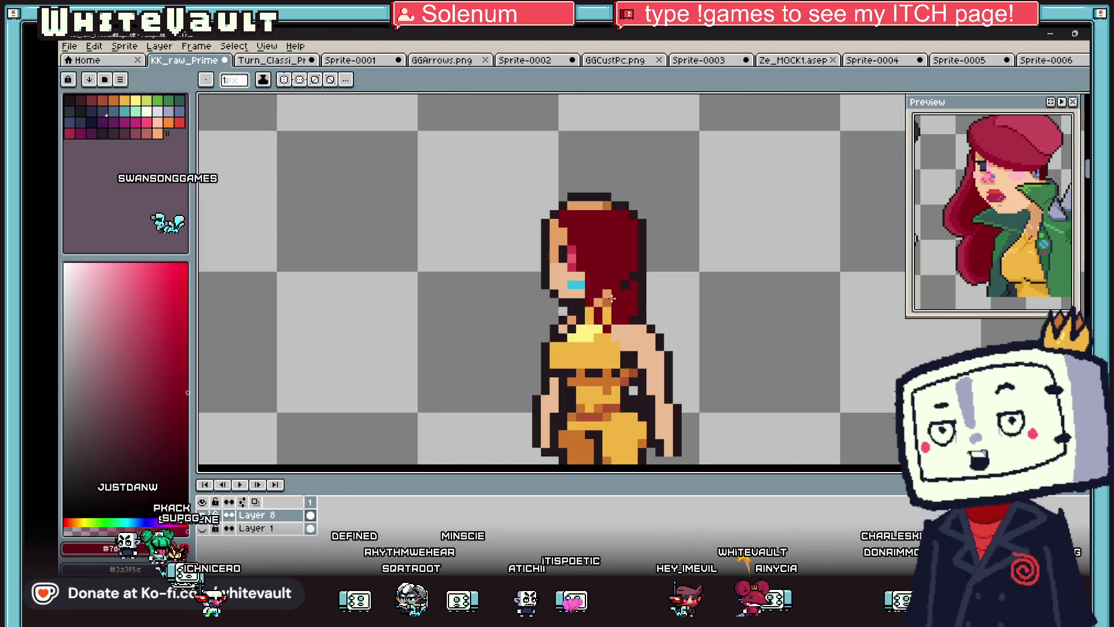
{"action": "scroll", "coordinate": [611, 298], "scroll_direction": "up", "scroll_amount": 1}
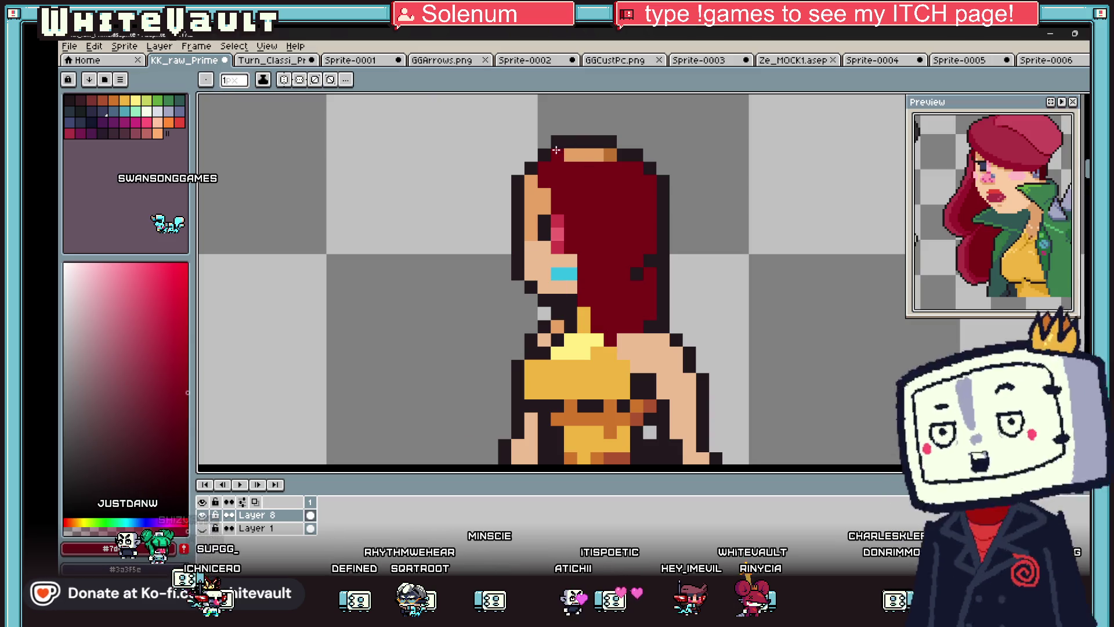
{"action": "scroll", "coordinate": [615, 162], "scroll_direction": "down", "scroll_amount": 1}
{"action": "scroll", "coordinate": [569, 166], "scroll_direction": "up", "scroll_amount": 2}
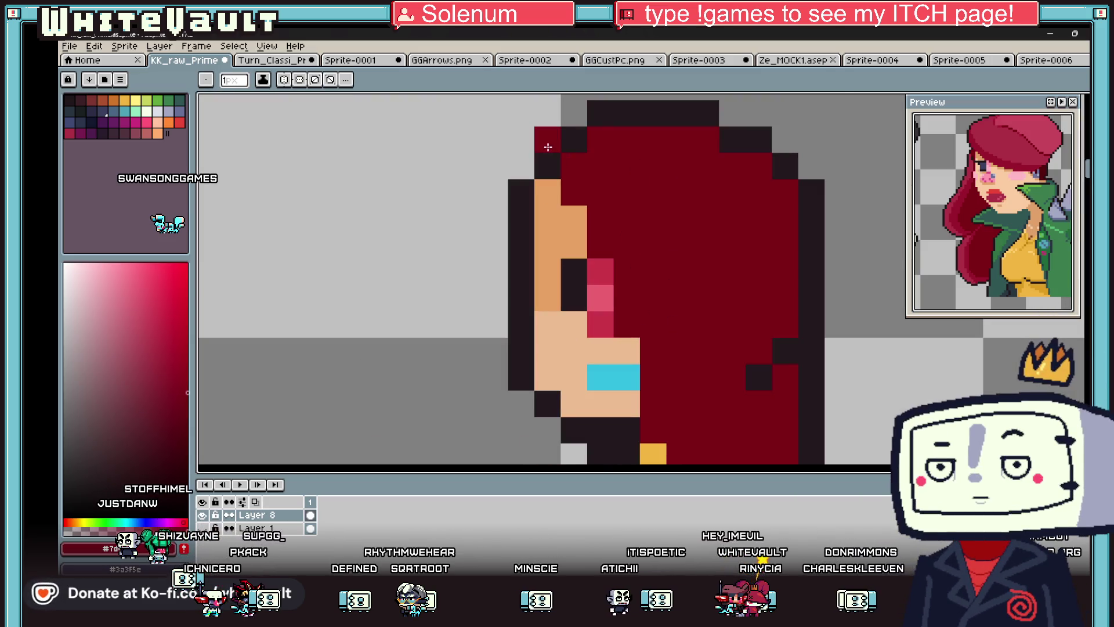
{"action": "scroll", "coordinate": [625, 143], "scroll_direction": "down", "scroll_amount": 3}
{"action": "scroll", "coordinate": [626, 143], "scroll_direction": "up", "scroll_amount": 2}
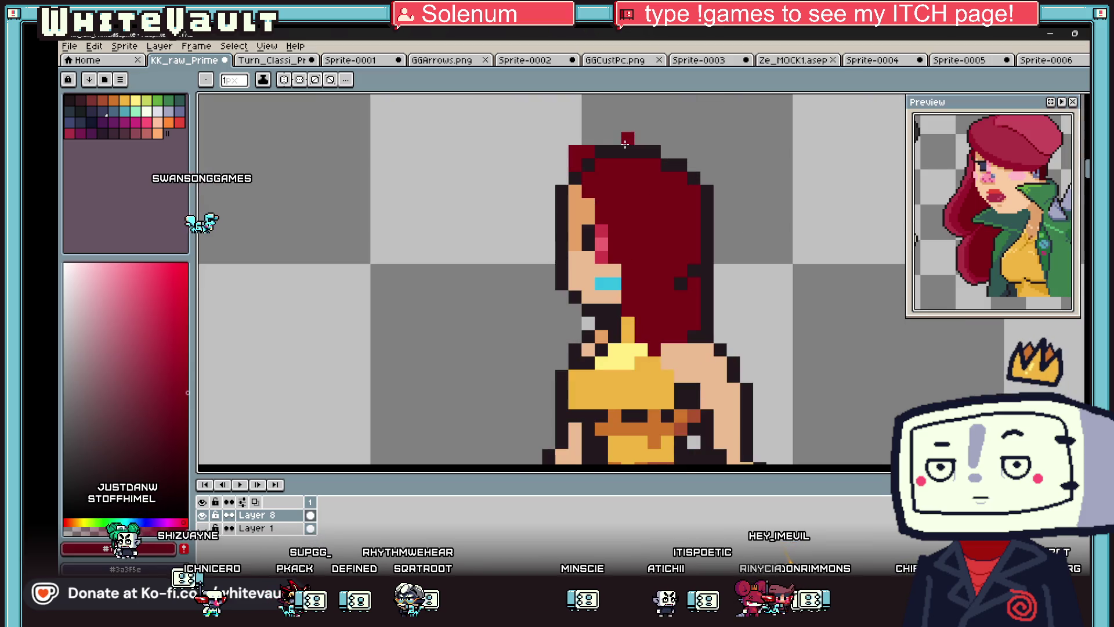
- Undo the stray stroke, then draw and fill a dark red hair strand down the left side
{"action": "key", "text": "ctrl+z"}
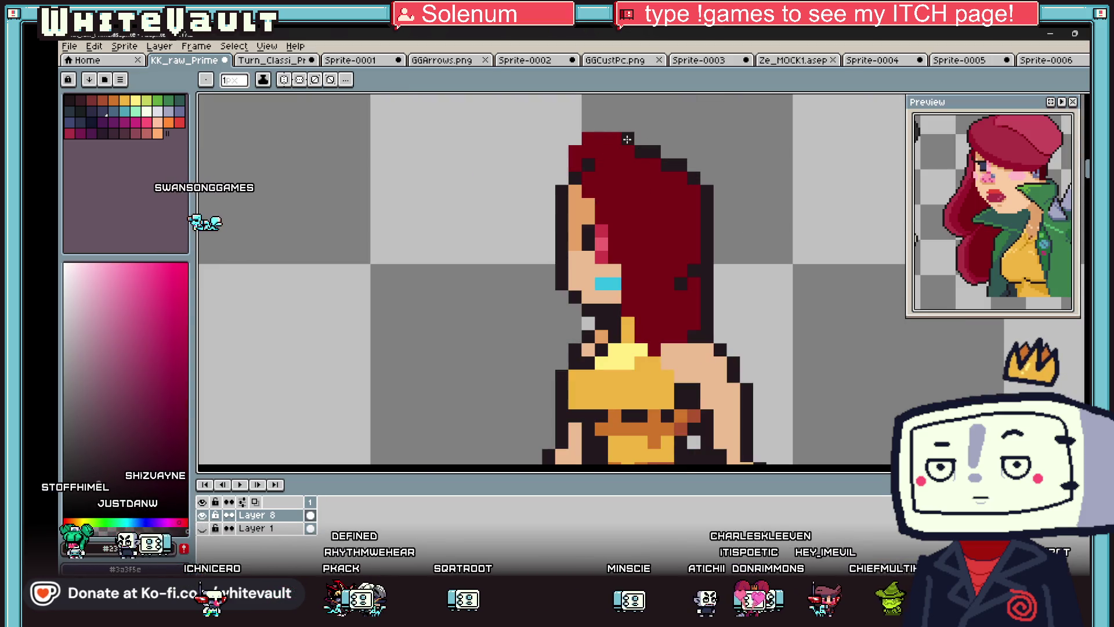
{"action": "left_click", "coordinate": [578, 140]}
{"action": "left_click", "coordinate": [565, 160], "text": "alt"}
{"action": "left_click", "coordinate": [549, 179]}
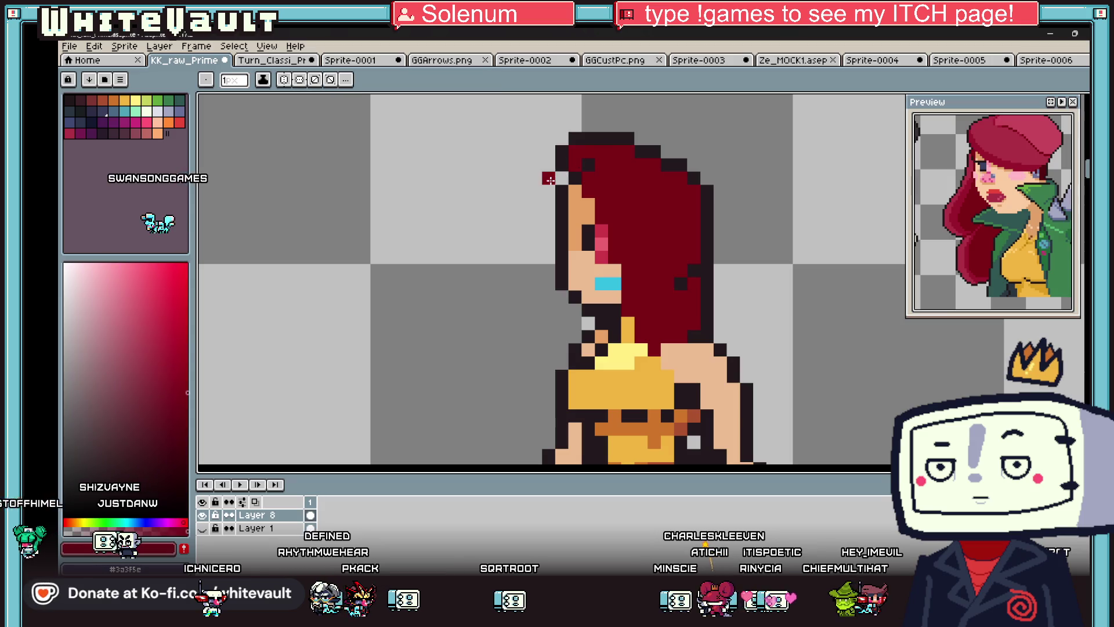
{"action": "left_click", "coordinate": [509, 335], "text": "shift"}
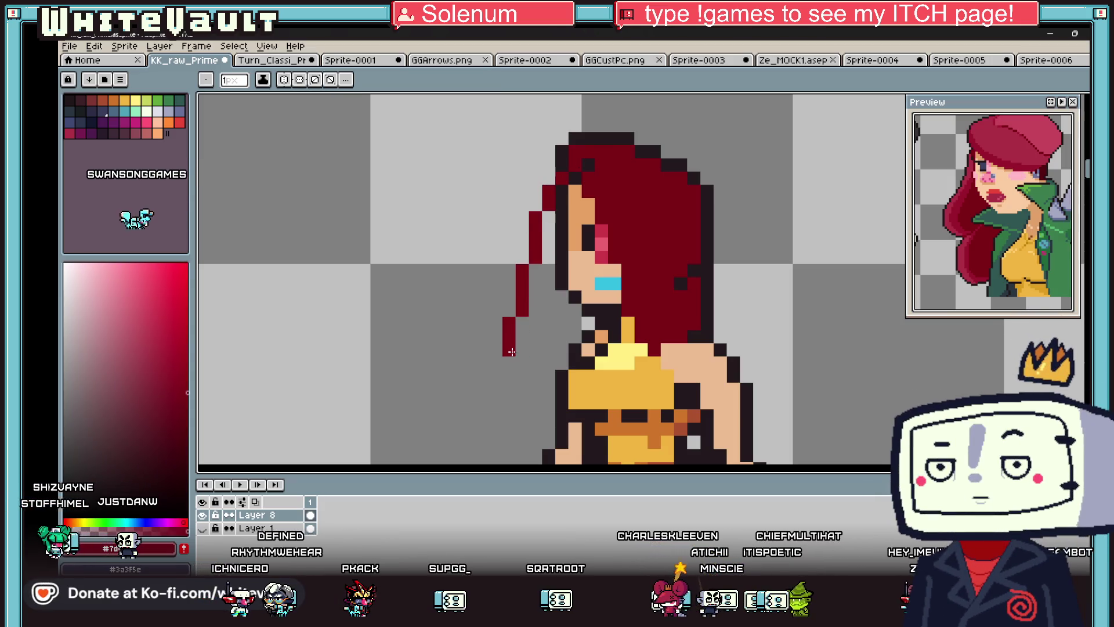
{"action": "key", "text": "g"}
{"action": "left_click", "coordinate": [537, 278]}
- Repaint the edge pixels beside the face in dark red
{"action": "scroll", "coordinate": [586, 294], "scroll_direction": "down", "scroll_amount": 5}
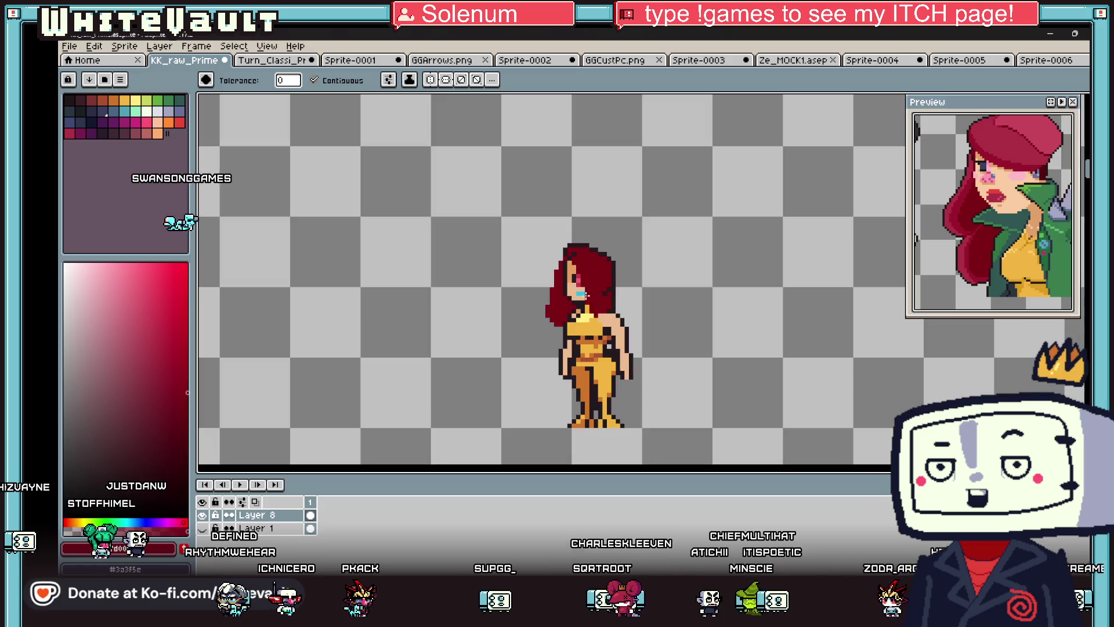
{"action": "scroll", "coordinate": [586, 295], "scroll_direction": "up", "scroll_amount": 5}
{"action": "scroll", "coordinate": [586, 294], "scroll_direction": "down", "scroll_amount": 5}
{"action": "key", "text": "i"}
{"action": "scroll", "coordinate": [597, 273], "scroll_direction": "up", "scroll_amount": 5}
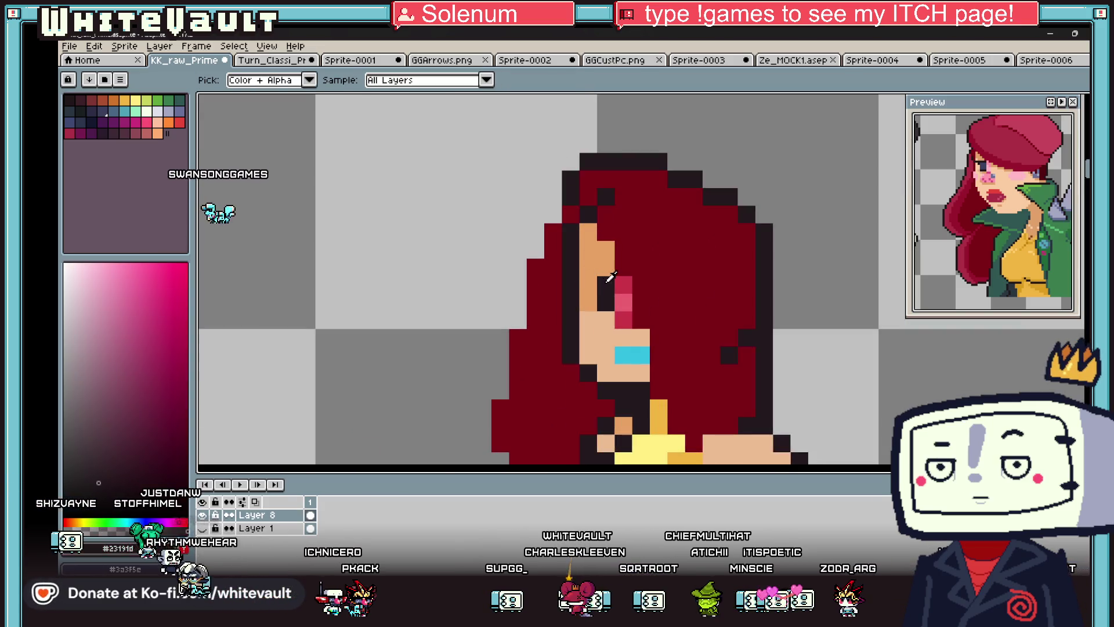
{"action": "key", "text": "b"}
{"action": "left_click", "coordinate": [590, 282]}
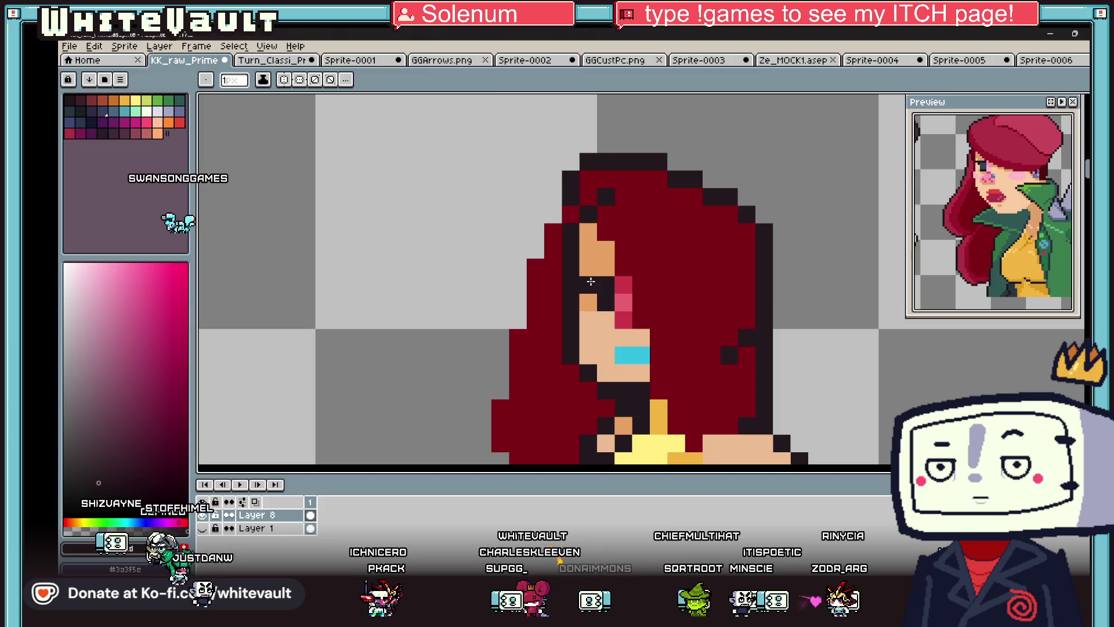
{"action": "scroll", "coordinate": [591, 281], "scroll_direction": "down", "scroll_amount": 5}
{"action": "scroll", "coordinate": [579, 254], "scroll_direction": "up", "scroll_amount": 5}
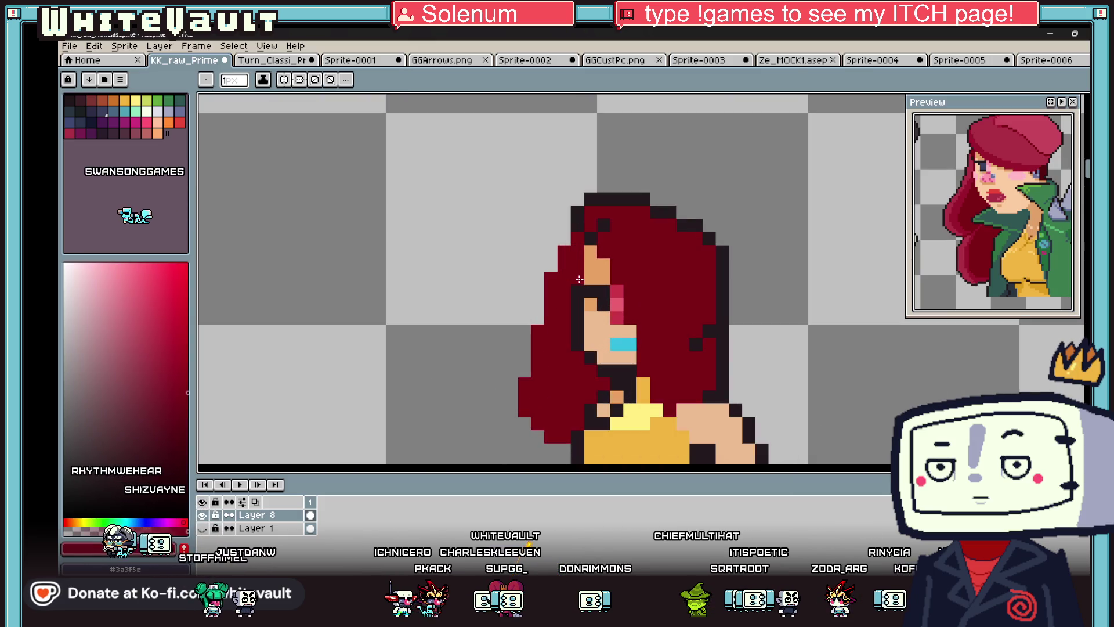
{"action": "left_click_drag", "start_coordinate": [579, 306], "coordinate": [577, 348]}
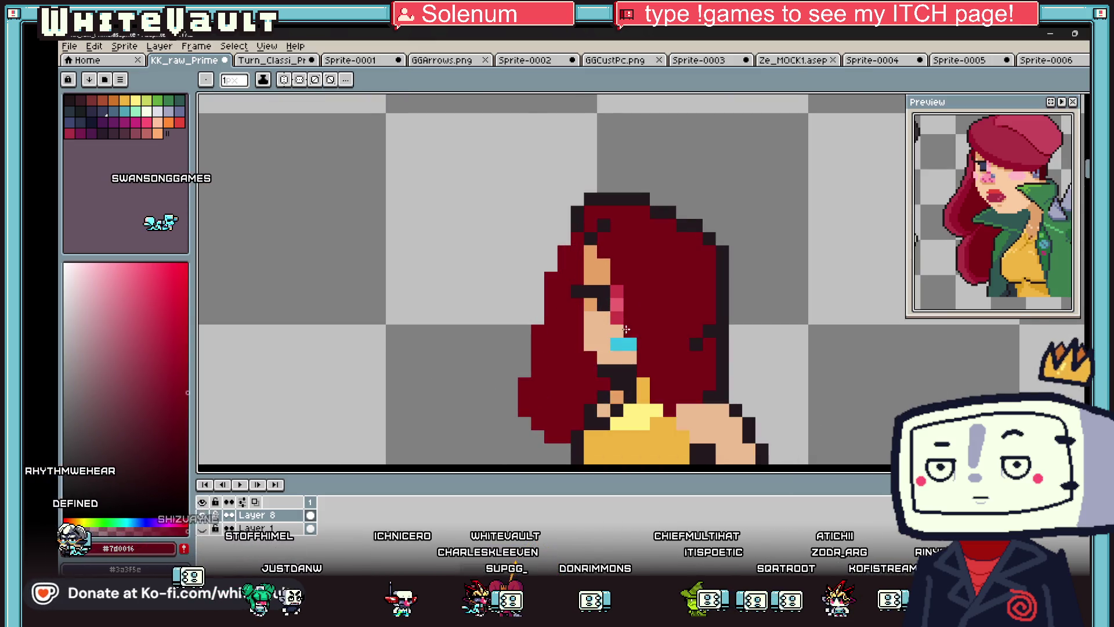
{"action": "scroll", "coordinate": [625, 329], "scroll_direction": "down", "scroll_amount": 5}
{"action": "scroll", "coordinate": [641, 321], "scroll_direction": "up", "scroll_amount": 4}
- Sample the dark outline colour from the sprite
{"action": "left_click", "coordinate": [641, 321], "text": "alt"}
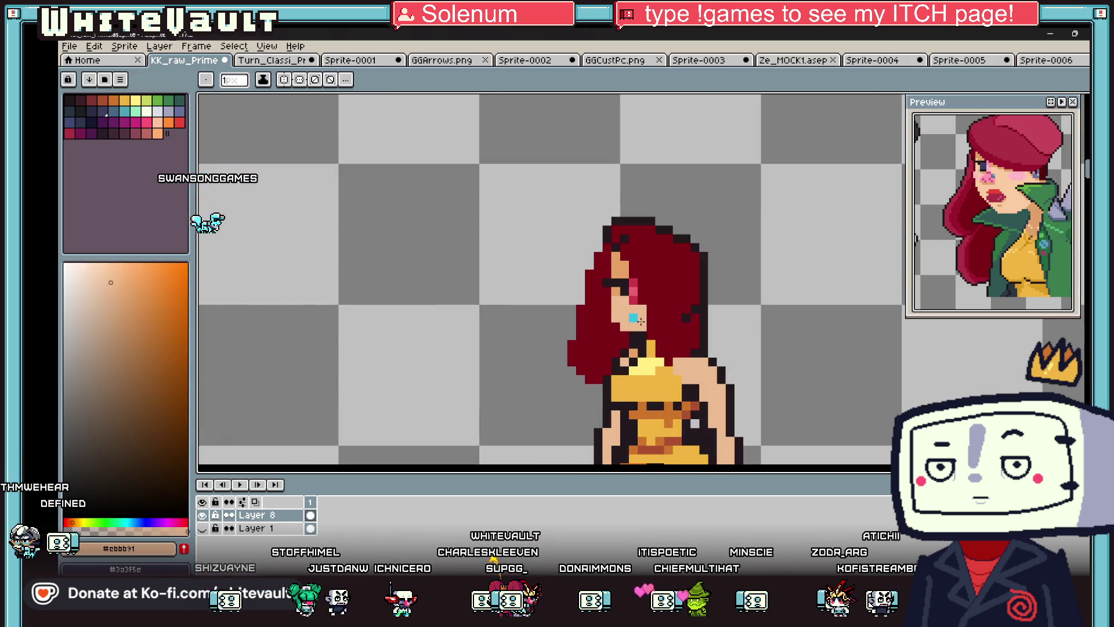
{"action": "key", "text": "i"}
{"action": "left_click", "coordinate": [608, 274], "text": "alt"}
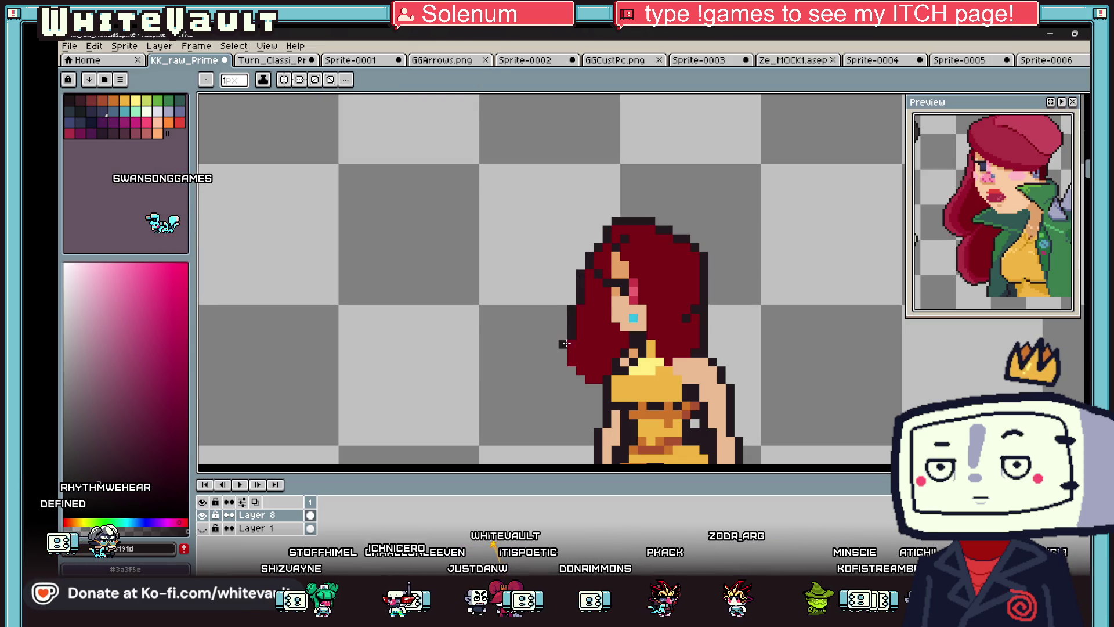
{"action": "scroll", "coordinate": [597, 386], "scroll_direction": "down", "scroll_amount": 5}
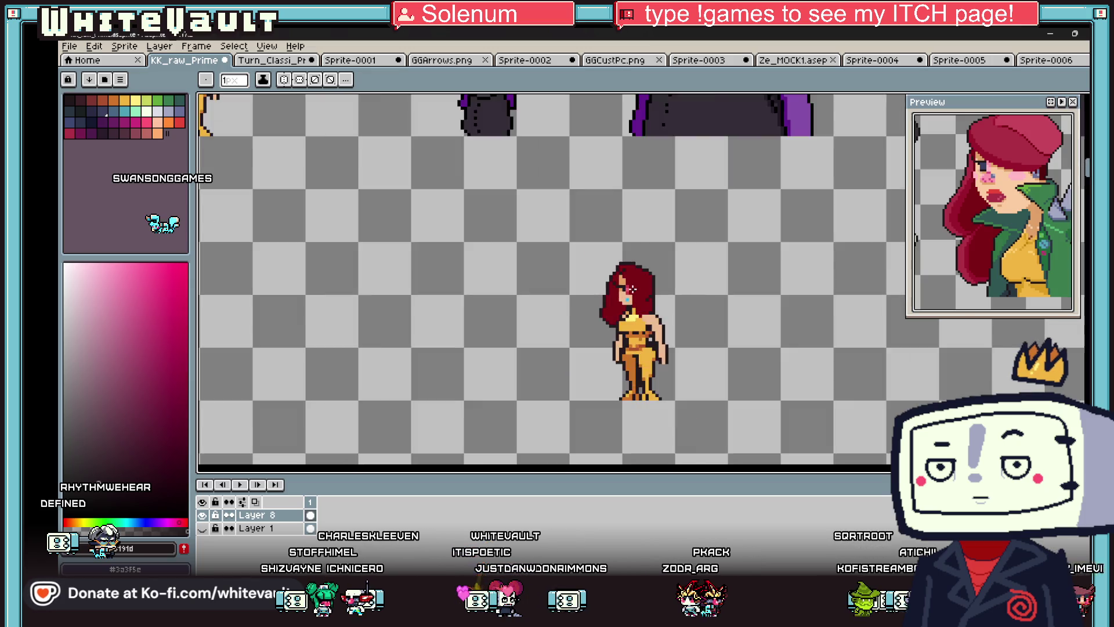
{"action": "scroll", "coordinate": [637, 283], "scroll_direction": "up", "scroll_amount": 1}
{"action": "scroll", "coordinate": [635, 282], "scroll_direction": "up", "scroll_amount": 1}
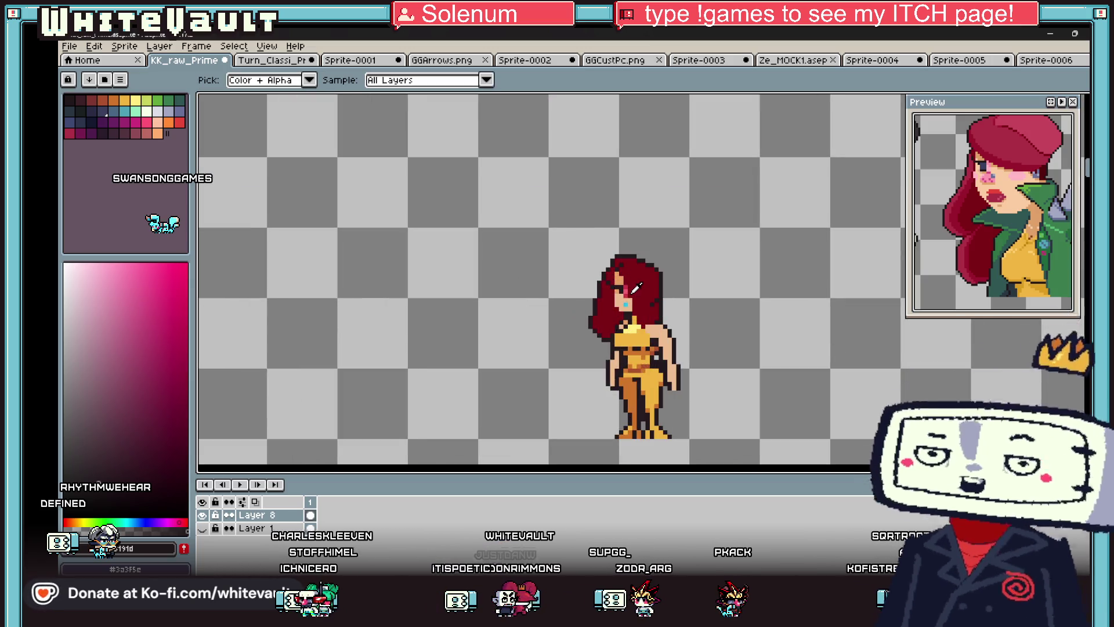
{"action": "scroll", "coordinate": [635, 284], "scroll_direction": "up", "scroll_amount": 2}
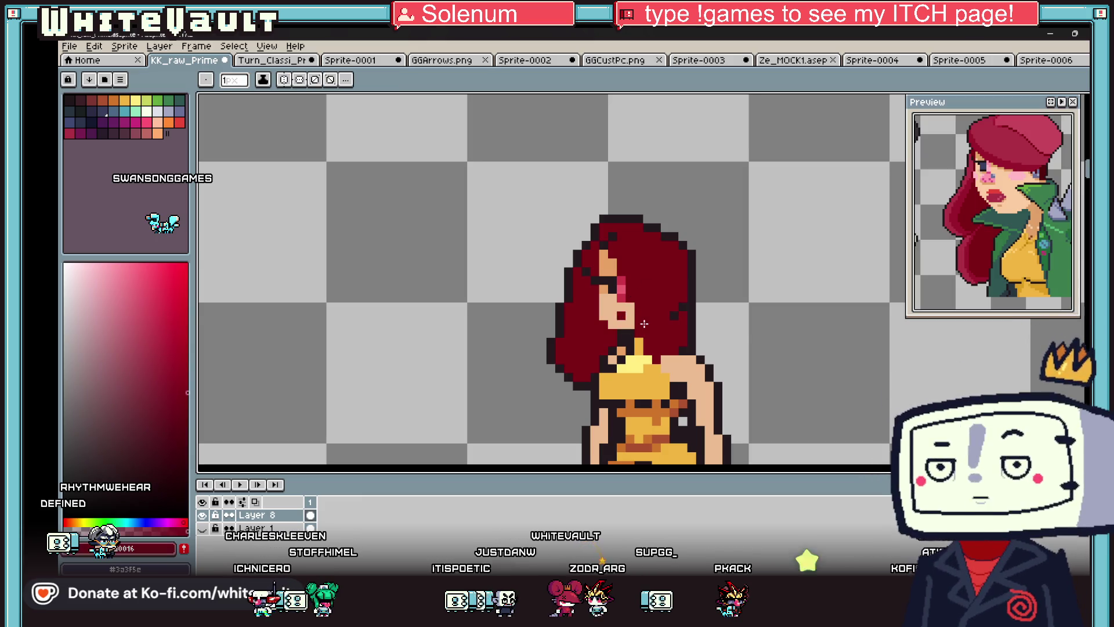
{"action": "scroll", "coordinate": [675, 326], "scroll_direction": "down", "scroll_amount": 3}
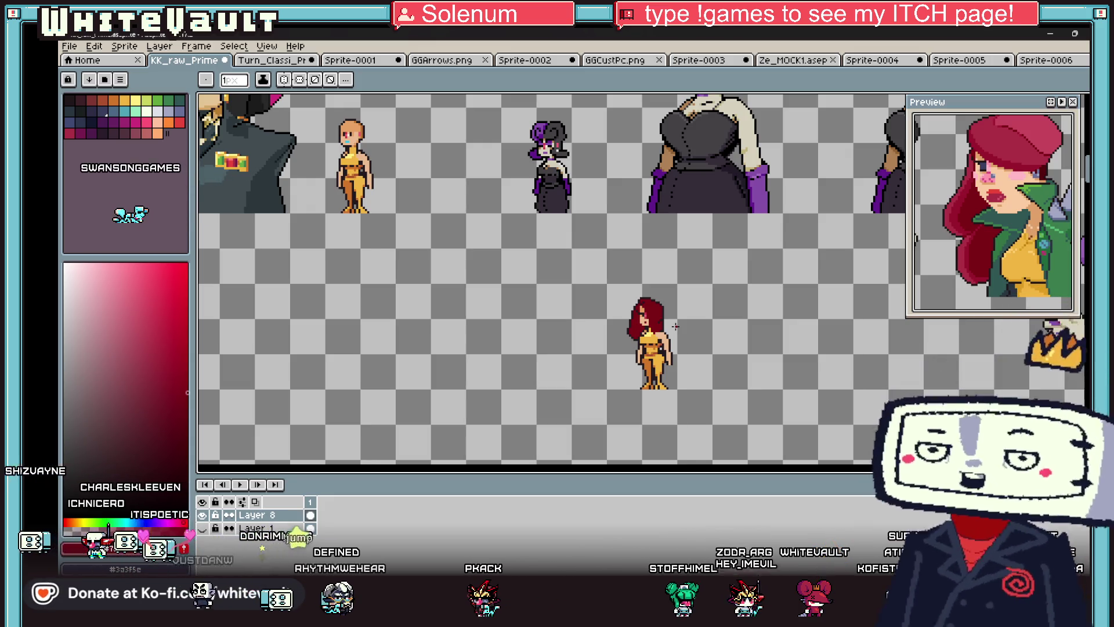
{"action": "scroll", "coordinate": [670, 325], "scroll_direction": "up", "scroll_amount": 2}
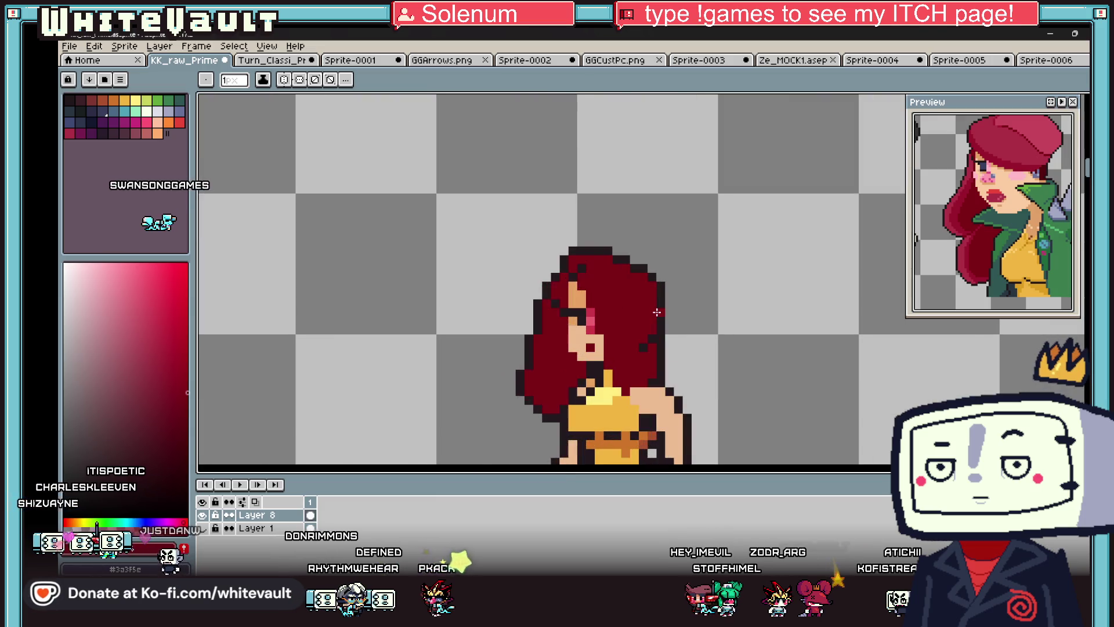
{"action": "scroll", "coordinate": [657, 308], "scroll_direction": "up", "scroll_amount": 2}
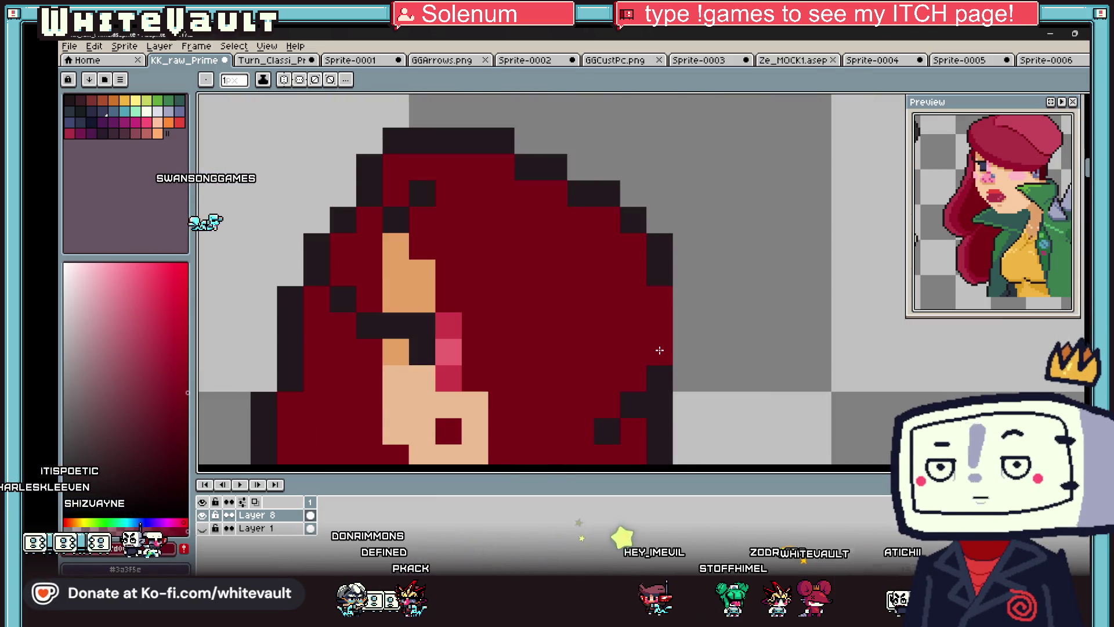
- Add dark outline pixels along the top and right edge of the hair
{"action": "left_click", "coordinate": [676, 309]}
{"action": "scroll", "coordinate": [681, 348], "scroll_direction": "down", "scroll_amount": 10}
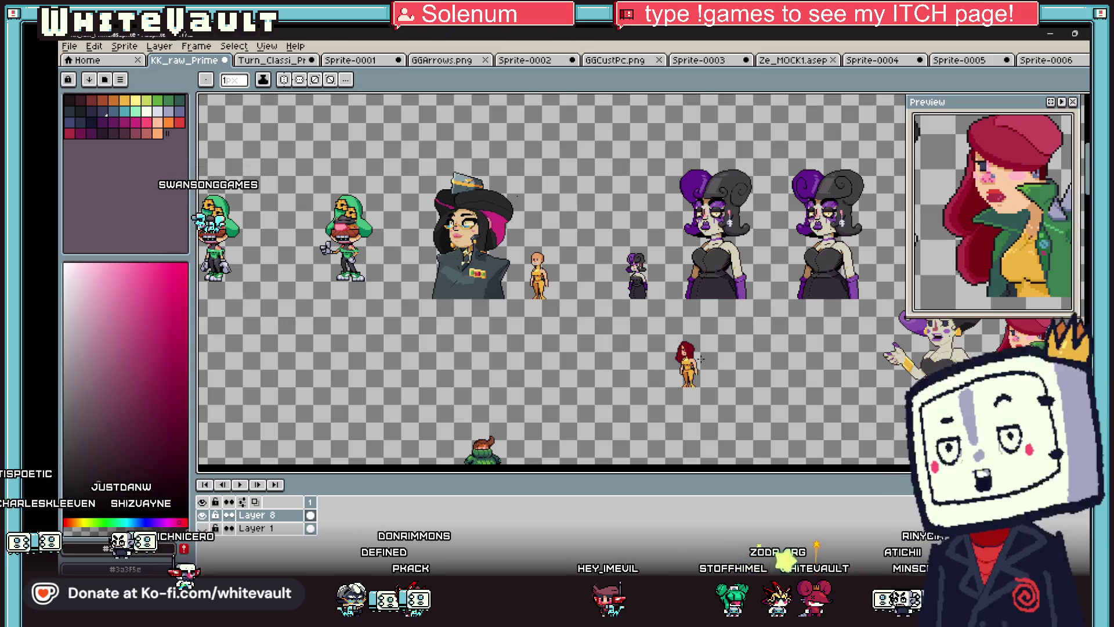
{"action": "scroll", "coordinate": [700, 359], "scroll_direction": "up", "scroll_amount": 6}
{"action": "left_click", "coordinate": [671, 355]}
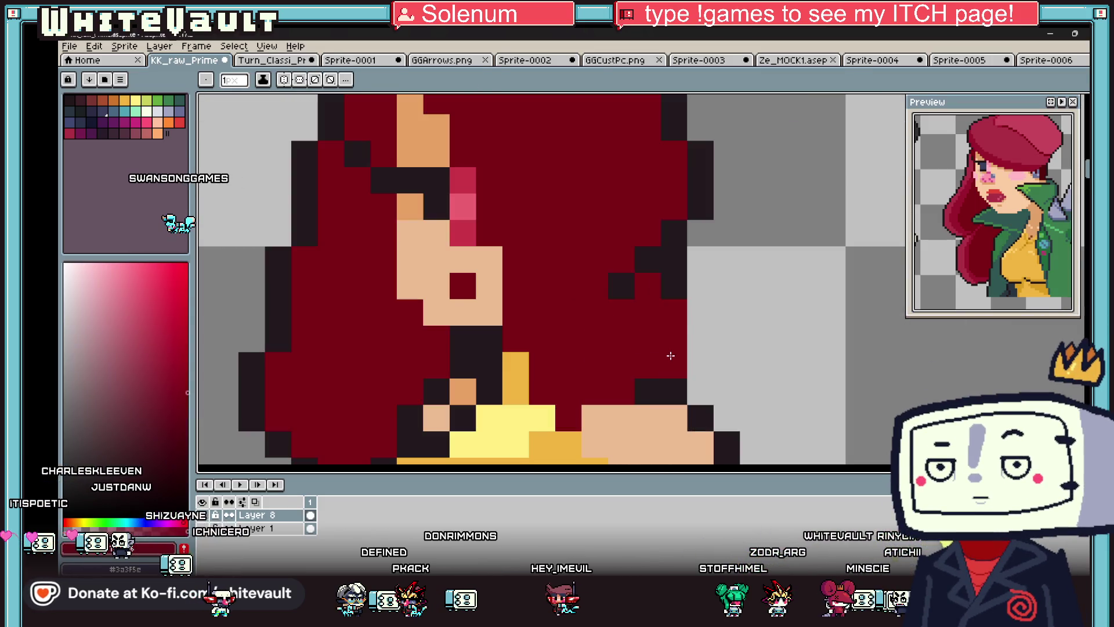
{"action": "left_click_drag", "start_coordinate": [700, 333], "coordinate": [699, 397]}
{"action": "scroll", "coordinate": [699, 383], "scroll_direction": "down", "scroll_amount": 6}
{"action": "scroll", "coordinate": [701, 373], "scroll_direction": "up", "scroll_amount": 4}
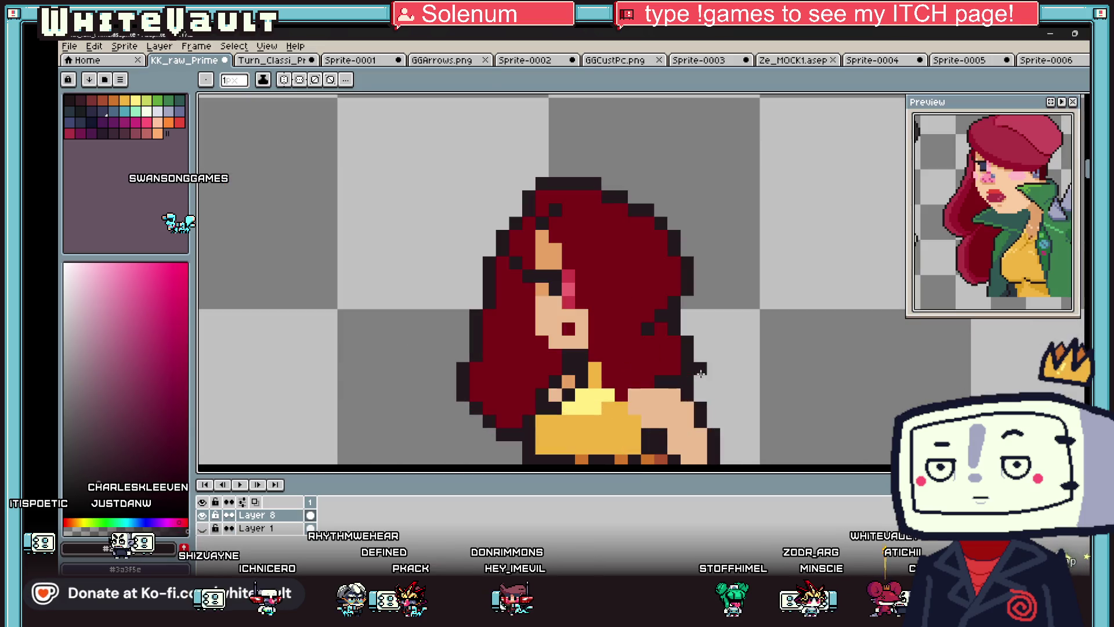
- Select the area around the red-haired figure, then clear the selection
{"action": "key", "text": "i"}
{"action": "scroll", "coordinate": [700, 373], "scroll_direction": "down", "scroll_amount": 2}
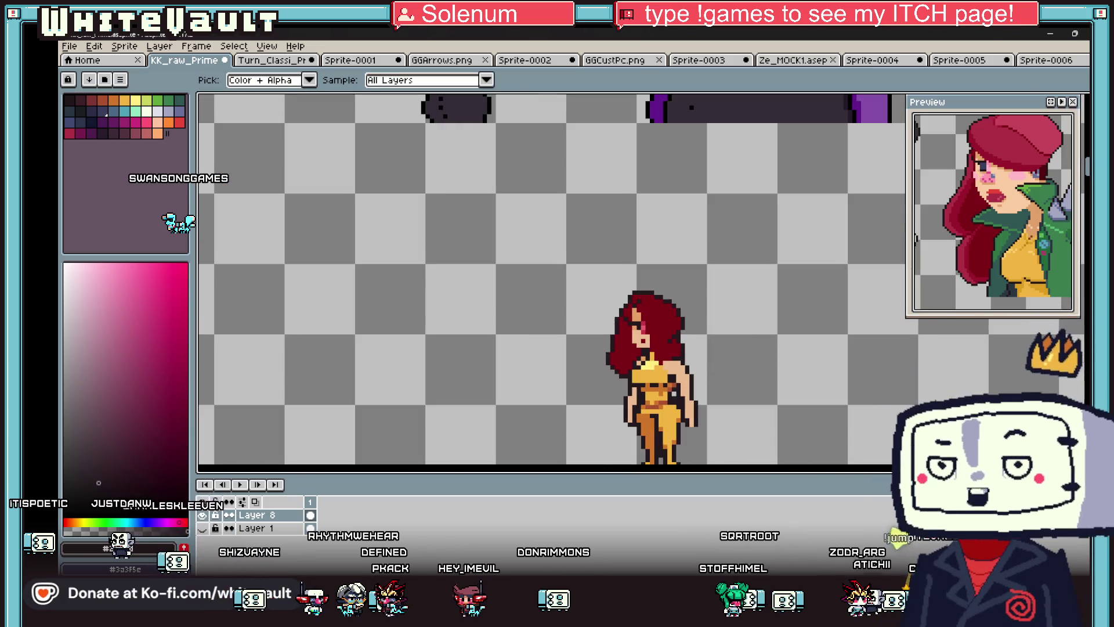
{"action": "key", "text": "m"}
{"action": "scroll", "coordinate": [667, 359], "scroll_direction": "down", "scroll_amount": 1}
{"action": "left_click_drag", "start_coordinate": [585, 274], "coordinate": [747, 435]}
{"action": "key", "text": "i"}
{"action": "scroll", "coordinate": [680, 326], "scroll_direction": "up", "scroll_amount": 2}
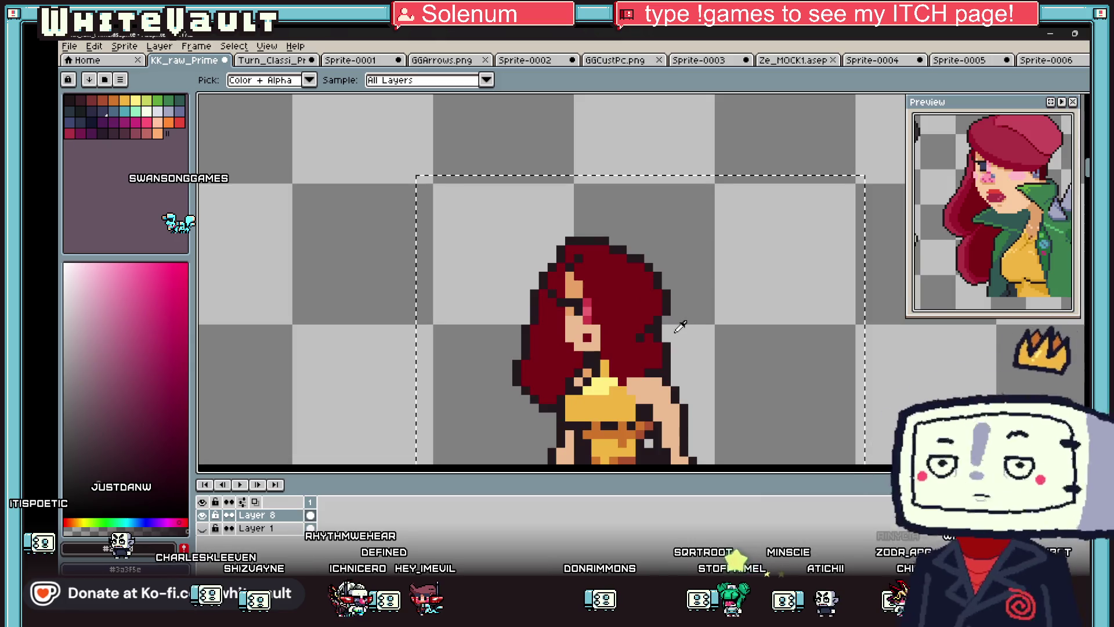
{"action": "key", "text": "g"}
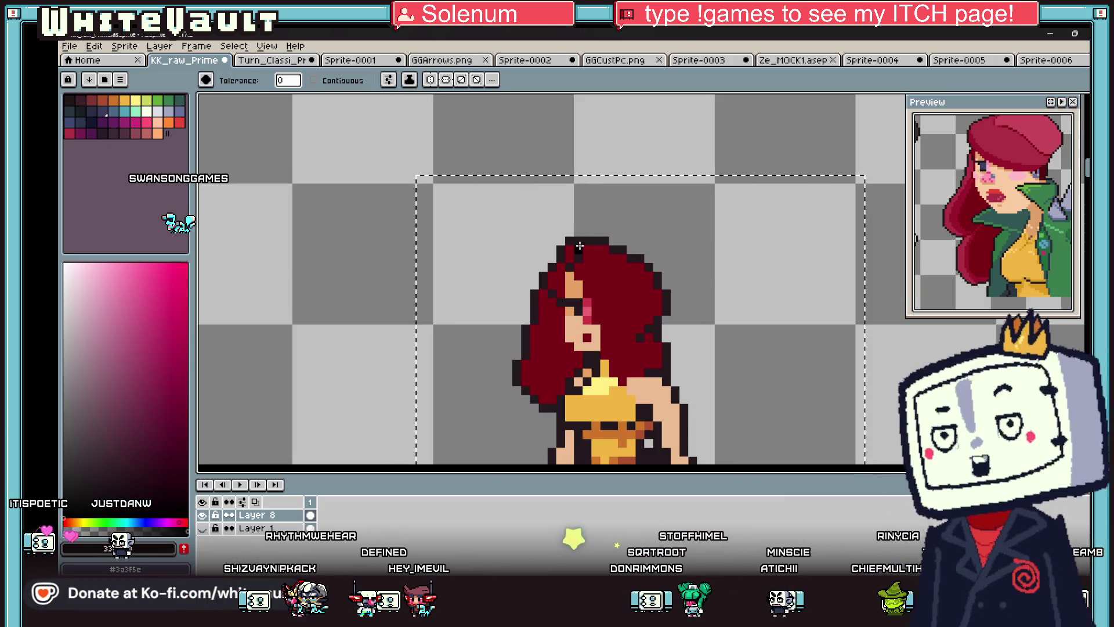
{"action": "scroll", "coordinate": [603, 264], "scroll_direction": "down", "scroll_amount": 3}
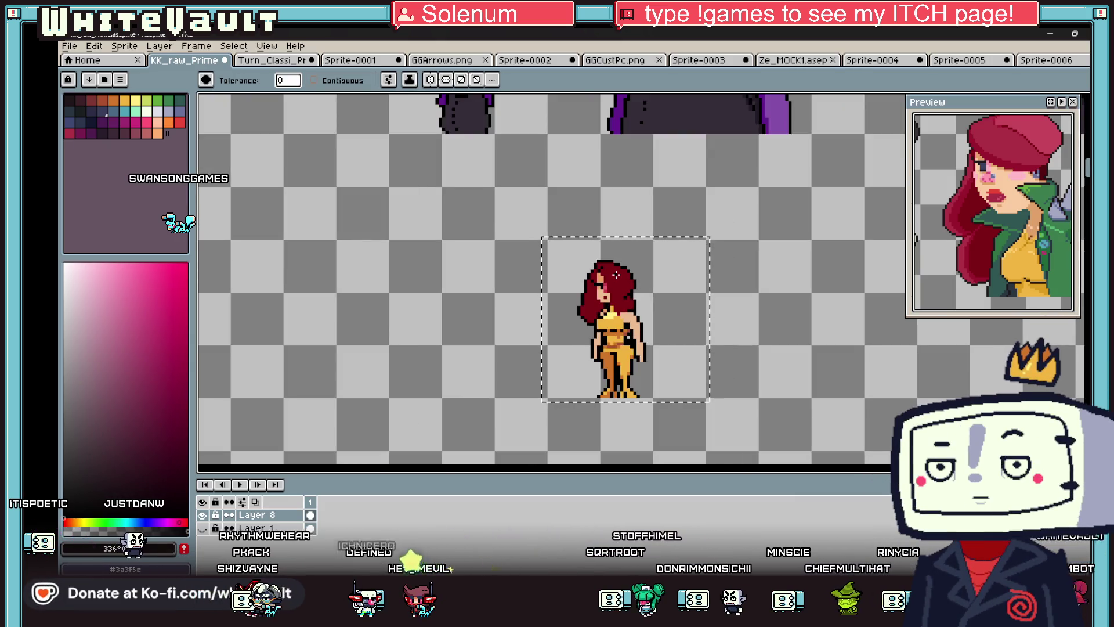
{"action": "key", "text": "ctrl+d"}
{"action": "scroll", "coordinate": [607, 298], "scroll_direction": "up", "scroll_amount": 2}
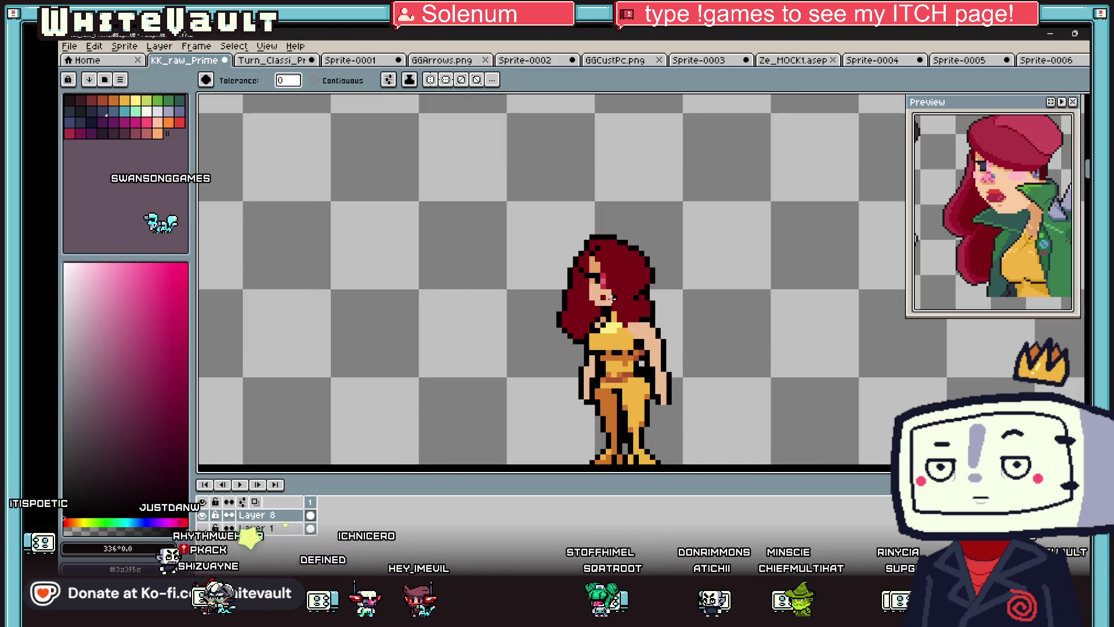
- Sample a green from another sprite and return to the Pencil
{"action": "key", "text": "i"}
{"action": "scroll", "coordinate": [649, 302], "scroll_direction": "down", "scroll_amount": 2}
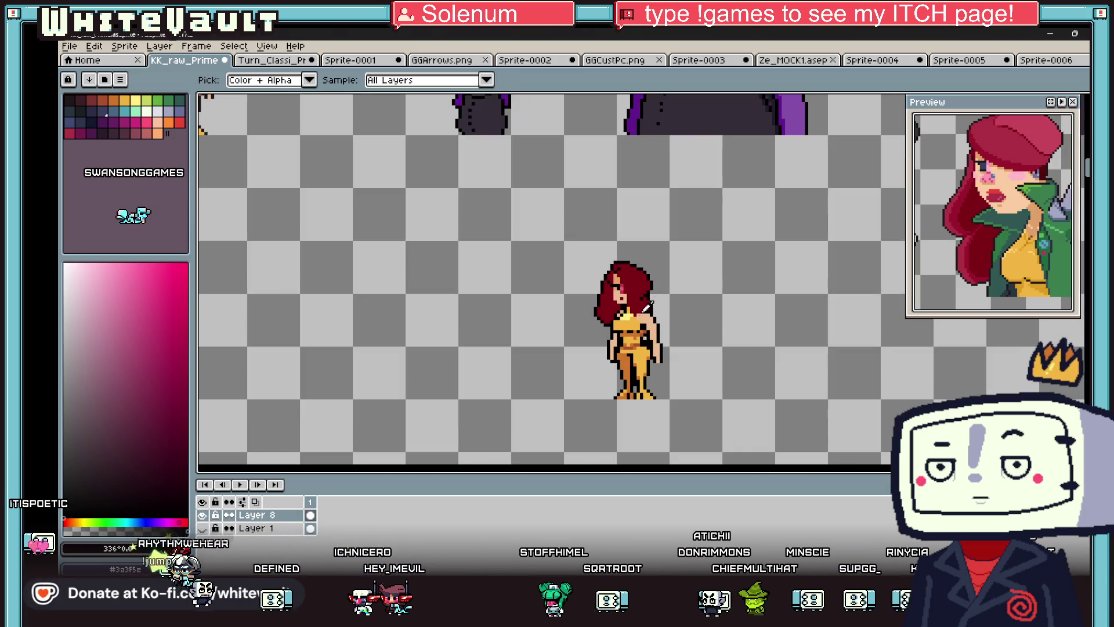
{"action": "scroll", "coordinate": [668, 305], "scroll_direction": "down", "scroll_amount": 2}
{"action": "scroll", "coordinate": [662, 319], "scroll_direction": "down", "scroll_amount": 2}
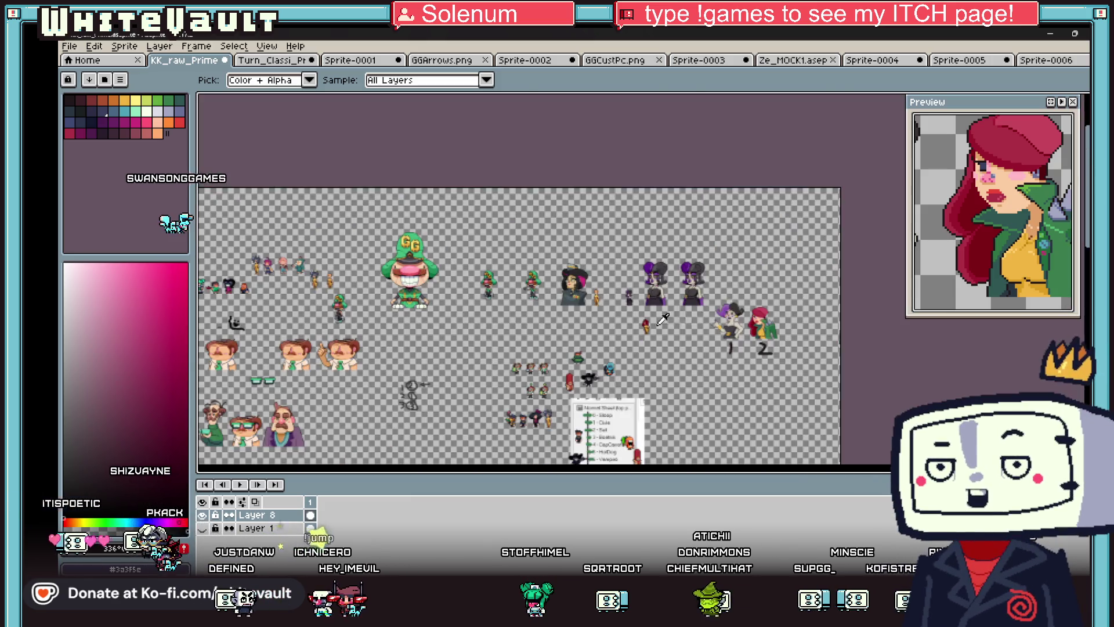
{"action": "left_click", "coordinate": [745, 321]}
{"action": "scroll", "coordinate": [666, 319], "scroll_direction": "up", "scroll_amount": 4}
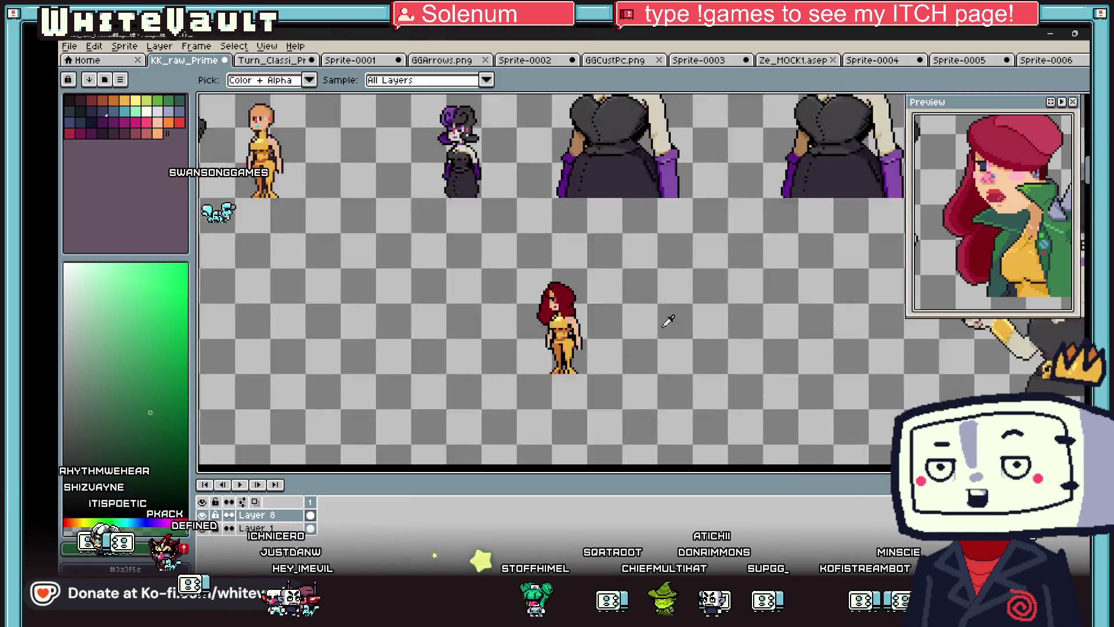
{"action": "scroll", "coordinate": [486, 347], "scroll_direction": "up", "scroll_amount": 2}
{"action": "key", "text": "b"}
{"action": "scroll", "coordinate": [490, 214], "scroll_direction": "up", "scroll_amount": 3}
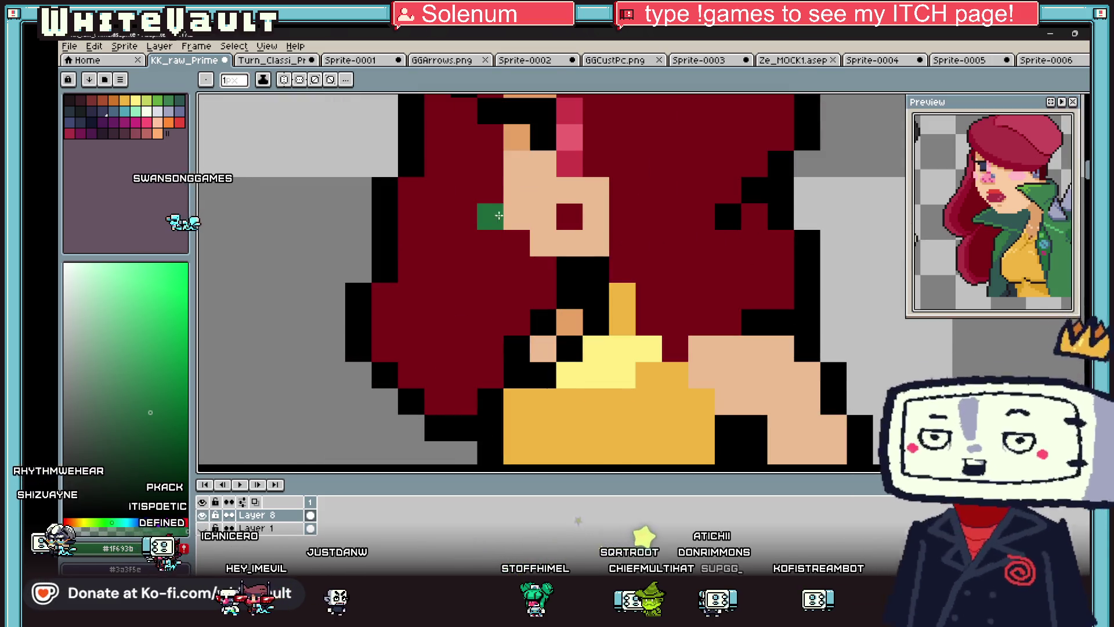
- Paint green collar pixels over the hair beside the face
{"action": "mouse_move", "coordinate": [486, 242]}
{"action": "left_mouse_down"}
{"action": "mouse_move", "coordinate": [540, 273]}
{"action": "mouse_move", "coordinate": [516, 243]}
{"action": "left_mouse_up"}
{"action": "scroll", "coordinate": [516, 244], "scroll_direction": "down", "scroll_amount": 3}
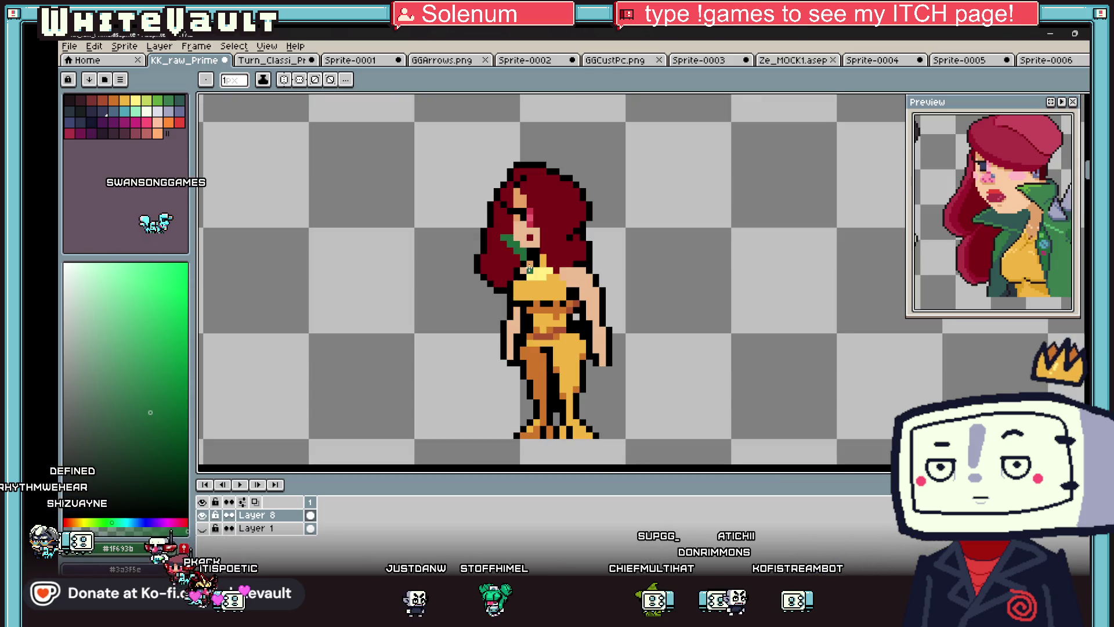
{"action": "scroll", "coordinate": [529, 268], "scroll_direction": "up", "scroll_amount": 3}
{"action": "left_click", "coordinate": [481, 237]}
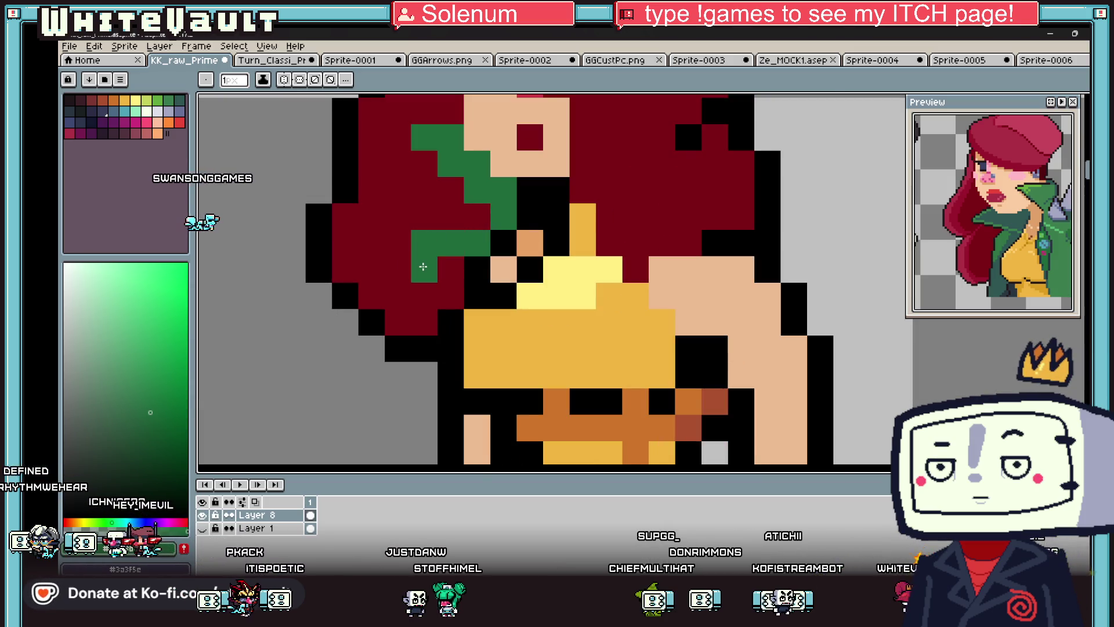
{"action": "left_click", "coordinate": [450, 268]}
{"action": "scroll", "coordinate": [450, 261], "scroll_direction": "down", "scroll_amount": 3}
{"action": "scroll", "coordinate": [466, 254], "scroll_direction": "up", "scroll_amount": 2}
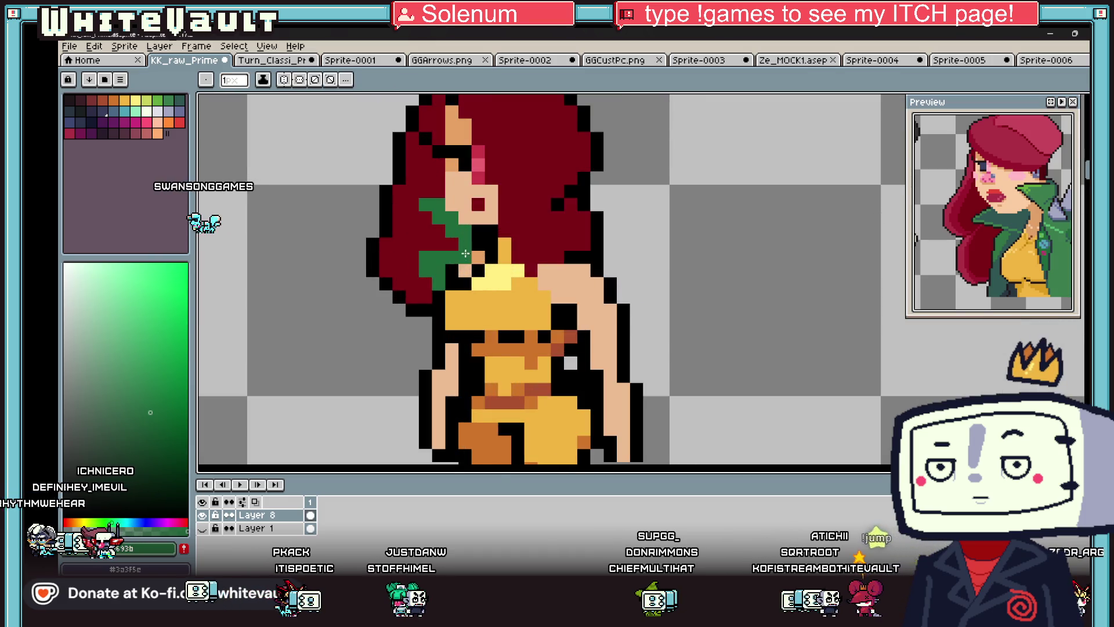
{"action": "scroll", "coordinate": [481, 251], "scroll_direction": "down", "scroll_amount": 2}
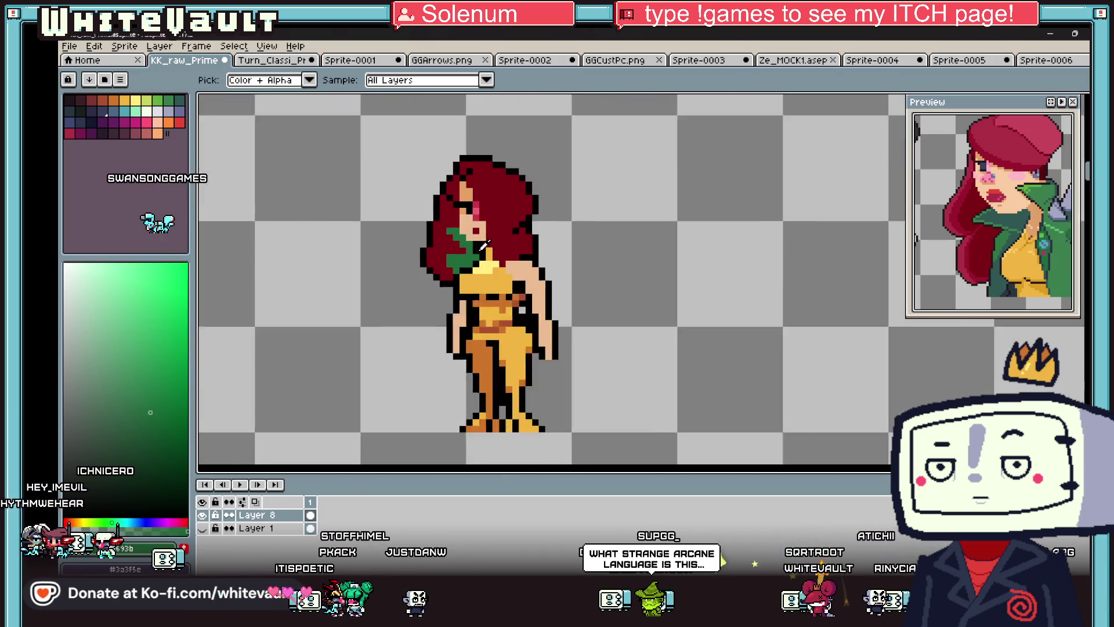
- Paint a short green column down the left side of the torso
{"action": "left_click", "coordinate": [441, 217], "text": "alt"}
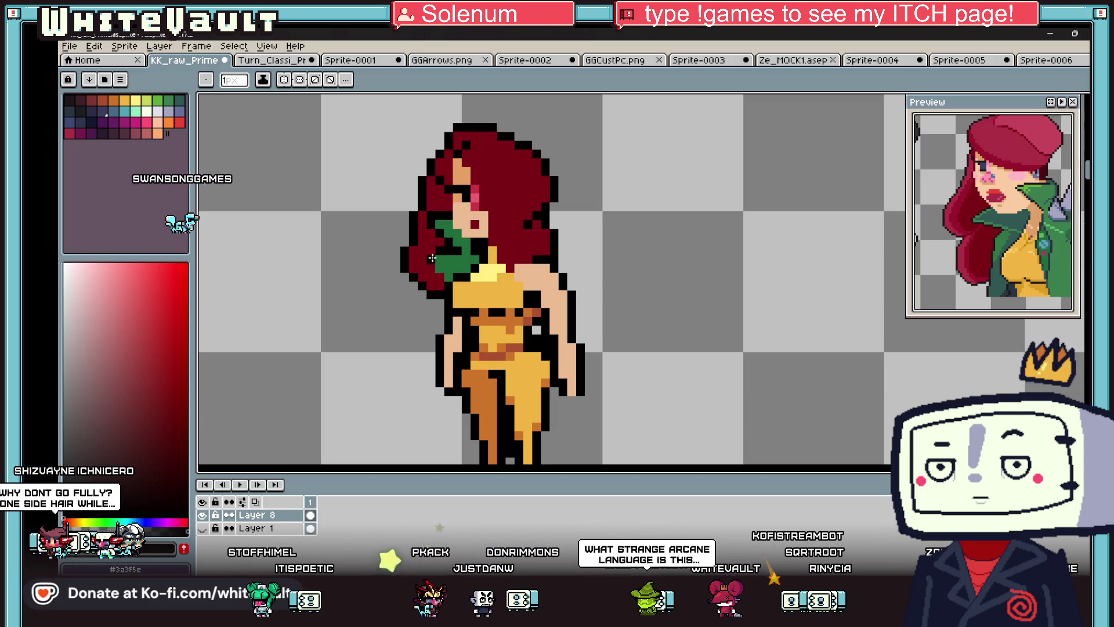
{"action": "scroll", "coordinate": [441, 279], "scroll_direction": "down", "scroll_amount": 2}
{"action": "left_click", "coordinate": [458, 232], "text": "alt"}
{"action": "scroll", "coordinate": [458, 243], "scroll_direction": "up", "scroll_amount": 2}
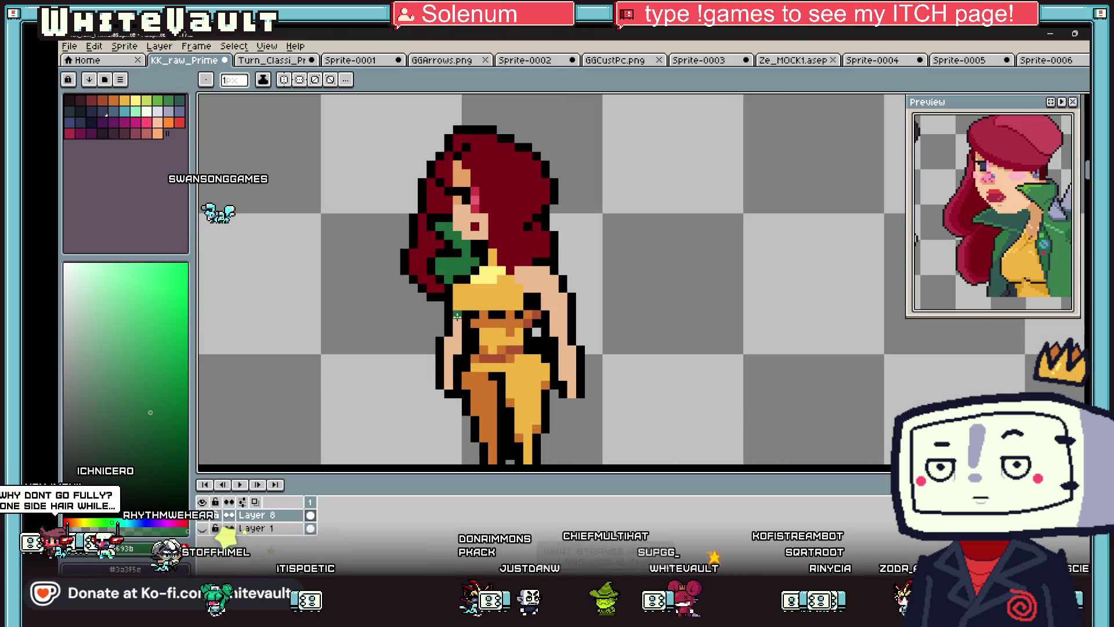
{"action": "left_click_drag", "start_coordinate": [458, 317], "coordinate": [457, 336]}
- Undo the accidental green fill on the outlines and limit fills to connected pixels
{"action": "key", "text": "g"}
{"action": "left_click", "coordinate": [445, 356]}
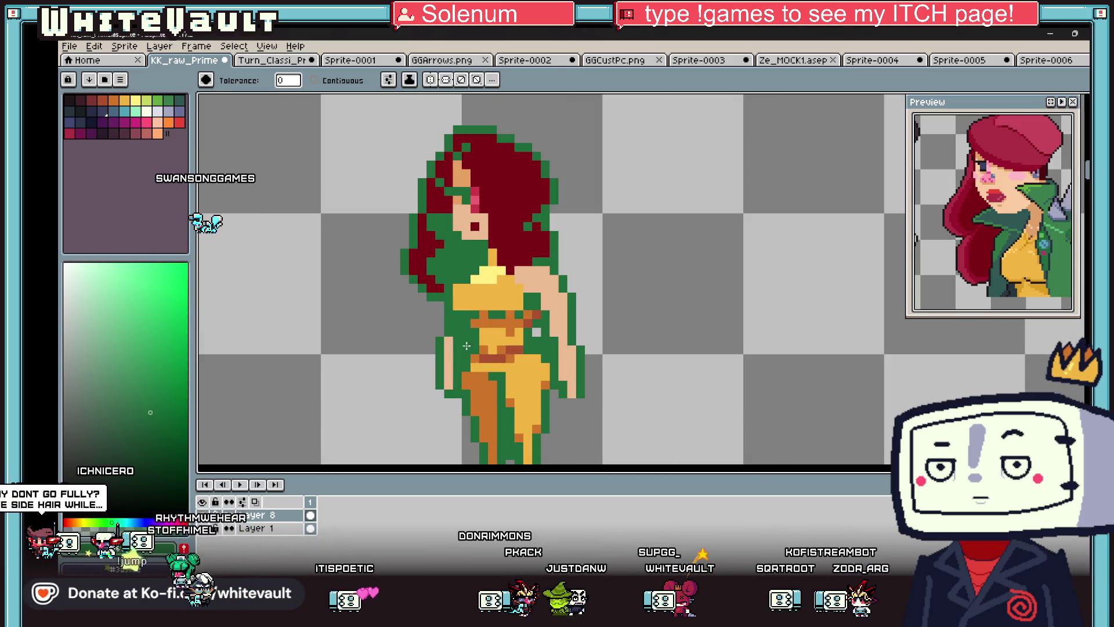
{"action": "key", "text": "ctrl+z"}
{"action": "left_click", "coordinate": [313, 80]}
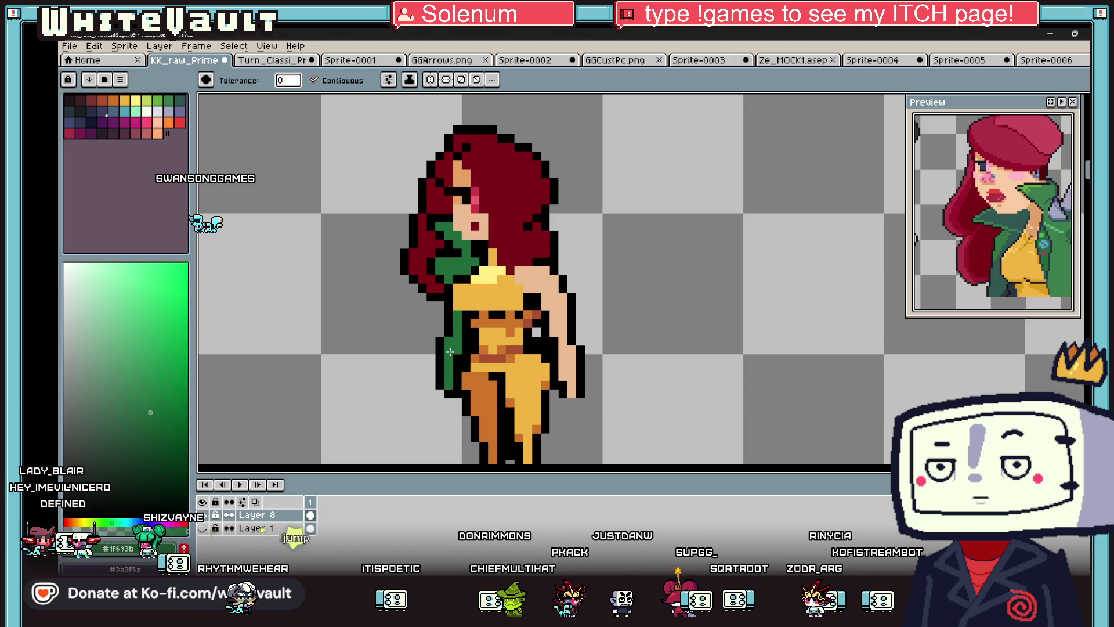
{"action": "key", "text": "b"}
{"action": "left_click", "coordinate": [460, 310], "text": "alt"}
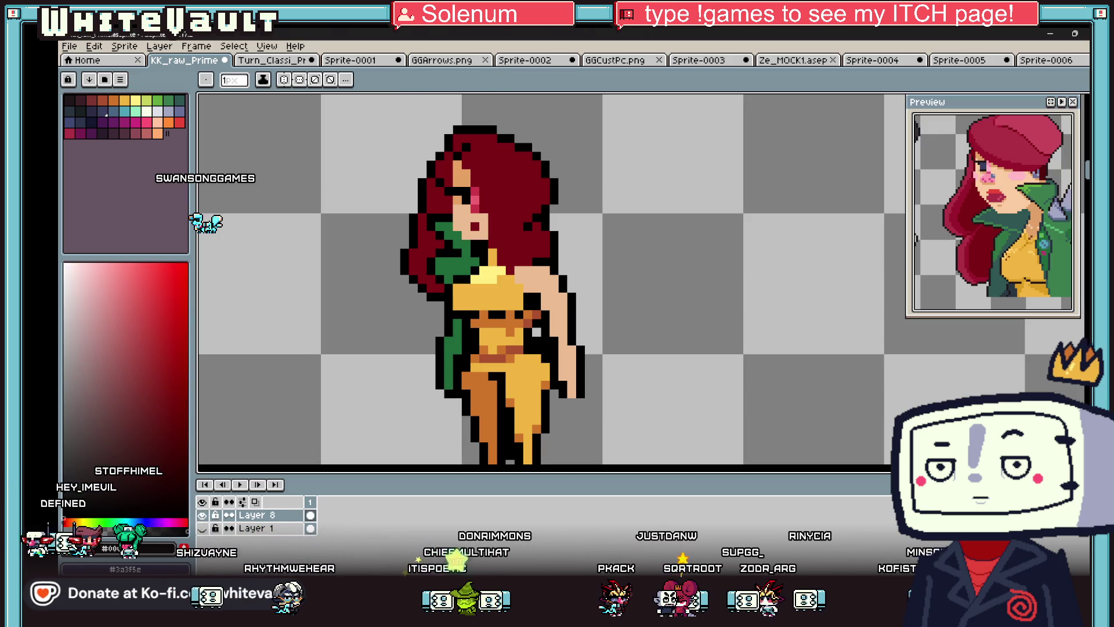
{"action": "key", "text": "alt"}
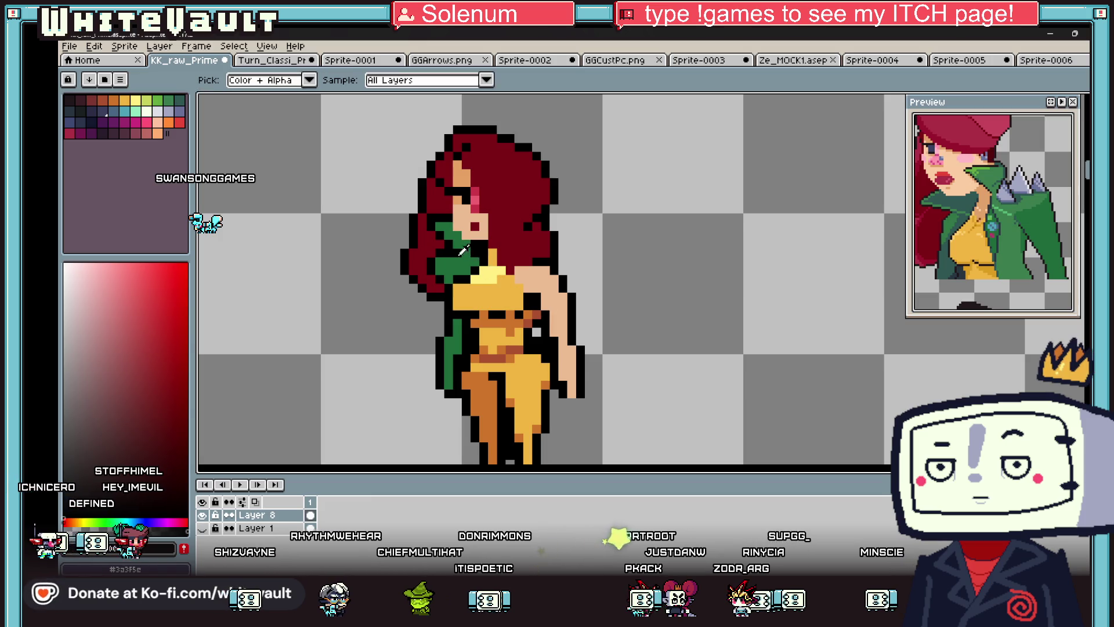
{"action": "scroll", "coordinate": [502, 275], "scroll_direction": "up", "scroll_amount": 3}
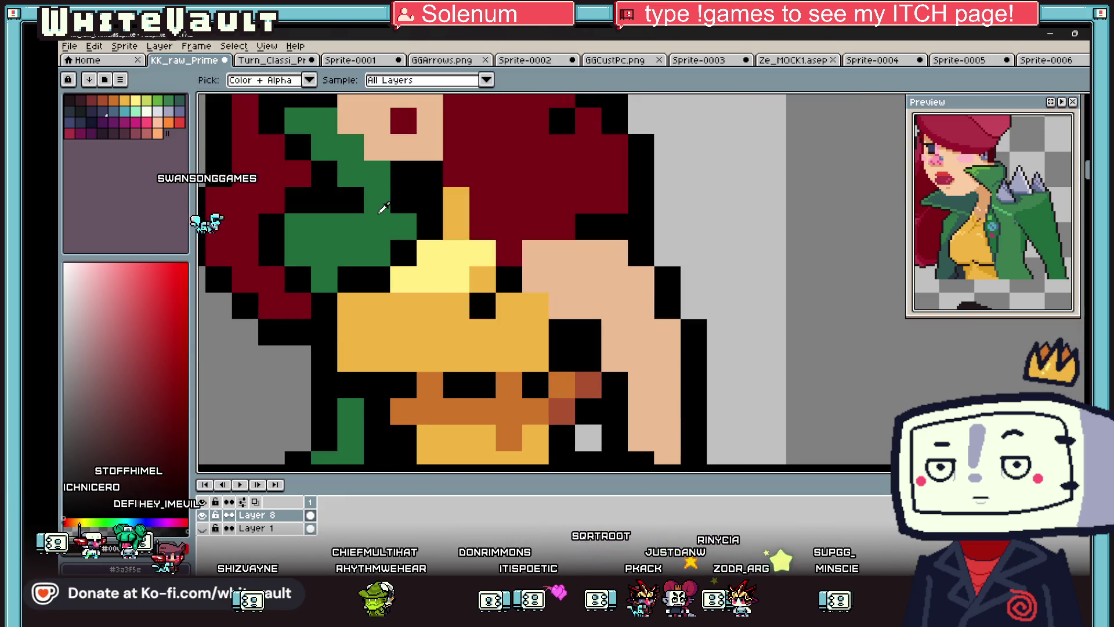
- Recolour the orange and yellow chest areas of the jacket front green
{"action": "key", "text": "x"}
{"action": "scroll", "coordinate": [487, 329], "scroll_direction": "down", "scroll_amount": 2}
{"action": "mouse_move", "coordinate": [482, 297]}
{"action": "left_mouse_down"}
{"action": "mouse_move", "coordinate": [467, 374]}
{"action": "mouse_move", "coordinate": [586, 377]}
{"action": "left_mouse_up"}
{"action": "key", "text": "ctrl+z"}
{"action": "left_click_drag", "start_coordinate": [562, 325], "coordinate": [587, 352]}
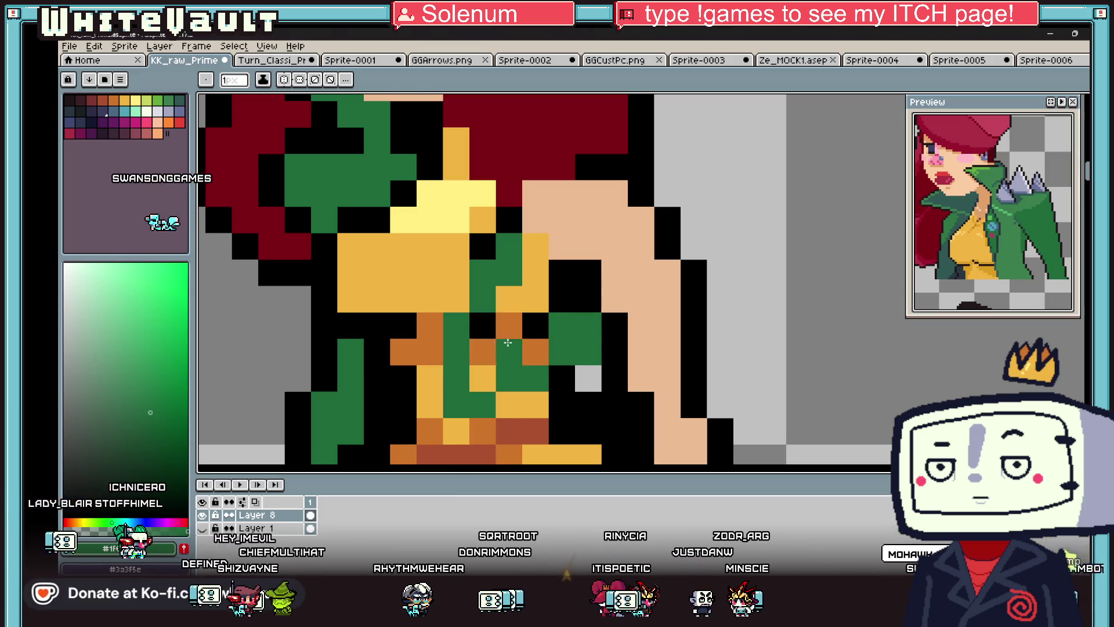
{"action": "key", "text": "g"}
{"action": "left_click", "coordinate": [509, 339]}
{"action": "left_click", "coordinate": [528, 285]}
{"action": "scroll", "coordinate": [528, 284], "scroll_direction": "down", "scroll_amount": 1}
{"action": "scroll", "coordinate": [520, 320], "scroll_direction": "down", "scroll_amount": 3}
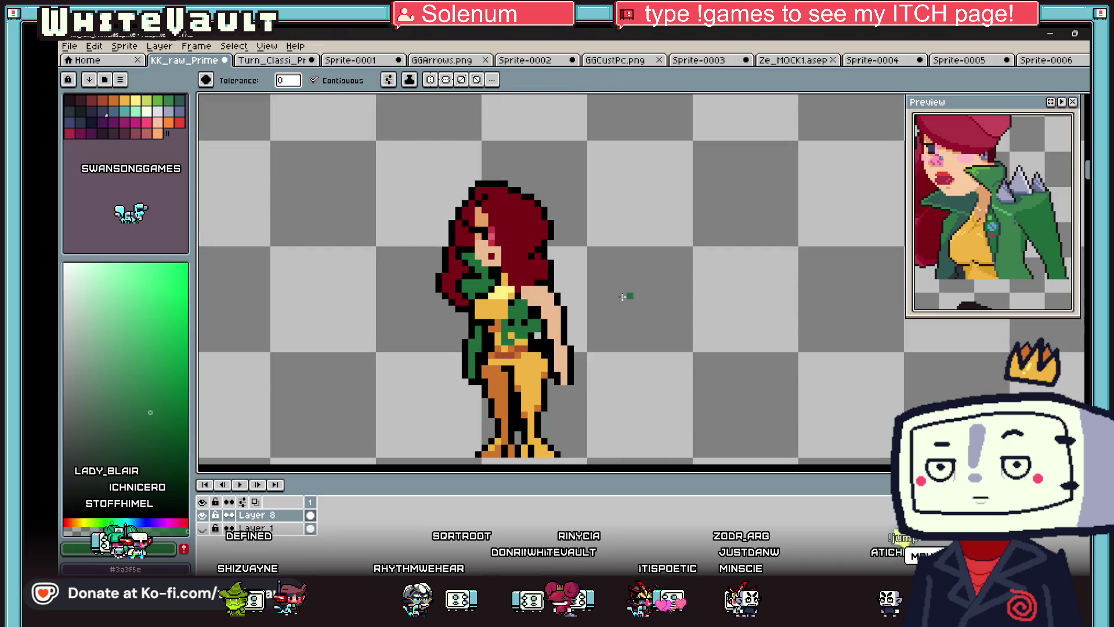
- Repaint the sleeve column with the arm's skin colour
{"action": "key", "text": "b"}
{"action": "scroll", "coordinate": [514, 347], "scroll_direction": "up", "scroll_amount": 3}
{"action": "scroll", "coordinate": [513, 347], "scroll_direction": "down", "scroll_amount": 4}
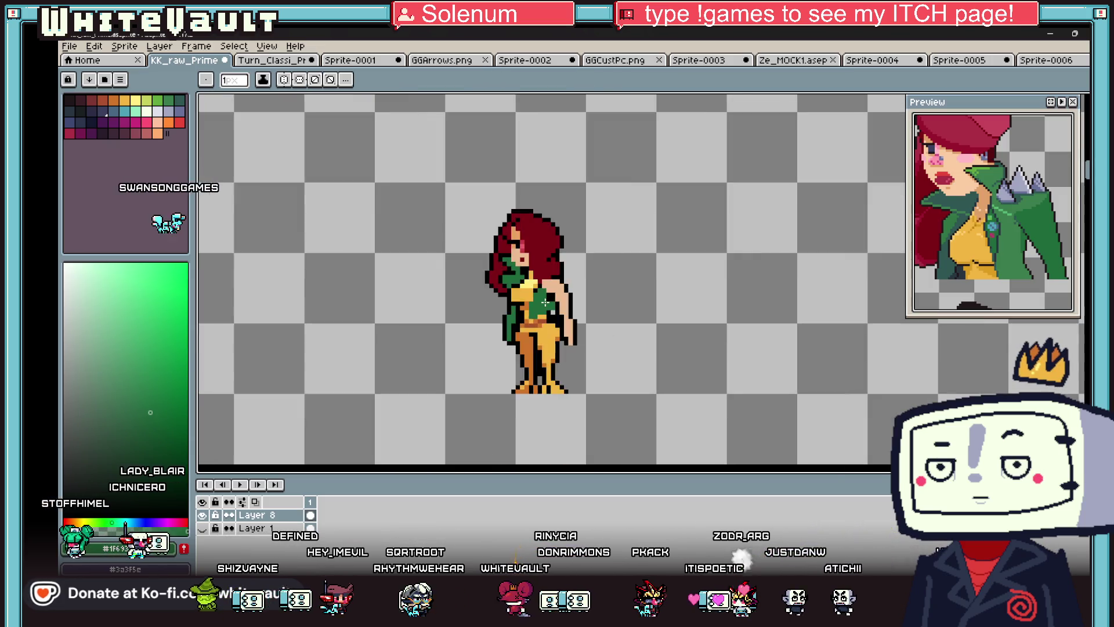
{"action": "scroll", "coordinate": [522, 301], "scroll_direction": "up", "scroll_amount": 1}
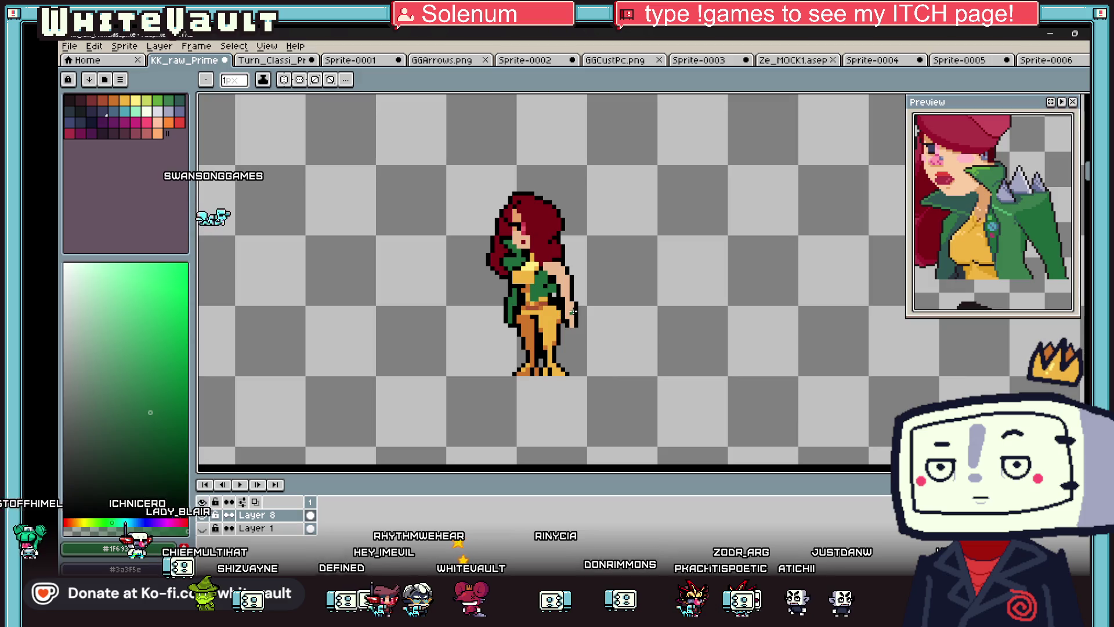
{"action": "left_click", "coordinate": [578, 303], "text": "alt"}
{"action": "scroll", "coordinate": [508, 321], "scroll_direction": "up", "scroll_amount": 3}
{"action": "left_click", "coordinate": [523, 284]}
{"action": "left_click_drag", "start_coordinate": [526, 278], "coordinate": [524, 324]}
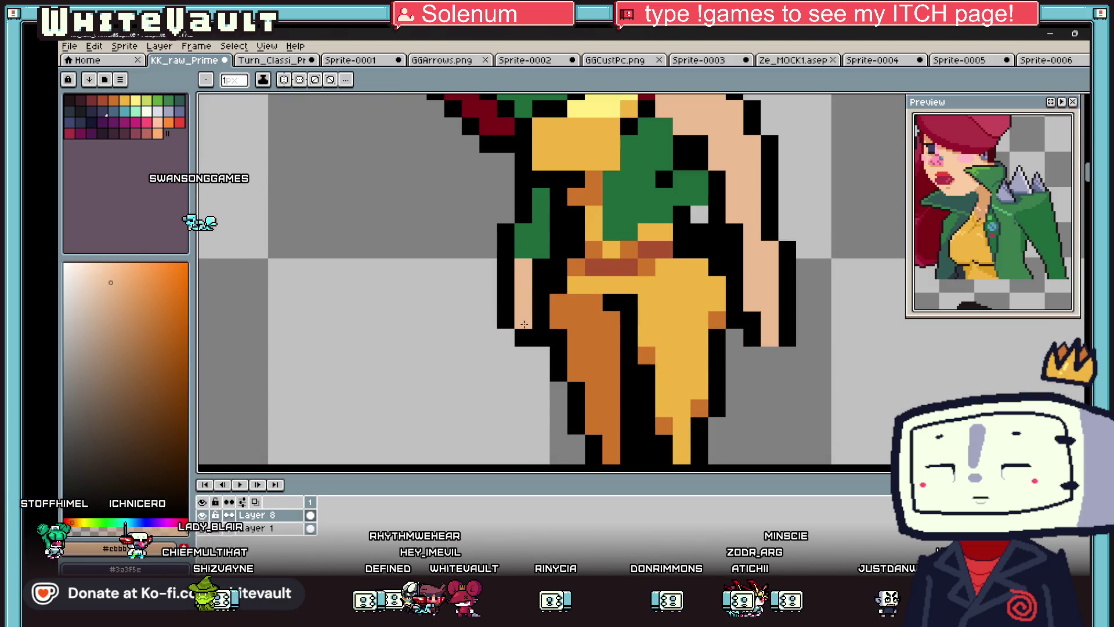
- Paint jacket green on the right arm and over the hair's top right
{"action": "left_click", "coordinate": [545, 209], "text": "alt"}
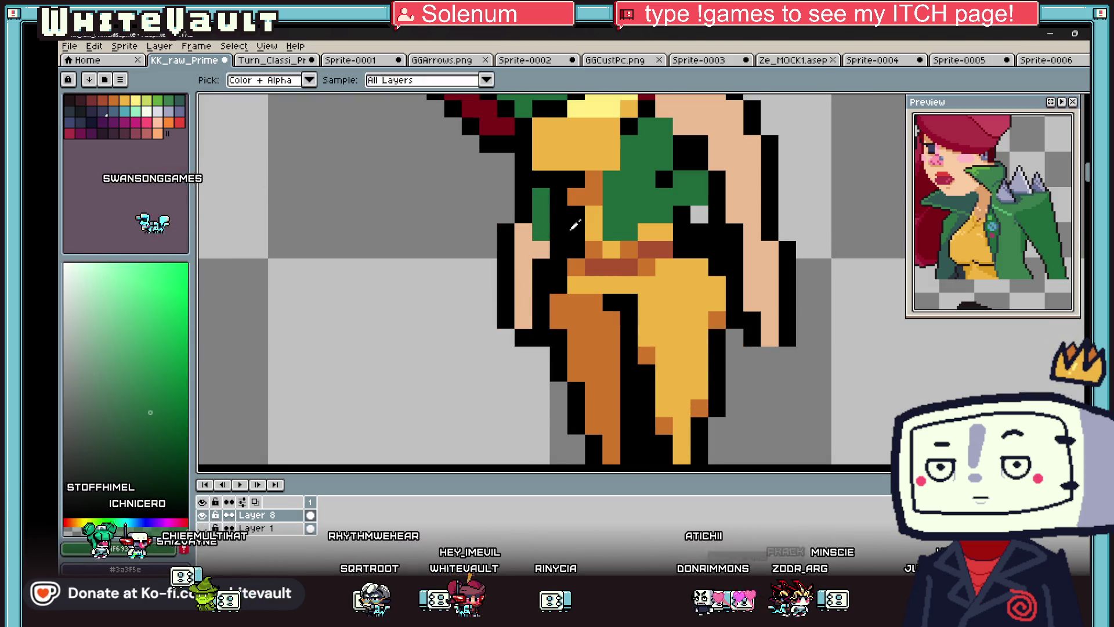
{"action": "scroll", "coordinate": [545, 208], "scroll_direction": "down", "scroll_amount": 3}
{"action": "scroll", "coordinate": [700, 242], "scroll_direction": "up", "scroll_amount": 3}
{"action": "left_click_drag", "start_coordinate": [690, 239], "coordinate": [701, 223]}
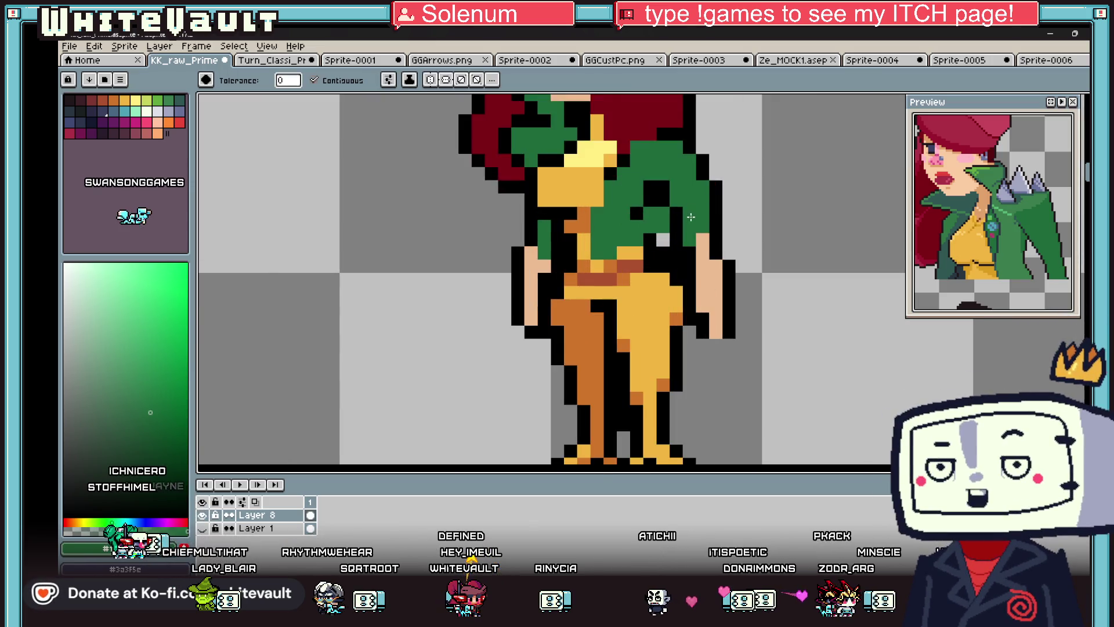
{"action": "scroll", "coordinate": [690, 203], "scroll_direction": "down", "scroll_amount": 5}
{"action": "scroll", "coordinate": [665, 159], "scroll_direction": "up", "scroll_amount": 8}
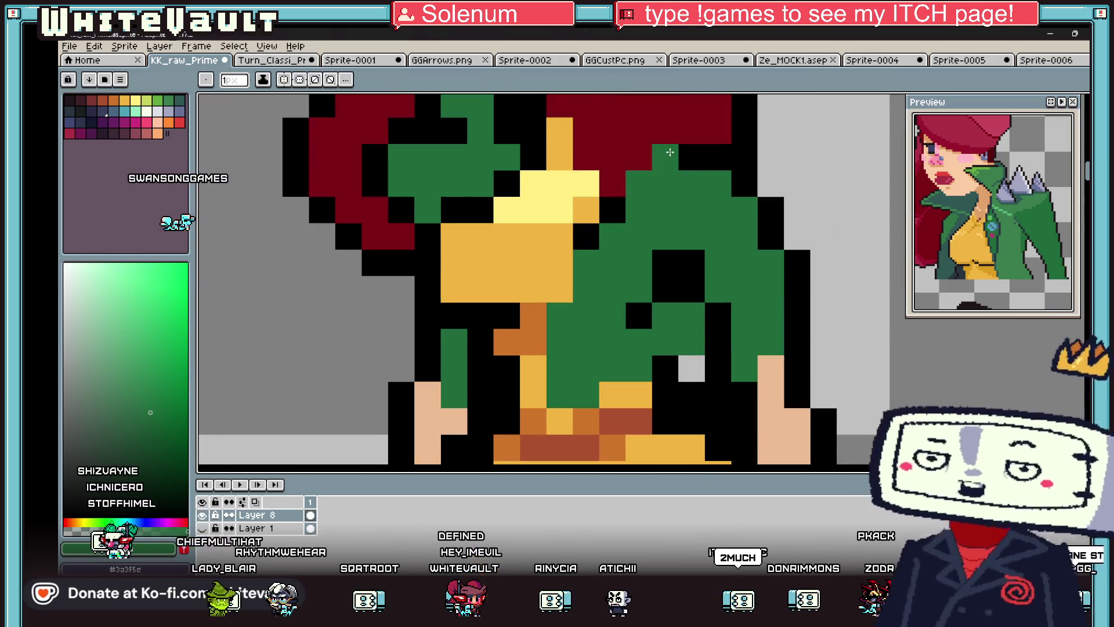
{"action": "mouse_move", "coordinate": [667, 157]}
{"action": "left_mouse_down"}
{"action": "mouse_move", "coordinate": [693, 131]}
{"action": "mouse_move", "coordinate": [772, 131]}
{"action": "mouse_move", "coordinate": [767, 152]}
{"action": "left_mouse_up"}
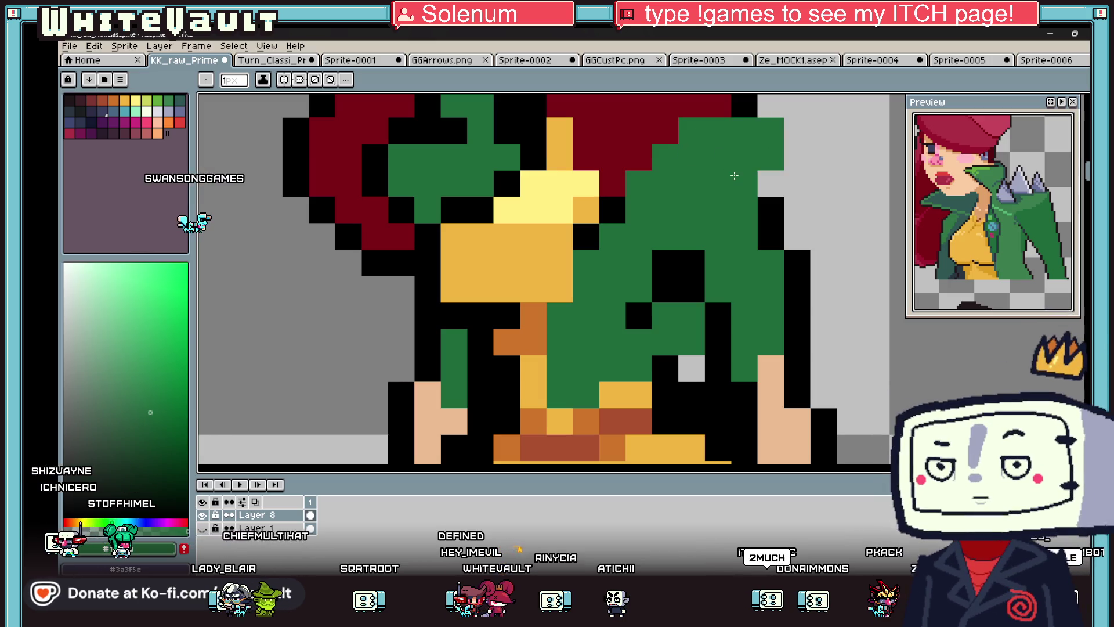
- Add dark red outline pixels along the collar's right edge
{"action": "scroll", "coordinate": [767, 153], "scroll_direction": "down", "scroll_amount": 5}
{"action": "scroll", "coordinate": [756, 176], "scroll_direction": "up", "scroll_amount": 4}
{"action": "scroll", "coordinate": [755, 176], "scroll_direction": "up", "scroll_amount": 2}
{"action": "left_click", "coordinate": [757, 177]}
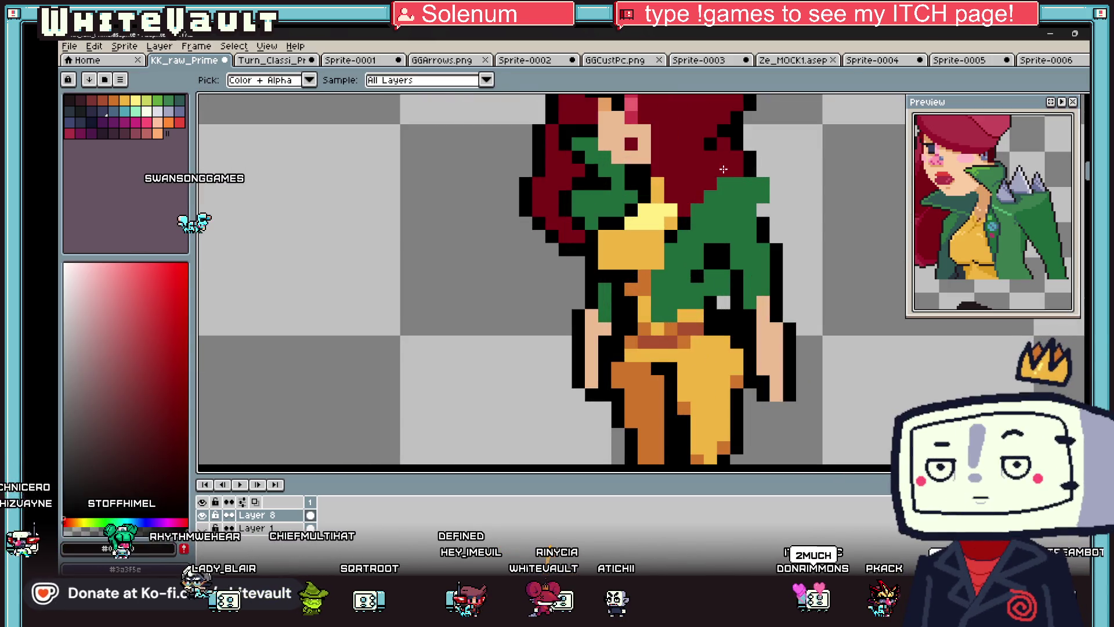
{"action": "key", "text": "b"}
{"action": "left_click_drag", "start_coordinate": [775, 182], "coordinate": [775, 197]}
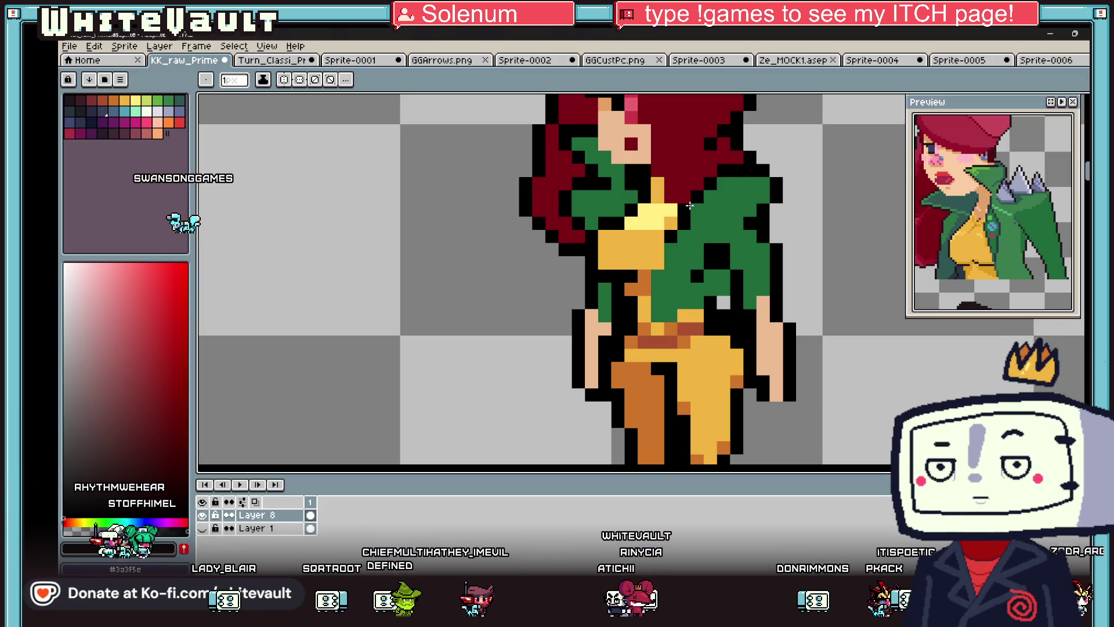
- Paint black outline pixels into the hair beside the collar
{"action": "scroll", "coordinate": [749, 215], "scroll_direction": "down", "scroll_amount": 5}
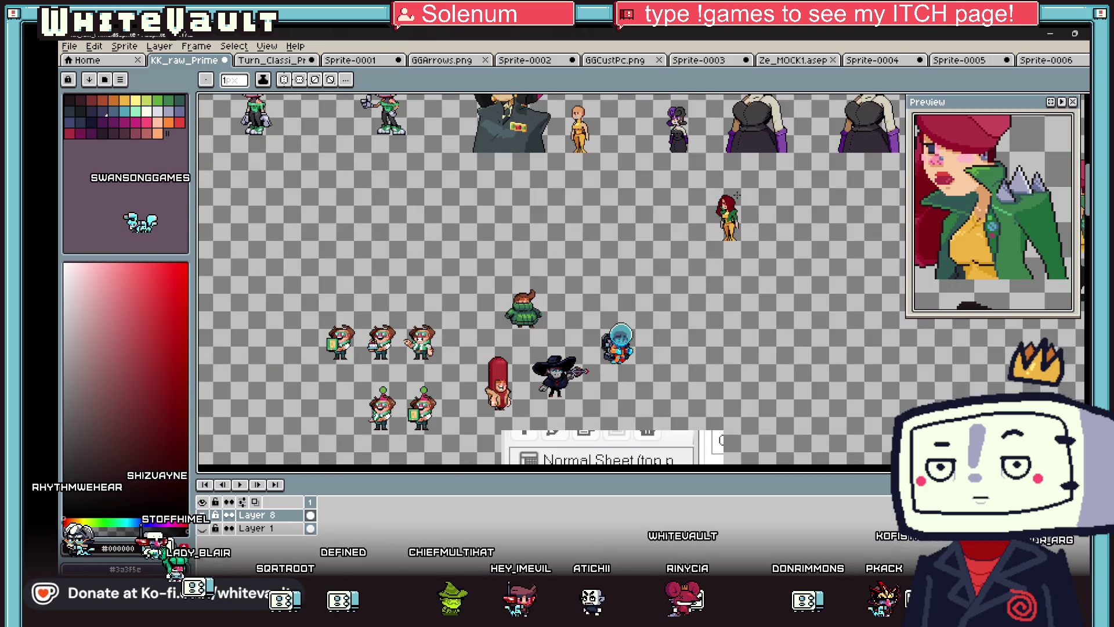
{"action": "scroll", "coordinate": [730, 221], "scroll_direction": "up", "scroll_amount": 4}
{"action": "key", "text": "i"}
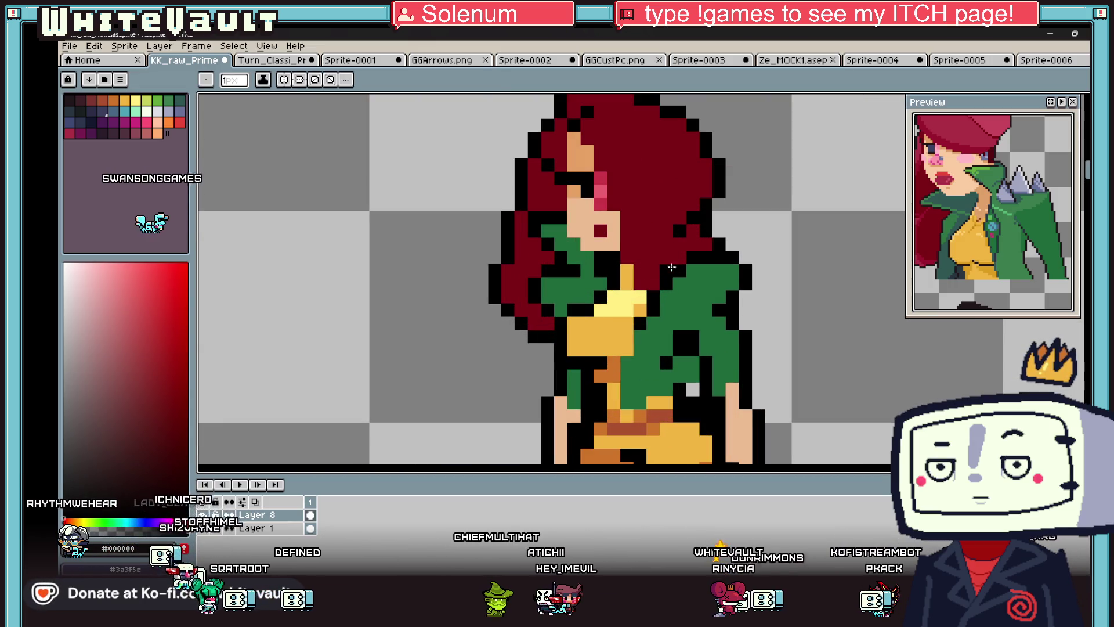
{"action": "left_click", "coordinate": [674, 270], "text": "alt"}
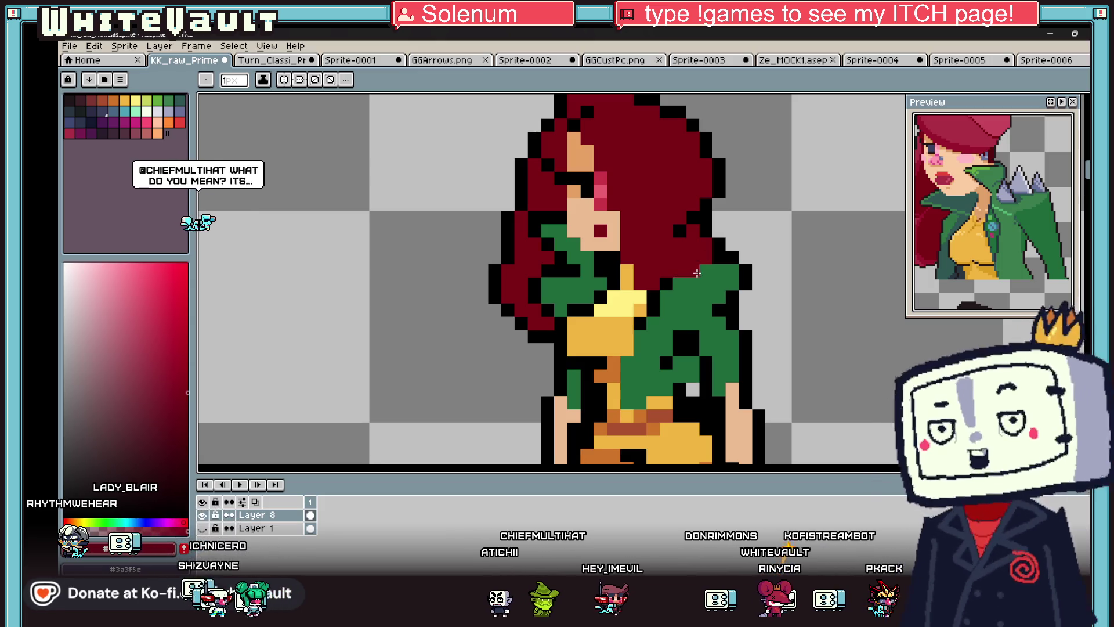
{"action": "scroll", "coordinate": [667, 282], "scroll_direction": "down", "scroll_amount": 3}
{"action": "scroll", "coordinate": [709, 271], "scroll_direction": "up", "scroll_amount": 3}
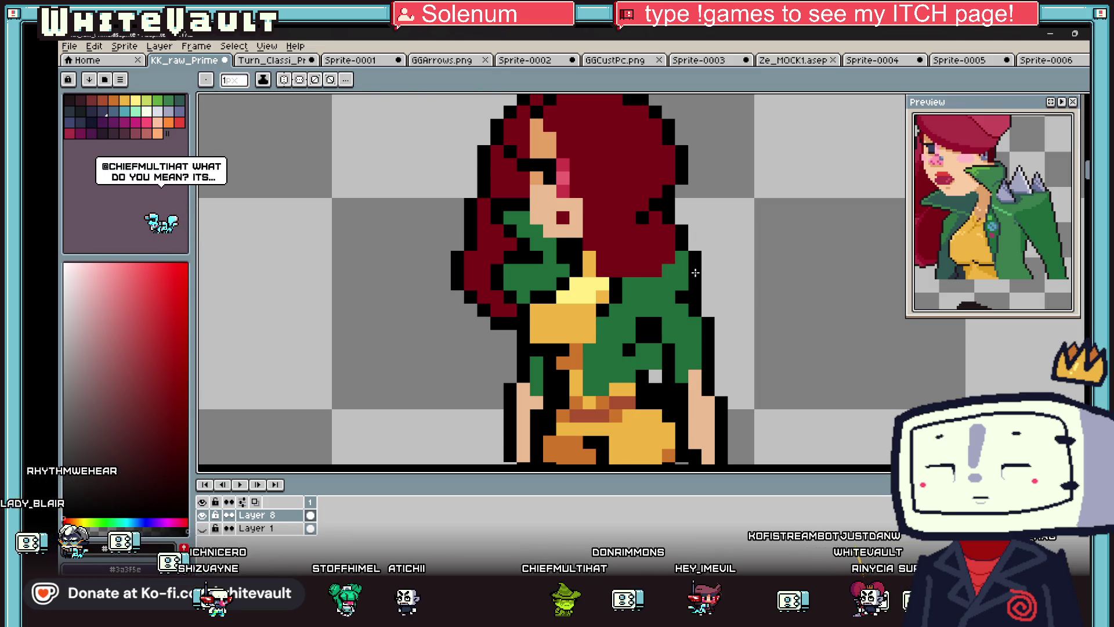
{"action": "scroll", "coordinate": [690, 260], "scroll_direction": "down", "scroll_amount": 4}
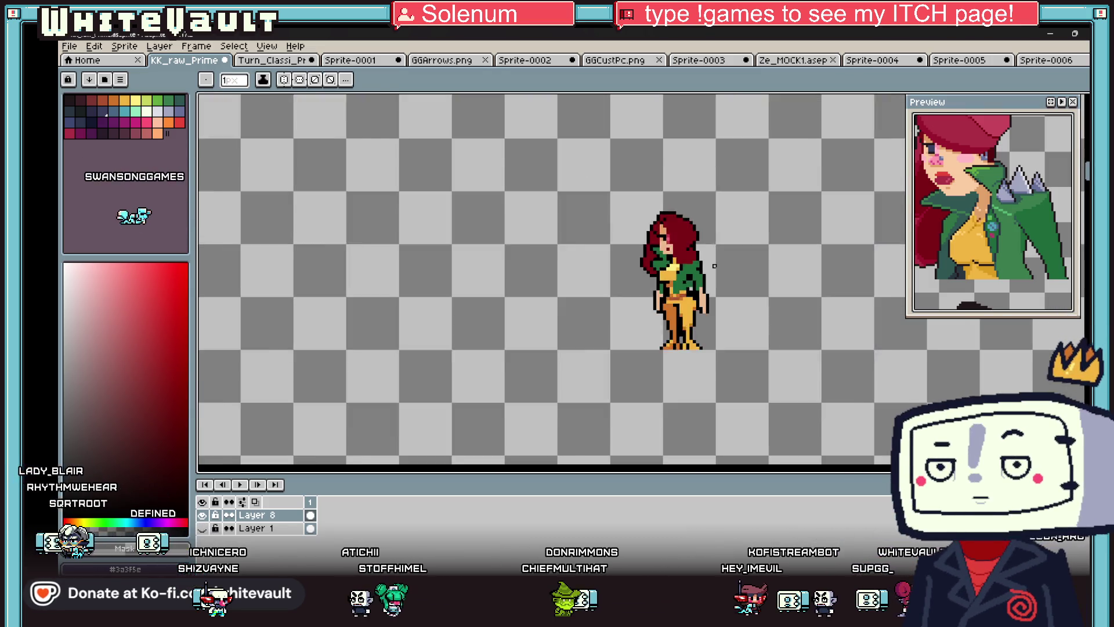
{"action": "scroll", "coordinate": [719, 264], "scroll_direction": "up", "scroll_amount": 2}
{"action": "scroll", "coordinate": [661, 258], "scroll_direction": "up", "scroll_amount": 2}
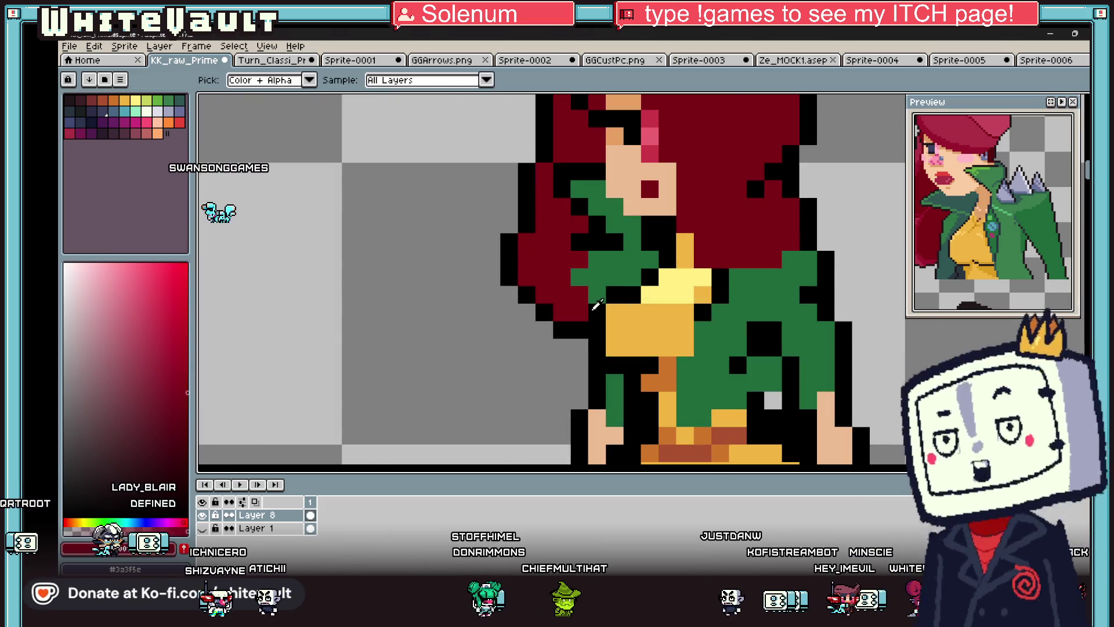
{"action": "left_click", "coordinate": [580, 241], "text": "alt"}
{"action": "left_click", "coordinate": [580, 252]}
- Darken the collar pixels beside her neck with a dark teal green
{"action": "scroll", "coordinate": [638, 249], "scroll_direction": "down", "scroll_amount": 4}
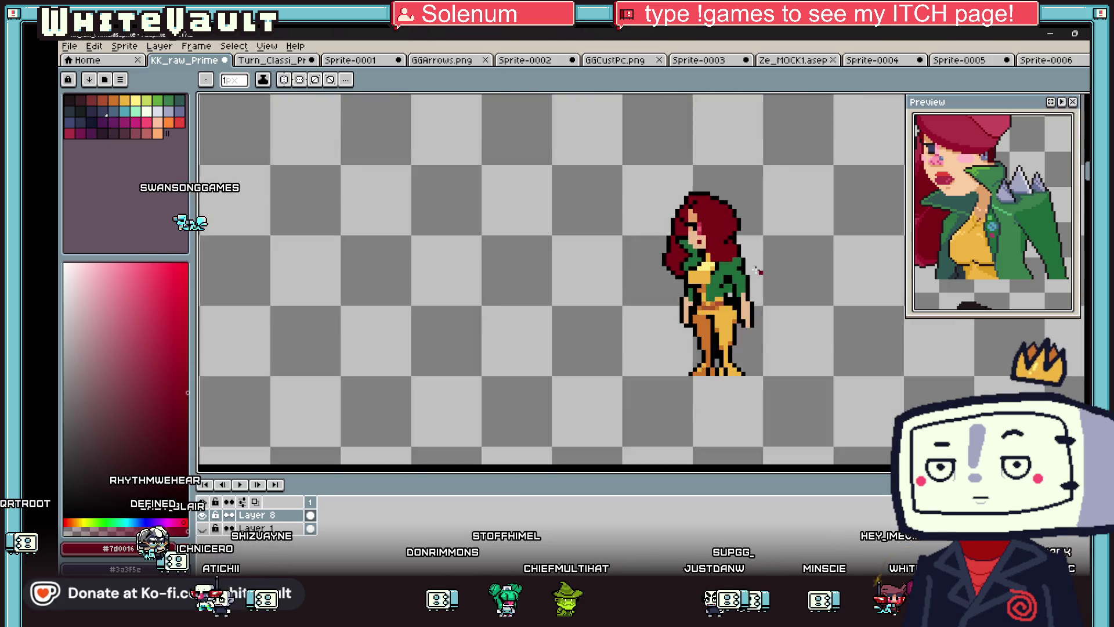
{"action": "scroll", "coordinate": [677, 254], "scroll_direction": "up", "scroll_amount": 3}
{"action": "scroll", "coordinate": [677, 254], "scroll_direction": "up", "scroll_amount": 3}
{"action": "left_click", "coordinate": [178, 100]}
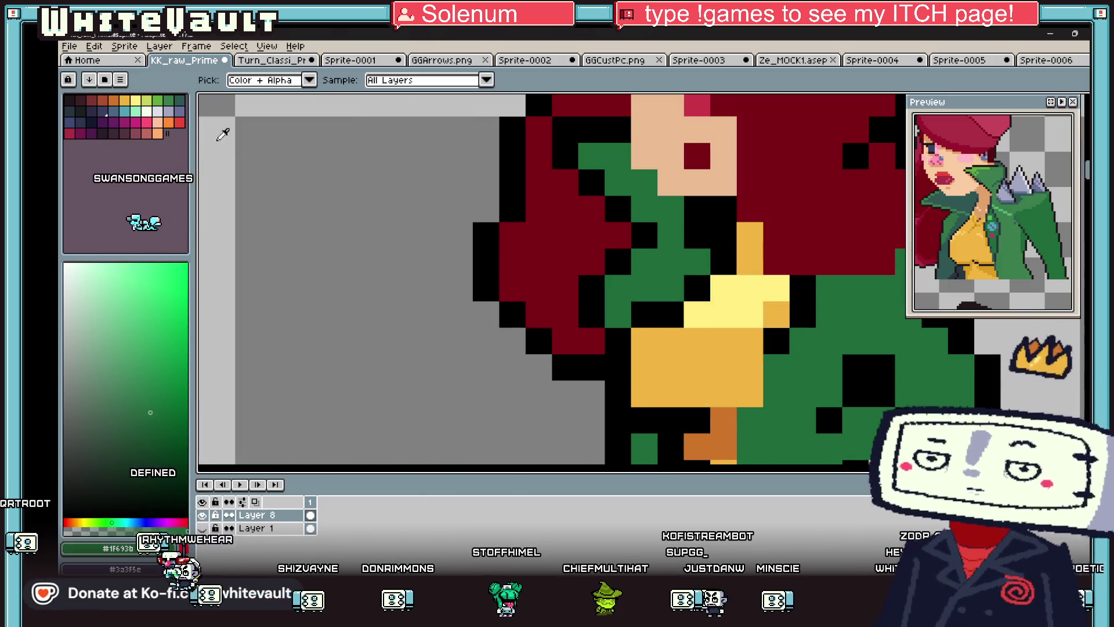
{"action": "left_click_drag", "start_coordinate": [662, 270], "coordinate": [635, 301]}
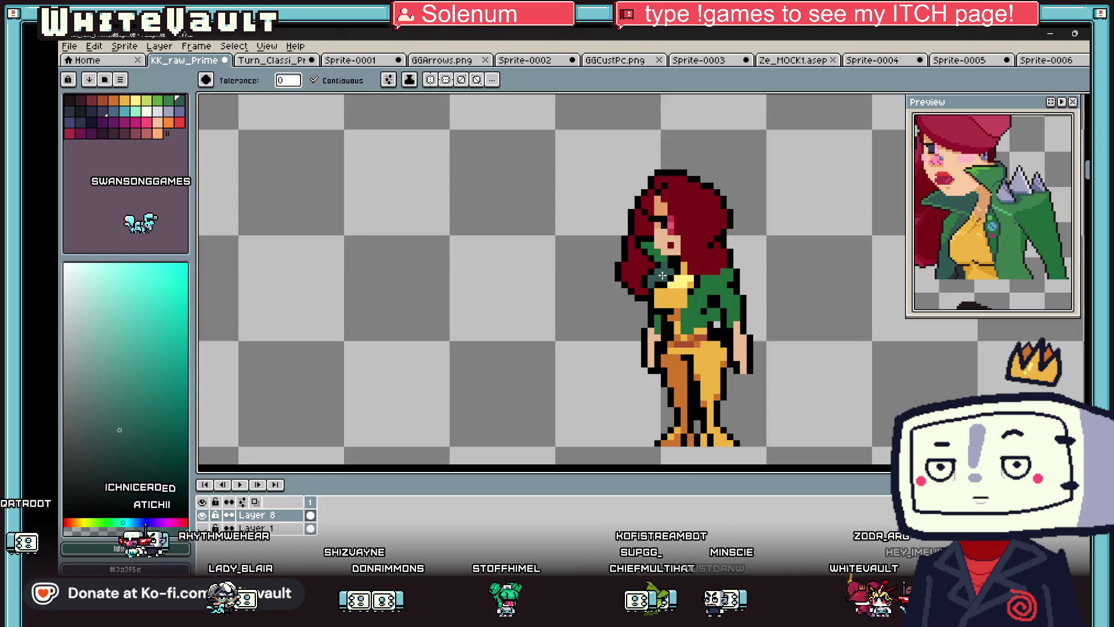
{"action": "scroll", "coordinate": [724, 278], "scroll_direction": "down", "scroll_amount": 3}
{"action": "key", "text": "g"}
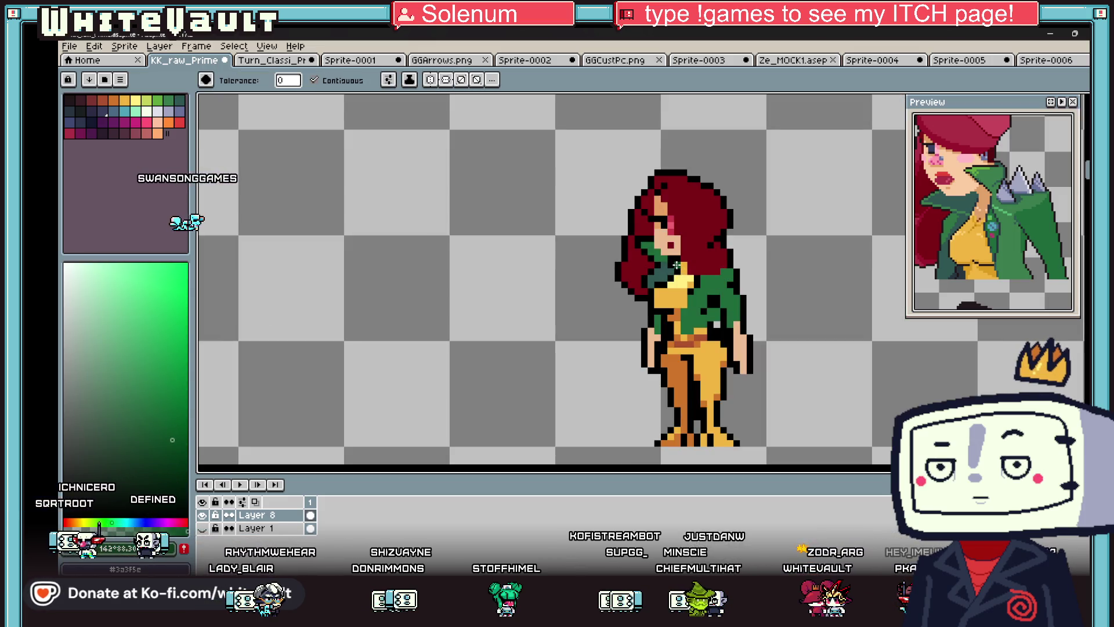
{"action": "scroll", "coordinate": [661, 272], "scroll_direction": "up", "scroll_amount": 3}
{"action": "key", "text": "b"}
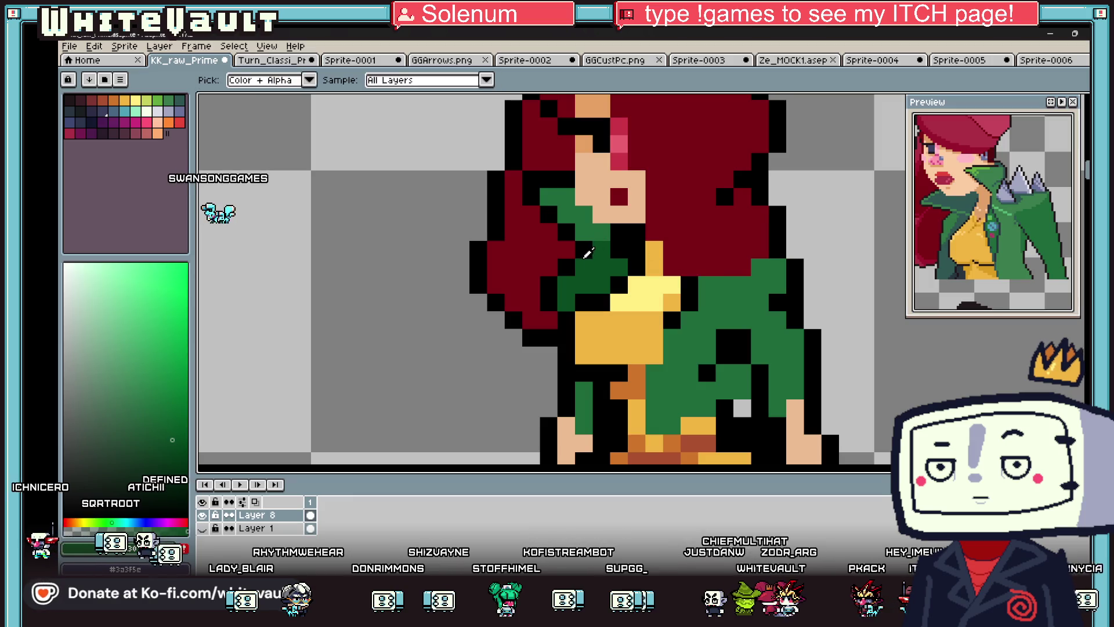
{"action": "key", "text": "i"}
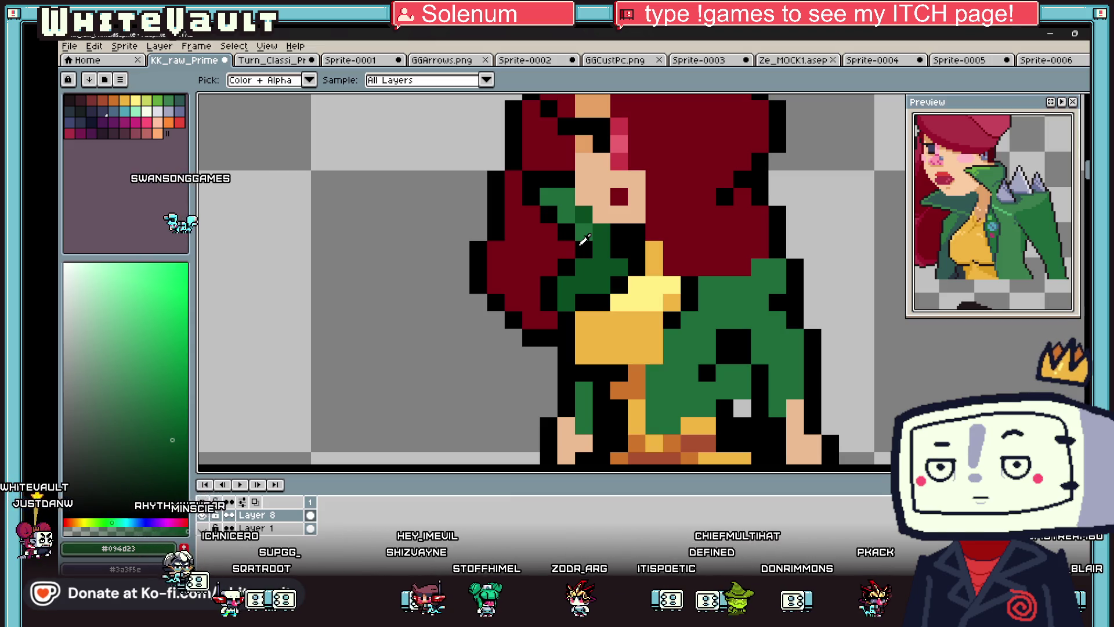
{"action": "scroll", "coordinate": [583, 239], "scroll_direction": "down", "scroll_amount": 5}
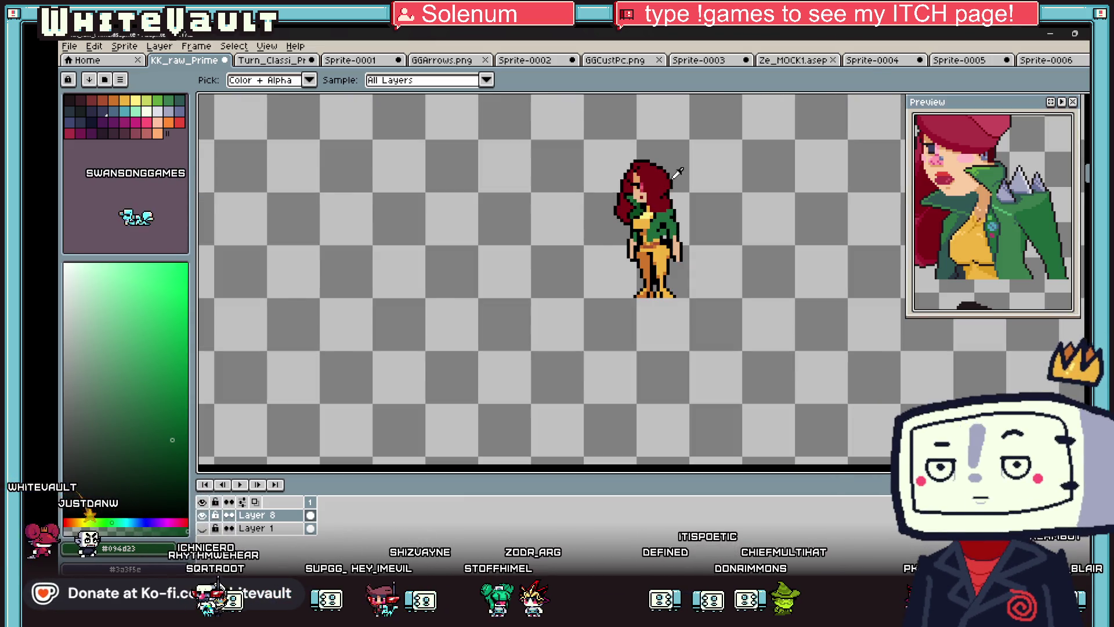
{"action": "scroll", "coordinate": [677, 174], "scroll_direction": "down", "scroll_amount": 2}
{"action": "scroll", "coordinate": [682, 175], "scroll_direction": "down", "scroll_amount": 2}
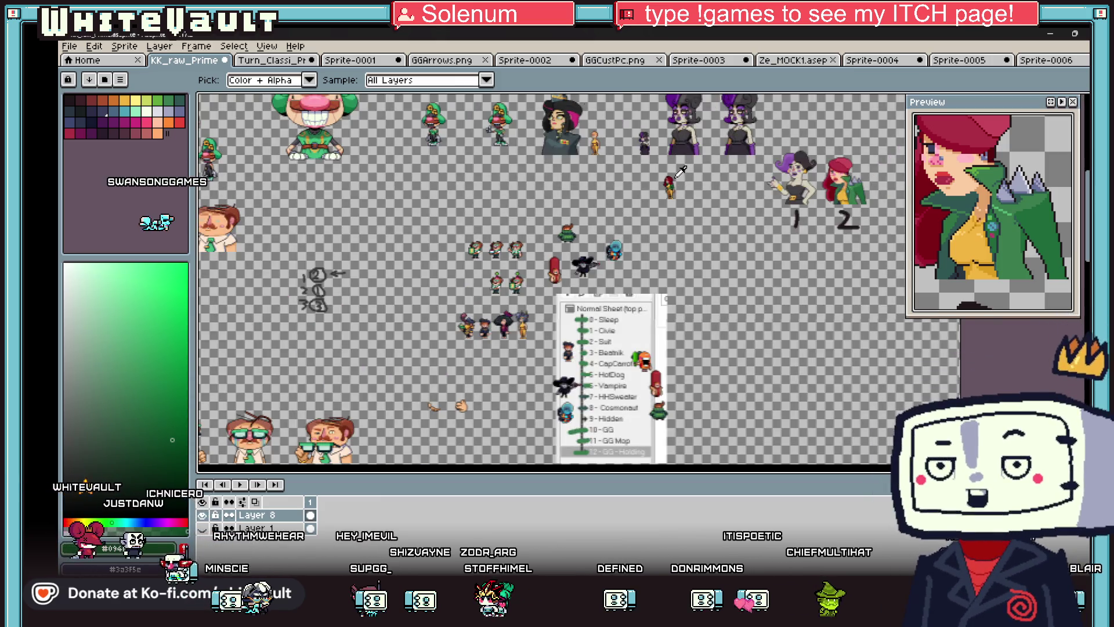
{"action": "scroll", "coordinate": [677, 175], "scroll_direction": "down", "scroll_amount": 2}
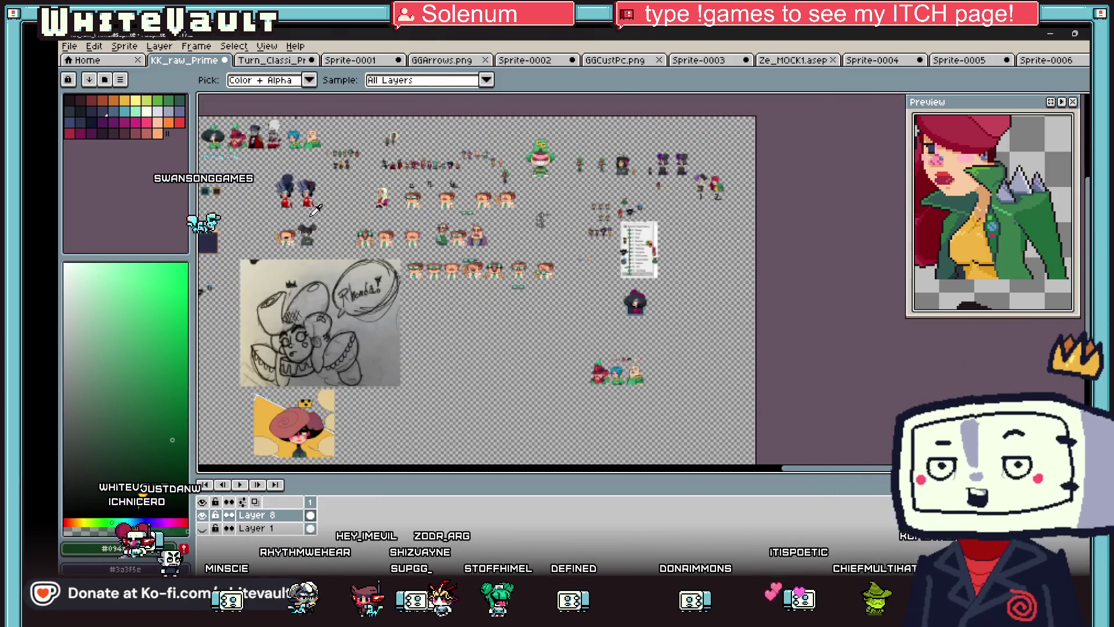
{"action": "scroll", "coordinate": [315, 210], "scroll_direction": "down", "scroll_amount": 1}
{"action": "scroll", "coordinate": [320, 229], "scroll_direction": "up", "scroll_amount": 4}
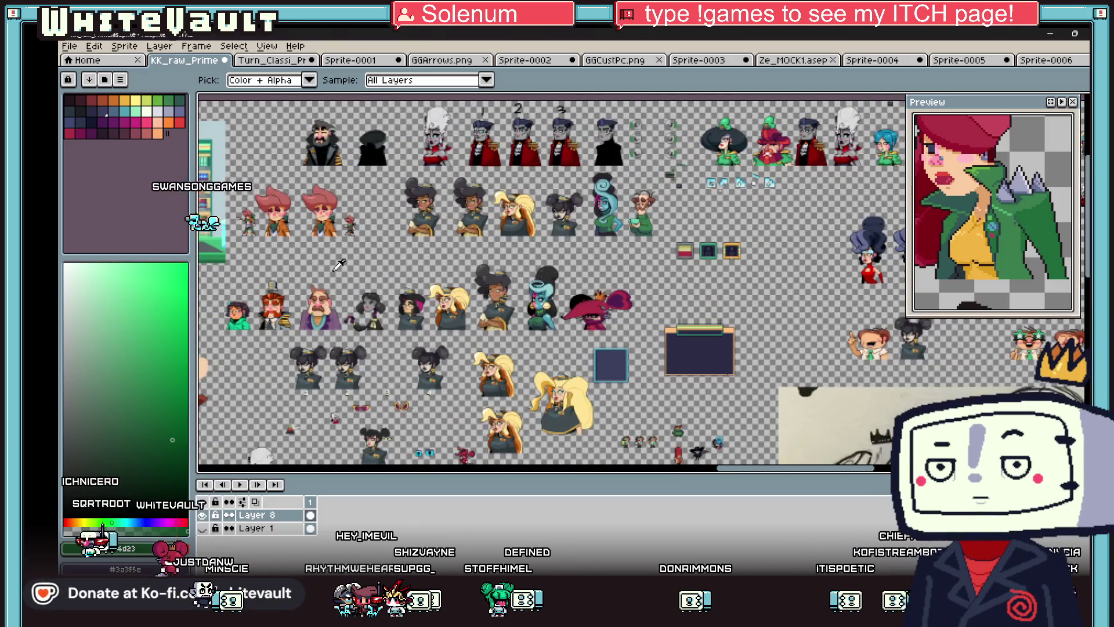
{"action": "scroll", "coordinate": [339, 265], "scroll_direction": "down", "scroll_amount": 1}
{"action": "scroll", "coordinate": [394, 279], "scroll_direction": "down", "scroll_amount": 1}
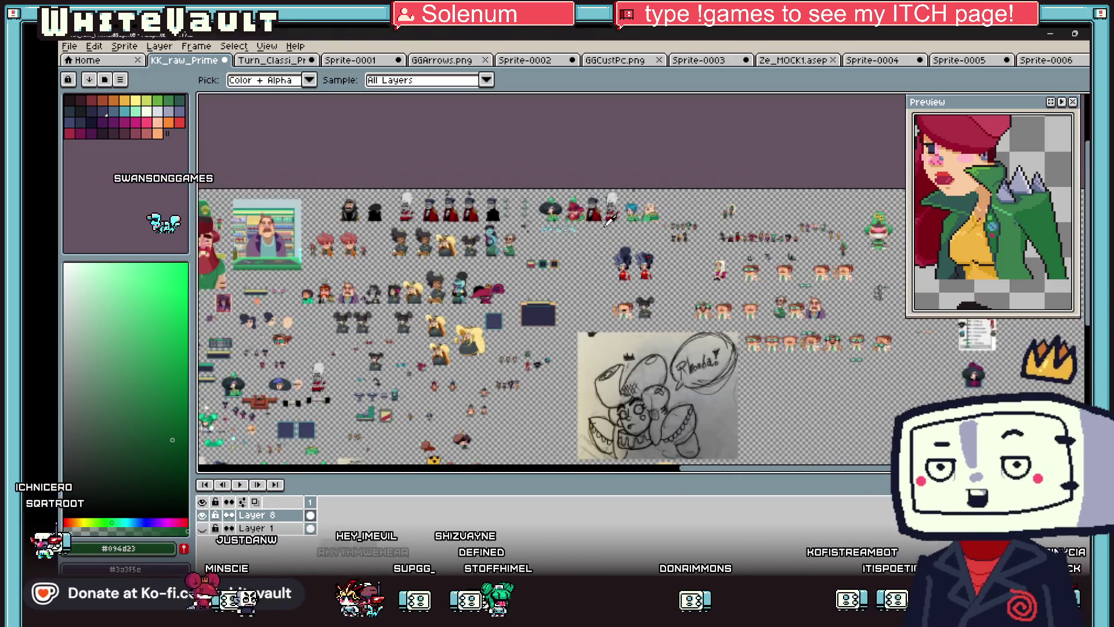
{"action": "scroll", "coordinate": [417, 301], "scroll_direction": "up", "scroll_amount": 1}
{"action": "scroll", "coordinate": [453, 343], "scroll_direction": "down", "scroll_amount": 1}
{"action": "scroll", "coordinate": [485, 381], "scroll_direction": "down", "scroll_amount": 1}
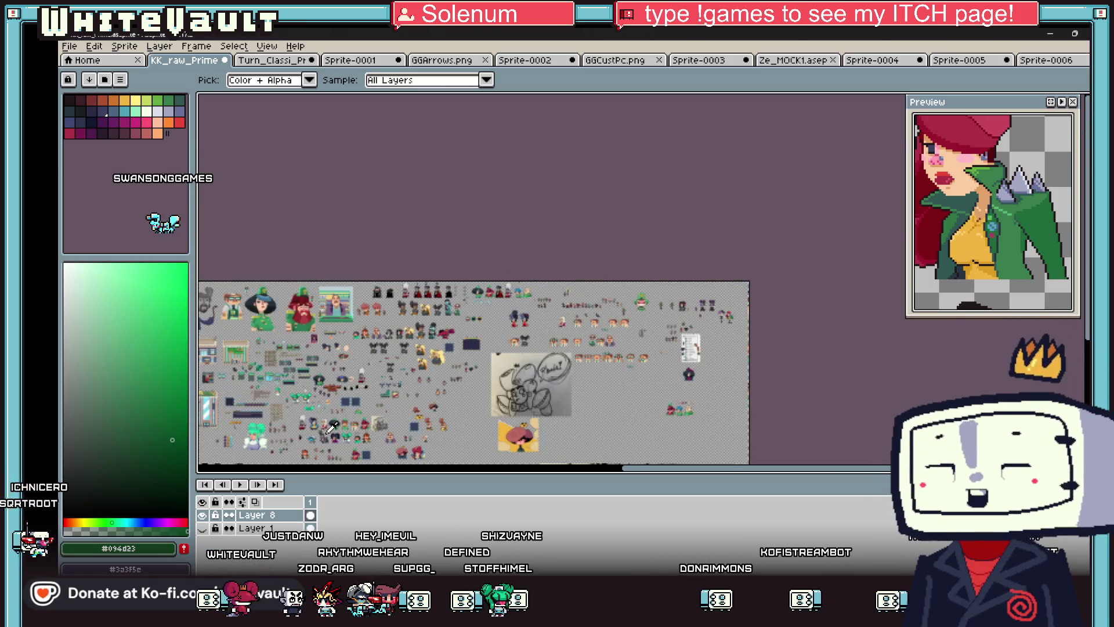
{"action": "scroll", "coordinate": [332, 427], "scroll_direction": "up", "scroll_amount": 1}
{"action": "scroll", "coordinate": [302, 439], "scroll_direction": "up", "scroll_amount": 4}
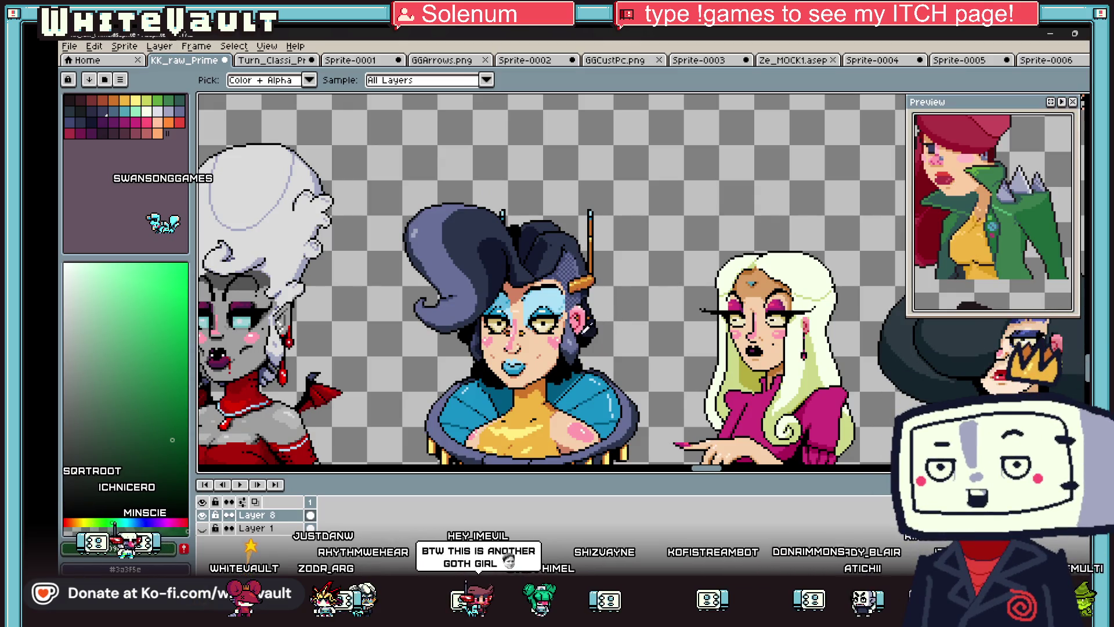
{"action": "scroll", "coordinate": [605, 346], "scroll_direction": "down", "scroll_amount": 1}
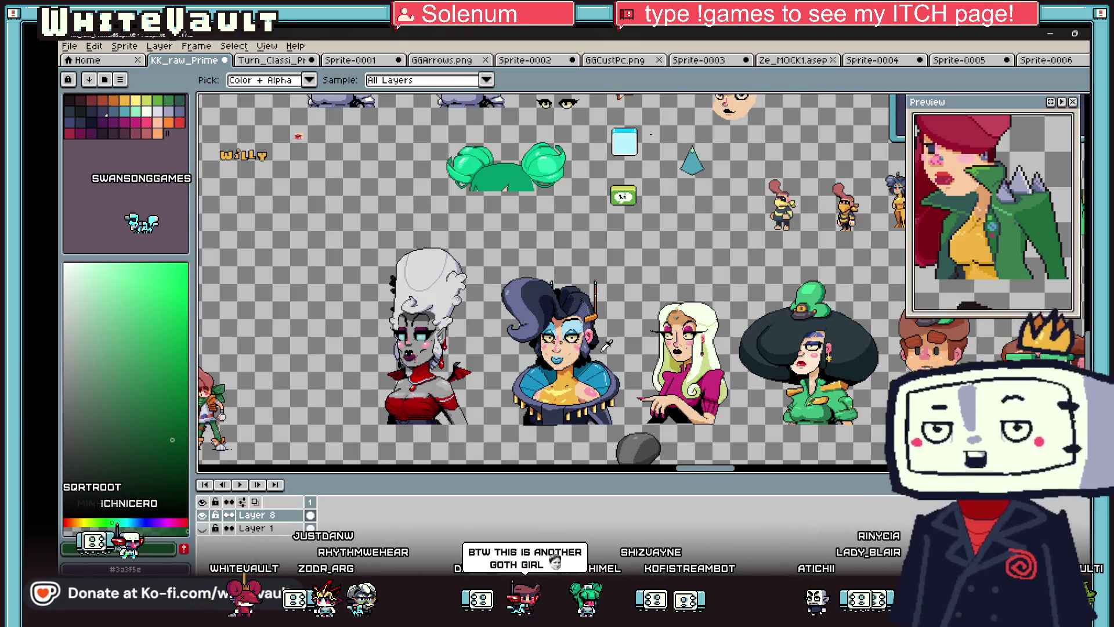
{"action": "scroll", "coordinate": [605, 345], "scroll_direction": "down", "scroll_amount": 3}
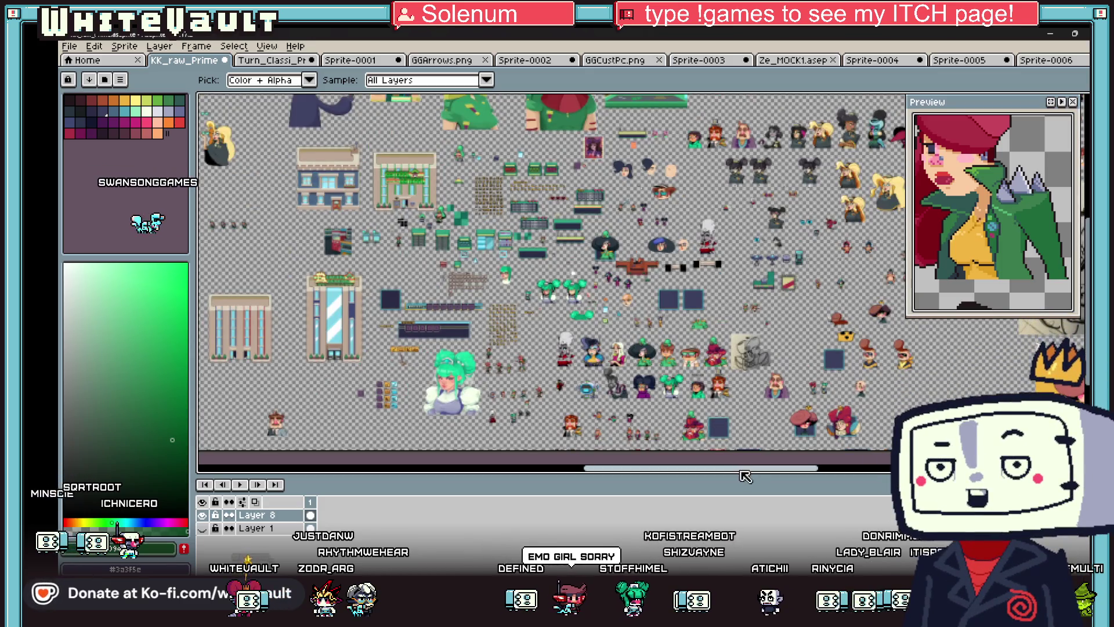
{"action": "mouse_move", "coordinate": [754, 468]}
{"action": "left_mouse_down"}
{"action": "mouse_move", "coordinate": [801, 473]}
{"action": "mouse_move", "coordinate": [958, 342]}
{"action": "mouse_move", "coordinate": [865, 297]}
{"action": "left_mouse_up"}
{"action": "scroll", "coordinate": [864, 297], "scroll_direction": "down", "scroll_amount": 1}
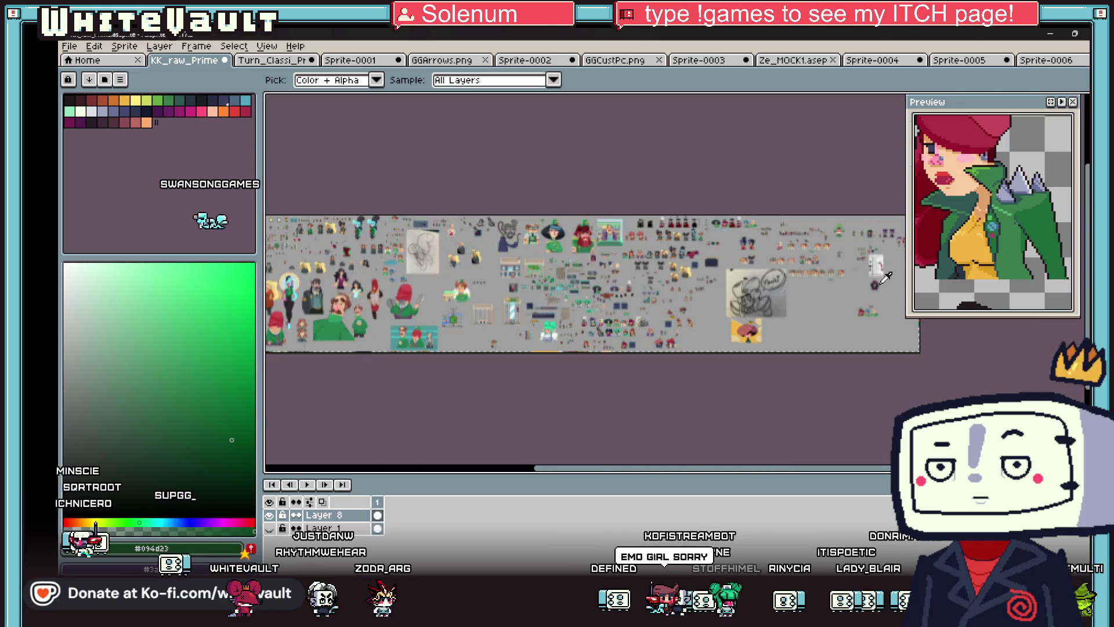
{"action": "scroll", "coordinate": [877, 255], "scroll_direction": "up", "scroll_amount": 2}
{"action": "scroll", "coordinate": [892, 195], "scroll_direction": "up", "scroll_amount": 2}
{"action": "scroll", "coordinate": [896, 170], "scroll_direction": "up", "scroll_amount": 3}
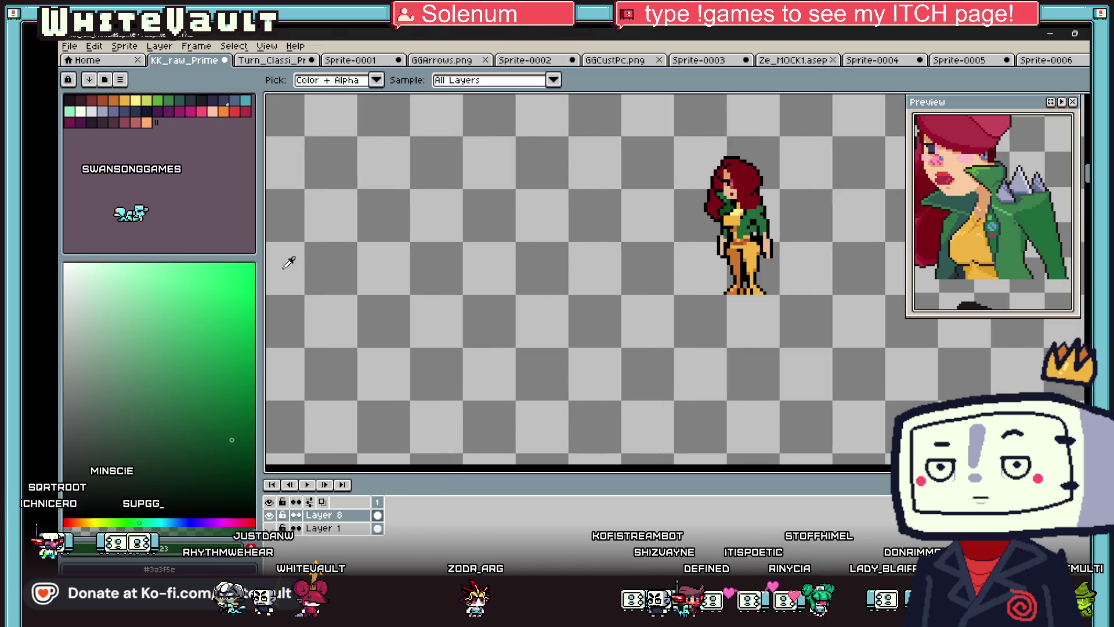
- Narrow the colour panel and nudge the reference preview slightly
{"action": "left_click_drag", "start_coordinate": [261, 258], "coordinate": [168, 258]}
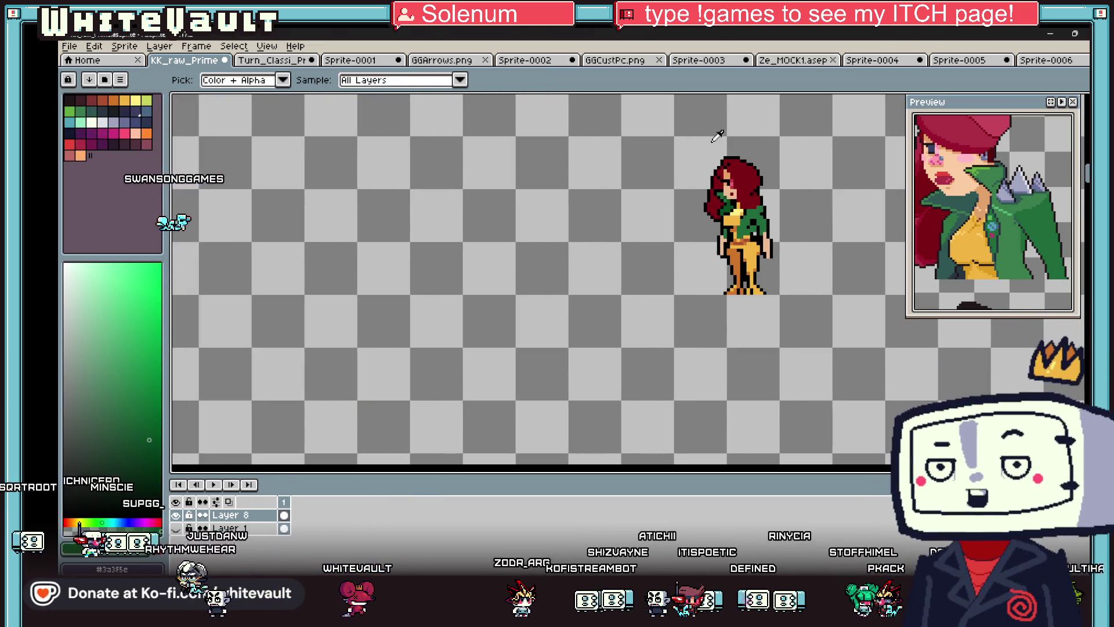
{"action": "scroll", "coordinate": [719, 138], "scroll_direction": "down", "scroll_amount": 2}
{"action": "scroll", "coordinate": [778, 158], "scroll_direction": "up", "scroll_amount": 3}
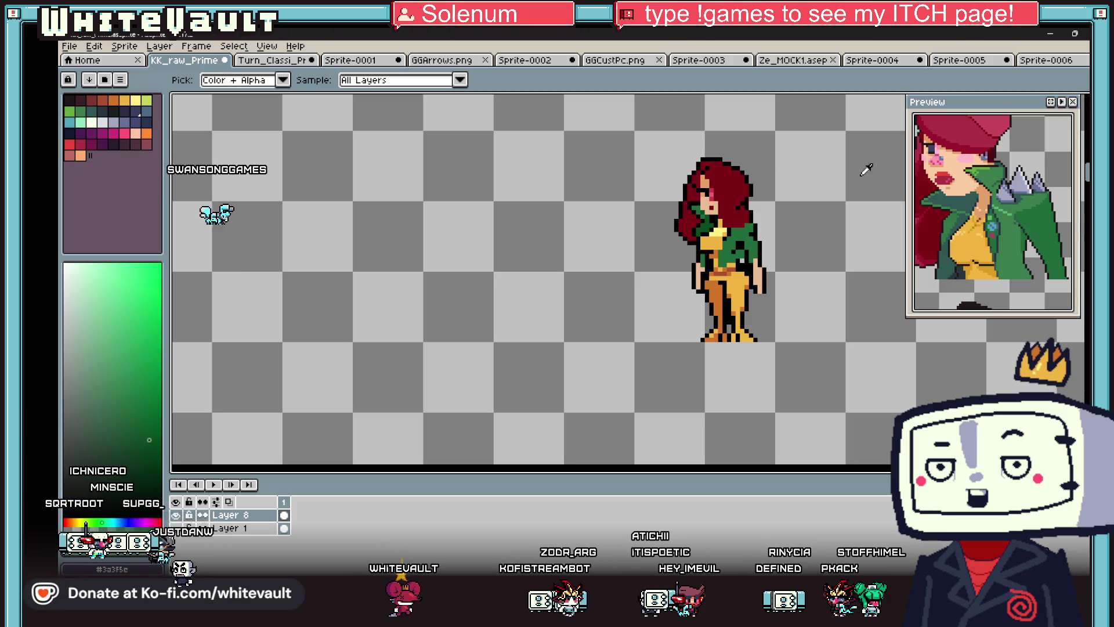
{"action": "left_click_drag", "start_coordinate": [959, 187], "coordinate": [964, 184]}
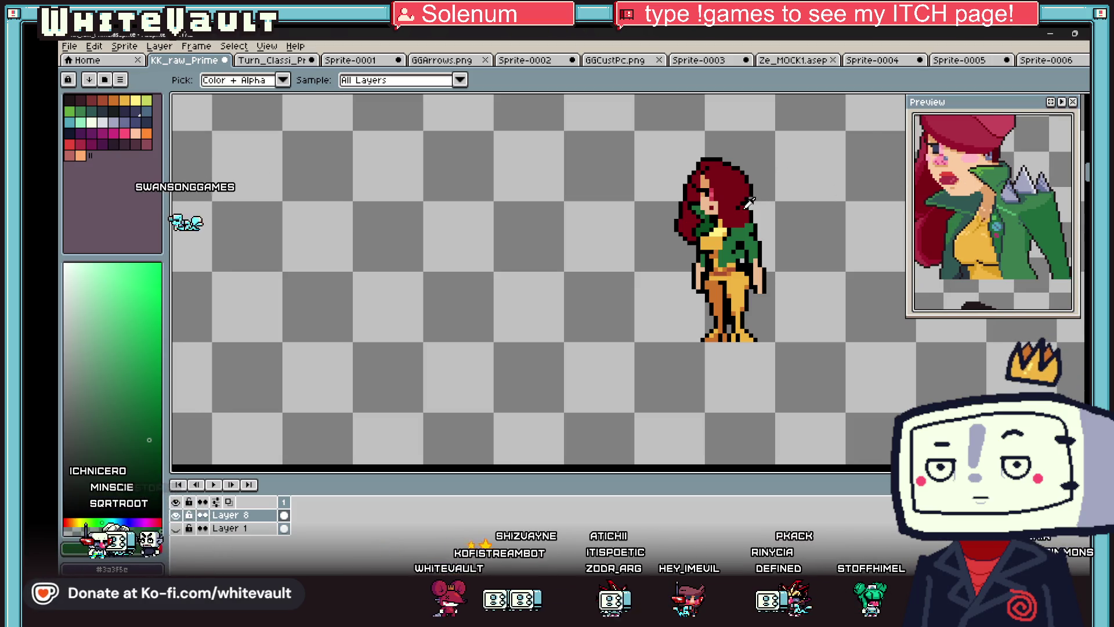
{"action": "scroll", "coordinate": [746, 204], "scroll_direction": "up", "scroll_amount": 1}
- Add a green pixel to the jacket and sample the jacket green
{"action": "left_click", "coordinate": [707, 187], "text": "alt"}
{"action": "scroll", "coordinate": [696, 195], "scroll_direction": "up", "scroll_amount": 1}
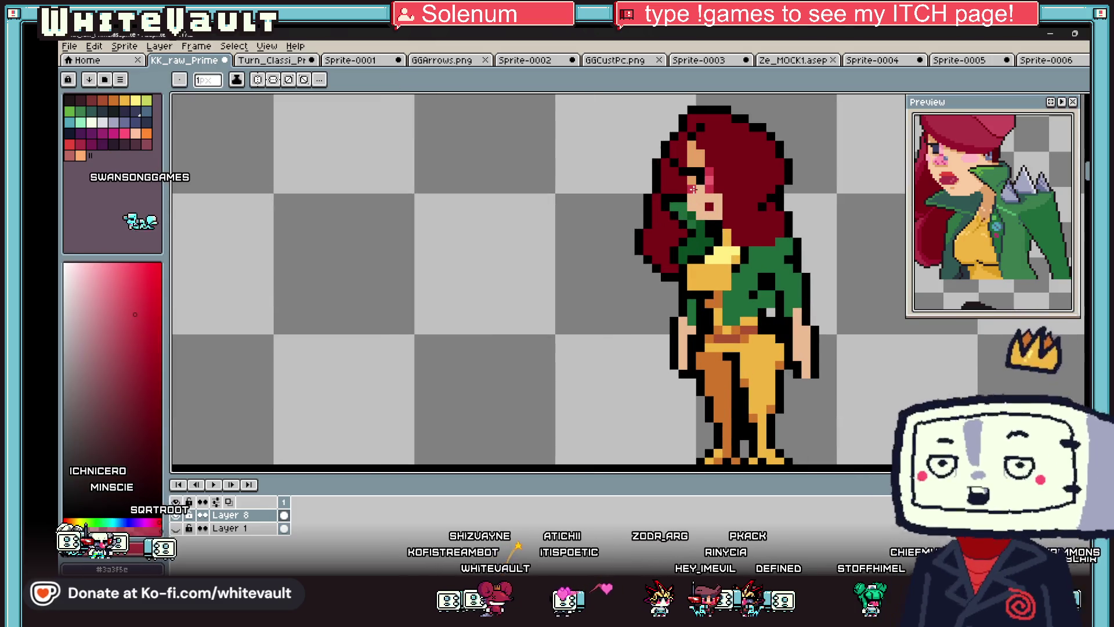
{"action": "scroll", "coordinate": [695, 196], "scroll_direction": "down", "scroll_amount": 3}
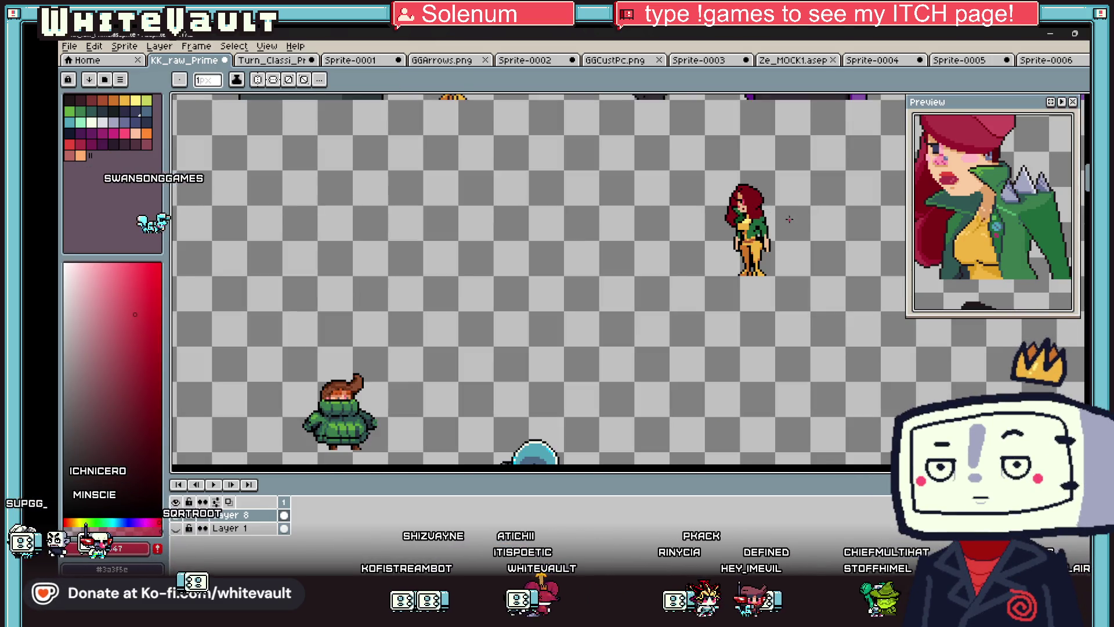
{"action": "scroll", "coordinate": [722, 226], "scroll_direction": "up", "scroll_amount": 2}
{"action": "scroll", "coordinate": [722, 227], "scroll_direction": "up", "scroll_amount": 2}
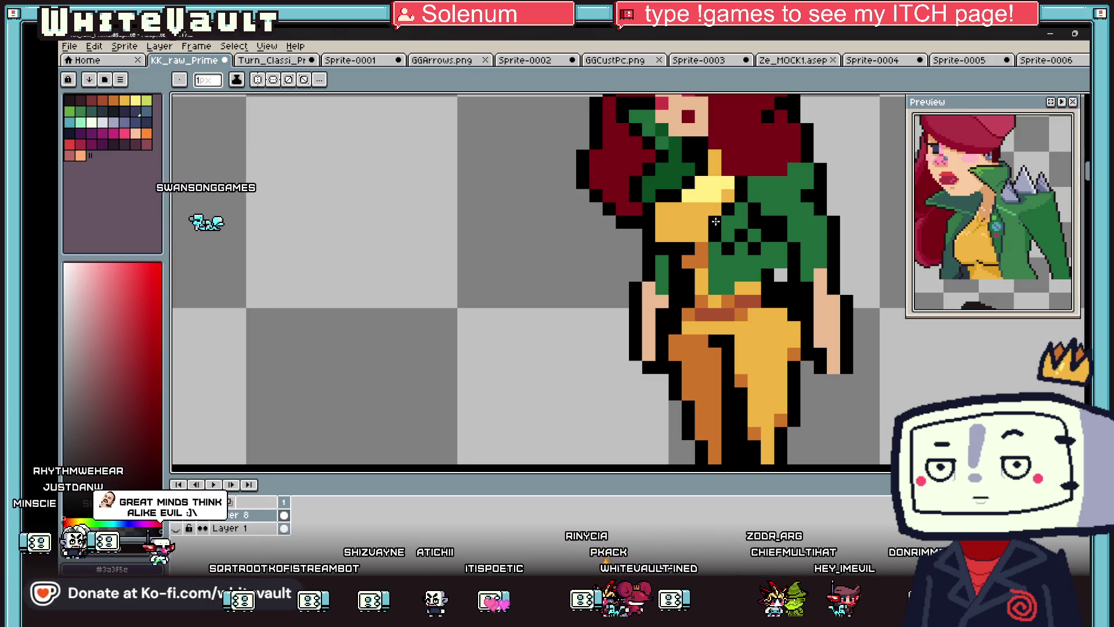
{"action": "left_click", "coordinate": [717, 288]}
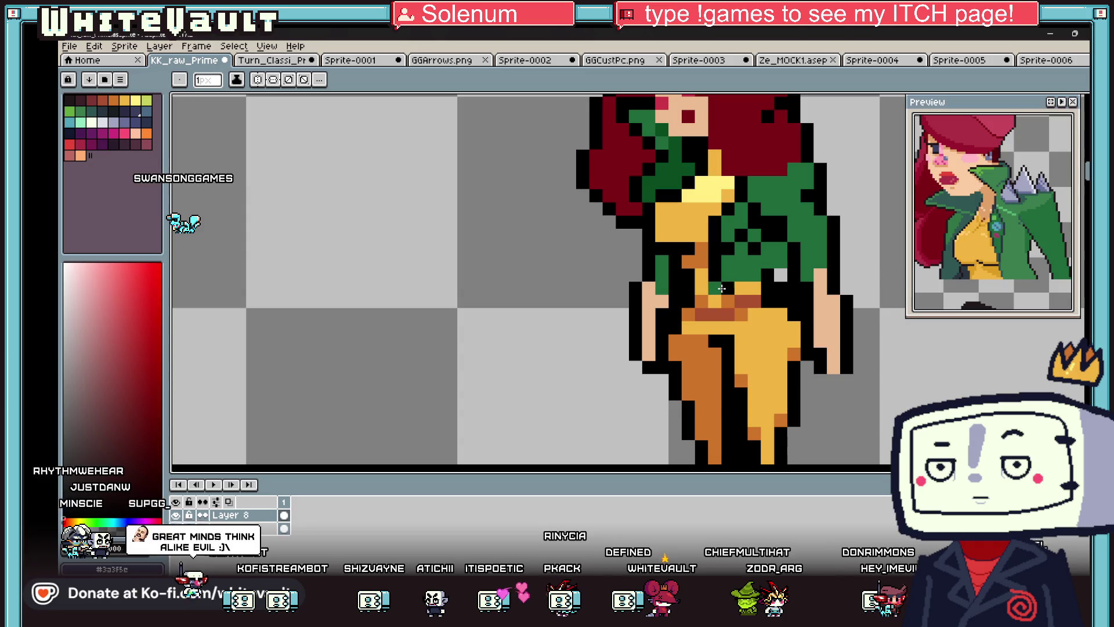
{"action": "scroll", "coordinate": [750, 276], "scroll_direction": "down", "scroll_amount": 3}
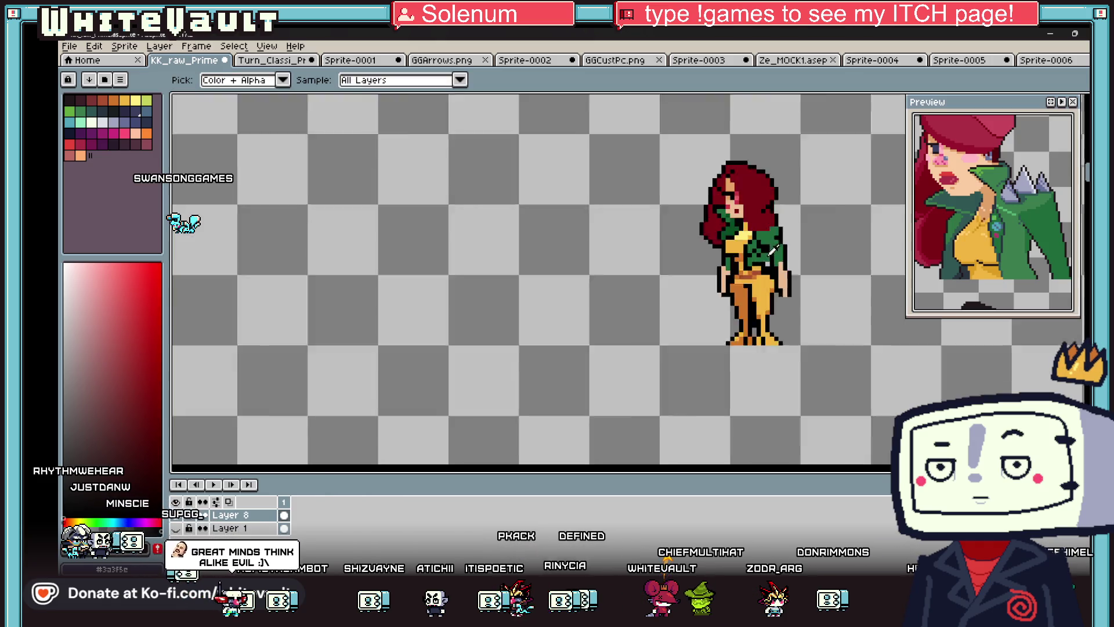
{"action": "scroll", "coordinate": [753, 257], "scroll_direction": "up", "scroll_amount": 3}
{"action": "left_click", "coordinate": [753, 256], "text": "alt"}
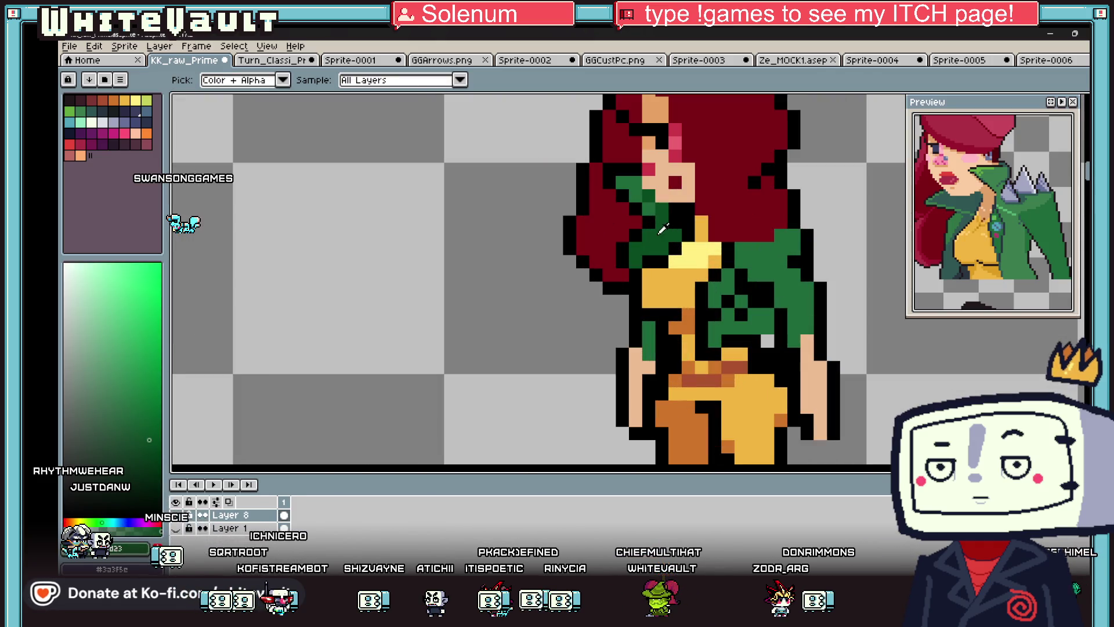
- Choose a teal-green shading colour and cycle through Eyedropper, Bucket and Pencil
{"action": "left_click", "coordinate": [95, 113]}
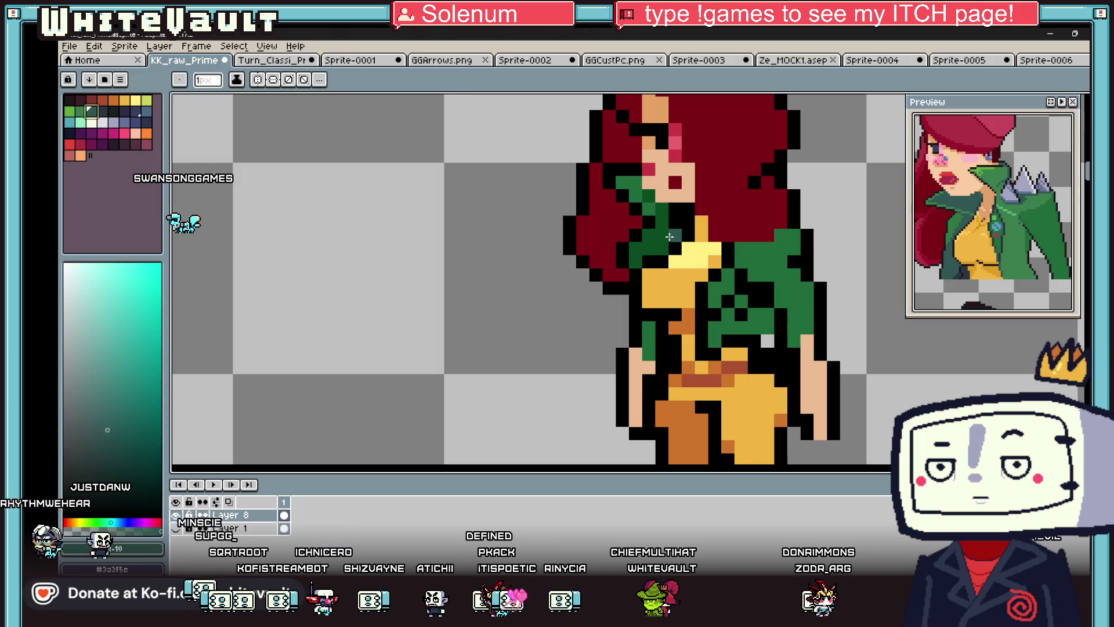
{"action": "key", "text": "alt"}
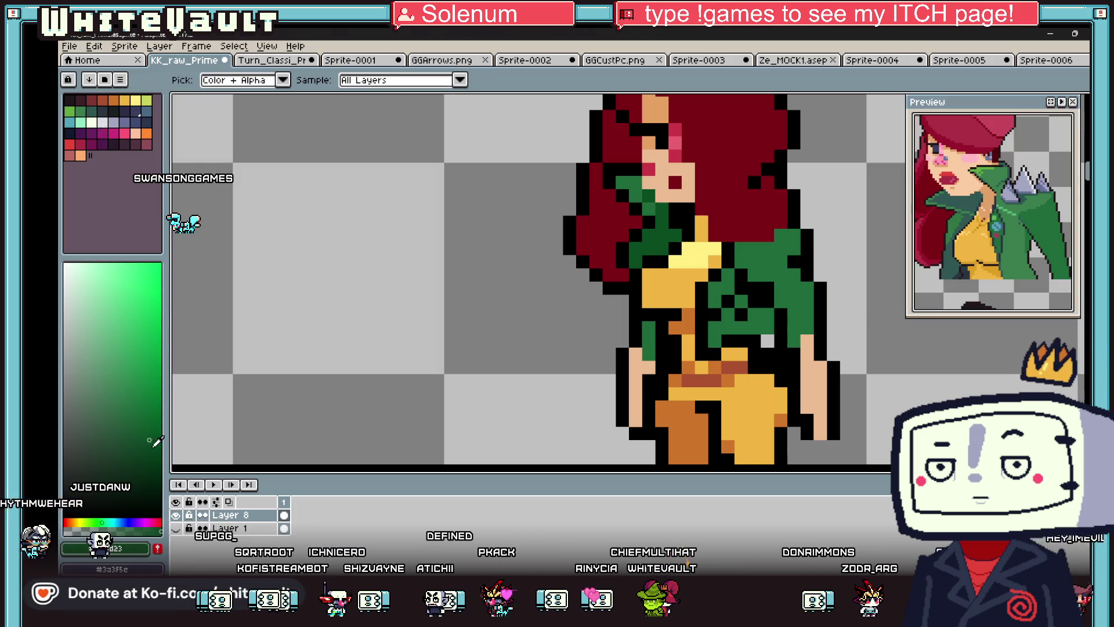
{"action": "key", "text": "g"}
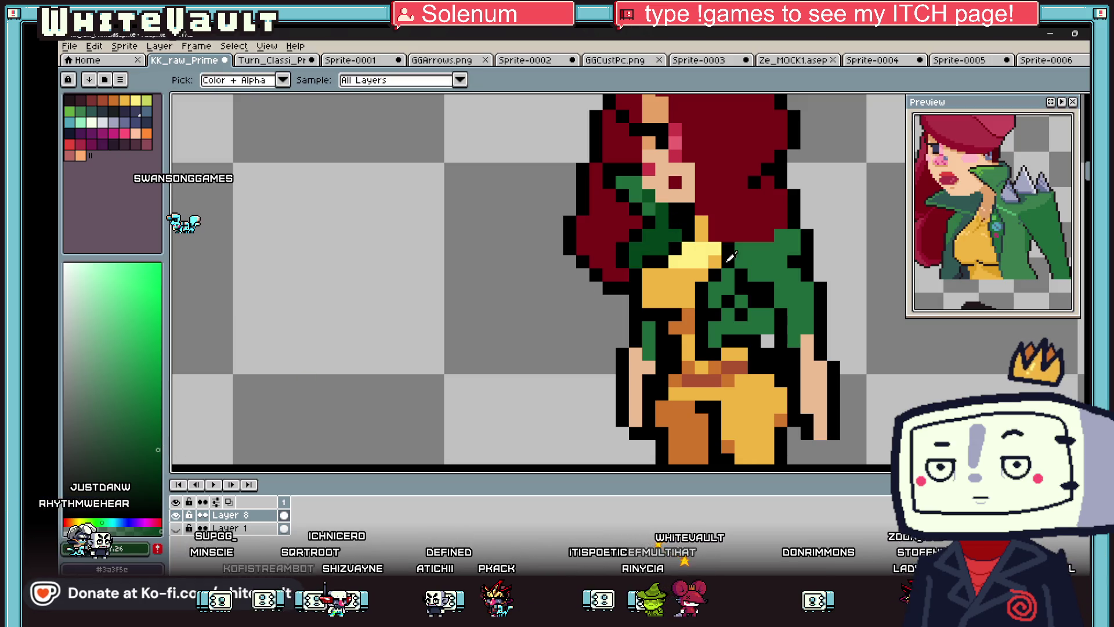
{"action": "key", "text": "b"}
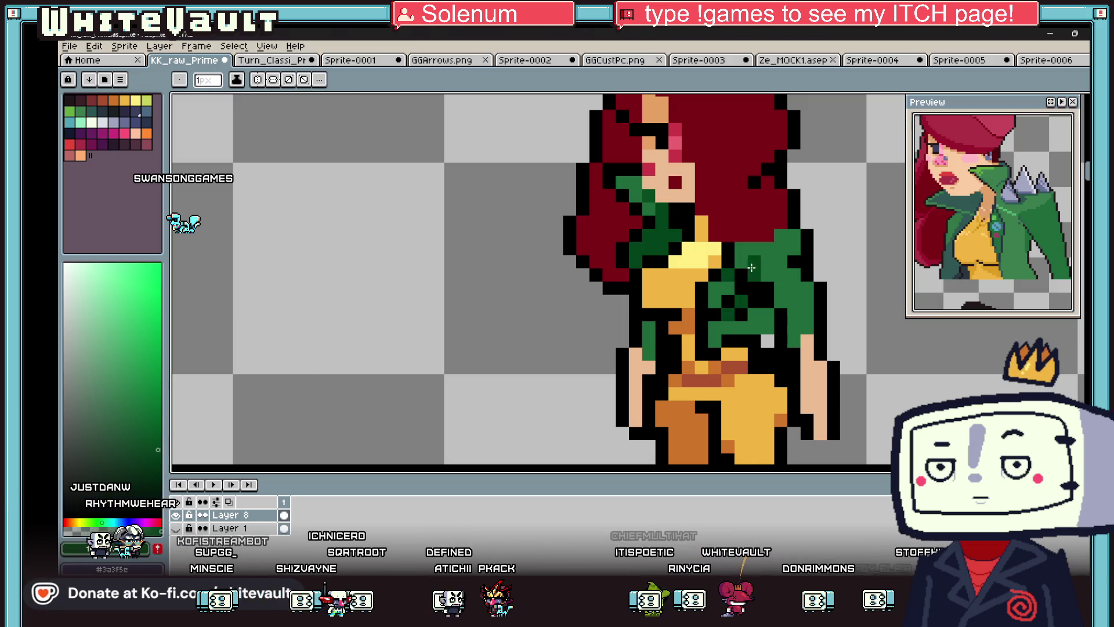
{"action": "scroll", "coordinate": [784, 235], "scroll_direction": "down", "scroll_amount": 3}
{"action": "scroll", "coordinate": [785, 236], "scroll_direction": "down", "scroll_amount": 2}
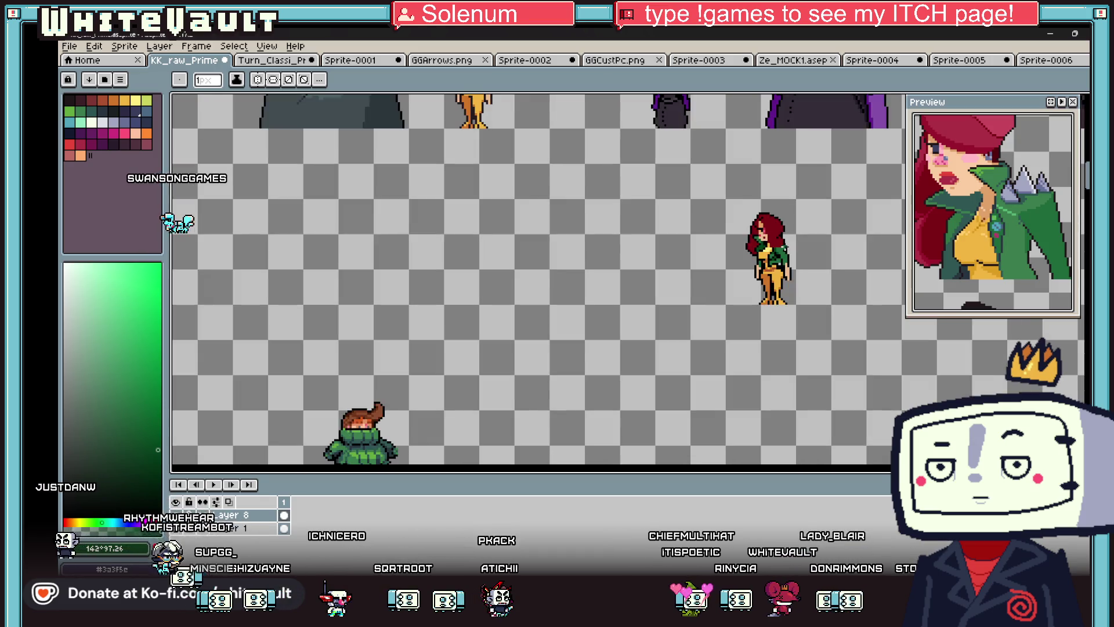
{"action": "scroll", "coordinate": [786, 235], "scroll_direction": "up", "scroll_amount": 1}
{"action": "scroll", "coordinate": [789, 236], "scroll_direction": "up", "scroll_amount": 1}
- Paint darker red strands into the hair and shift the reference image
{"action": "key", "text": "alt"}
{"action": "scroll", "coordinate": [790, 236], "scroll_direction": "up", "scroll_amount": 3}
{"action": "left_click", "coordinate": [708, 213]}
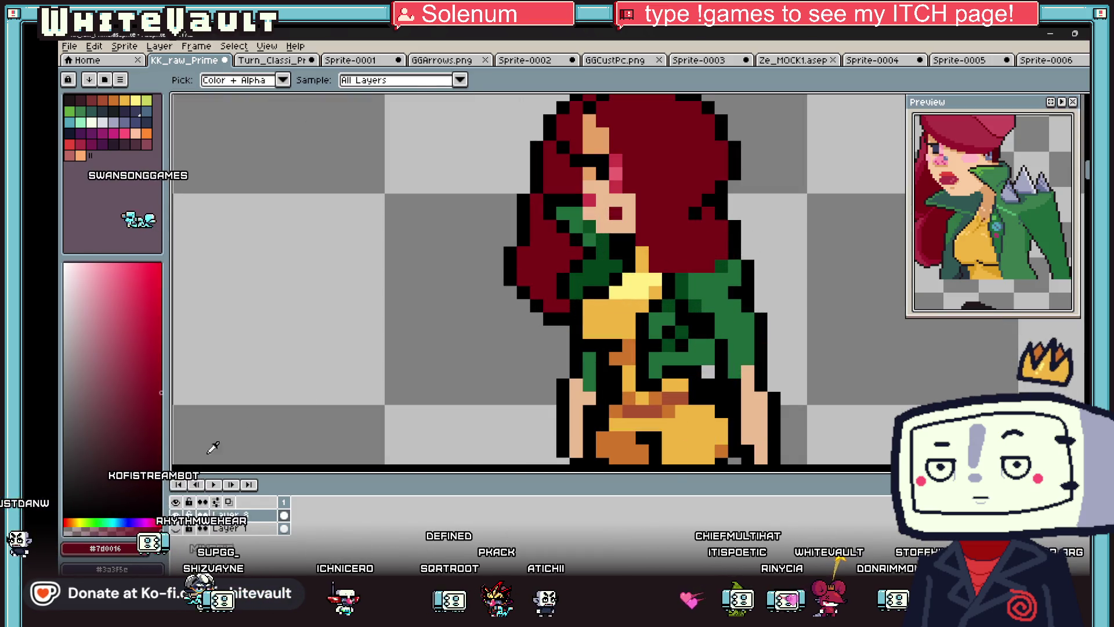
{"action": "left_click_drag", "start_coordinate": [708, 214], "coordinate": [723, 243]}
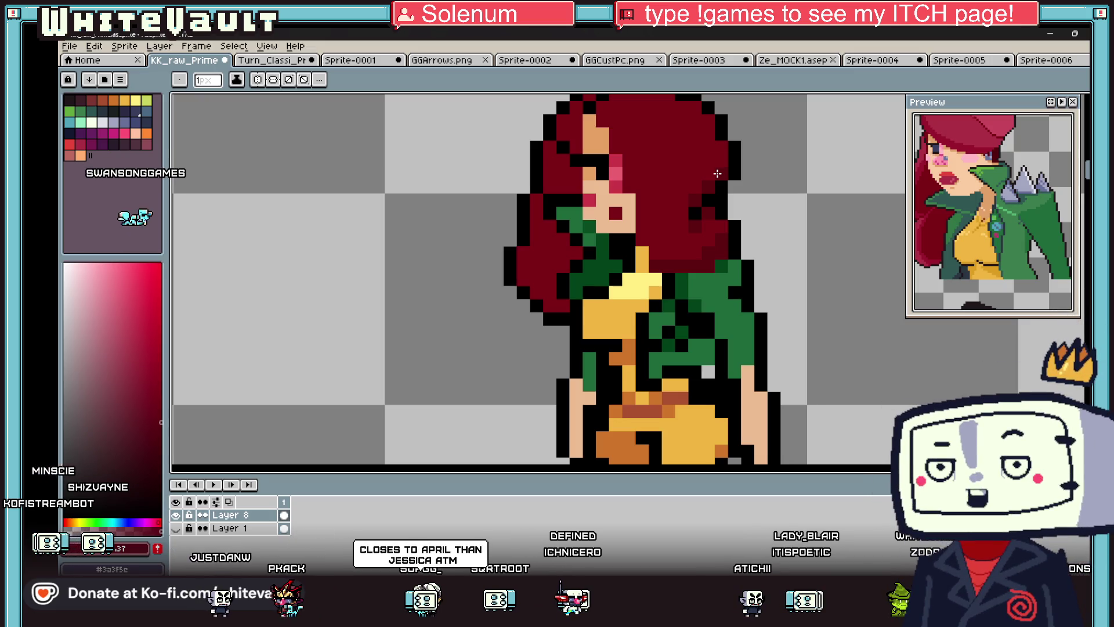
{"action": "scroll", "coordinate": [718, 174], "scroll_direction": "down", "scroll_amount": 5}
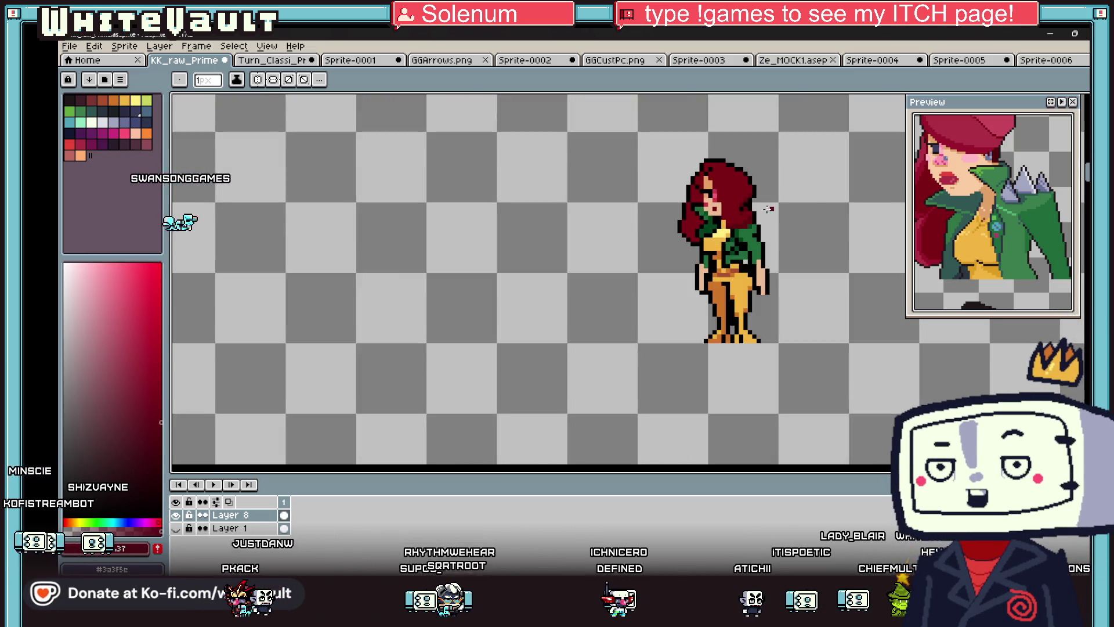
{"action": "left_click_drag", "start_coordinate": [994, 206], "coordinate": [1019, 256]}
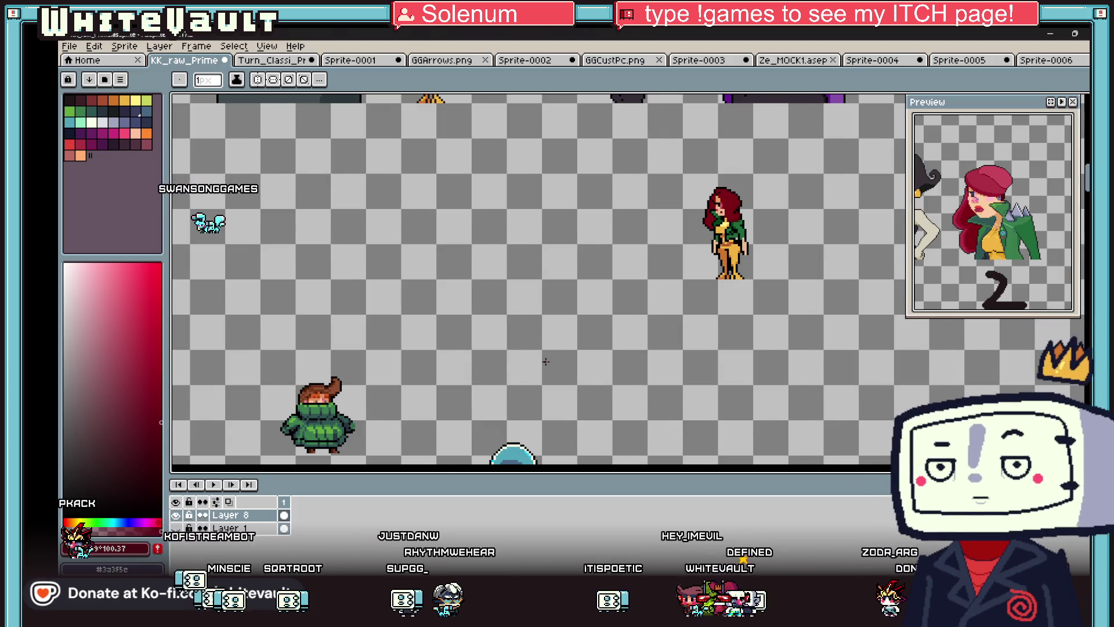
- Sample an existing character's skin tone and paint a solid face shape
{"action": "scroll", "coordinate": [555, 327], "scroll_direction": "down", "scroll_amount": 2}
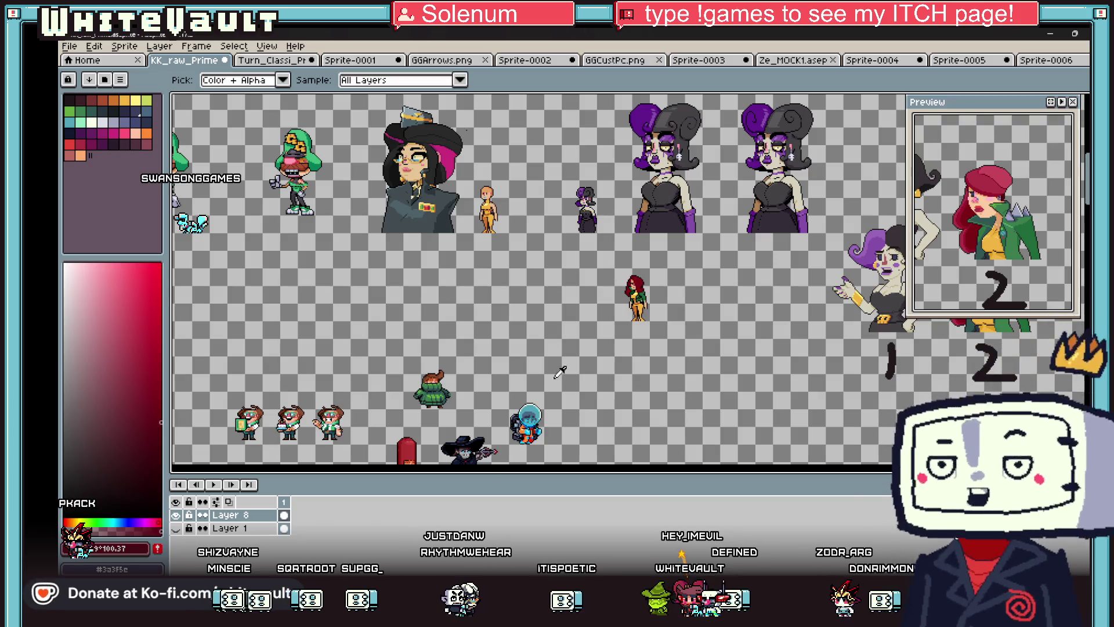
{"action": "key", "text": "i"}
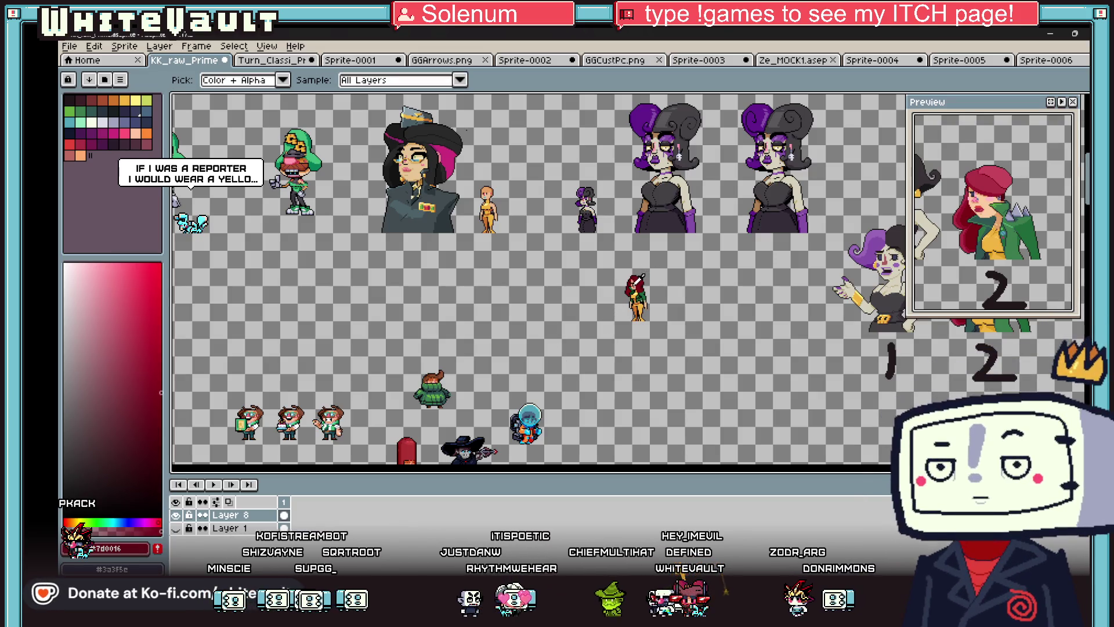
{"action": "left_click", "coordinate": [637, 290]}
{"action": "key", "text": "b"}
{"action": "scroll", "coordinate": [486, 322], "scroll_direction": "up", "scroll_amount": 5}
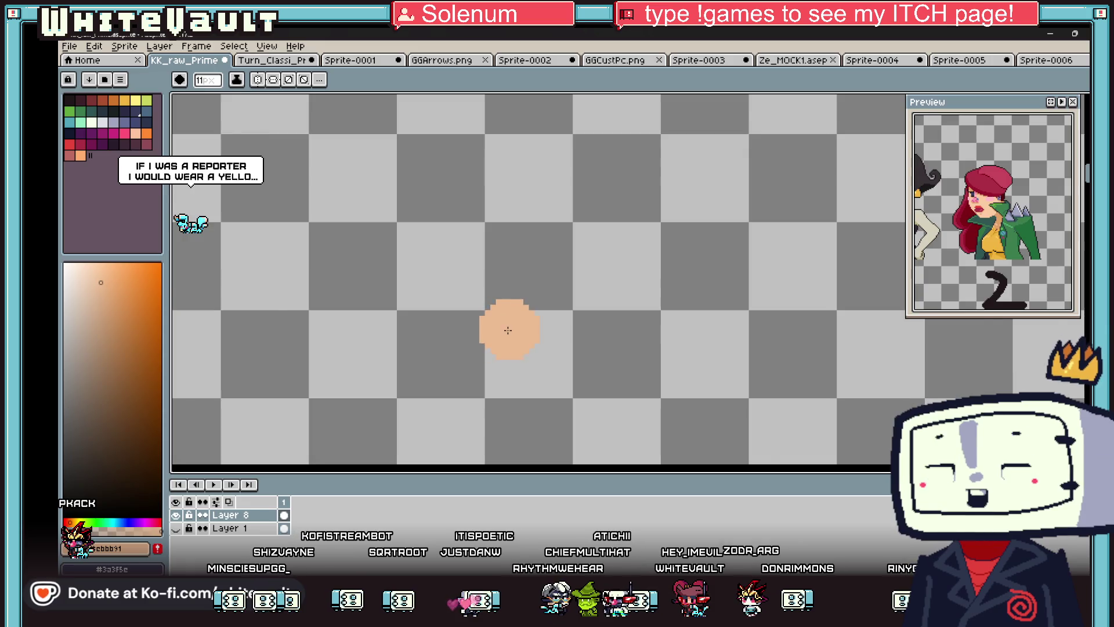
{"action": "scroll", "coordinate": [486, 322], "scroll_direction": "down", "scroll_amount": 2}
{"action": "key", "text": "plus"}
{"action": "key", "text": "plus"}
{"action": "key", "text": "plus"}
{"action": "key", "text": "minus"}
{"action": "key", "text": "minus"}
{"action": "key", "text": "minus"}
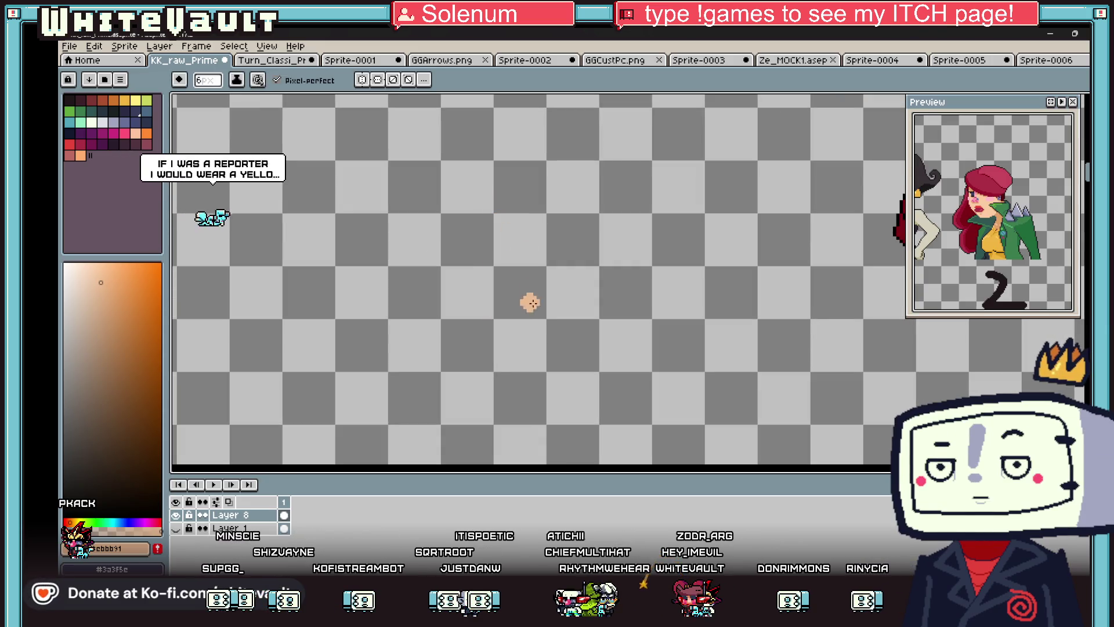
{"action": "mouse_move", "coordinate": [516, 364]}
{"action": "left_mouse_down"}
{"action": "mouse_move", "coordinate": [511, 157]}
{"action": "mouse_move", "coordinate": [519, 377]}
{"action": "mouse_move", "coordinate": [566, 244]}
{"action": "left_mouse_up"}
{"action": "key", "text": "ctrl+z"}
{"action": "mouse_move", "coordinate": [508, 311]}
{"action": "left_mouse_down"}
{"action": "mouse_move", "coordinate": [592, 264]}
{"action": "mouse_move", "coordinate": [522, 325]}
{"action": "mouse_move", "coordinate": [557, 232]}
{"action": "mouse_move", "coordinate": [493, 265]}
{"action": "left_mouse_up"}
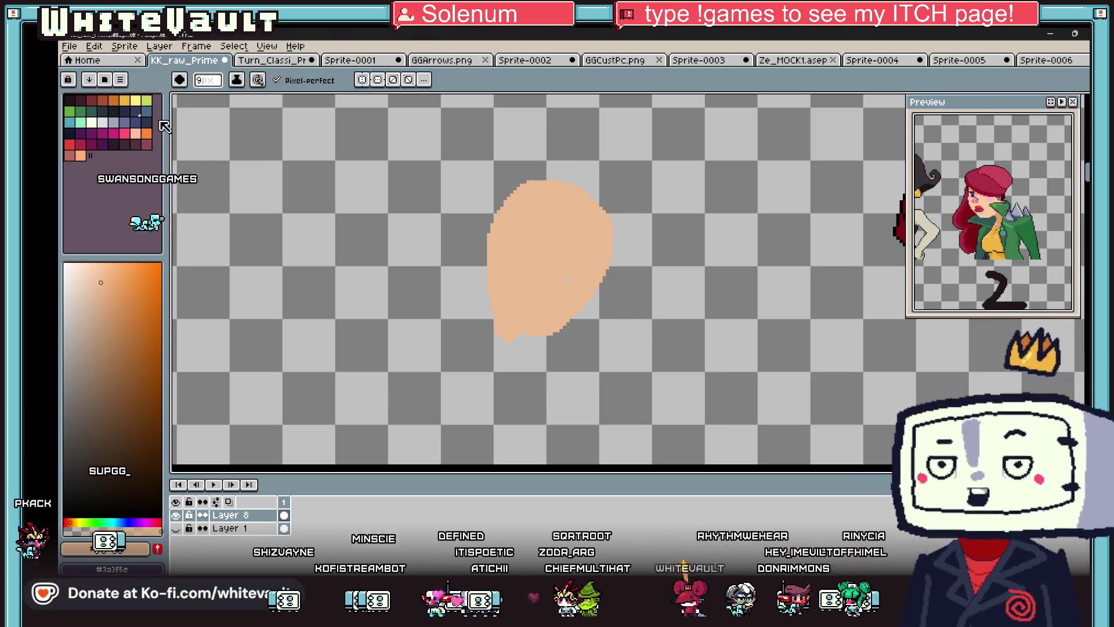
- Paint a dark green hair arc over the head with a strand down the left
{"action": "key", "text": "x"}
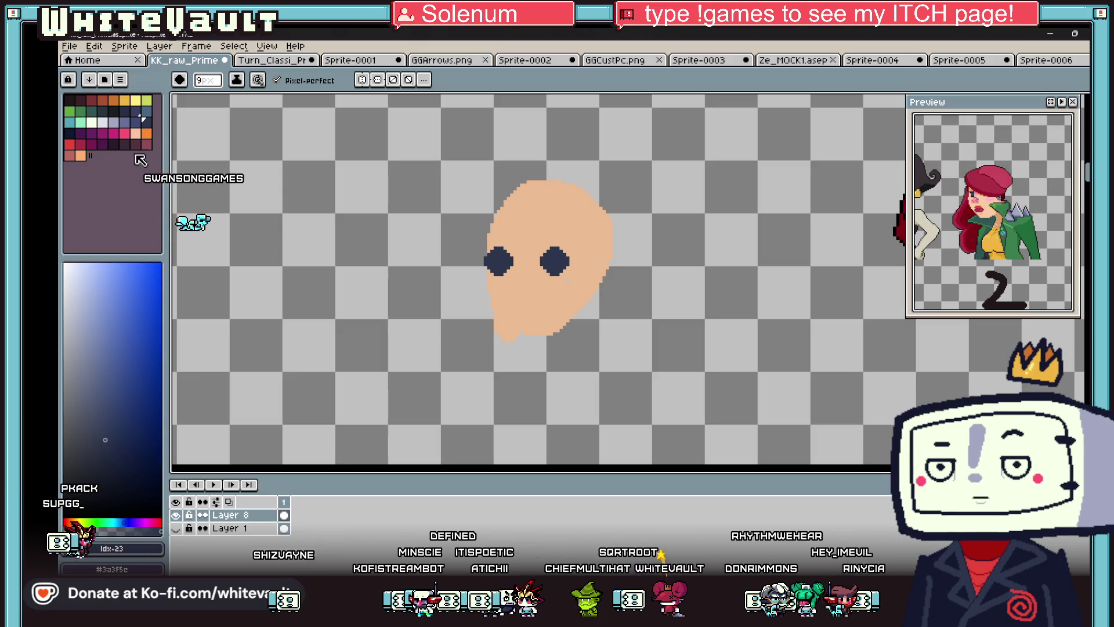
{"action": "left_click", "coordinate": [135, 100]}
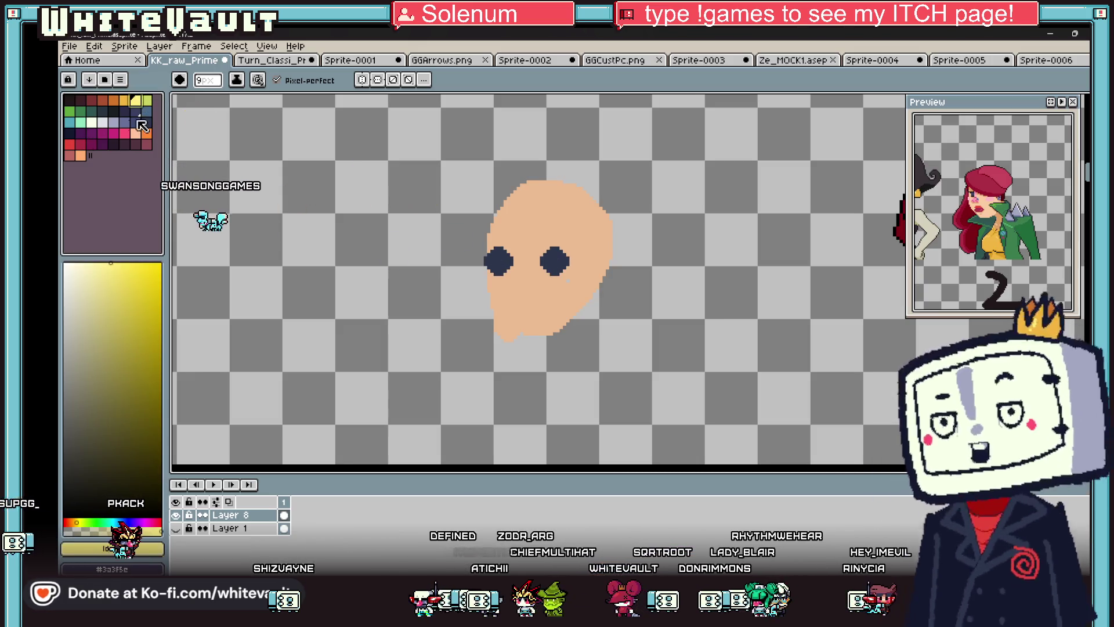
{"action": "left_click", "coordinate": [91, 114]}
{"action": "left_click", "coordinate": [518, 185]}
{"action": "key", "text": "minus"}
{"action": "key", "text": "minus"}
{"action": "key", "text": "minus"}
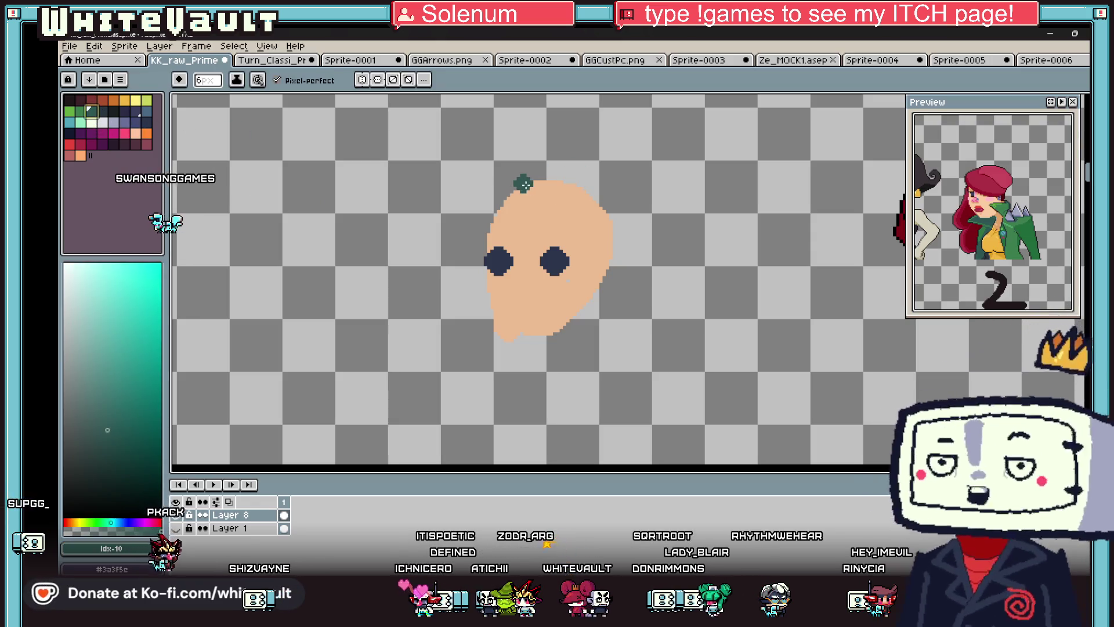
{"action": "mouse_move", "coordinate": [509, 187]}
{"action": "left_mouse_down"}
{"action": "mouse_move", "coordinate": [475, 231]}
{"action": "mouse_move", "coordinate": [572, 199]}
{"action": "mouse_move", "coordinate": [592, 229]}
{"action": "mouse_move", "coordinate": [492, 206]}
{"action": "mouse_move", "coordinate": [557, 212]}
{"action": "mouse_move", "coordinate": [580, 362]}
{"action": "left_mouse_up"}
{"action": "left_click", "coordinate": [485, 257]}
{"action": "left_click_drag", "start_coordinate": [486, 258], "coordinate": [483, 359]}
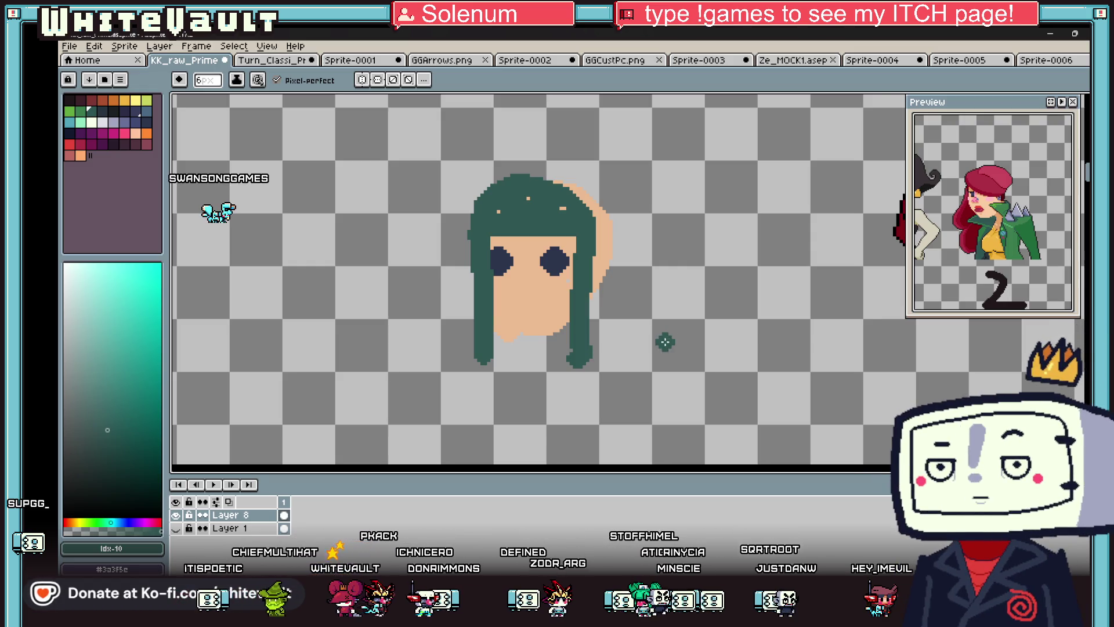
{"action": "scroll", "coordinate": [665, 342], "scroll_direction": "down", "scroll_amount": 5}
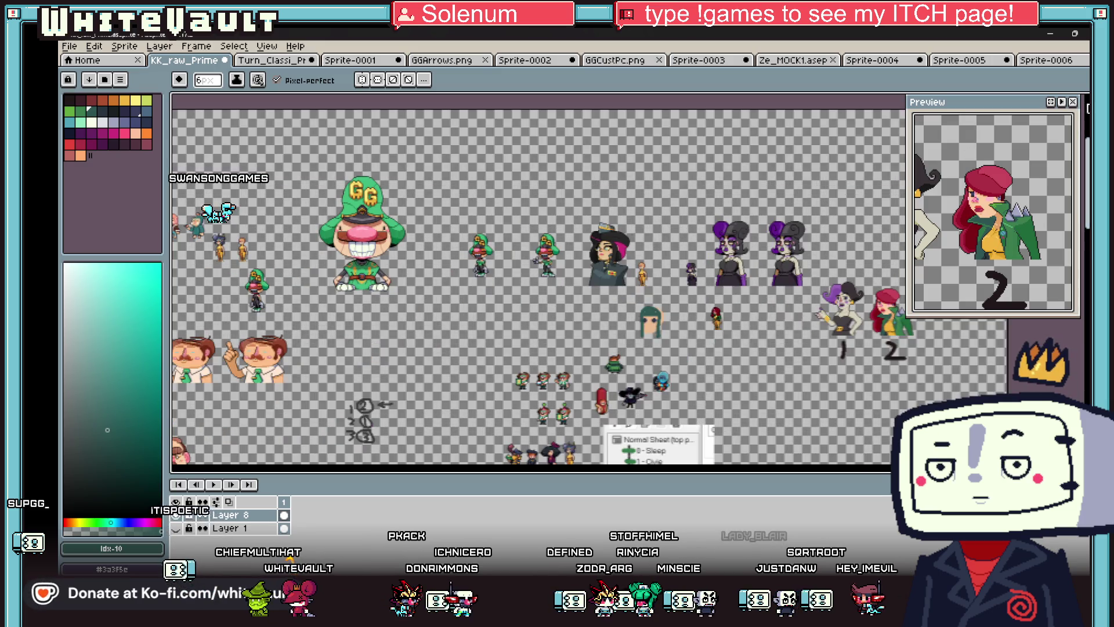
- Zoom in on the red-haired sprite and set the Pencil to one pixel
{"action": "key", "text": "m"}
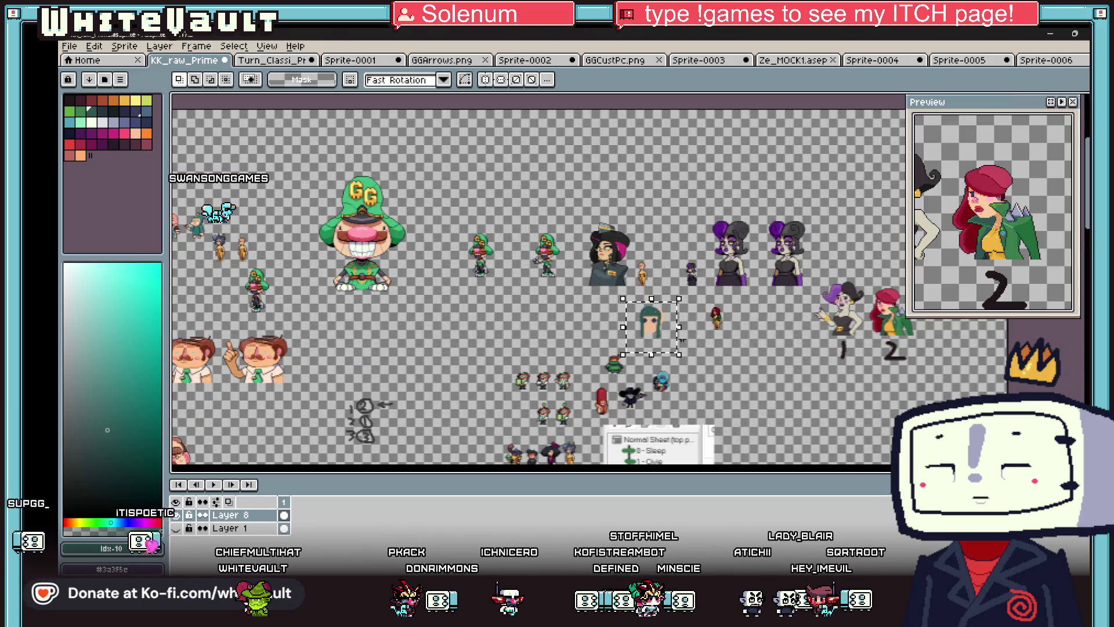
{"action": "scroll", "coordinate": [731, 320], "scroll_direction": "up", "scroll_amount": 3}
{"action": "scroll", "coordinate": [696, 302], "scroll_direction": "up", "scroll_amount": 4}
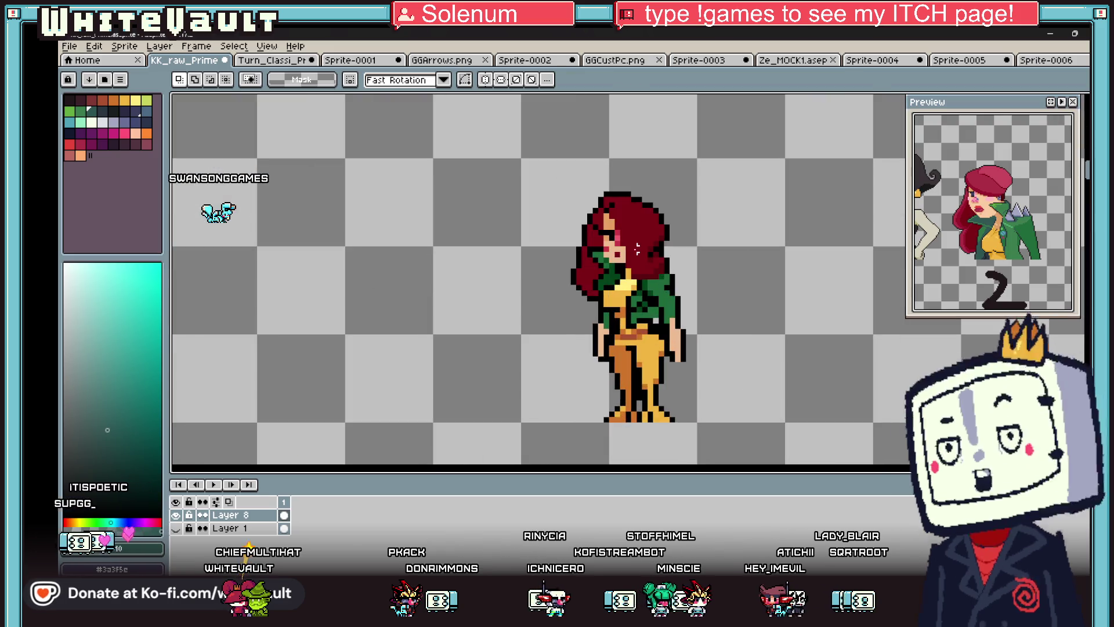
{"action": "scroll", "coordinate": [624, 255], "scroll_direction": "up", "scroll_amount": 2}
{"action": "key", "text": "b"}
{"action": "scroll", "coordinate": [589, 246], "scroll_direction": "up", "scroll_amount": 1}
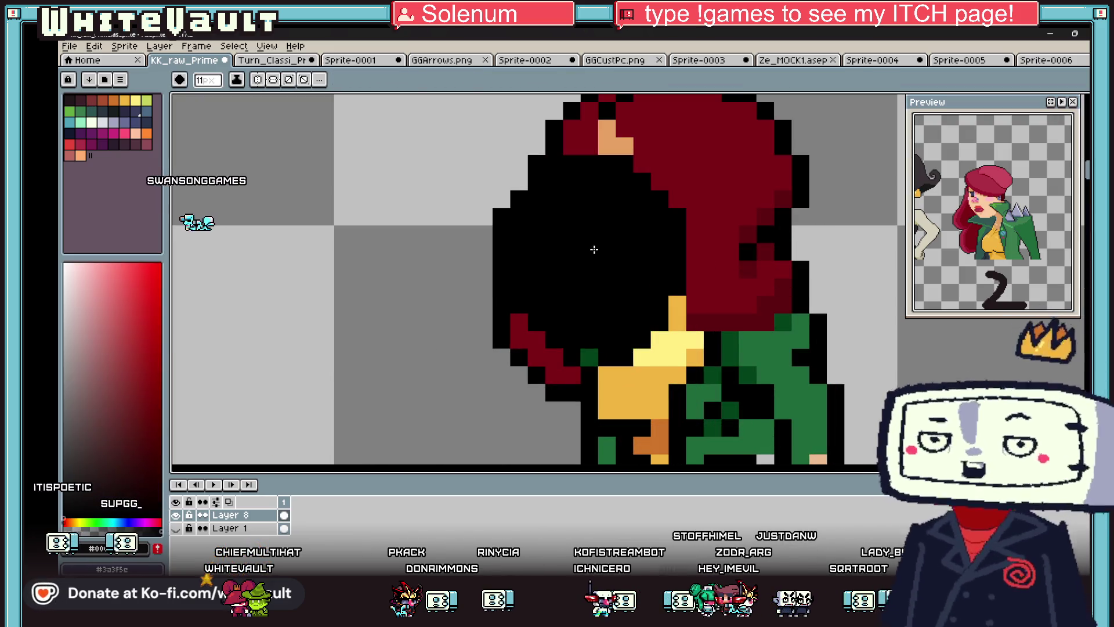
{"action": "key", "text": "minus"}
{"action": "key", "text": "minus"}
{"action": "key", "text": "minus"}
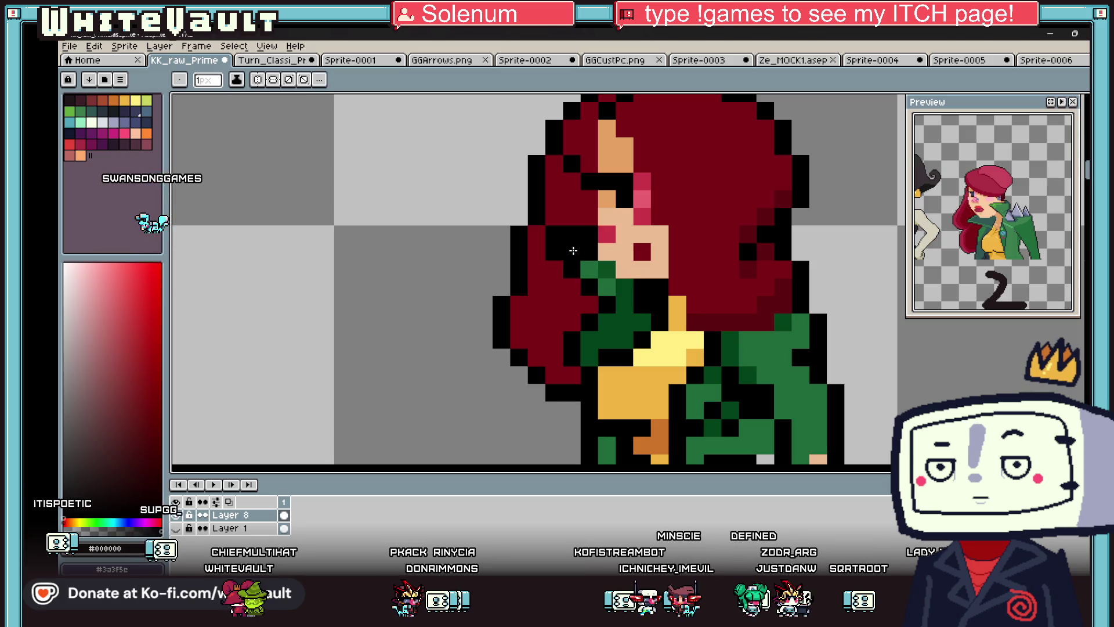
- Sample her hair red, its darker shadow red and her yellow top
{"action": "key", "text": "i"}
{"action": "left_click", "coordinate": [542, 229]}
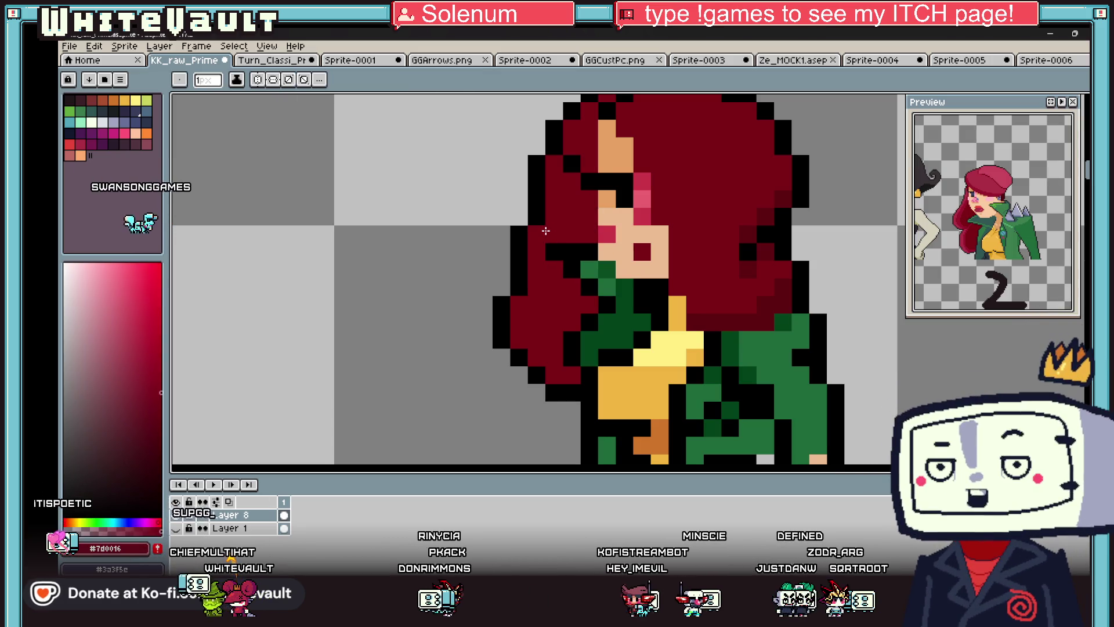
{"action": "scroll", "coordinate": [580, 244], "scroll_direction": "down", "scroll_amount": 5}
{"action": "scroll", "coordinate": [605, 259], "scroll_direction": "up", "scroll_amount": 4}
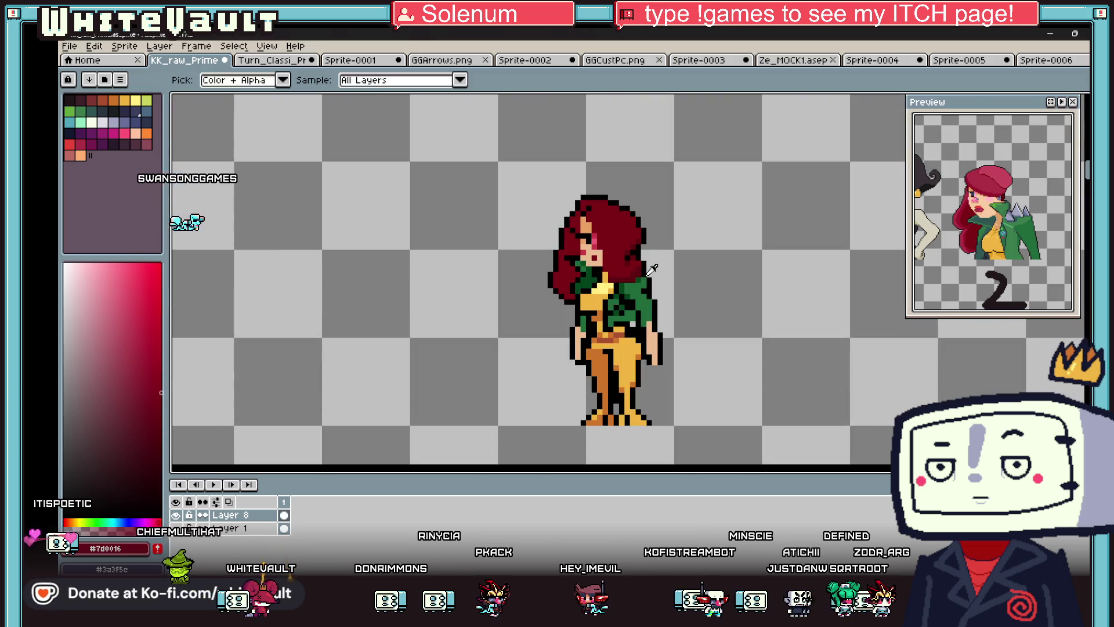
{"action": "left_click", "coordinate": [587, 287]}
{"action": "scroll", "coordinate": [588, 287], "scroll_direction": "down", "scroll_amount": 6}
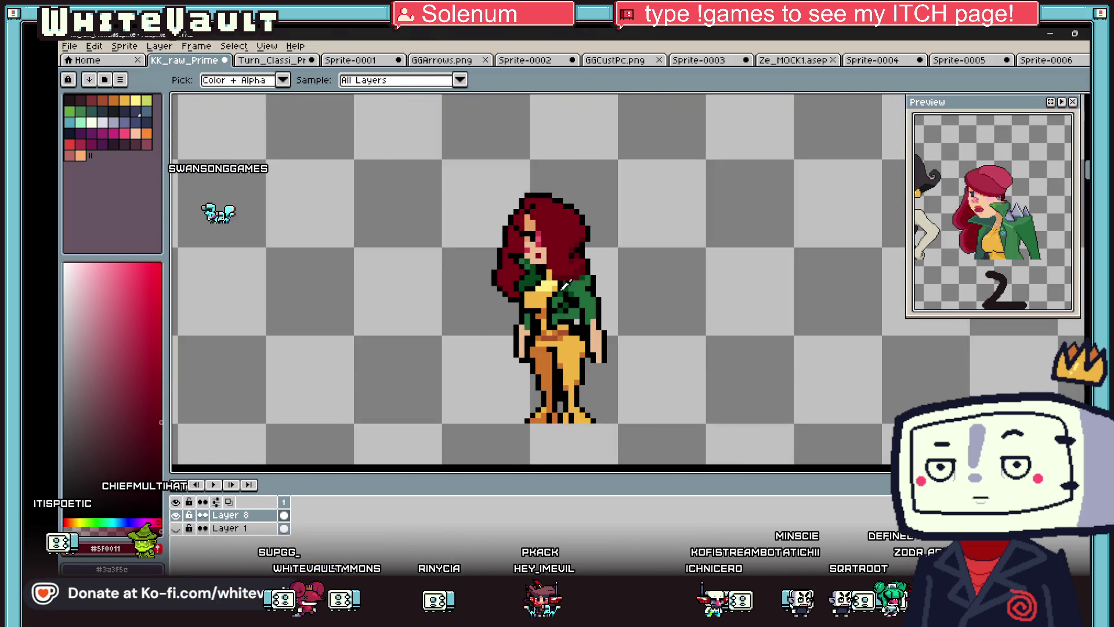
{"action": "scroll", "coordinate": [554, 314], "scroll_direction": "up", "scroll_amount": 2}
{"action": "scroll", "coordinate": [553, 314], "scroll_direction": "up", "scroll_amount": 2}
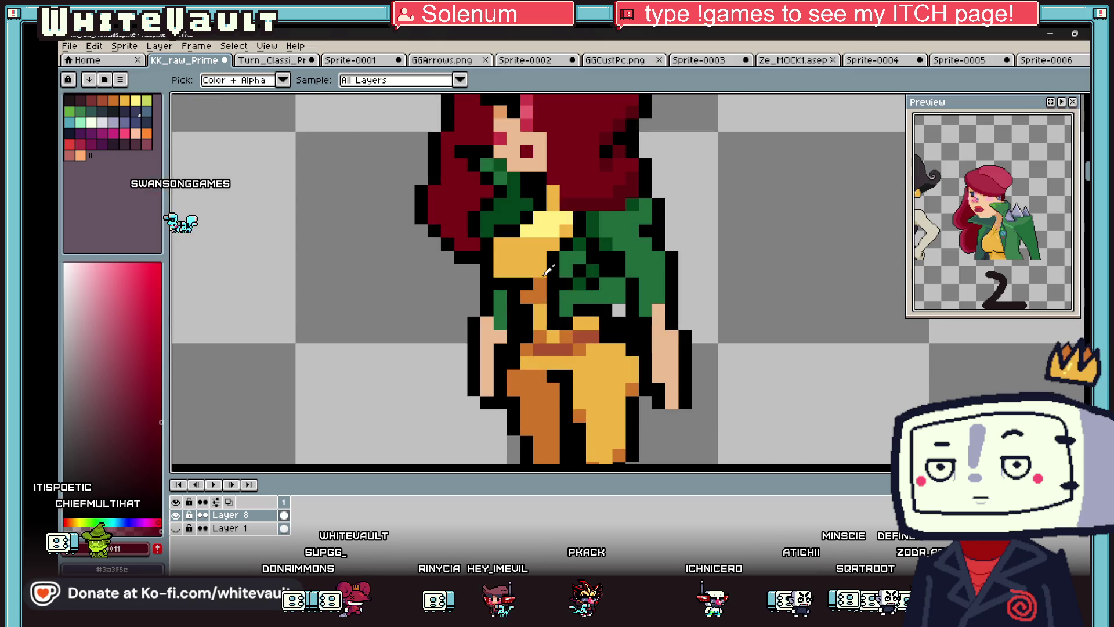
{"action": "left_click", "coordinate": [532, 238]}
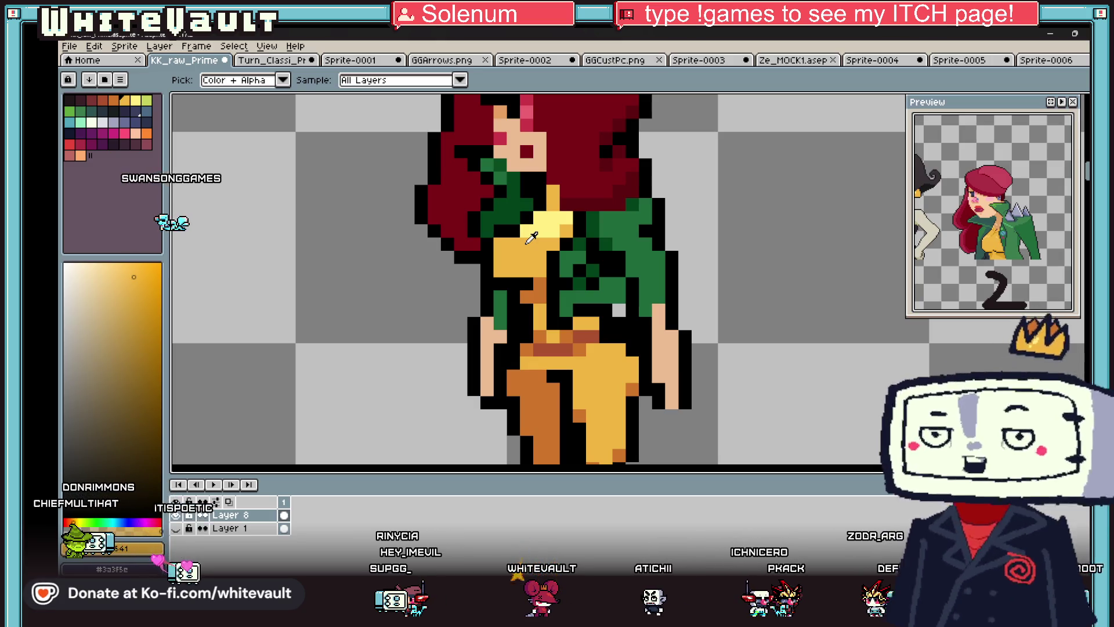
- Sample a dark red, then load her jacket green as the drawing colour
{"action": "scroll", "coordinate": [650, 299], "scroll_direction": "down", "scroll_amount": 3}
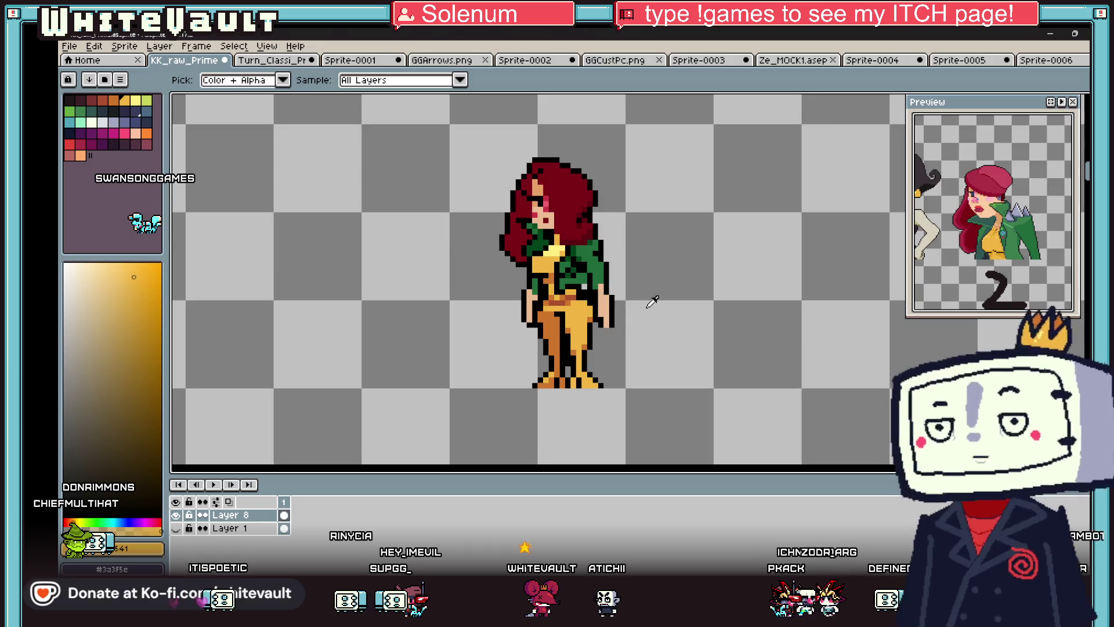
{"action": "scroll", "coordinate": [618, 281], "scroll_direction": "up", "scroll_amount": 2}
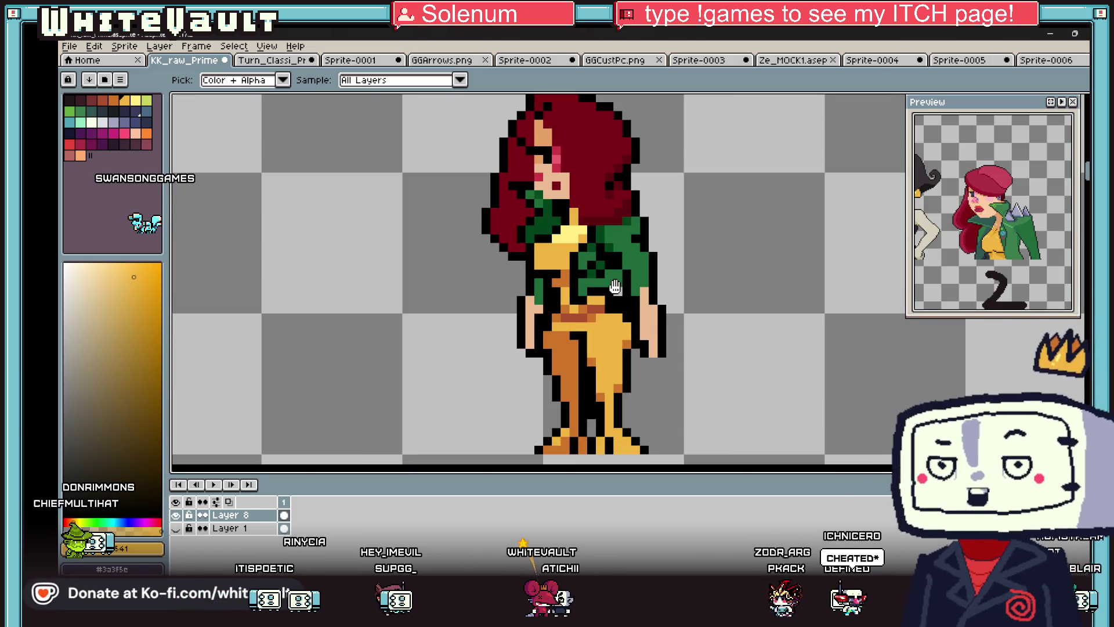
{"action": "left_click", "coordinate": [636, 273], "text": "alt"}
{"action": "scroll", "coordinate": [617, 281], "scroll_direction": "up", "scroll_amount": 1}
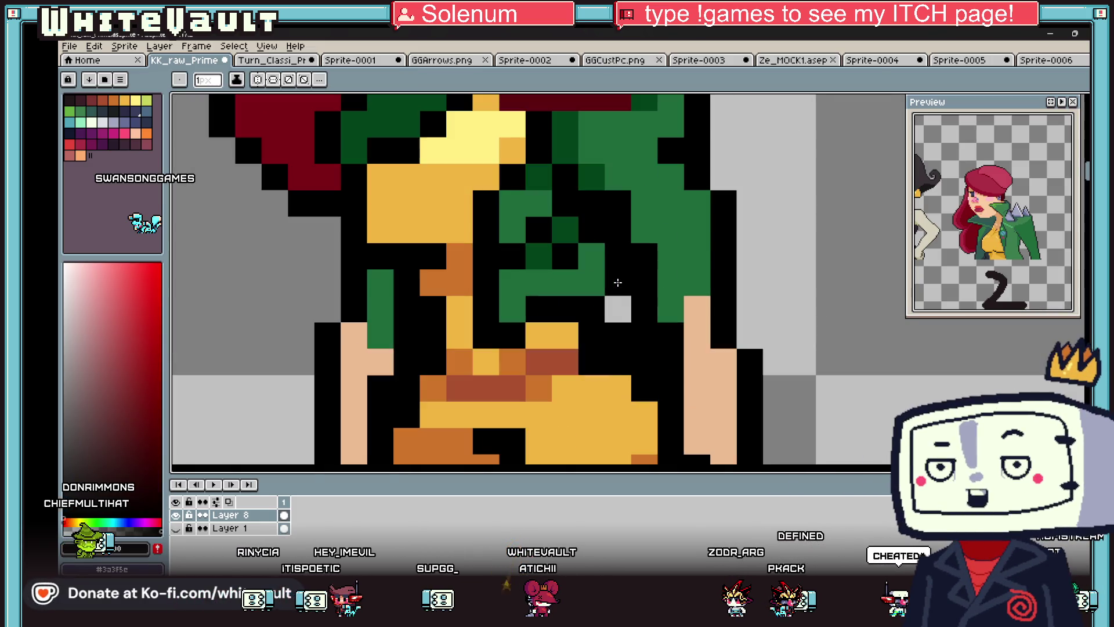
{"action": "scroll", "coordinate": [617, 281], "scroll_direction": "down", "scroll_amount": 3}
{"action": "scroll", "coordinate": [621, 272], "scroll_direction": "up", "scroll_amount": 5}
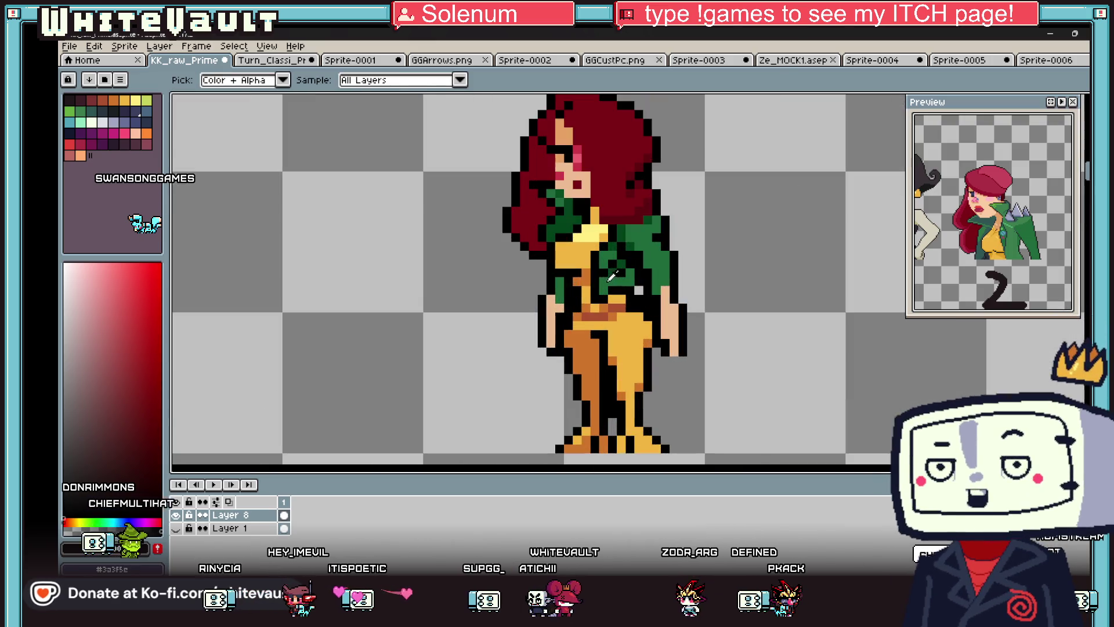
{"action": "scroll", "coordinate": [559, 303], "scroll_direction": "down", "scroll_amount": 3}
{"action": "scroll", "coordinate": [559, 303], "scroll_direction": "up", "scroll_amount": 1}
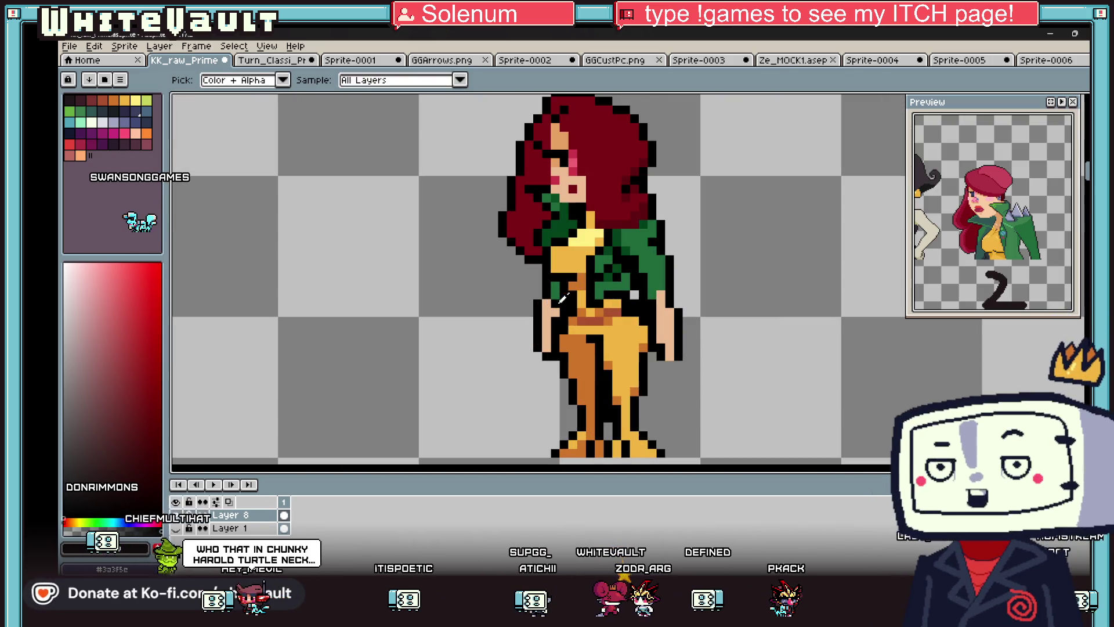
{"action": "left_click", "coordinate": [554, 298], "text": "alt"}
{"action": "scroll", "coordinate": [556, 302], "scroll_direction": "down", "scroll_amount": 3}
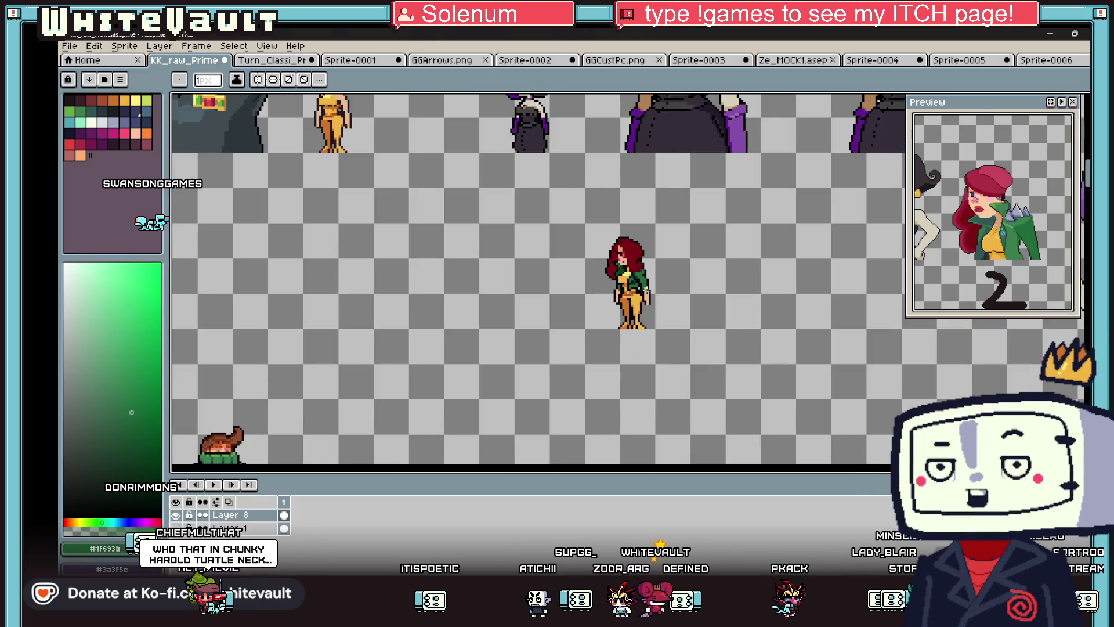
{"action": "key", "text": "alt"}
{"action": "scroll", "coordinate": [645, 297], "scroll_direction": "up", "scroll_amount": 2}
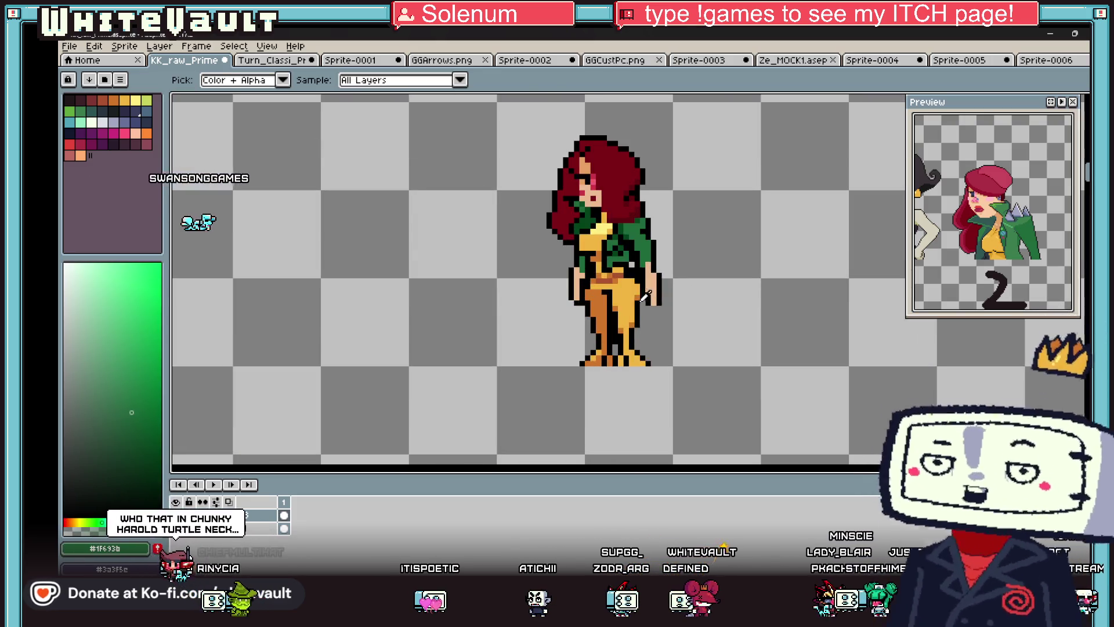
- Fill the woman's left jeans leg with the sampled dark navy
{"action": "left_click", "coordinate": [613, 268], "text": "alt"}
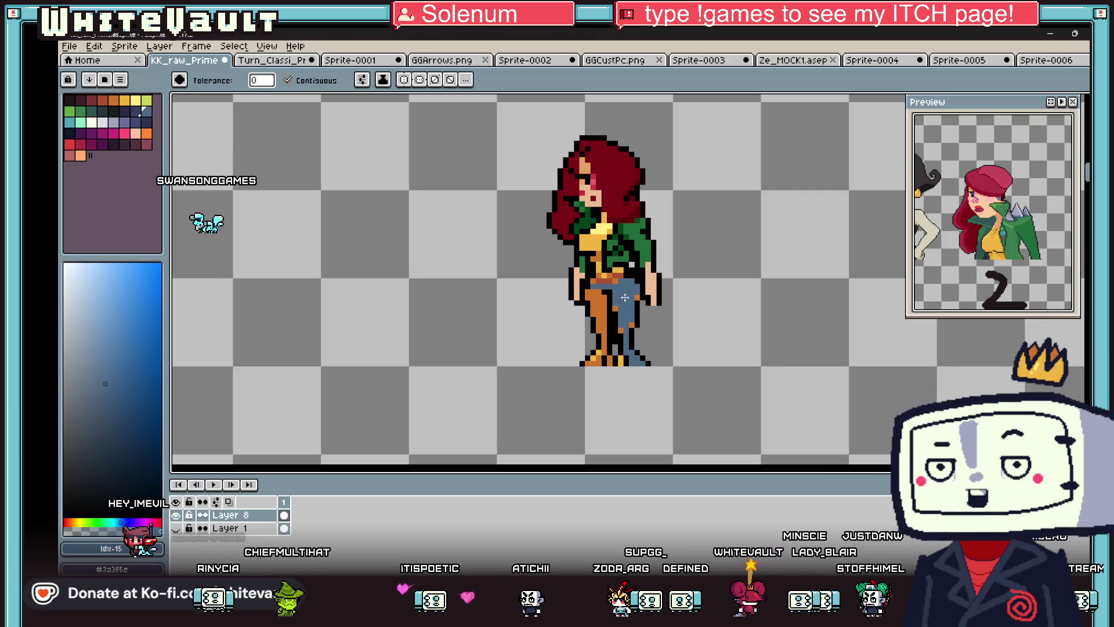
{"action": "scroll", "coordinate": [625, 297], "scroll_direction": "up", "scroll_amount": 2}
{"action": "key", "text": "b"}
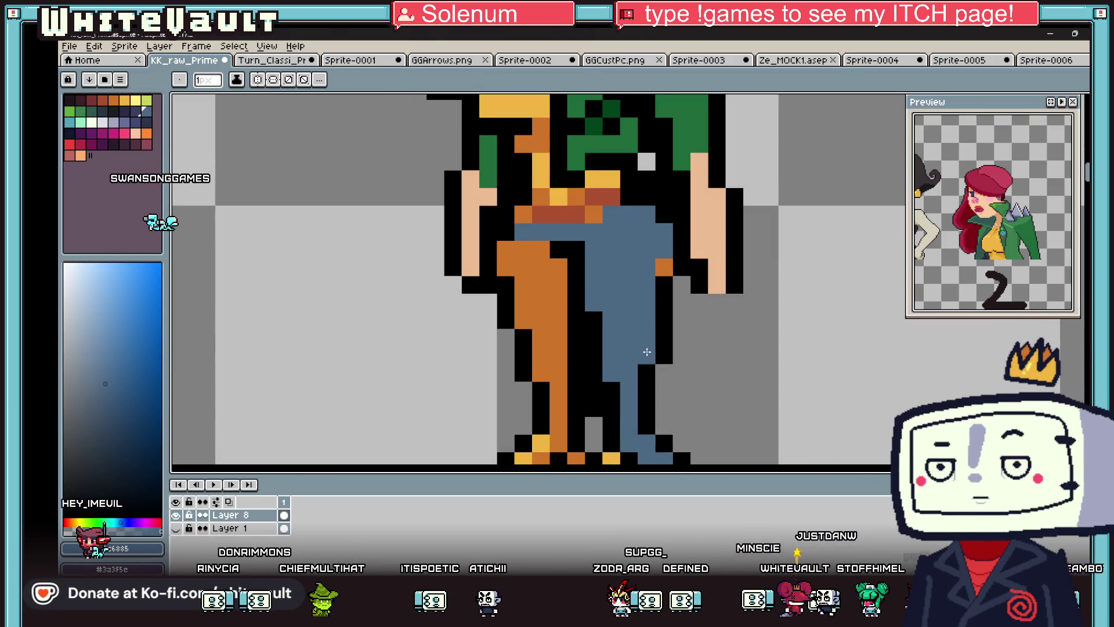
{"action": "key", "text": "alt"}
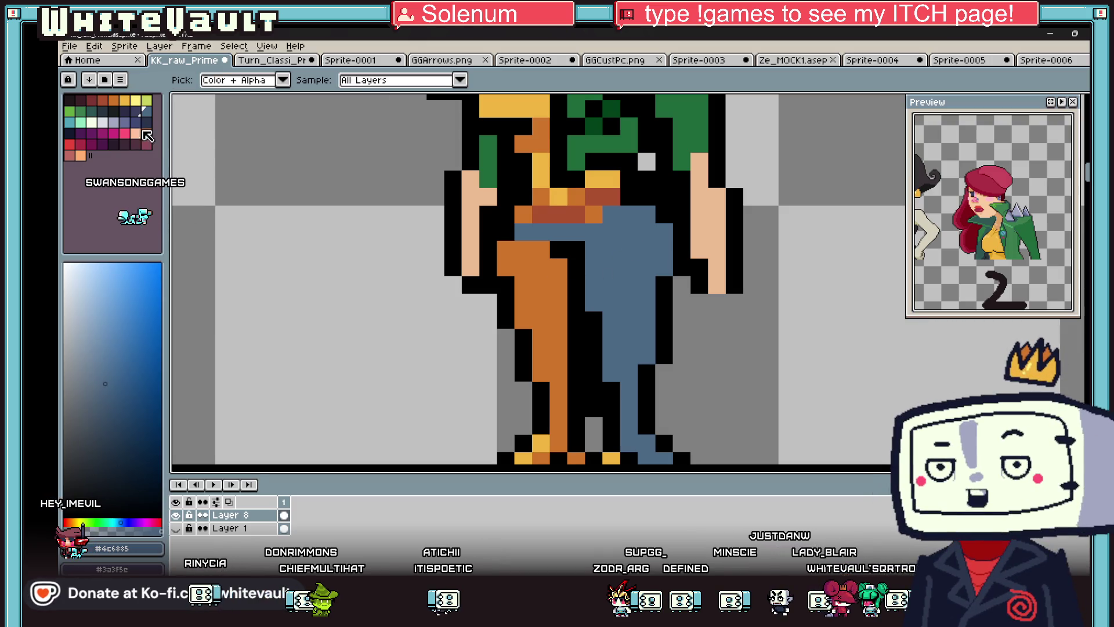
{"action": "left_click", "coordinate": [135, 111]}
{"action": "left_click", "coordinate": [555, 308]}
{"action": "scroll", "coordinate": [555, 308], "scroll_direction": "down", "scroll_amount": 2}
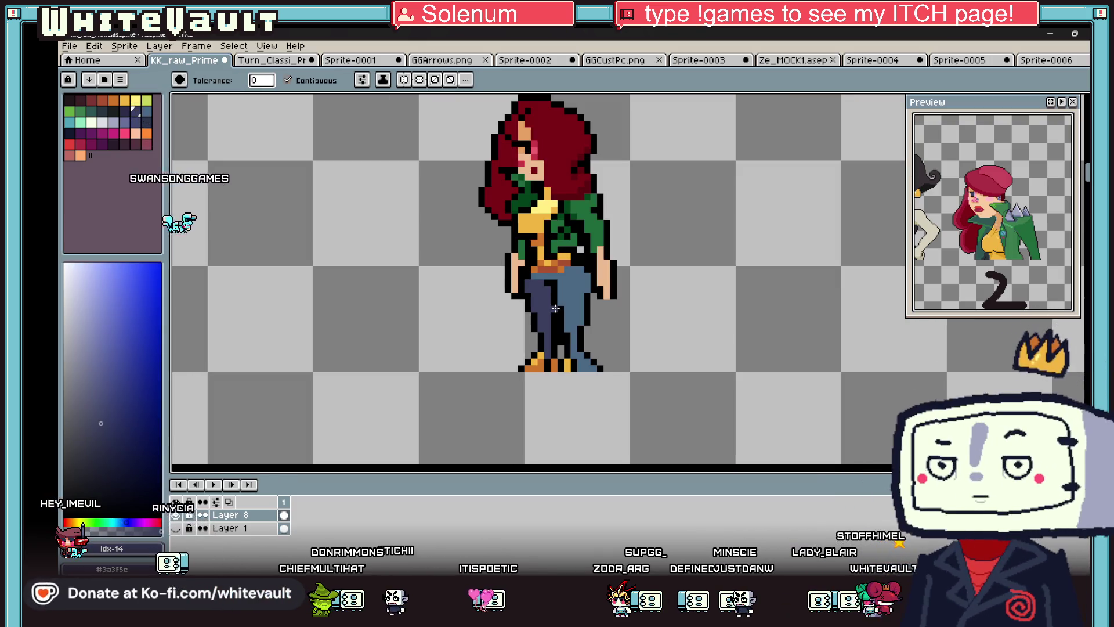
- Erase the bottom pixel row under her feet with the transparent mask colour
{"action": "key", "text": "alt"}
{"action": "scroll", "coordinate": [557, 311], "scroll_direction": "down", "scroll_amount": 1}
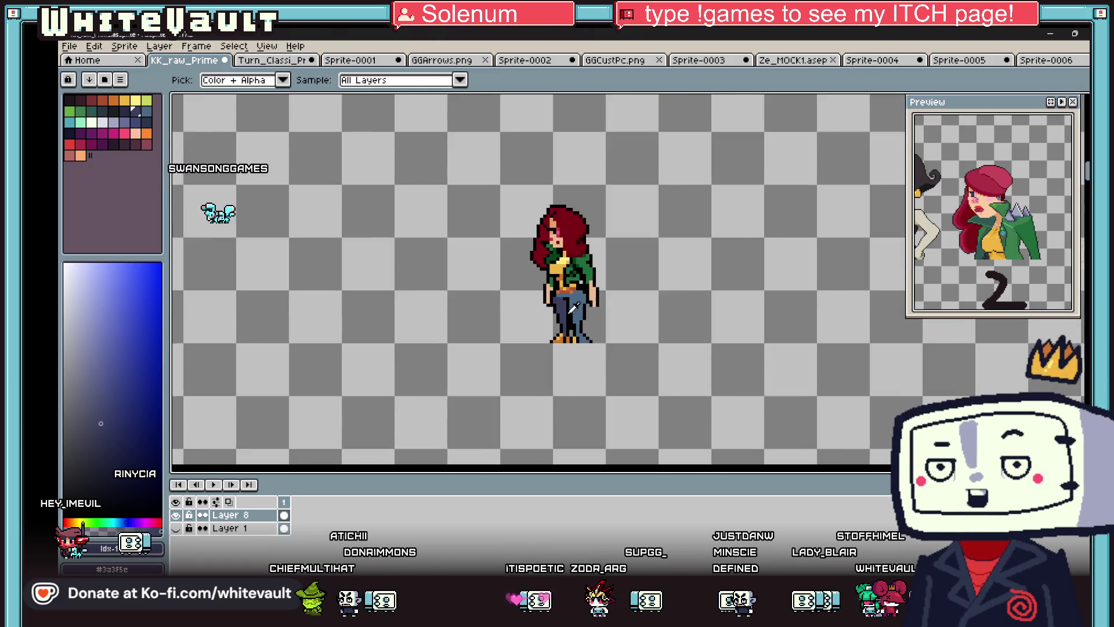
{"action": "scroll", "coordinate": [571, 318], "scroll_direction": "up", "scroll_amount": 2}
{"action": "left_click", "coordinate": [577, 319], "text": "alt"}
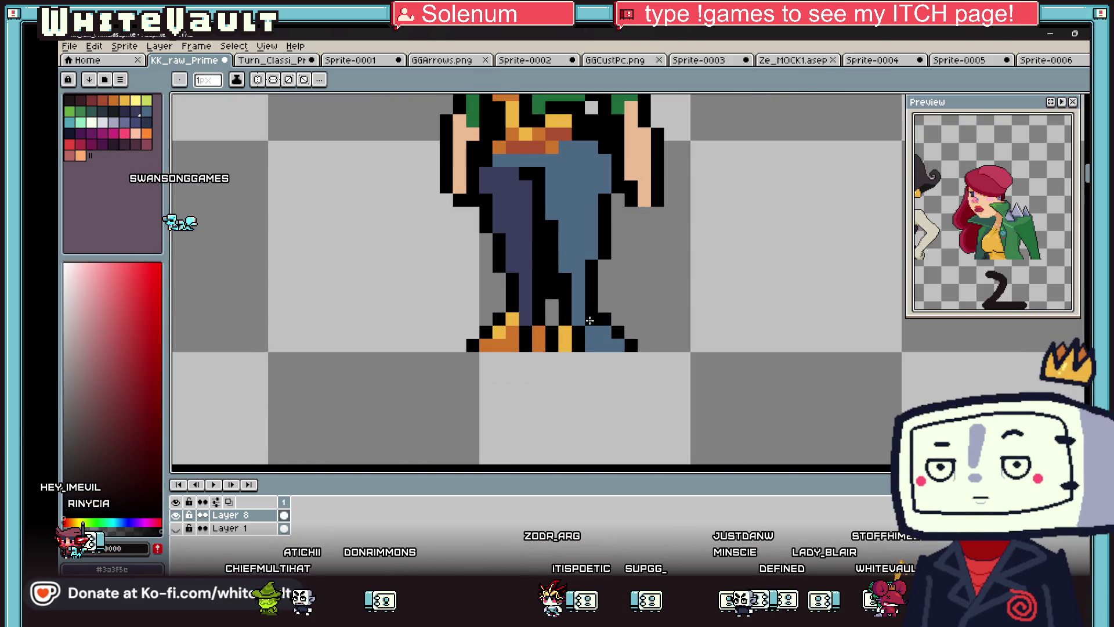
{"action": "key", "text": "alt"}
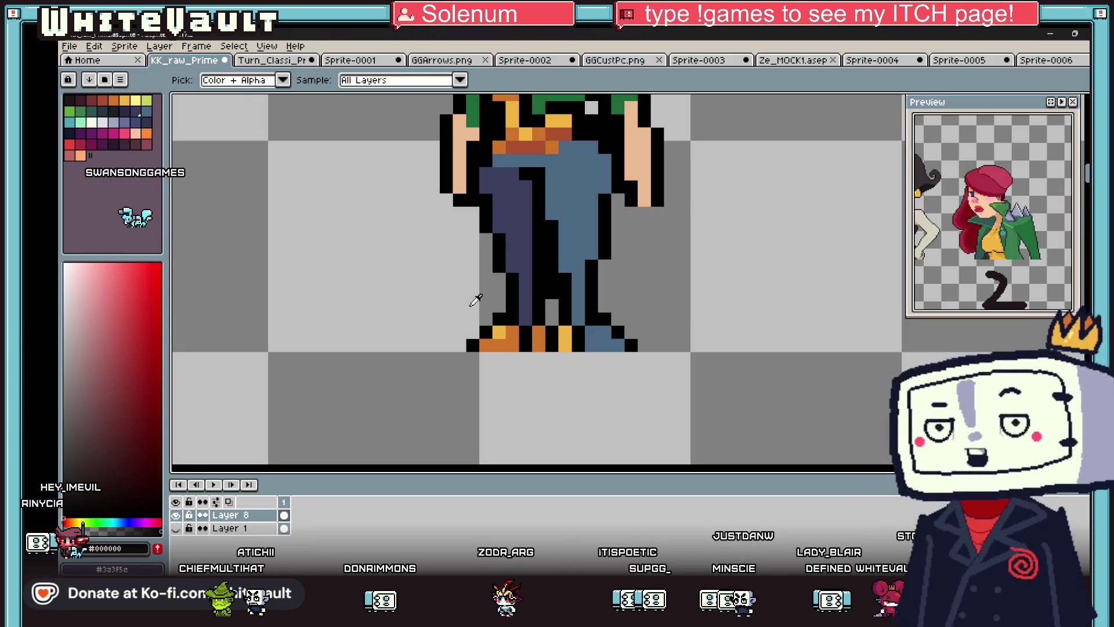
{"action": "left_click", "coordinate": [475, 299], "text": "alt"}
{"action": "mouse_move", "coordinate": [460, 332]}
{"action": "left_mouse_down"}
{"action": "mouse_move", "coordinate": [644, 333]}
{"action": "mouse_move", "coordinate": [526, 345]}
{"action": "left_mouse_up"}
{"action": "scroll", "coordinate": [459, 346], "scroll_direction": "down", "scroll_amount": 5}
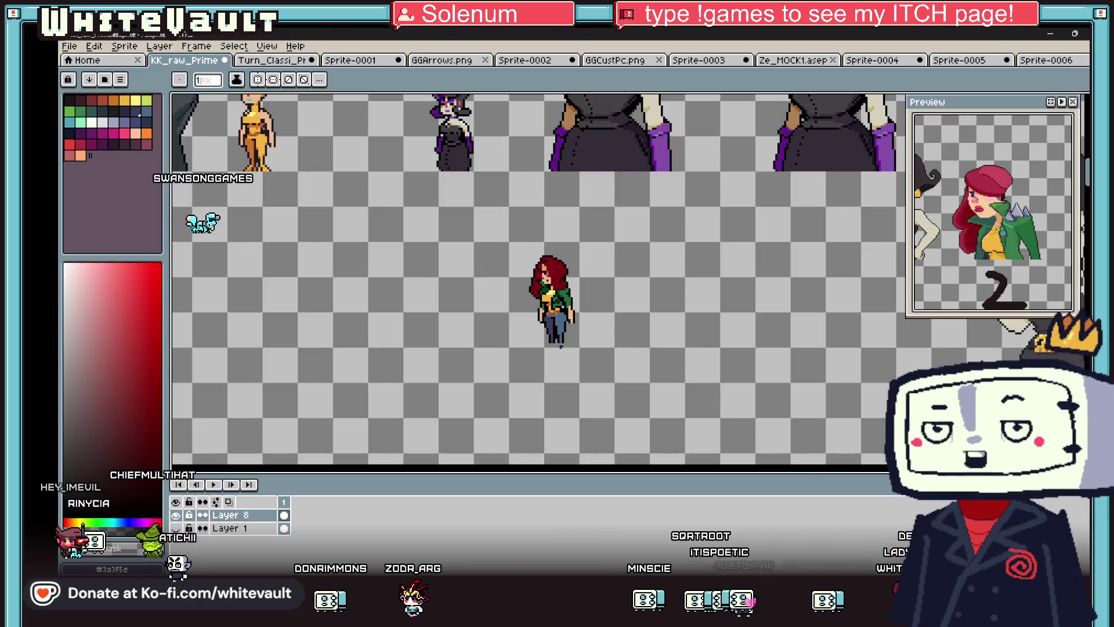
{"action": "scroll", "coordinate": [550, 319], "scroll_direction": "up", "scroll_amount": 4}
- Paint a skin-coloured rip pixel on the jeans using the sampled skin tone
{"action": "key", "text": "alt"}
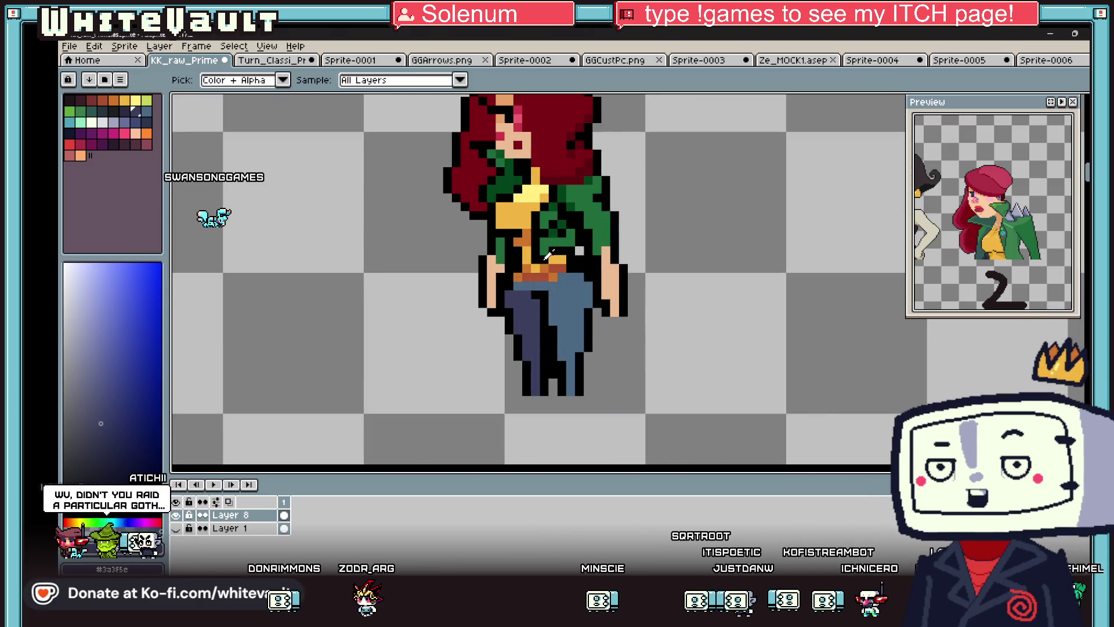
{"action": "left_click", "coordinate": [597, 251]}
{"action": "scroll", "coordinate": [557, 329], "scroll_direction": "up", "scroll_amount": 3}
{"action": "left_click", "coordinate": [557, 329]}
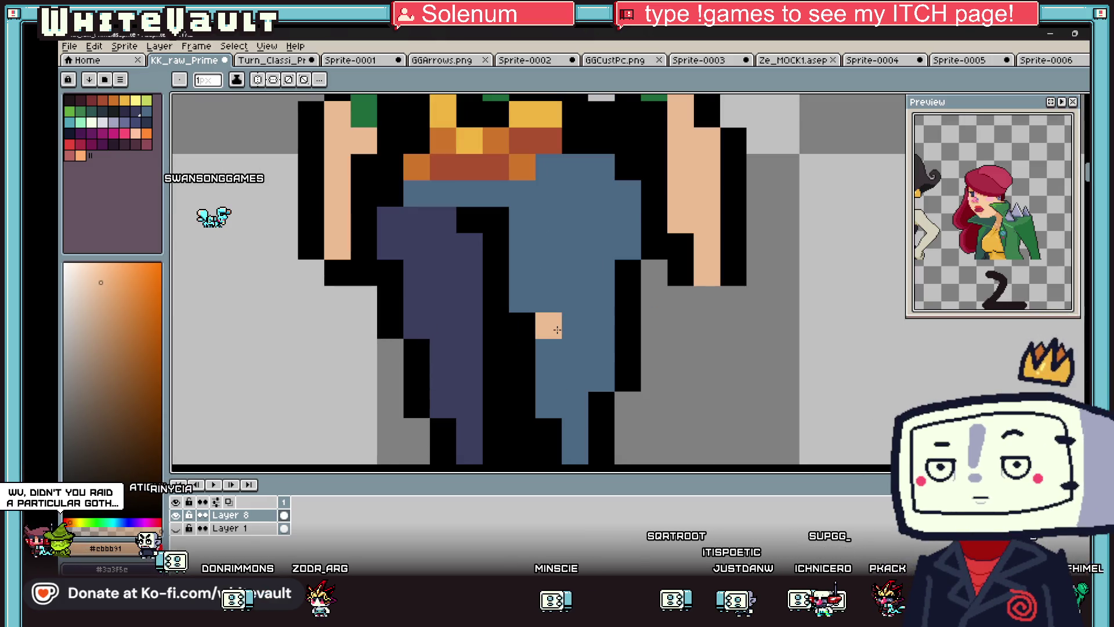
- Add an orange pixel, sampled from the waist, onto the dark navy leg
{"action": "key", "text": "alt"}
{"action": "scroll", "coordinate": [561, 354], "scroll_direction": "down", "scroll_amount": 5}
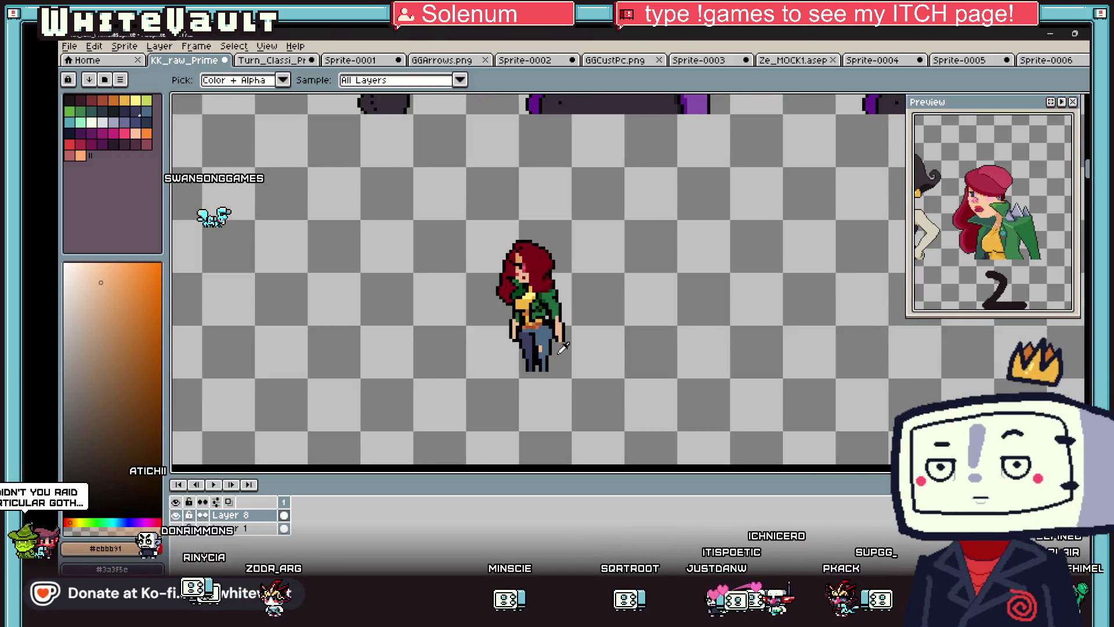
{"action": "scroll", "coordinate": [532, 279], "scroll_direction": "up", "scroll_amount": 3}
{"action": "scroll", "coordinate": [528, 272], "scroll_direction": "up", "scroll_amount": 1}
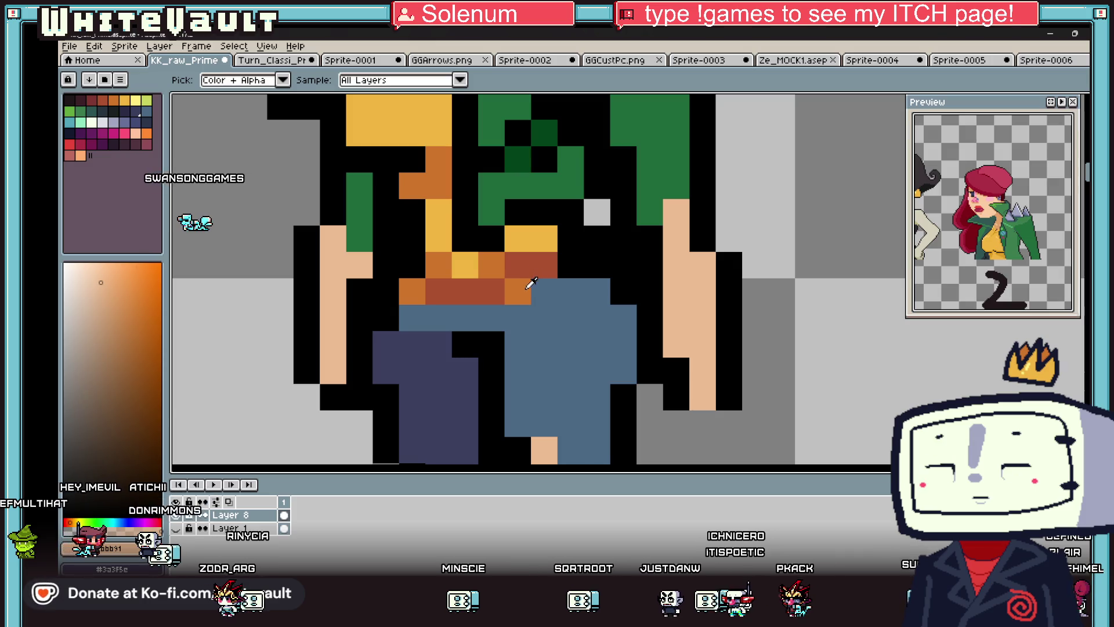
{"action": "scroll", "coordinate": [526, 270], "scroll_direction": "down", "scroll_amount": 3}
{"action": "scroll", "coordinate": [545, 296], "scroll_direction": "up", "scroll_amount": 4}
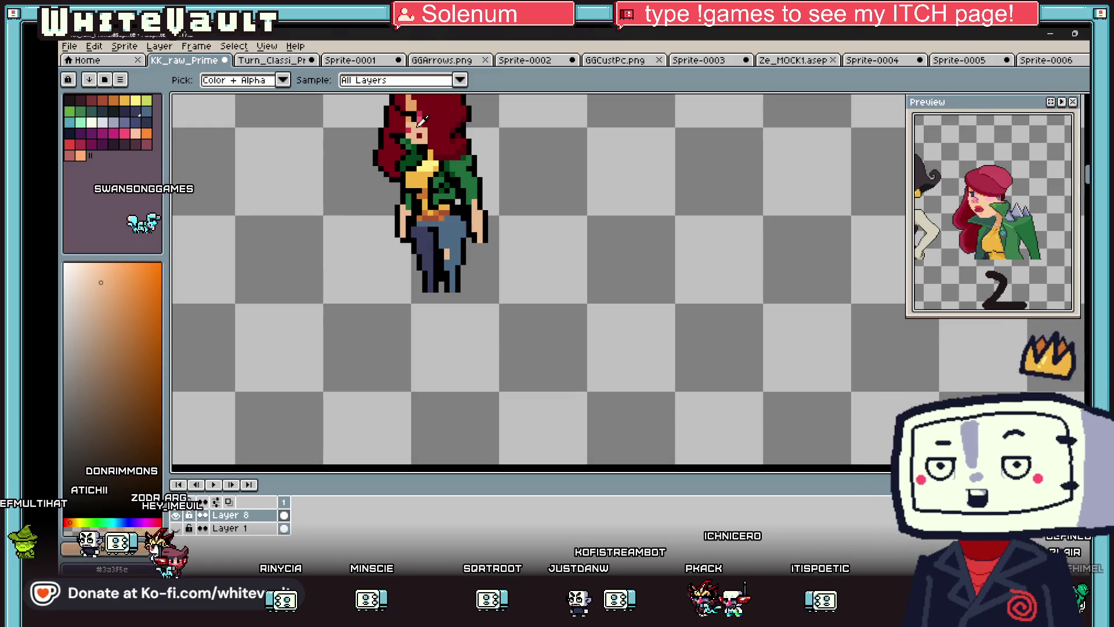
{"action": "left_click", "coordinate": [437, 214], "text": "alt"}
{"action": "scroll", "coordinate": [406, 225], "scroll_direction": "up", "scroll_amount": 5}
{"action": "left_click", "coordinate": [418, 253]}
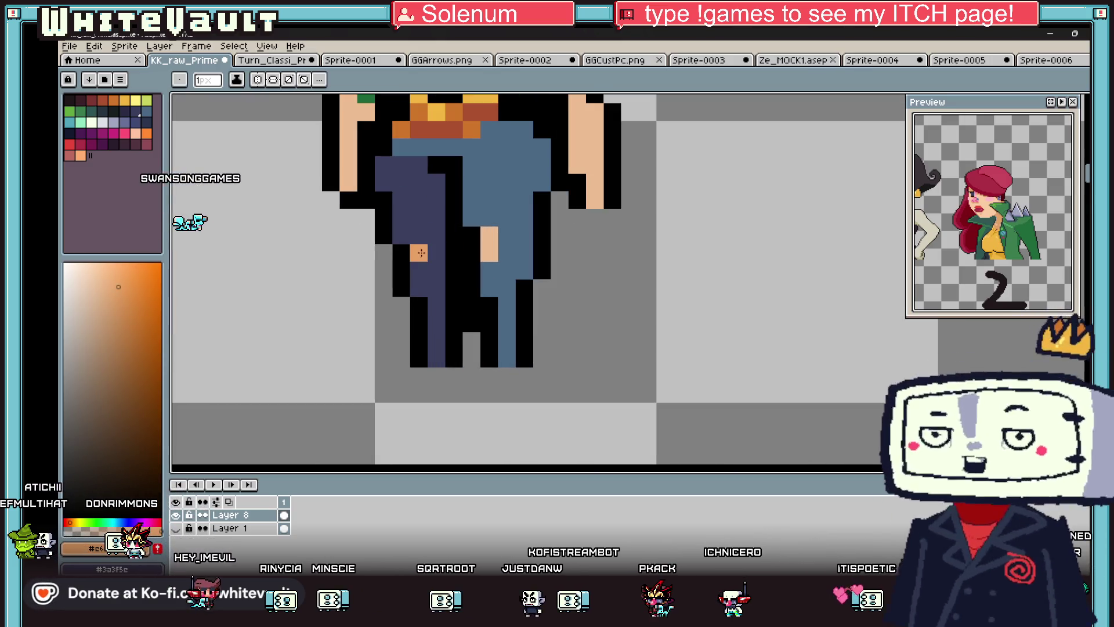
{"action": "scroll", "coordinate": [422, 272], "scroll_direction": "down", "scroll_amount": 6}
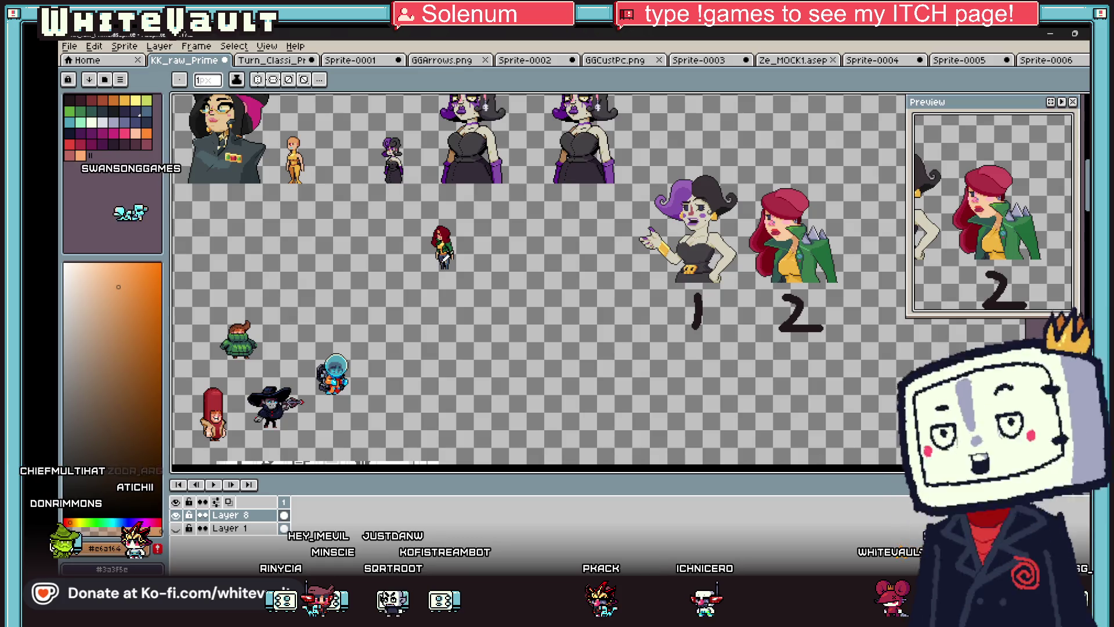
- Copy the green character's sneakers over to the red-haired woman
{"action": "key", "text": "alt"}
{"action": "scroll", "coordinate": [443, 261], "scroll_direction": "up", "scroll_amount": 6}
{"action": "scroll", "coordinate": [502, 261], "scroll_direction": "down", "scroll_amount": 4}
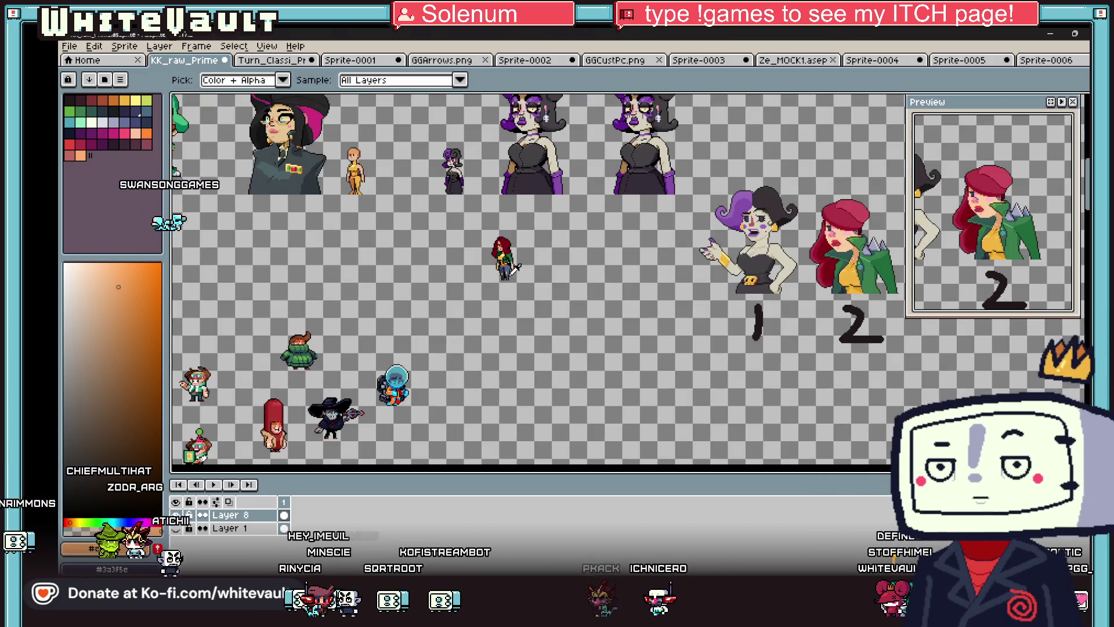
{"action": "scroll", "coordinate": [383, 212], "scroll_direction": "down", "scroll_amount": 1}
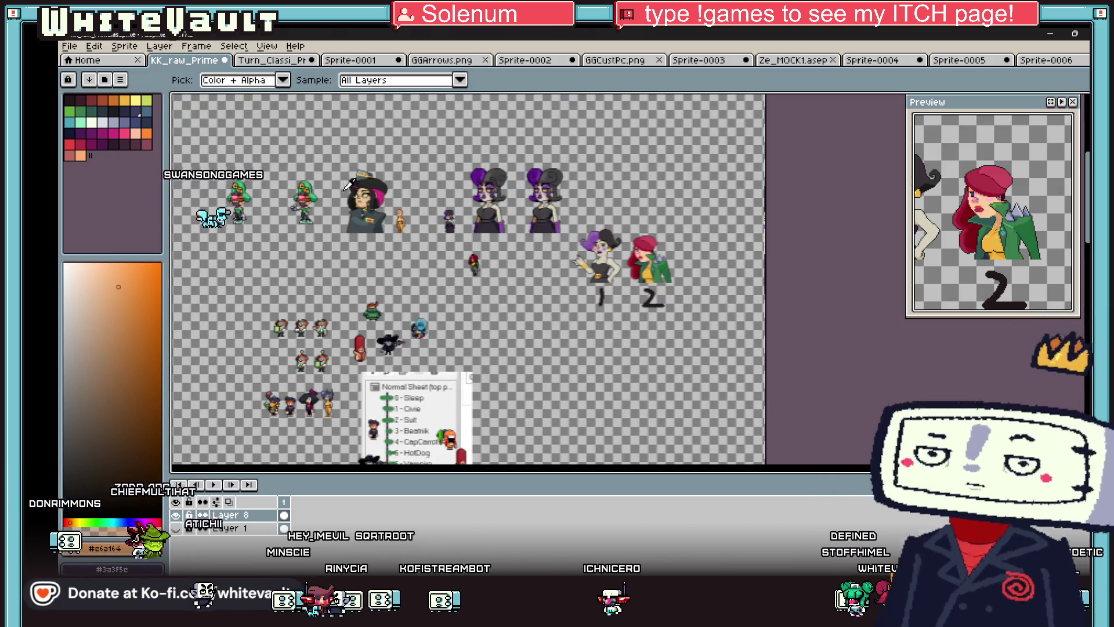
{"action": "scroll", "coordinate": [285, 200], "scroll_direction": "up", "scroll_amount": 2}
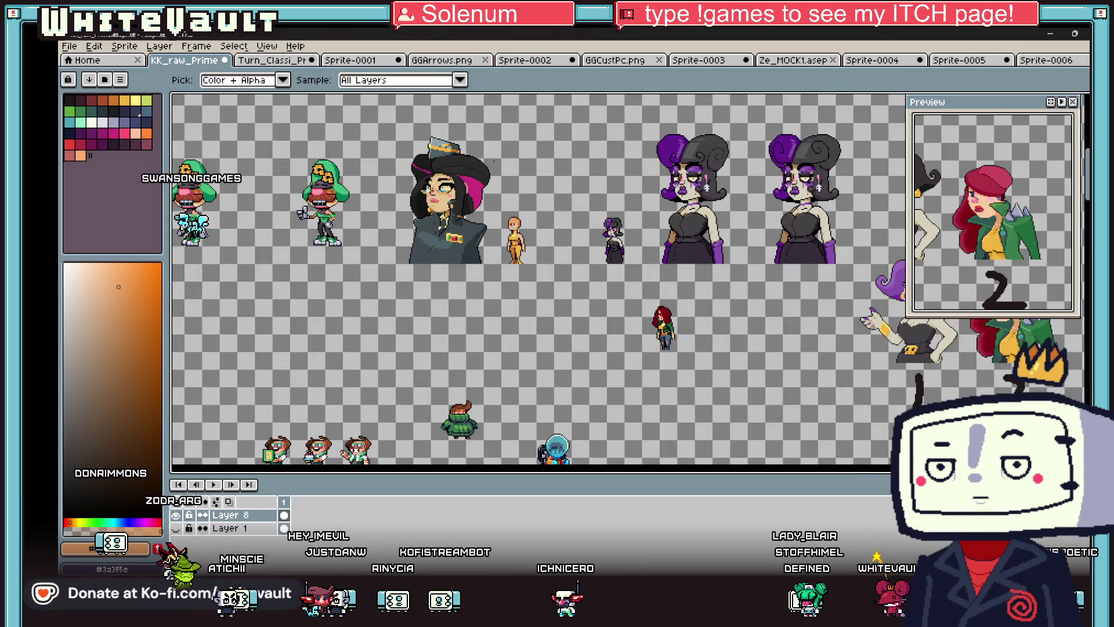
{"action": "key", "text": "q"}
{"action": "scroll", "coordinate": [403, 222], "scroll_direction": "up", "scroll_amount": 2}
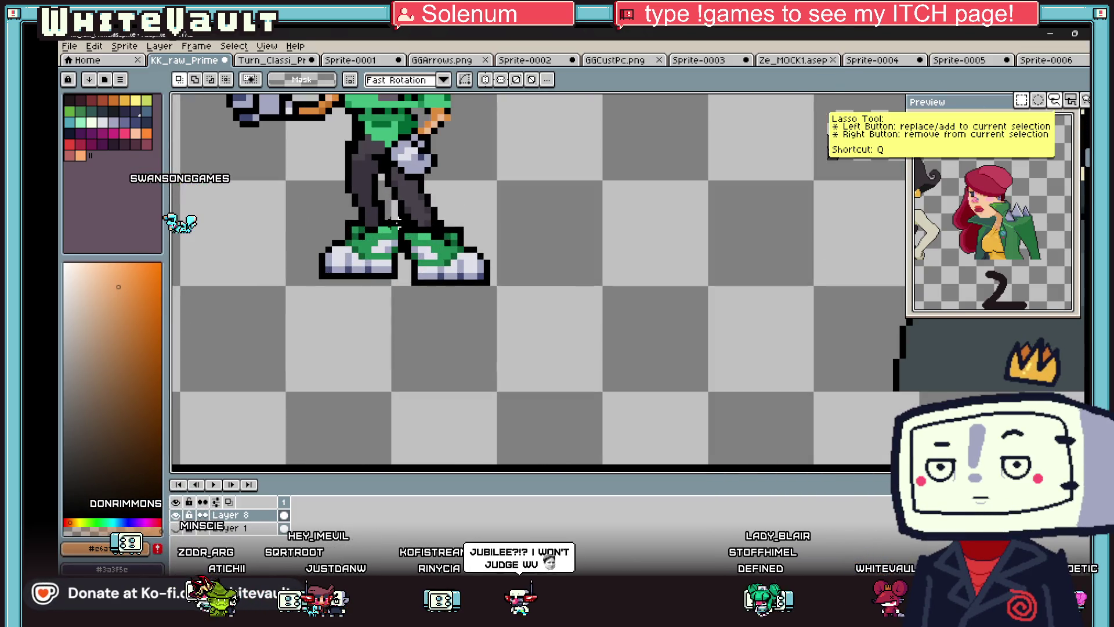
{"action": "mouse_move", "coordinate": [396, 222]}
{"action": "left_mouse_down"}
{"action": "mouse_move", "coordinate": [330, 323]}
{"action": "mouse_move", "coordinate": [303, 336]}
{"action": "left_mouse_up"}
{"action": "scroll", "coordinate": [378, 278], "scroll_direction": "down", "scroll_amount": 2}
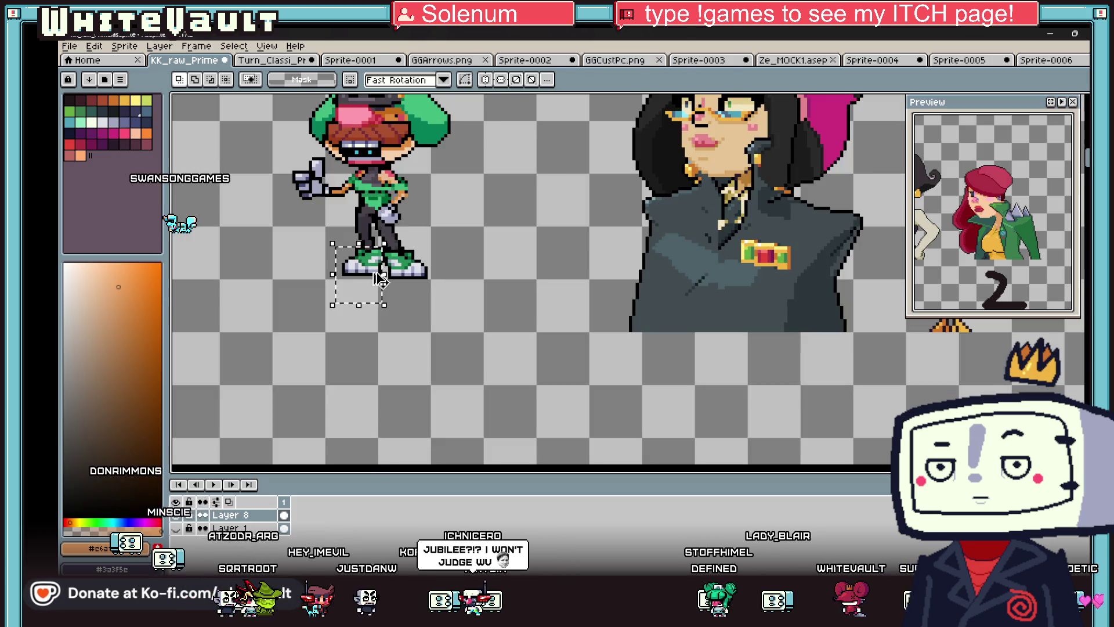
{"action": "mouse_move", "coordinate": [377, 279]}
{"action": "left_mouse_down"}
{"action": "mouse_move", "coordinate": [485, 352]}
{"action": "mouse_move", "coordinate": [572, 460]}
{"action": "mouse_move", "coordinate": [273, 444]}
{"action": "mouse_move", "coordinate": [662, 180]}
{"action": "mouse_move", "coordinate": [725, 270]}
{"action": "left_mouse_up"}
{"action": "key", "text": "Return"}
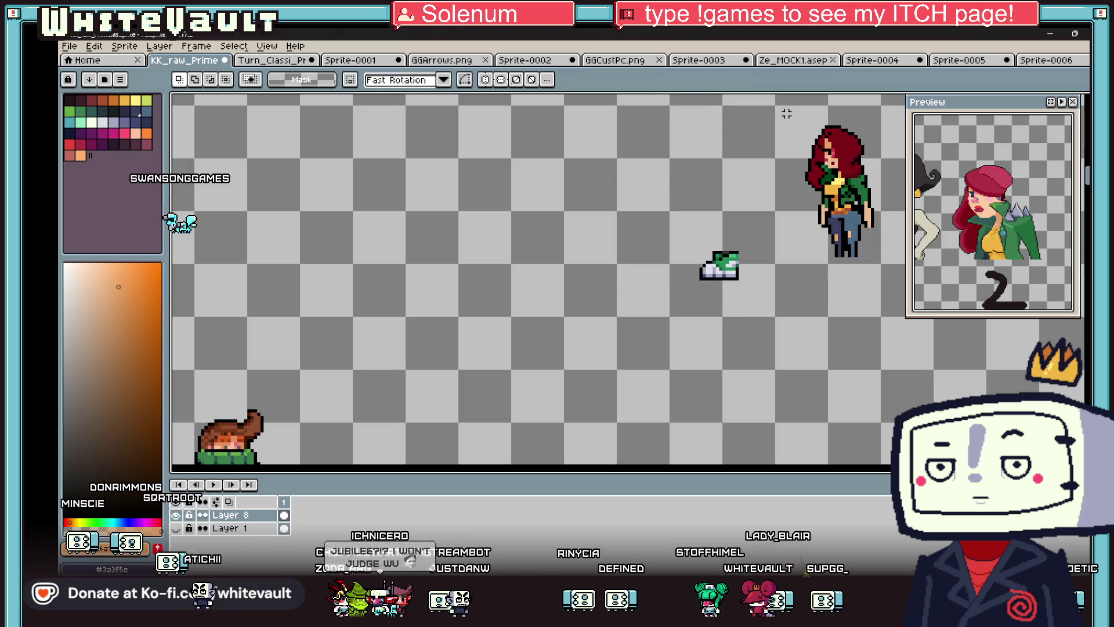
- Reposition the woman onto the sneakers, adjust their placement, and deselect
{"action": "left_click_drag", "start_coordinate": [882, 264], "coordinate": [764, 250]}
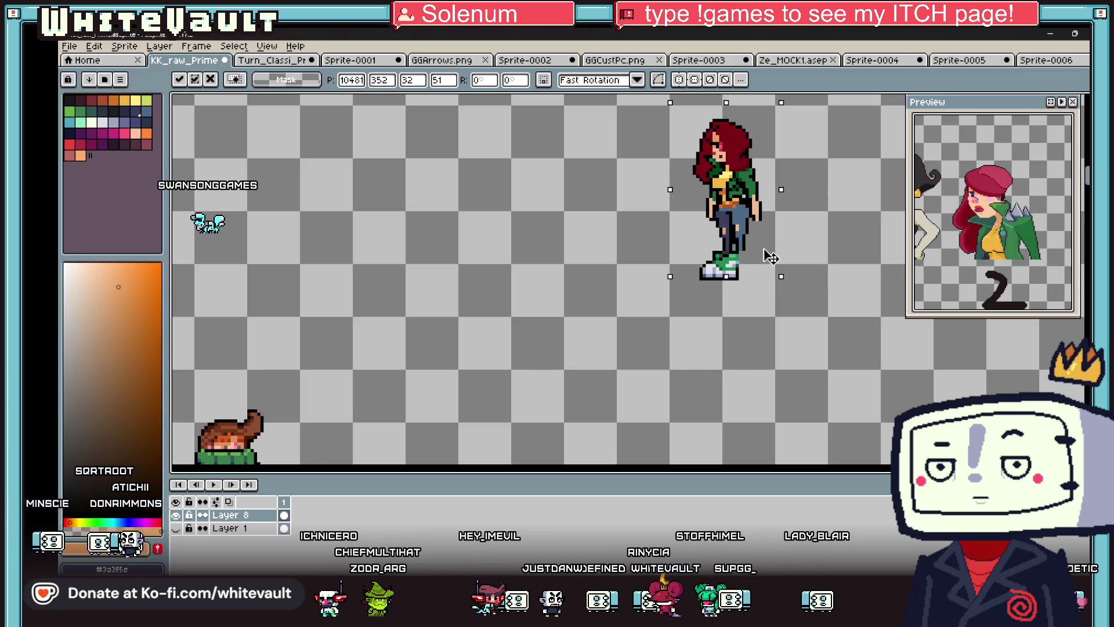
{"action": "key", "text": "Return"}
{"action": "scroll", "coordinate": [754, 250], "scroll_direction": "up", "scroll_amount": 2}
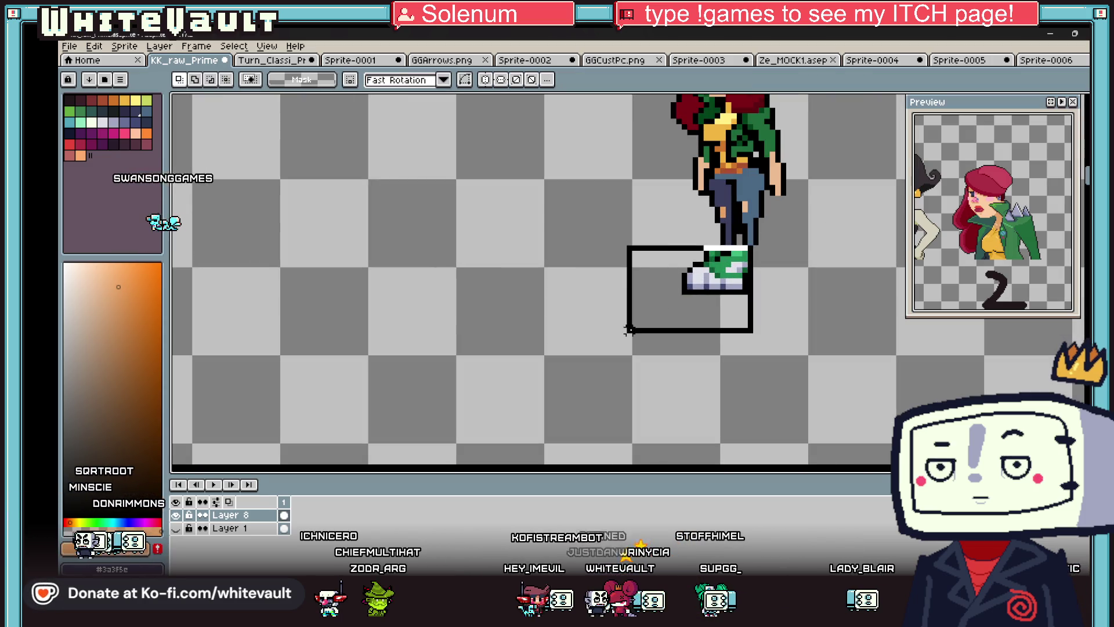
{"action": "left_click", "coordinate": [718, 293]}
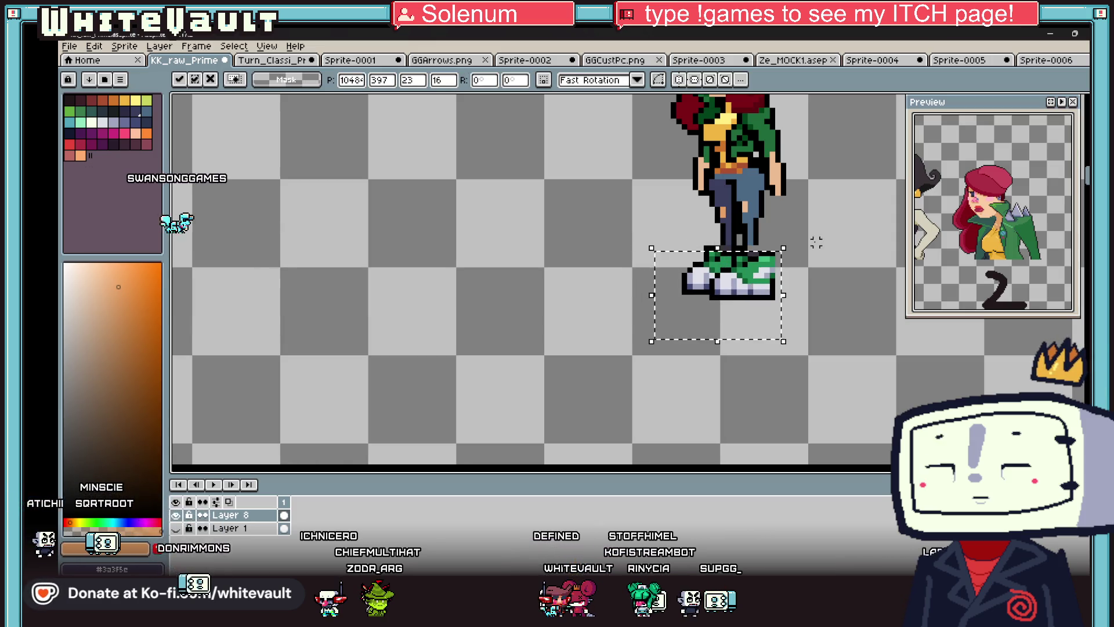
{"action": "key", "text": "Return"}
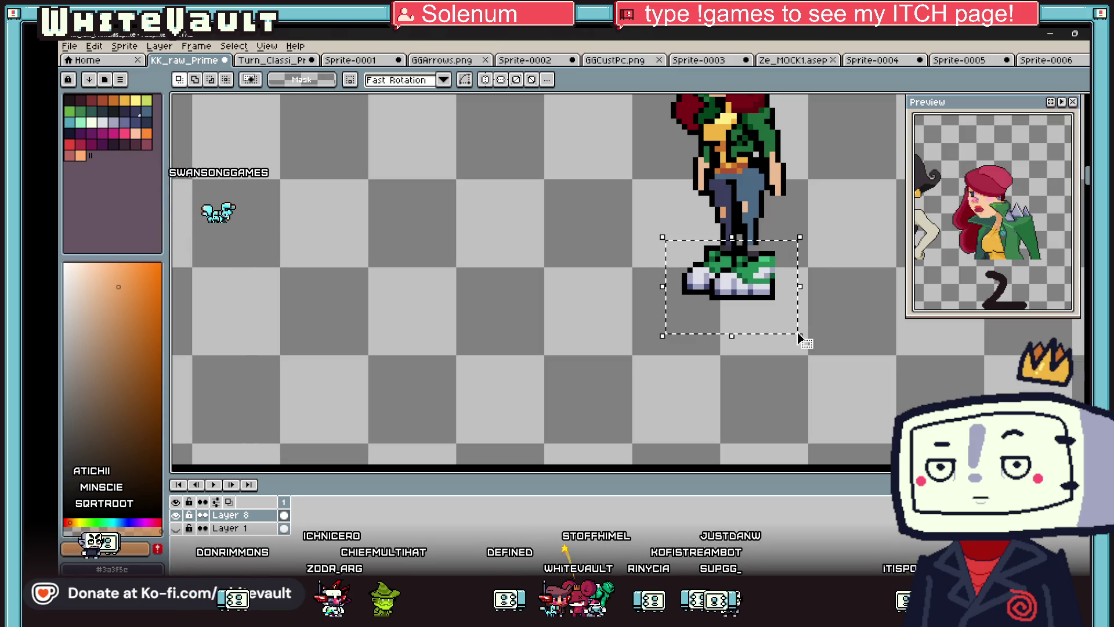
{"action": "key", "text": "ctrl+d"}
{"action": "scroll", "coordinate": [757, 221], "scroll_direction": "up", "scroll_amount": 3}
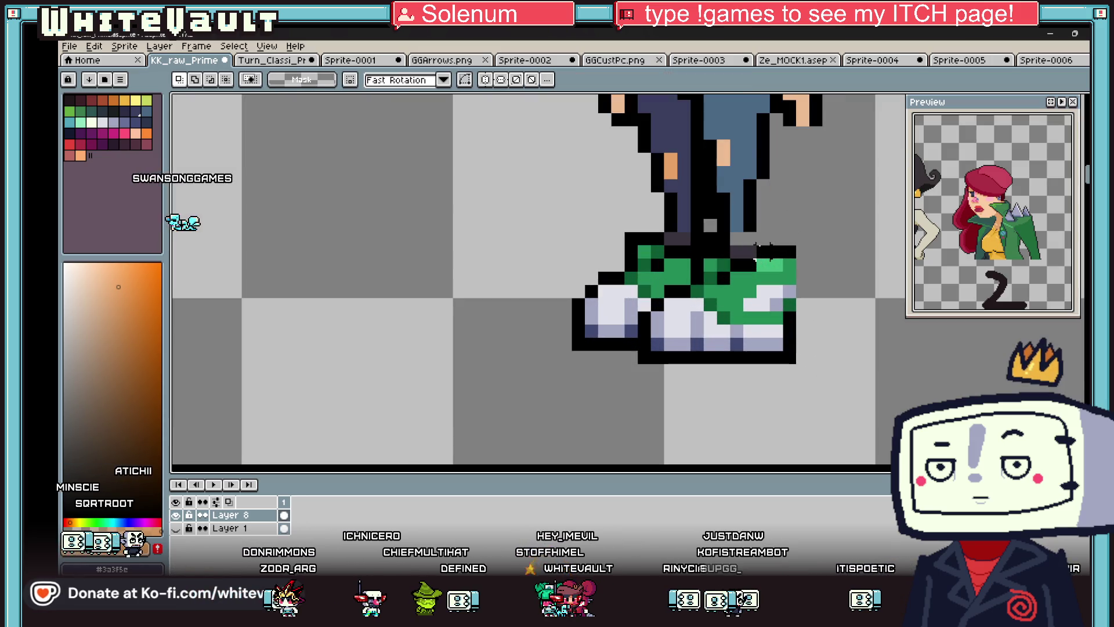
{"action": "key", "text": "i"}
{"action": "key", "text": "b"}
{"action": "scroll", "coordinate": [757, 221], "scroll_direction": "down", "scroll_amount": 3}
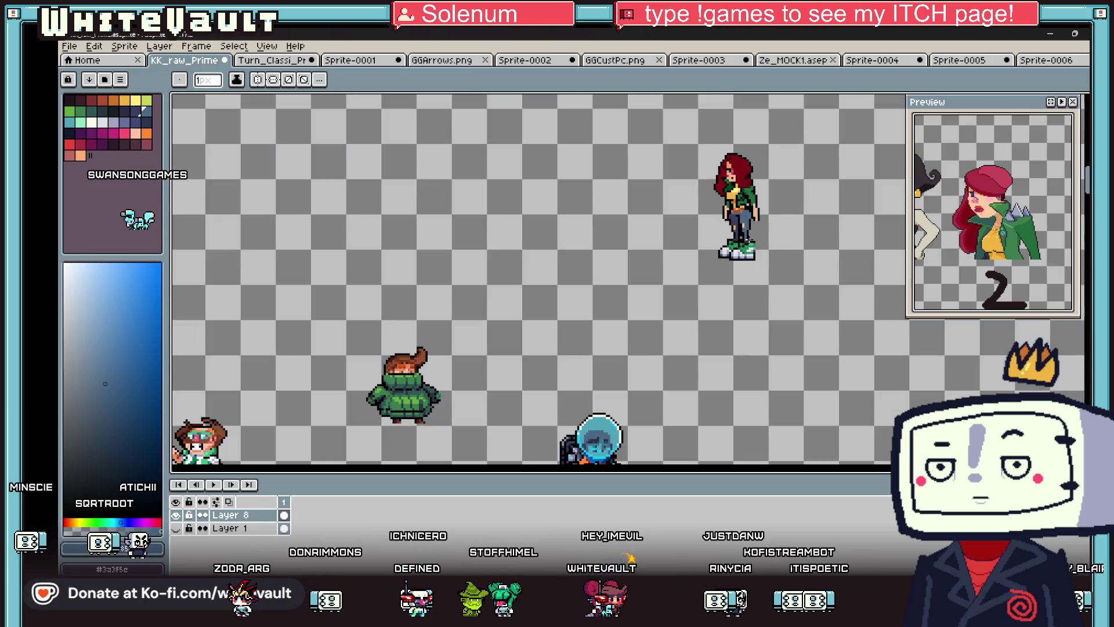
{"action": "scroll", "coordinate": [756, 234], "scroll_direction": "up", "scroll_amount": 5}
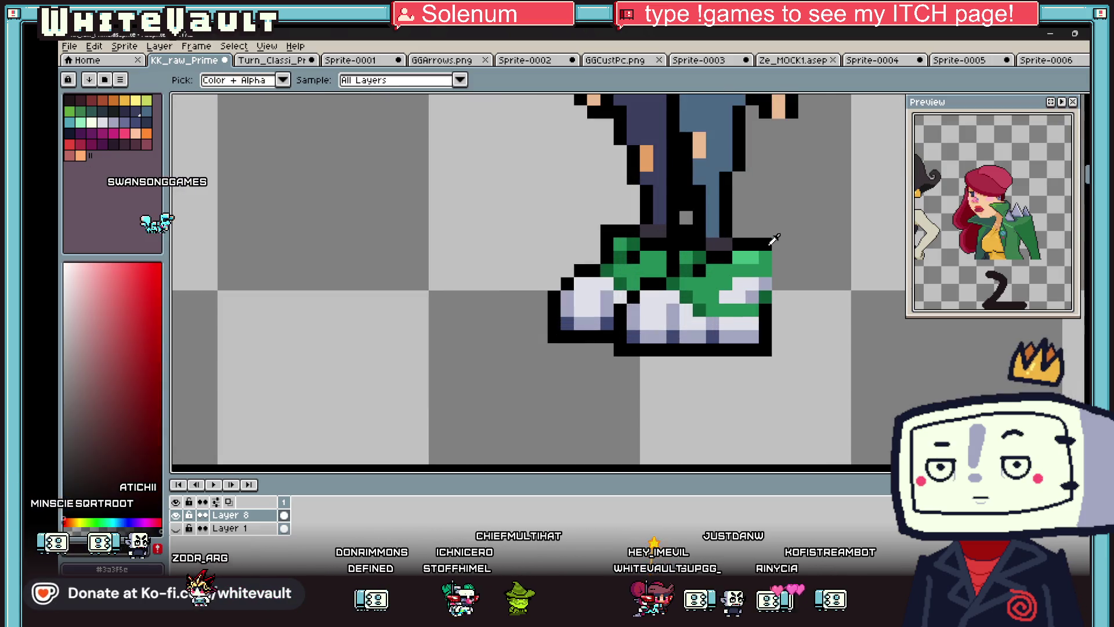
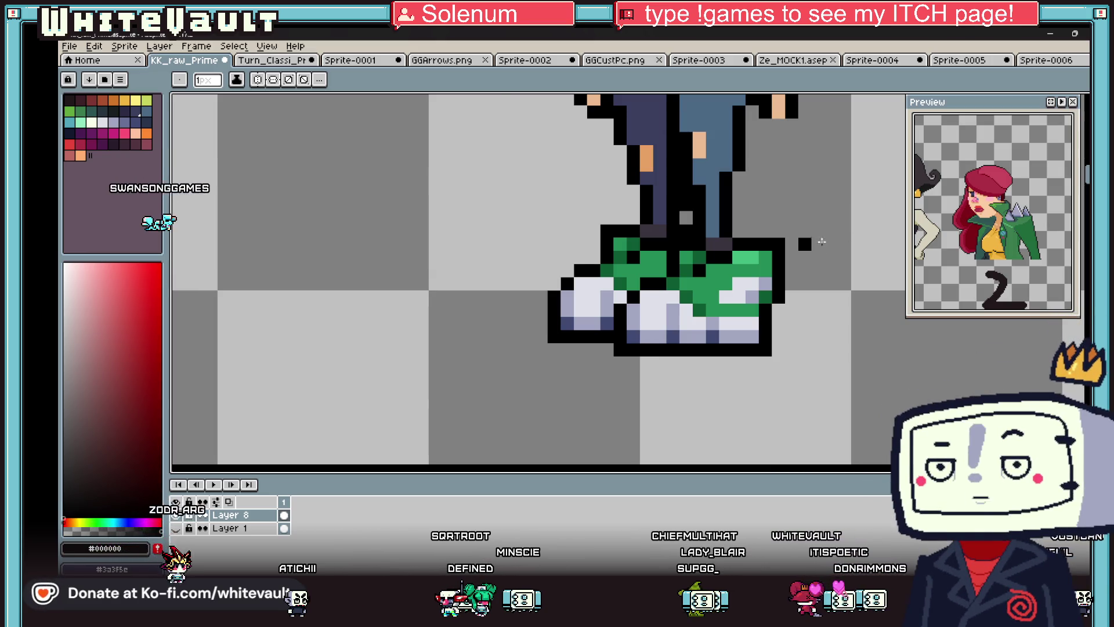
- Bring the whole red-haired character into view and drag the Preview panel shorter
{"action": "scroll", "coordinate": [675, 177], "scroll_direction": "down", "scroll_amount": 5}
{"action": "scroll", "coordinate": [675, 177], "scroll_direction": "up", "scroll_amount": 2}
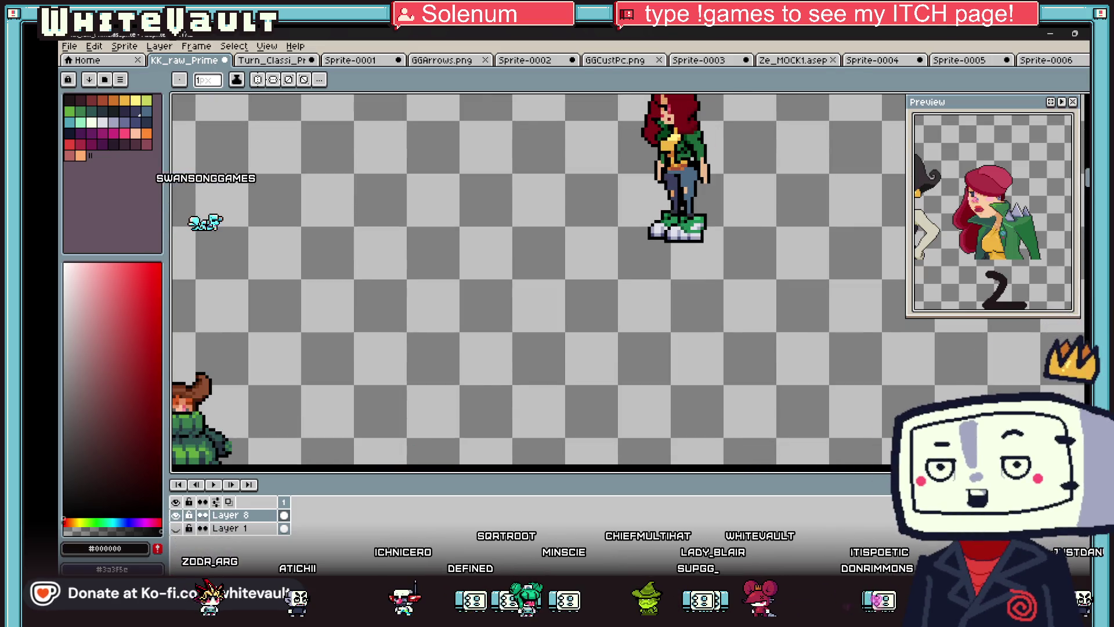
{"action": "left_click_drag", "start_coordinate": [635, 174], "coordinate": [635, 304]}
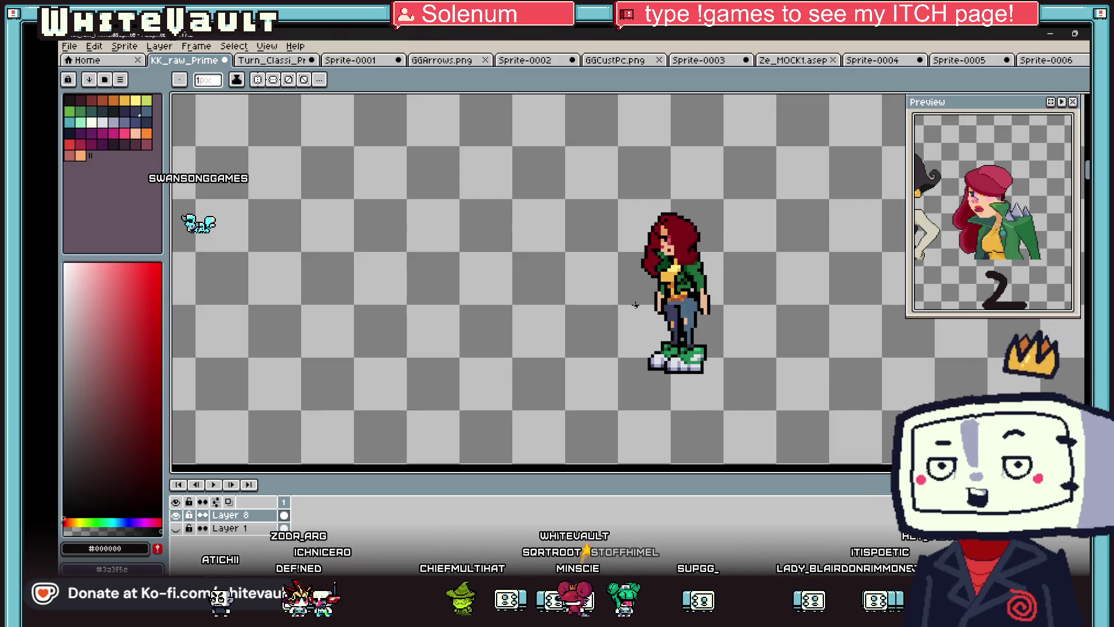
{"action": "scroll", "coordinate": [635, 226], "scroll_direction": "down", "scroll_amount": 2}
{"action": "scroll", "coordinate": [653, 172], "scroll_direction": "up", "scroll_amount": 1}
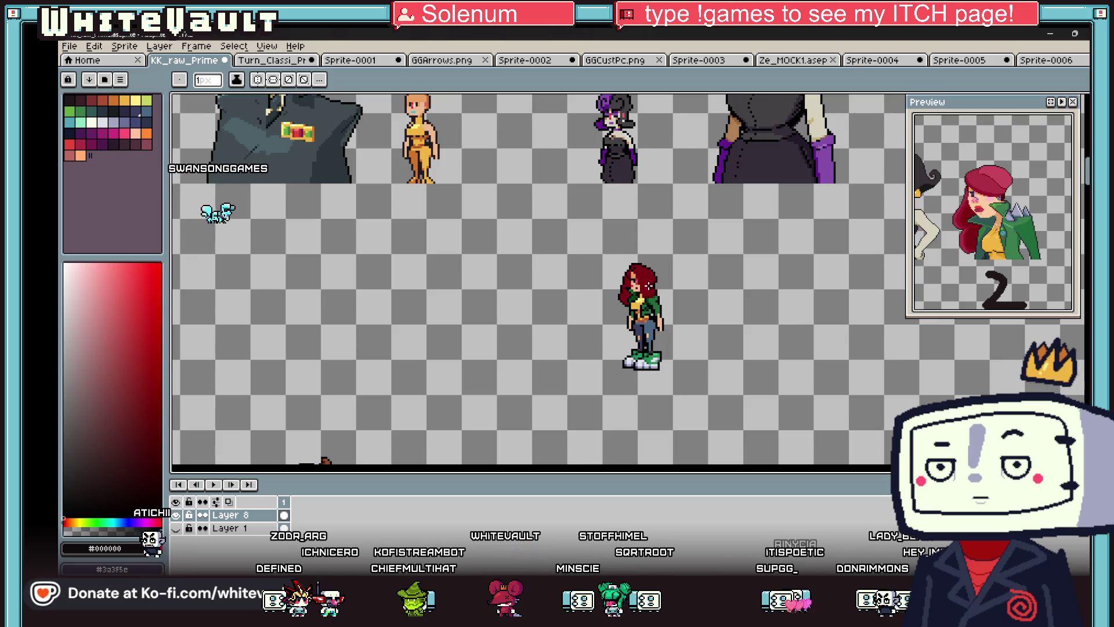
{"action": "scroll", "coordinate": [648, 285], "scroll_direction": "up", "scroll_amount": 2}
{"action": "key", "text": "i"}
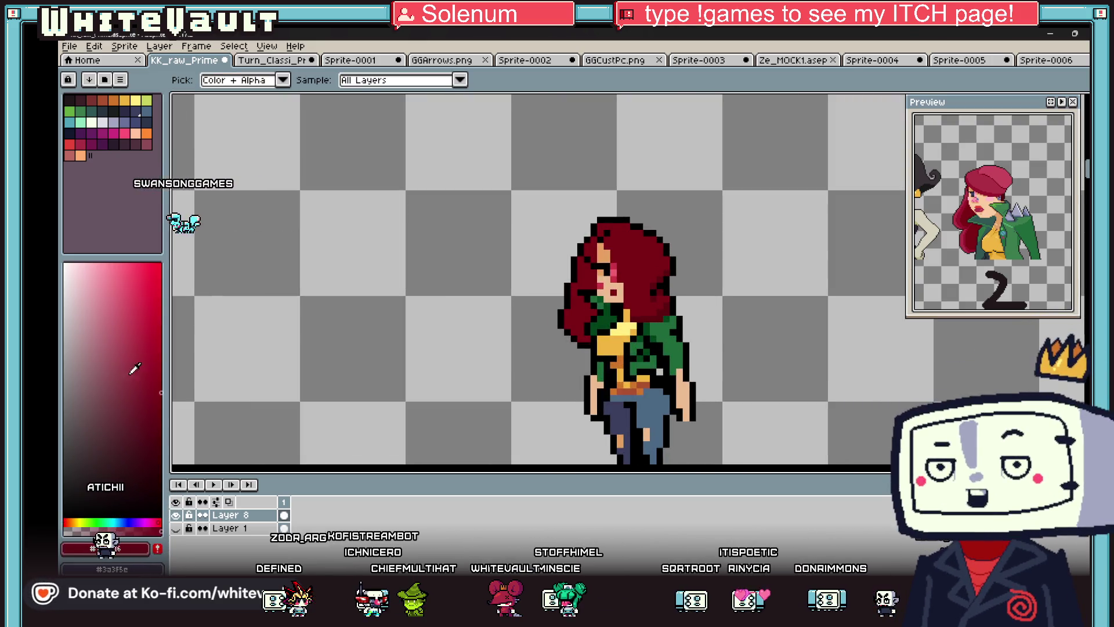
{"action": "key", "text": "b"}
{"action": "scroll", "coordinate": [629, 246], "scroll_direction": "up", "scroll_amount": 3}
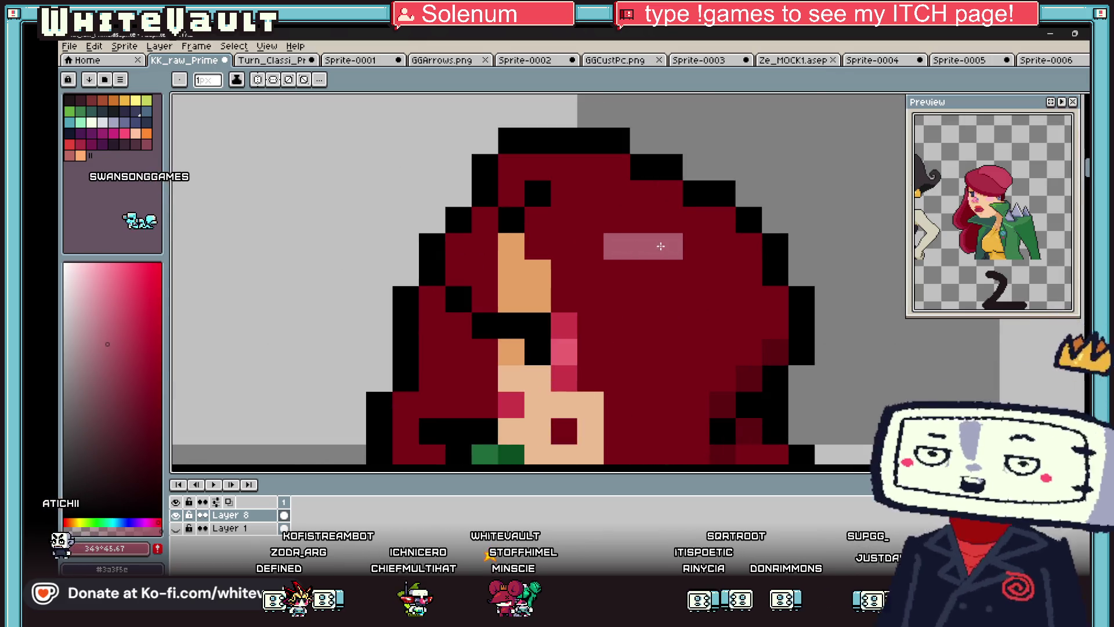
{"action": "scroll", "coordinate": [700, 303], "scroll_direction": "down", "scroll_amount": 5}
{"action": "scroll", "coordinate": [690, 277], "scroll_direction": "up", "scroll_amount": 3}
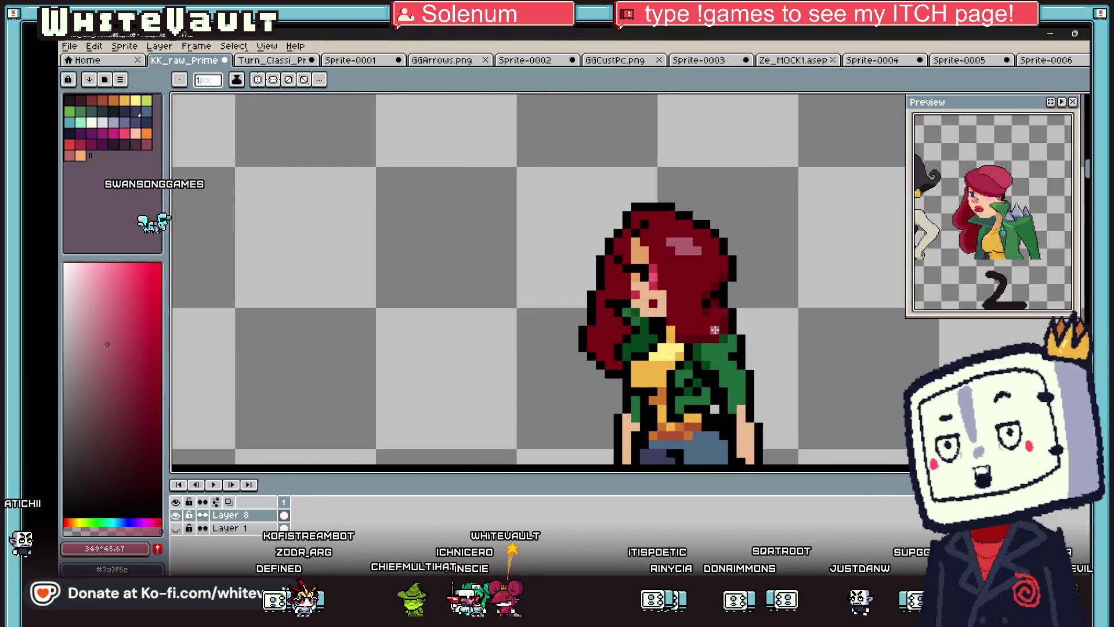
{"action": "scroll", "coordinate": [689, 276], "scroll_direction": "up", "scroll_amount": 2}
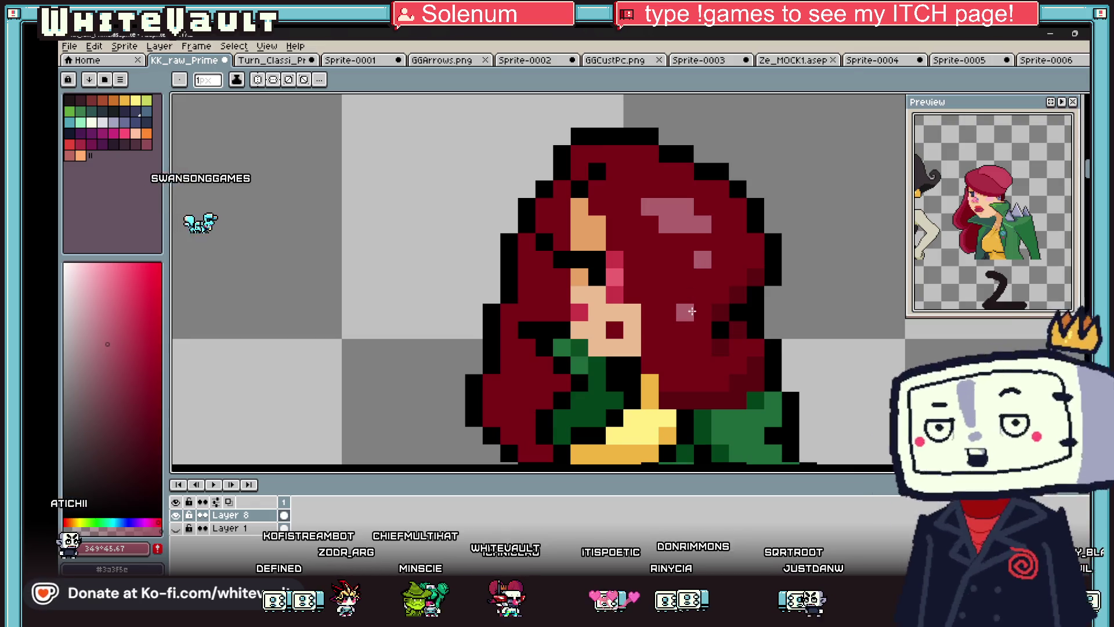
{"action": "scroll", "coordinate": [696, 302], "scroll_direction": "down", "scroll_amount": 5}
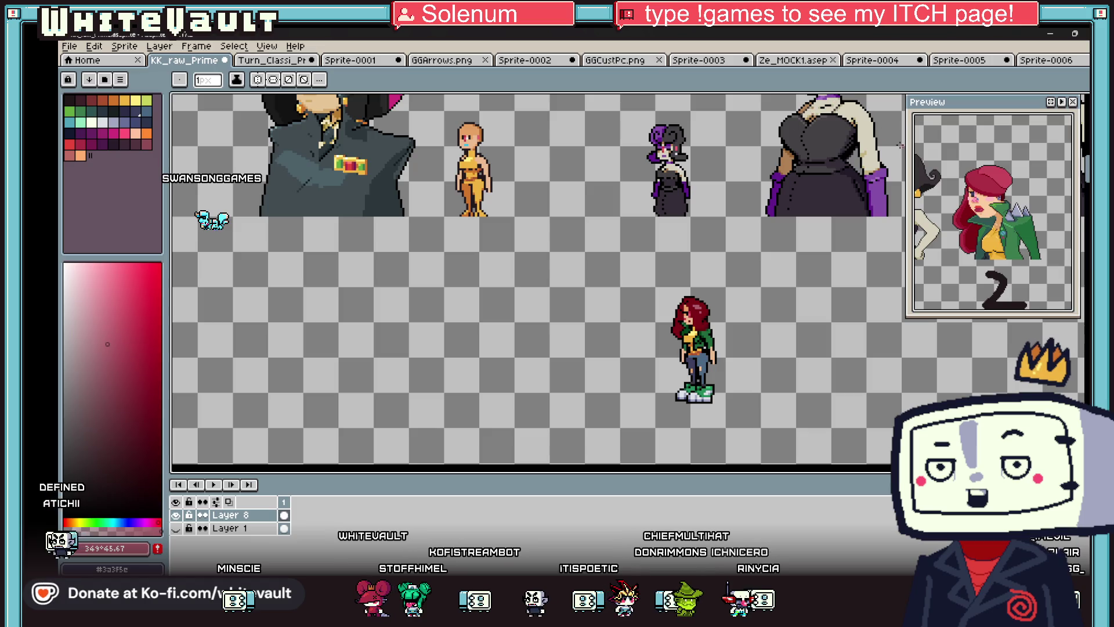
{"action": "scroll", "coordinate": [429, 197], "scroll_direction": "up", "scroll_amount": 5}
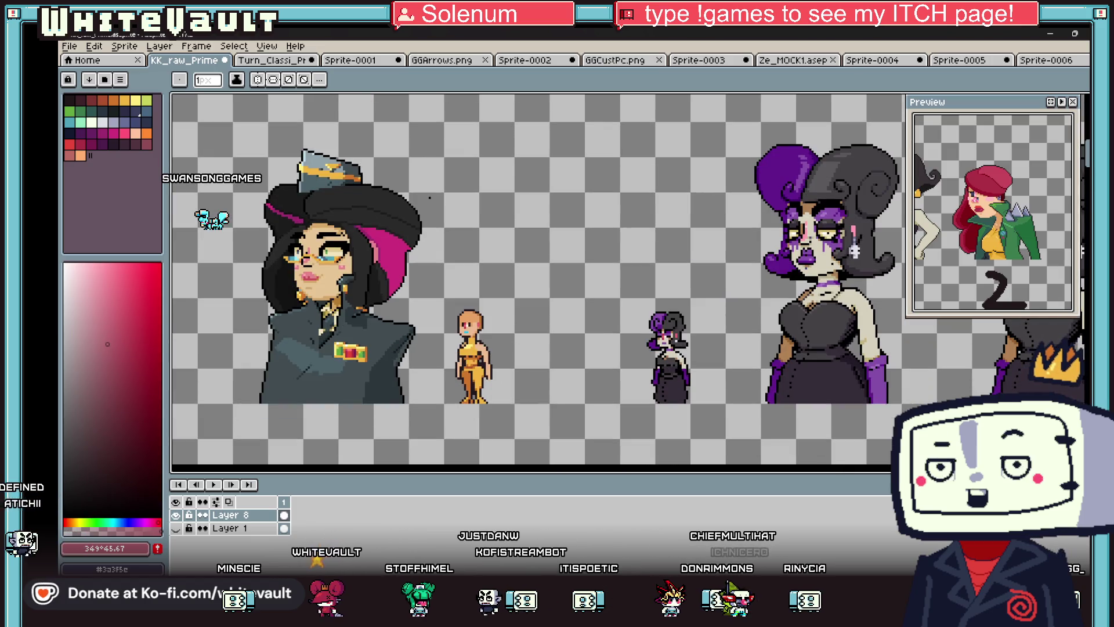
{"action": "left_click_drag", "start_coordinate": [957, 314], "coordinate": [966, 261]}
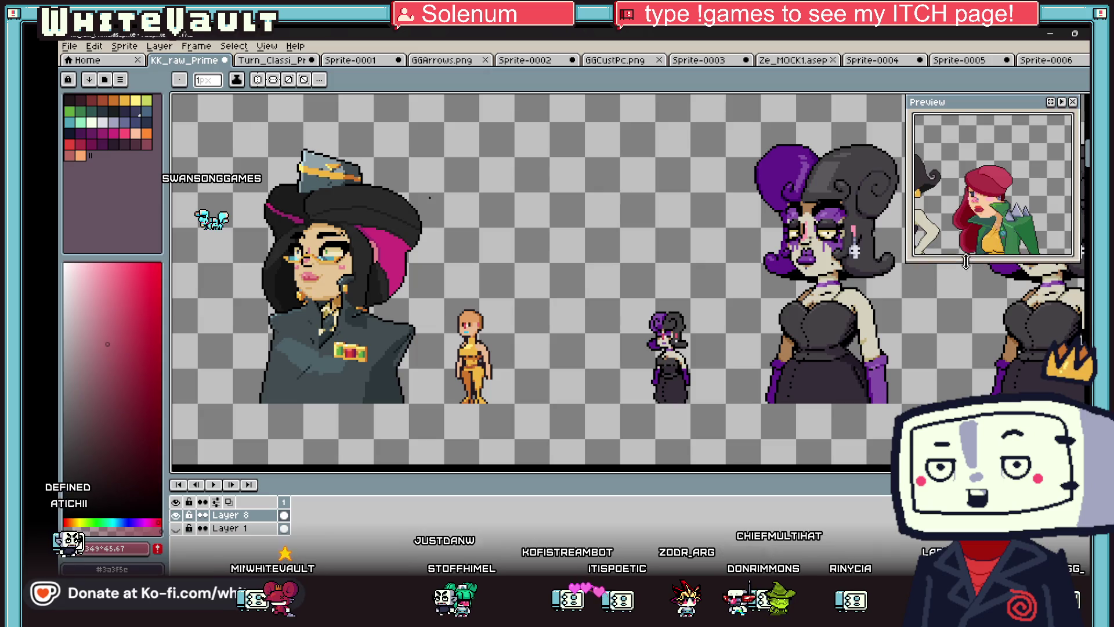
- Sample the tan skin tone from the sprite and paint it onto an arm pixel
{"action": "scroll", "coordinate": [714, 215], "scroll_direction": "down", "scroll_amount": 5}
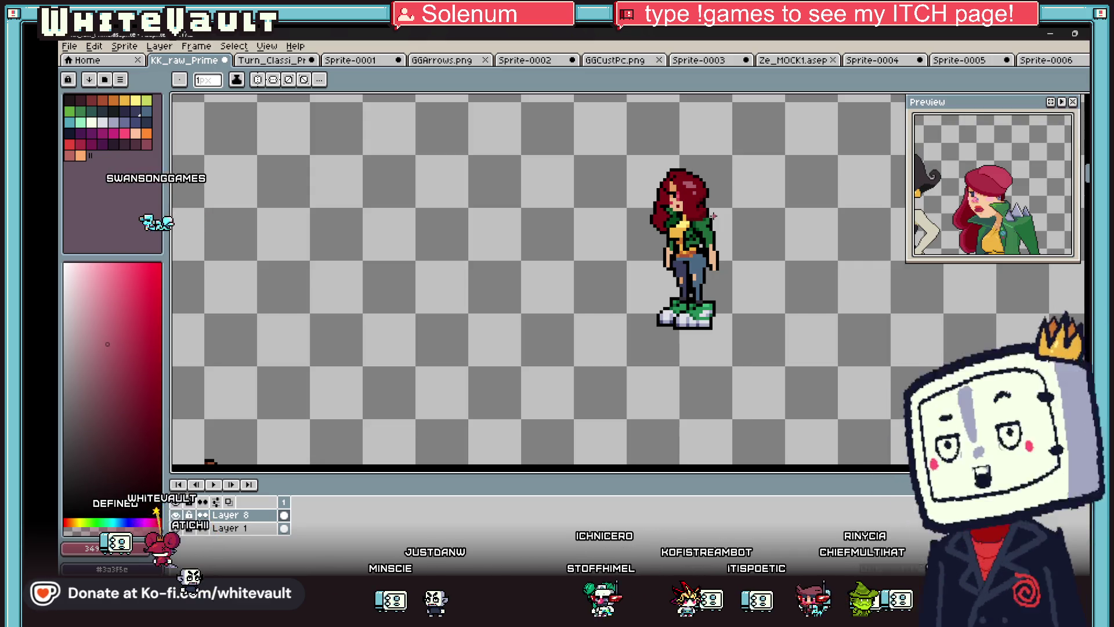
{"action": "scroll", "coordinate": [721, 259], "scroll_direction": "up", "scroll_amount": 3}
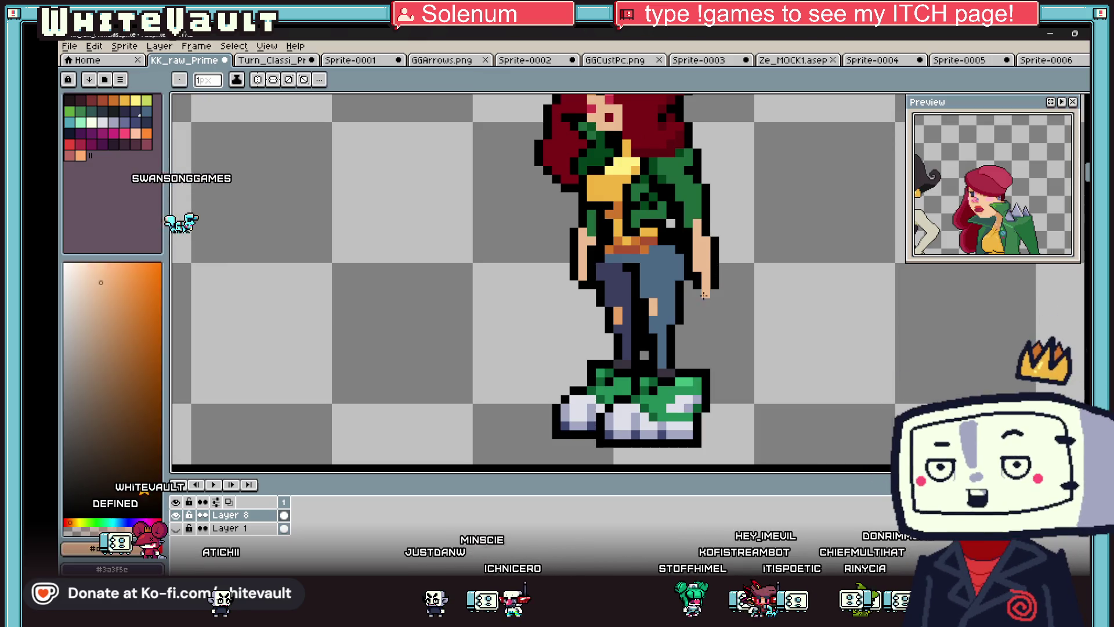
{"action": "scroll", "coordinate": [697, 287], "scroll_direction": "up", "scroll_amount": 2}
{"action": "key", "text": "i"}
{"action": "scroll", "coordinate": [702, 272], "scroll_direction": "down", "scroll_amount": 4}
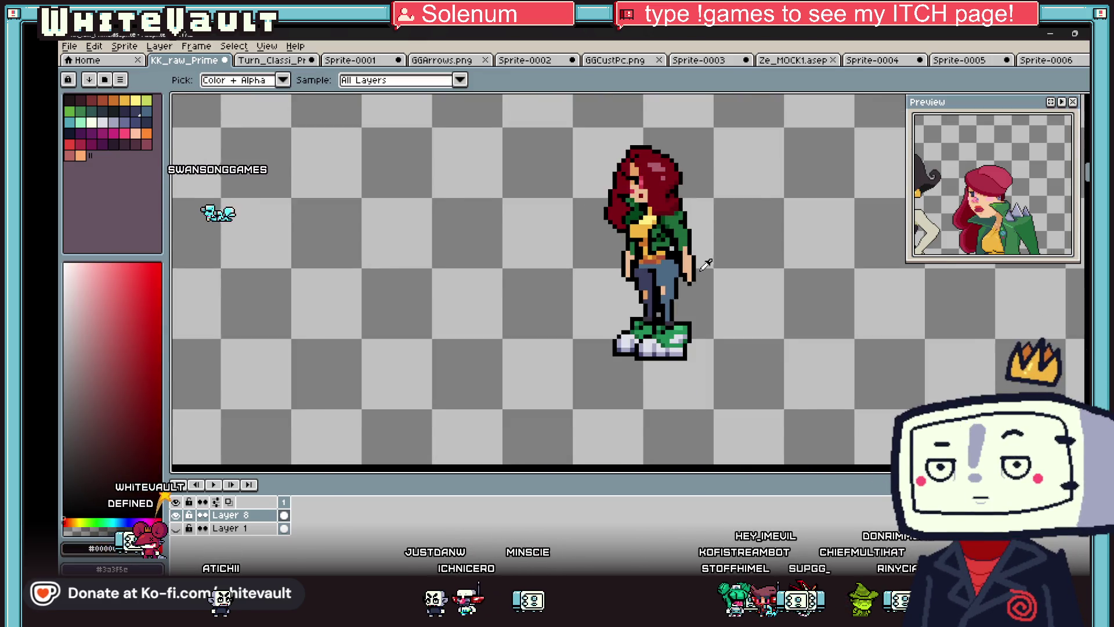
{"action": "scroll", "coordinate": [707, 259], "scroll_direction": "up", "scroll_amount": 2}
{"action": "key", "text": "b"}
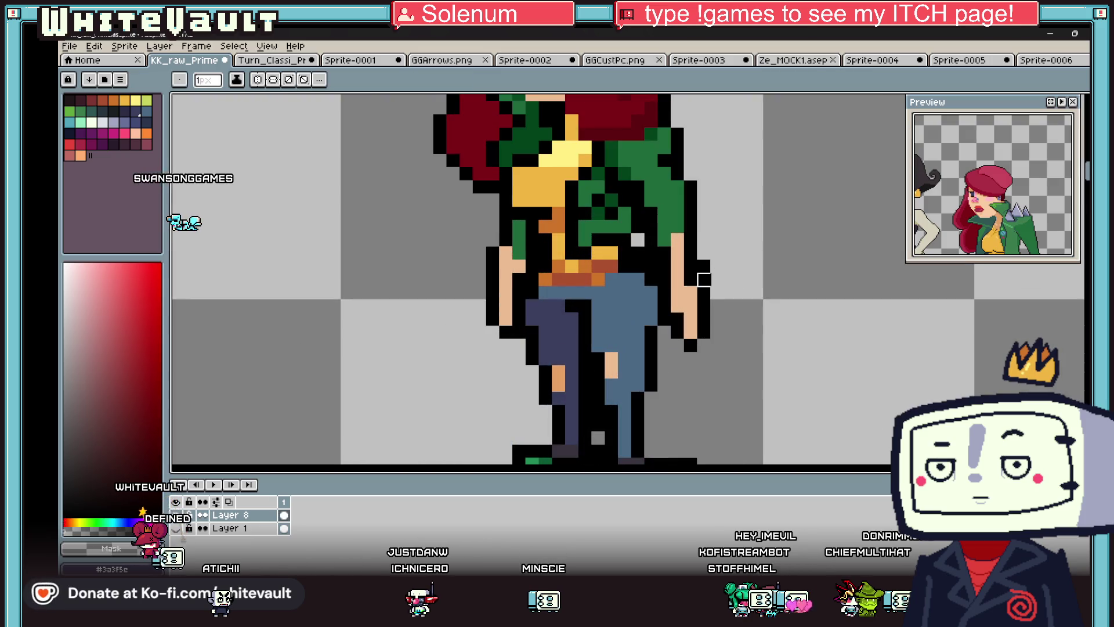
{"action": "key", "text": "i"}
{"action": "scroll", "coordinate": [703, 254], "scroll_direction": "down", "scroll_amount": 5}
{"action": "scroll", "coordinate": [734, 266], "scroll_direction": "up", "scroll_amount": 6}
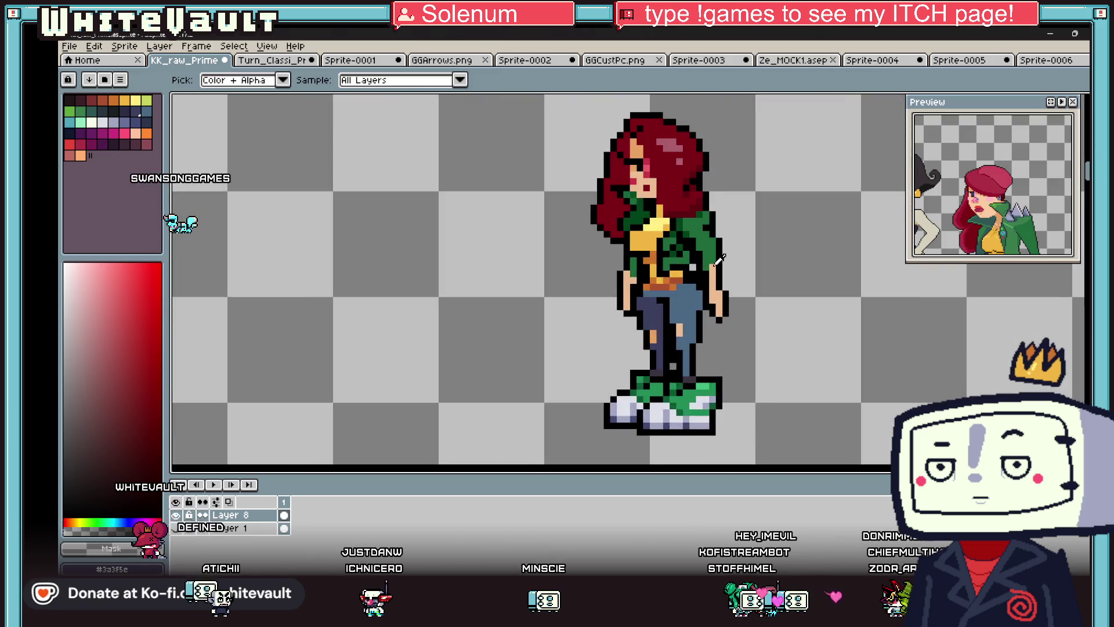
{"action": "left_click", "coordinate": [580, 278]}
{"action": "scroll", "coordinate": [581, 278], "scroll_direction": "down", "scroll_amount": 2}
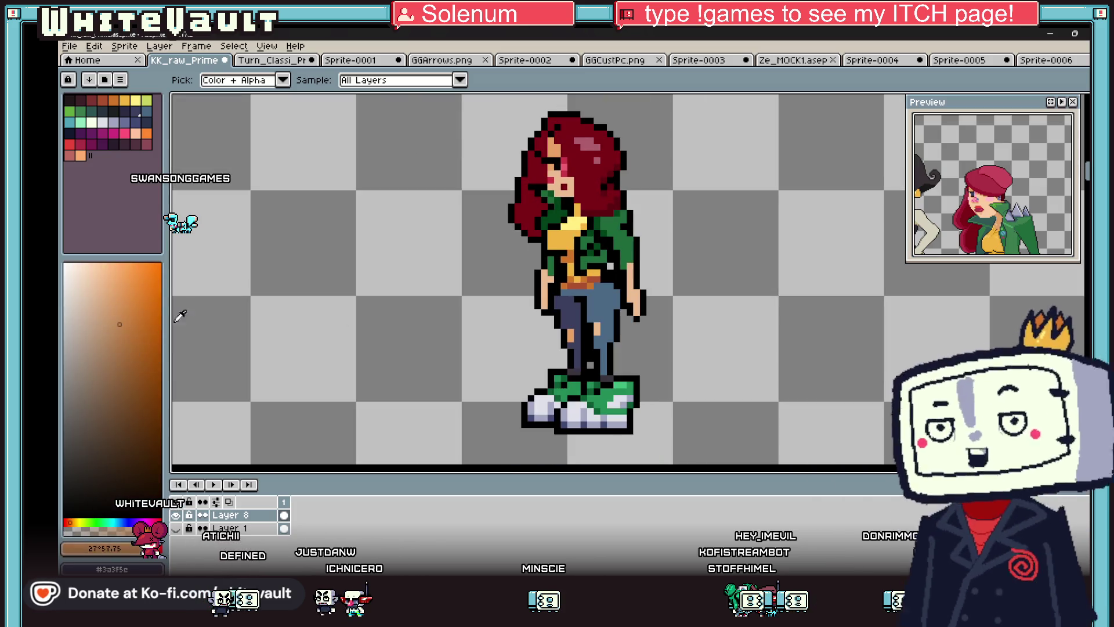
{"action": "key", "text": "b"}
{"action": "scroll", "coordinate": [621, 284], "scroll_direction": "up", "scroll_amount": 2}
{"action": "left_click", "coordinate": [404, 293], "text": "alt"}
{"action": "left_click", "coordinate": [399, 284]}
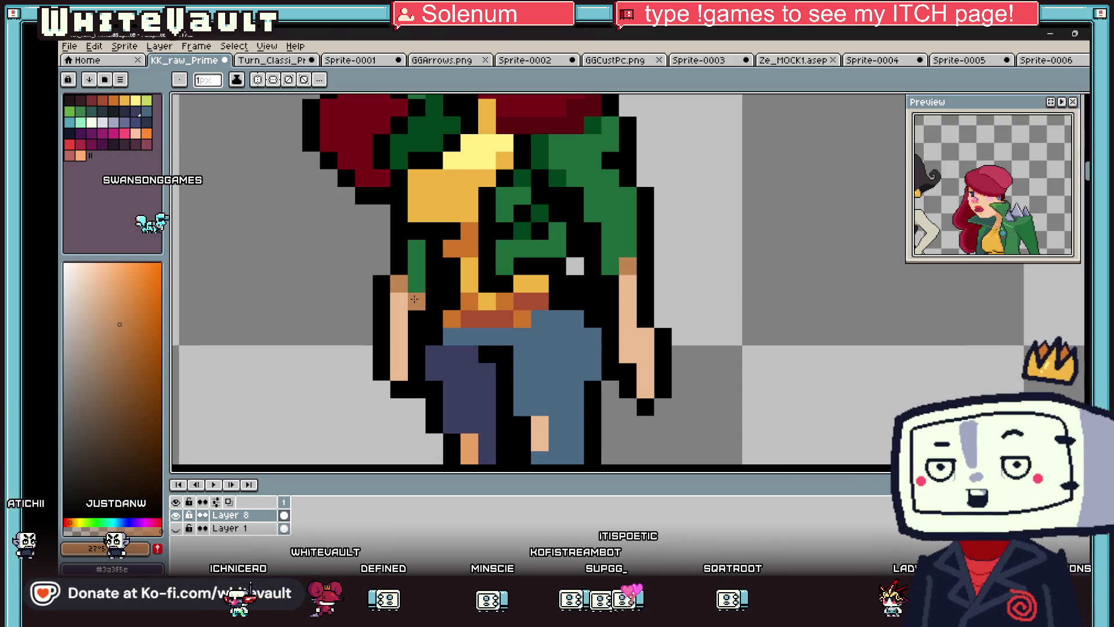
{"action": "scroll", "coordinate": [663, 206], "scroll_direction": "down", "scroll_amount": 5}
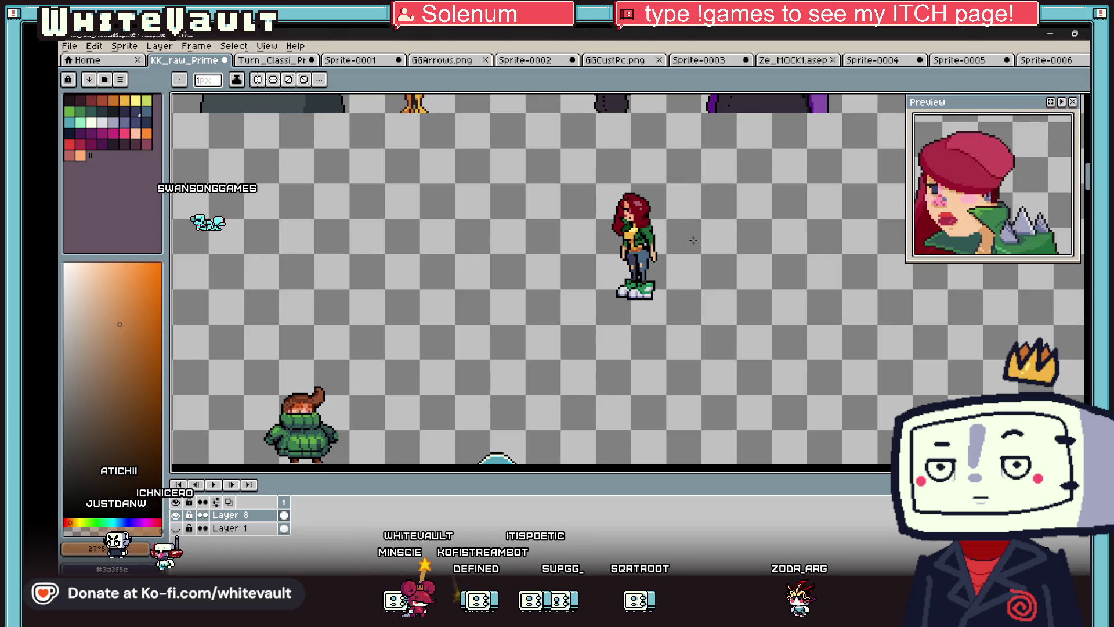
- Paint jacket green over the dark-red hair pixels near the shoulder
{"action": "scroll", "coordinate": [676, 232], "scroll_direction": "up", "scroll_amount": 3}
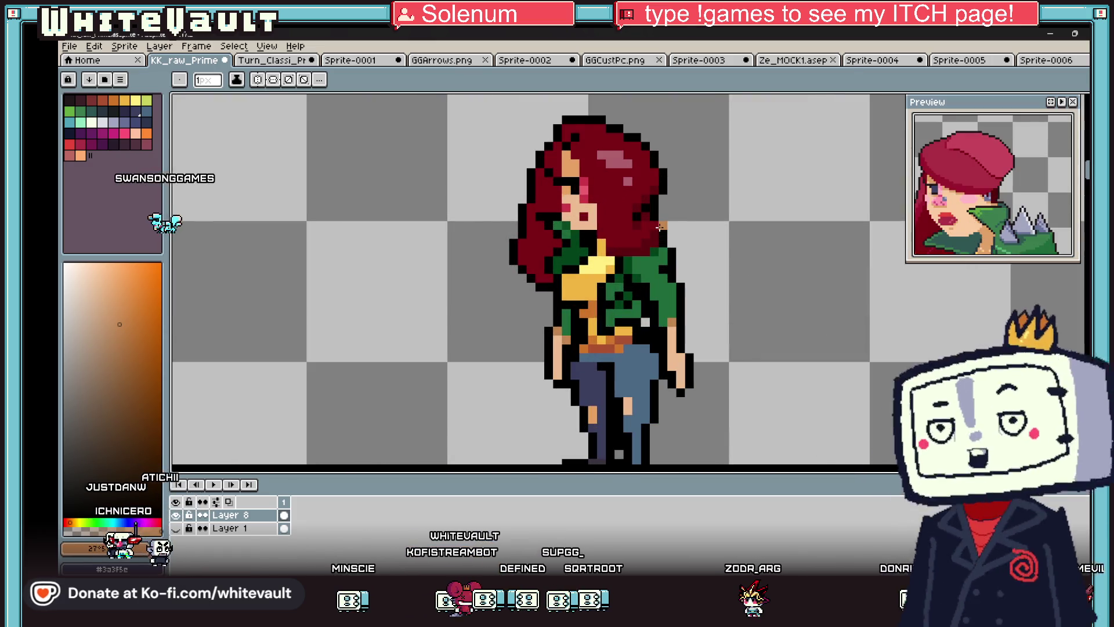
{"action": "key", "text": "i"}
{"action": "scroll", "coordinate": [667, 330], "scroll_direction": "down", "scroll_amount": 3}
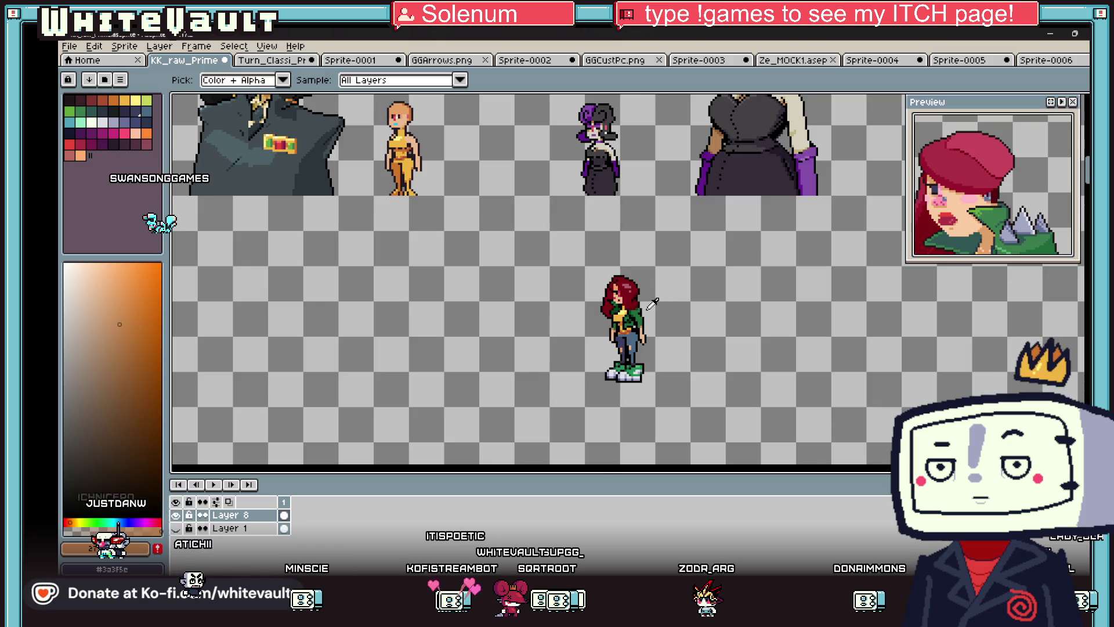
{"action": "scroll", "coordinate": [651, 304], "scroll_direction": "up", "scroll_amount": 4}
{"action": "left_click", "coordinate": [114, 124]}
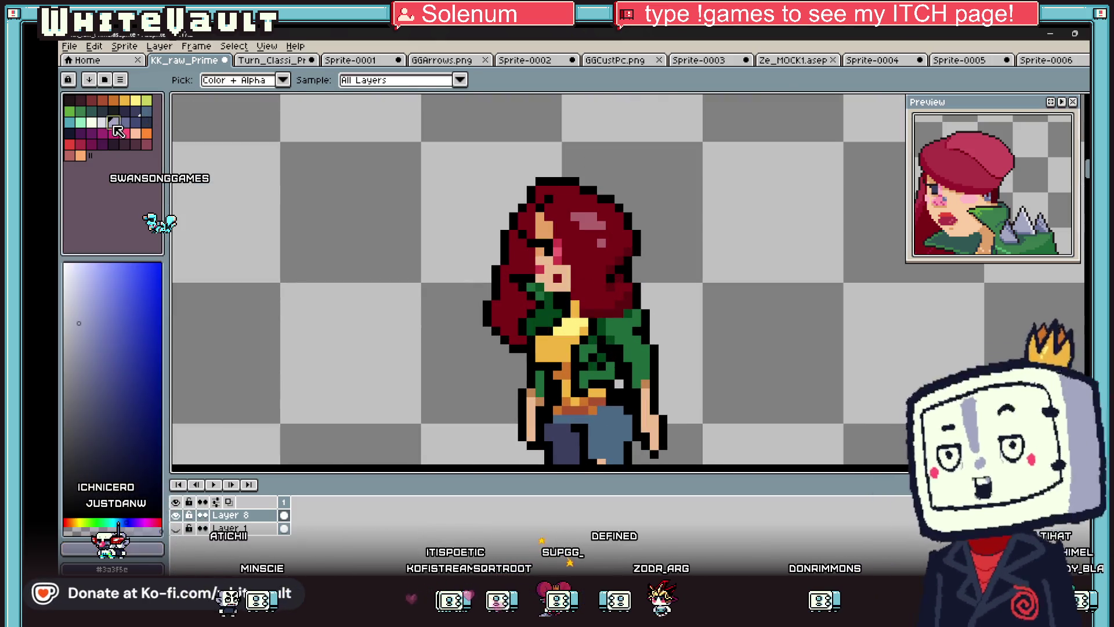
{"action": "key", "text": "b"}
{"action": "scroll", "coordinate": [594, 301], "scroll_direction": "up", "scroll_amount": 2}
{"action": "left_click", "coordinate": [632, 334], "text": "alt"}
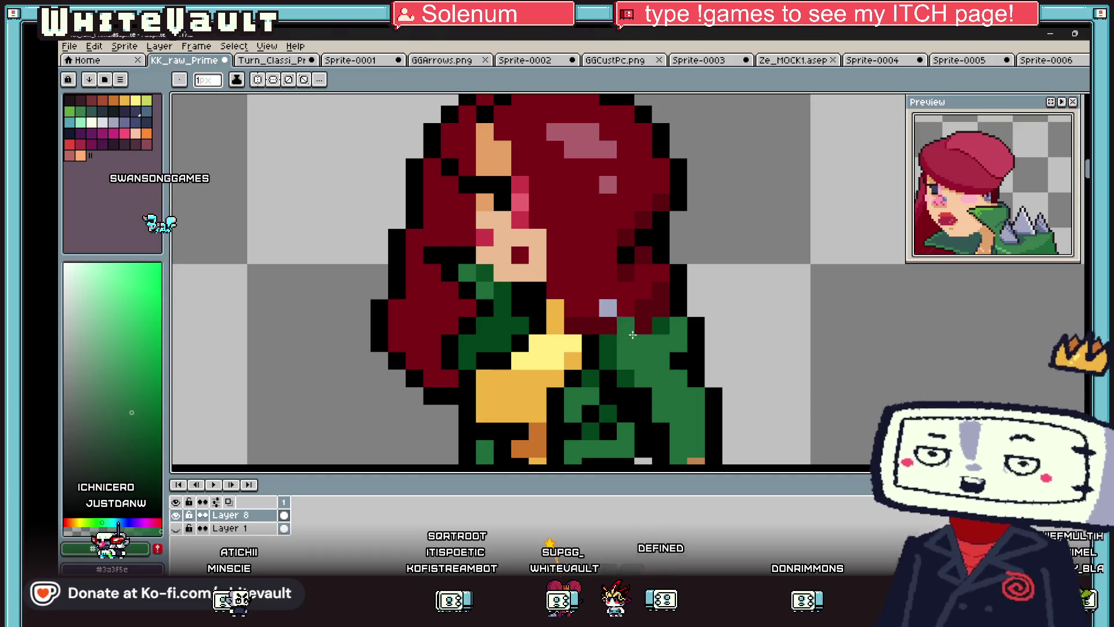
{"action": "mouse_move", "coordinate": [590, 307]}
{"action": "left_mouse_down"}
{"action": "mouse_move", "coordinate": [610, 290]}
{"action": "mouse_move", "coordinate": [661, 290]}
{"action": "mouse_move", "coordinate": [609, 325]}
{"action": "mouse_move", "coordinate": [662, 325]}
{"action": "left_mouse_up"}
{"action": "left_click", "coordinate": [608, 307], "text": "alt"}
{"action": "left_click", "coordinate": [661, 308]}
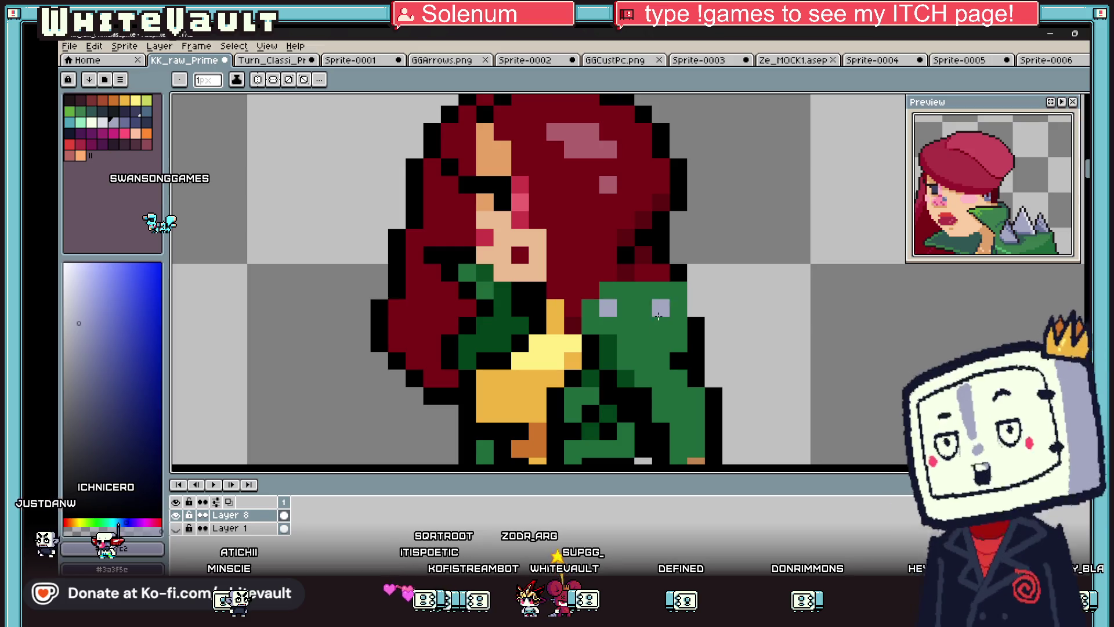
- Sample the jacket green and the dark-red hair colour from the sprite
{"action": "key", "text": "i"}
{"action": "left_click", "coordinate": [654, 293]}
{"action": "scroll", "coordinate": [690, 284], "scroll_direction": "down", "scroll_amount": 8}
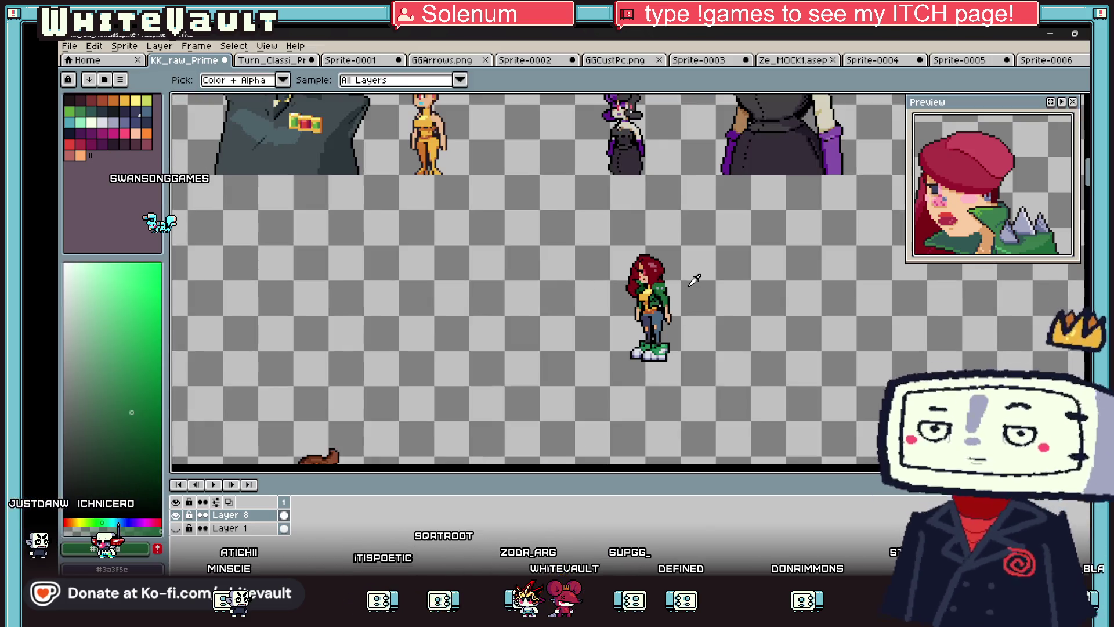
{"action": "scroll", "coordinate": [659, 277], "scroll_direction": "up", "scroll_amount": 8}
{"action": "left_click", "coordinate": [599, 290]}
{"action": "key", "text": "b"}
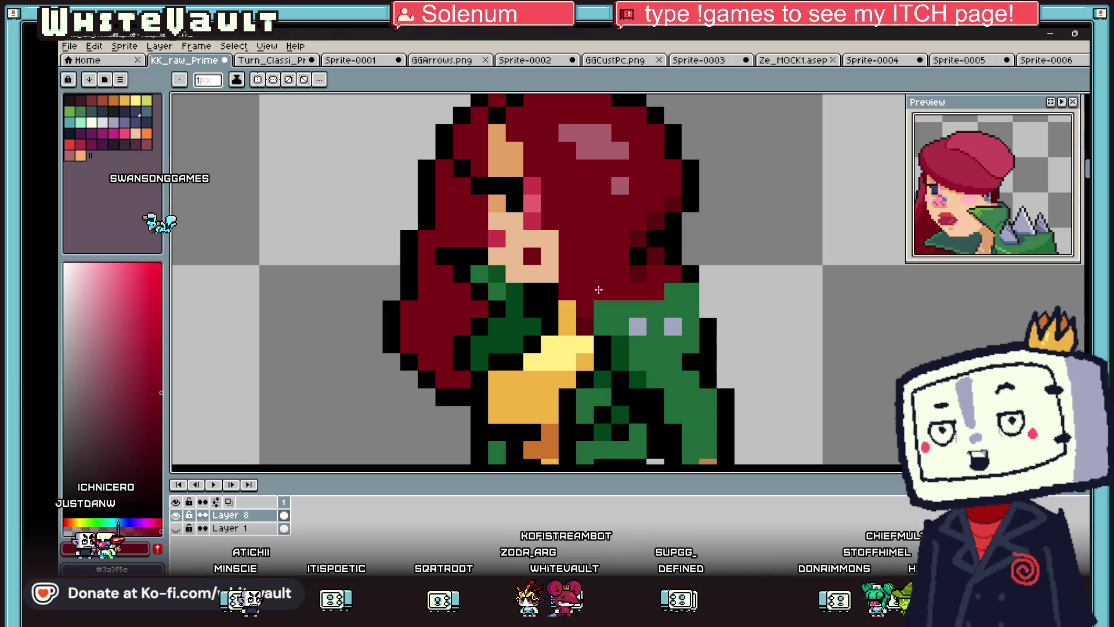
{"action": "key", "text": "i"}
{"action": "scroll", "coordinate": [696, 270], "scroll_direction": "down", "scroll_amount": 7}
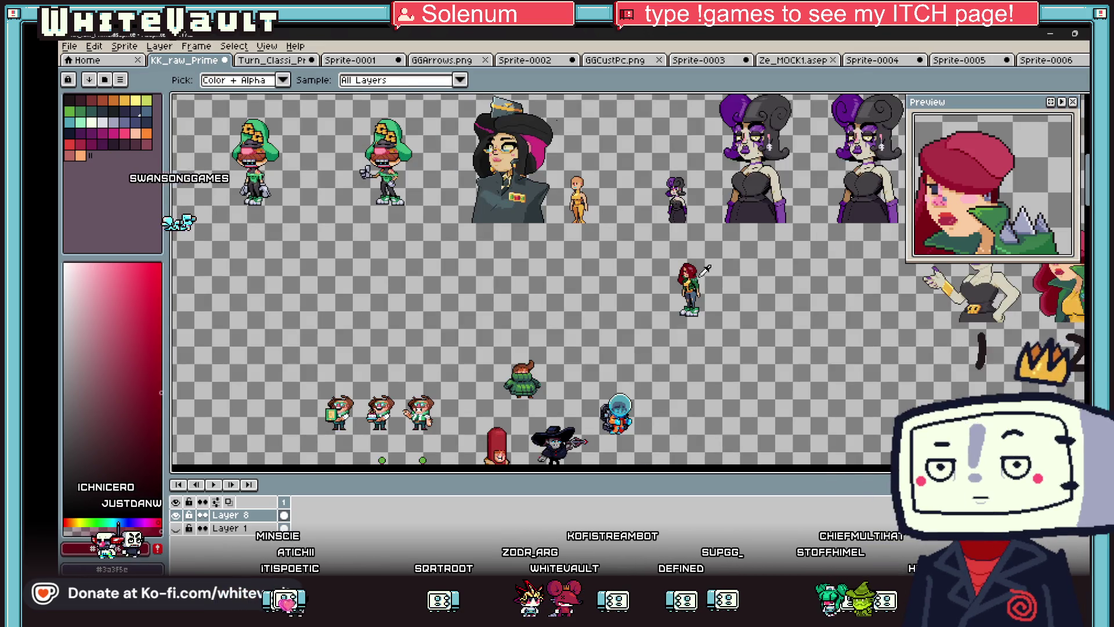
{"action": "scroll", "coordinate": [696, 279], "scroll_direction": "up", "scroll_amount": 8}
{"action": "key", "text": "b"}
{"action": "left_click", "coordinate": [600, 289], "text": "alt"}
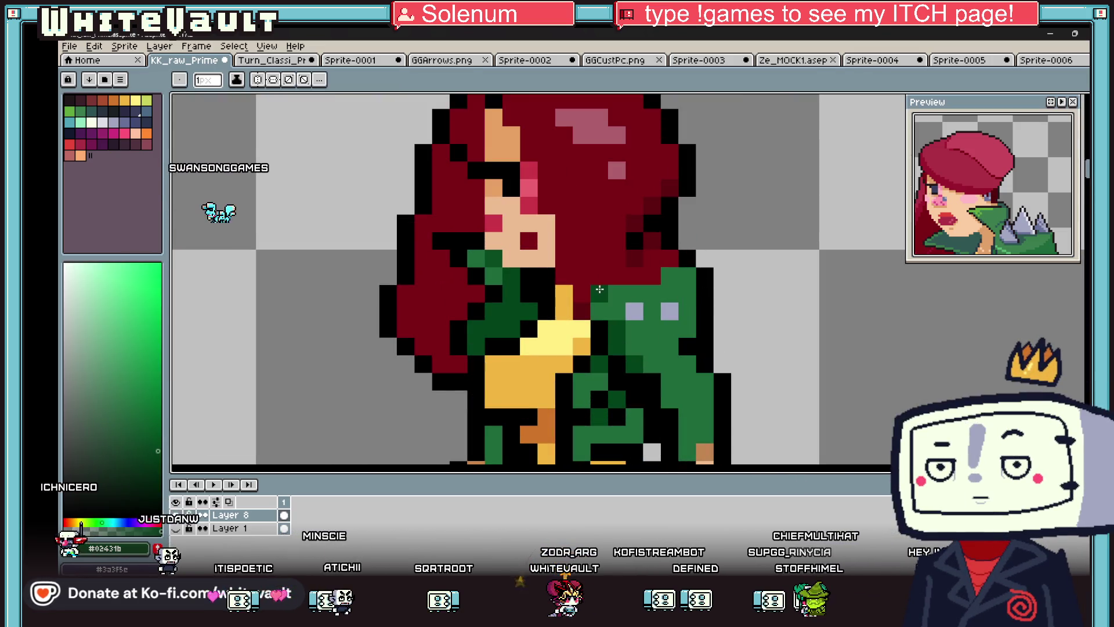
{"action": "key", "text": "i"}
{"action": "scroll", "coordinate": [688, 286], "scroll_direction": "down", "scroll_amount": 7}
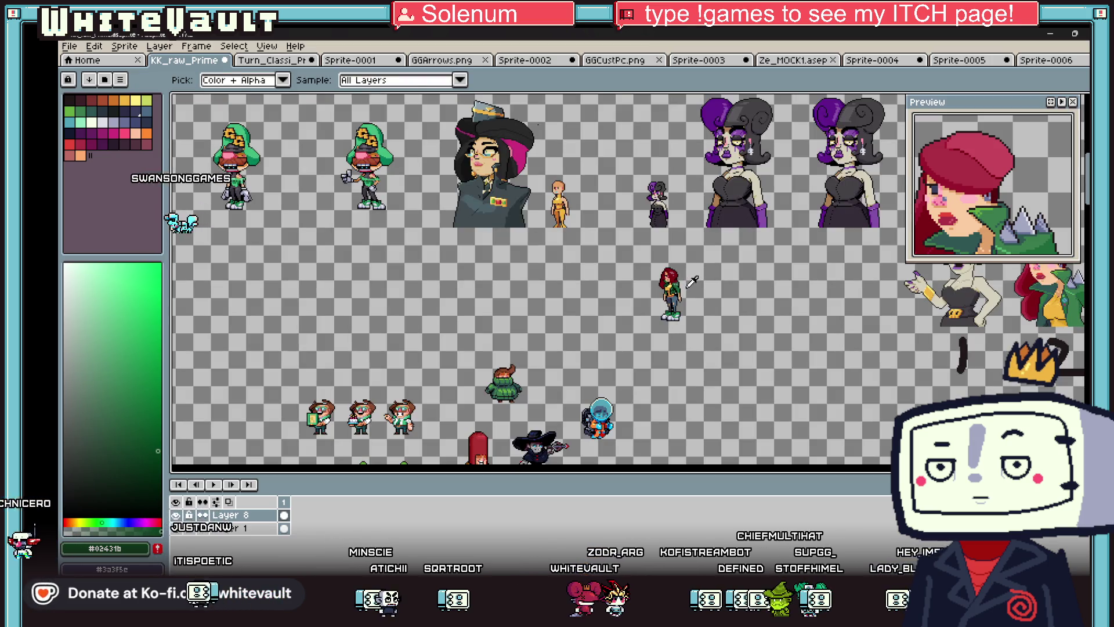
{"action": "scroll", "coordinate": [688, 278], "scroll_direction": "up", "scroll_amount": 8}
{"action": "key", "text": "b"}
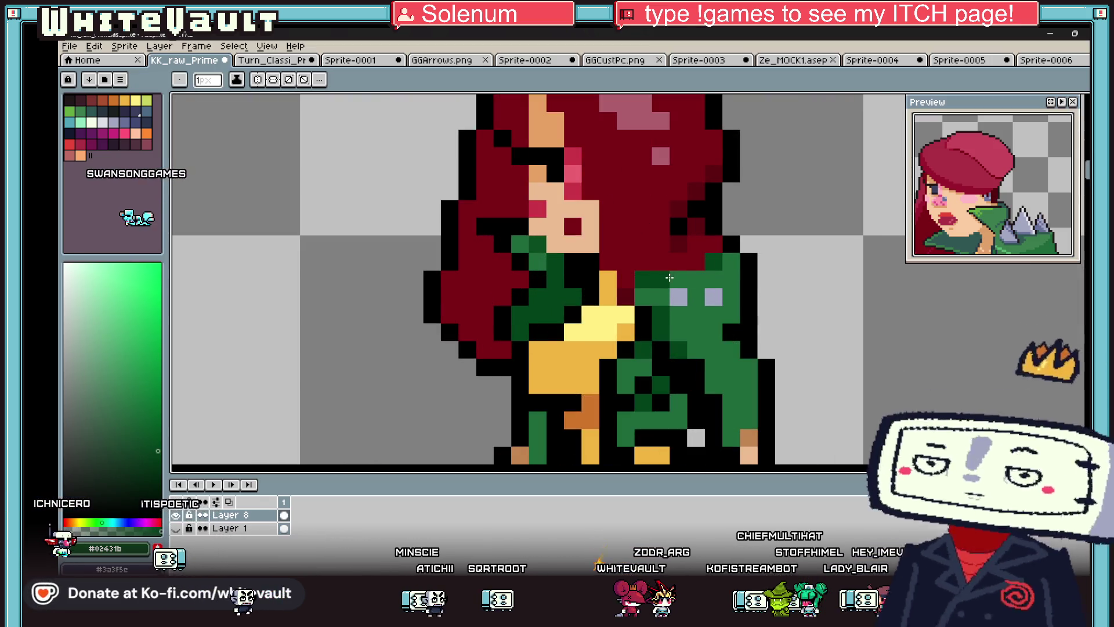
- Fill the gap between the two blue-grey collar pixels with dark green
{"action": "key", "text": "i"}
{"action": "left_click", "coordinate": [678, 297]}
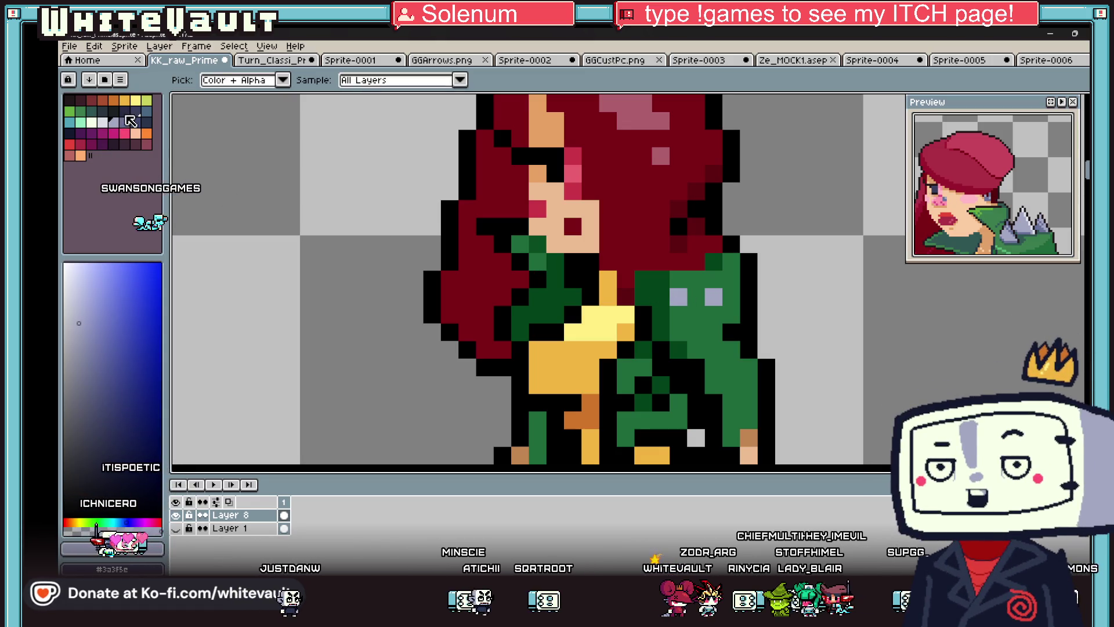
{"action": "left_click", "coordinate": [125, 119]}
{"action": "key", "text": "b"}
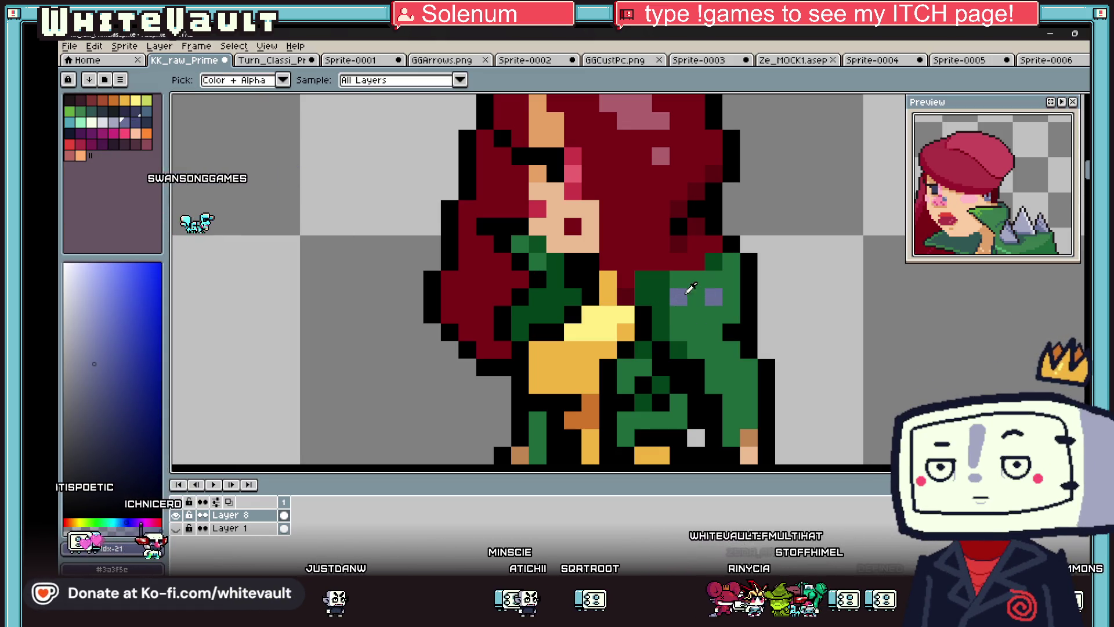
{"action": "scroll", "coordinate": [708, 299], "scroll_direction": "down", "scroll_amount": 5}
{"action": "left_click", "coordinate": [696, 292], "text": "alt"}
{"action": "scroll", "coordinate": [697, 292], "scroll_direction": "up", "scroll_amount": 7}
{"action": "left_click", "coordinate": [697, 291]}
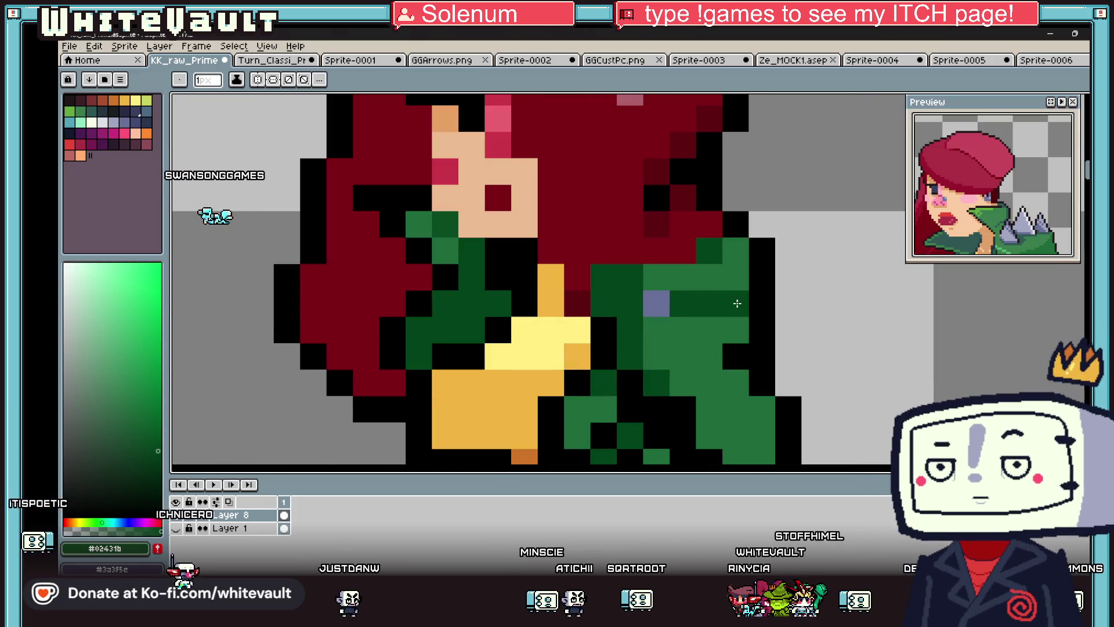
- Repaint the collar pixels with a darker blue-grey
{"action": "left_click", "coordinate": [655, 302], "text": "alt"}
{"action": "left_click", "coordinate": [146, 122]}
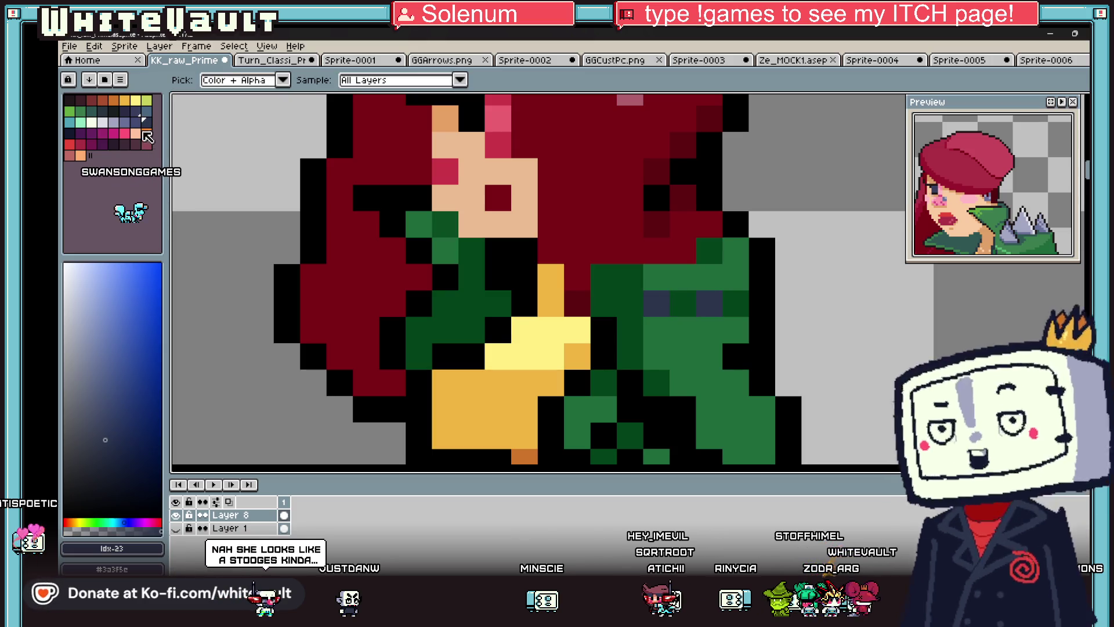
{"action": "key", "text": "bracketleft"}
{"action": "key", "text": "bracketleft"}
{"action": "left_click", "coordinate": [682, 308]}
{"action": "left_click", "coordinate": [708, 303]}
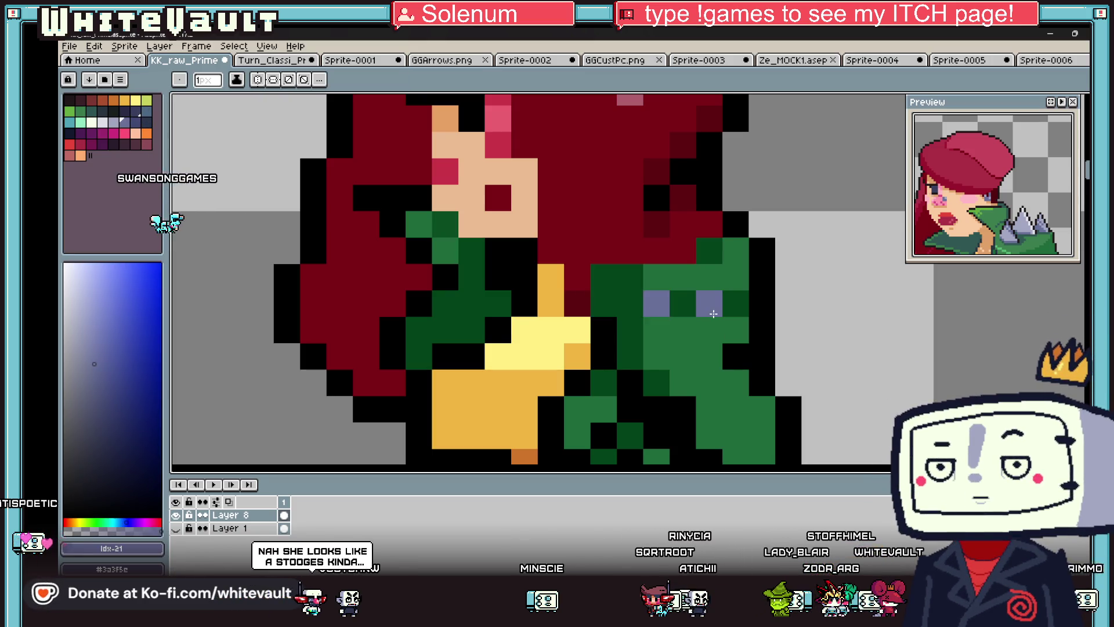
{"action": "scroll", "coordinate": [708, 303], "scroll_direction": "down", "scroll_amount": 4}
{"action": "scroll", "coordinate": [725, 359], "scroll_direction": "up", "scroll_amount": 2}
{"action": "scroll", "coordinate": [726, 359], "scroll_direction": "up", "scroll_amount": 1}
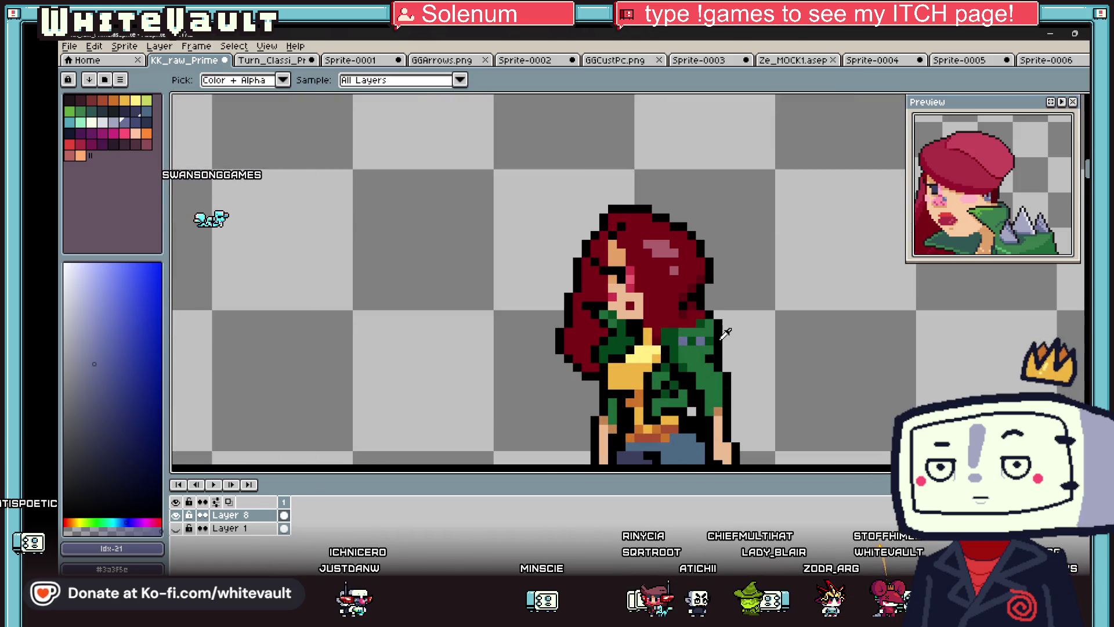
{"action": "left_click", "coordinate": [736, 347], "text": "alt"}
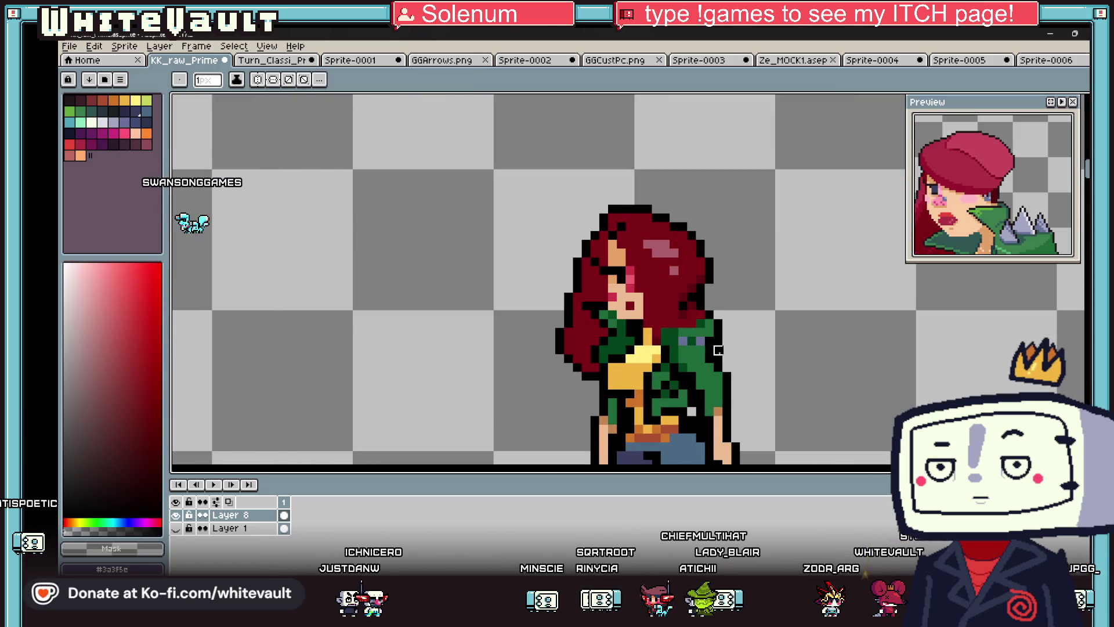
{"action": "scroll", "coordinate": [736, 347], "scroll_direction": "down", "scroll_amount": 3}
{"action": "scroll", "coordinate": [720, 356], "scroll_direction": "up", "scroll_amount": 3}
- Sample the jacket green and hair red, then pick a darker red for the collar
{"action": "left_click", "coordinate": [720, 358]}
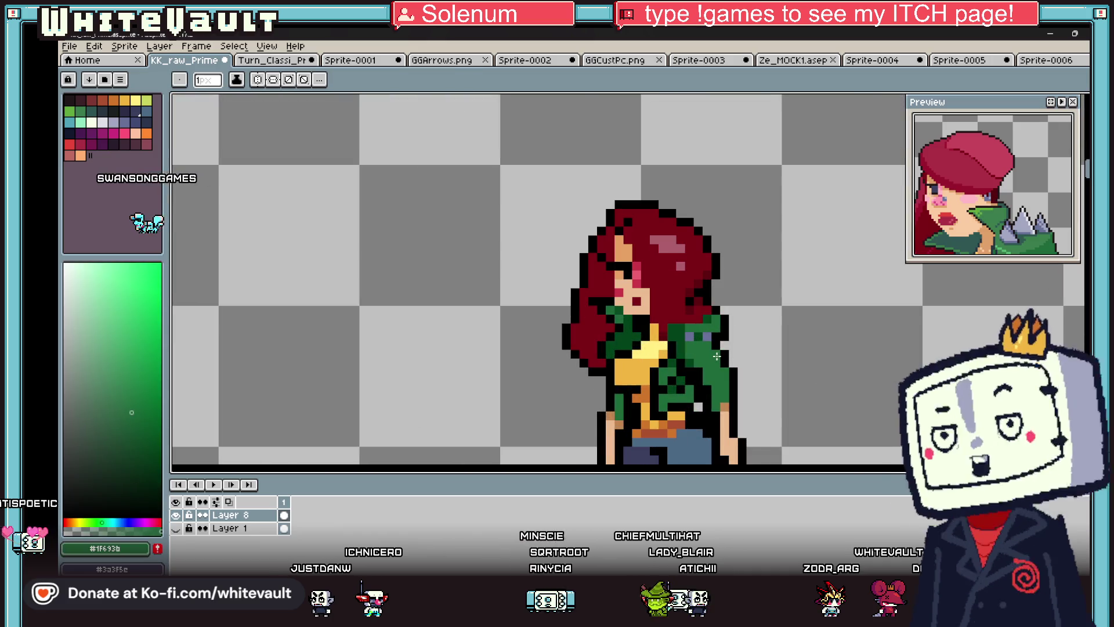
{"action": "scroll", "coordinate": [743, 348], "scroll_direction": "down", "scroll_amount": 3}
{"action": "scroll", "coordinate": [743, 348], "scroll_direction": "up", "scroll_amount": 3}
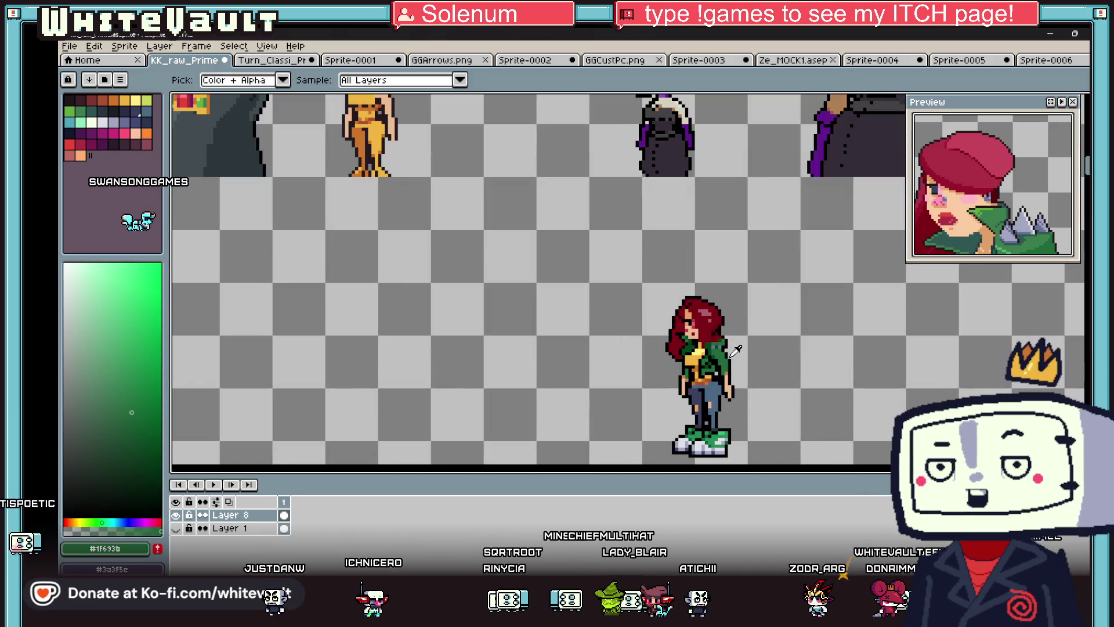
{"action": "scroll", "coordinate": [732, 340], "scroll_direction": "up", "scroll_amount": 2}
{"action": "left_click", "coordinate": [746, 323]}
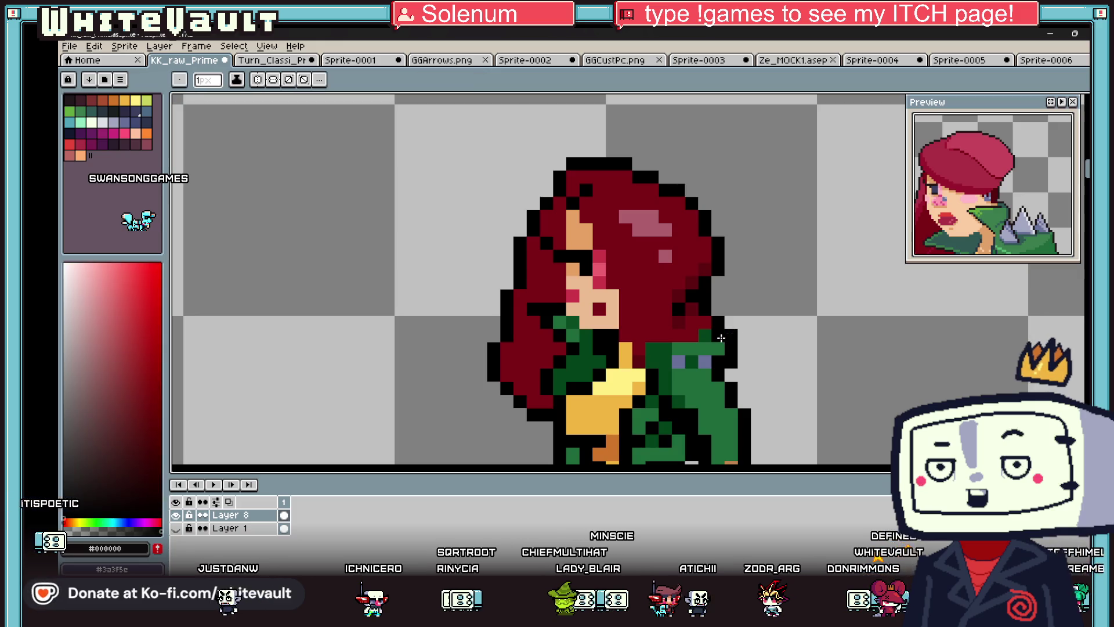
{"action": "scroll", "coordinate": [747, 322], "scroll_direction": "down", "scroll_amount": 2}
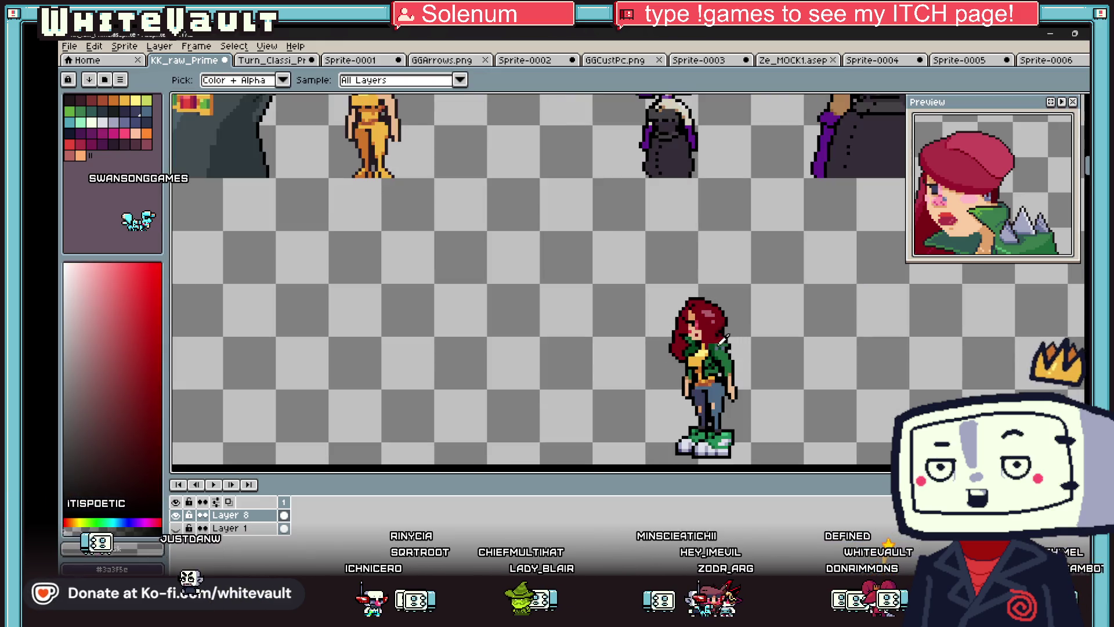
{"action": "scroll", "coordinate": [694, 323], "scroll_direction": "up", "scroll_amount": 2}
{"action": "scroll", "coordinate": [695, 323], "scroll_direction": "down", "scroll_amount": 3}
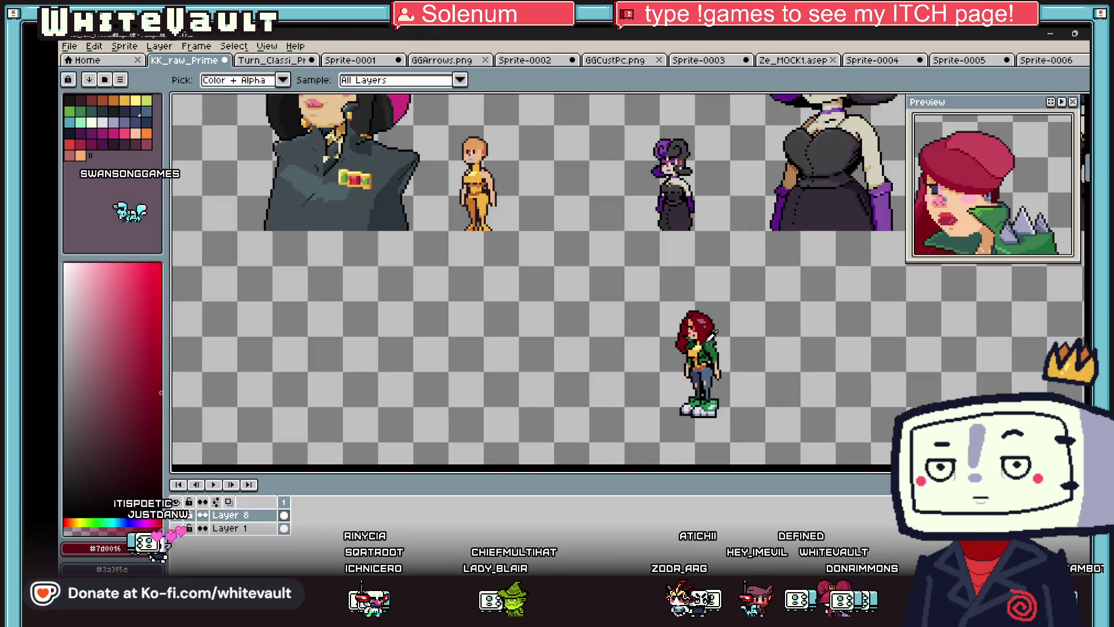
{"action": "scroll", "coordinate": [699, 343], "scroll_direction": "up", "scroll_amount": 4}
{"action": "left_click", "coordinate": [701, 345]}
{"action": "scroll", "coordinate": [700, 345], "scroll_direction": "up", "scroll_amount": 1}
{"action": "left_click", "coordinate": [697, 331]}
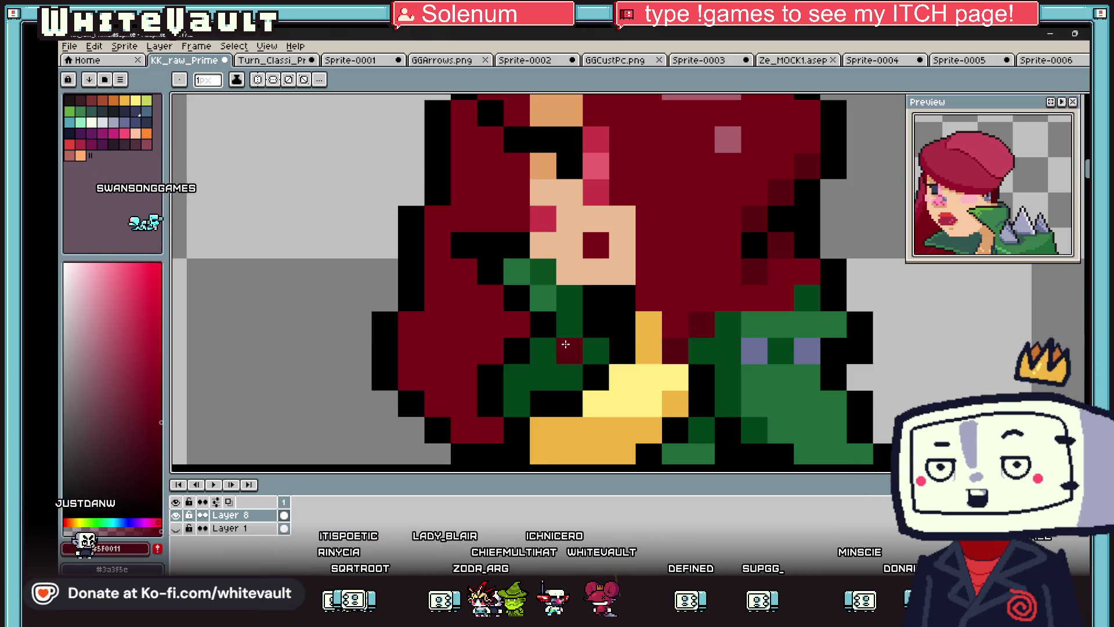
{"action": "scroll", "coordinate": [566, 344], "scroll_direction": "down", "scroll_amount": 5}
{"action": "scroll", "coordinate": [581, 313], "scroll_direction": "up", "scroll_amount": 1}
{"action": "scroll", "coordinate": [581, 312], "scroll_direction": "down", "scroll_amount": 1}
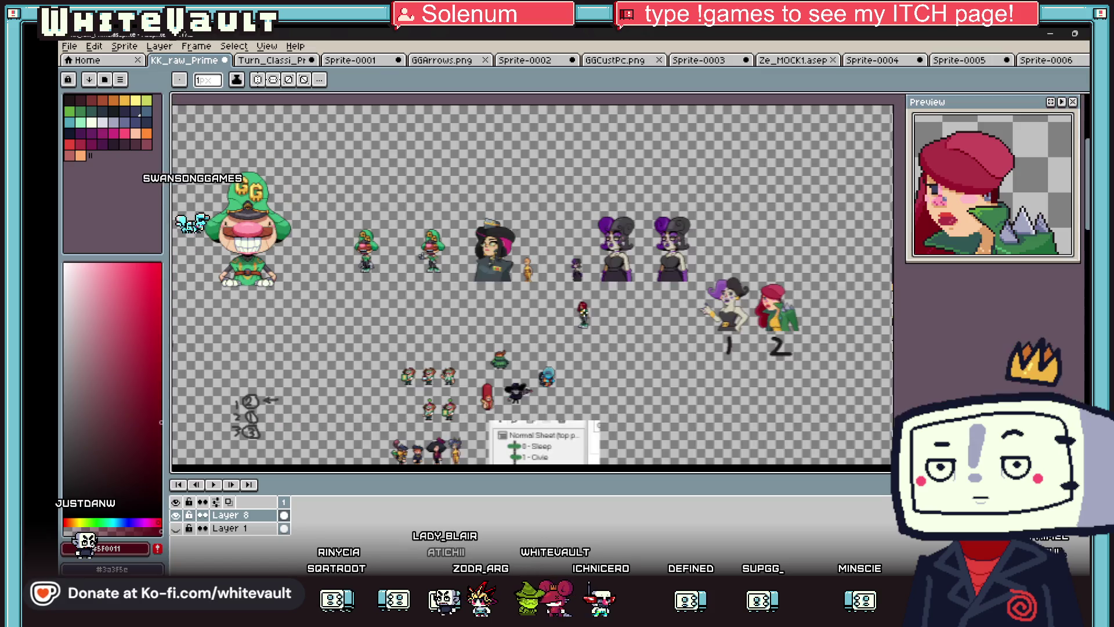
{"action": "scroll", "coordinate": [488, 358], "scroll_direction": "up", "scroll_amount": 2}
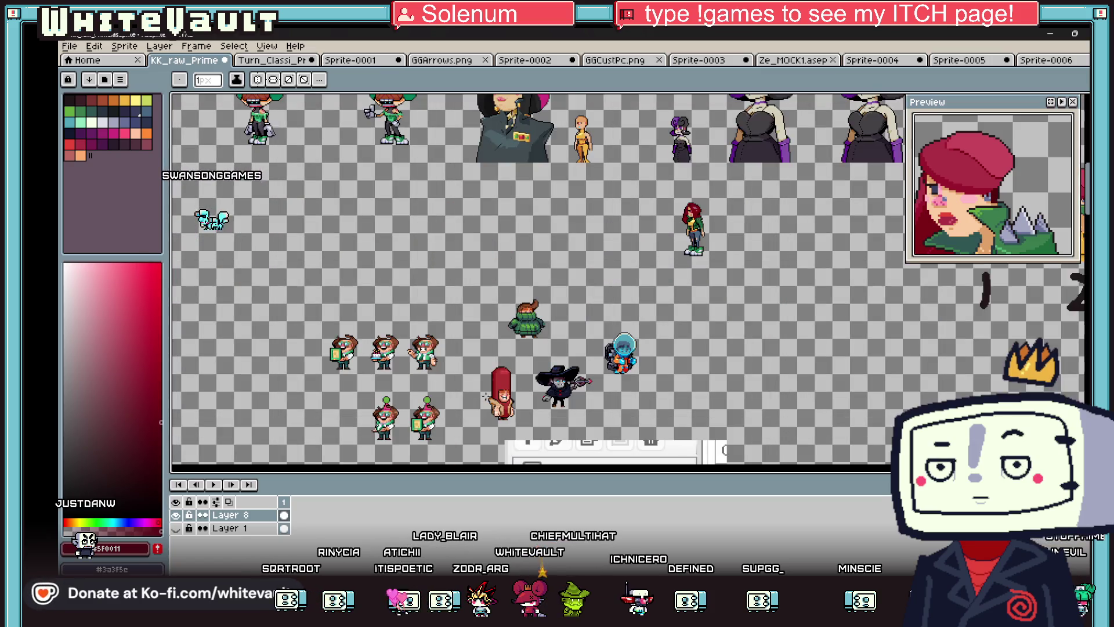
{"action": "scroll", "coordinate": [590, 323], "scroll_direction": "down", "scroll_amount": 1}
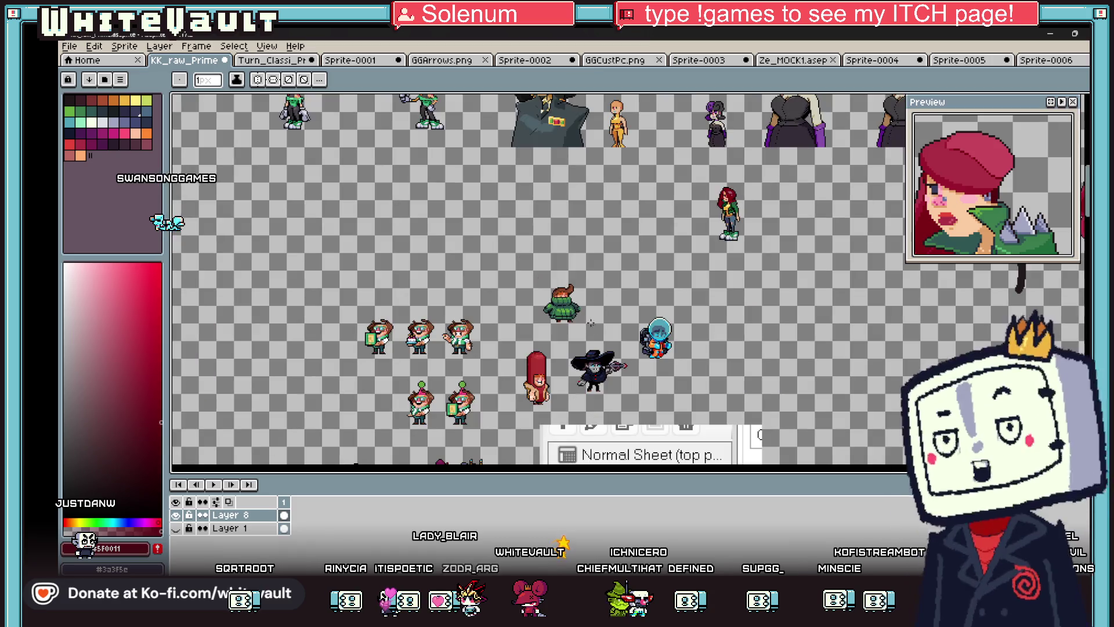
{"action": "scroll", "coordinate": [540, 279], "scroll_direction": "down", "scroll_amount": 5}
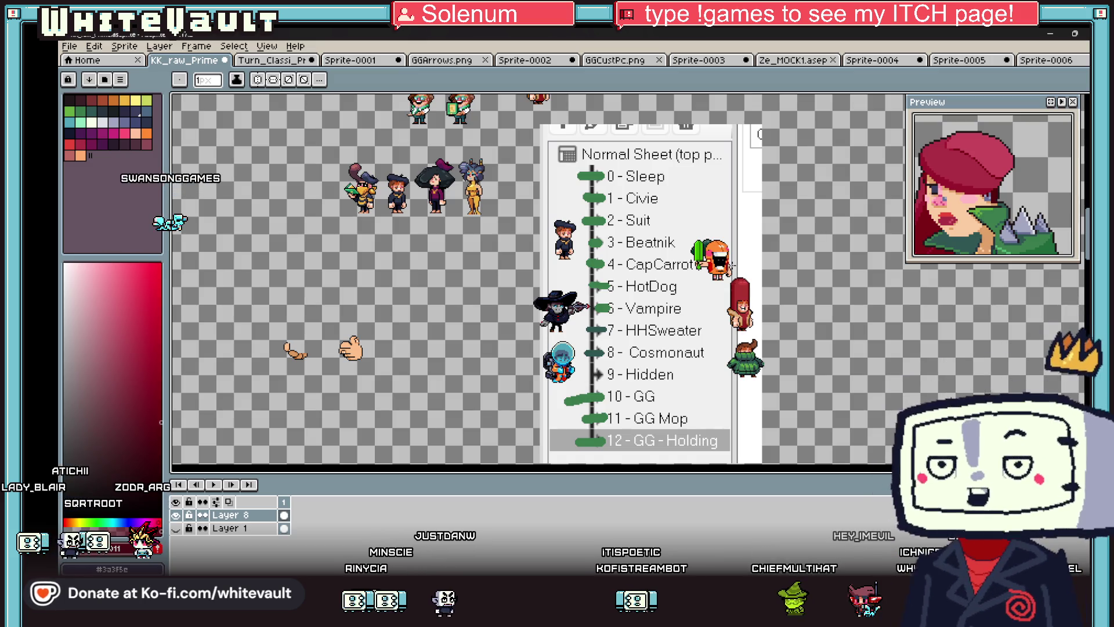
{"action": "scroll", "coordinate": [633, 215], "scroll_direction": "down", "scroll_amount": 1}
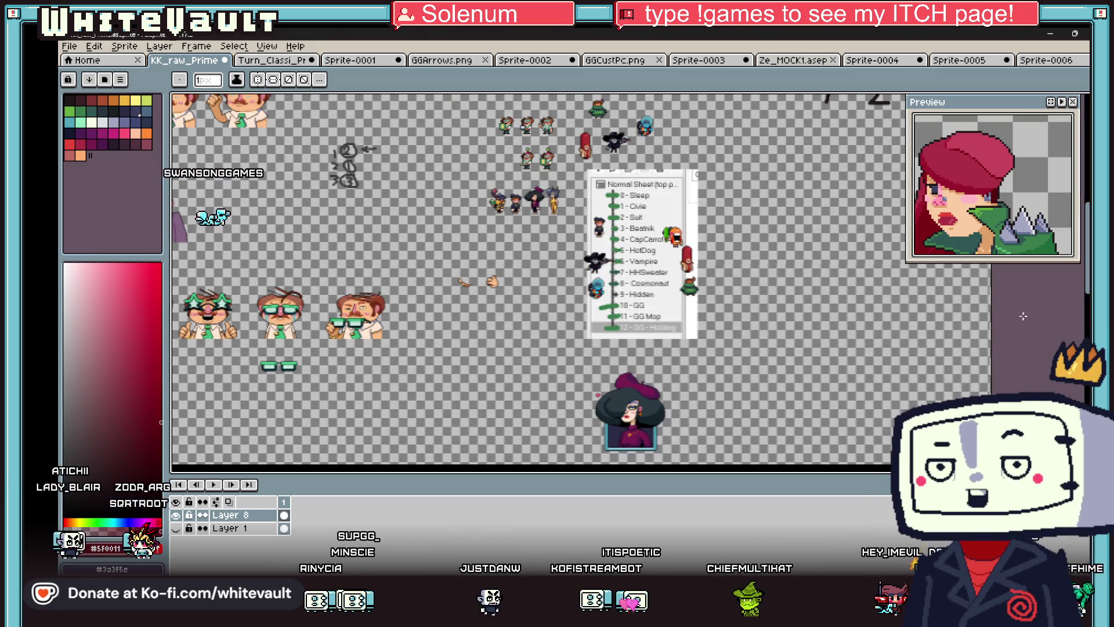
{"action": "scroll", "coordinate": [939, 265], "scroll_direction": "up", "scroll_amount": 5}
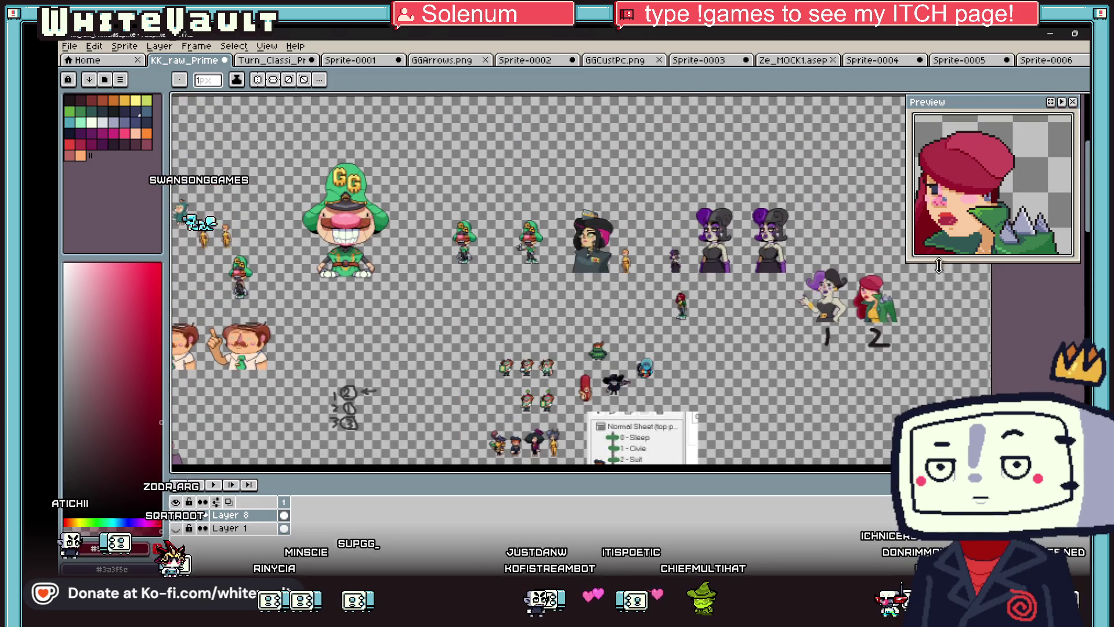
{"action": "scroll", "coordinate": [801, 255], "scroll_direction": "up", "scroll_amount": 1}
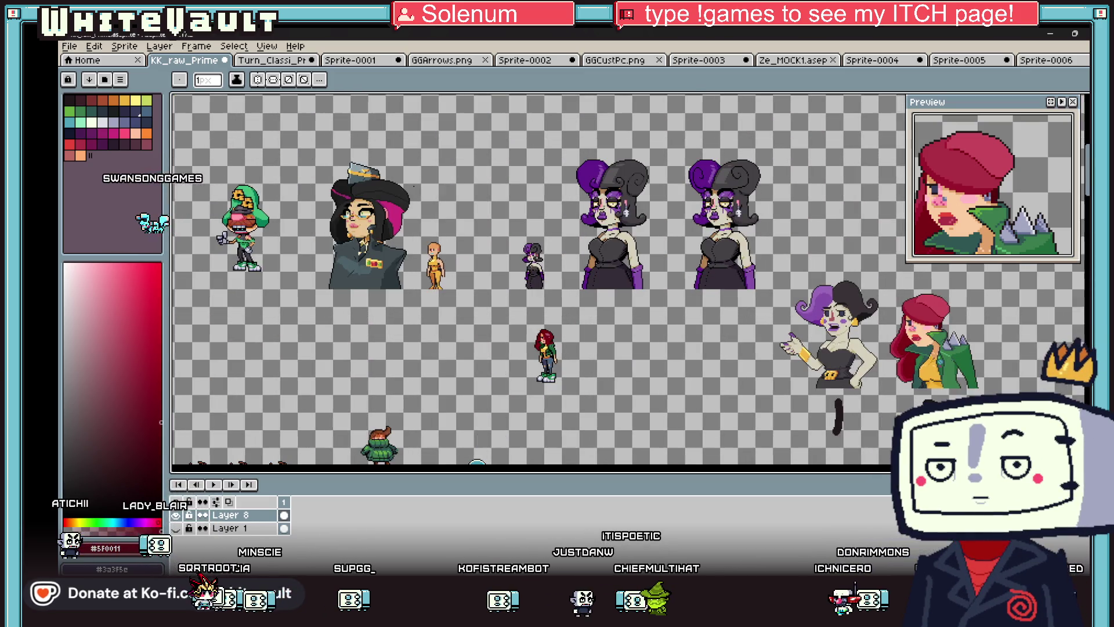
{"action": "scroll", "coordinate": [641, 353], "scroll_direction": "left", "scroll_amount": 2}
{"action": "scroll", "coordinate": [641, 353], "scroll_direction": "up", "scroll_amount": 2}
{"action": "scroll", "coordinate": [642, 353], "scroll_direction": "up", "scroll_amount": 4}
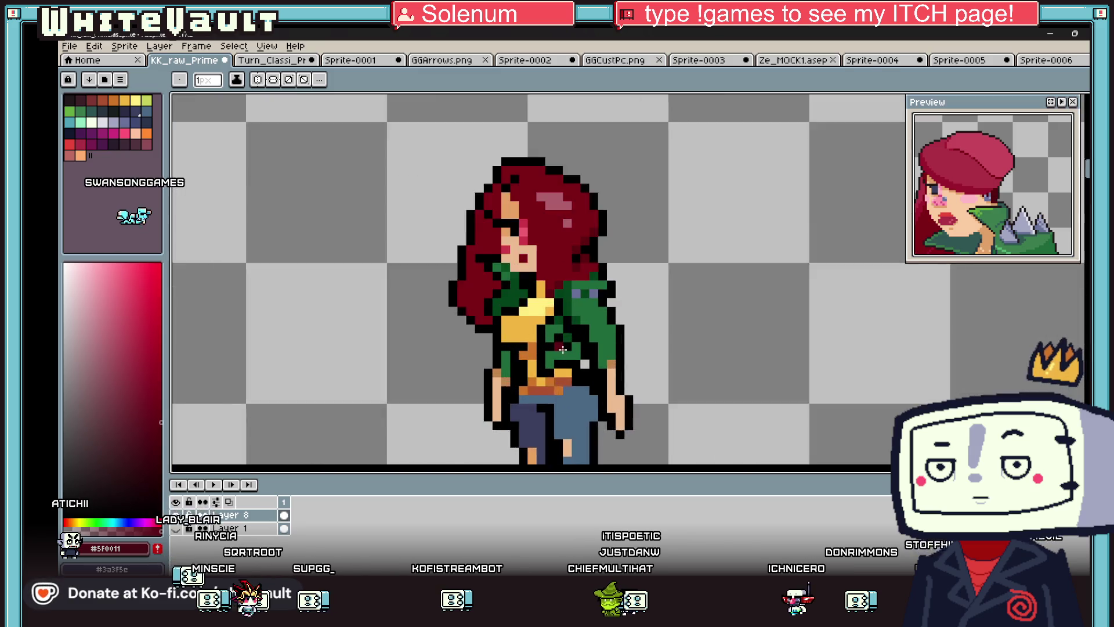
- Extend the blue-grey marks upward on the jacket, sampling hair and jacket colours
{"action": "left_click", "coordinate": [607, 264], "text": "alt"}
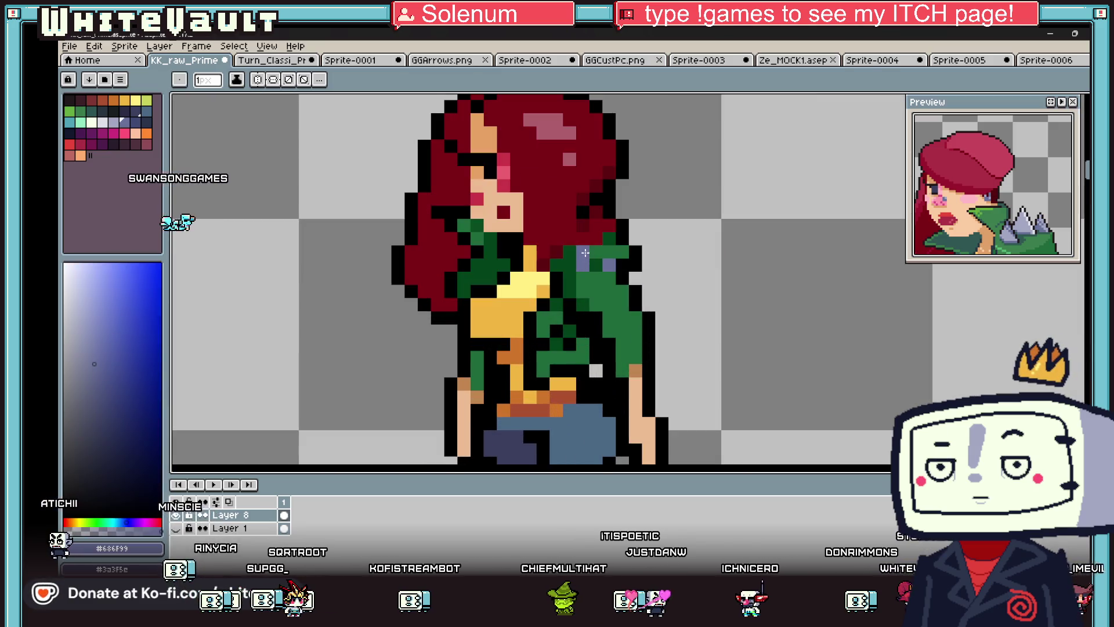
{"action": "left_click", "coordinate": [583, 252]}
{"action": "left_click", "coordinate": [606, 252]}
{"action": "left_click", "coordinate": [591, 213], "text": "alt"}
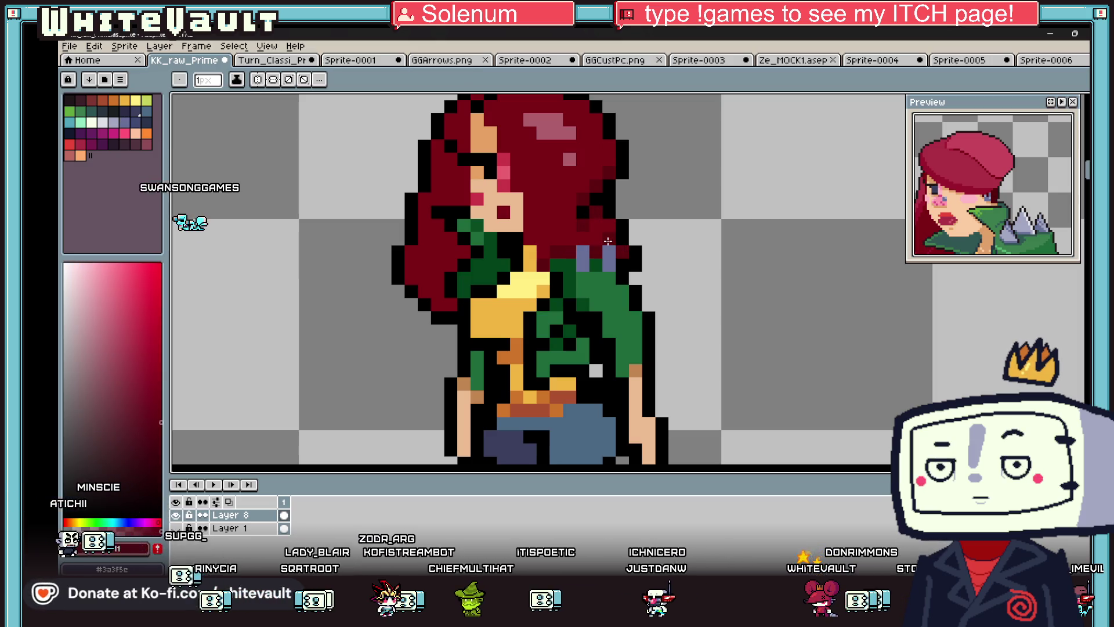
{"action": "scroll", "coordinate": [608, 240], "scroll_direction": "down", "scroll_amount": 4}
{"action": "scroll", "coordinate": [638, 255], "scroll_direction": "up", "scroll_amount": 4}
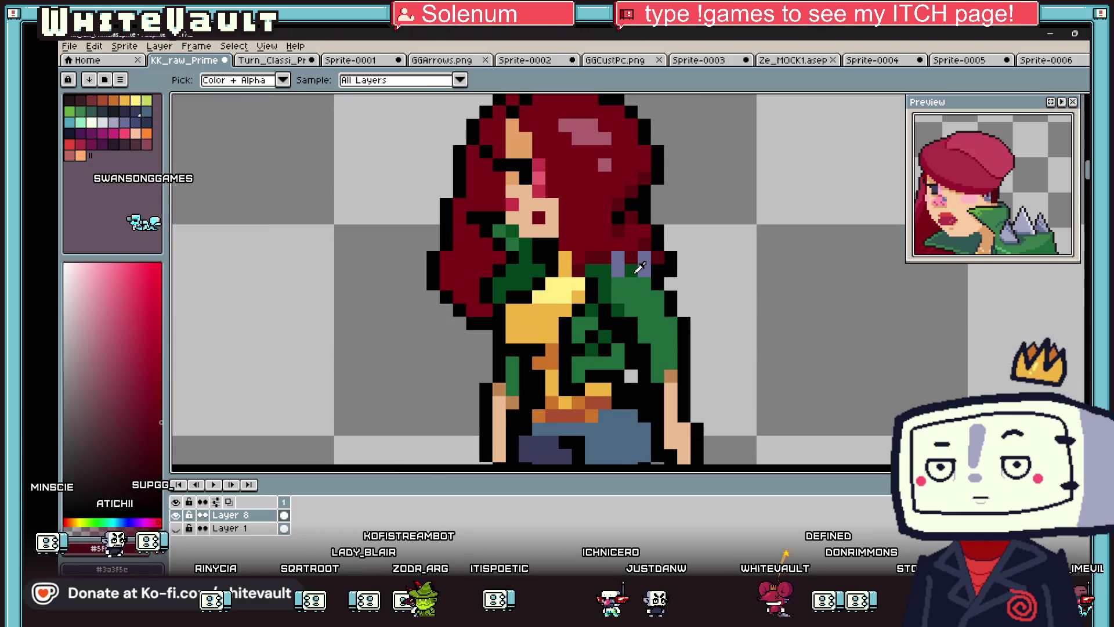
{"action": "left_click", "coordinate": [636, 270], "text": "alt"}
{"action": "scroll", "coordinate": [667, 265], "scroll_direction": "down", "scroll_amount": 4}
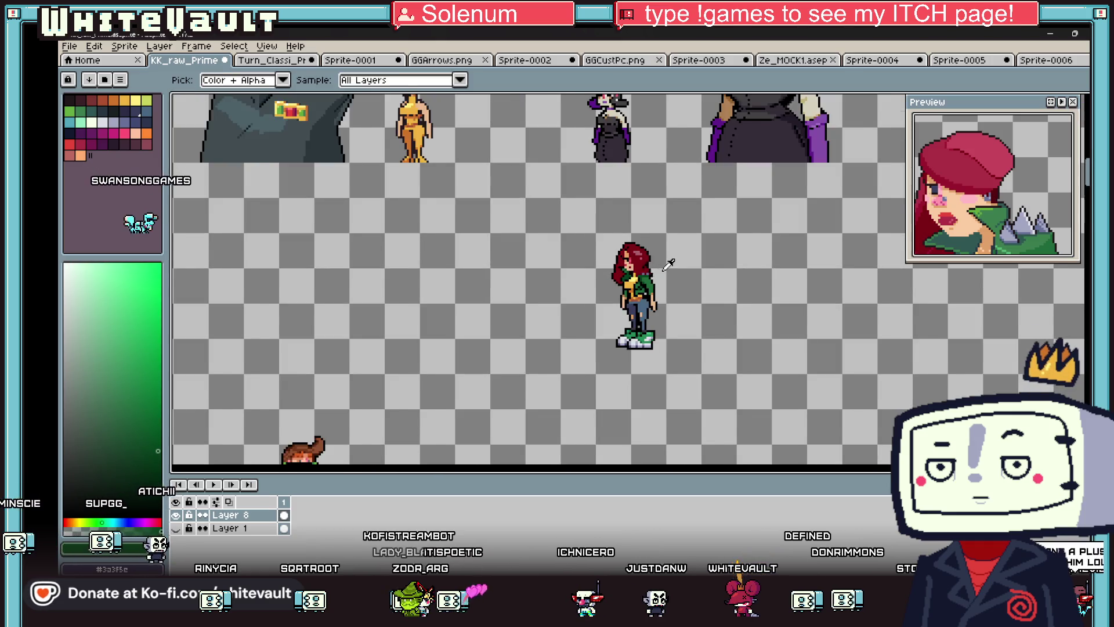
{"action": "scroll", "coordinate": [668, 264], "scroll_direction": "down", "scroll_amount": 2}
{"action": "scroll", "coordinate": [664, 250], "scroll_direction": "up", "scroll_amount": 6}
- Add blue-grey highlight pixels across the green jacket and along its outline
{"action": "left_click", "coordinate": [661, 245], "text": "alt"}
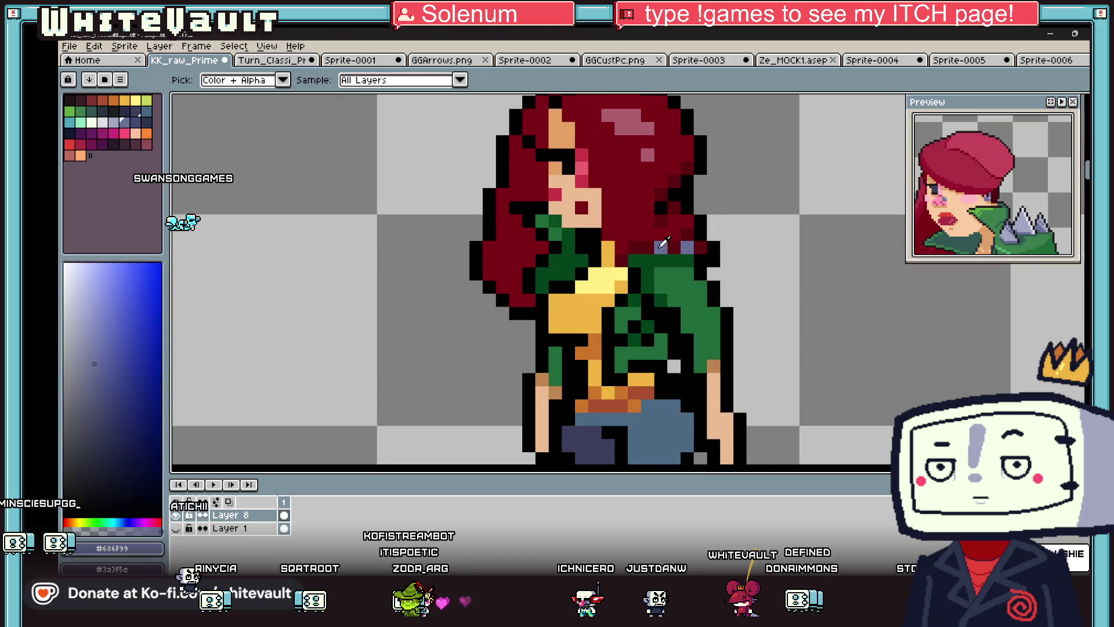
{"action": "left_click", "coordinate": [690, 299]}
{"action": "left_click", "coordinate": [677, 306], "text": "alt"}
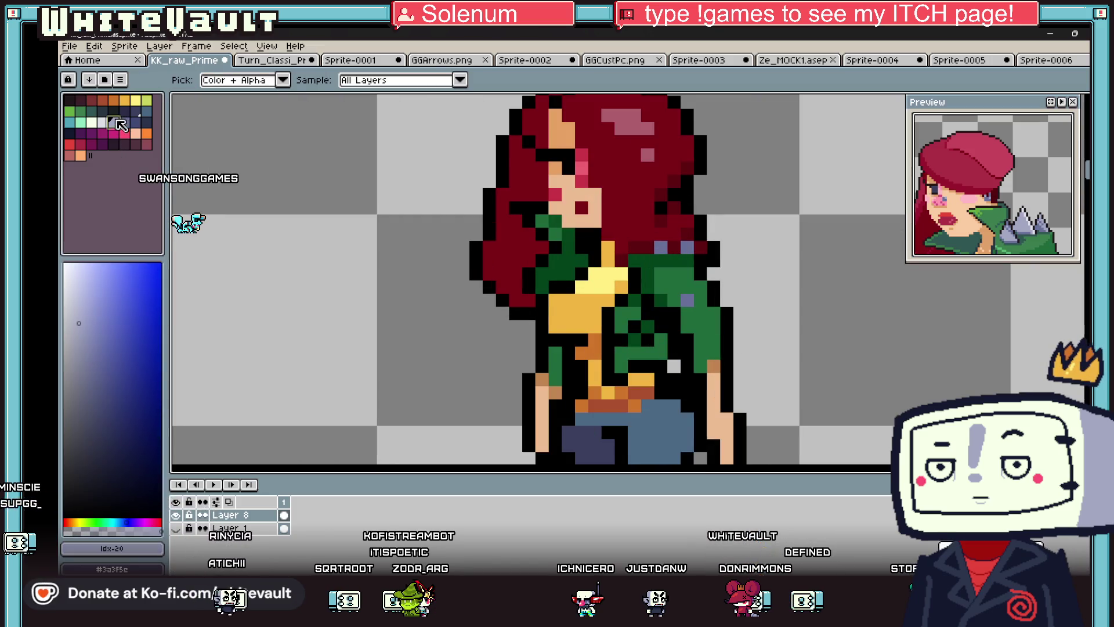
{"action": "left_click", "coordinate": [676, 302]}
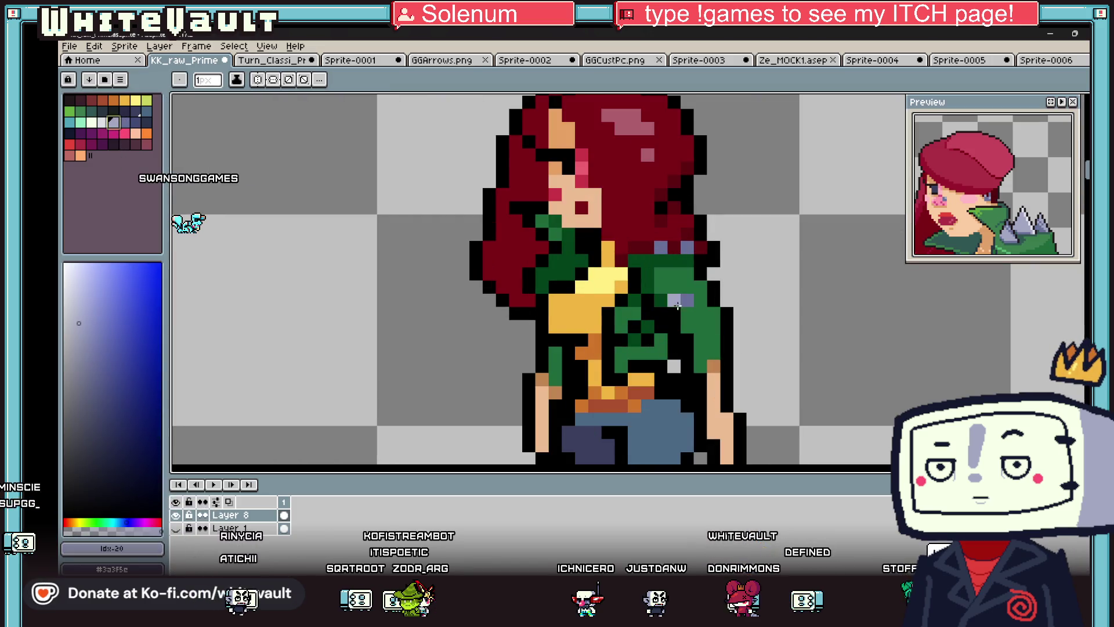
{"action": "left_click", "coordinate": [725, 327]}
{"action": "left_click", "coordinate": [735, 326], "text": "alt"}
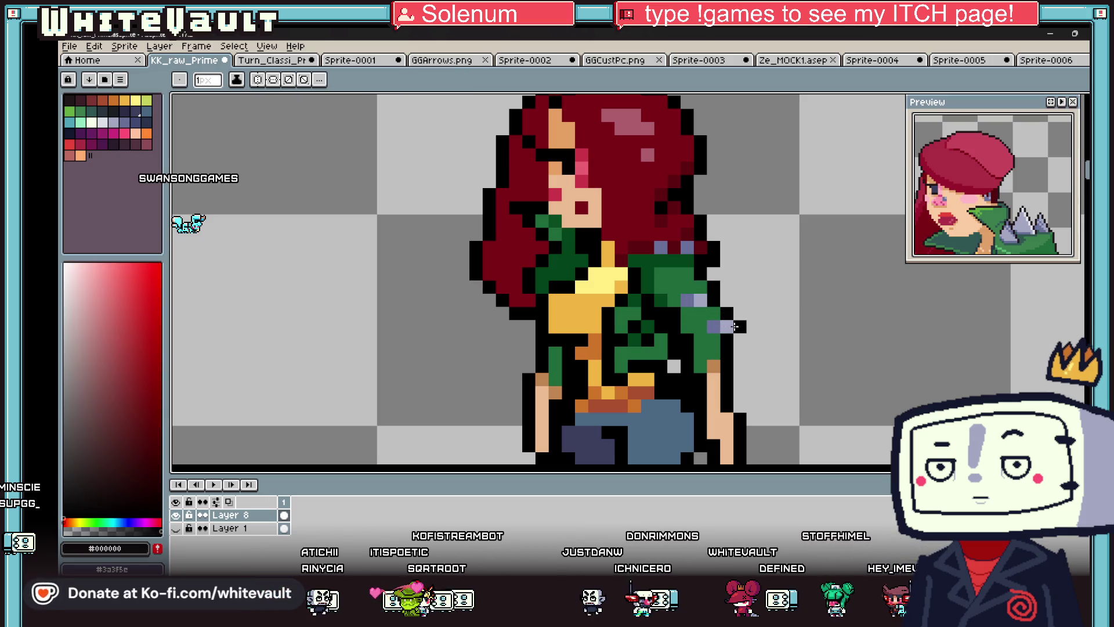
{"action": "scroll", "coordinate": [754, 331], "scroll_direction": "down", "scroll_amount": 5}
{"action": "scroll", "coordinate": [799, 340], "scroll_direction": "up", "scroll_amount": 5}
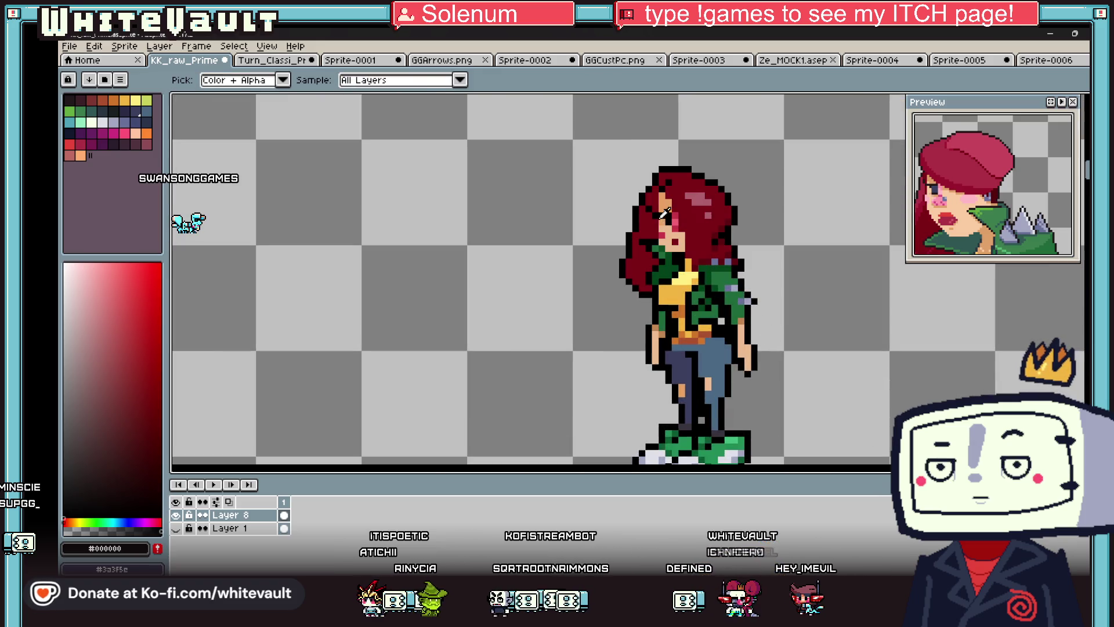
{"action": "scroll", "coordinate": [666, 203], "scroll_direction": "up", "scroll_amount": 3}
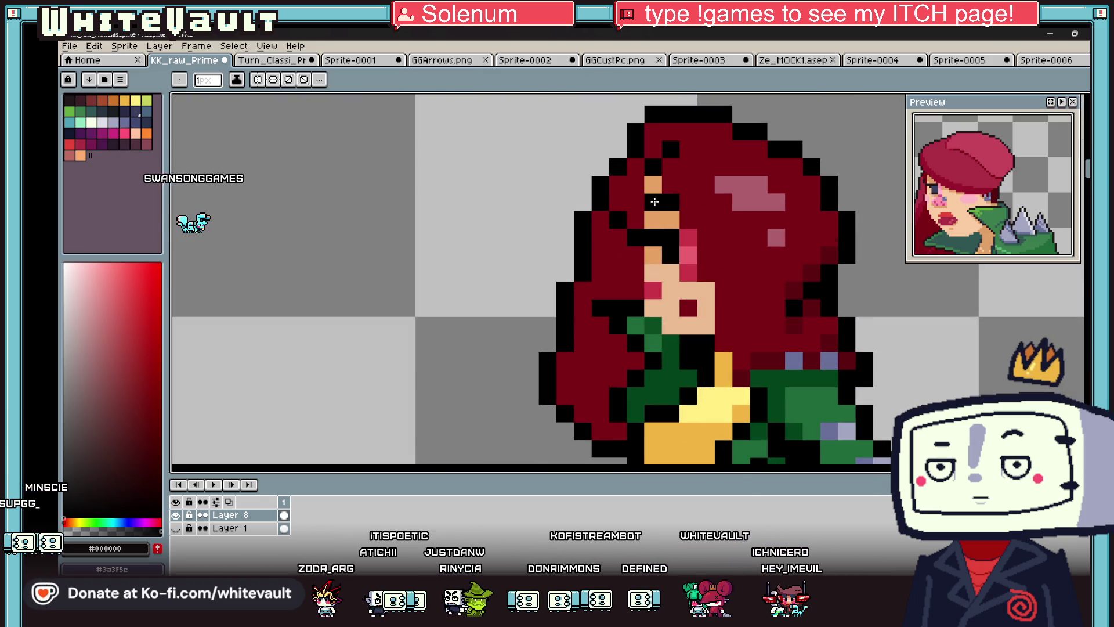
{"action": "scroll", "coordinate": [654, 202], "scroll_direction": "down", "scroll_amount": 5}
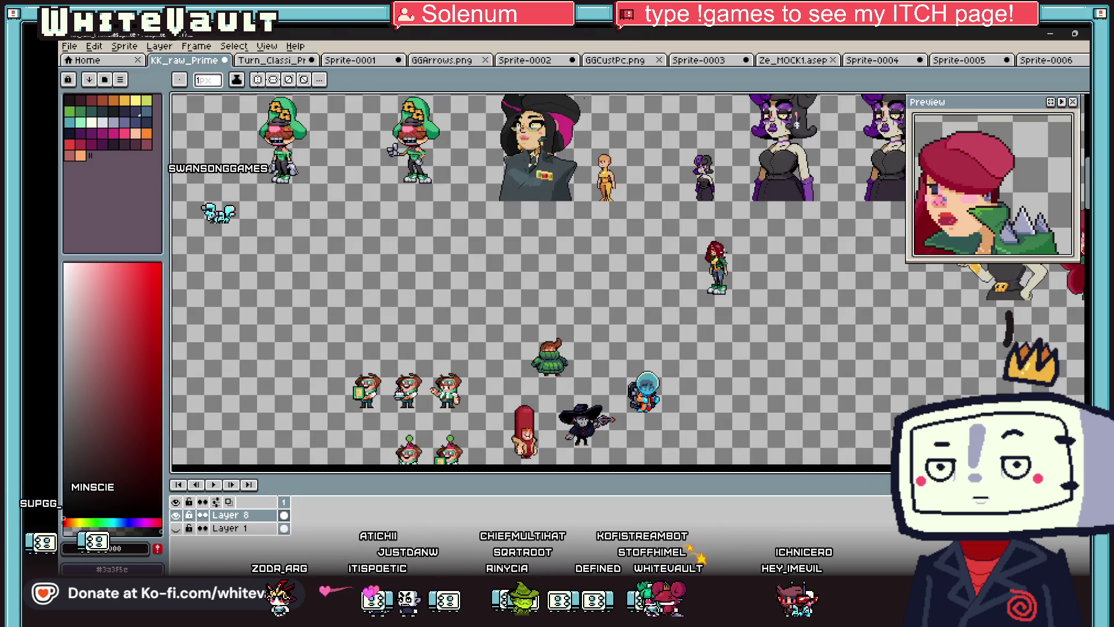
{"action": "scroll", "coordinate": [712, 247], "scroll_direction": "up", "scroll_amount": 5}
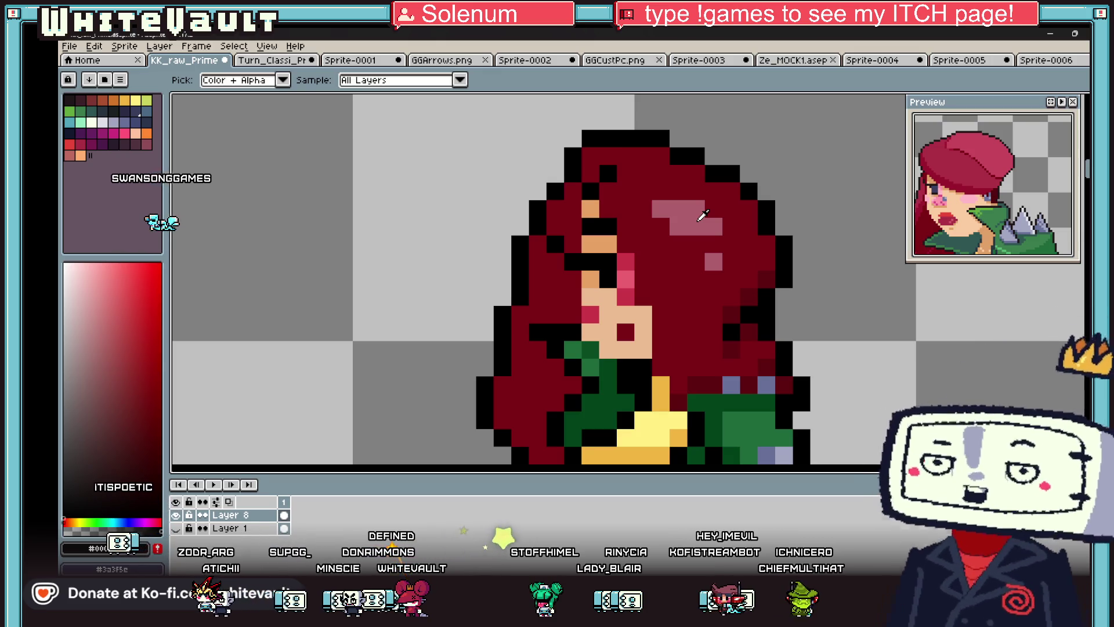
{"action": "scroll", "coordinate": [638, 261], "scroll_direction": "down", "scroll_amount": 5}
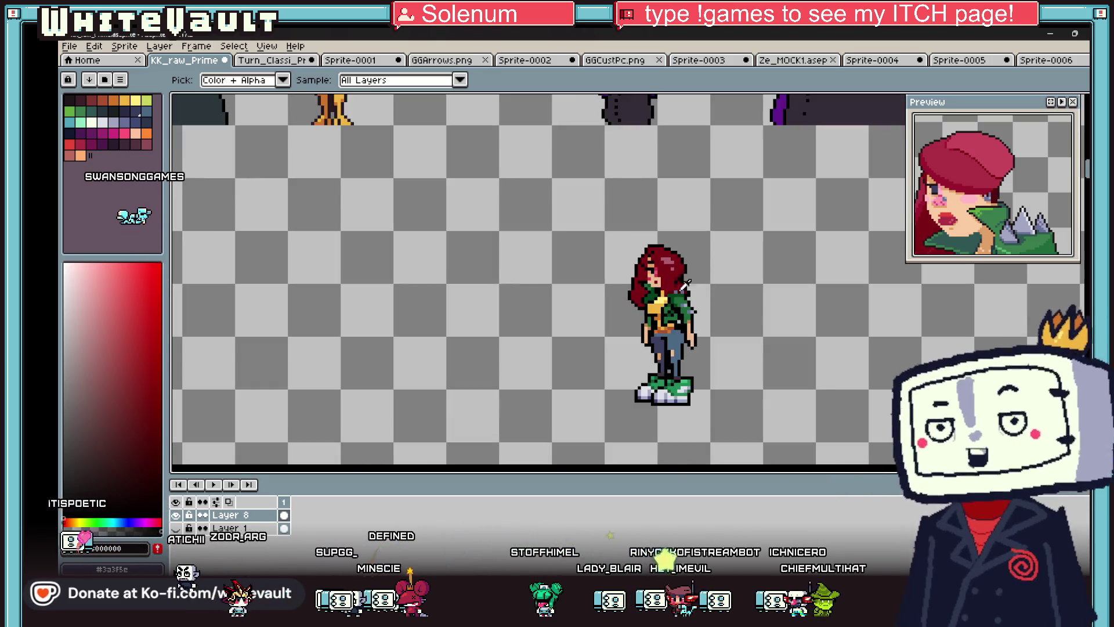
{"action": "scroll", "coordinate": [635, 255], "scroll_direction": "up", "scroll_amount": 5}
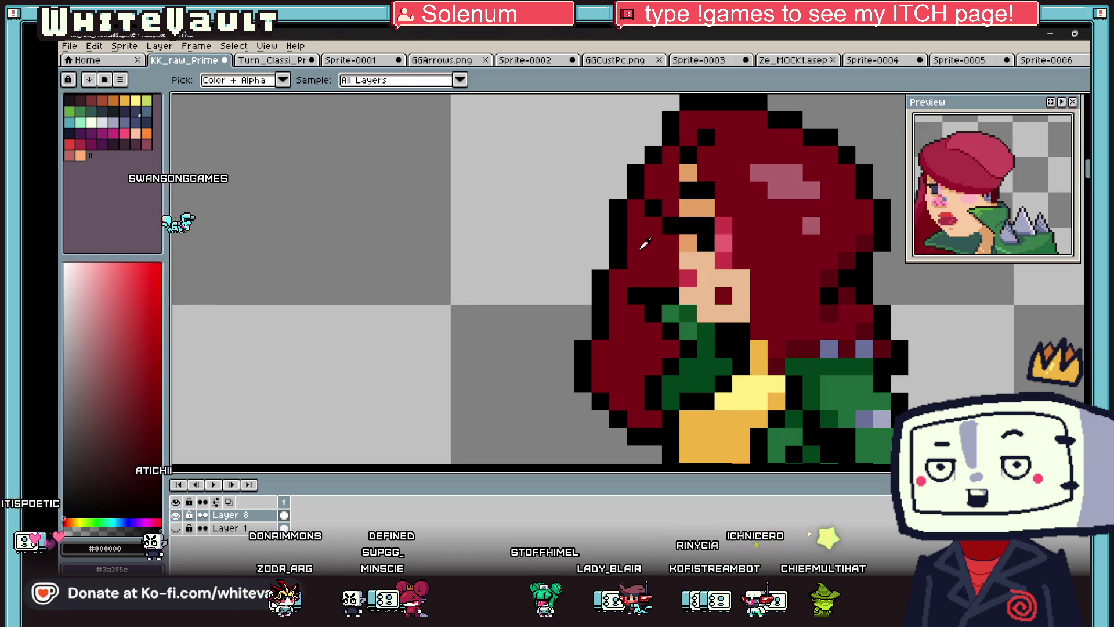
{"action": "scroll", "coordinate": [644, 244], "scroll_direction": "down", "scroll_amount": 5}
{"action": "scroll", "coordinate": [648, 290], "scroll_direction": "up", "scroll_amount": 3}
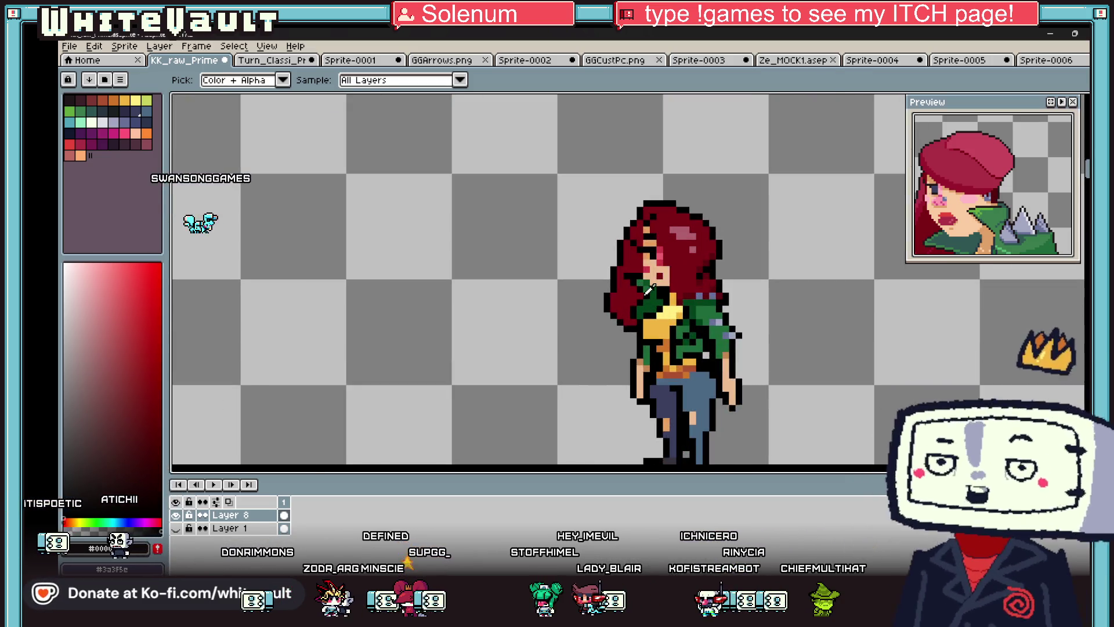
{"action": "scroll", "coordinate": [713, 270], "scroll_direction": "up", "scroll_amount": 2}
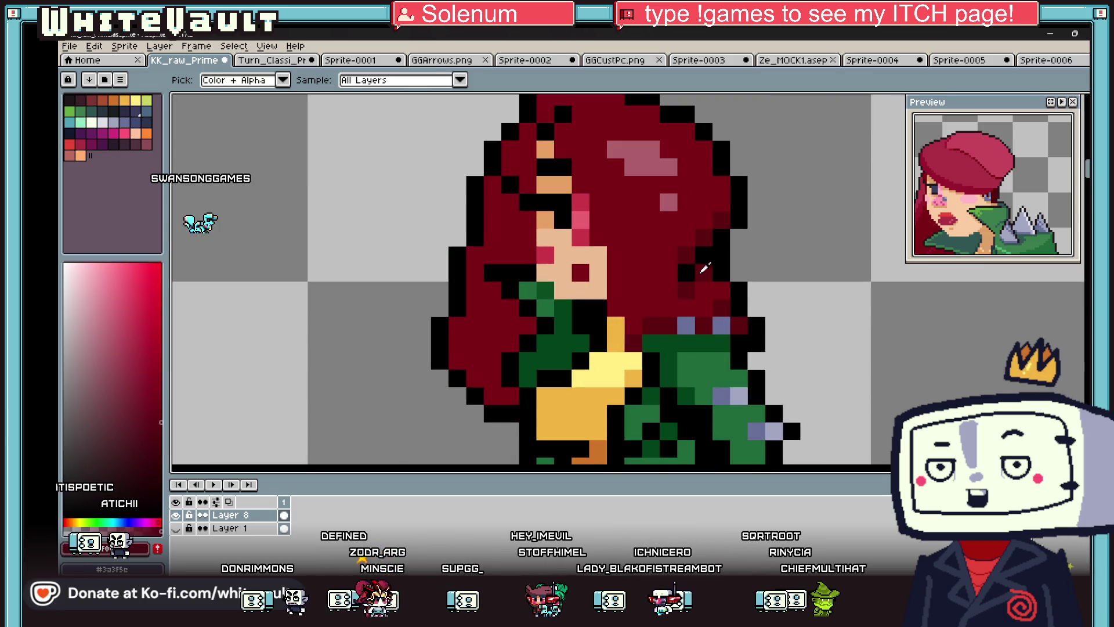
{"action": "scroll", "coordinate": [564, 295], "scroll_direction": "down", "scroll_amount": 3}
{"action": "scroll", "coordinate": [564, 295], "scroll_direction": "down", "scroll_amount": 1}
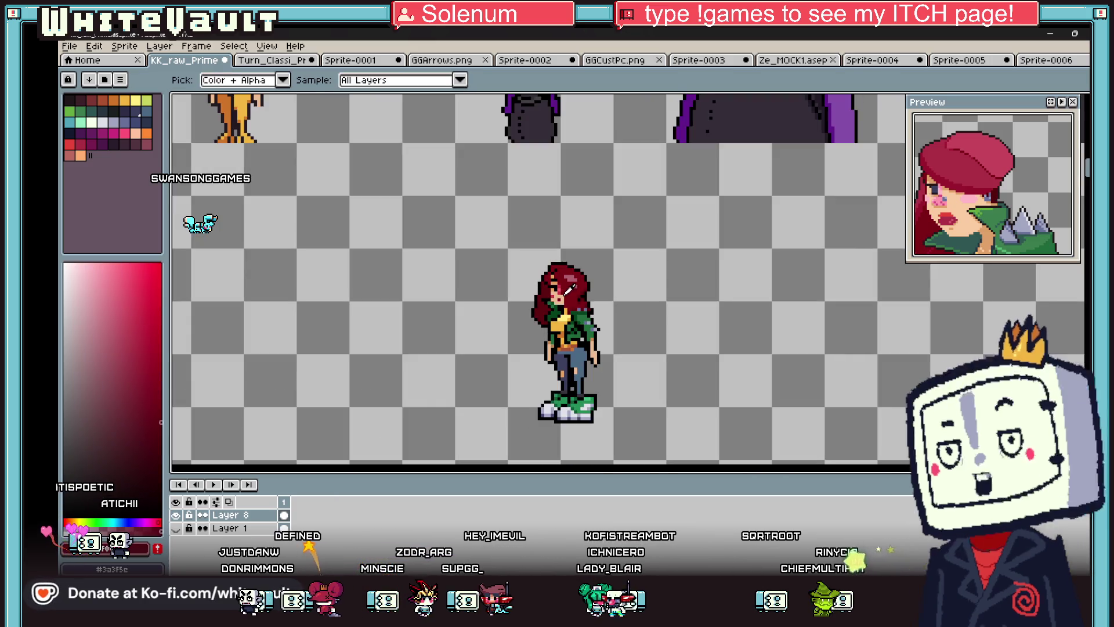
{"action": "scroll", "coordinate": [557, 279], "scroll_direction": "up", "scroll_amount": 5}
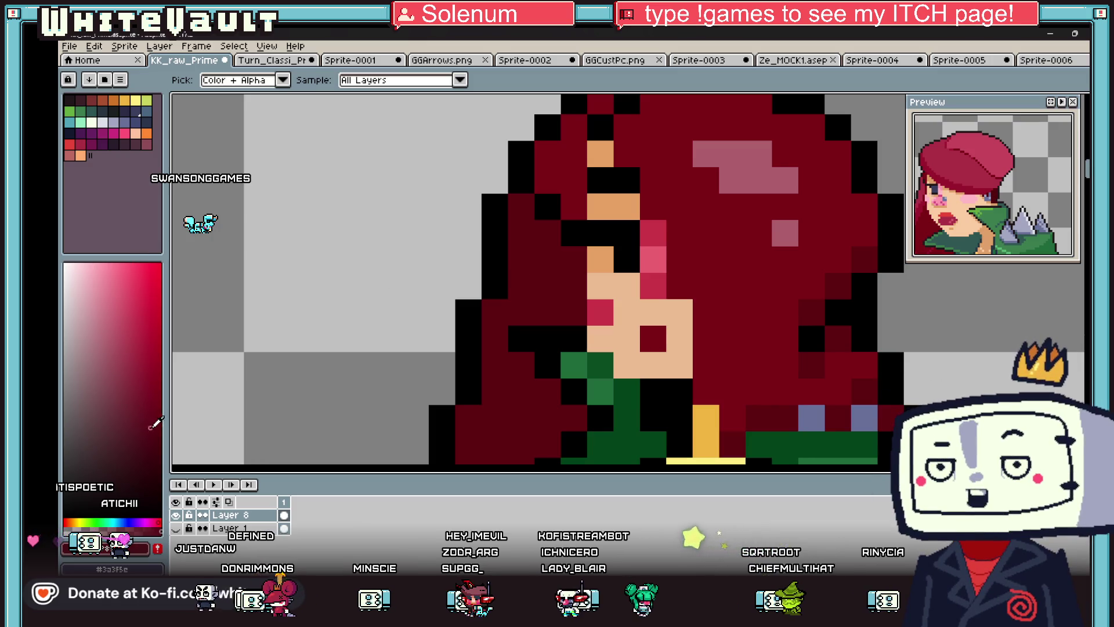
- Choose a darker red and paint shading over the left-side hair pixels
{"action": "left_click", "coordinate": [161, 439]}
{"action": "mouse_move", "coordinate": [516, 203]}
{"action": "left_mouse_down"}
{"action": "mouse_move", "coordinate": [510, 228]}
{"action": "mouse_move", "coordinate": [522, 224]}
{"action": "mouse_move", "coordinate": [565, 260]}
{"action": "left_mouse_up"}
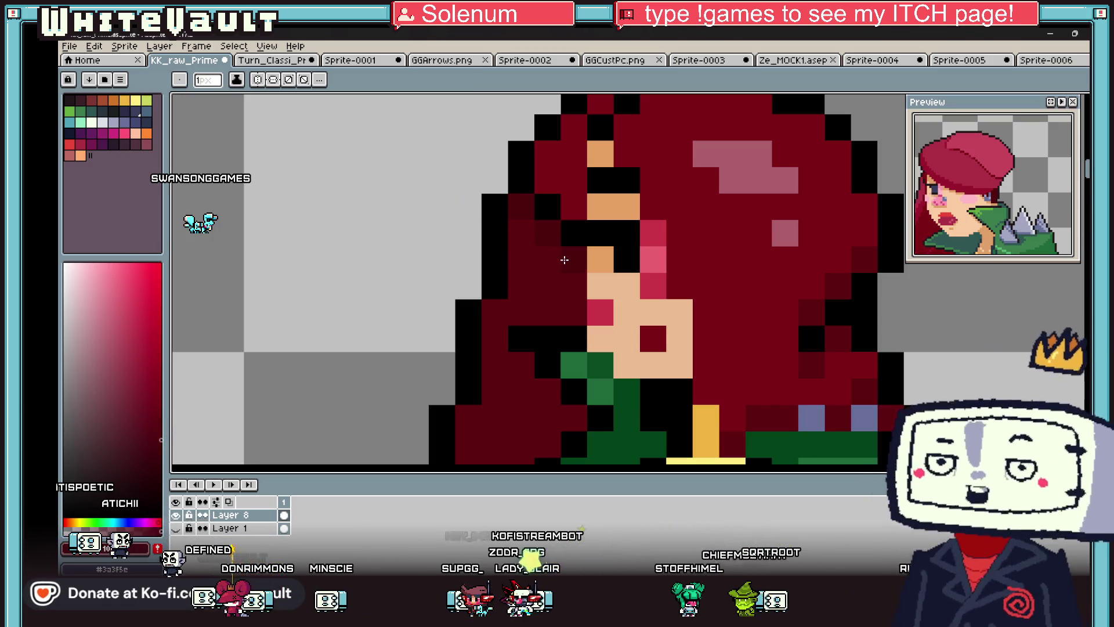
{"action": "scroll", "coordinate": [564, 260], "scroll_direction": "down", "scroll_amount": 3}
{"action": "scroll", "coordinate": [557, 258], "scroll_direction": "up", "scroll_amount": 3}
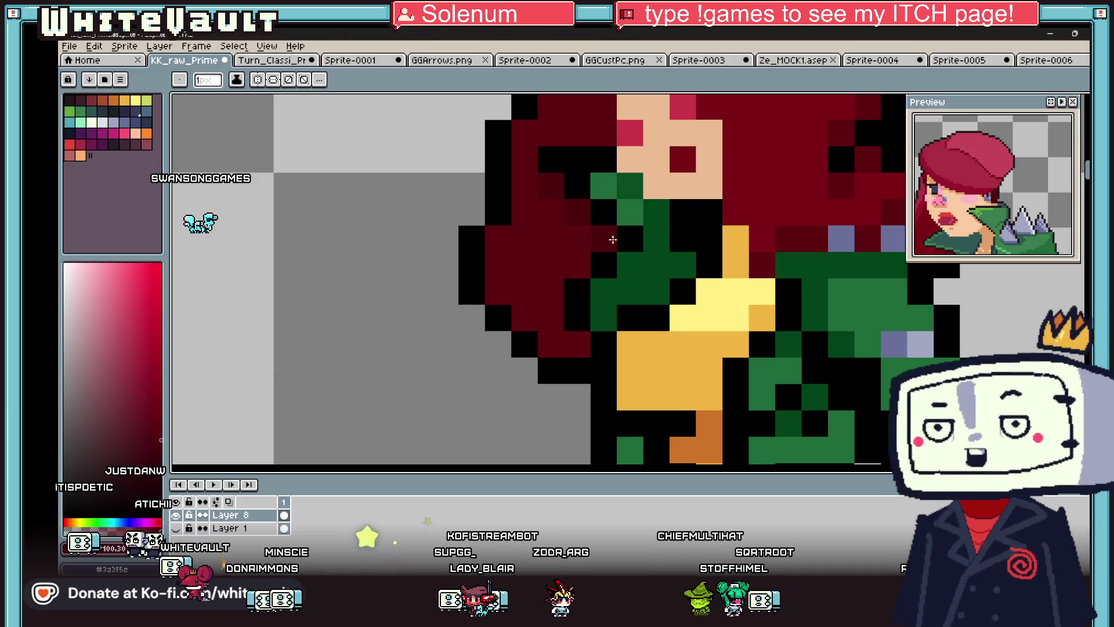
{"action": "key", "text": "i"}
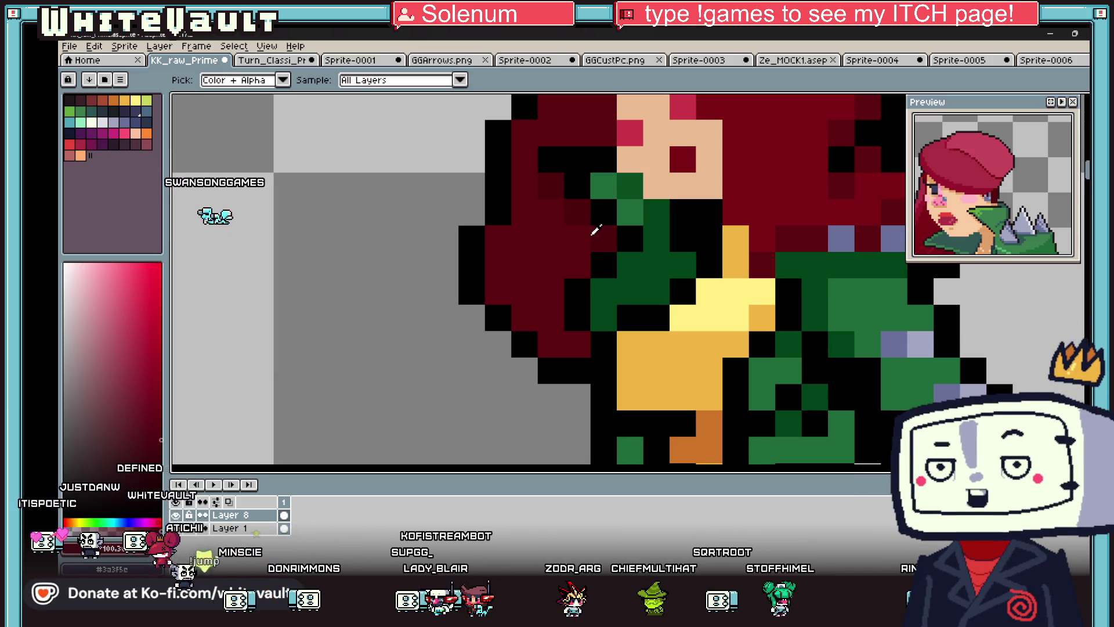
{"action": "scroll", "coordinate": [671, 182], "scroll_direction": "down", "scroll_amount": 3}
{"action": "scroll", "coordinate": [671, 182], "scroll_direction": "up", "scroll_amount": 4}
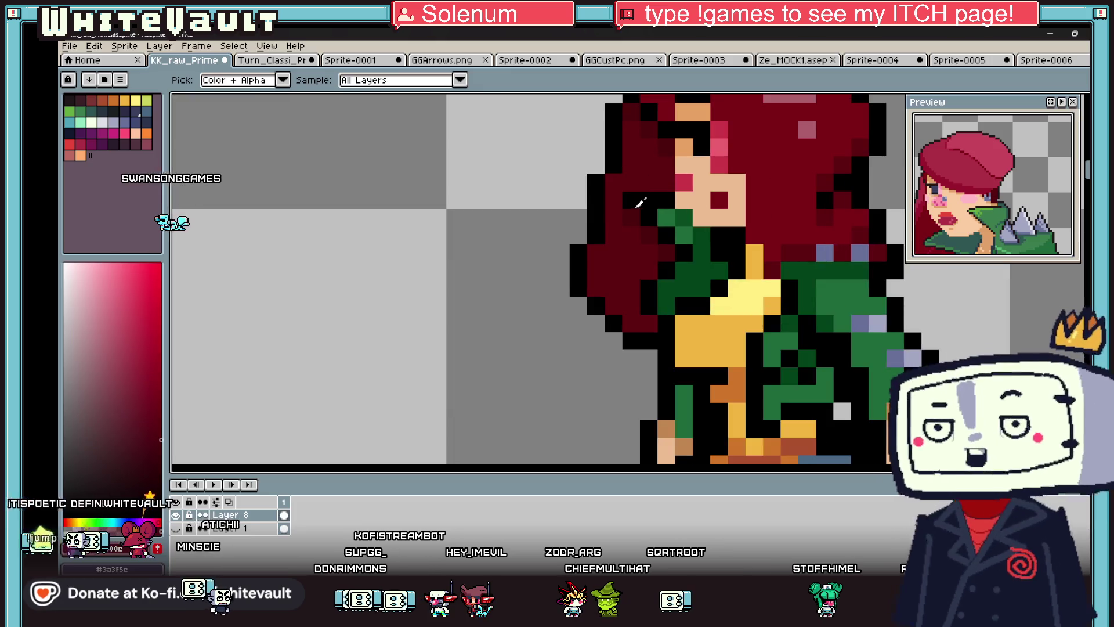
{"action": "key", "text": "b"}
{"action": "scroll", "coordinate": [671, 182], "scroll_direction": "down", "scroll_amount": 3}
{"action": "scroll", "coordinate": [684, 231], "scroll_direction": "up", "scroll_amount": 4}
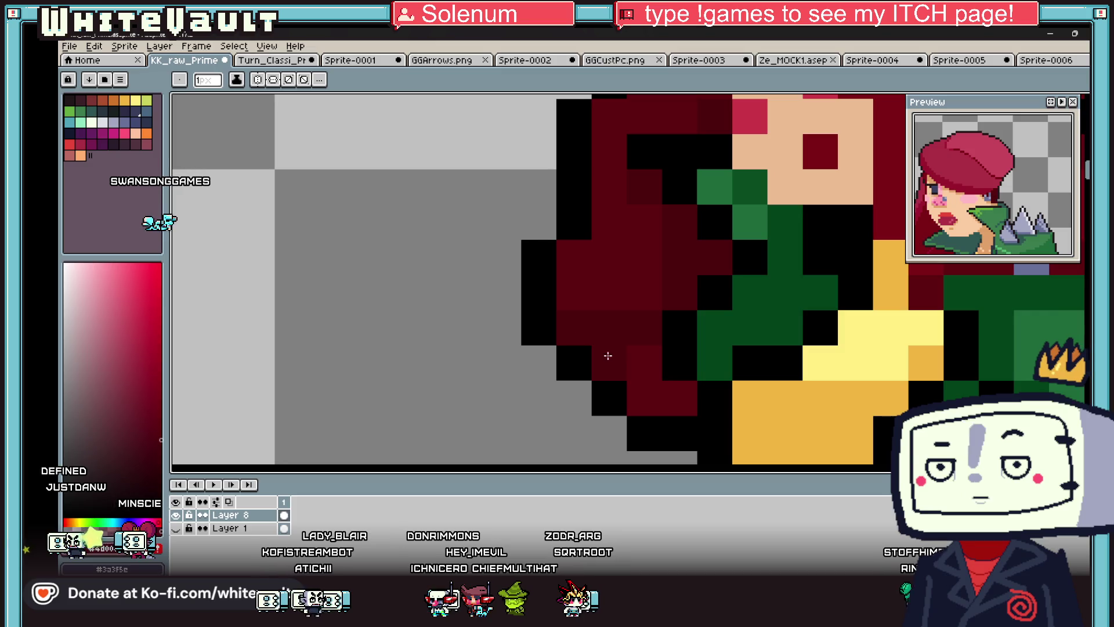
{"action": "key", "text": "i"}
{"action": "key", "text": "b"}
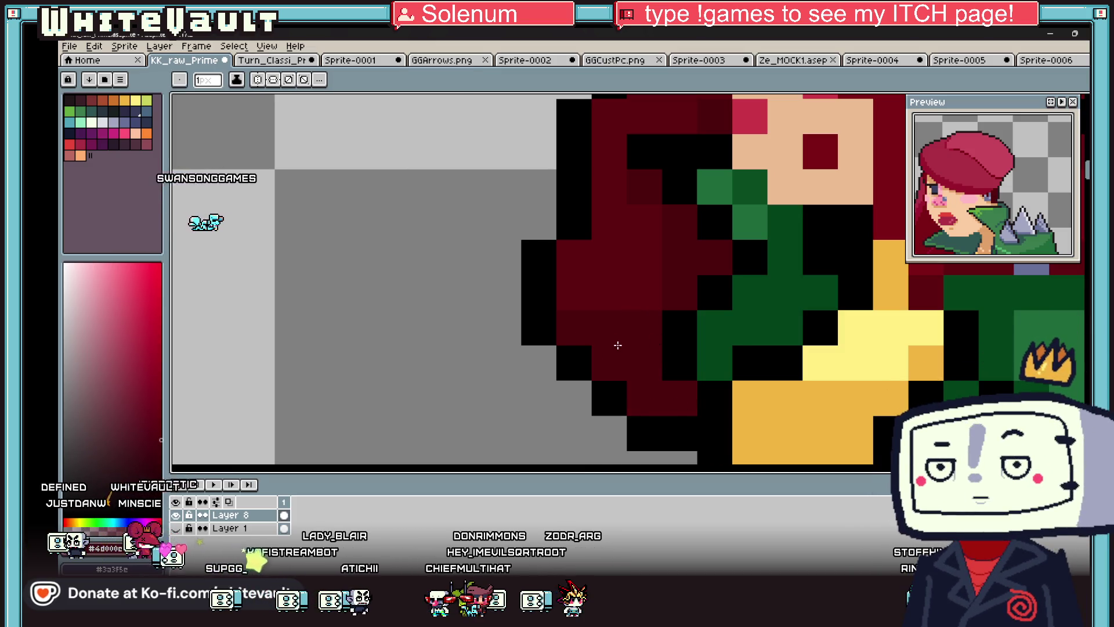
{"action": "scroll", "coordinate": [638, 313], "scroll_direction": "down", "scroll_amount": 5}
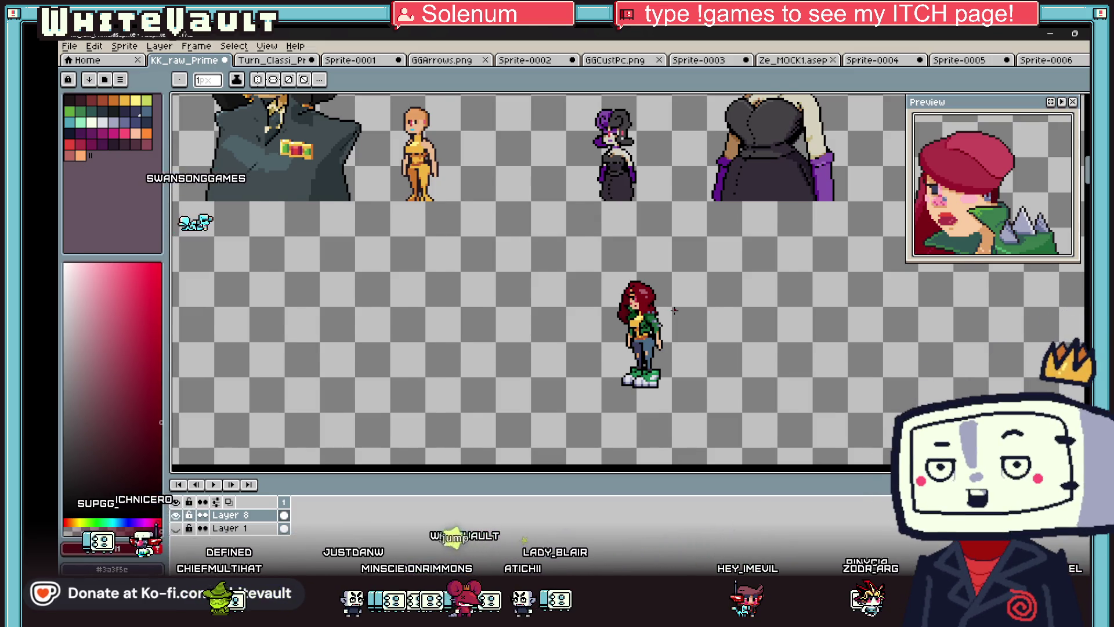
- Marquee-select the red-haired sprite and nudge it down level with its row
{"action": "scroll", "coordinate": [675, 310], "scroll_direction": "down", "scroll_amount": 2}
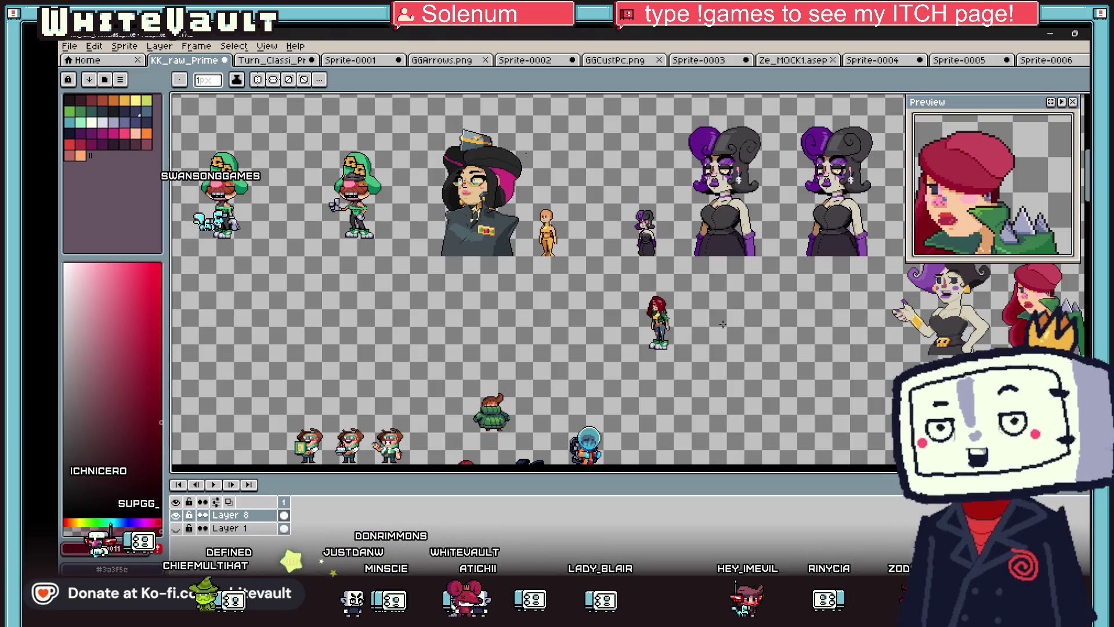
{"action": "scroll", "coordinate": [730, 325], "scroll_direction": "up", "scroll_amount": 2}
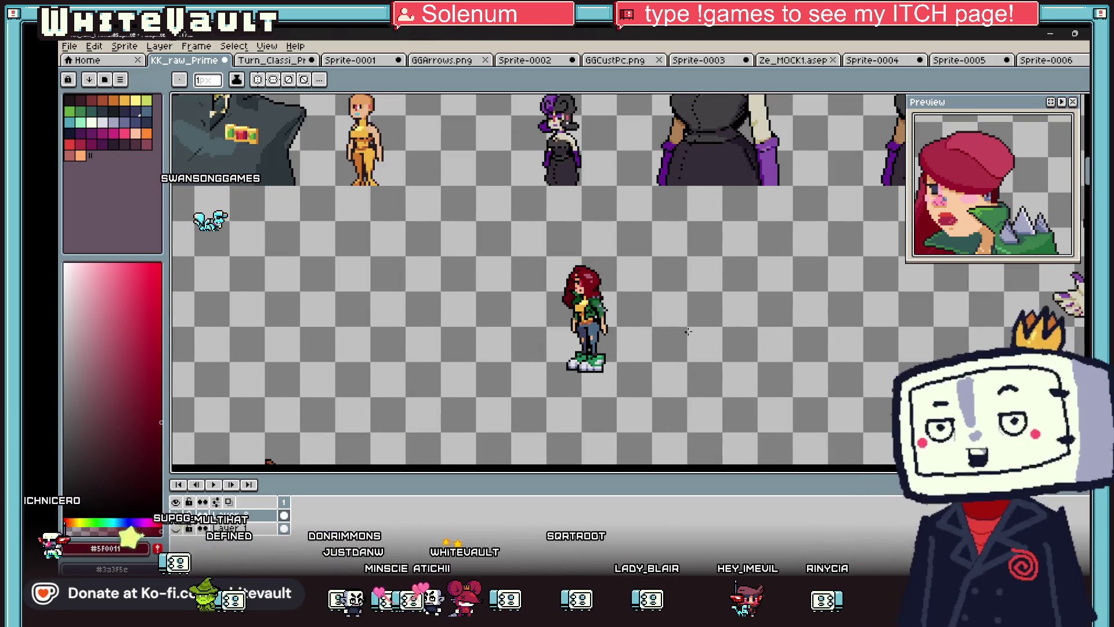
{"action": "scroll", "coordinate": [733, 322], "scroll_direction": "down", "scroll_amount": 2}
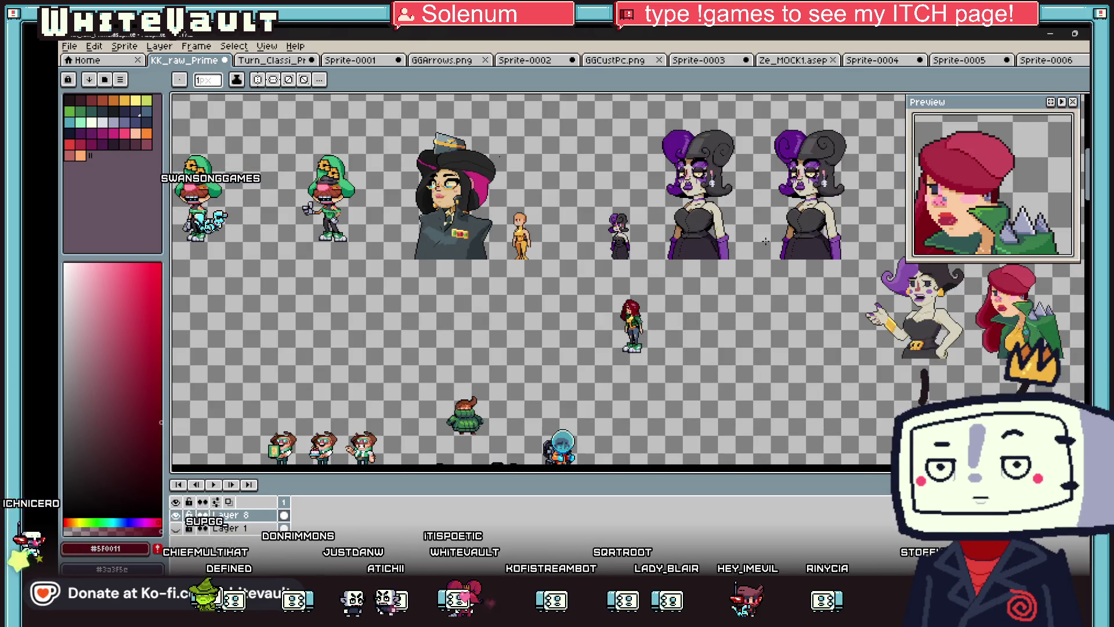
{"action": "scroll", "coordinate": [765, 241], "scroll_direction": "down", "scroll_amount": 2}
{"action": "scroll", "coordinate": [731, 243], "scroll_direction": "up", "scroll_amount": 1}
{"action": "key", "text": "m"}
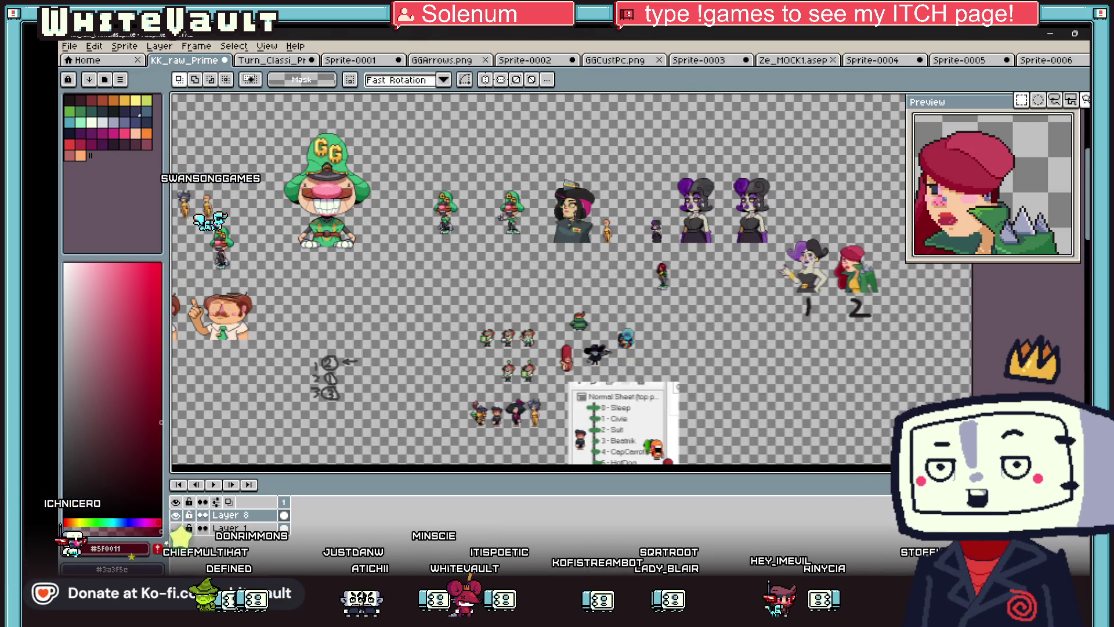
{"action": "scroll", "coordinate": [826, 270], "scroll_direction": "up", "scroll_amount": 1}
{"action": "scroll", "coordinate": [509, 268], "scroll_direction": "up", "scroll_amount": 2}
{"action": "mouse_move", "coordinate": [442, 171]}
{"action": "left_mouse_down"}
{"action": "mouse_move", "coordinate": [542, 335]}
{"action": "mouse_move", "coordinate": [550, 304]}
{"action": "left_mouse_up"}
{"action": "key", "text": "Down"}
{"action": "key", "text": "Down"}
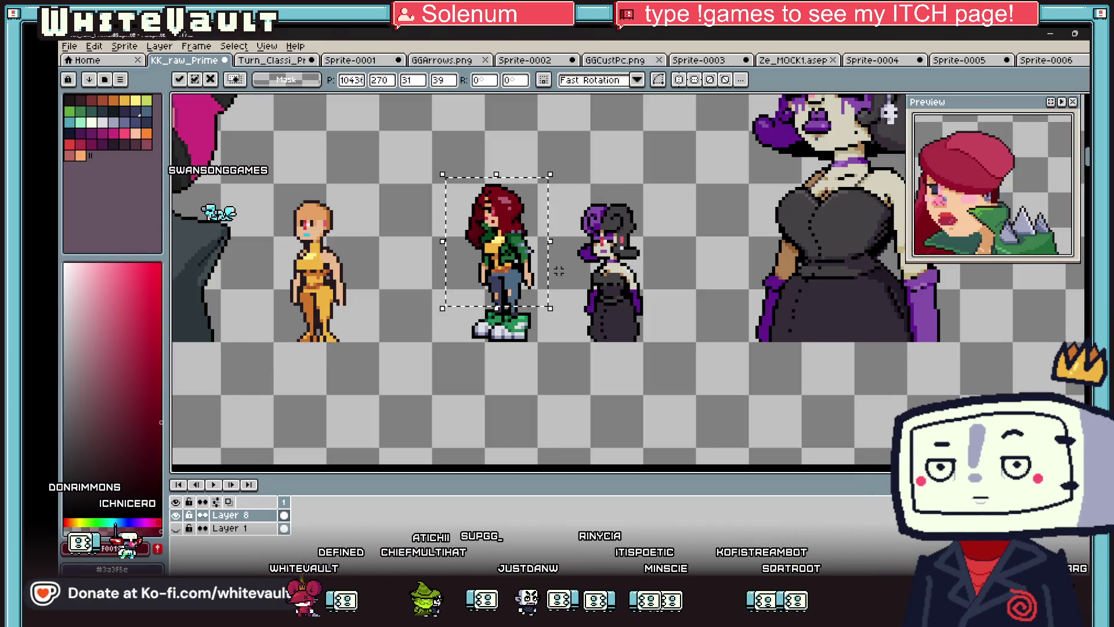
{"action": "left_click", "coordinate": [615, 365]}
{"action": "scroll", "coordinate": [613, 367], "scroll_direction": "down", "scroll_amount": 1}
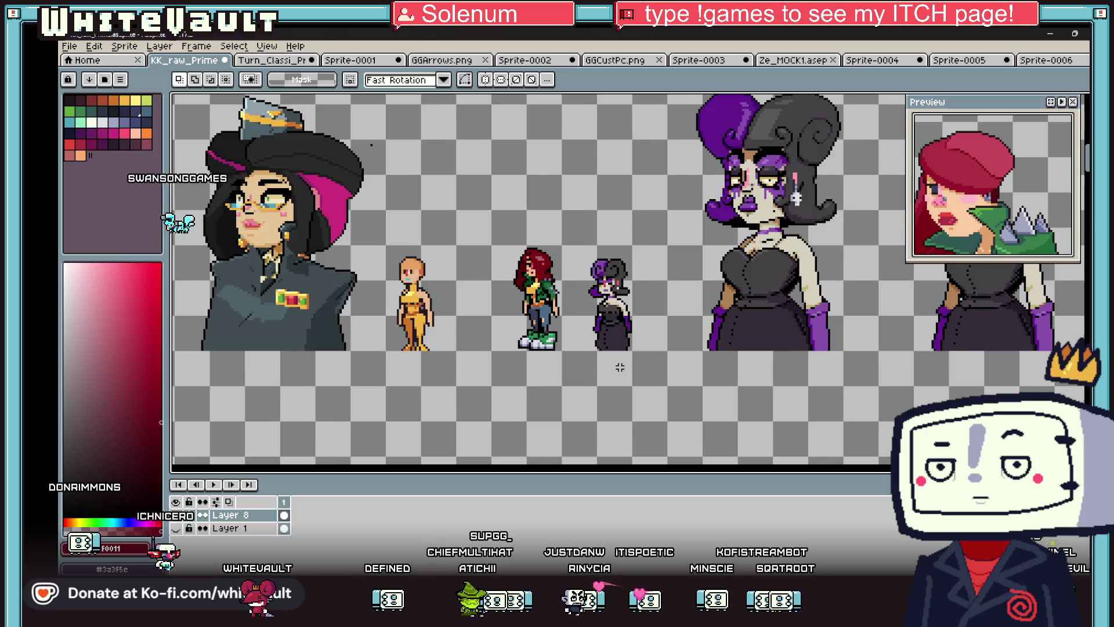
{"action": "scroll", "coordinate": [620, 367], "scroll_direction": "down", "scroll_amount": 2}
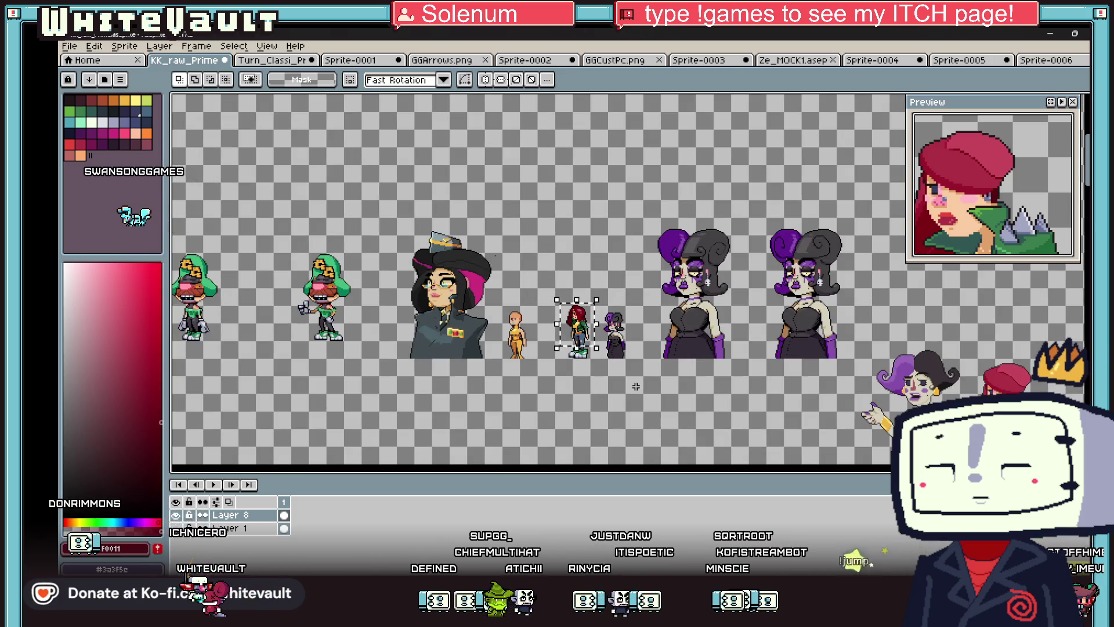
{"action": "key", "text": "Down"}
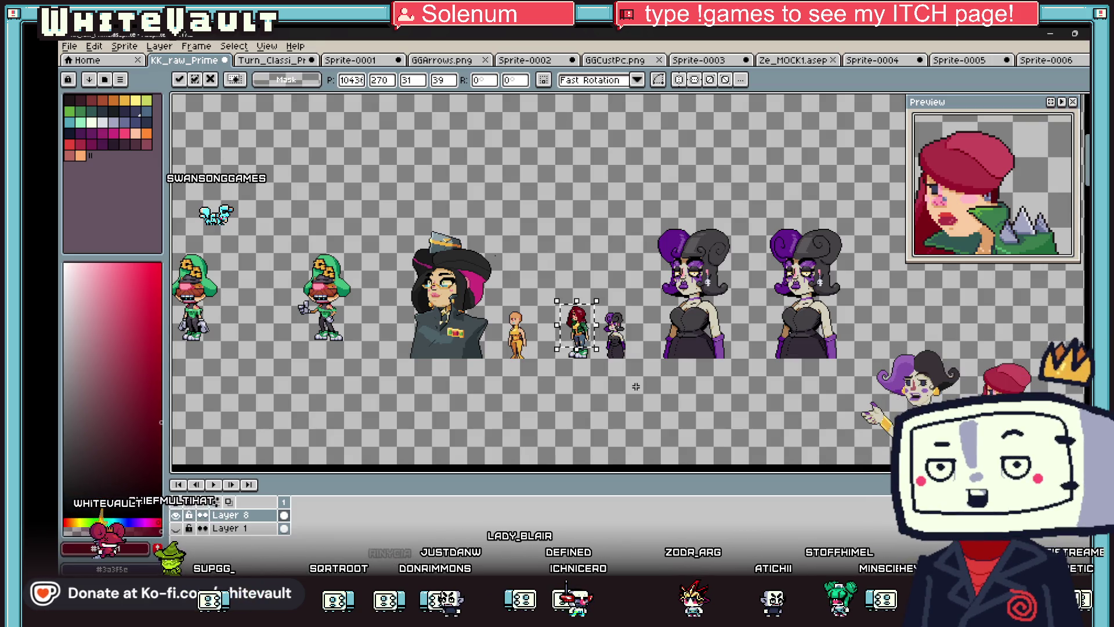
{"action": "left_click", "coordinate": [636, 387]}
- Marquee-select the blonde officer bust on the sheet
{"action": "scroll", "coordinate": [621, 387], "scroll_direction": "down", "scroll_amount": 1}
{"action": "scroll", "coordinate": [607, 388], "scroll_direction": "up", "scroll_amount": 1}
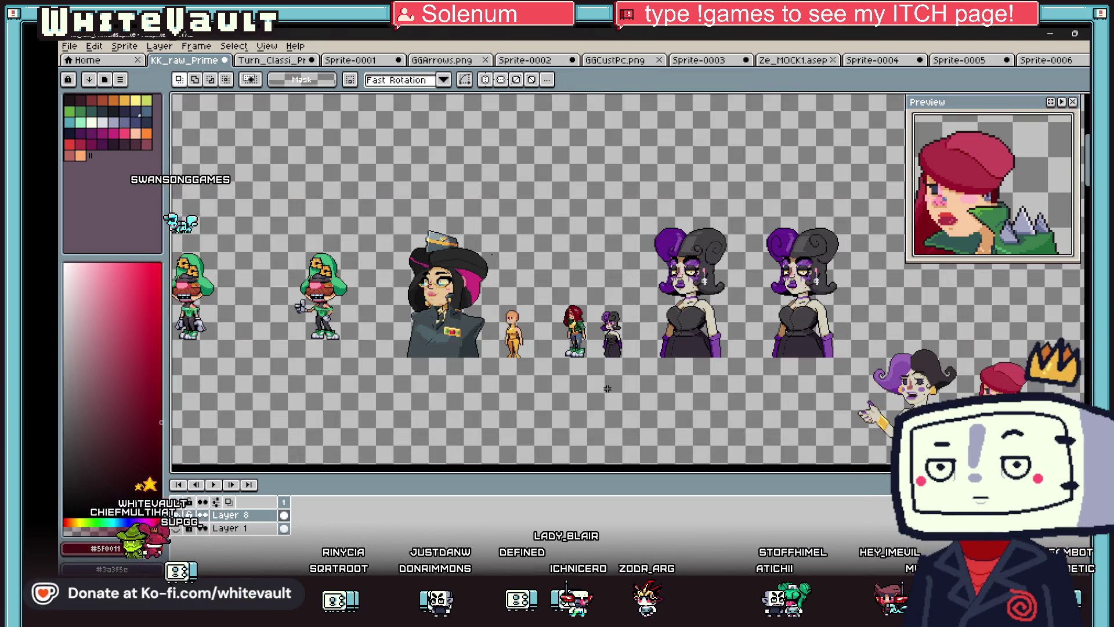
{"action": "scroll", "coordinate": [671, 351], "scroll_direction": "up", "scroll_amount": 1}
{"action": "scroll", "coordinate": [671, 351], "scroll_direction": "down", "scroll_amount": 1}
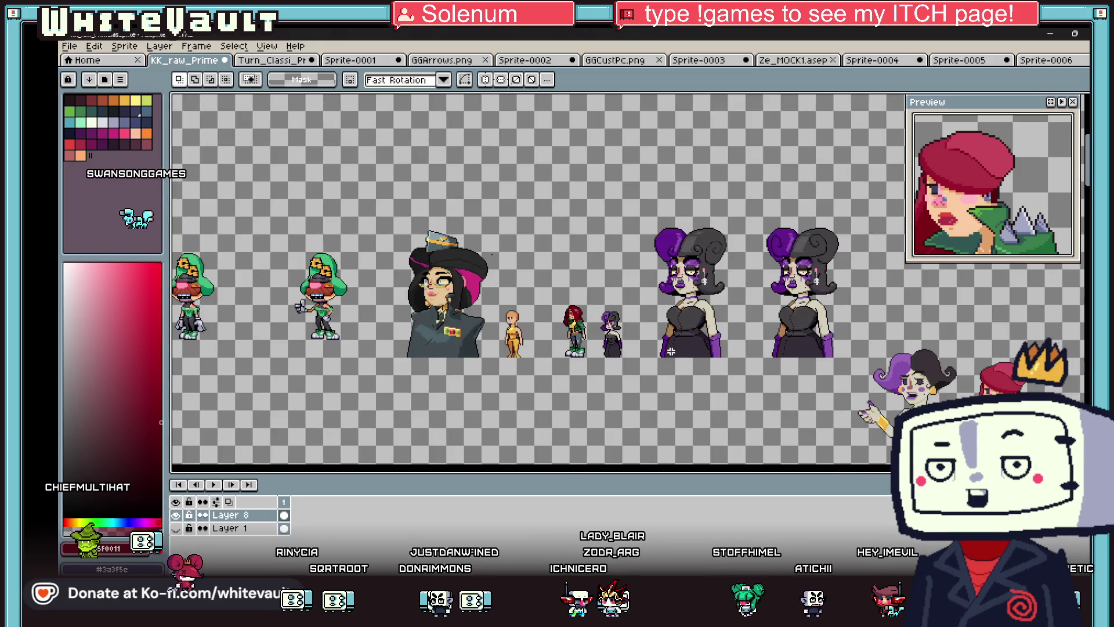
{"action": "scroll", "coordinate": [671, 351], "scroll_direction": "down", "scroll_amount": 1}
{"action": "scroll", "coordinate": [839, 404], "scroll_direction": "up", "scroll_amount": 1}
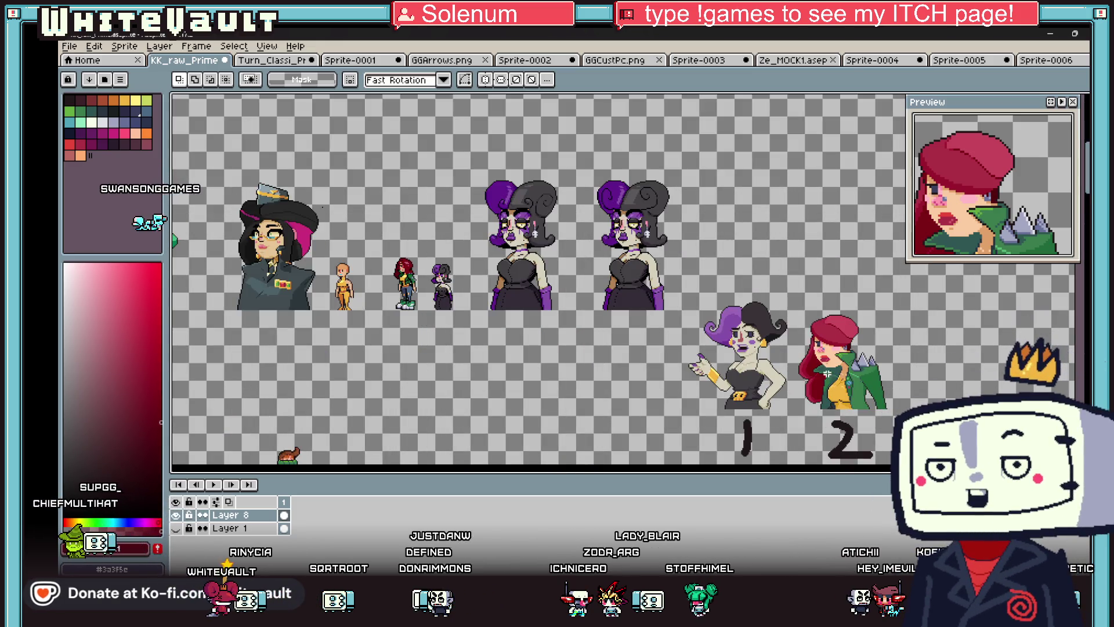
{"action": "scroll", "coordinate": [671, 275], "scroll_direction": "down", "scroll_amount": 2}
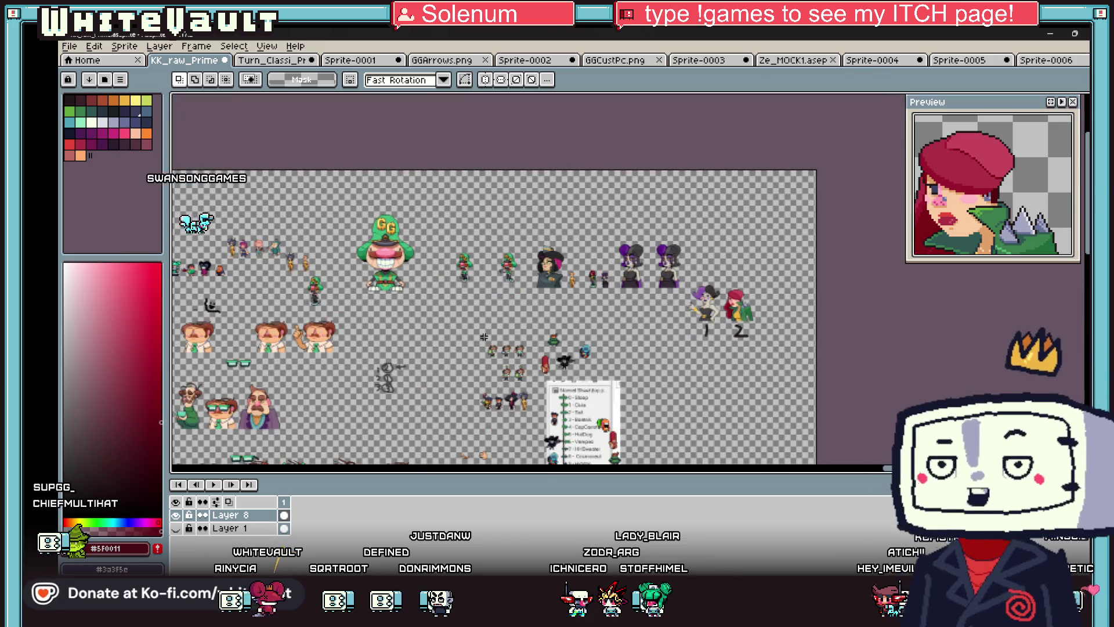
{"action": "scroll", "coordinate": [537, 406], "scroll_direction": "down", "scroll_amount": 1}
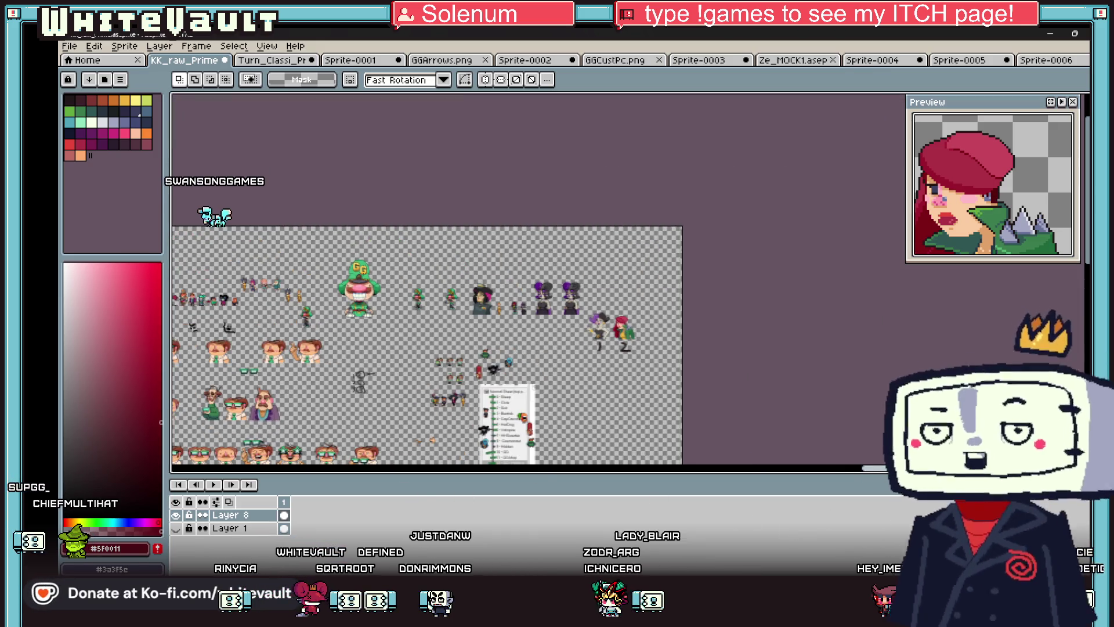
{"action": "scroll", "coordinate": [591, 421], "scroll_direction": "left", "scroll_amount": 10}
{"action": "scroll", "coordinate": [591, 421], "scroll_direction": "up", "scroll_amount": 1}
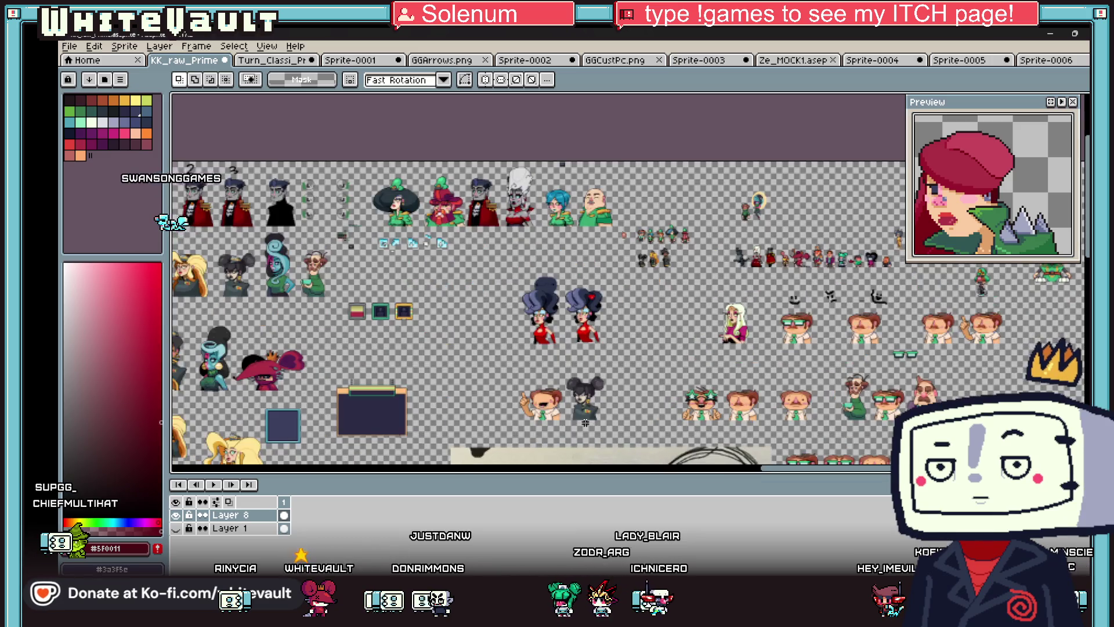
{"action": "left_click_drag", "start_coordinate": [797, 474], "coordinate": [677, 459]}
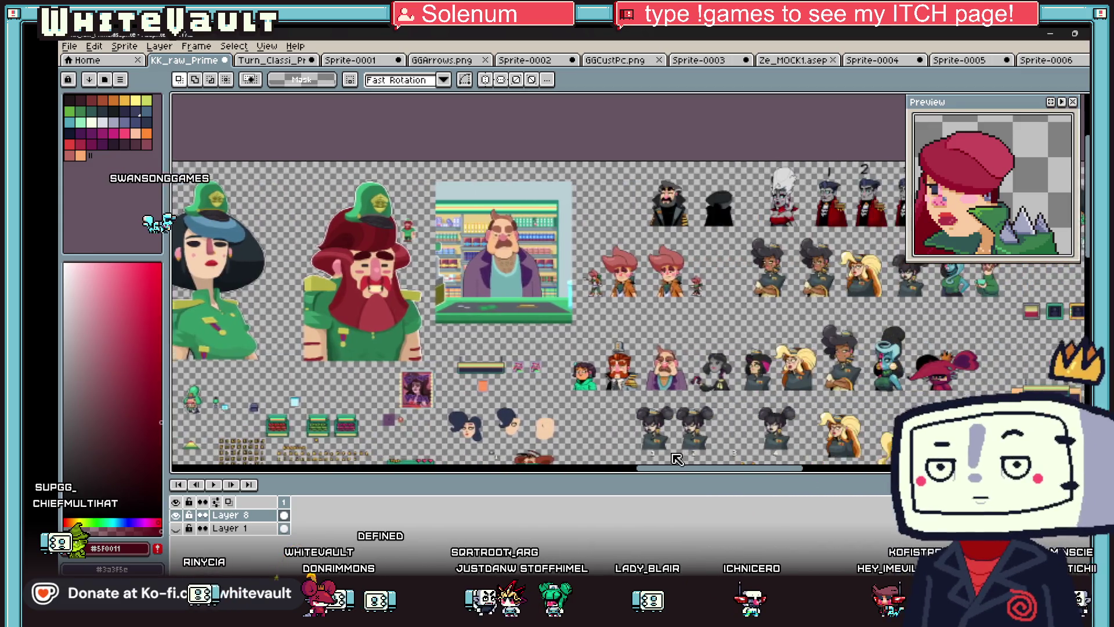
{"action": "scroll", "coordinate": [697, 441], "scroll_direction": "down", "scroll_amount": 2}
{"action": "scroll", "coordinate": [720, 431], "scroll_direction": "up", "scroll_amount": 3}
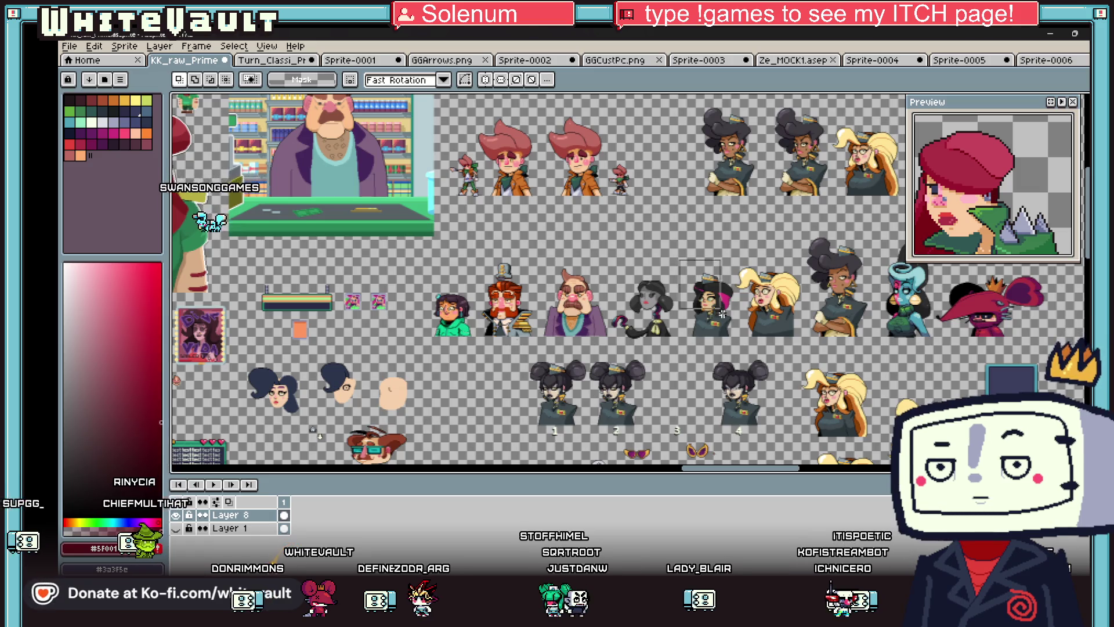
{"action": "scroll", "coordinate": [730, 329], "scroll_direction": "up", "scroll_amount": 3}
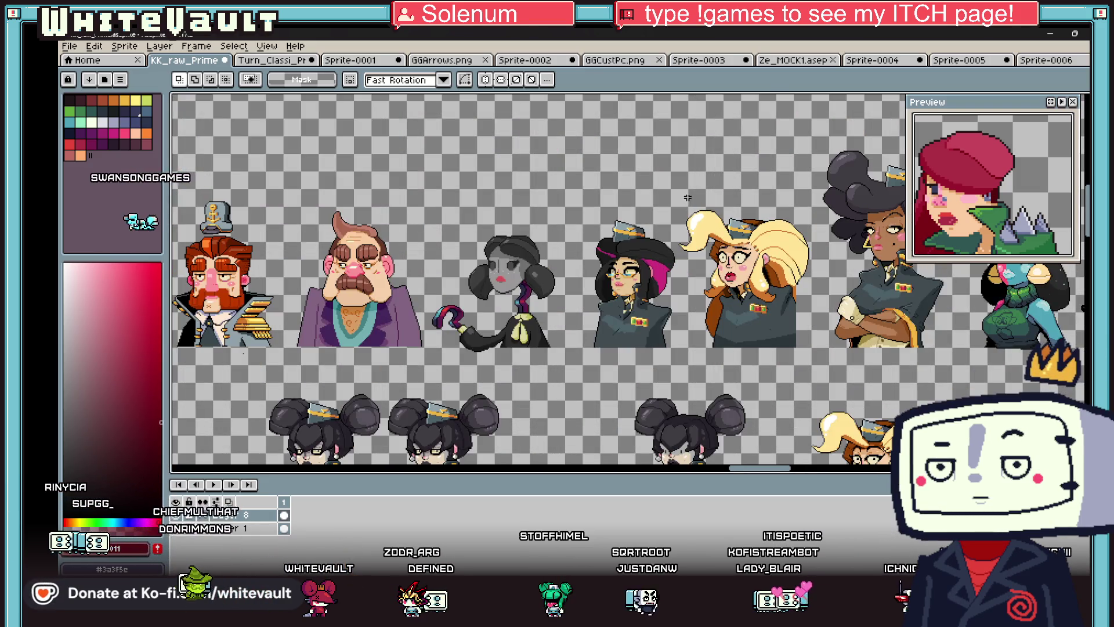
{"action": "mouse_move", "coordinate": [673, 192]}
{"action": "left_mouse_down"}
{"action": "mouse_move", "coordinate": [799, 316]}
{"action": "mouse_move", "coordinate": [818, 355]}
{"action": "left_mouse_up"}
- Paste a copy of the blonde bust and drag it toward the sheet's top-right
{"action": "scroll", "coordinate": [816, 352], "scroll_direction": "down", "scroll_amount": 3}
{"action": "key", "text": "ctrl+v"}
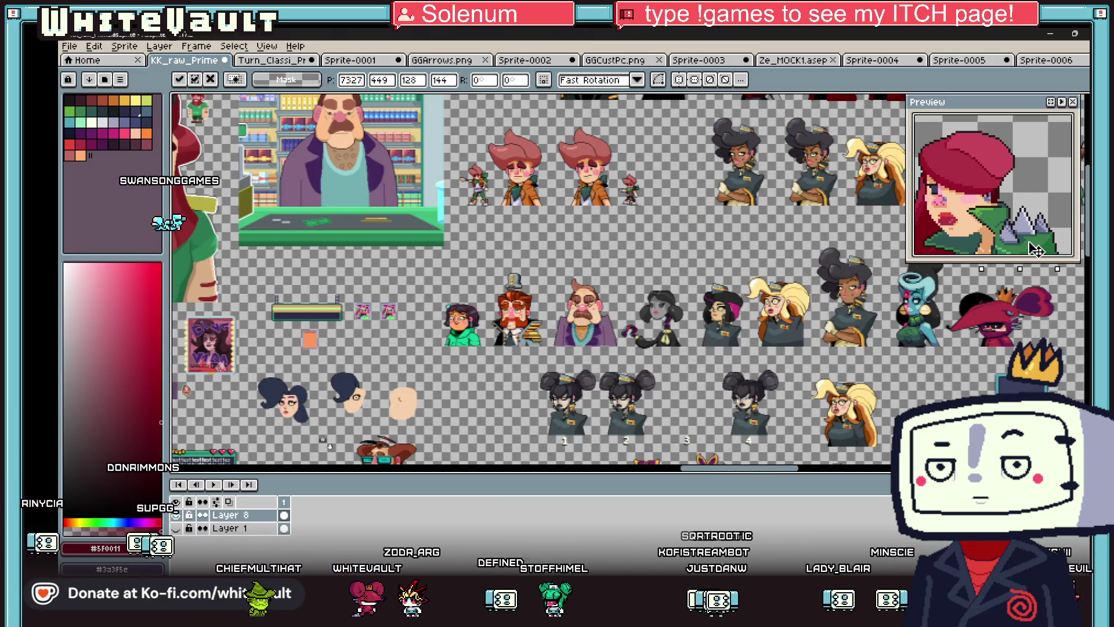
{"action": "scroll", "coordinate": [815, 352], "scroll_direction": "up", "scroll_amount": 2}
{"action": "mouse_move", "coordinate": [781, 217]}
{"action": "left_mouse_down"}
{"action": "mouse_move", "coordinate": [905, 186]}
{"action": "mouse_move", "coordinate": [601, 279]}
{"action": "mouse_move", "coordinate": [638, 326]}
{"action": "mouse_move", "coordinate": [776, 341]}
{"action": "left_mouse_up"}
{"action": "scroll", "coordinate": [601, 278], "scroll_direction": "up", "scroll_amount": 1}
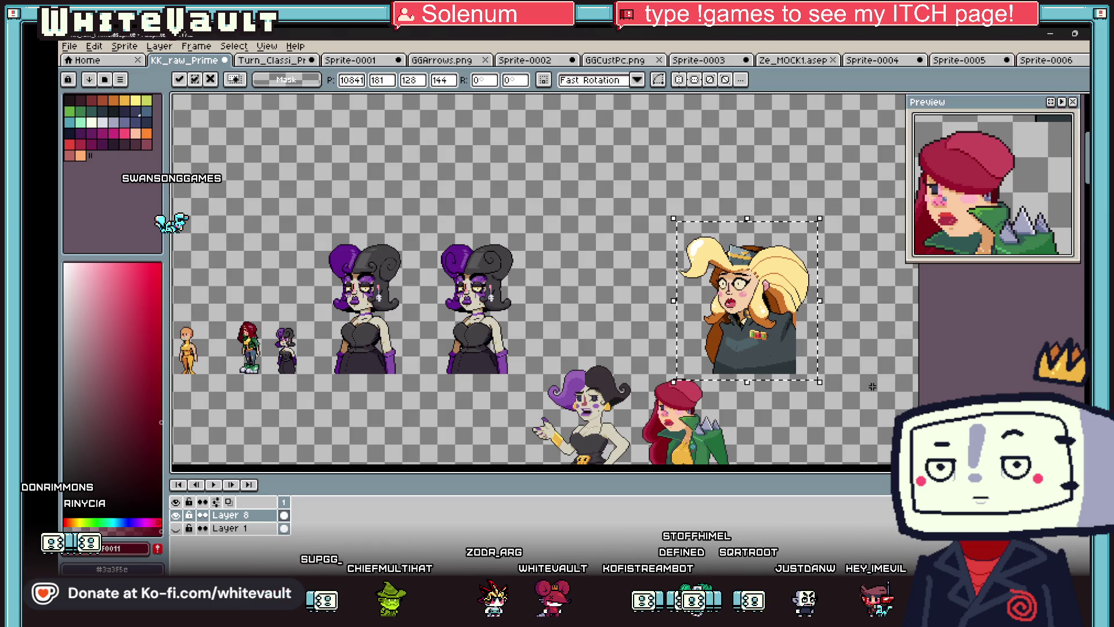
- Drop the pasted blonde copy beside the purple-haired busts
{"action": "left_click", "coordinate": [873, 350]}
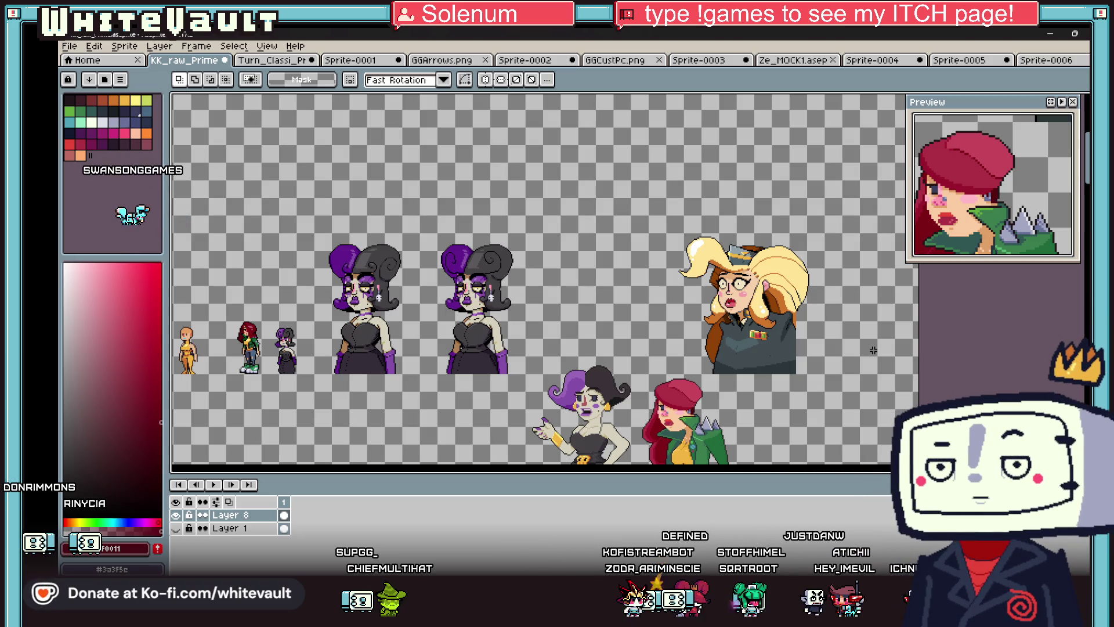
{"action": "scroll", "coordinate": [873, 349], "scroll_direction": "down", "scroll_amount": 3}
{"action": "scroll", "coordinate": [746, 341], "scroll_direction": "up", "scroll_amount": 1}
- Select characters 1 and 2 together and fix them lower and further left
{"action": "left_click_drag", "start_coordinate": [684, 306], "coordinate": [732, 372]}
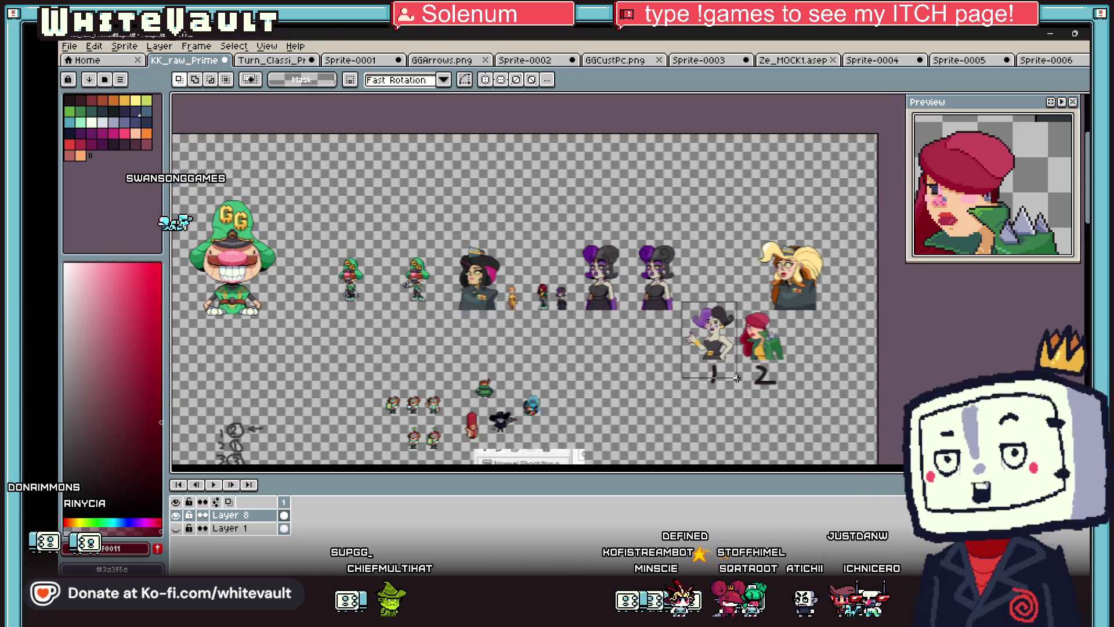
{"action": "scroll", "coordinate": [744, 347], "scroll_direction": "up", "scroll_amount": 3}
{"action": "left_click_drag", "start_coordinate": [845, 463], "coordinate": [847, 464]}
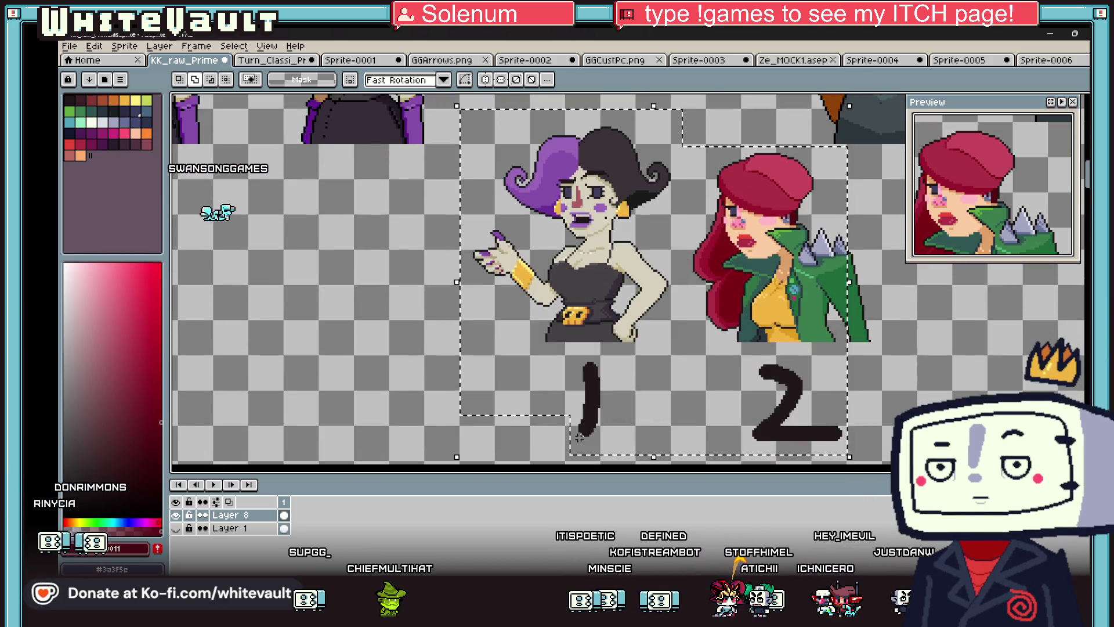
{"action": "scroll", "coordinate": [646, 222], "scroll_direction": "down", "scroll_amount": 1}
{"action": "scroll", "coordinate": [646, 222], "scroll_direction": "down", "scroll_amount": 1}
{"action": "mouse_move", "coordinate": [658, 240]}
{"action": "left_mouse_down"}
{"action": "mouse_move", "coordinate": [543, 312]}
{"action": "mouse_move", "coordinate": [434, 303]}
{"action": "left_mouse_up"}
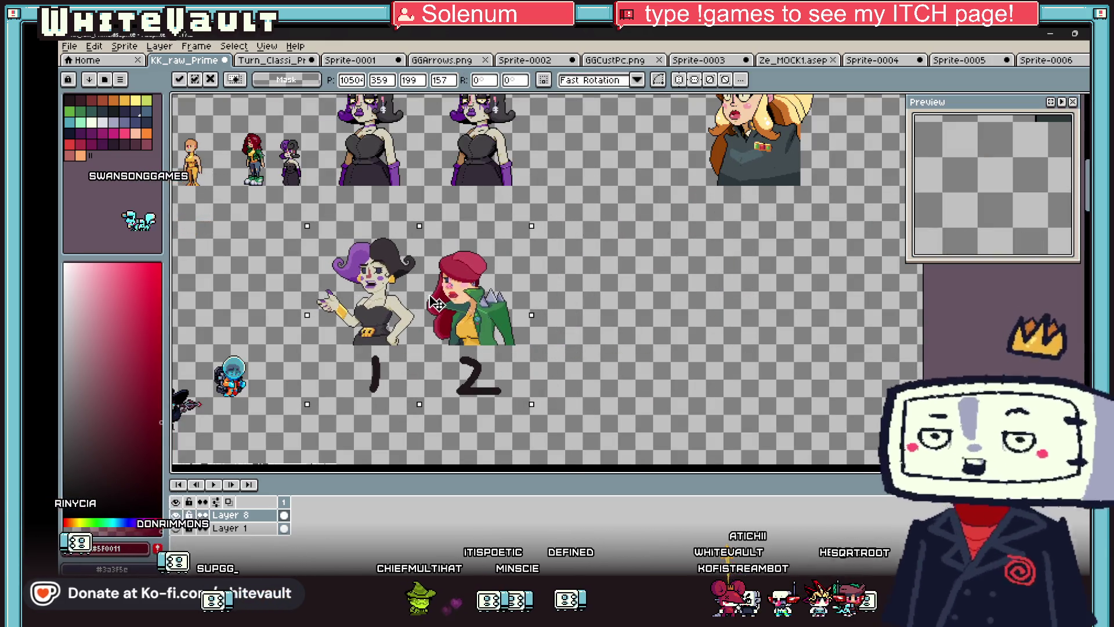
{"action": "left_click", "coordinate": [556, 288]}
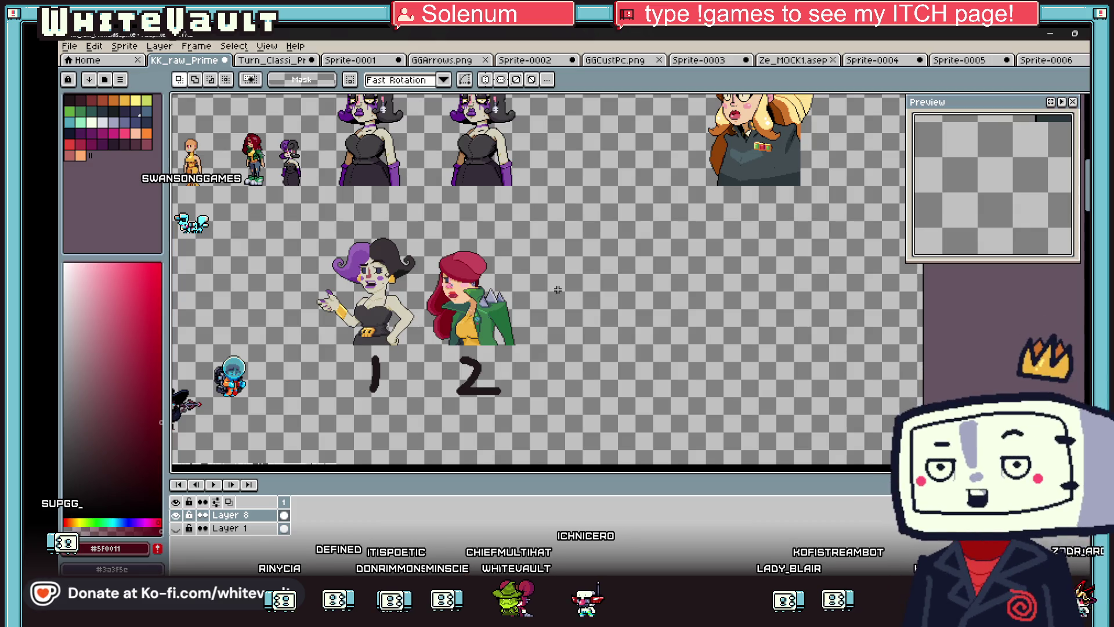
{"action": "scroll", "coordinate": [532, 286], "scroll_direction": "down", "scroll_amount": 3}
{"action": "scroll", "coordinate": [603, 220], "scroll_direction": "up", "scroll_amount": 3}
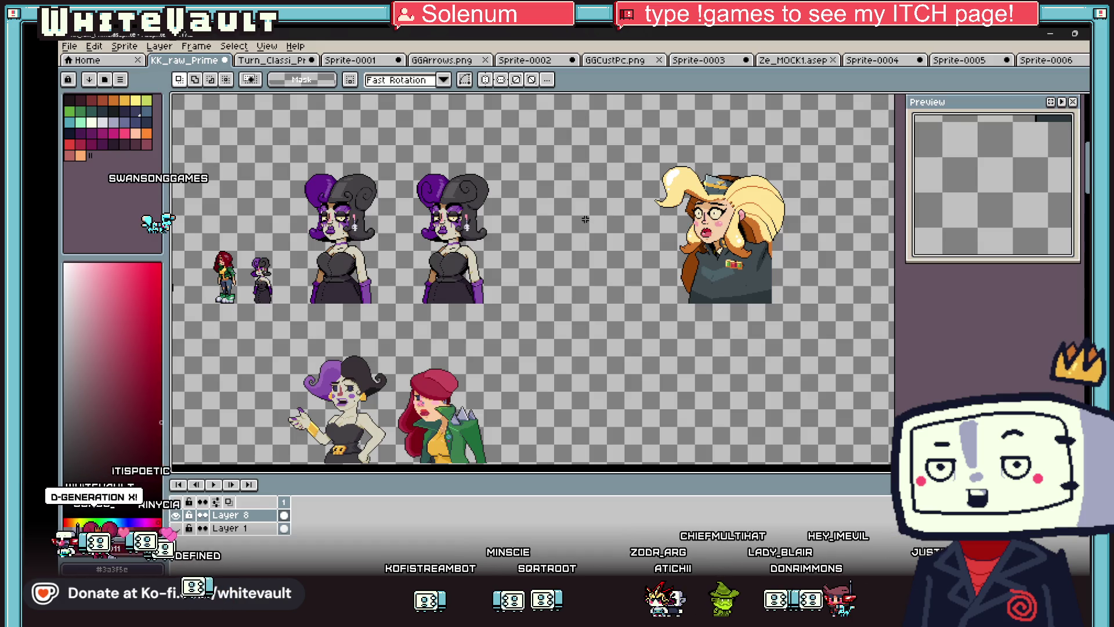
- Slide the selected blonde copy left against the purple-haired busts, then deselect
{"action": "mouse_move", "coordinate": [626, 151]}
{"action": "left_mouse_down"}
{"action": "mouse_move", "coordinate": [734, 250]}
{"action": "mouse_move", "coordinate": [795, 329]}
{"action": "left_mouse_up"}
{"action": "left_click_drag", "start_coordinate": [766, 279], "coordinate": [641, 276]}
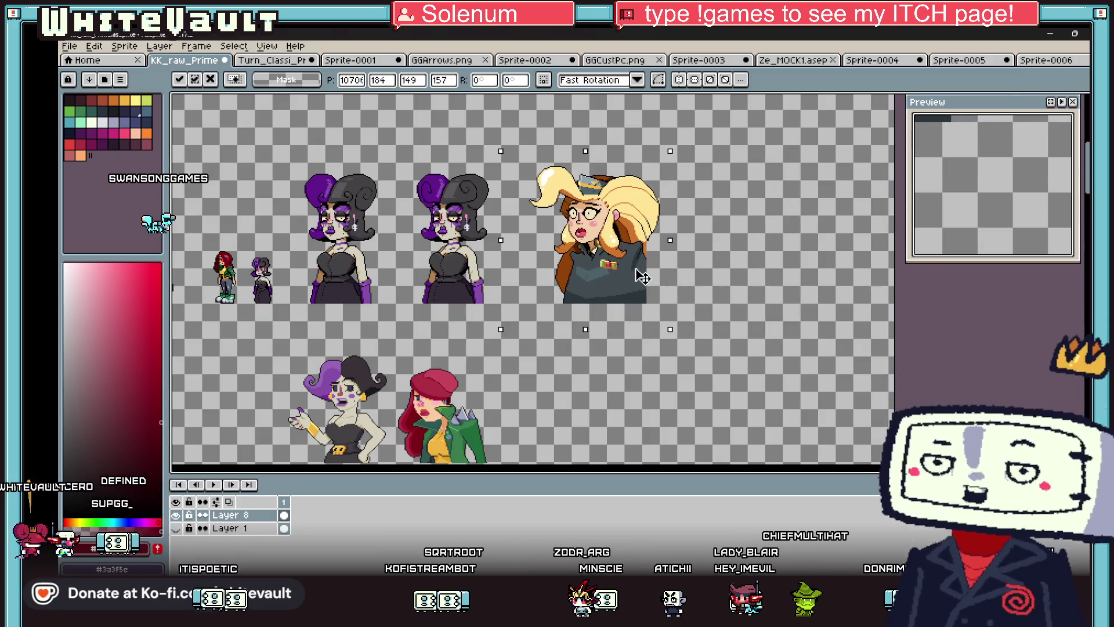
{"action": "scroll", "coordinate": [641, 276], "scroll_direction": "up", "scroll_amount": 2}
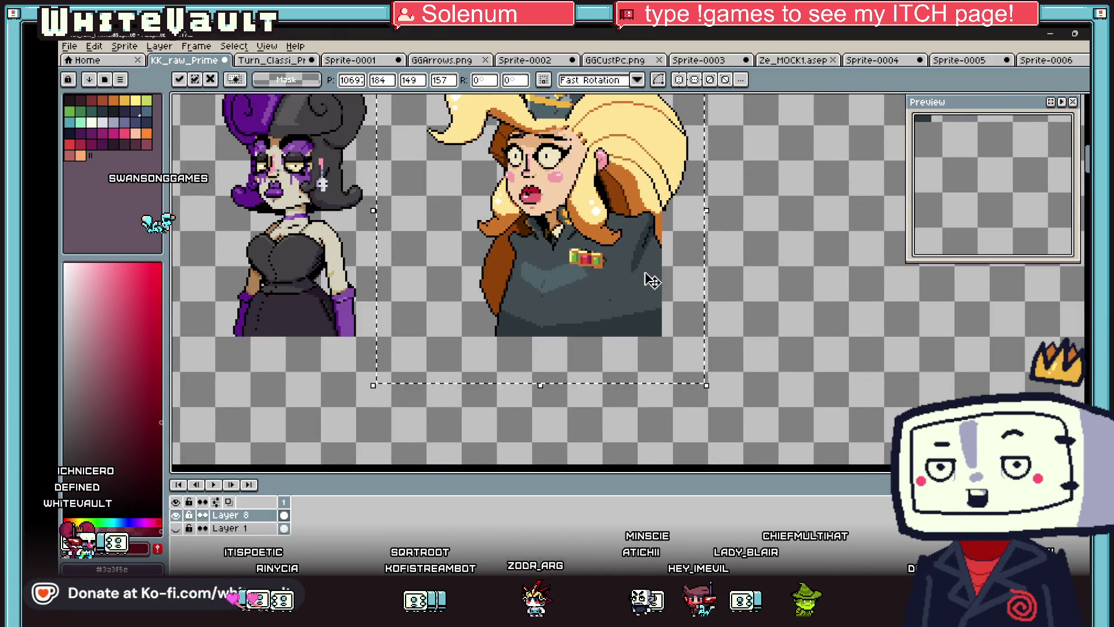
{"action": "scroll", "coordinate": [651, 281], "scroll_direction": "down", "scroll_amount": 2}
{"action": "key", "text": "ctrl+d"}
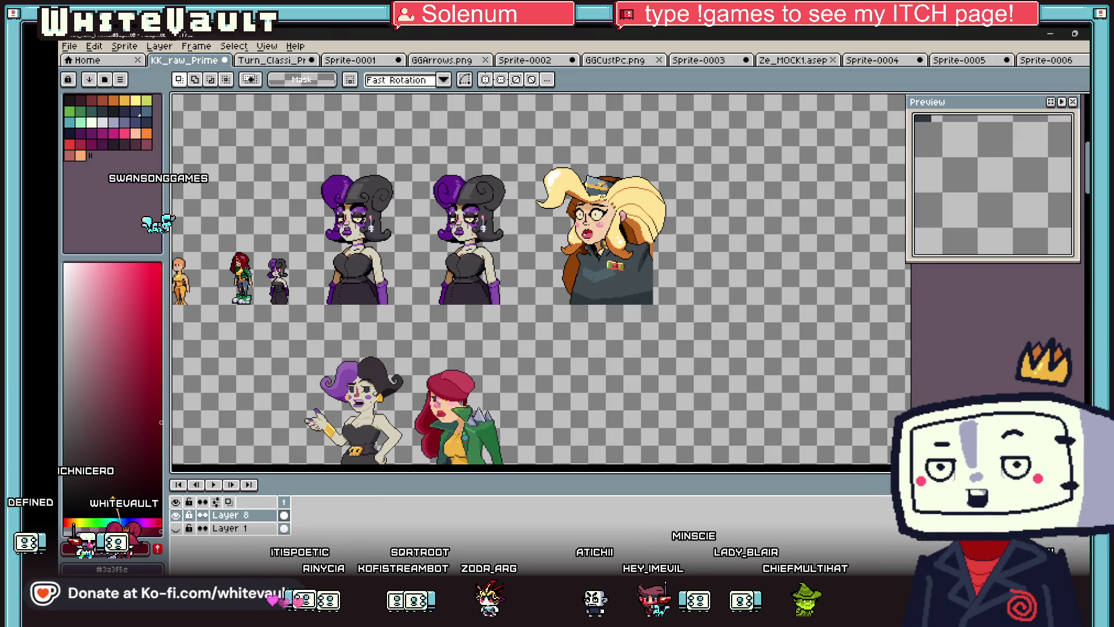
{"action": "left_click_drag", "start_coordinate": [529, 157], "coordinate": [725, 333]}
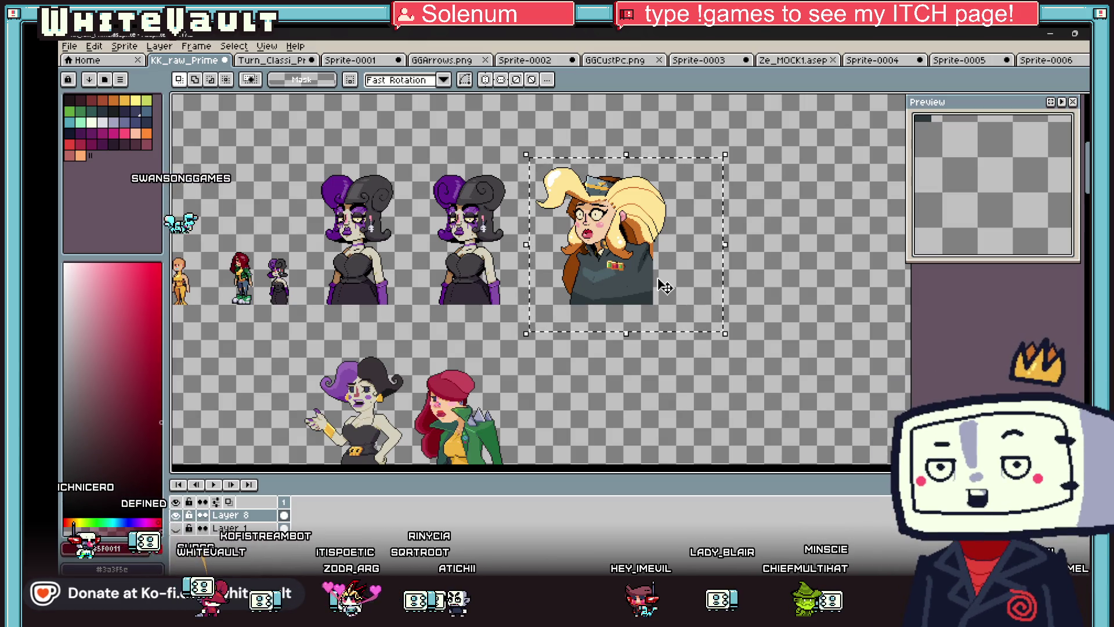
{"action": "key", "text": "ctrl+d"}
{"action": "scroll", "coordinate": [630, 214], "scroll_direction": "up", "scroll_amount": 2}
{"action": "scroll", "coordinate": [630, 214], "scroll_direction": "down", "scroll_amount": 2}
- Switch to the Pencil with a larger brush, undoing the erased cap and hair
{"action": "key", "text": "b"}
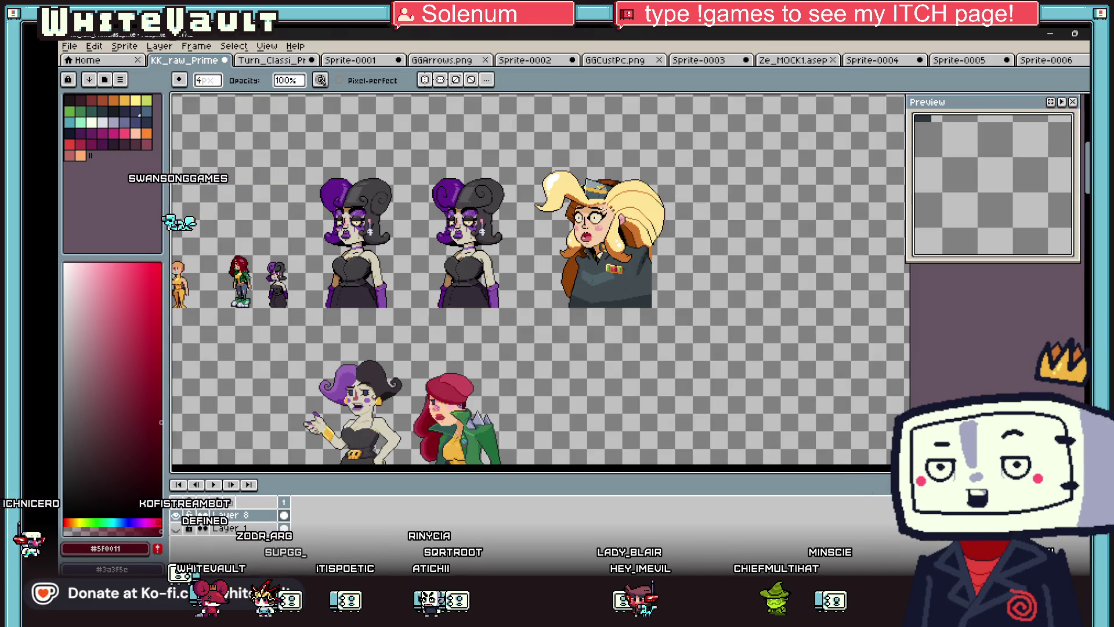
{"action": "key", "text": "plus"}
{"action": "key", "text": "plus"}
{"action": "key", "text": "plus"}
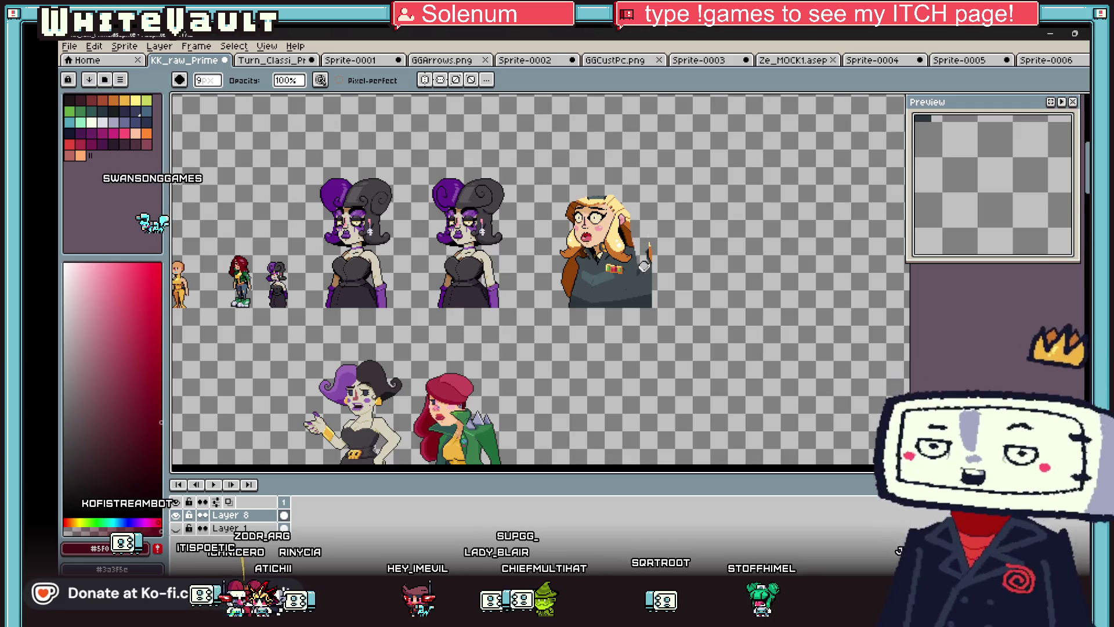
{"action": "key", "text": "ctrl+z"}
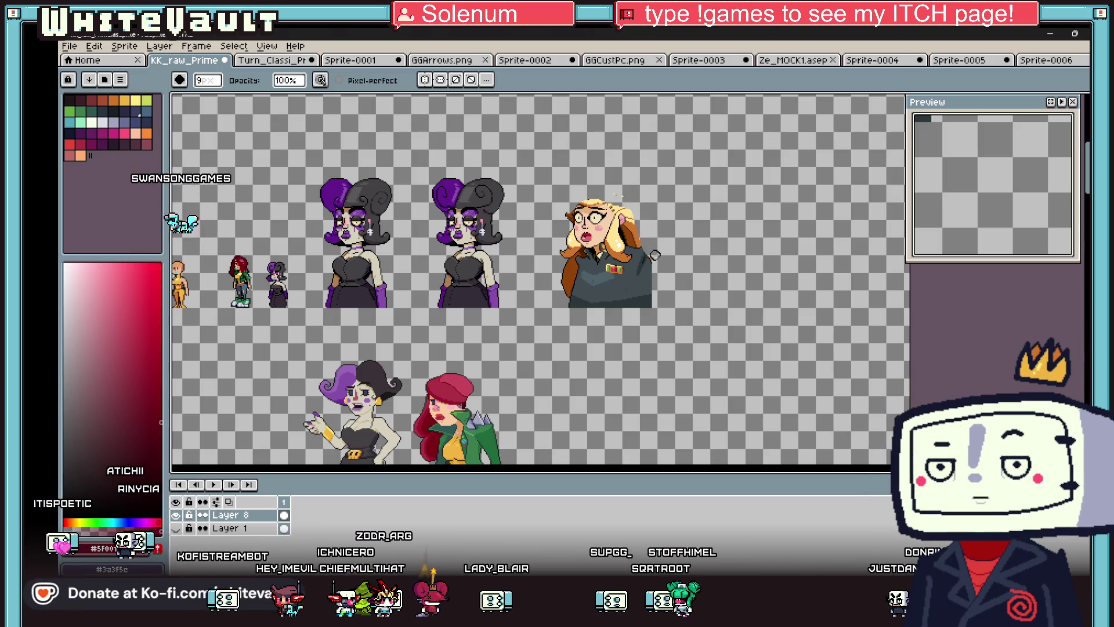
- Sample the face's skin colour and paint it over the eyes and brows
{"action": "scroll", "coordinate": [555, 254], "scroll_direction": "up", "scroll_amount": 1}
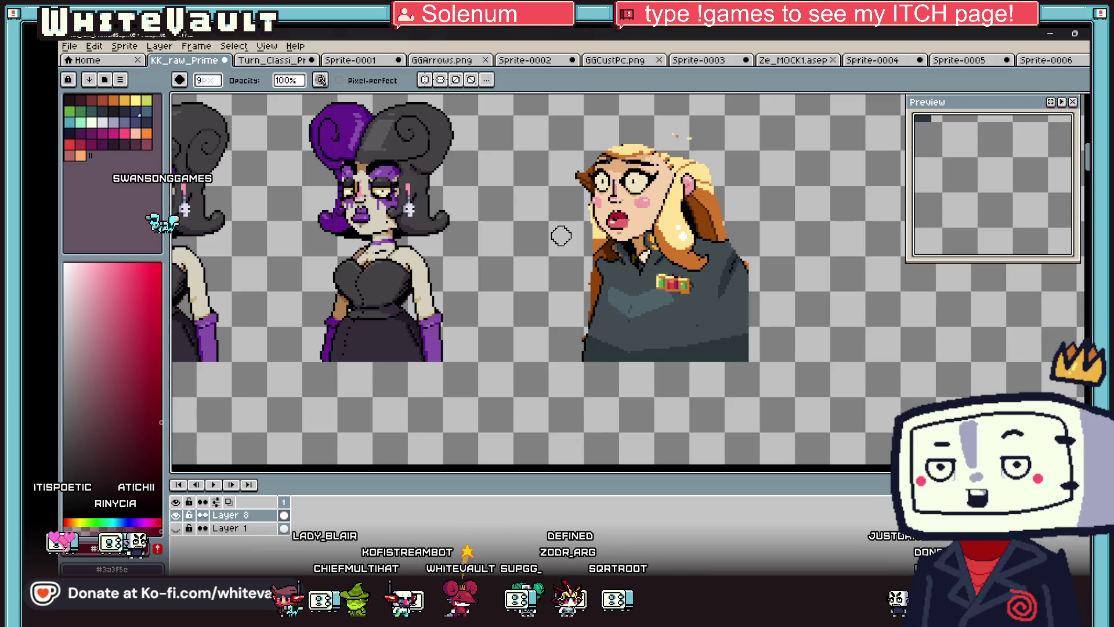
{"action": "scroll", "coordinate": [569, 235], "scroll_direction": "down", "scroll_amount": 3}
{"action": "scroll", "coordinate": [673, 238], "scroll_direction": "up", "scroll_amount": 5}
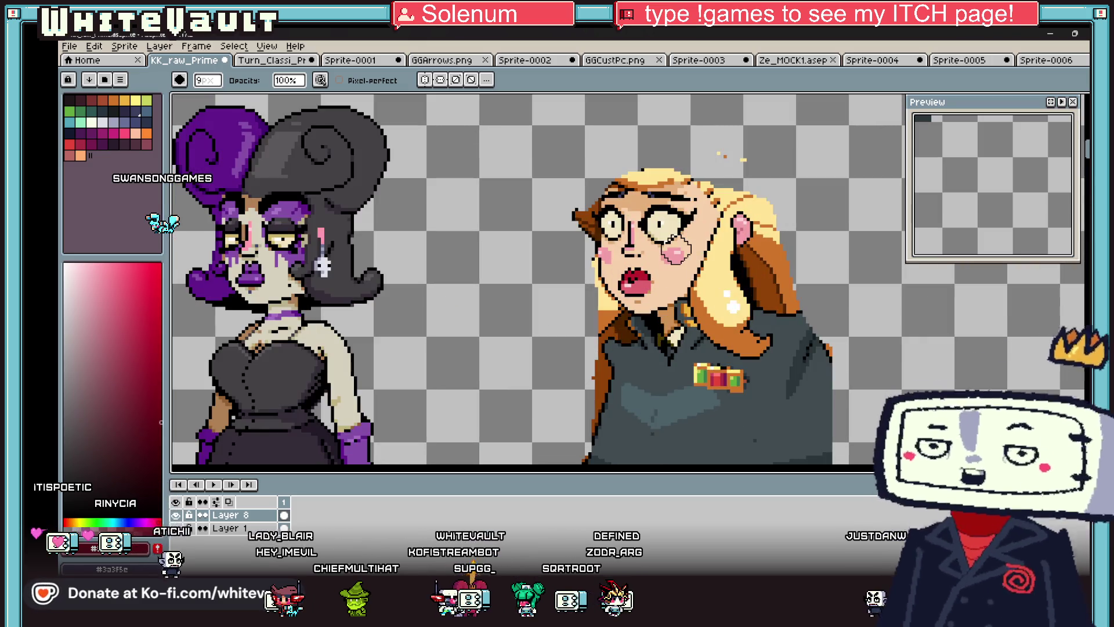
{"action": "left_click", "coordinate": [692, 216], "text": "alt"}
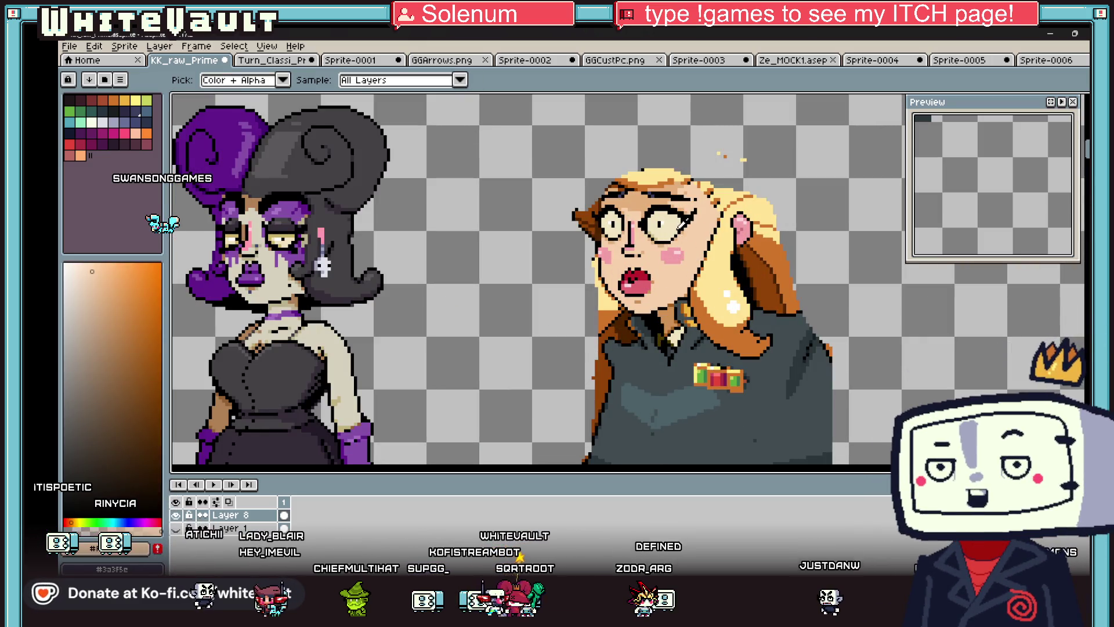
{"action": "mouse_move", "coordinate": [654, 213]}
{"action": "left_mouse_down"}
{"action": "mouse_move", "coordinate": [673, 223]}
{"action": "mouse_move", "coordinate": [638, 209]}
{"action": "mouse_move", "coordinate": [621, 223]}
{"action": "mouse_move", "coordinate": [615, 214]}
{"action": "left_mouse_up"}
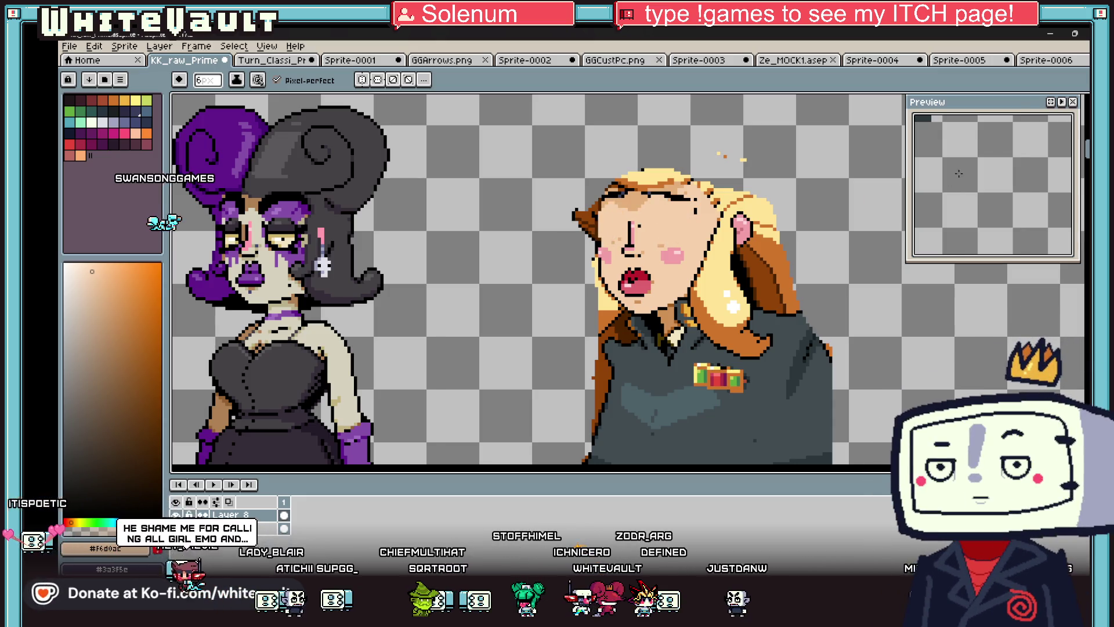
{"action": "scroll", "coordinate": [970, 198], "scroll_direction": "down", "scroll_amount": 5}
{"action": "scroll", "coordinate": [970, 199], "scroll_direction": "up", "scroll_amount": 5}
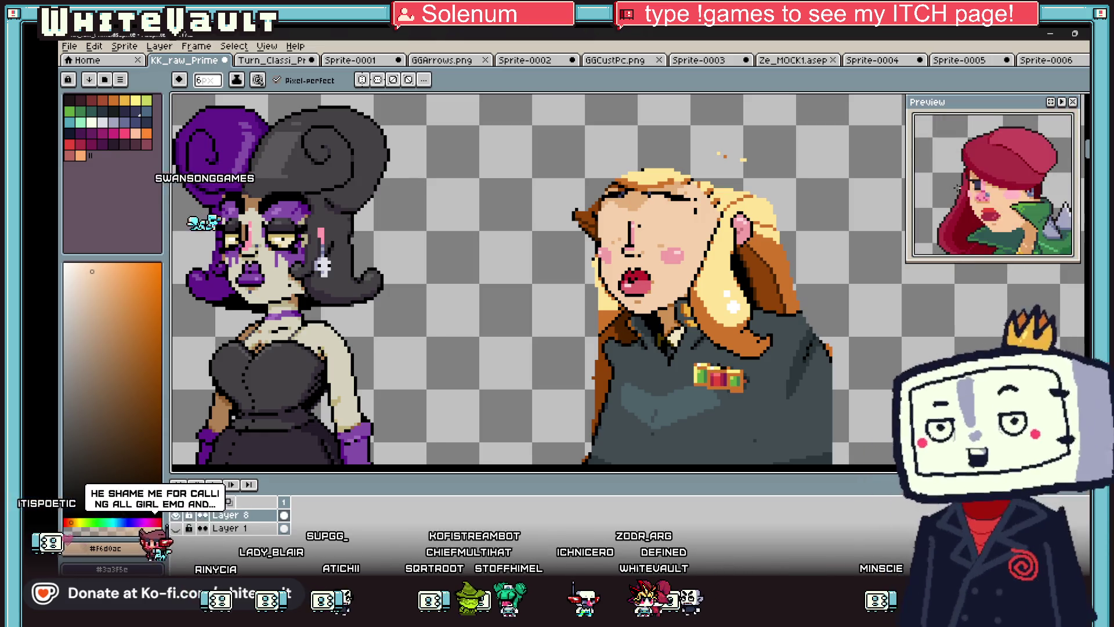
{"action": "scroll", "coordinate": [627, 253], "scroll_direction": "up", "scroll_amount": 3}
{"action": "key", "text": "ctrl+z"}
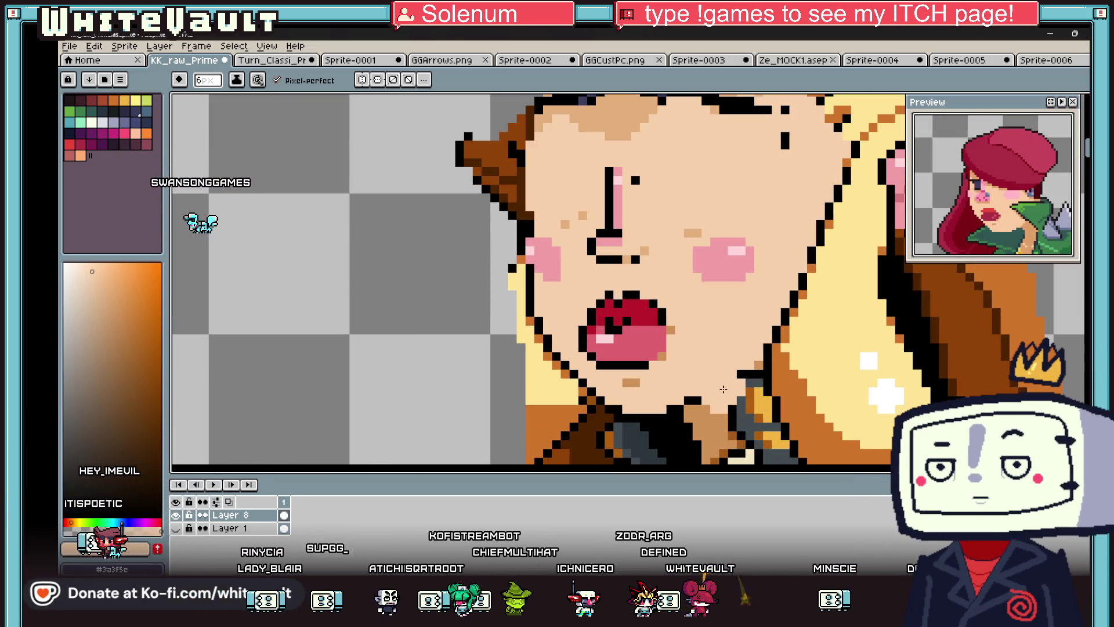
- Recolour the nose tip: two pink pixels, an outline pixel to peach, a black pixel further left
{"action": "scroll", "coordinate": [619, 264], "scroll_direction": "up", "scroll_amount": 2}
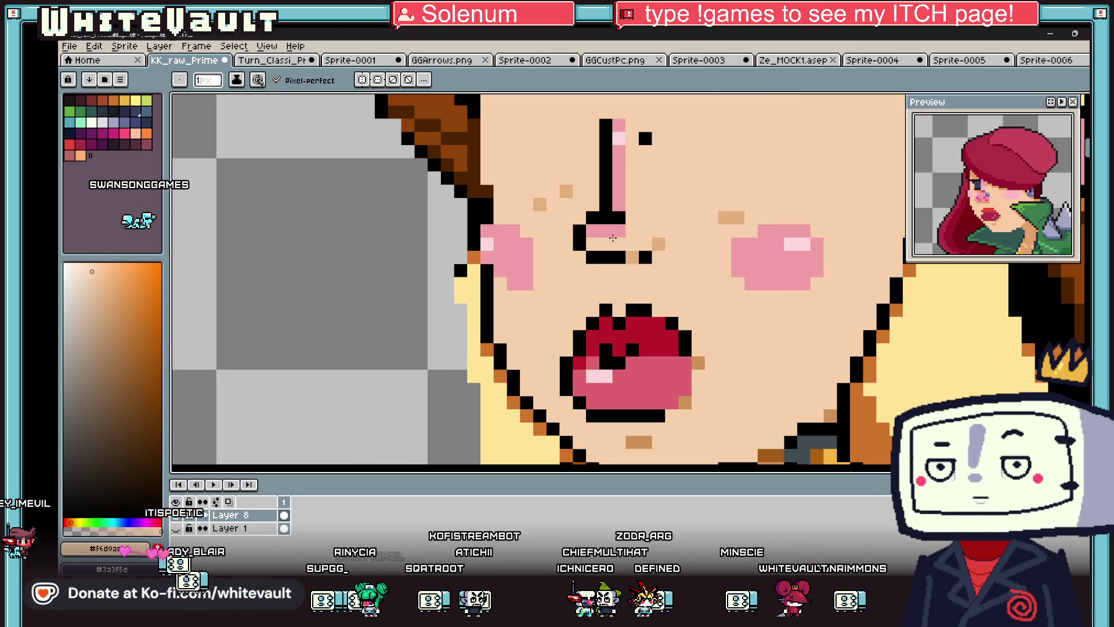
{"action": "left_click", "coordinate": [602, 203], "text": "alt"}
{"action": "left_click", "coordinate": [616, 217], "text": "alt"}
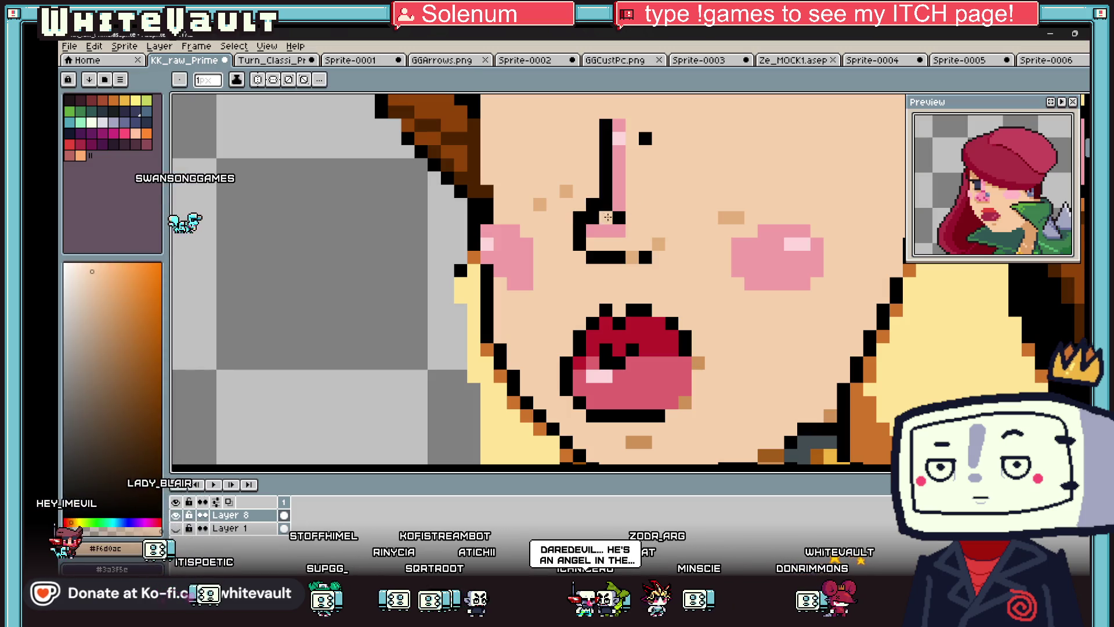
{"action": "left_click", "coordinate": [609, 230], "text": "alt"}
{"action": "left_click_drag", "start_coordinate": [605, 218], "coordinate": [618, 217]}
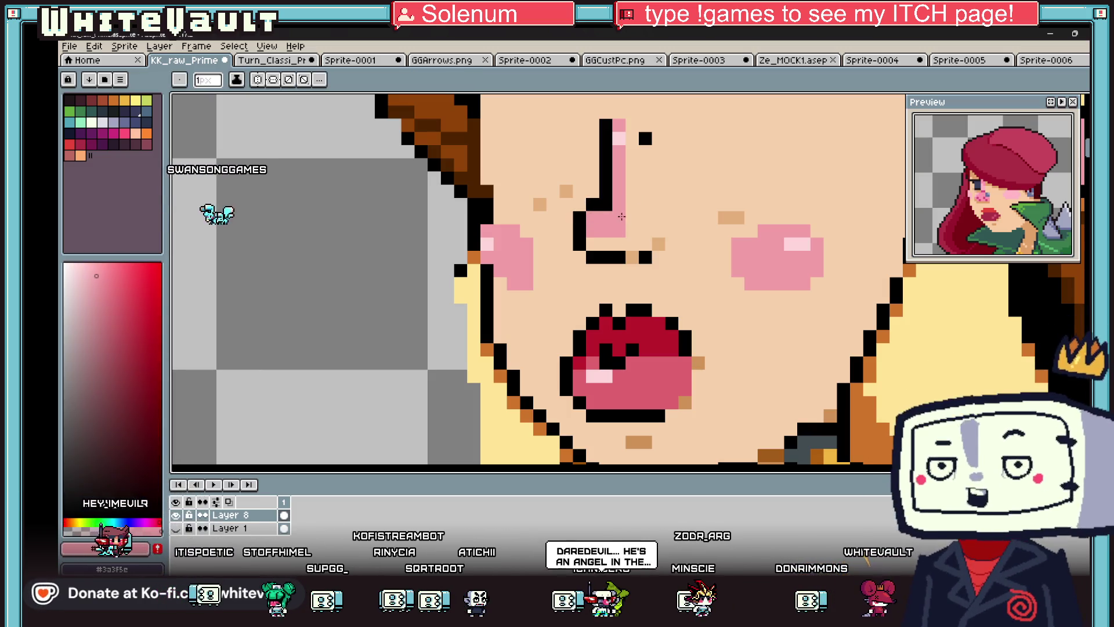
{"action": "left_click", "coordinate": [602, 247], "text": "alt"}
{"action": "left_click", "coordinate": [597, 252]}
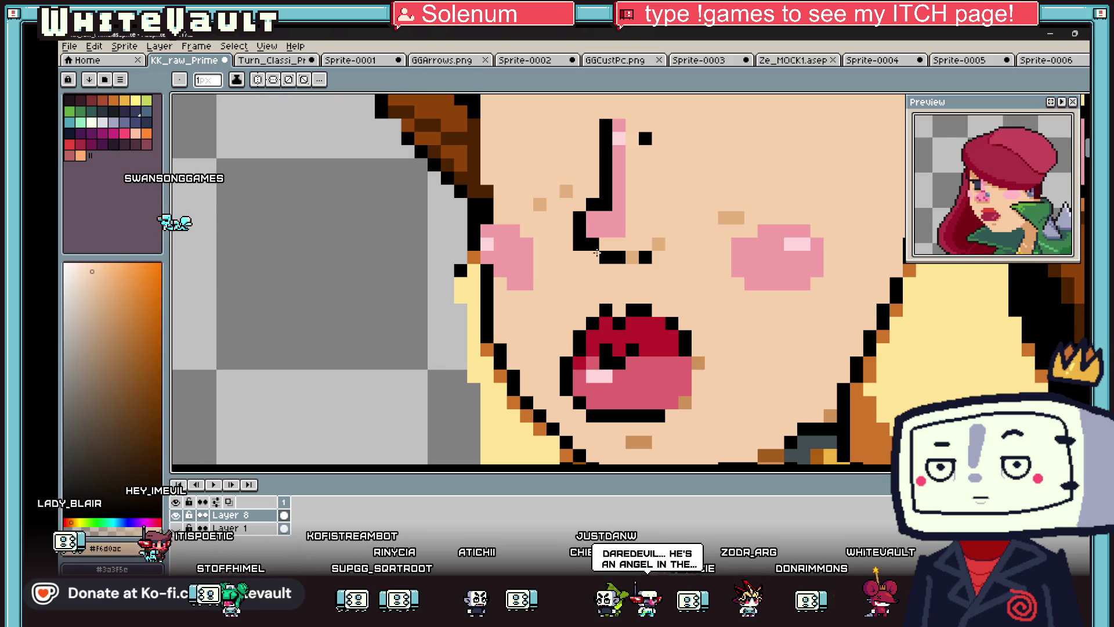
{"action": "left_click", "coordinate": [579, 231], "text": "alt"}
{"action": "left_click", "coordinate": [567, 231]}
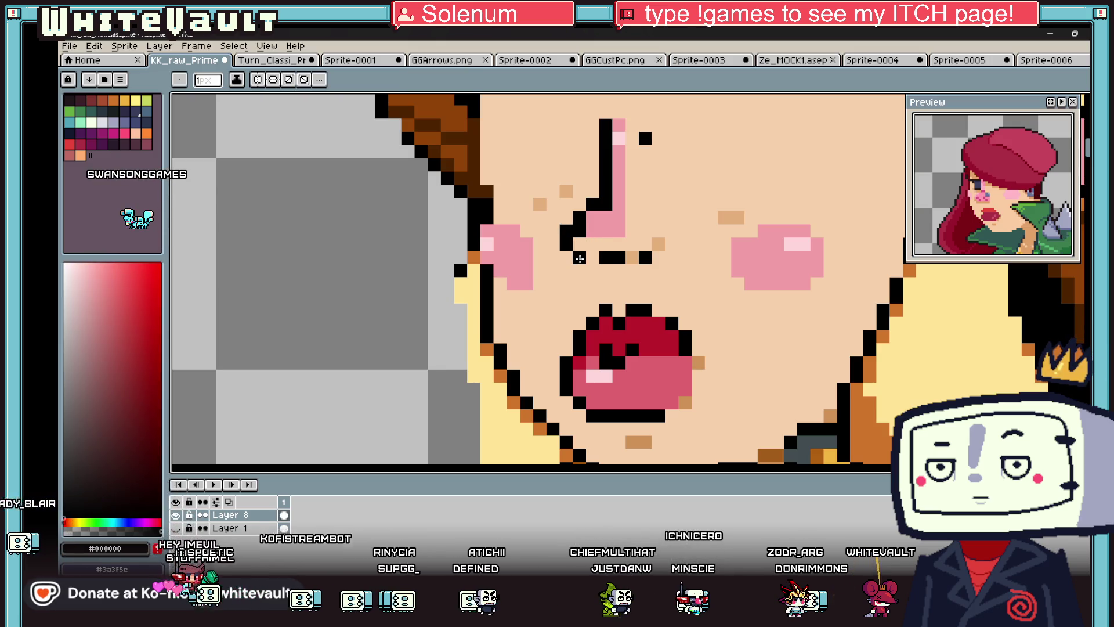
{"action": "left_click", "coordinate": [618, 244], "text": "alt"}
{"action": "left_click", "coordinate": [606, 244]}
- Shift the black nose-tip pixel left, add black nostril pixels, and tint one beside them tan
{"action": "left_click", "coordinate": [605, 257], "text": "alt"}
{"action": "left_click", "coordinate": [592, 244]}
{"action": "left_click", "coordinate": [618, 244], "text": "alt"}
{"action": "left_click", "coordinate": [618, 257]}
{"action": "left_click", "coordinate": [607, 257], "text": "alt"}
{"action": "left_click", "coordinate": [618, 245]}
{"action": "left_click", "coordinate": [631, 257]}
{"action": "left_click", "coordinate": [651, 247], "text": "alt"}
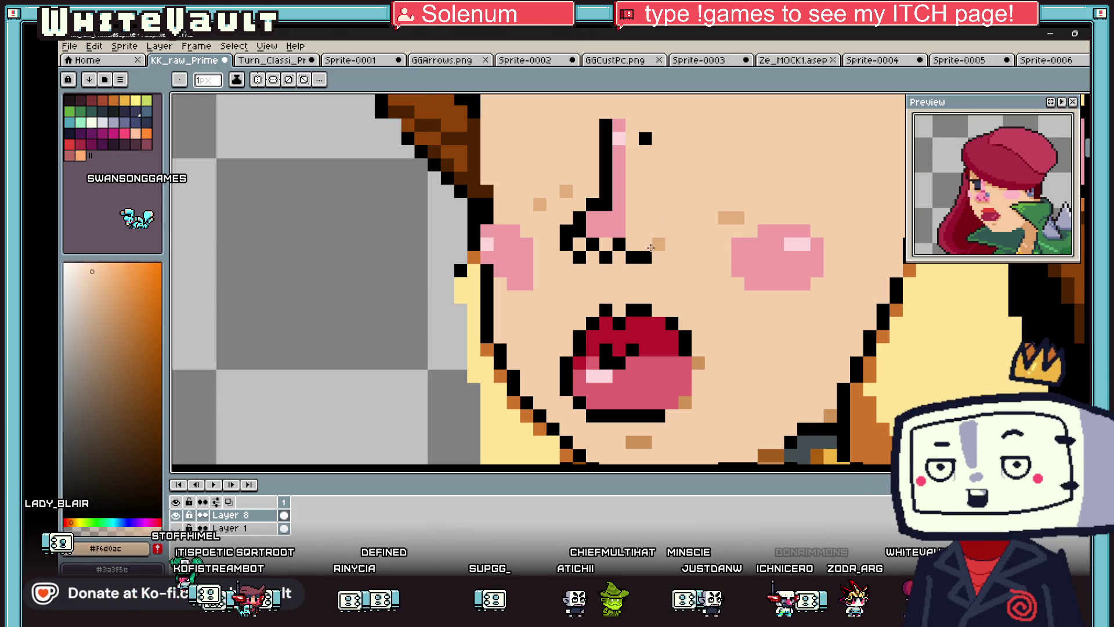
{"action": "scroll", "coordinate": [646, 255], "scroll_direction": "down", "scroll_amount": 4}
{"action": "scroll", "coordinate": [634, 249], "scroll_direction": "up", "scroll_amount": 5}
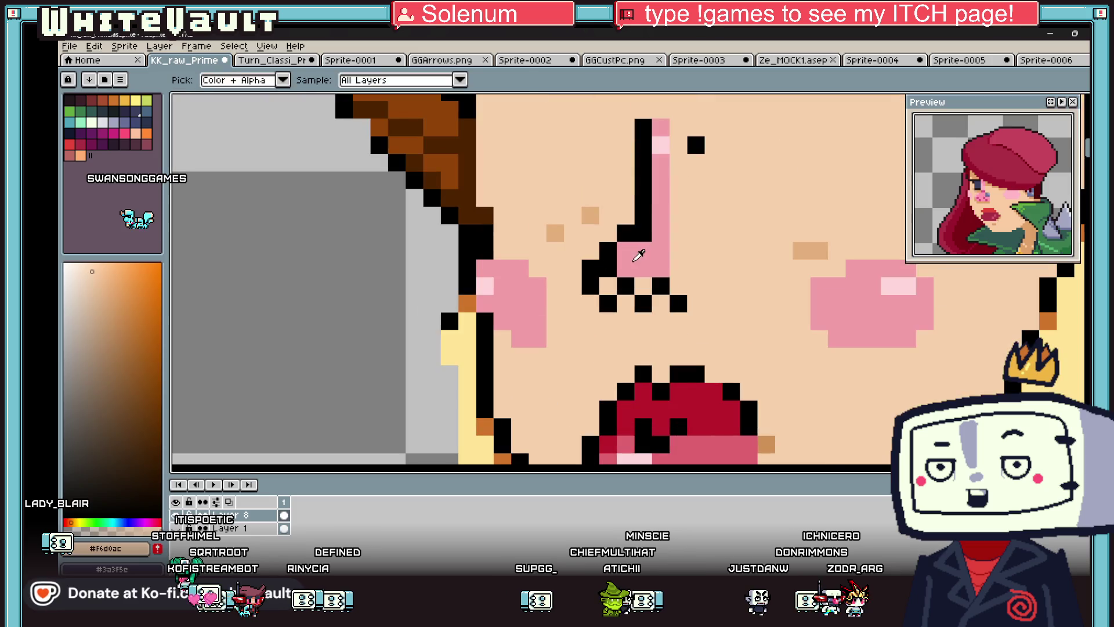
{"action": "left_click", "coordinate": [606, 268], "text": "alt"}
{"action": "left_click", "coordinate": [632, 268], "text": "alt"}
{"action": "scroll", "coordinate": [704, 273], "scroll_direction": "down", "scroll_amount": 3}
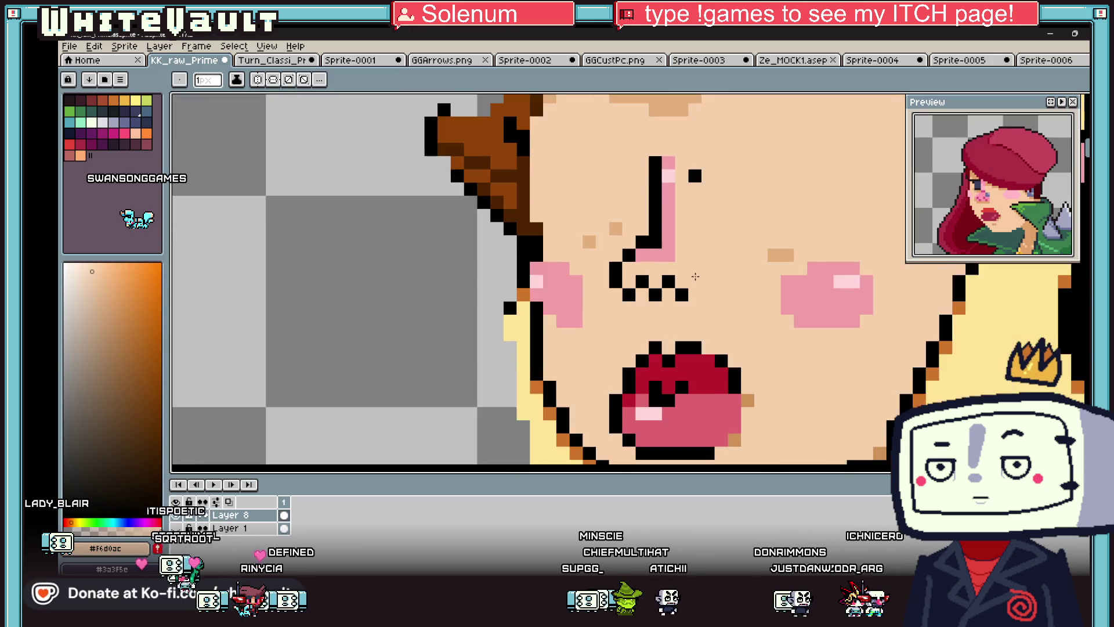
{"action": "scroll", "coordinate": [703, 274], "scroll_direction": "up", "scroll_amount": 4}
{"action": "left_click", "coordinate": [605, 287]}
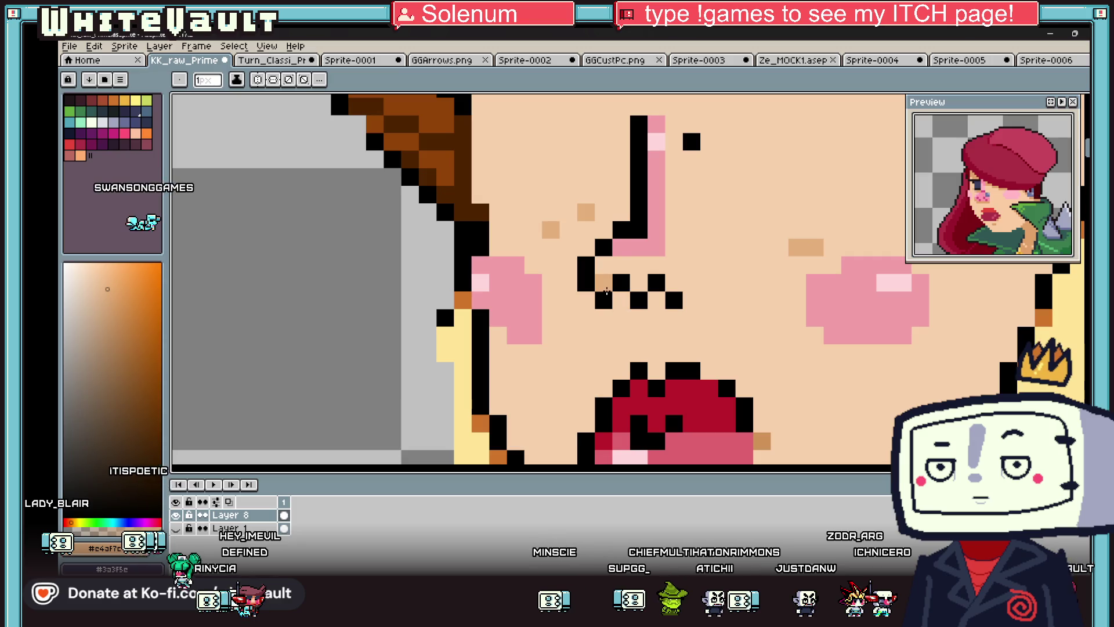
{"action": "scroll", "coordinate": [630, 301], "scroll_direction": "down", "scroll_amount": 5}
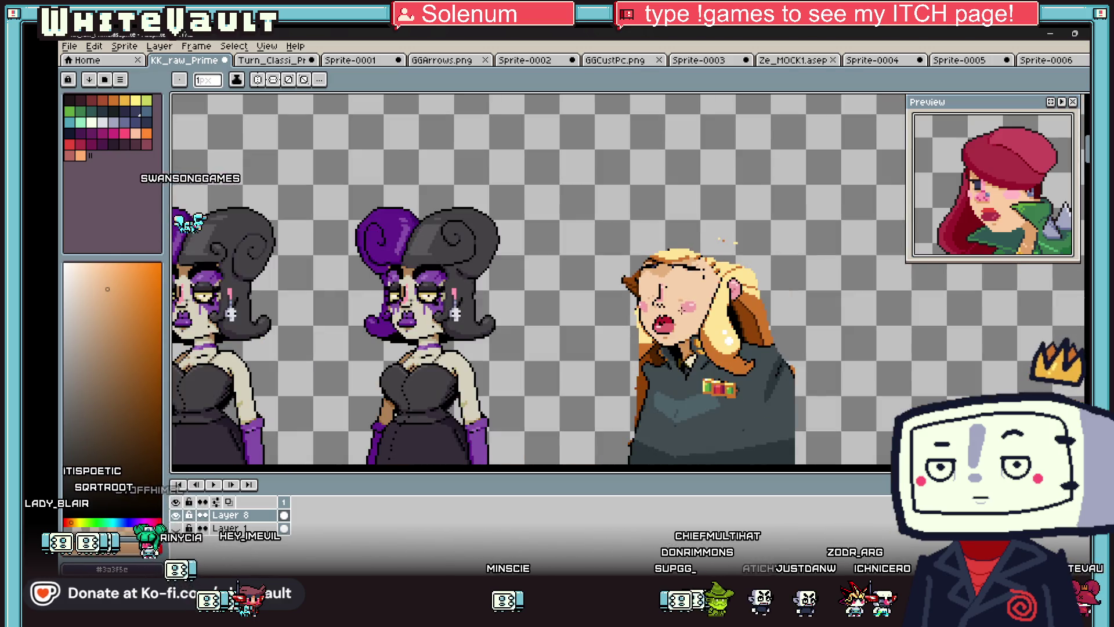
{"action": "scroll", "coordinate": [622, 299], "scroll_direction": "up", "scroll_amount": 4}
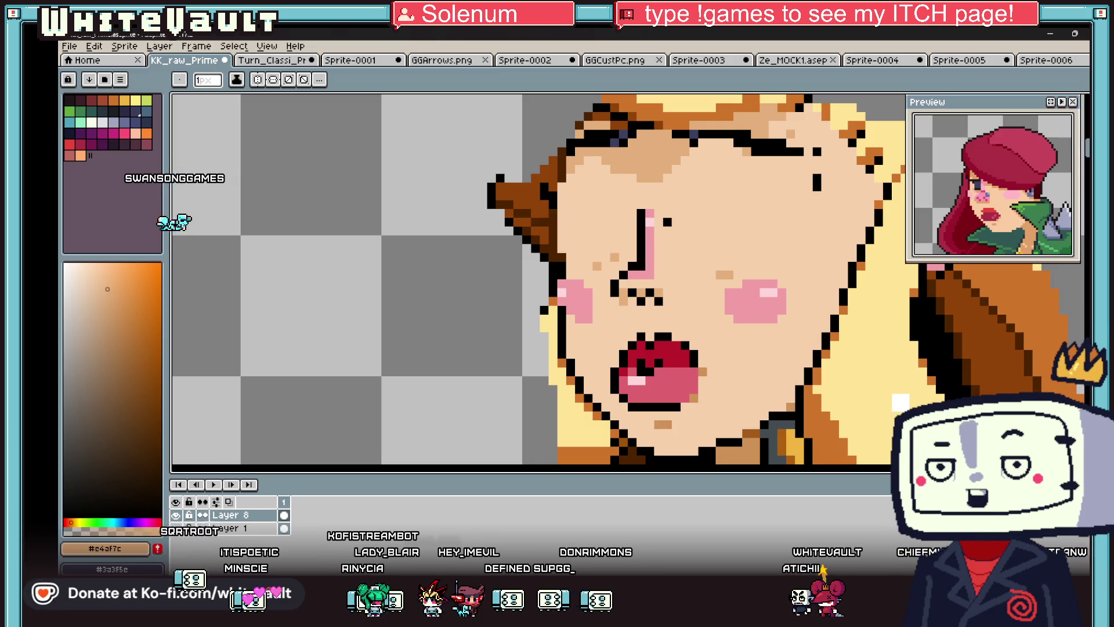
- Place two black nostril pixels under the nose with tan shading between them
{"action": "scroll", "coordinate": [632, 161], "scroll_direction": "down", "scroll_amount": 5}
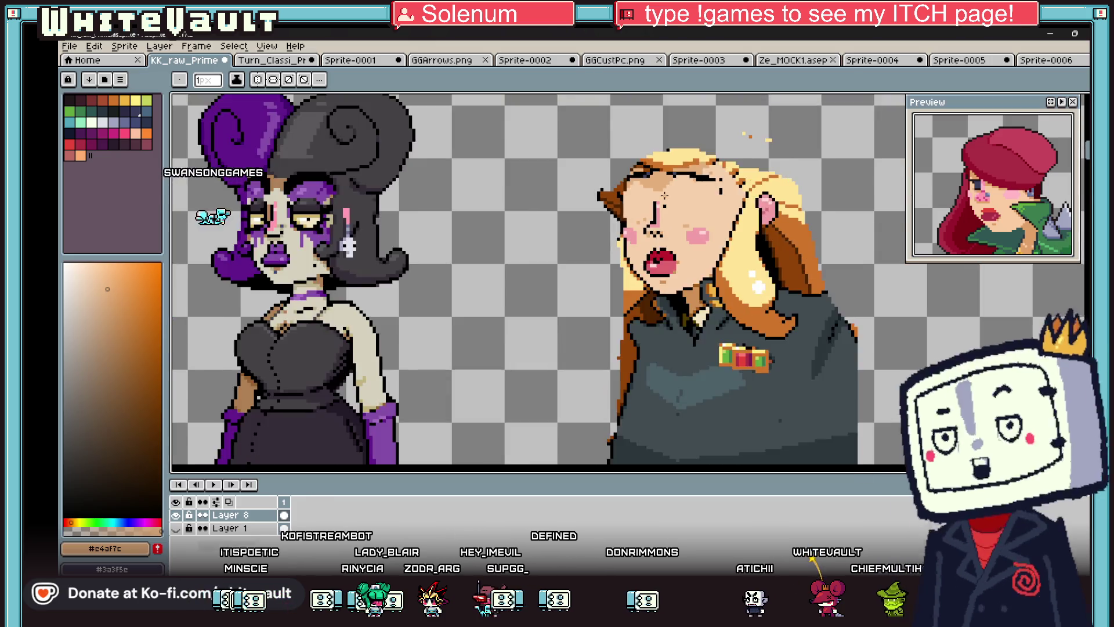
{"action": "scroll", "coordinate": [637, 256], "scroll_direction": "up", "scroll_amount": 5}
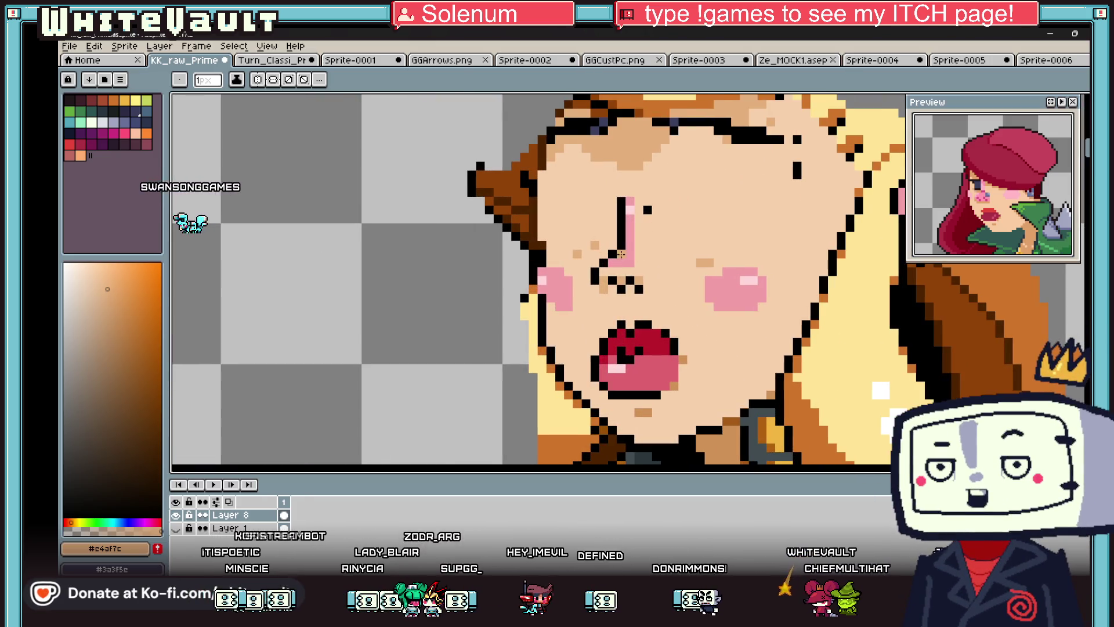
{"action": "left_click", "coordinate": [638, 252], "text": "alt"}
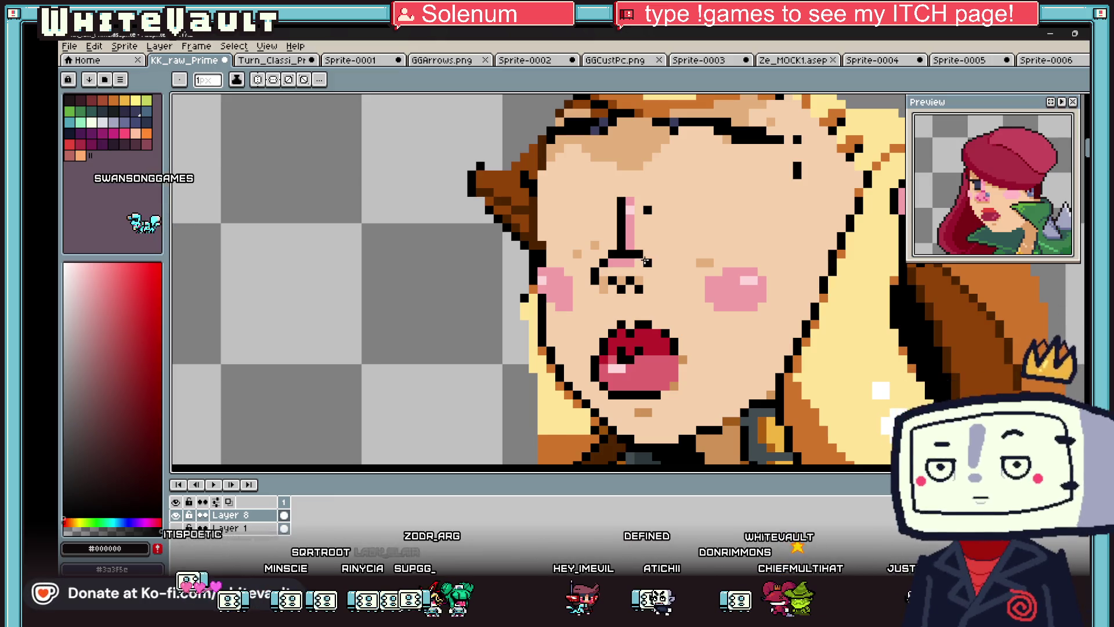
{"action": "scroll", "coordinate": [639, 252], "scroll_direction": "down", "scroll_amount": 5}
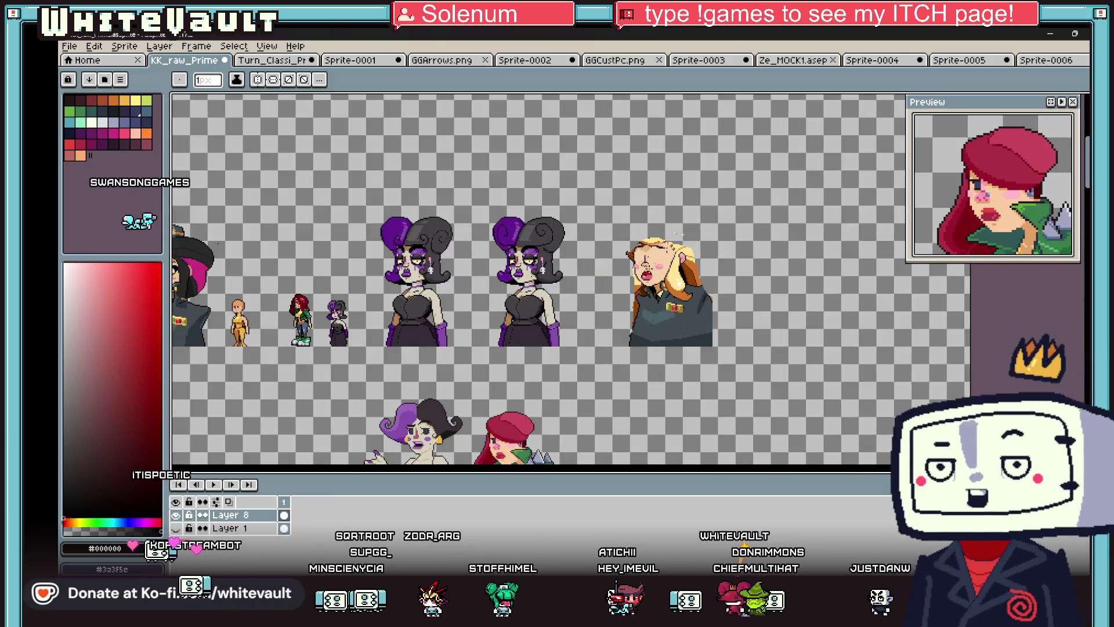
{"action": "scroll", "coordinate": [677, 233], "scroll_direction": "up", "scroll_amount": 5}
{"action": "left_click", "coordinate": [636, 239], "text": "alt"}
{"action": "left_click", "coordinate": [629, 256], "text": "alt"}
{"action": "left_click", "coordinate": [645, 256]}
{"action": "left_click", "coordinate": [628, 239]}
{"action": "left_click", "coordinate": [600, 237], "text": "alt"}
{"action": "left_click", "coordinate": [611, 238]}
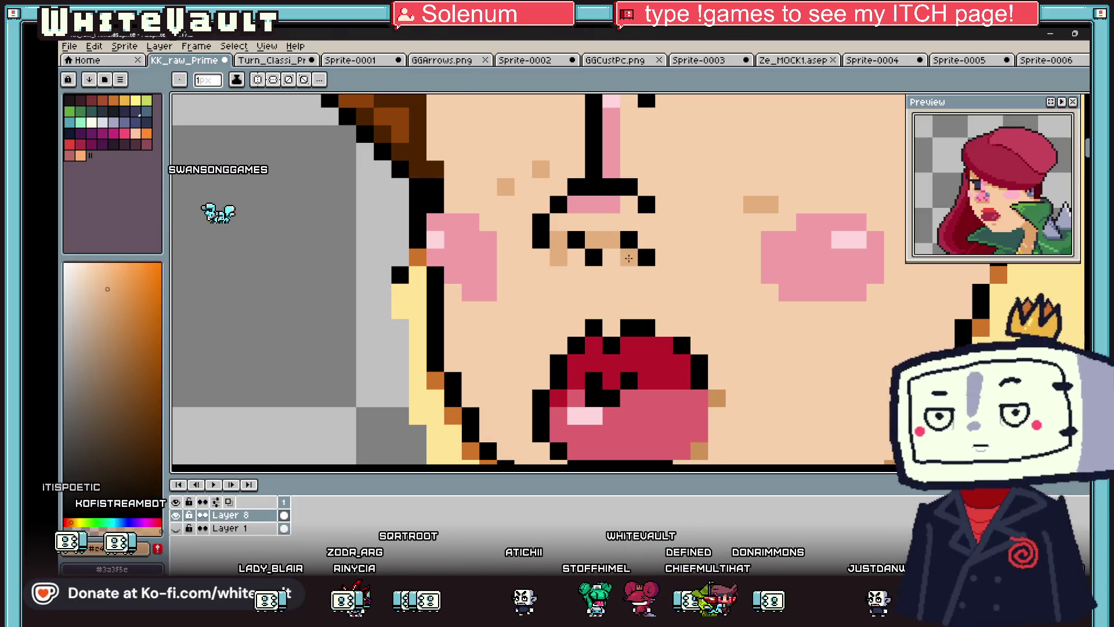
{"action": "scroll", "coordinate": [629, 257], "scroll_direction": "down", "scroll_amount": 4}
{"action": "scroll", "coordinate": [634, 242], "scroll_direction": "up", "scroll_amount": 2}
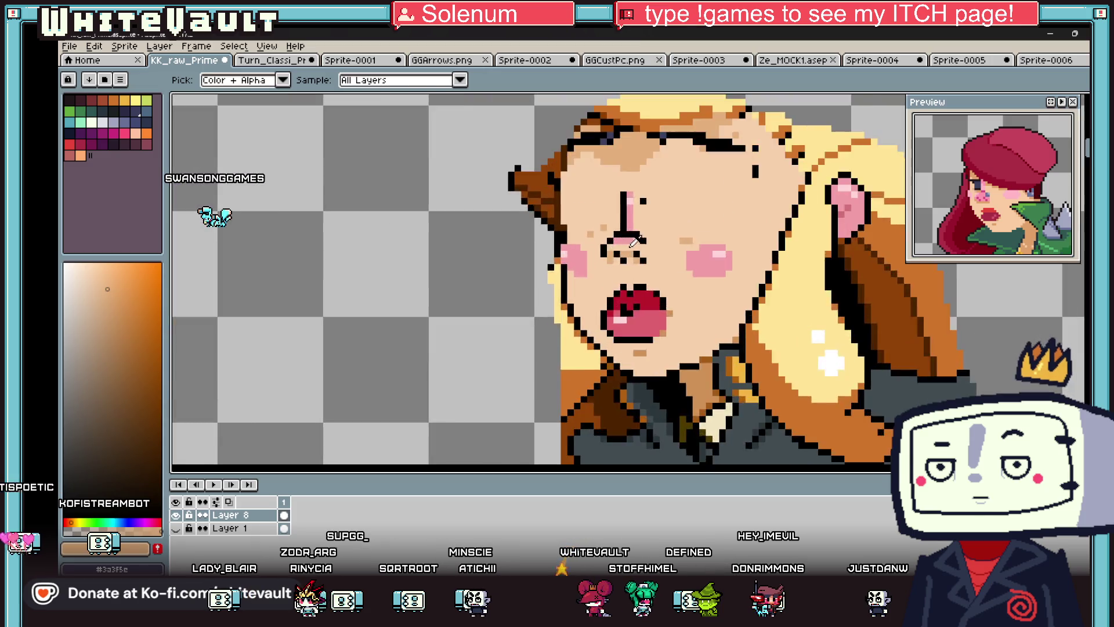
{"action": "scroll", "coordinate": [633, 242], "scroll_direction": "up", "scroll_amount": 1}
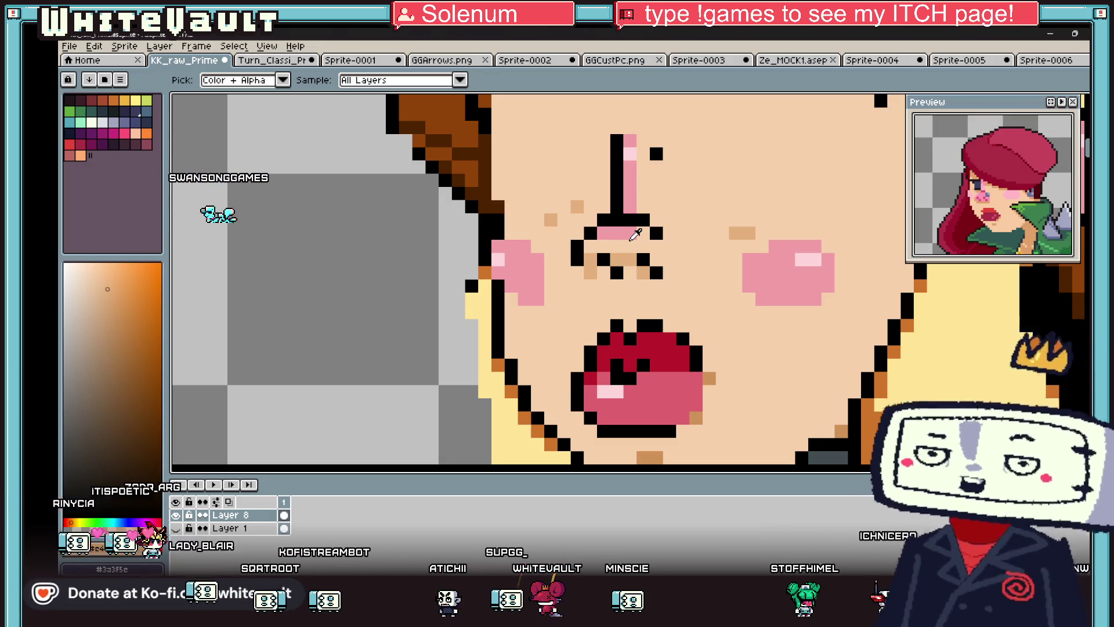
{"action": "scroll", "coordinate": [636, 235], "scroll_direction": "down", "scroll_amount": 8}
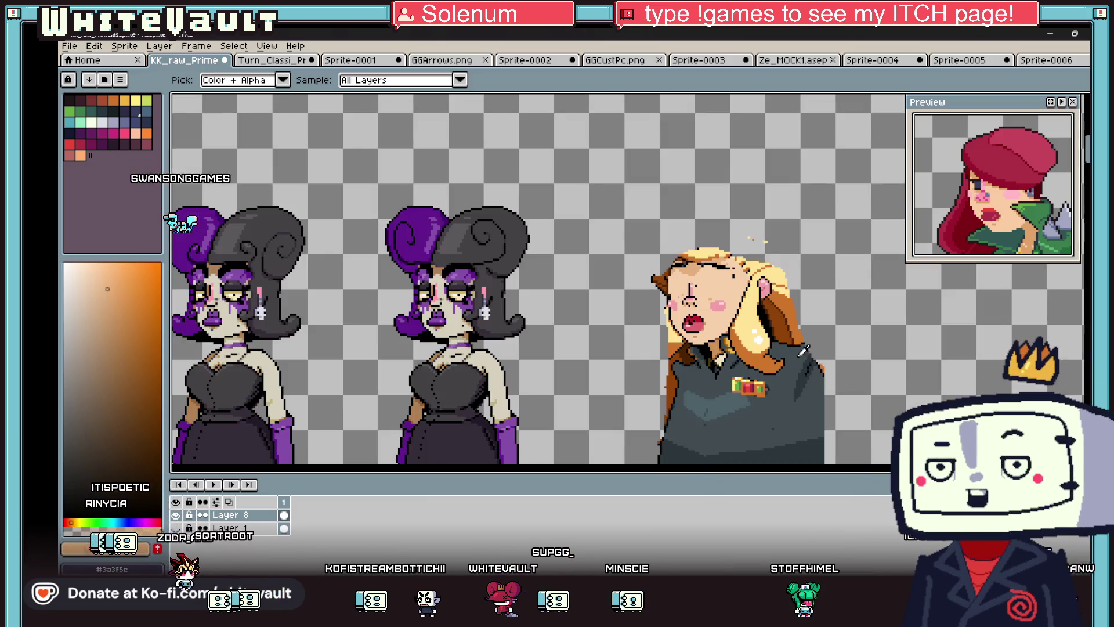
{"action": "scroll", "coordinate": [726, 286], "scroll_direction": "up", "scroll_amount": 2}
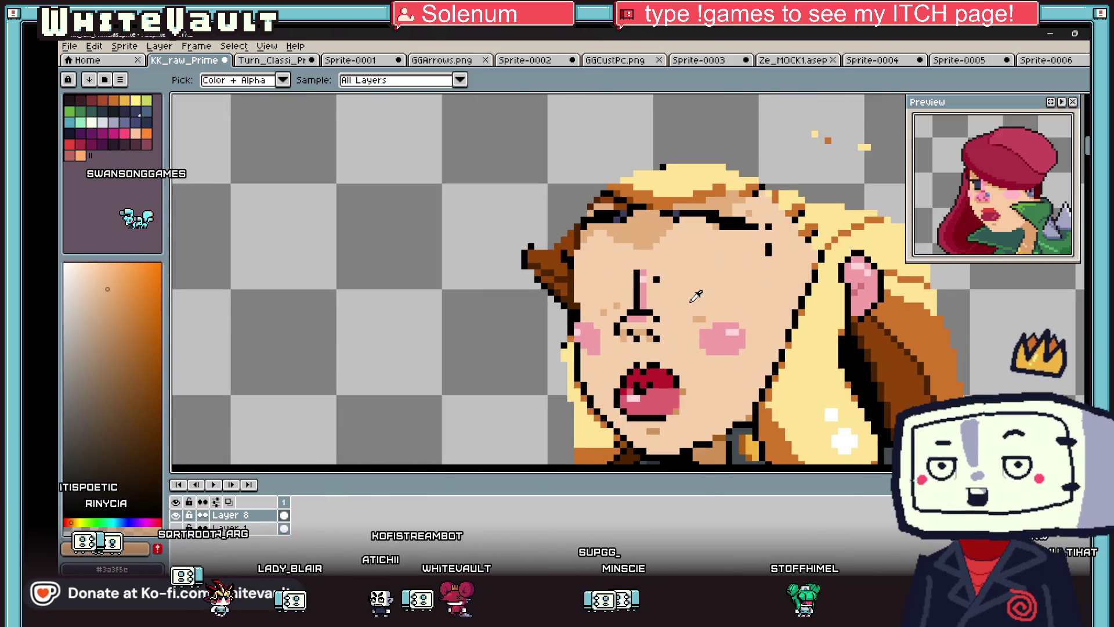
{"action": "scroll", "coordinate": [715, 273], "scroll_direction": "down", "scroll_amount": 2}
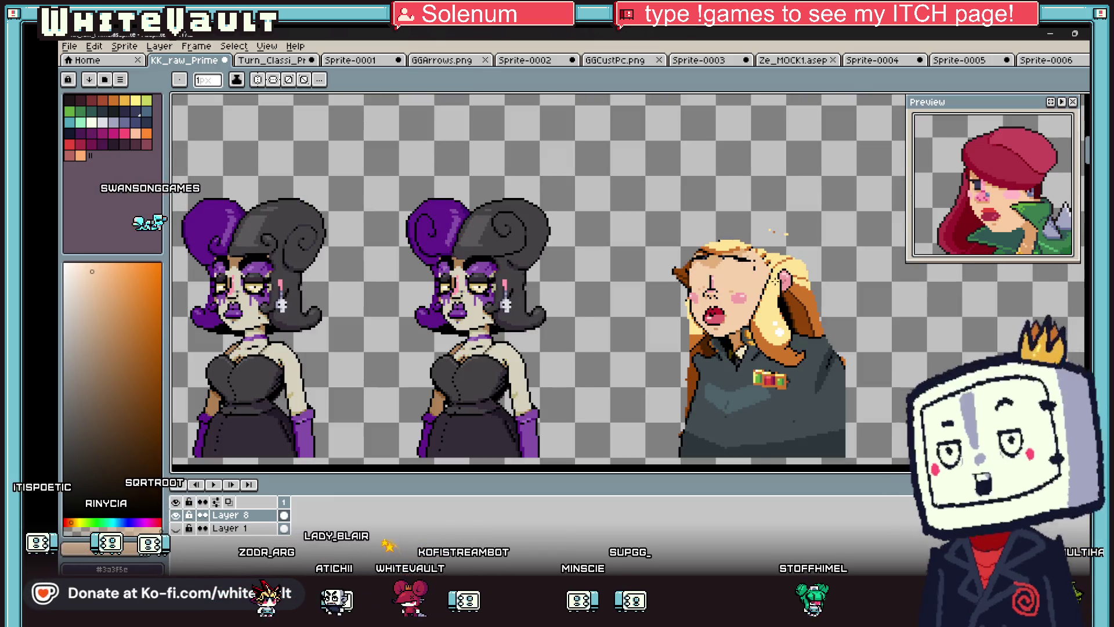
- Lasso the blonde hair on the right of the head and nudge it slightly down-right
{"action": "key", "text": "shift+q"}
{"action": "mouse_move", "coordinate": [793, 259]}
{"action": "left_mouse_down"}
{"action": "mouse_move", "coordinate": [838, 325]}
{"action": "mouse_move", "coordinate": [728, 354]}
{"action": "left_mouse_up"}
{"action": "left_click_drag", "start_coordinate": [813, 325], "coordinate": [827, 339]}
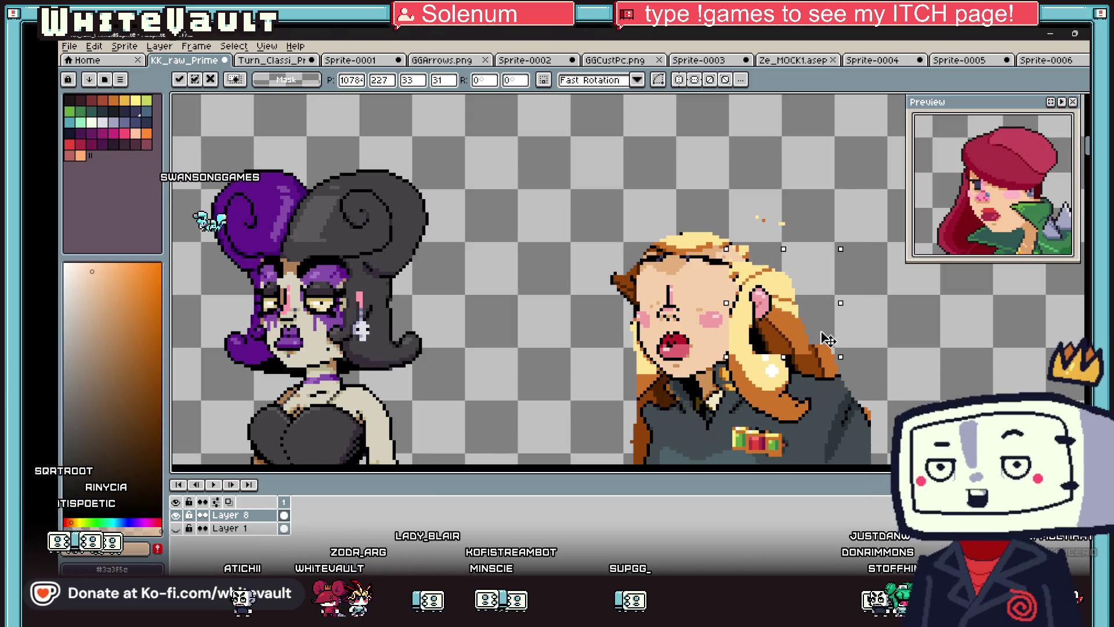
{"action": "key", "text": "Return"}
{"action": "scroll", "coordinate": [827, 340], "scroll_direction": "down", "scroll_amount": 2}
{"action": "scroll", "coordinate": [909, 350], "scroll_direction": "up", "scroll_amount": 2}
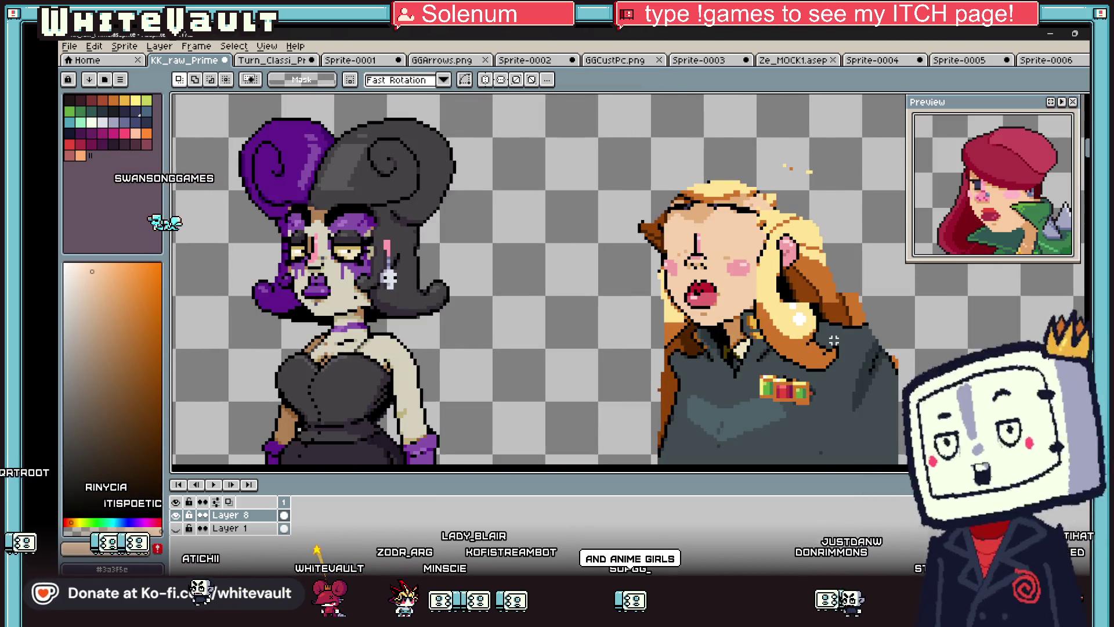
{"action": "scroll", "coordinate": [909, 350], "scroll_direction": "down", "scroll_amount": 2}
{"action": "scroll", "coordinate": [735, 325], "scroll_direction": "up", "scroll_amount": 3}
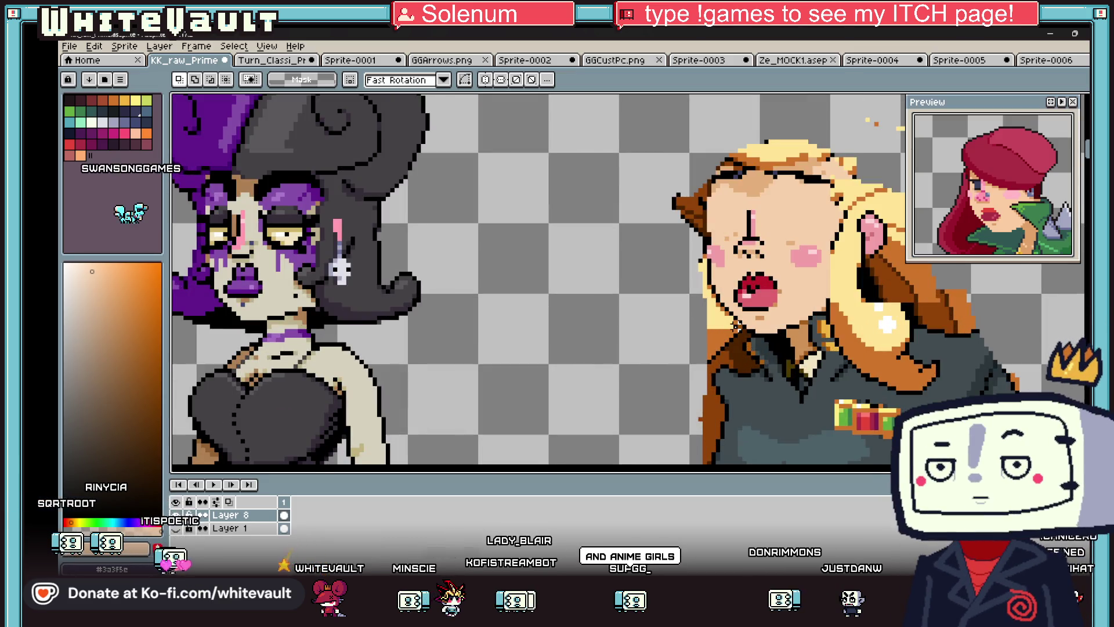
{"action": "scroll", "coordinate": [735, 325], "scroll_direction": "down", "scroll_amount": 2}
{"action": "scroll", "coordinate": [756, 343], "scroll_direction": "up", "scroll_amount": 1}
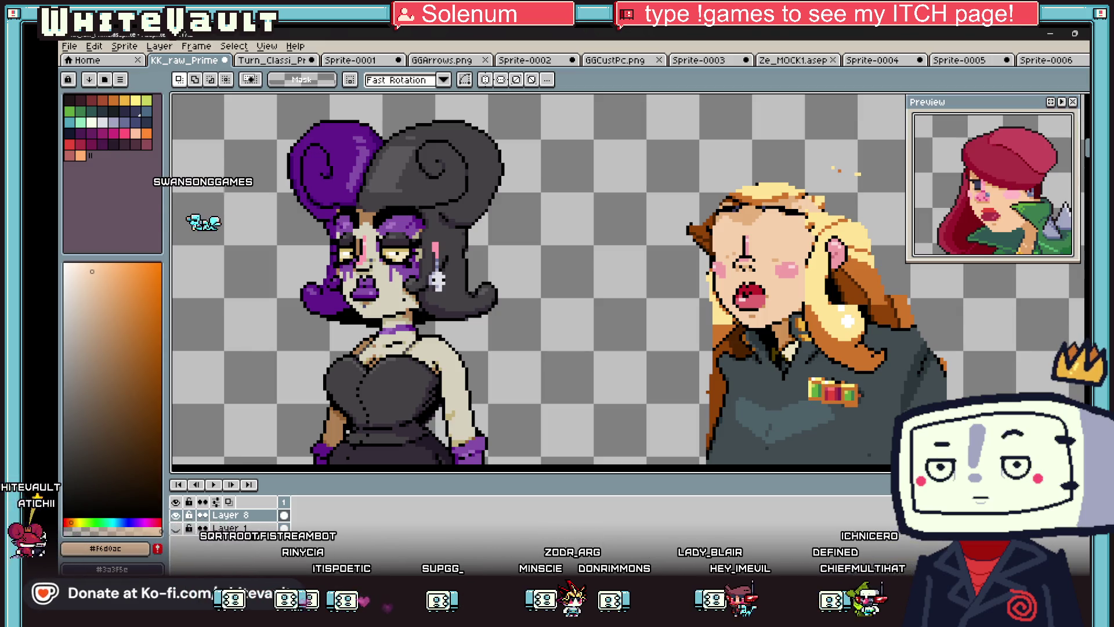
- Paint the open red mouth away with skin tone
{"action": "scroll", "coordinate": [805, 237], "scroll_direction": "down", "scroll_amount": 5}
{"action": "scroll", "coordinate": [824, 243], "scroll_direction": "up", "scroll_amount": 3}
{"action": "scroll", "coordinate": [662, 241], "scroll_direction": "up", "scroll_amount": 2}
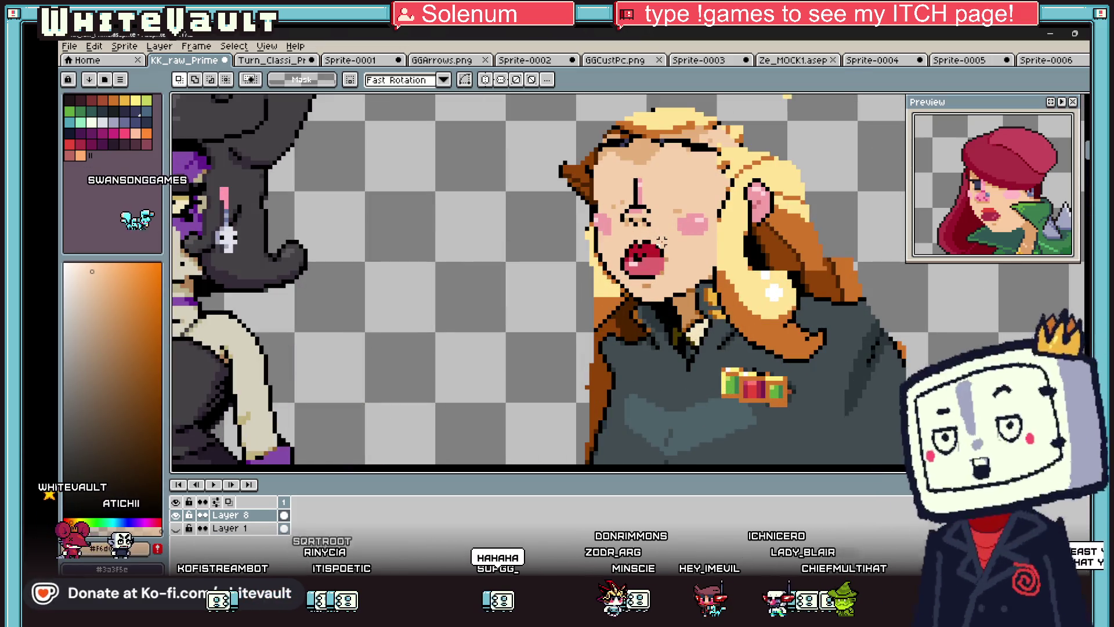
{"action": "key", "text": "i"}
{"action": "key", "text": "b"}
{"action": "key", "text": "ctrl+z"}
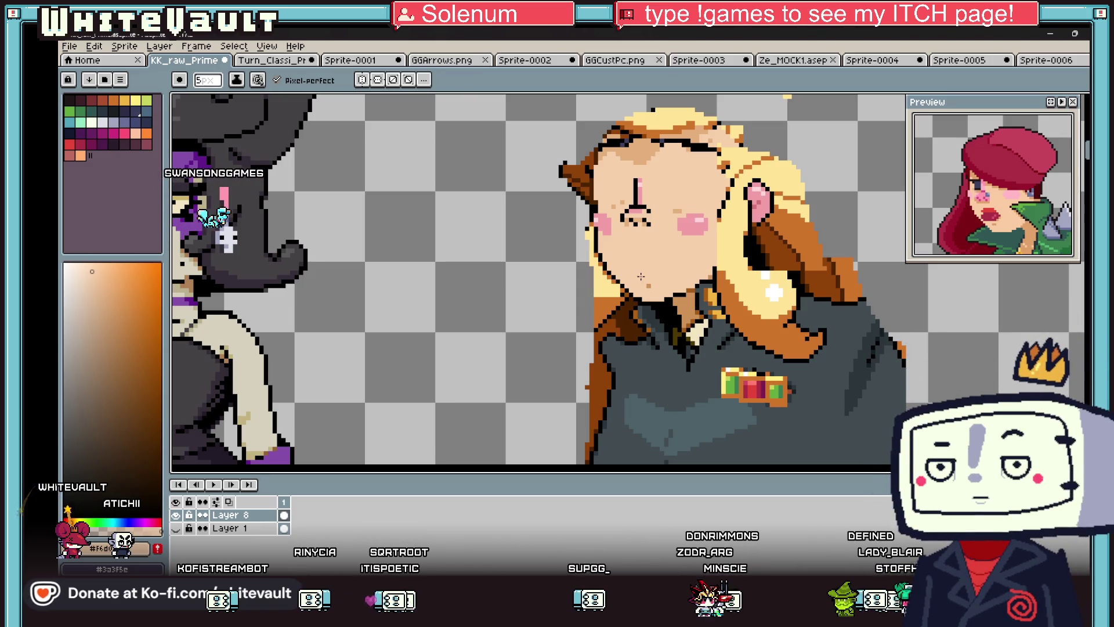
- Lasso the nostril pixels and nudge them down
{"action": "key", "text": "shift+q"}
{"action": "scroll", "coordinate": [608, 203], "scroll_direction": "up", "scroll_amount": 2}
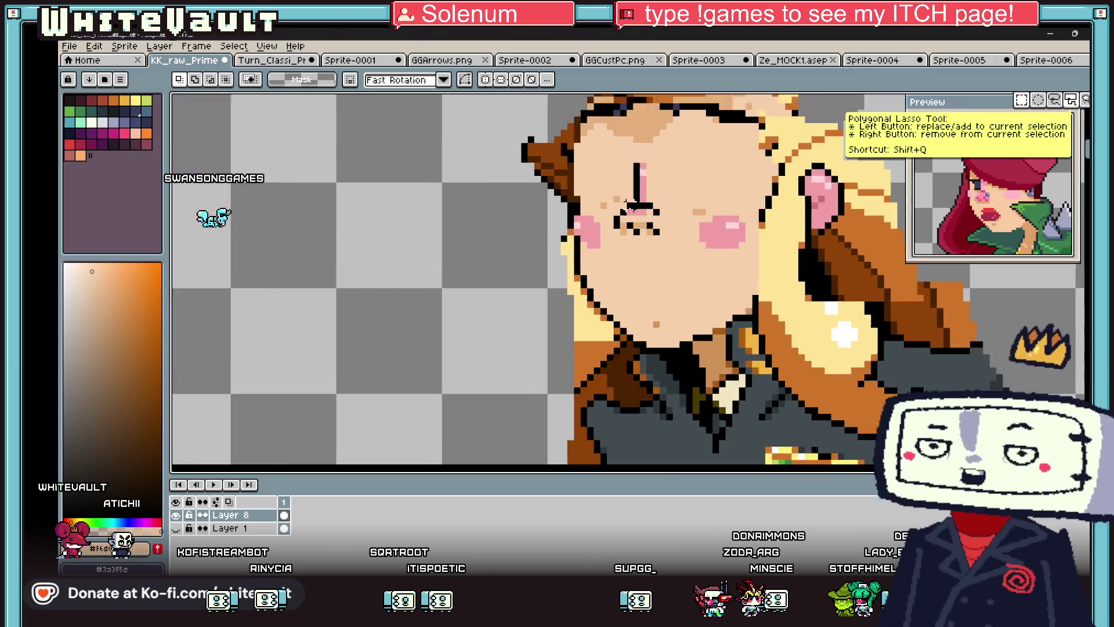
{"action": "mouse_move", "coordinate": [680, 238]}
{"action": "left_mouse_down"}
{"action": "mouse_move", "coordinate": [684, 247]}
{"action": "mouse_move", "coordinate": [669, 245]}
{"action": "left_mouse_up"}
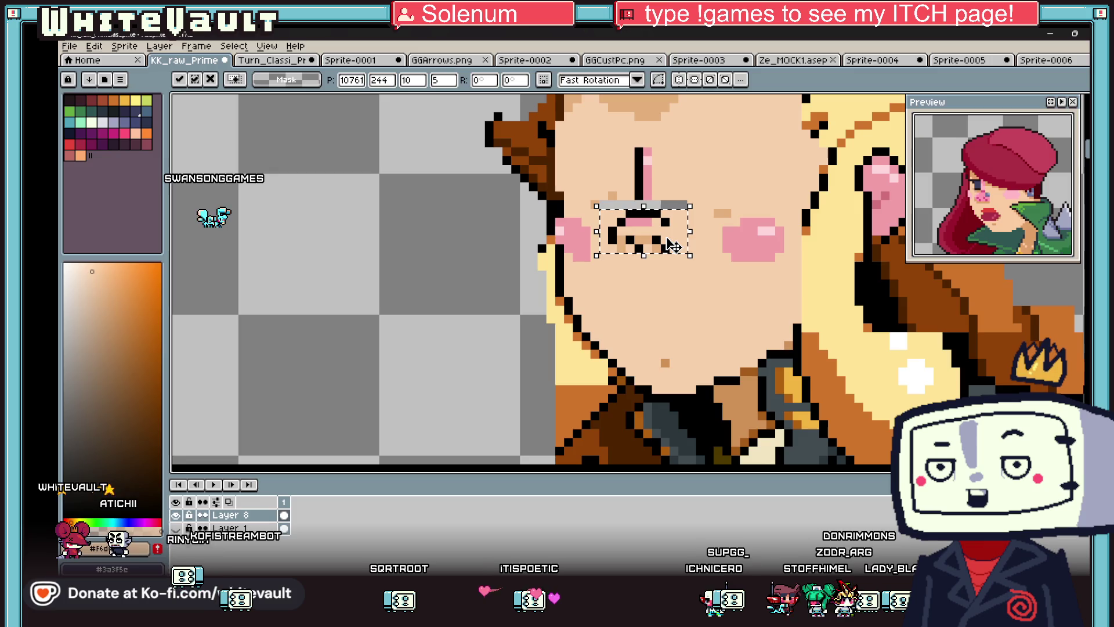
- Commit the moved nostrils and fill the grey gap beside the nose with skin
{"action": "key", "text": "Return"}
{"action": "key", "text": "g"}
{"action": "left_click", "coordinate": [626, 201]}
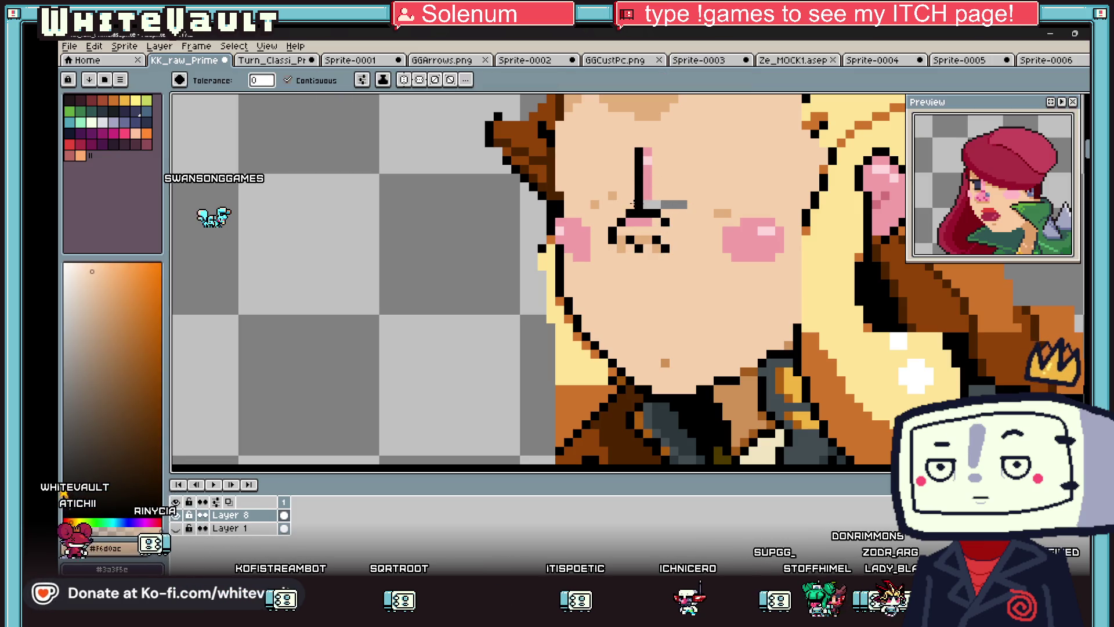
{"action": "scroll", "coordinate": [667, 206], "scroll_direction": "down", "scroll_amount": 4}
{"action": "scroll", "coordinate": [620, 221], "scroll_direction": "up", "scroll_amount": 5}
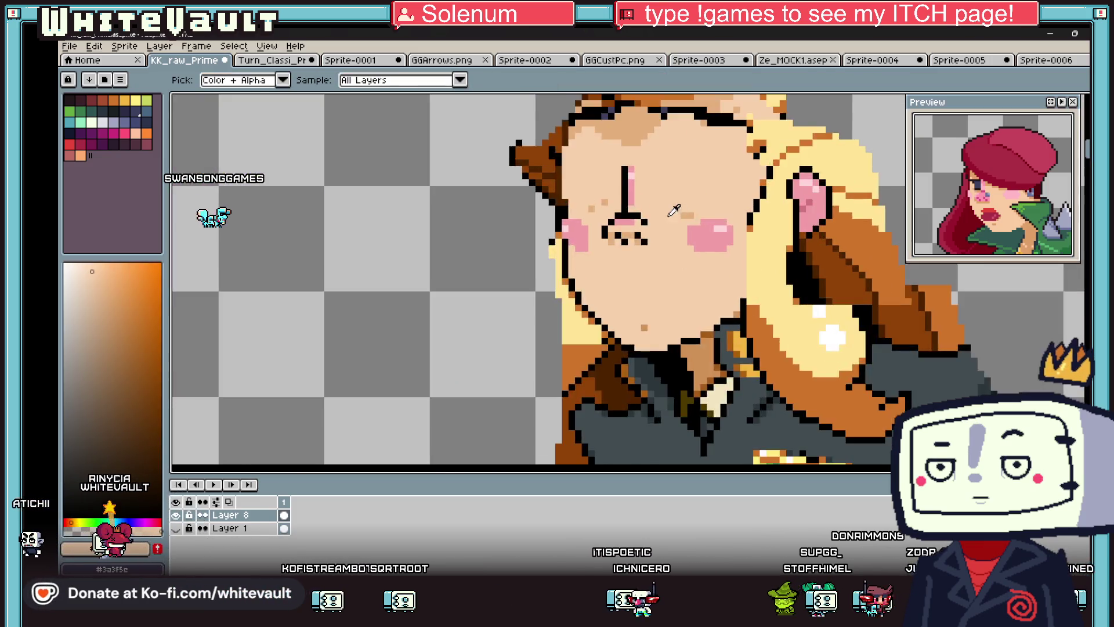
- Draw a dark-blue curved loop beside and below the nose
{"action": "key", "text": "i"}
{"action": "left_click", "coordinate": [620, 221]}
{"action": "scroll", "coordinate": [650, 239], "scroll_direction": "down", "scroll_amount": 2}
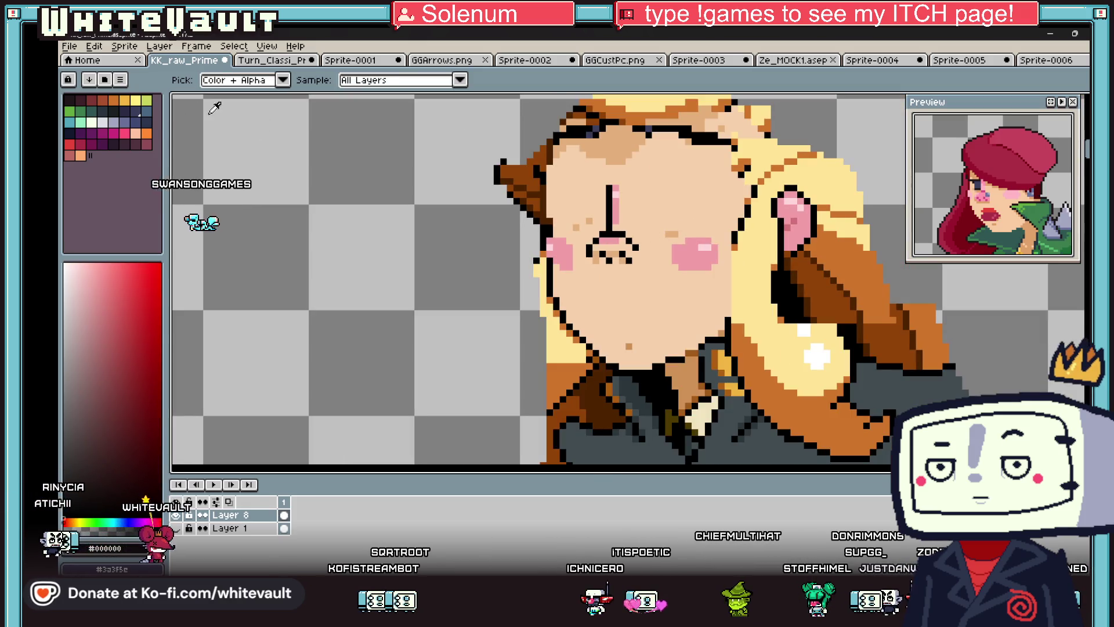
{"action": "left_click", "coordinate": [135, 123]}
{"action": "key", "text": "b"}
{"action": "scroll", "coordinate": [625, 233], "scroll_direction": "up", "scroll_amount": 3}
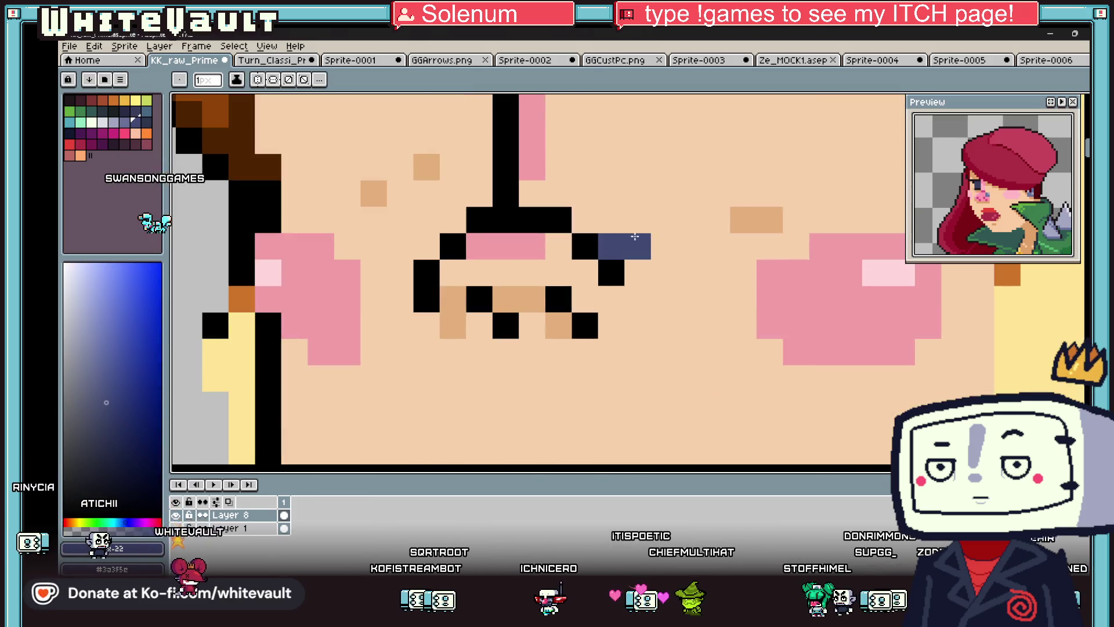
{"action": "left_click_drag", "start_coordinate": [664, 246], "coordinate": [663, 299]}
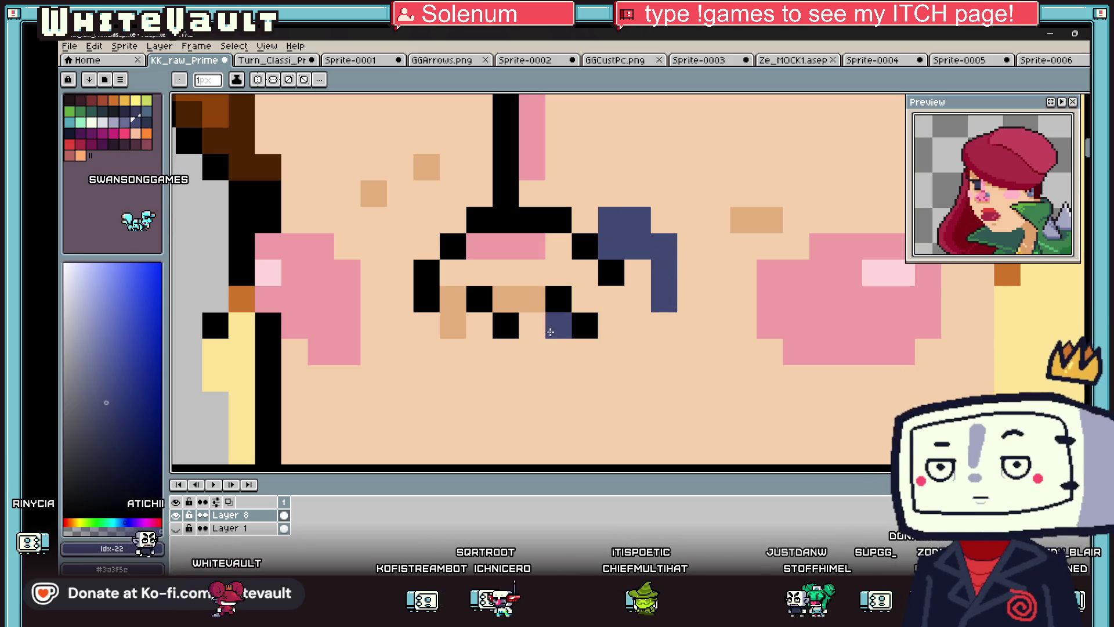
{"action": "left_click", "coordinate": [532, 324]}
{"action": "left_click", "coordinate": [558, 351]}
{"action": "left_click", "coordinate": [583, 374]}
{"action": "left_click_drag", "start_coordinate": [635, 355], "coordinate": [690, 264]}
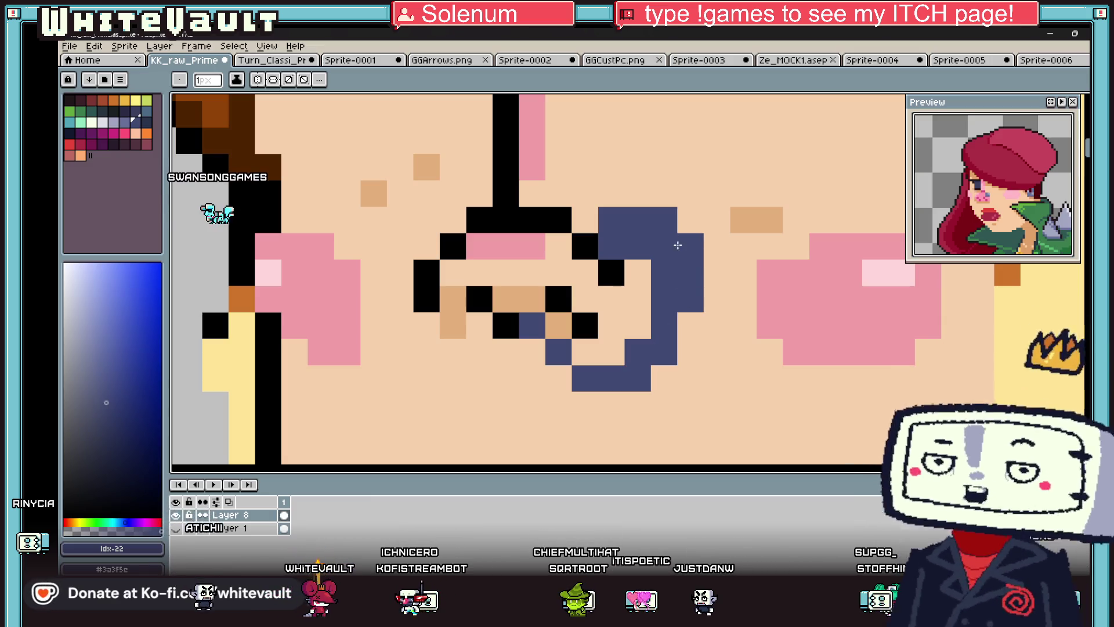
- Paint most of the blue loop back over with the face's skin colour
{"action": "scroll", "coordinate": [688, 258], "scroll_direction": "down", "scroll_amount": 4}
{"action": "scroll", "coordinate": [677, 271], "scroll_direction": "up", "scroll_amount": 4}
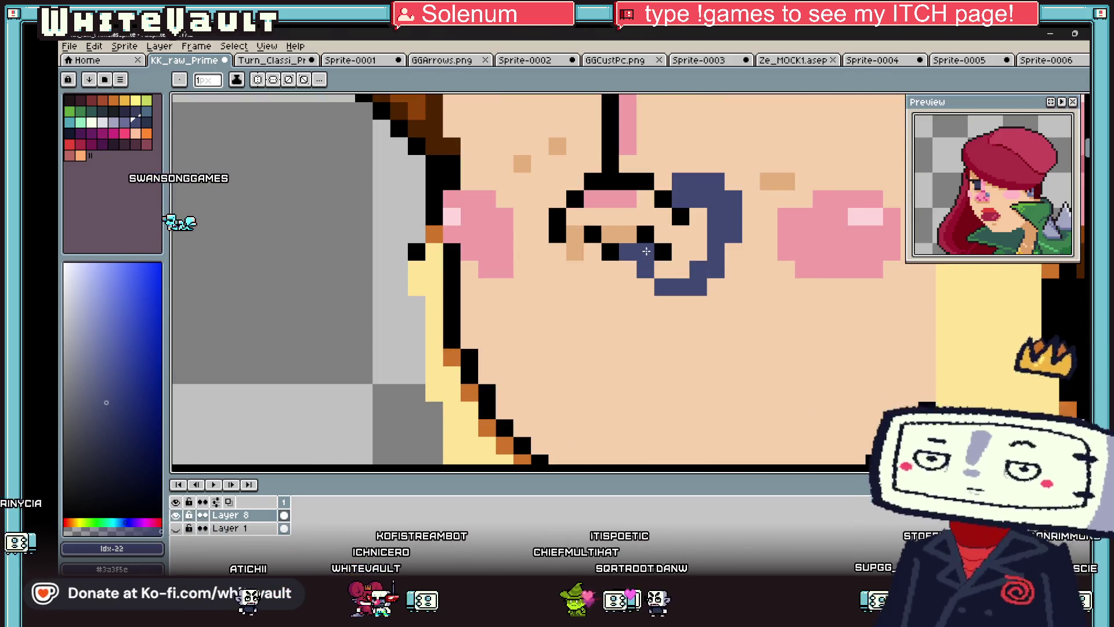
{"action": "key", "text": "alt"}
{"action": "left_click", "coordinate": [749, 284], "text": "alt"}
{"action": "left_click_drag", "start_coordinate": [710, 288], "coordinate": [610, 288]}
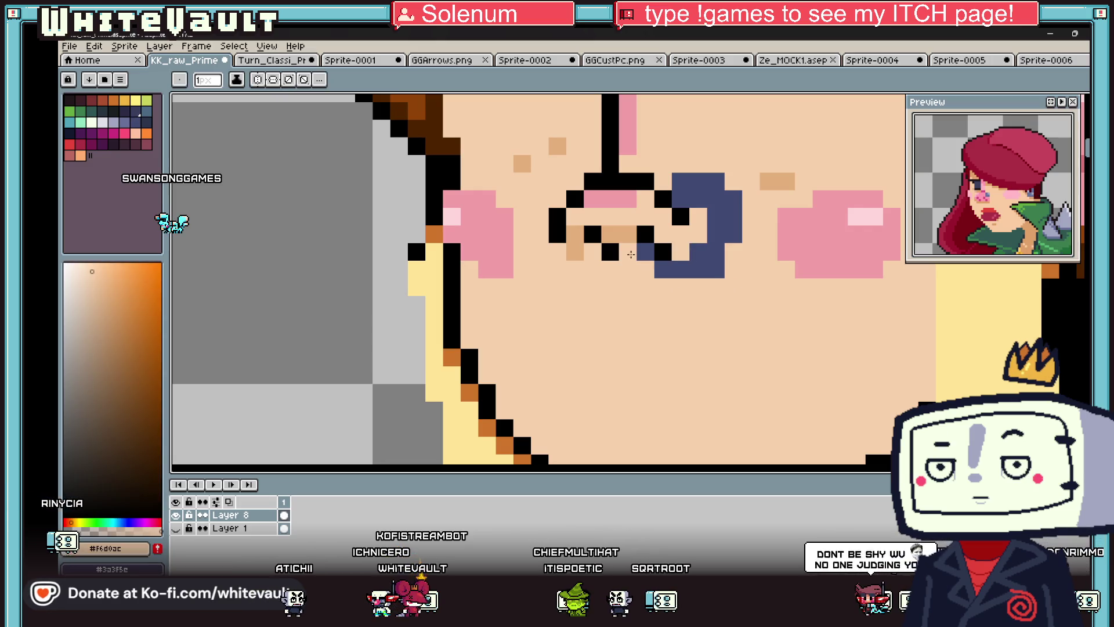
{"action": "key", "text": "alt"}
{"action": "scroll", "coordinate": [633, 256], "scroll_direction": "down", "scroll_amount": 4}
{"action": "scroll", "coordinate": [737, 267], "scroll_direction": "up", "scroll_amount": 5}
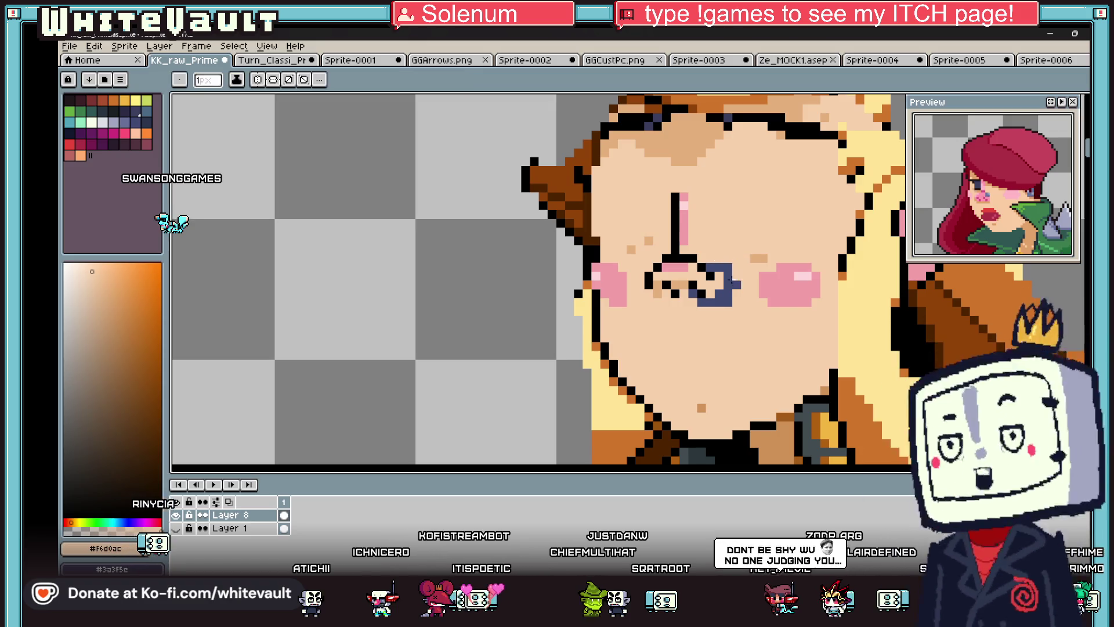
{"action": "left_click_drag", "start_coordinate": [730, 276], "coordinate": [716, 305]}
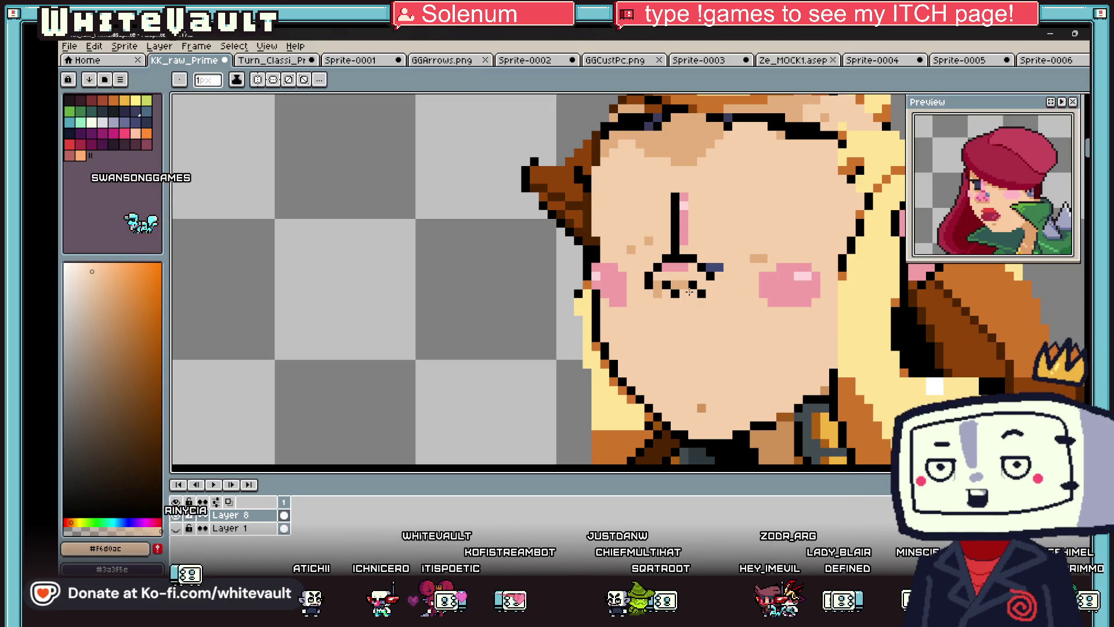
{"action": "scroll", "coordinate": [718, 267], "scroll_direction": "down", "scroll_amount": 4}
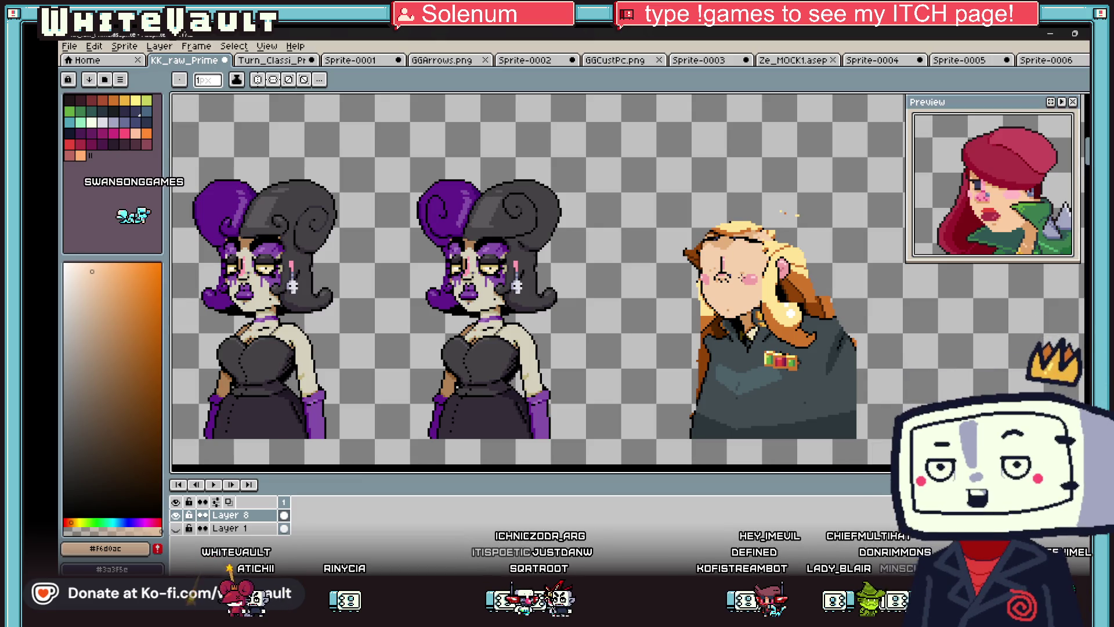
- Switch from Aseprite to the Stream Avatars window showing the raid announcement
{"action": "key", "text": "alt+Tab"}
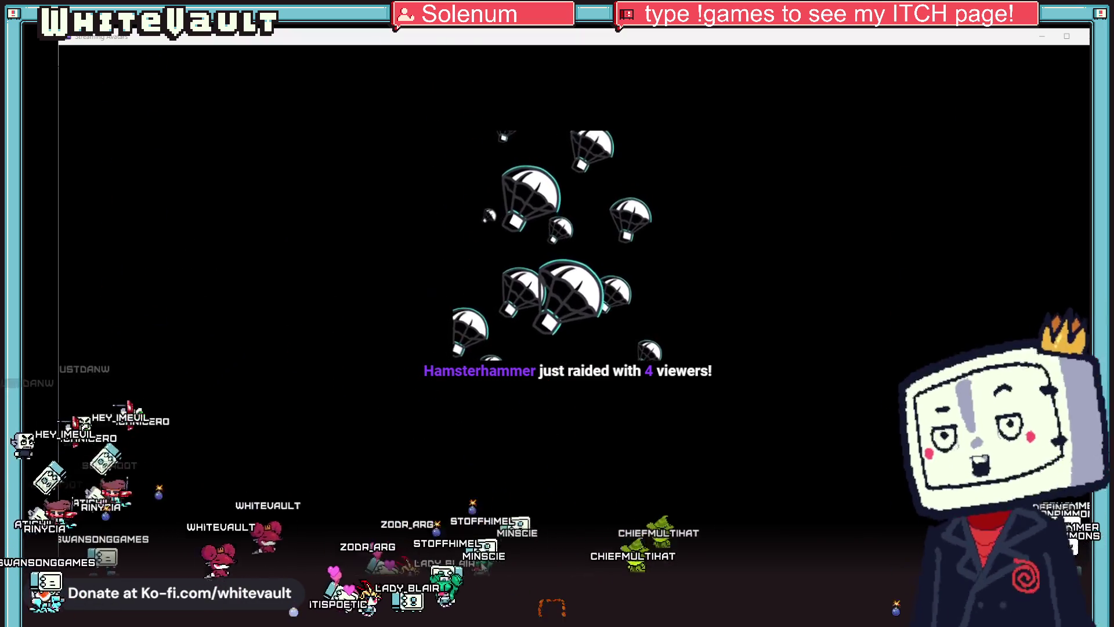
- Pin a viewer's avatar near the upper left and turn off the black window background
{"action": "mouse_move", "coordinate": [550, 624]}
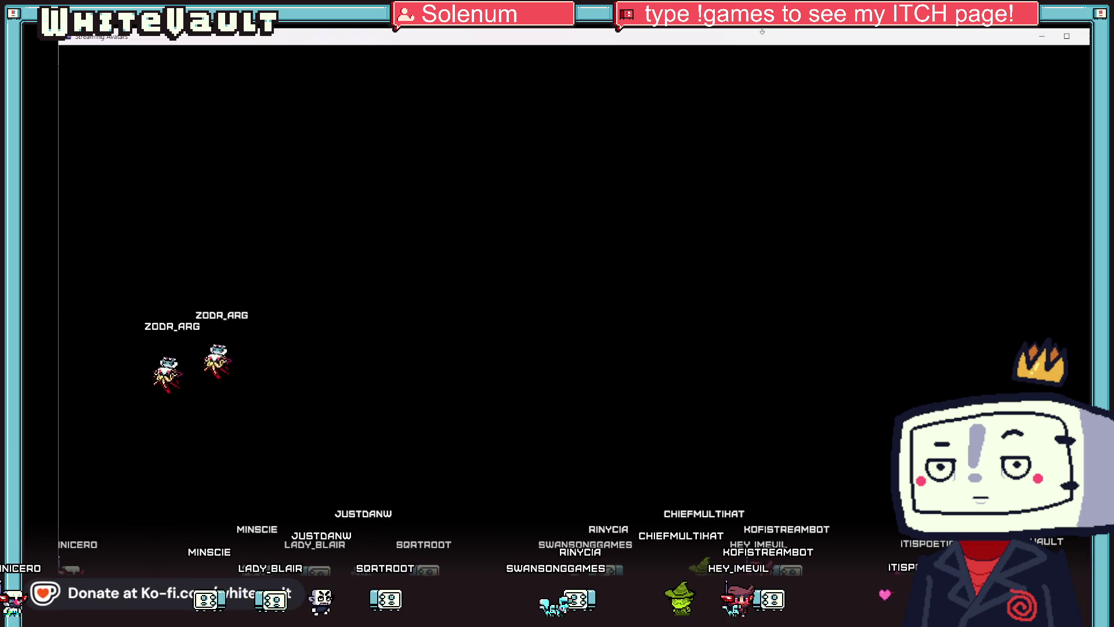
{"action": "left_click", "coordinate": [803, 57]}
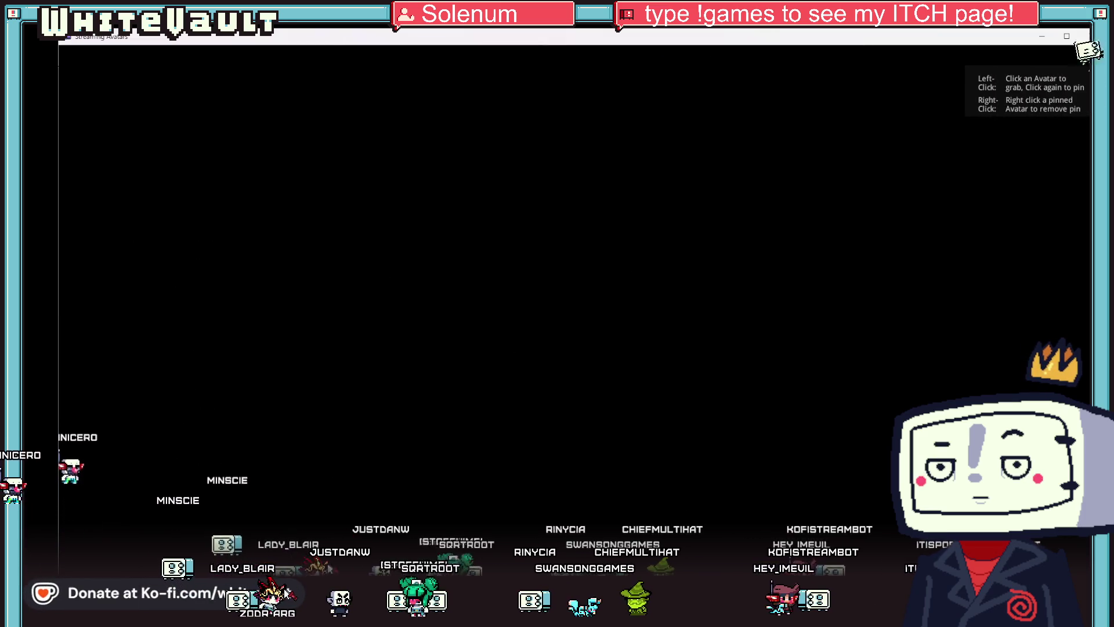
{"action": "left_click", "coordinate": [281, 592]}
{"action": "left_click", "coordinate": [244, 206]}
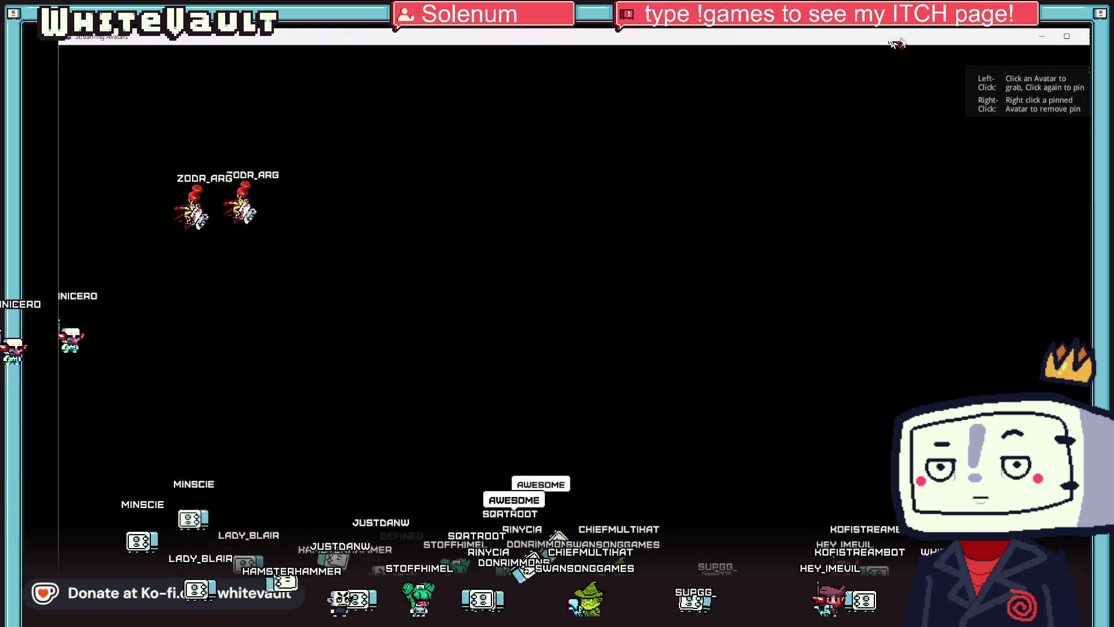
{"action": "left_click", "coordinate": [789, 52]}
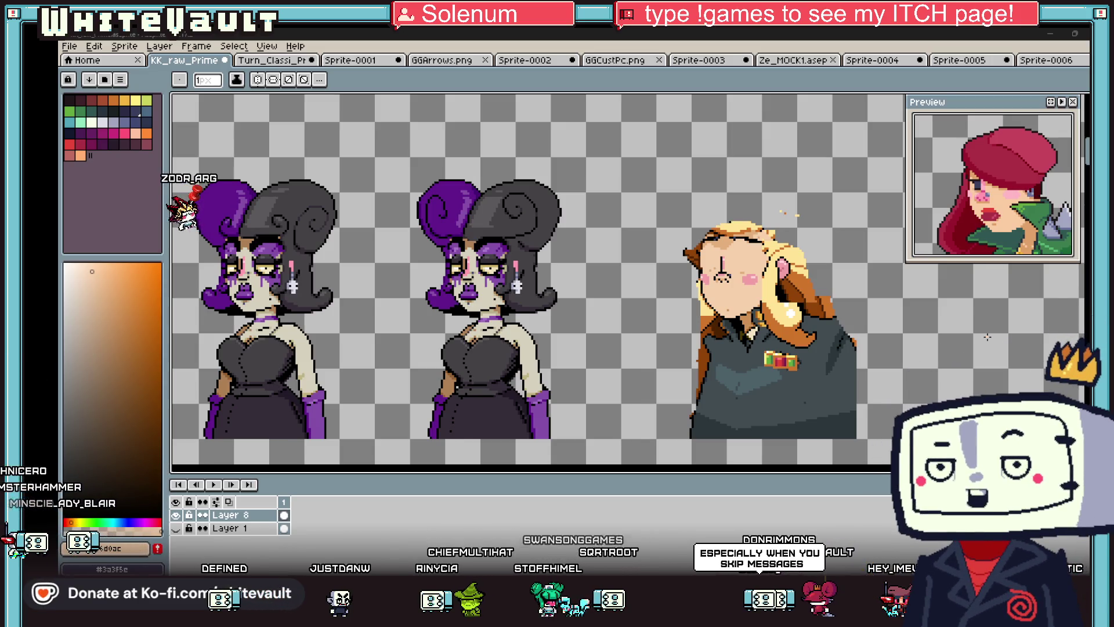
- Erase the overhanging right edge of the blonde officer's coat with a 9px brush
{"action": "scroll", "coordinate": [990, 336], "scroll_direction": "down", "scroll_amount": 1}
{"action": "scroll", "coordinate": [808, 263], "scroll_direction": "up", "scroll_amount": 2}
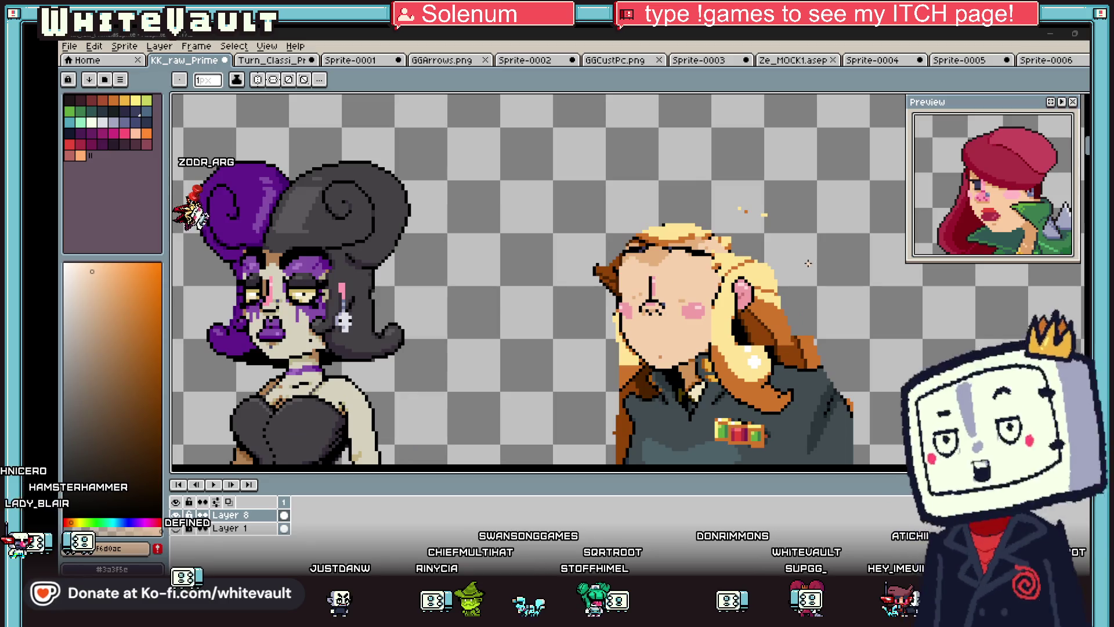
{"action": "scroll", "coordinate": [812, 244], "scroll_direction": "up", "scroll_amount": 1}
{"action": "key", "text": "b"}
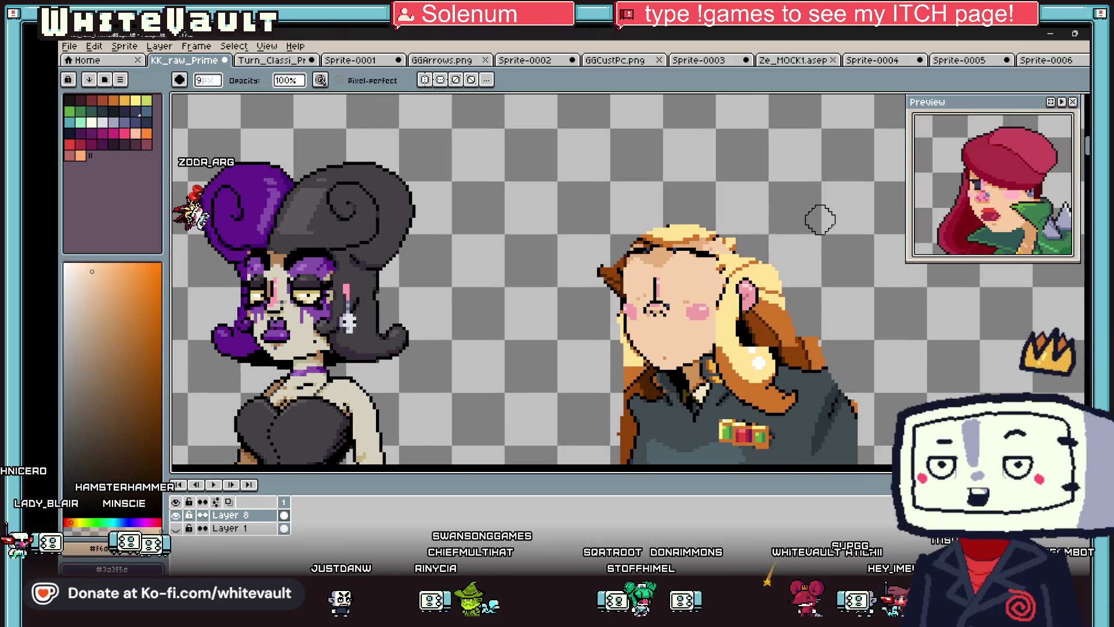
{"action": "scroll", "coordinate": [826, 229], "scroll_direction": "down", "scroll_amount": 1}
{"action": "scroll", "coordinate": [838, 244], "scroll_direction": "down", "scroll_amount": 1}
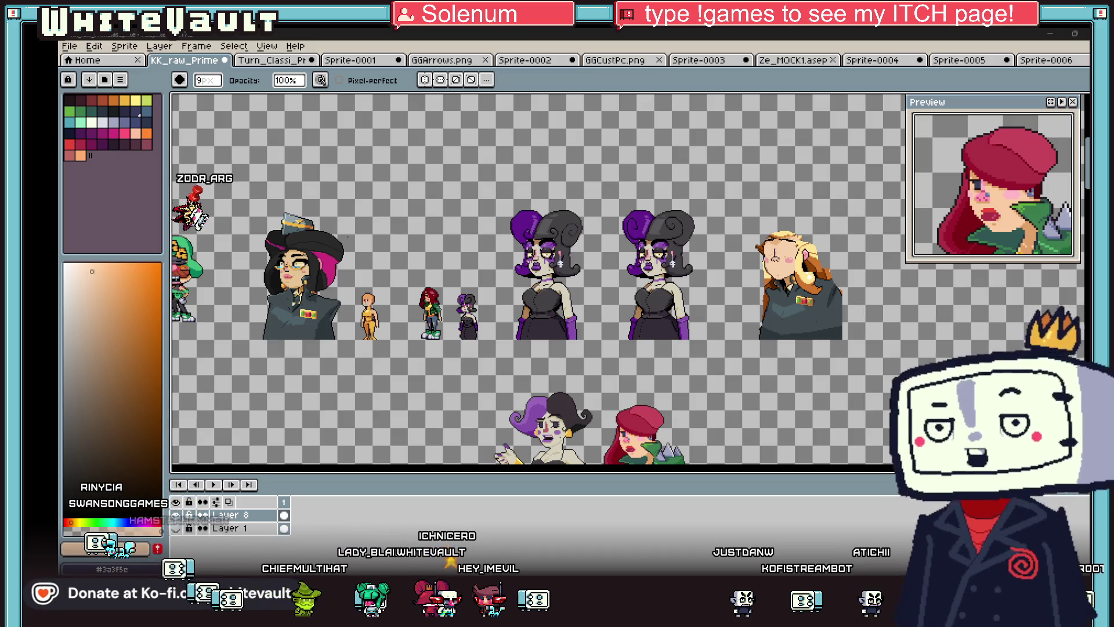
{"action": "scroll", "coordinate": [844, 265], "scroll_direction": "up", "scroll_amount": 1}
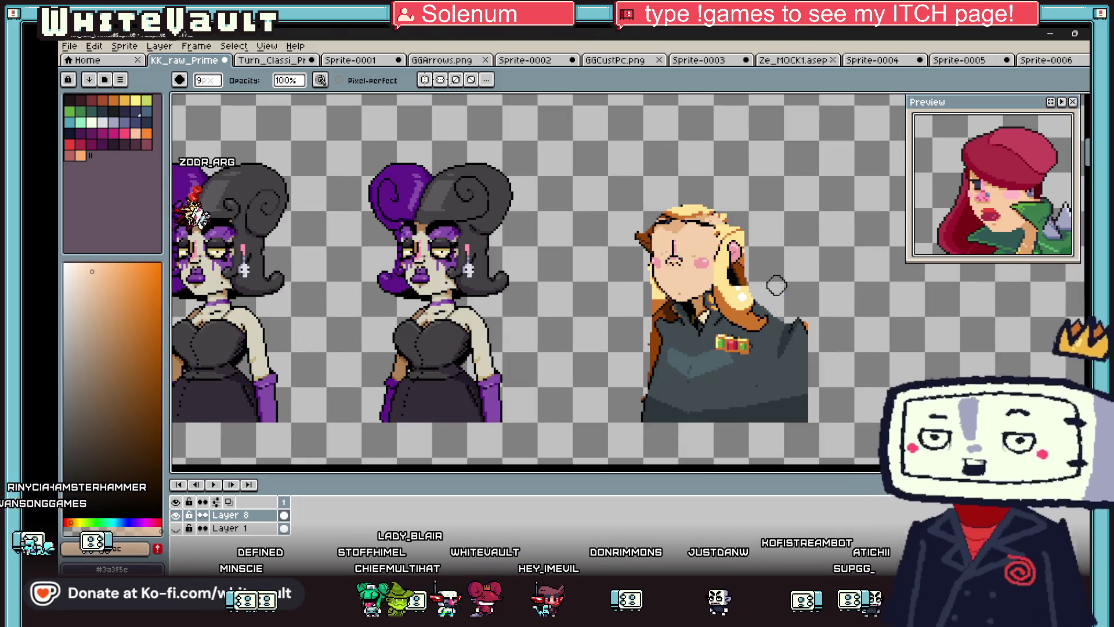
{"action": "left_click_drag", "start_coordinate": [807, 423], "coordinate": [812, 342]}
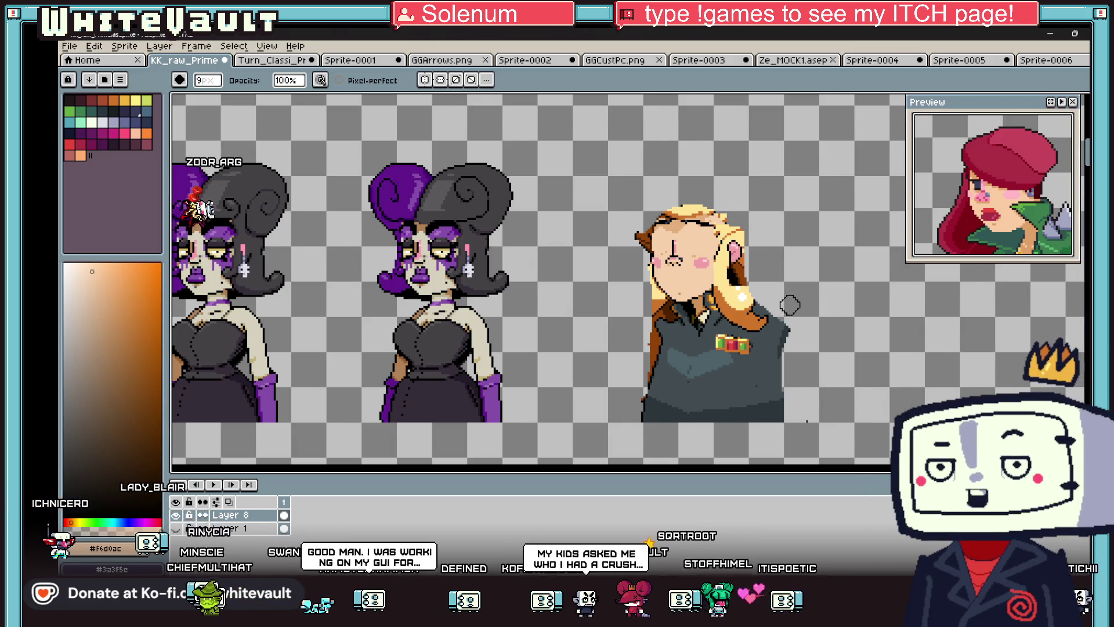
{"action": "scroll", "coordinate": [789, 306], "scroll_direction": "down", "scroll_amount": 1}
{"action": "scroll", "coordinate": [789, 306], "scroll_direction": "up", "scroll_amount": 3}
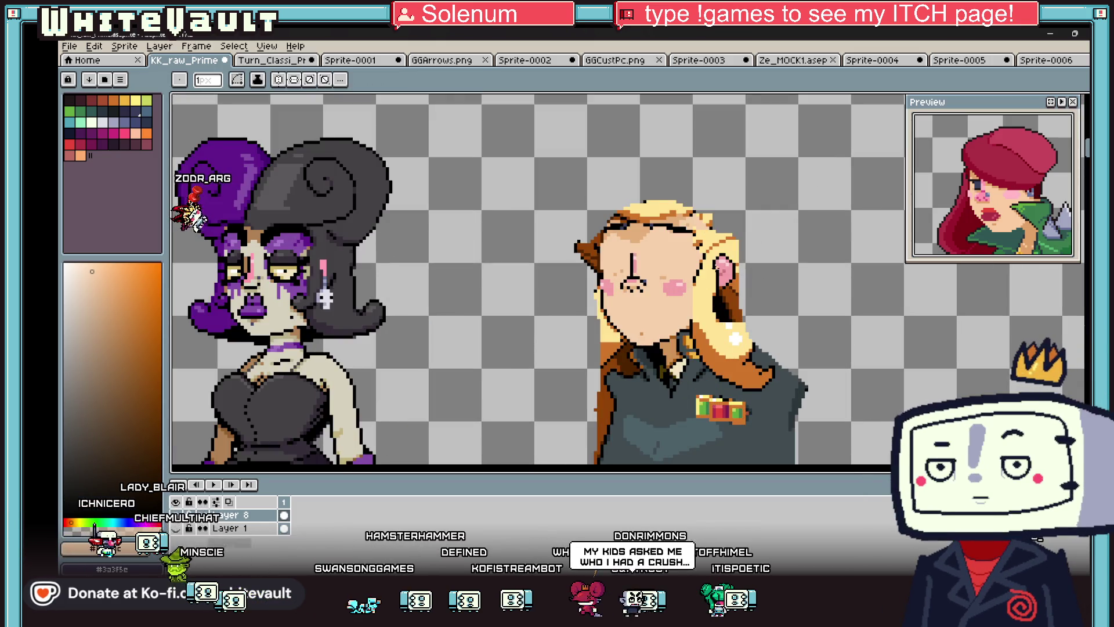
{"action": "scroll", "coordinate": [669, 254], "scroll_direction": "up", "scroll_amount": 1}
- Sample black and pencil round eye outlines on both sides of the nose
{"action": "key", "text": "alt"}
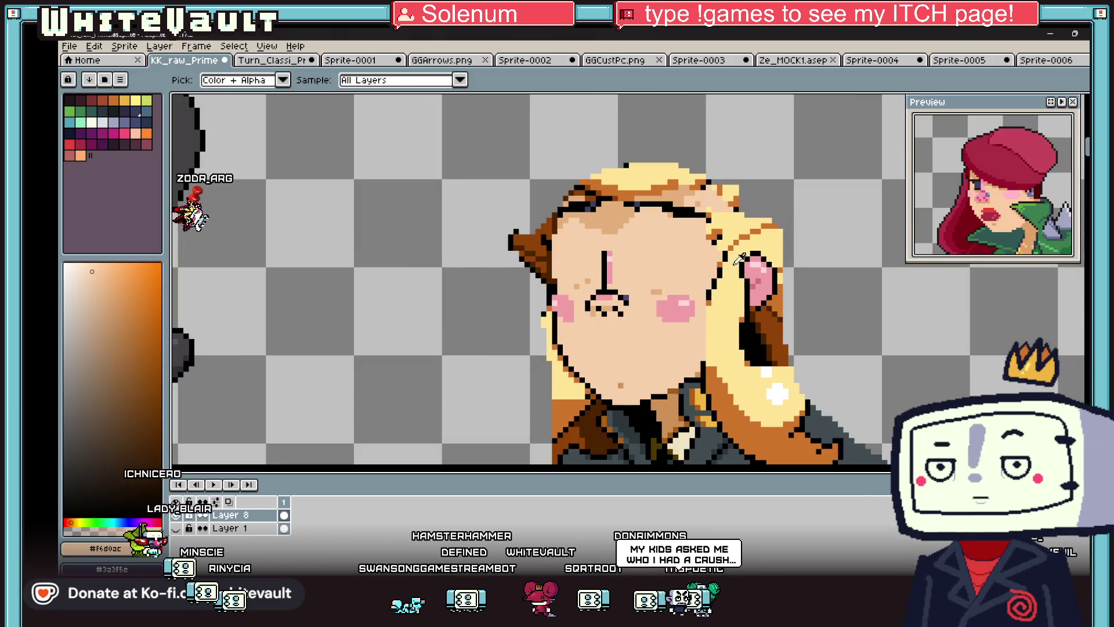
{"action": "left_click", "coordinate": [739, 258]}
{"action": "scroll", "coordinate": [630, 250], "scroll_direction": "up", "scroll_amount": 2}
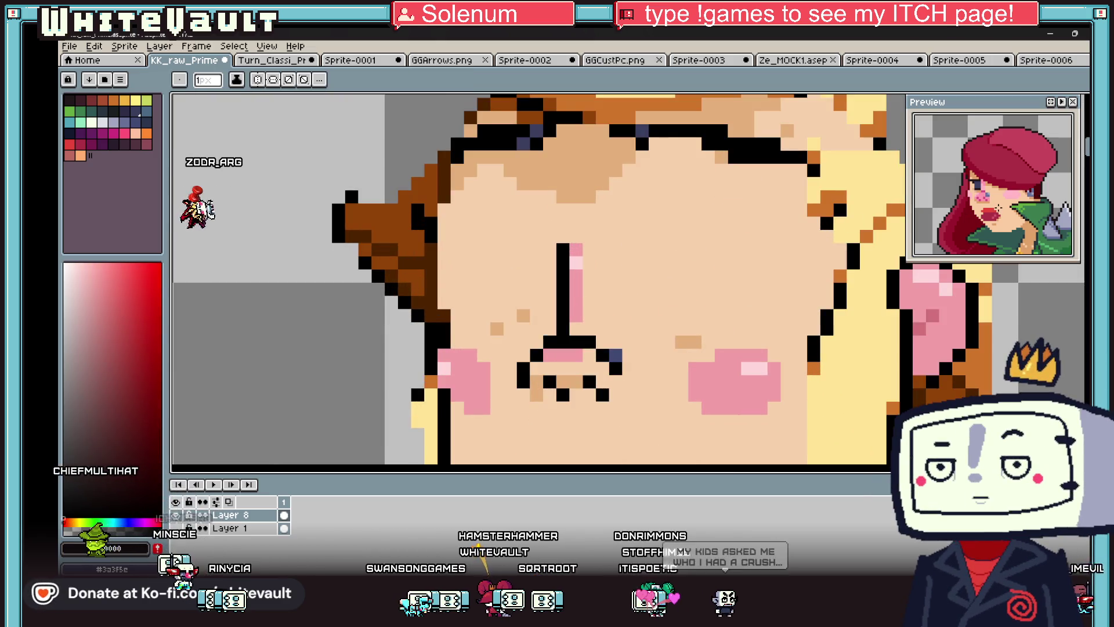
{"action": "left_click", "coordinate": [644, 250]}
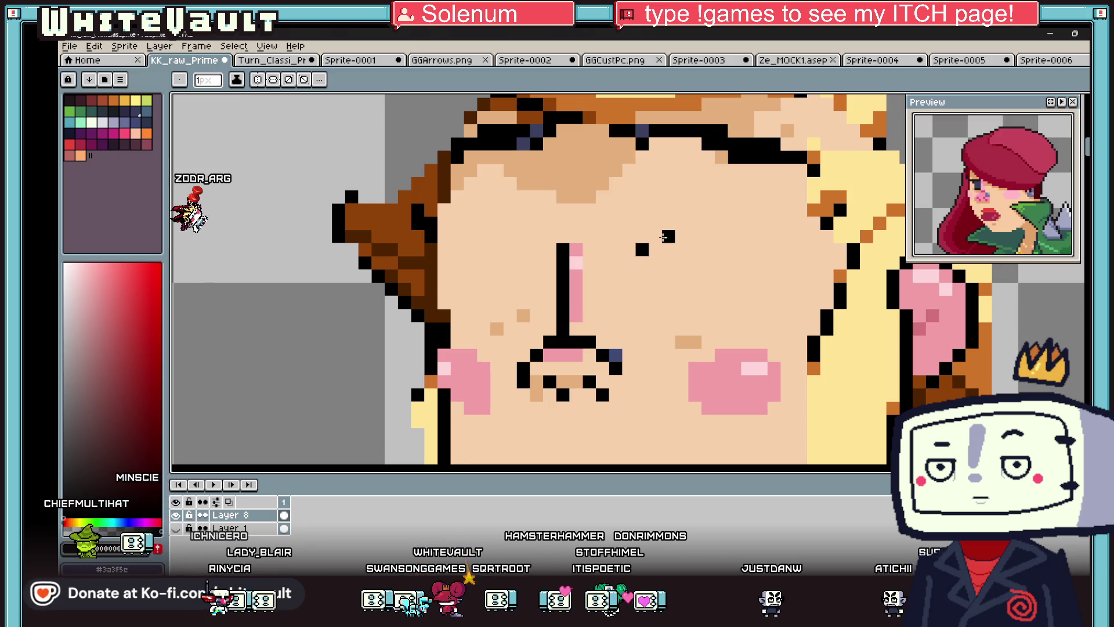
{"action": "left_click_drag", "start_coordinate": [734, 263], "coordinate": [734, 288]}
{"action": "left_click", "coordinate": [655, 262]}
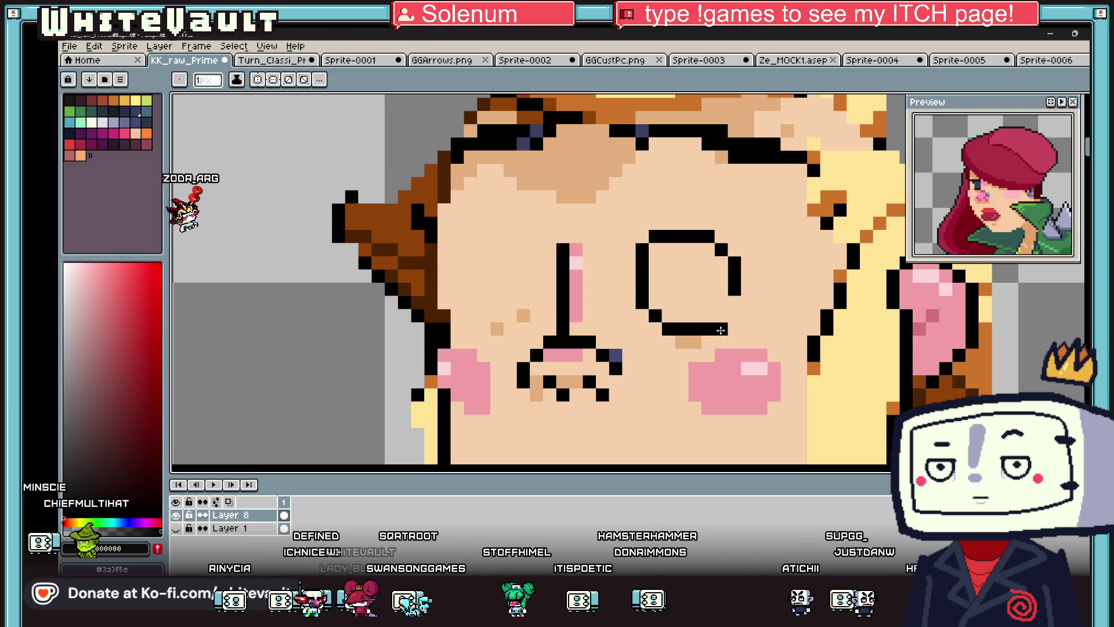
{"action": "left_click_drag", "start_coordinate": [751, 290], "coordinate": [733, 327]}
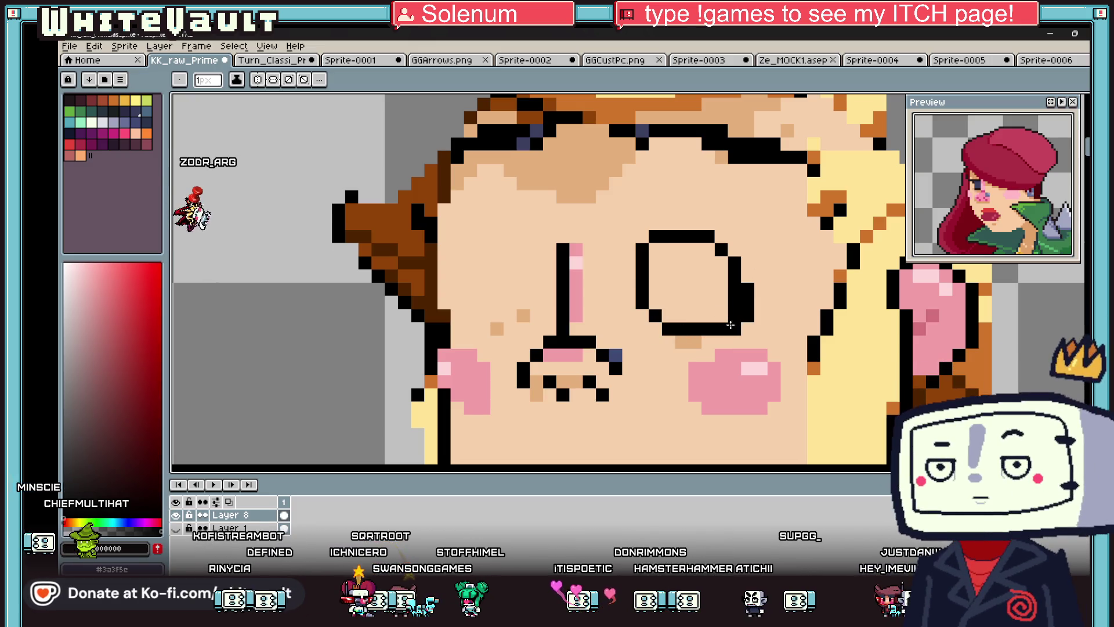
{"action": "left_click_drag", "start_coordinate": [474, 235], "coordinate": [505, 234]}
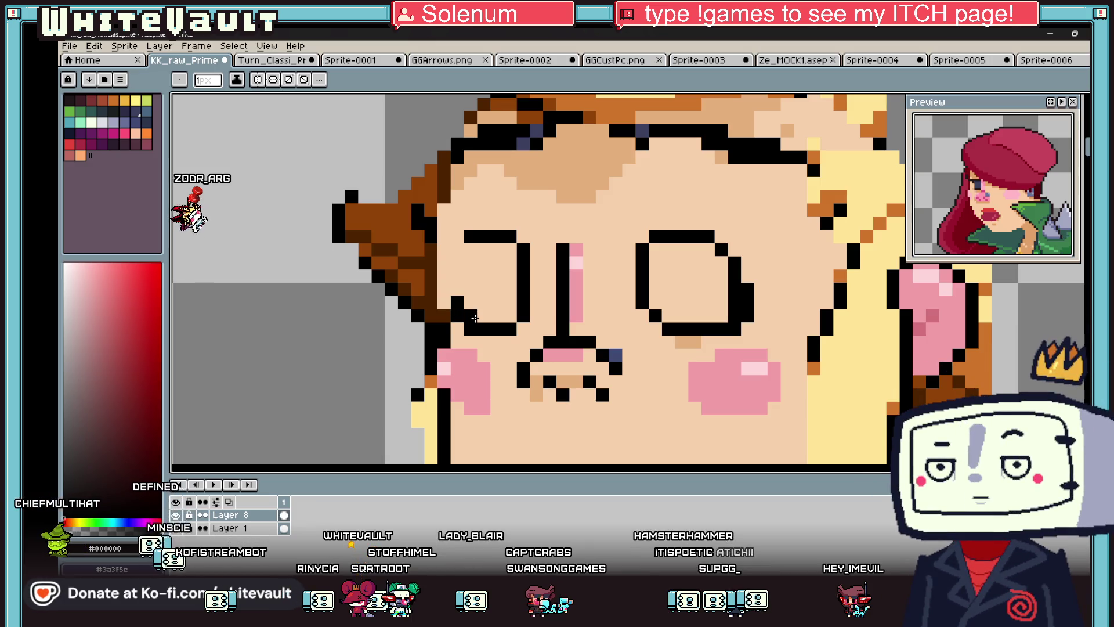
- Add inner black strokes inside the eyes, switching between skin and black
{"action": "scroll", "coordinate": [480, 256], "scroll_direction": "down", "scroll_amount": 2}
{"action": "left_click", "coordinate": [494, 241], "text": "alt"}
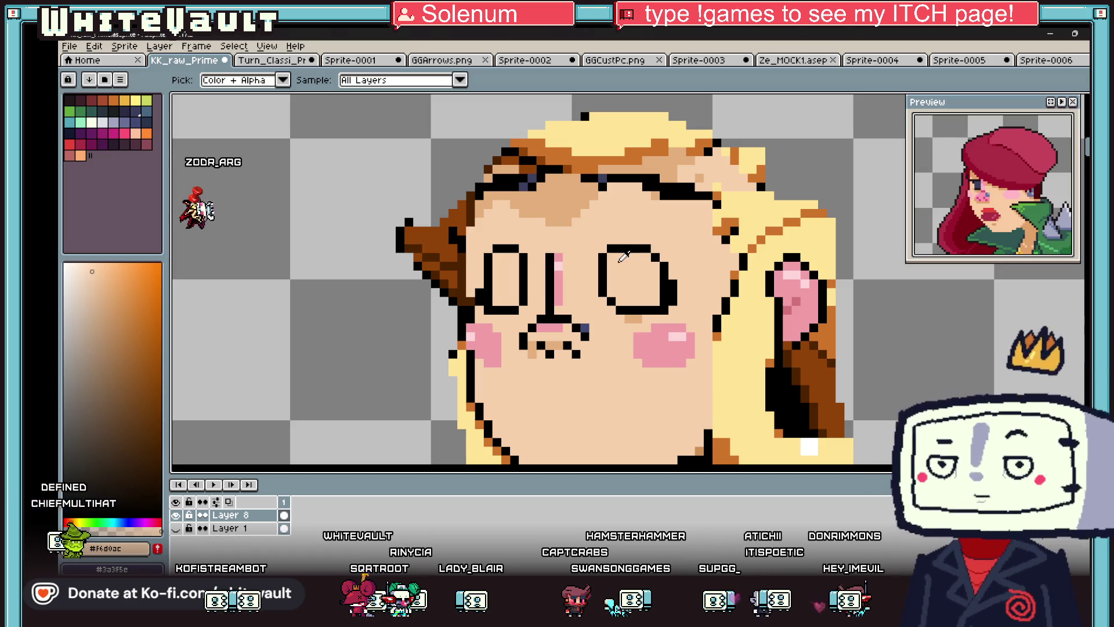
{"action": "left_click", "coordinate": [559, 265], "text": "alt"}
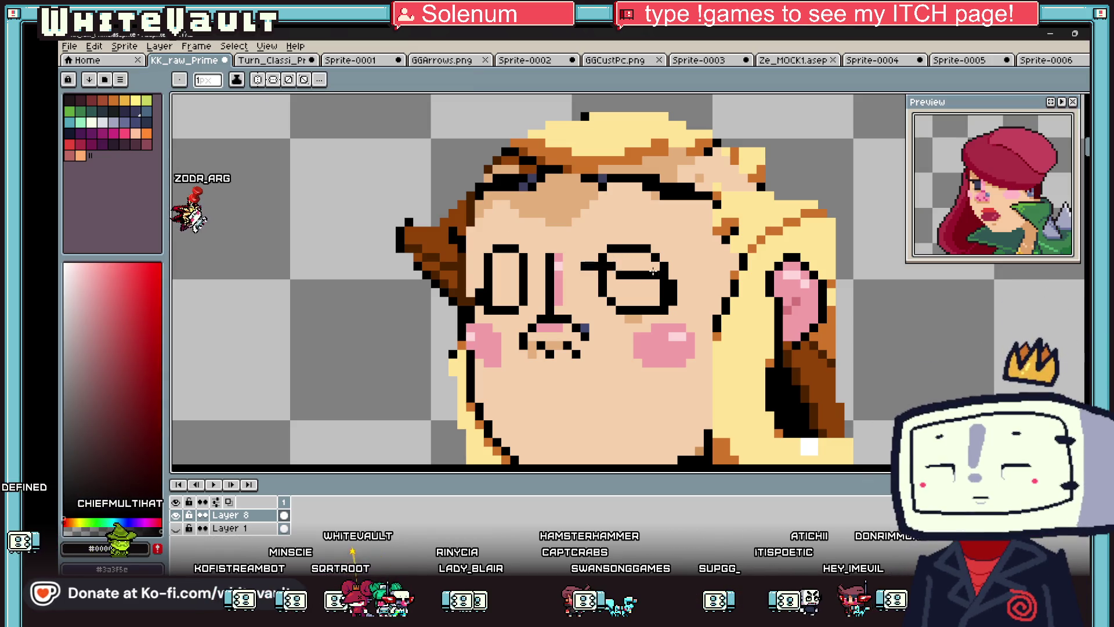
{"action": "left_click", "coordinate": [510, 266]}
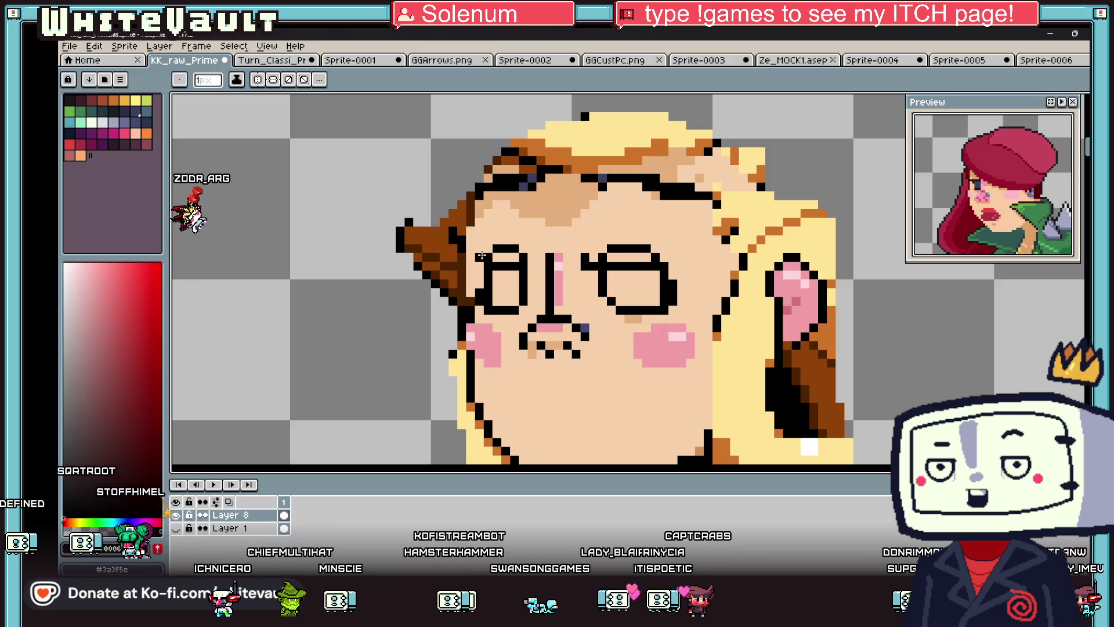
- Touch up the eyes: skin over the right eye's top corner, black pixel under the left eye
{"action": "scroll", "coordinate": [481, 255], "scroll_direction": "down", "scroll_amount": 3}
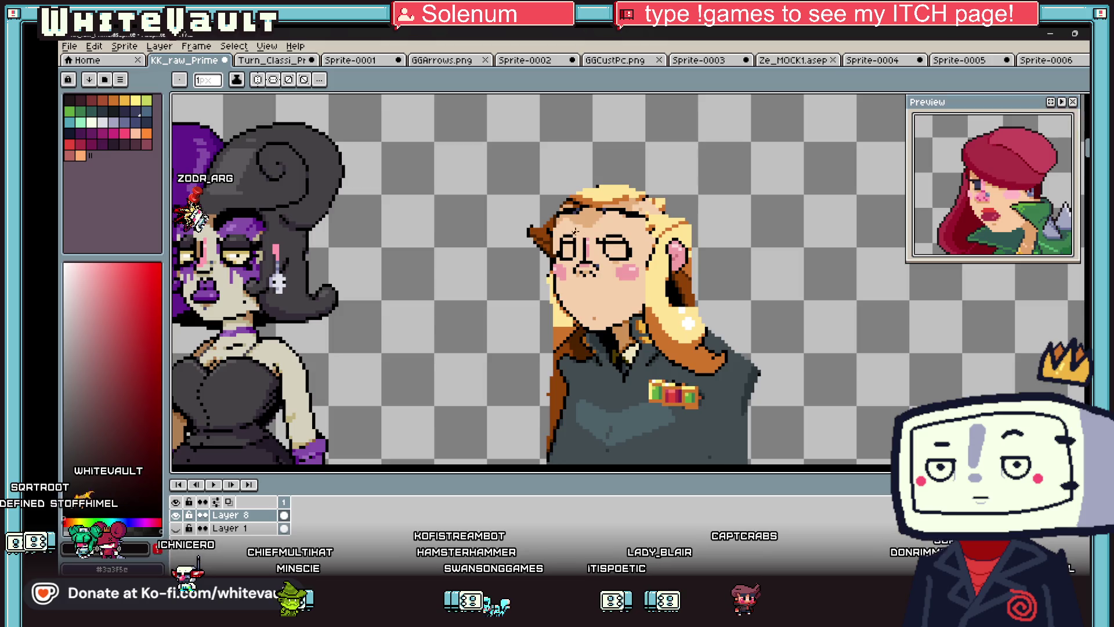
{"action": "scroll", "coordinate": [559, 231], "scroll_direction": "up", "scroll_amount": 3}
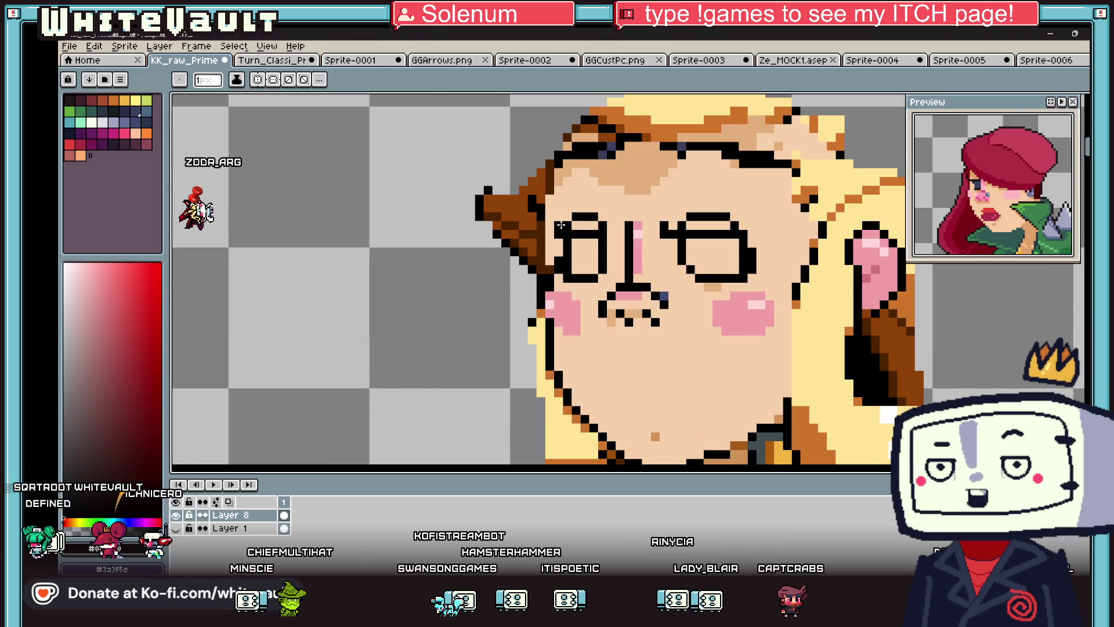
{"action": "left_click", "coordinate": [563, 225], "text": "alt"}
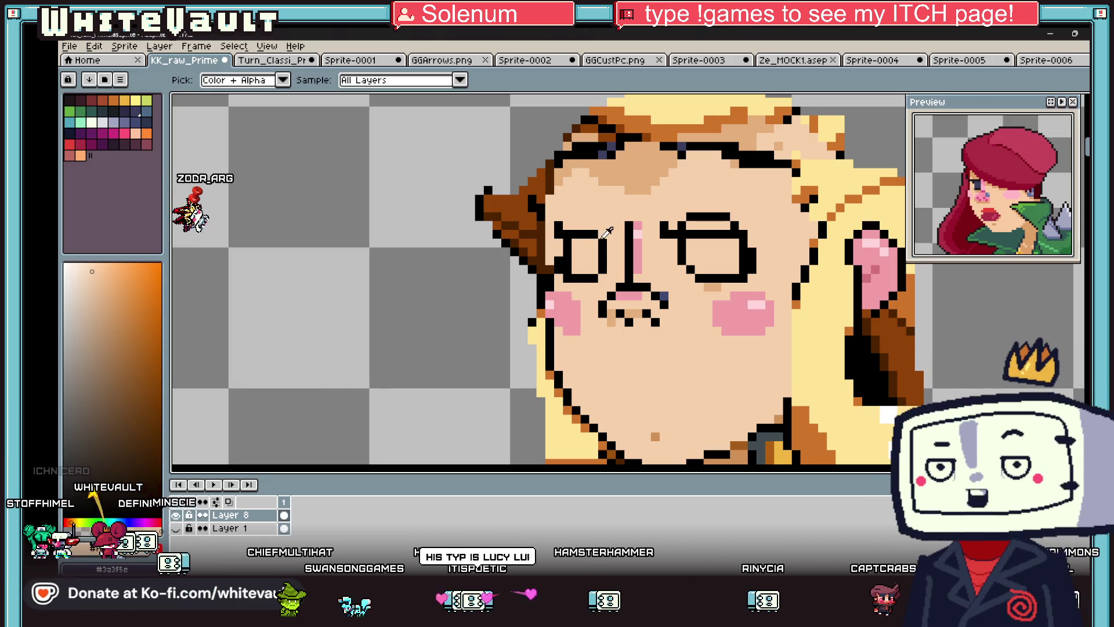
{"action": "left_click", "coordinate": [743, 224]}
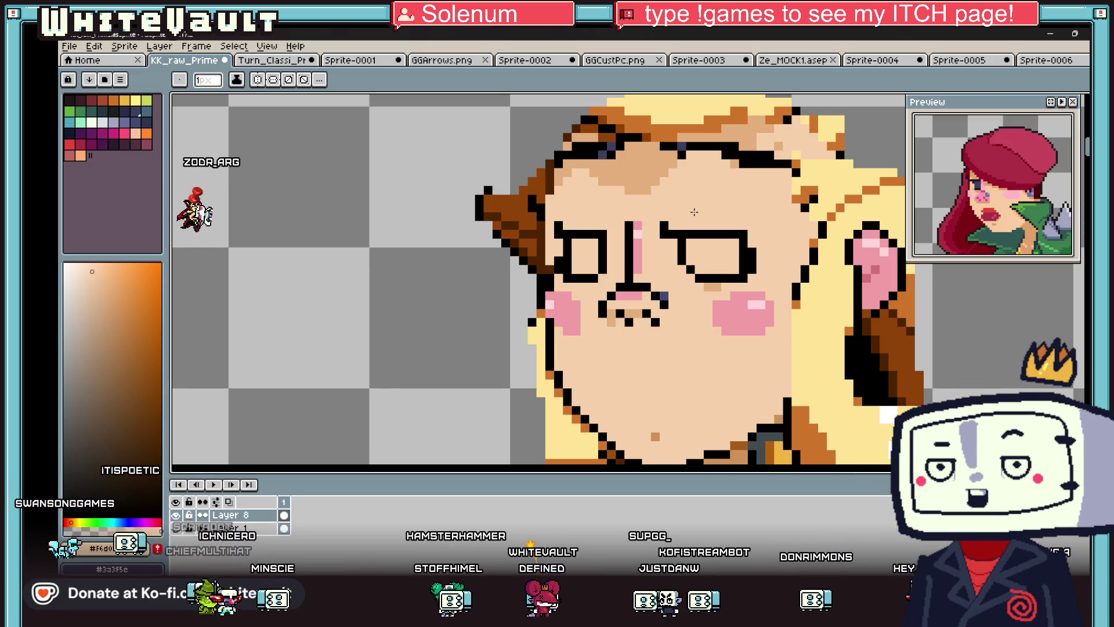
{"action": "scroll", "coordinate": [694, 212], "scroll_direction": "down", "scroll_amount": 5}
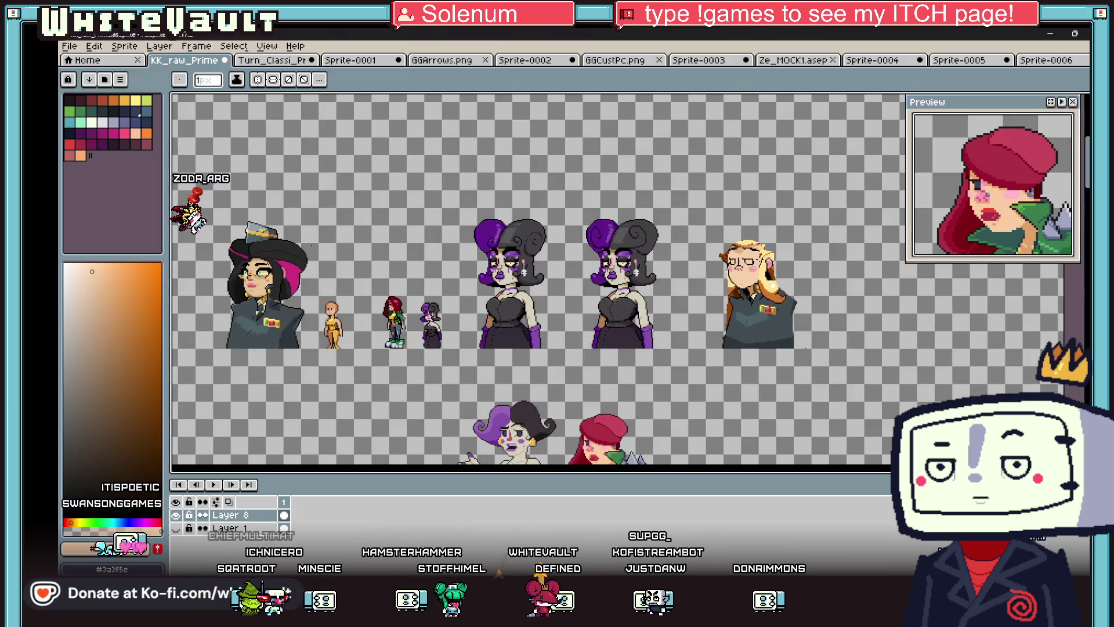
{"action": "scroll", "coordinate": [699, 208], "scroll_direction": "up", "scroll_amount": 5}
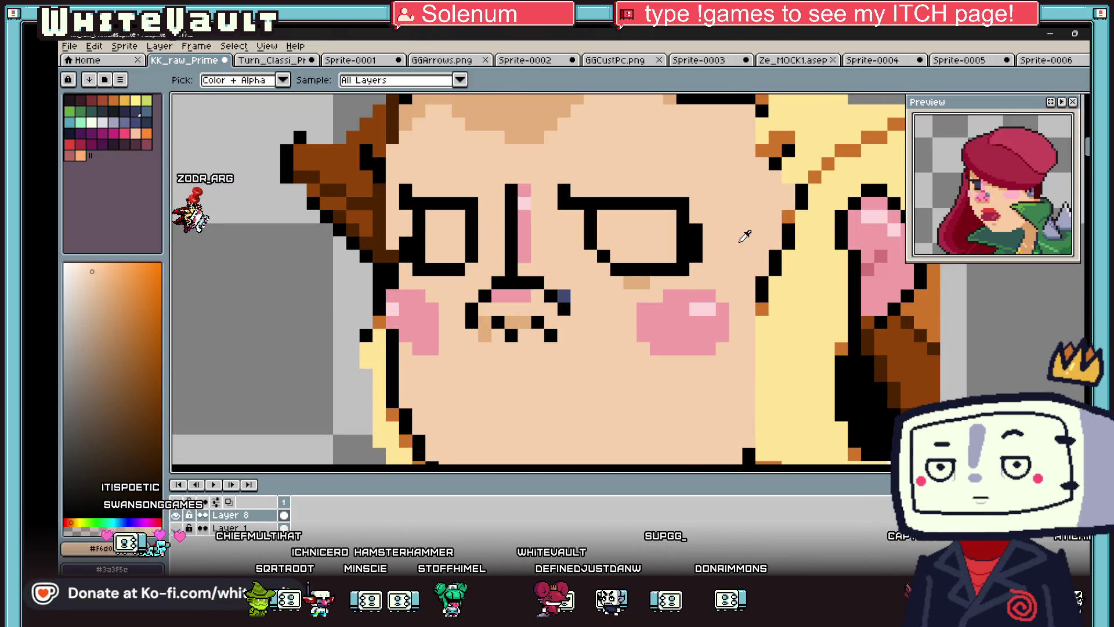
{"action": "left_click", "coordinate": [682, 243], "text": "alt"}
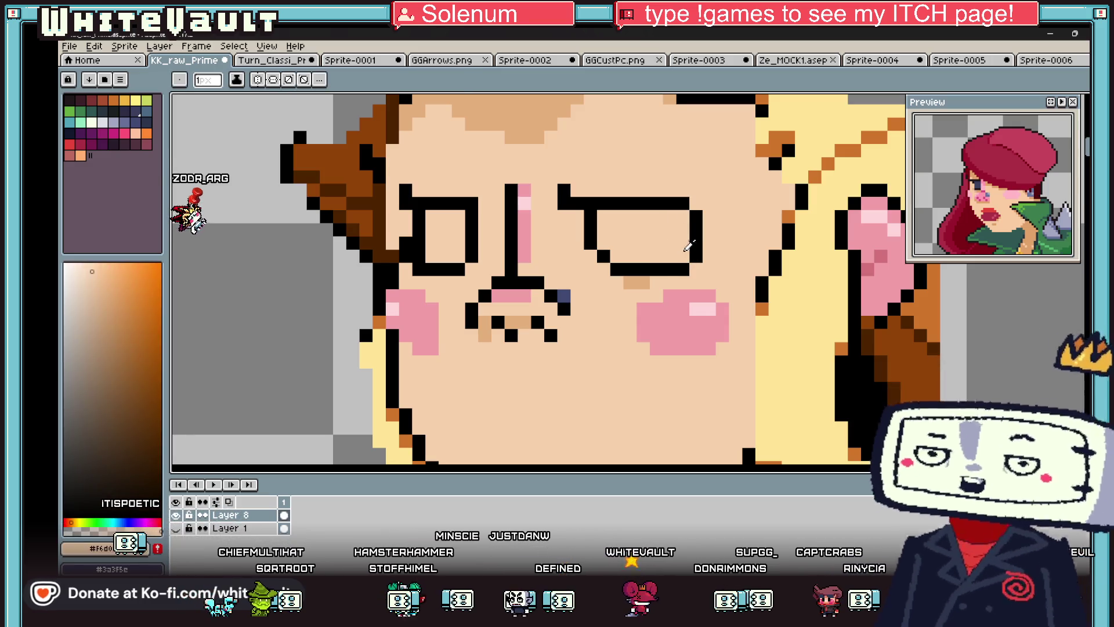
{"action": "scroll", "coordinate": [638, 244], "scroll_direction": "down", "scroll_amount": 3}
{"action": "scroll", "coordinate": [522, 261], "scroll_direction": "up", "scroll_amount": 3}
{"action": "left_click", "coordinate": [509, 268], "text": "alt"}
{"action": "left_click", "coordinate": [492, 283]}
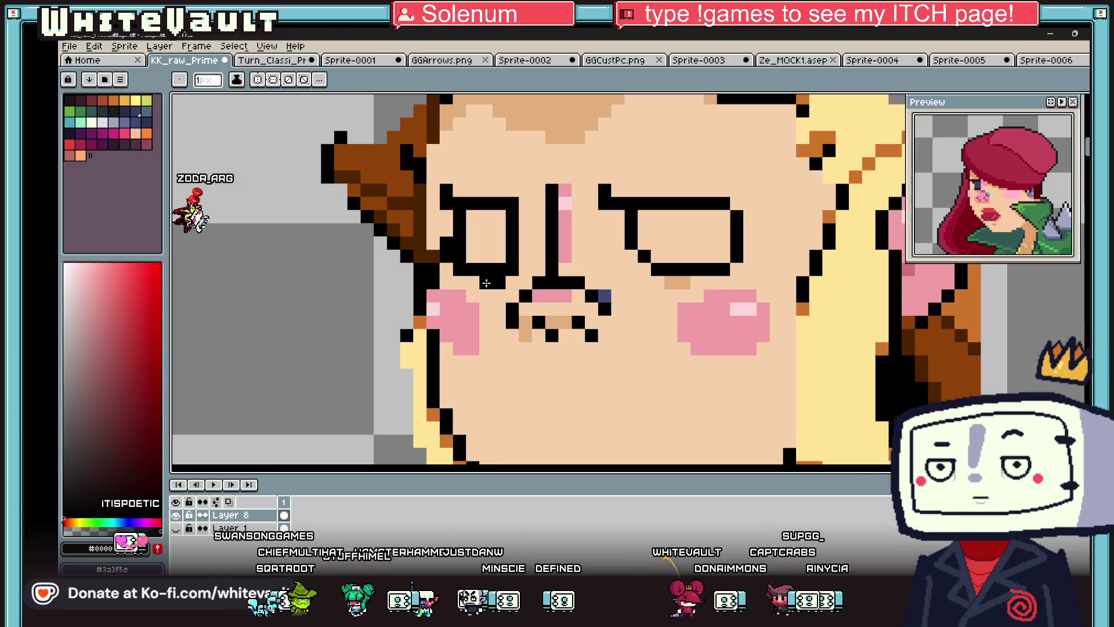
{"action": "left_click", "coordinate": [434, 273], "text": "alt"}
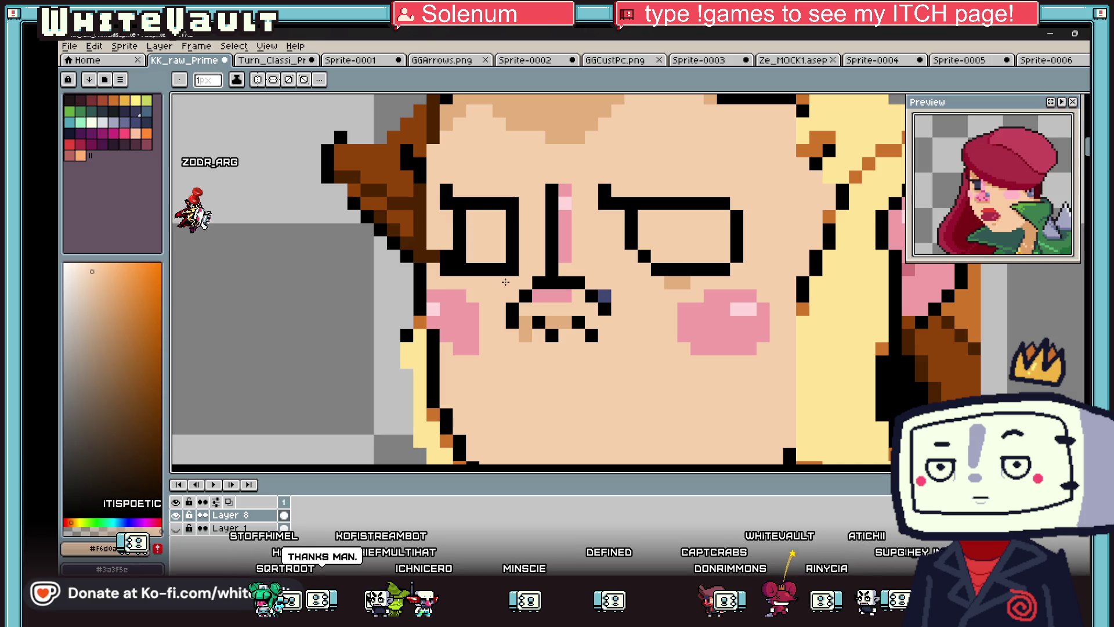
{"action": "left_click", "coordinate": [750, 253], "text": "alt"}
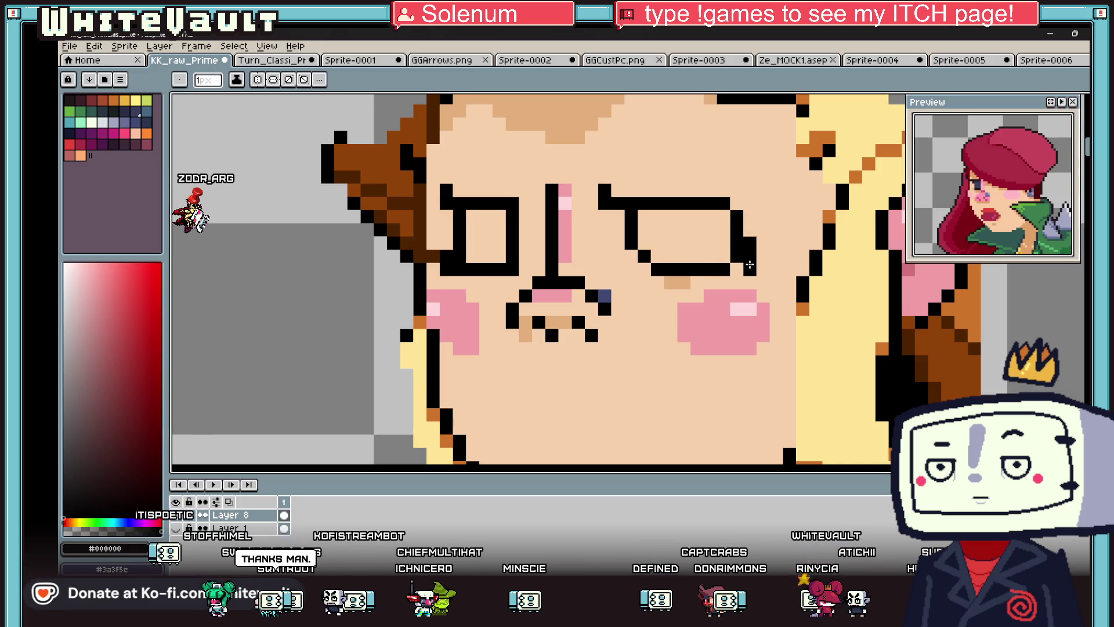
{"action": "scroll", "coordinate": [741, 265], "scroll_direction": "down", "scroll_amount": 3}
{"action": "scroll", "coordinate": [741, 264], "scroll_direction": "up", "scroll_amount": 3}
- Paint over the right eye's top row with skin colour to flatten it
{"action": "key", "text": "alt"}
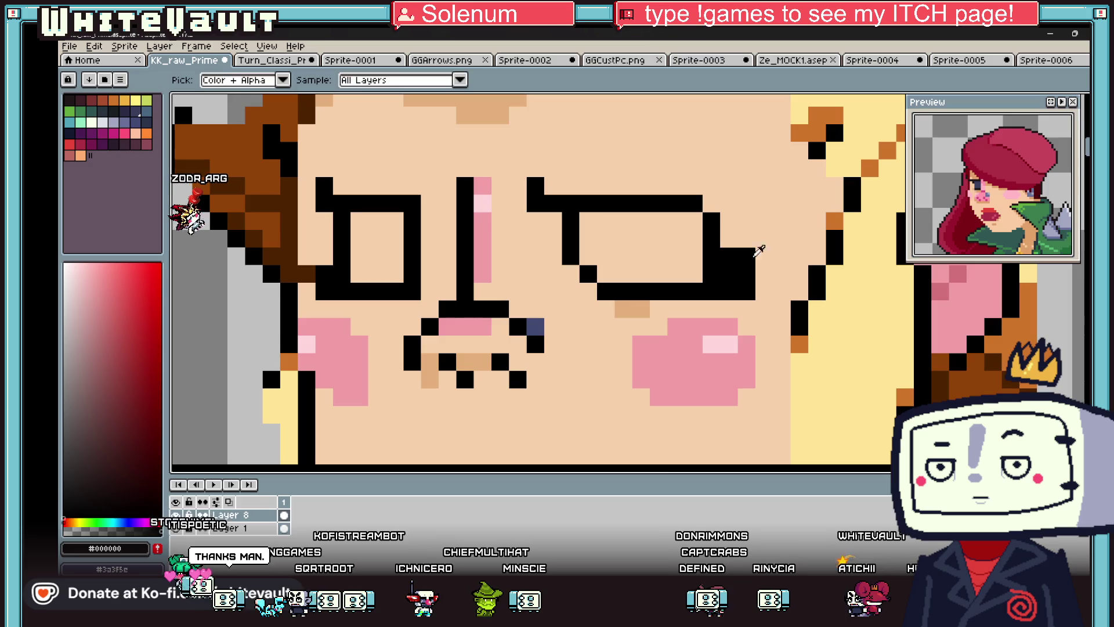
{"action": "scroll", "coordinate": [753, 249], "scroll_direction": "down", "scroll_amount": 3}
{"action": "scroll", "coordinate": [764, 234], "scroll_direction": "down", "scroll_amount": 1}
{"action": "scroll", "coordinate": [697, 221], "scroll_direction": "up", "scroll_amount": 3}
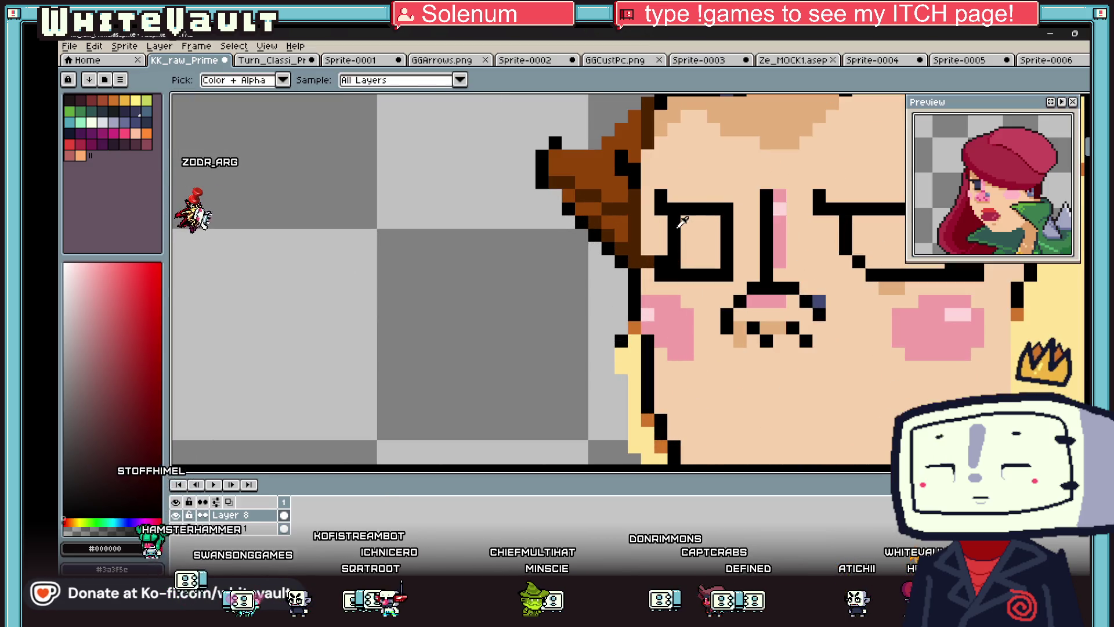
{"action": "left_click", "coordinate": [722, 211], "text": "alt"}
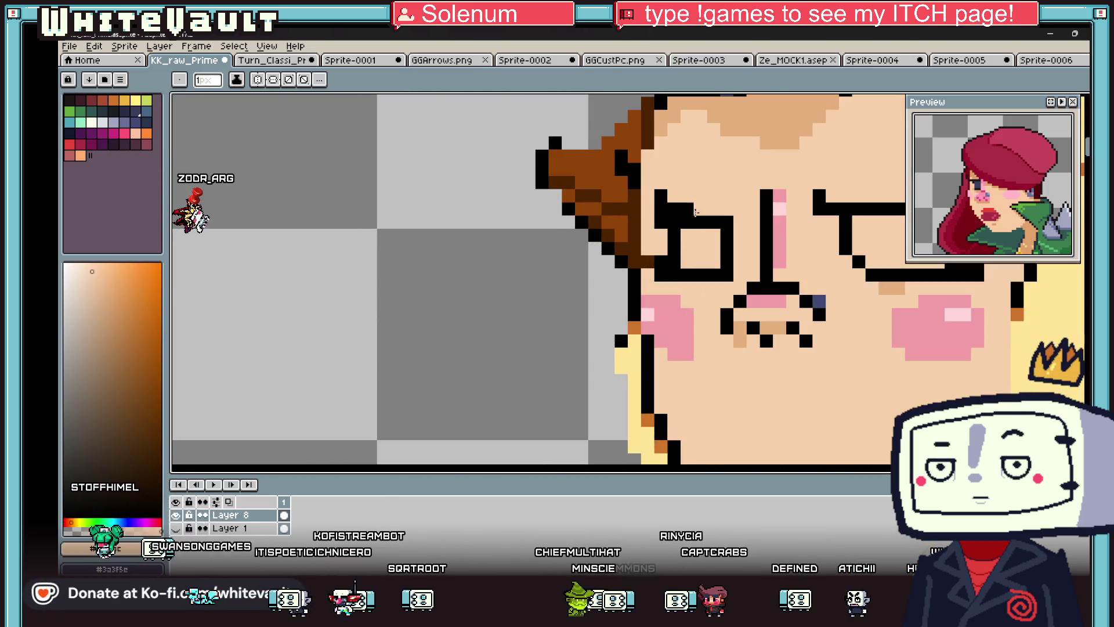
{"action": "scroll", "coordinate": [663, 191], "scroll_direction": "down", "scroll_amount": 2}
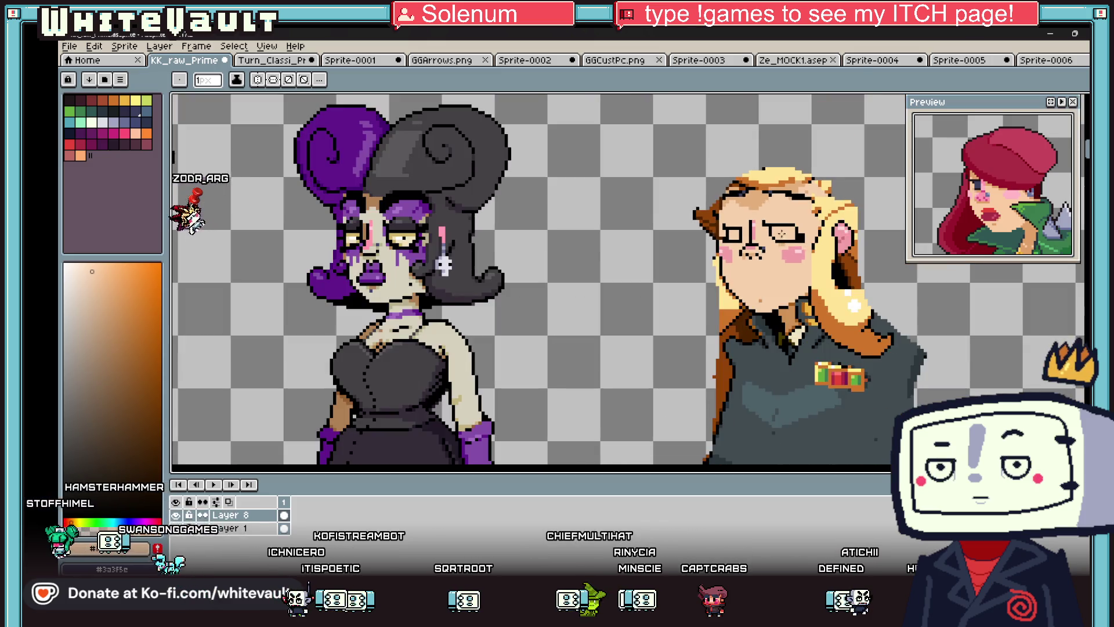
{"action": "scroll", "coordinate": [692, 213], "scroll_direction": "up", "scroll_amount": 2}
{"action": "left_click", "coordinate": [692, 213], "text": "alt"}
{"action": "left_click", "coordinate": [825, 186], "text": "alt"}
{"action": "left_click_drag", "start_coordinate": [811, 205], "coordinate": [702, 206]}
{"action": "scroll", "coordinate": [698, 190], "scroll_direction": "down", "scroll_amount": 4}
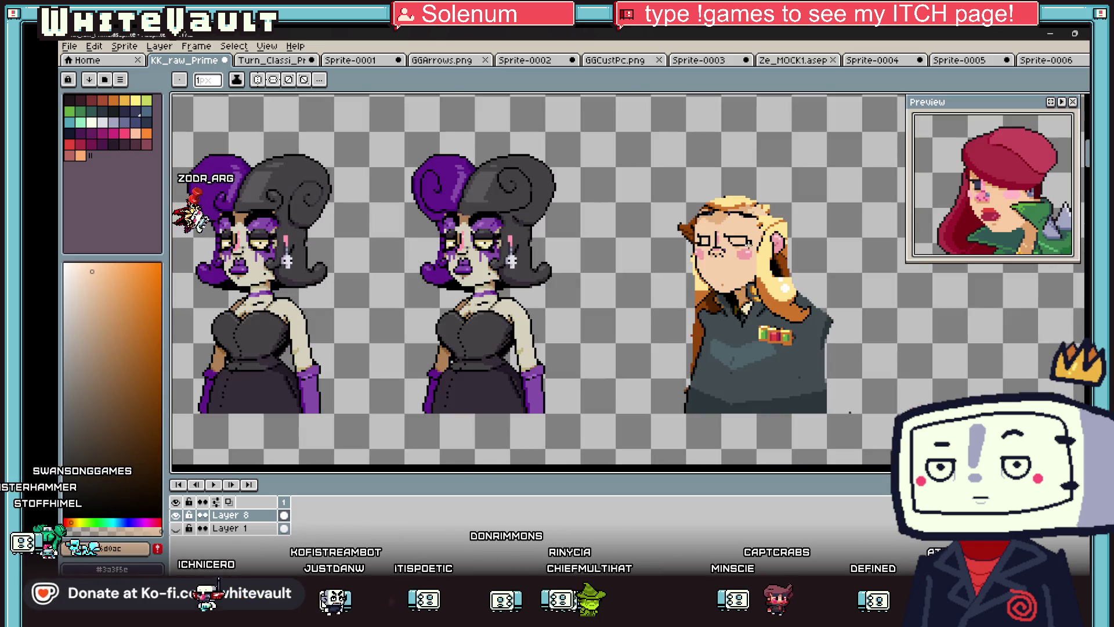
{"action": "scroll", "coordinate": [745, 244], "scroll_direction": "up", "scroll_amount": 2}
- Marquee-select the right eye, stretch it wider to the left, and apply the transform
{"action": "key", "text": "m"}
{"action": "scroll", "coordinate": [739, 230], "scroll_direction": "up", "scroll_amount": 1}
{"action": "mouse_move", "coordinate": [777, 288]}
{"action": "left_mouse_down"}
{"action": "mouse_move", "coordinate": [726, 202]}
{"action": "mouse_move", "coordinate": [778, 299]}
{"action": "left_mouse_up"}
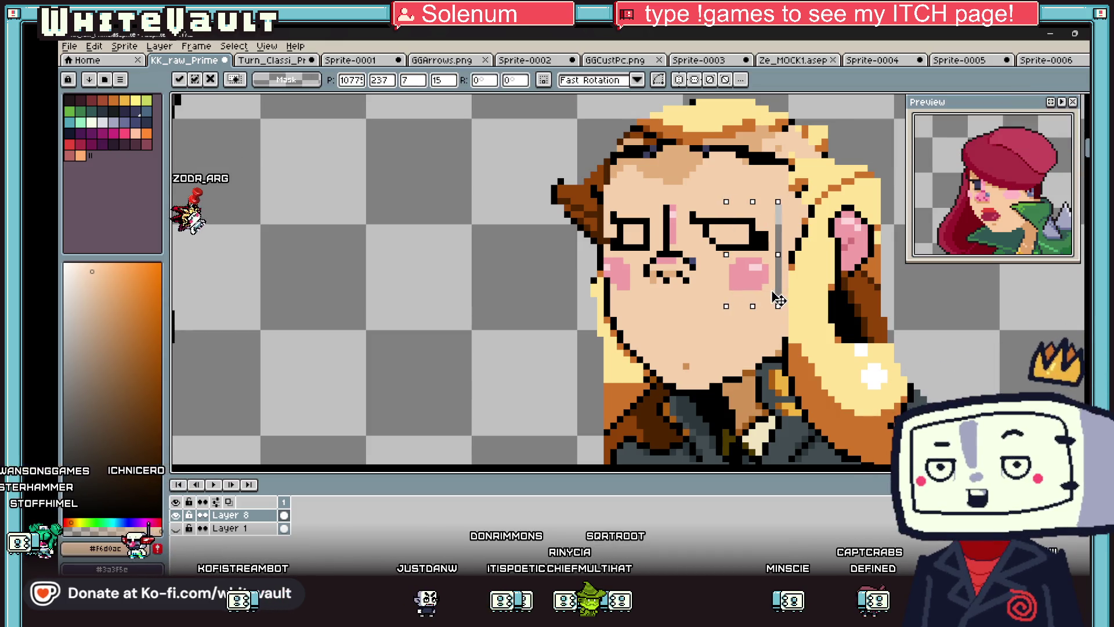
{"action": "left_click_drag", "start_coordinate": [726, 253], "coordinate": [680, 253]}
{"action": "left_click_drag", "start_coordinate": [766, 253], "coordinate": [759, 254]}
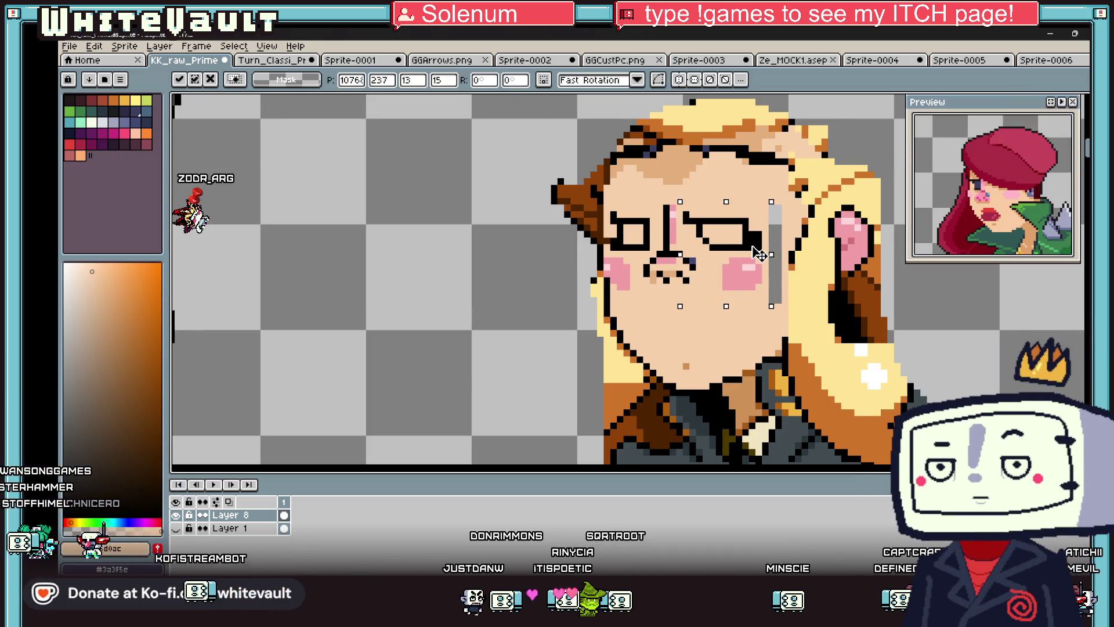
{"action": "key", "text": "Return"}
{"action": "scroll", "coordinate": [752, 347], "scroll_direction": "down", "scroll_amount": 3}
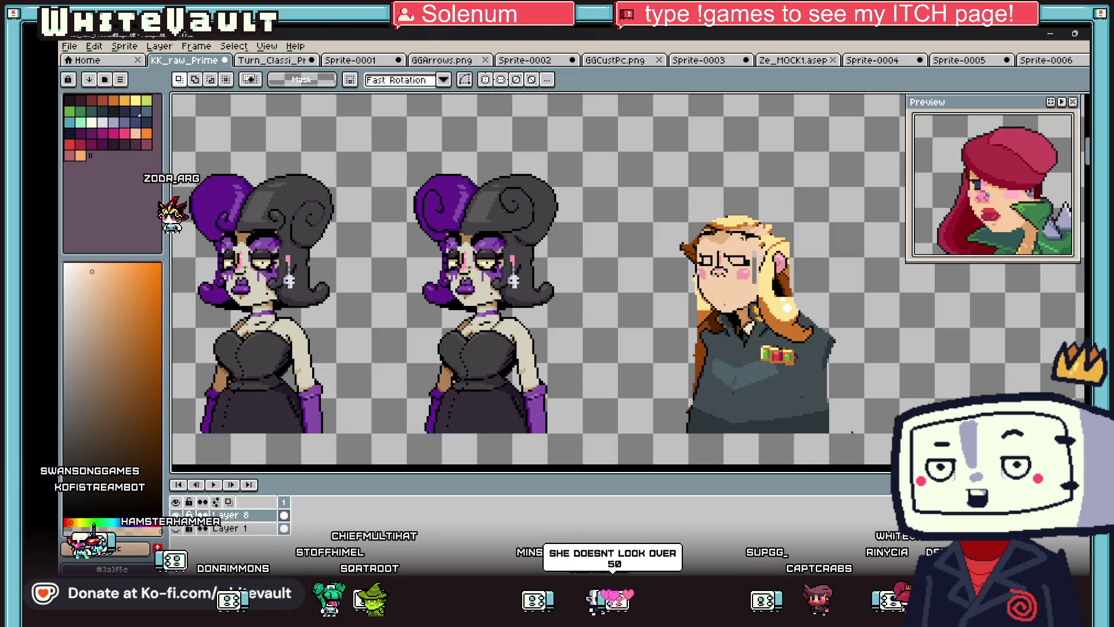
- Select the blonde hair and nudge it slightly to the left
{"action": "scroll", "coordinate": [745, 240], "scroll_direction": "up", "scroll_amount": 2}
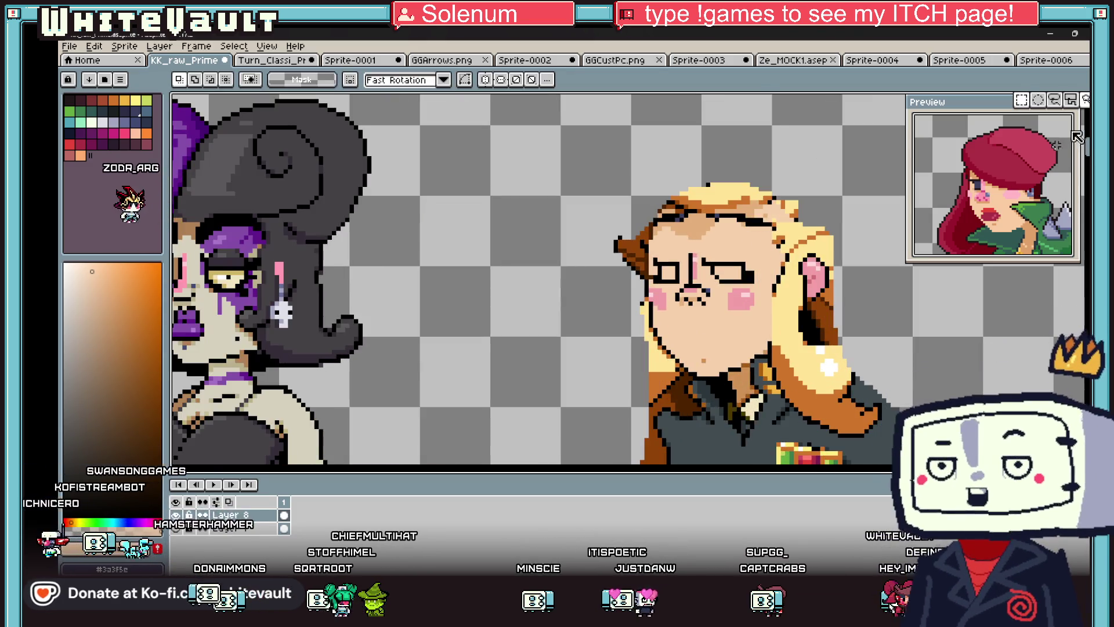
{"action": "left_click", "coordinate": [1021, 100]}
{"action": "mouse_move", "coordinate": [778, 229]}
{"action": "left_mouse_down"}
{"action": "mouse_move", "coordinate": [887, 346]}
{"action": "mouse_move", "coordinate": [865, 343]}
{"action": "left_mouse_up"}
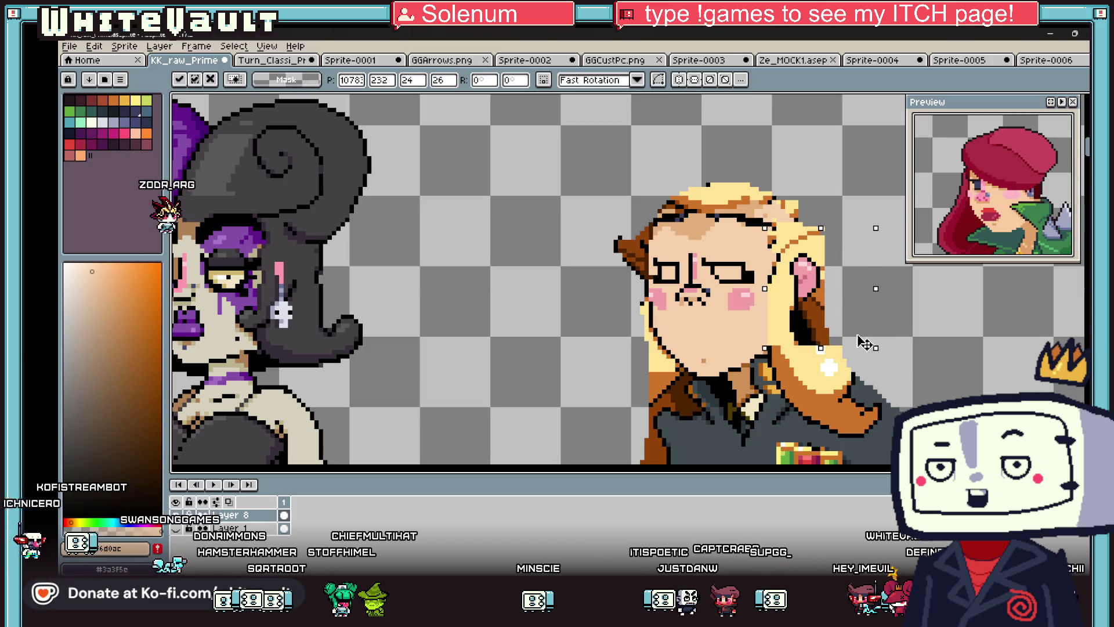
{"action": "left_click", "coordinate": [932, 323]}
- Paint over the top hair with skin colour using a 5px brush to make him bald
{"action": "scroll", "coordinate": [905, 319], "scroll_direction": "down", "scroll_amount": 1}
{"action": "scroll", "coordinate": [901, 314], "scroll_direction": "up", "scroll_amount": 2}
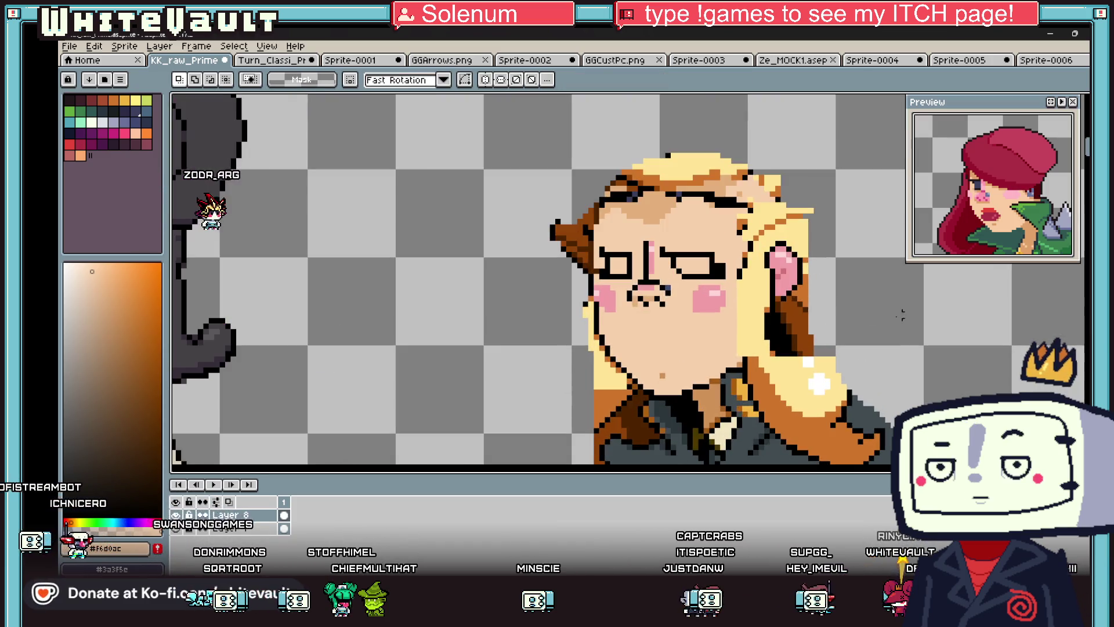
{"action": "key", "text": "i"}
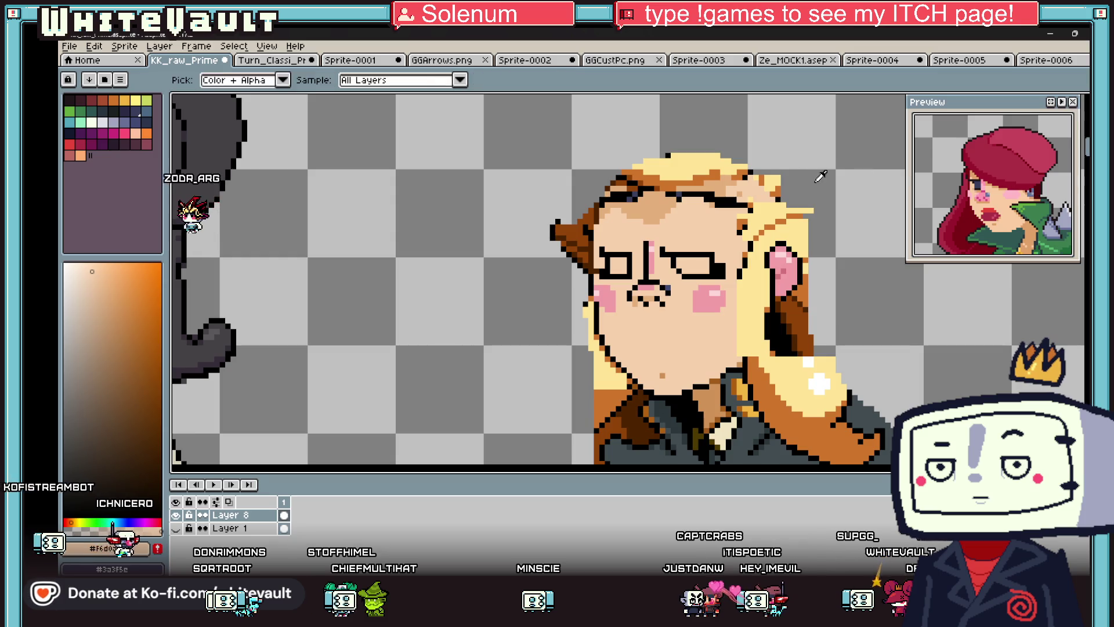
{"action": "scroll", "coordinate": [870, 172], "scroll_direction": "down", "scroll_amount": 4}
{"action": "scroll", "coordinate": [666, 236], "scroll_direction": "up", "scroll_amount": 4}
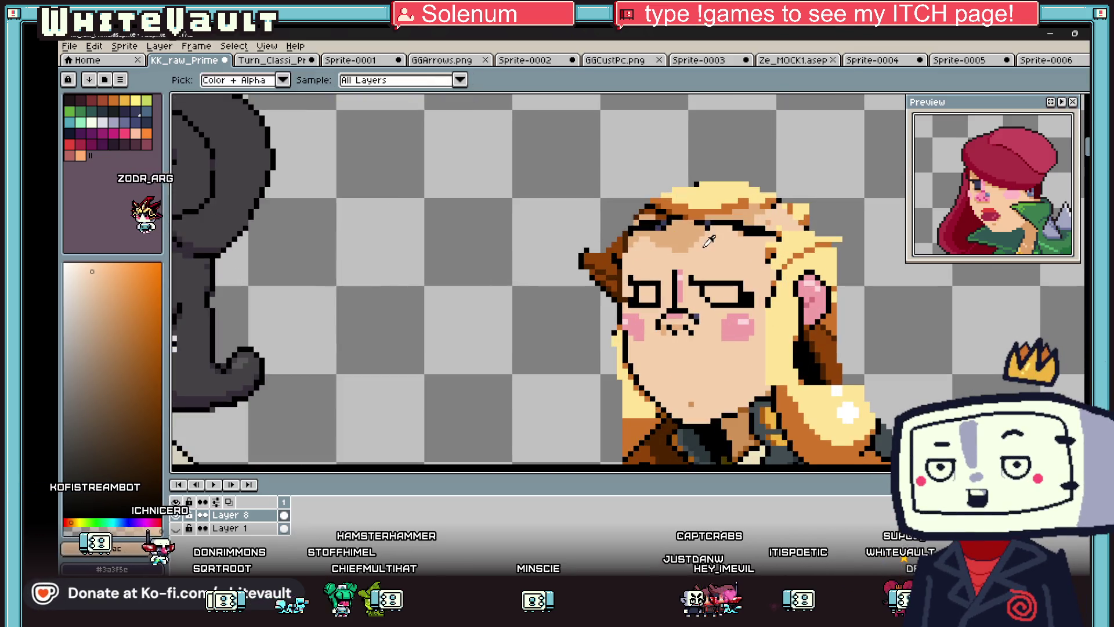
{"action": "key", "text": "b"}
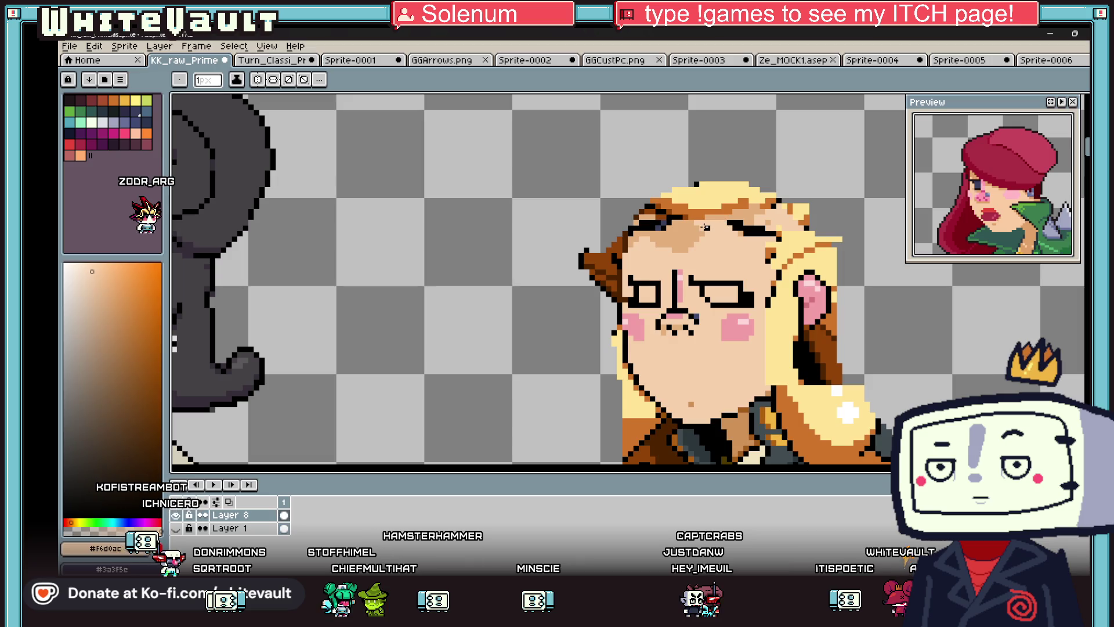
{"action": "key", "text": "e"}
{"action": "mouse_move", "coordinate": [640, 242]}
{"action": "left_mouse_down"}
{"action": "mouse_move", "coordinate": [646, 212]}
{"action": "mouse_move", "coordinate": [723, 185]}
{"action": "mouse_move", "coordinate": [786, 212]}
{"action": "mouse_move", "coordinate": [674, 243]}
{"action": "mouse_move", "coordinate": [679, 230]}
{"action": "left_mouse_up"}
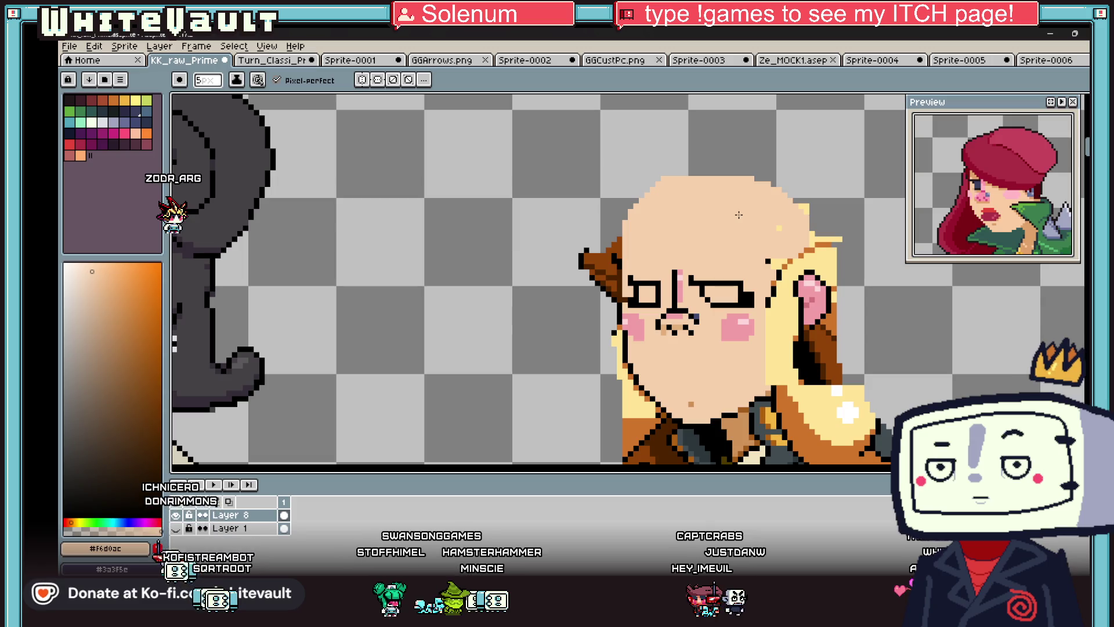
- Draw a brown eyebrow line above the right eye, then undo the brow fill
{"action": "key", "text": "i"}
{"action": "scroll", "coordinate": [697, 272], "scroll_direction": "up", "scroll_amount": 1}
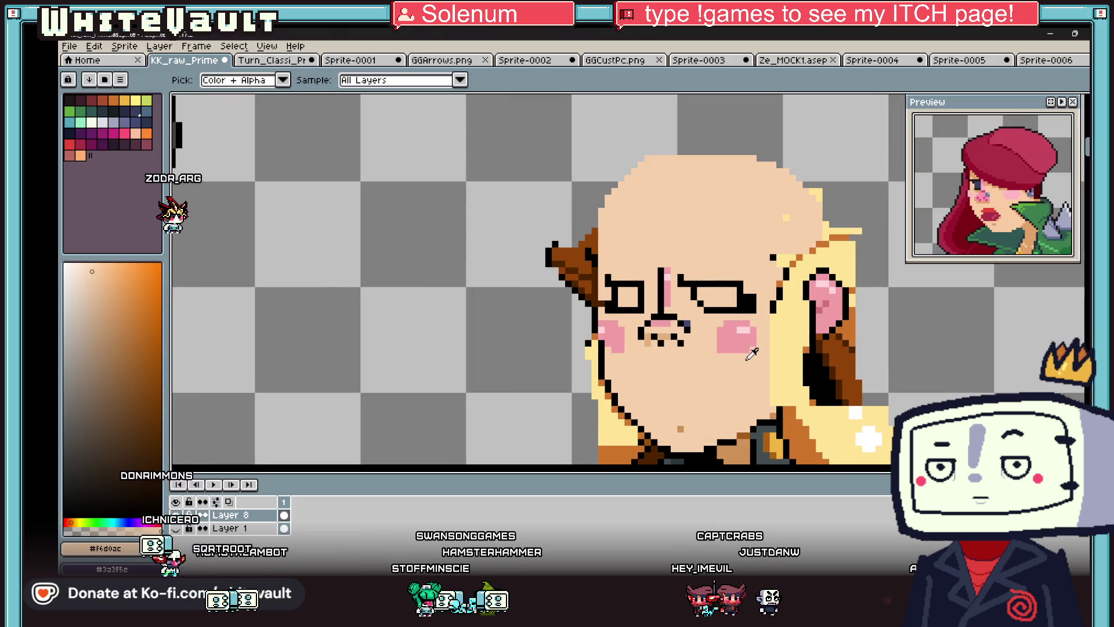
{"action": "left_click", "coordinate": [752, 434]}
{"action": "key", "text": "b"}
{"action": "left_click", "coordinate": [699, 247]}
{"action": "scroll", "coordinate": [699, 249], "scroll_direction": "up", "scroll_amount": 1}
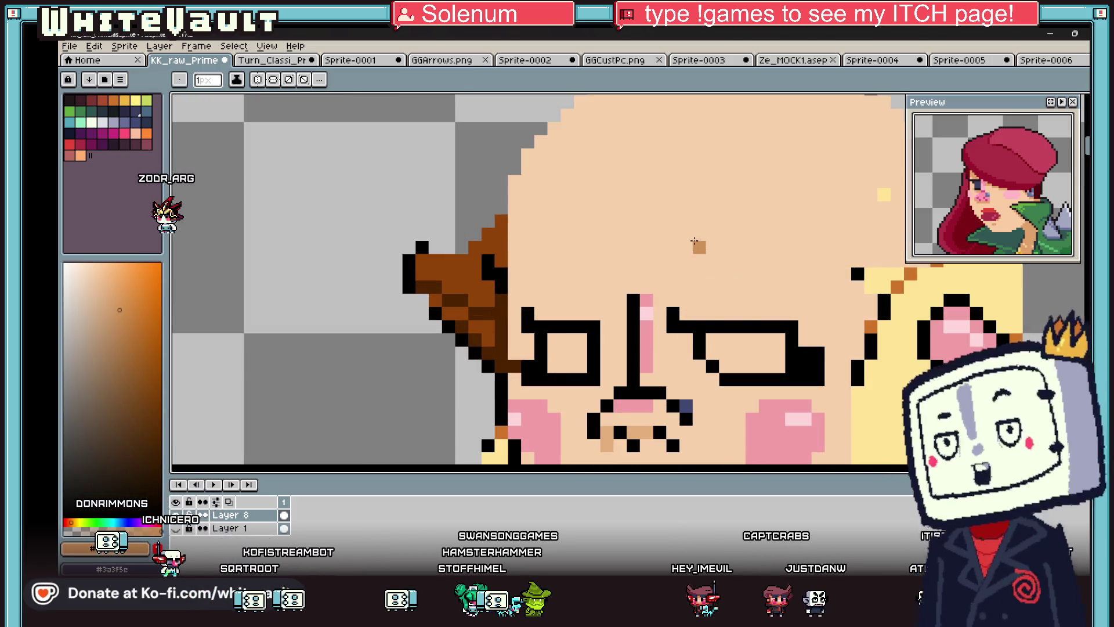
{"action": "left_click_drag", "start_coordinate": [686, 248], "coordinate": [752, 248]}
{"action": "left_click", "coordinate": [673, 260]}
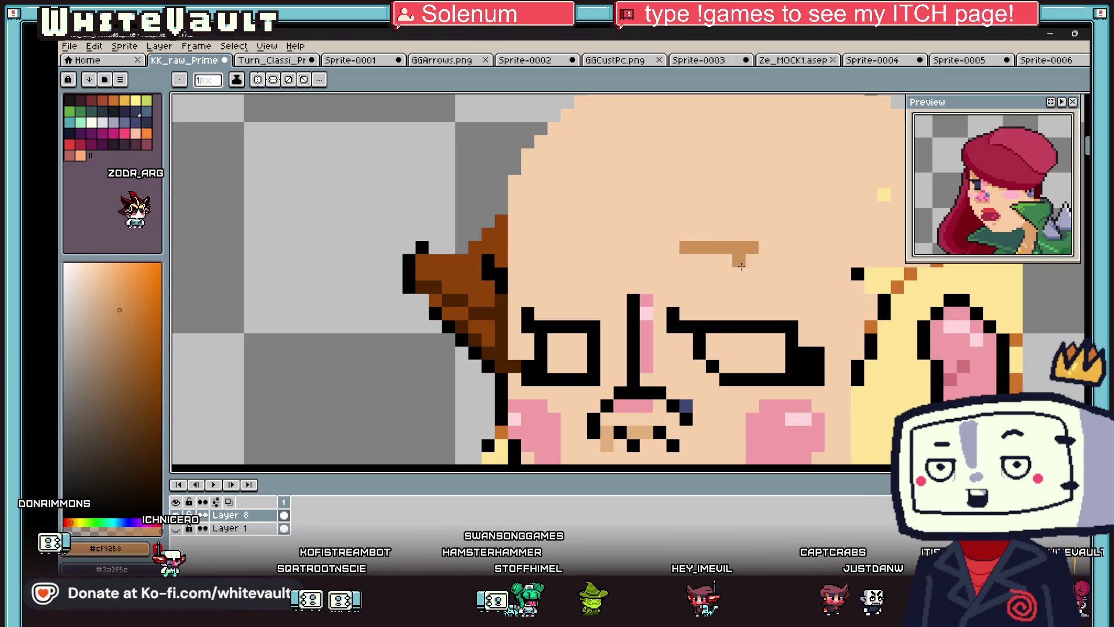
{"action": "mouse_move", "coordinate": [667, 264]}
{"action": "left_mouse_down"}
{"action": "mouse_move", "coordinate": [660, 293]}
{"action": "mouse_move", "coordinate": [777, 258]}
{"action": "mouse_move", "coordinate": [744, 248]}
{"action": "left_mouse_up"}
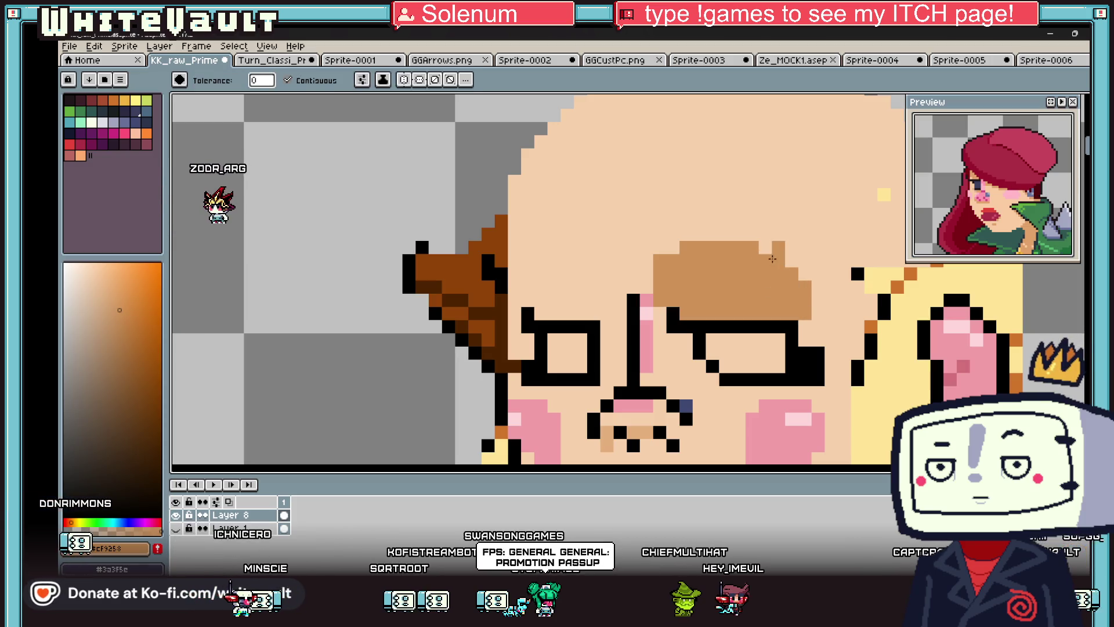
{"action": "scroll", "coordinate": [725, 250], "scroll_direction": "down", "scroll_amount": 3}
{"action": "scroll", "coordinate": [707, 254], "scroll_direction": "up", "scroll_amount": 1}
{"action": "key", "text": "ctrl+z"}
- Sample pale and darker yellow from the art with the Paint Bucket for filling the eyes
{"action": "scroll", "coordinate": [719, 258], "scroll_direction": "down", "scroll_amount": 3}
{"action": "scroll", "coordinate": [731, 261], "scroll_direction": "up", "scroll_amount": 3}
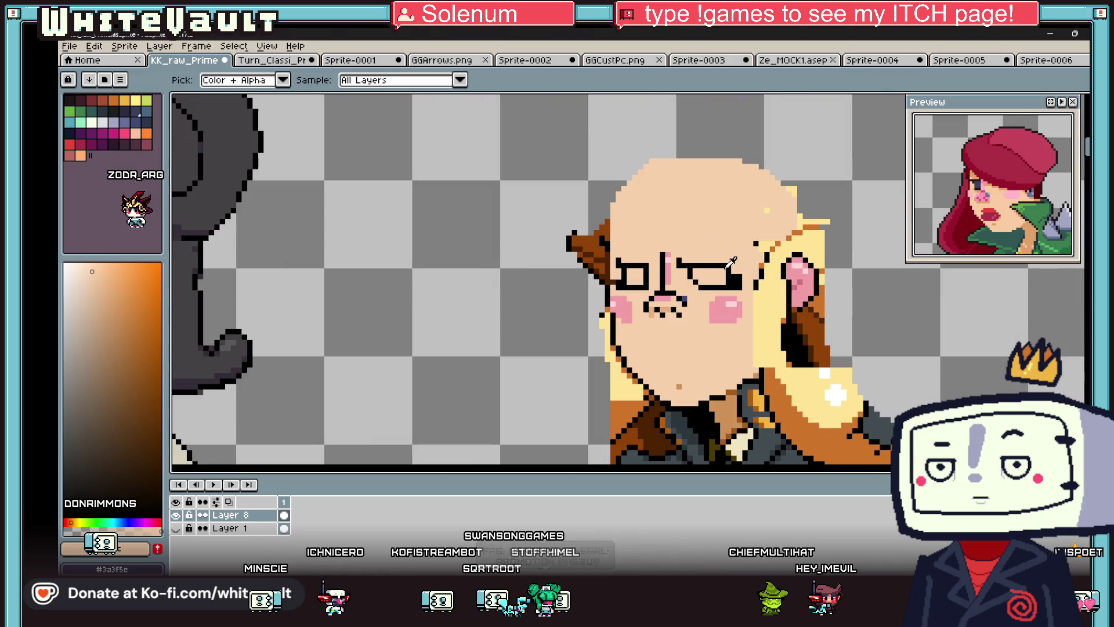
{"action": "scroll", "coordinate": [729, 264], "scroll_direction": "up", "scroll_amount": 2}
{"action": "key", "text": "i"}
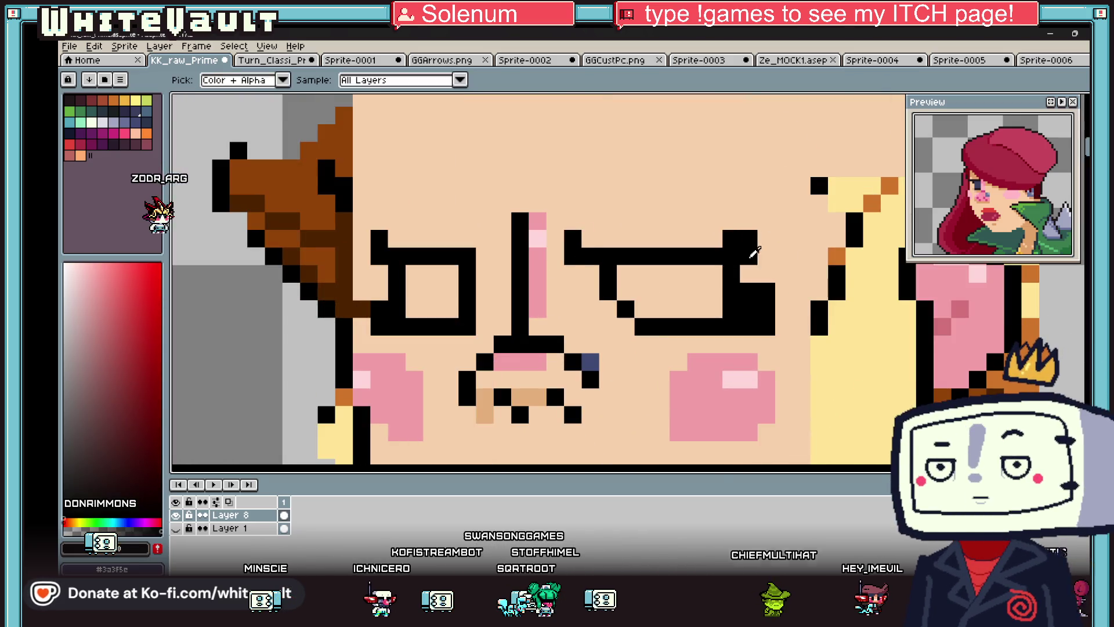
{"action": "scroll", "coordinate": [748, 255], "scroll_direction": "down", "scroll_amount": 4}
{"action": "left_click", "coordinate": [500, 261]}
{"action": "key", "text": "g"}
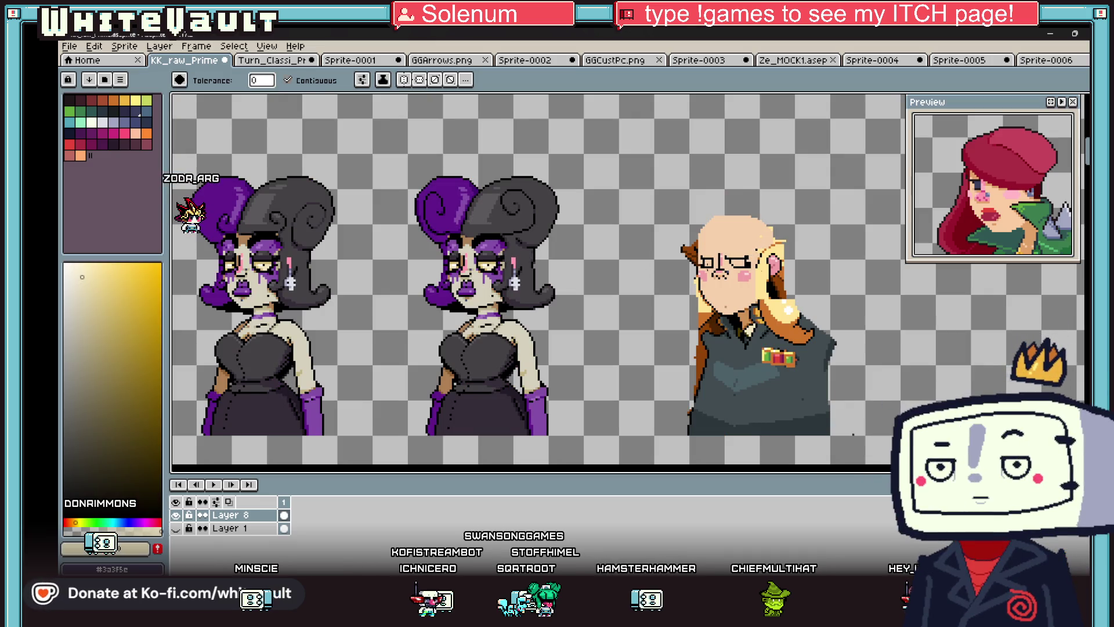
{"action": "key", "text": "i"}
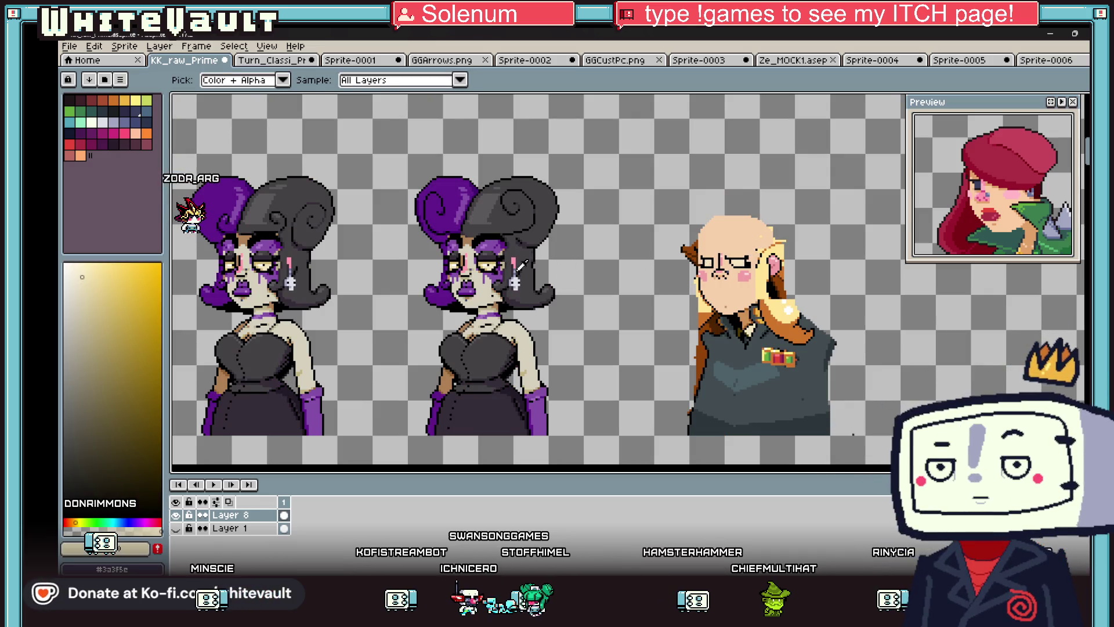
{"action": "scroll", "coordinate": [500, 261], "scroll_direction": "up", "scroll_amount": 3}
{"action": "left_click", "coordinate": [500, 261]}
{"action": "scroll", "coordinate": [500, 262], "scroll_direction": "down", "scroll_amount": 3}
{"action": "scroll", "coordinate": [722, 259], "scroll_direction": "up", "scroll_amount": 3}
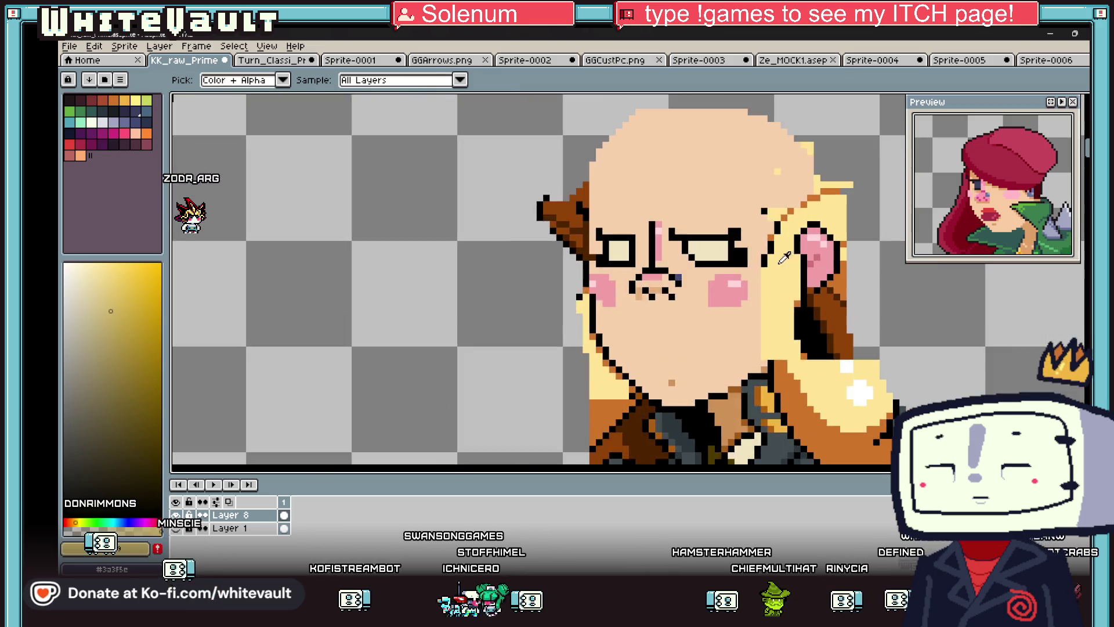
- Shade the top rows of both eyes with darker yellow using the Pencil
{"action": "scroll", "coordinate": [683, 236], "scroll_direction": "up", "scroll_amount": 2}
{"action": "key", "text": "b"}
{"action": "left_click_drag", "start_coordinate": [683, 236], "coordinate": [771, 232]}
{"action": "mouse_move", "coordinate": [467, 232]}
{"action": "left_mouse_down"}
{"action": "mouse_move", "coordinate": [513, 232]}
{"action": "mouse_move", "coordinate": [523, 247]}
{"action": "left_mouse_up"}
- Sample black and skin tones from the art, then draw a flat black mouth line
{"action": "key", "text": "i"}
{"action": "left_click", "coordinate": [522, 241]}
{"action": "key", "text": "b"}
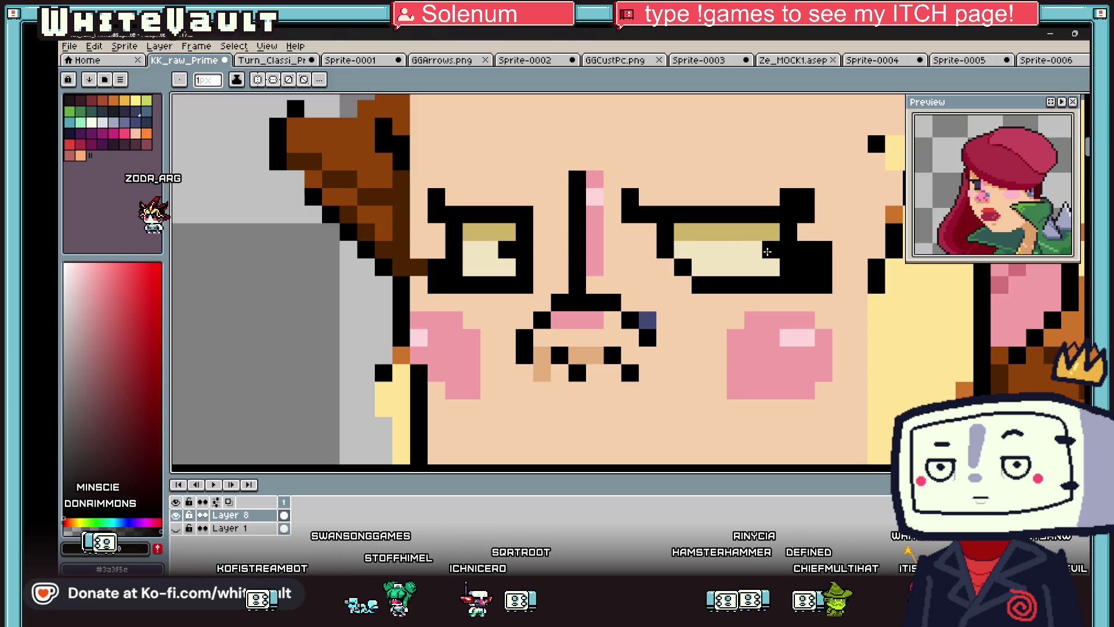
{"action": "scroll", "coordinate": [777, 255], "scroll_direction": "down", "scroll_amount": 4}
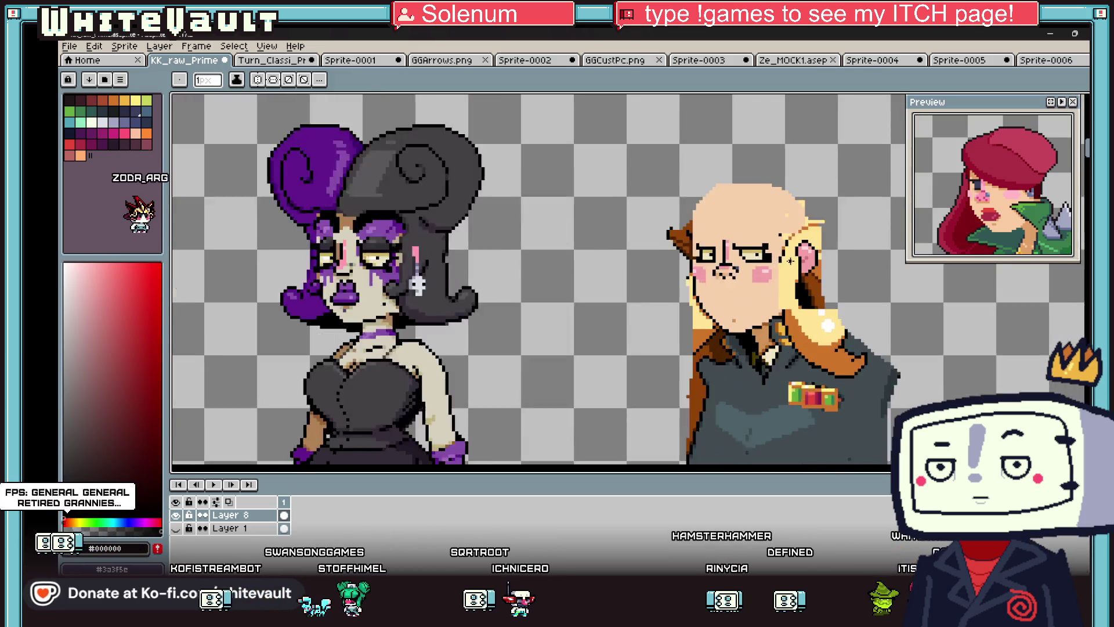
{"action": "key", "text": "i"}
{"action": "scroll", "coordinate": [790, 261], "scroll_direction": "right", "scroll_amount": 5}
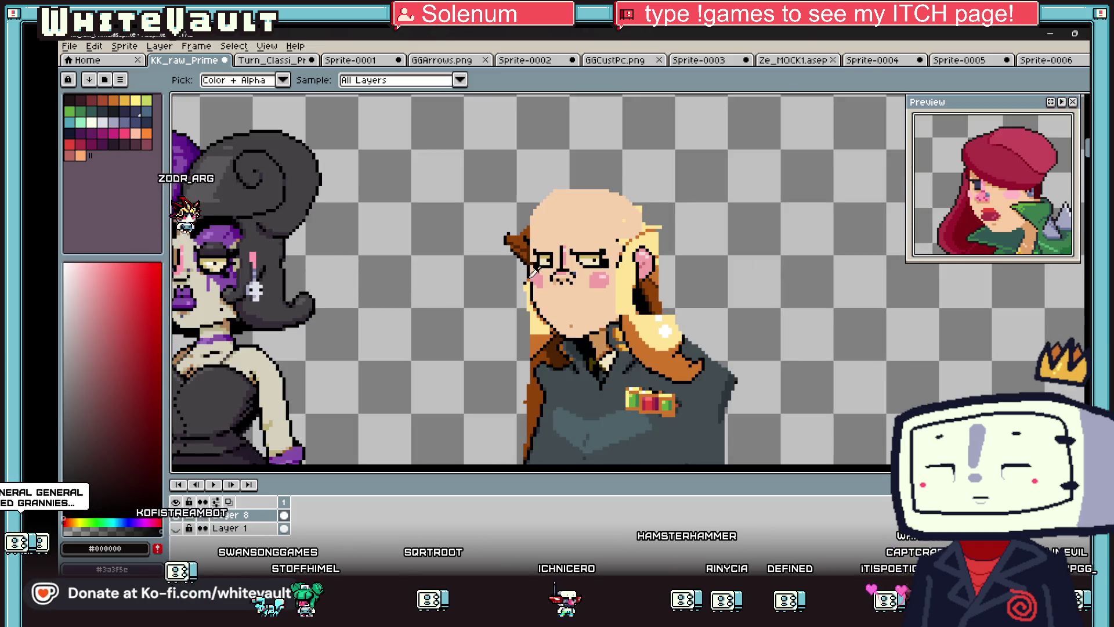
{"action": "scroll", "coordinate": [600, 254], "scroll_direction": "up", "scroll_amount": 2}
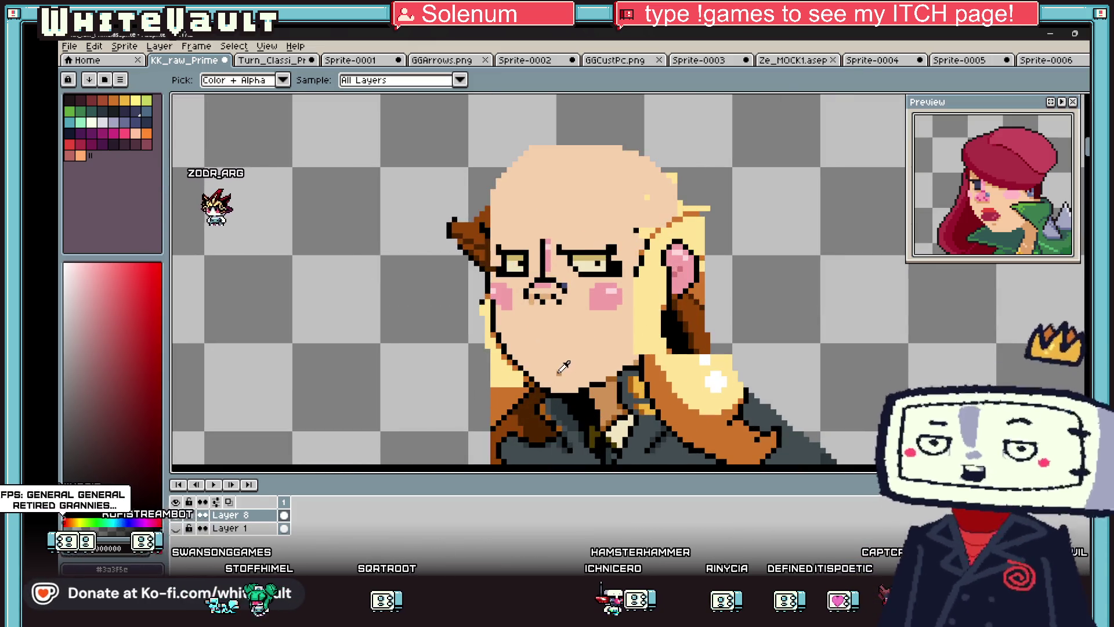
{"action": "left_click", "coordinate": [579, 357]}
{"action": "key", "text": "b"}
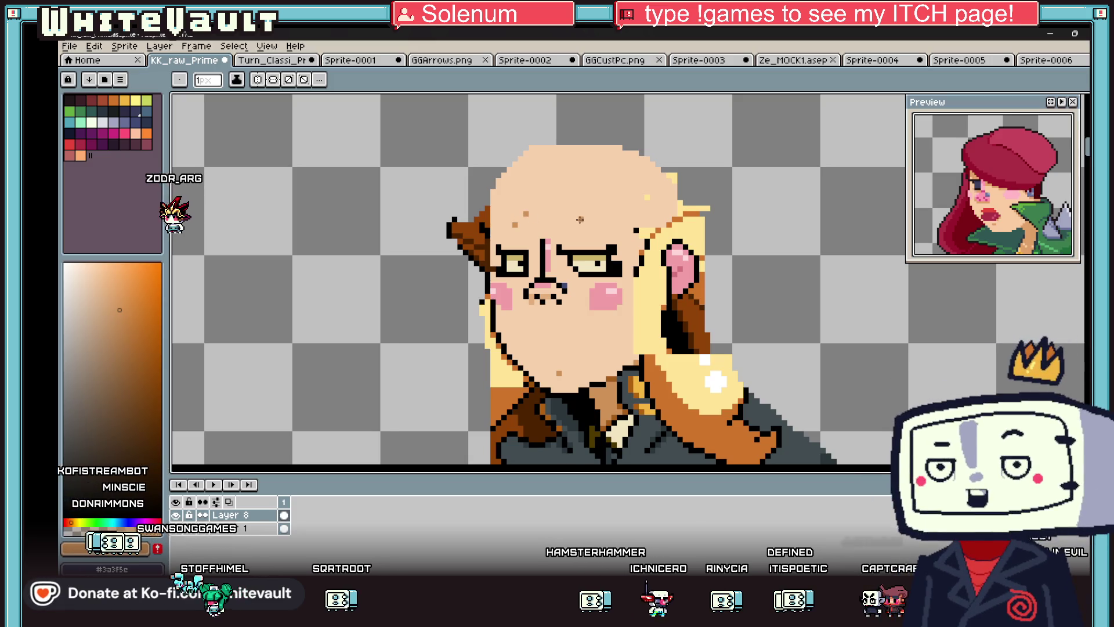
{"action": "scroll", "coordinate": [603, 246], "scroll_direction": "down", "scroll_amount": 2}
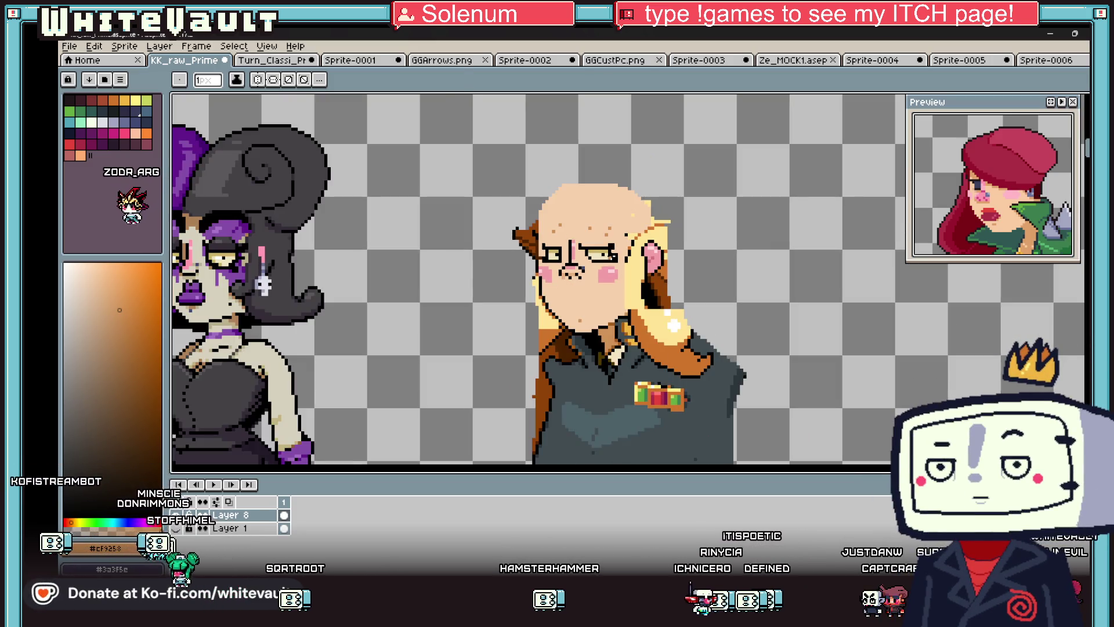
{"action": "scroll", "coordinate": [603, 246], "scroll_direction": "up", "scroll_amount": 2}
{"action": "scroll", "coordinate": [595, 241], "scroll_direction": "up", "scroll_amount": 2}
{"action": "left_click", "coordinate": [589, 238], "text": "alt"}
{"action": "scroll", "coordinate": [589, 238], "scroll_direction": "up", "scroll_amount": 2}
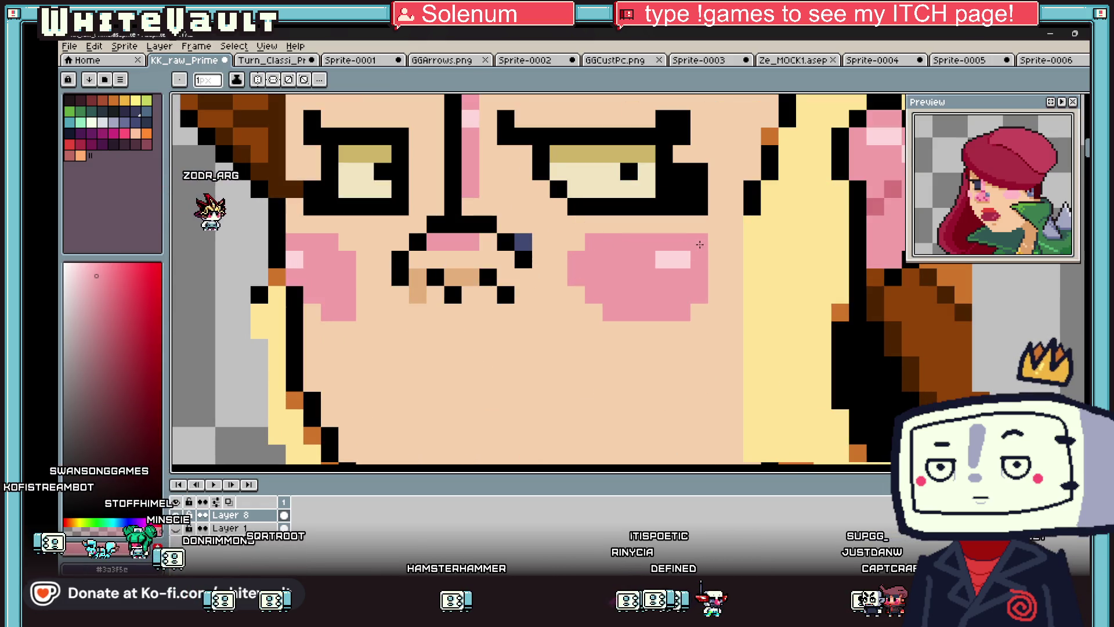
{"action": "scroll", "coordinate": [693, 258], "scroll_direction": "down", "scroll_amount": 3}
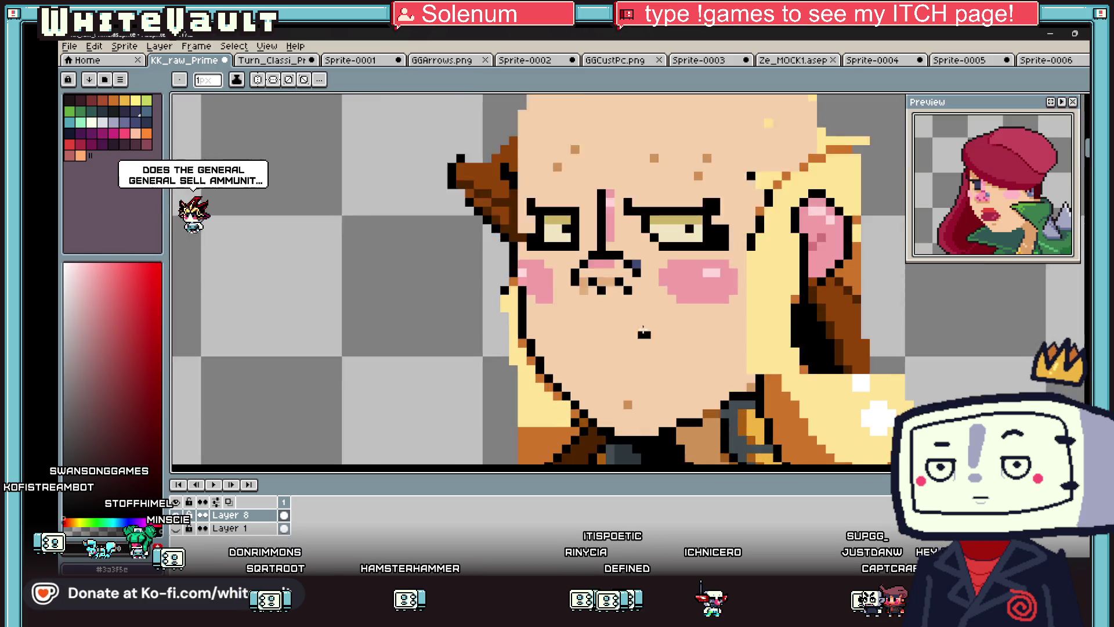
{"action": "scroll", "coordinate": [654, 323], "scroll_direction": "up", "scroll_amount": 2}
{"action": "mouse_move", "coordinate": [504, 339]}
{"action": "left_mouse_down"}
{"action": "mouse_move", "coordinate": [583, 322]}
{"action": "mouse_move", "coordinate": [664, 340]}
{"action": "left_mouse_up"}
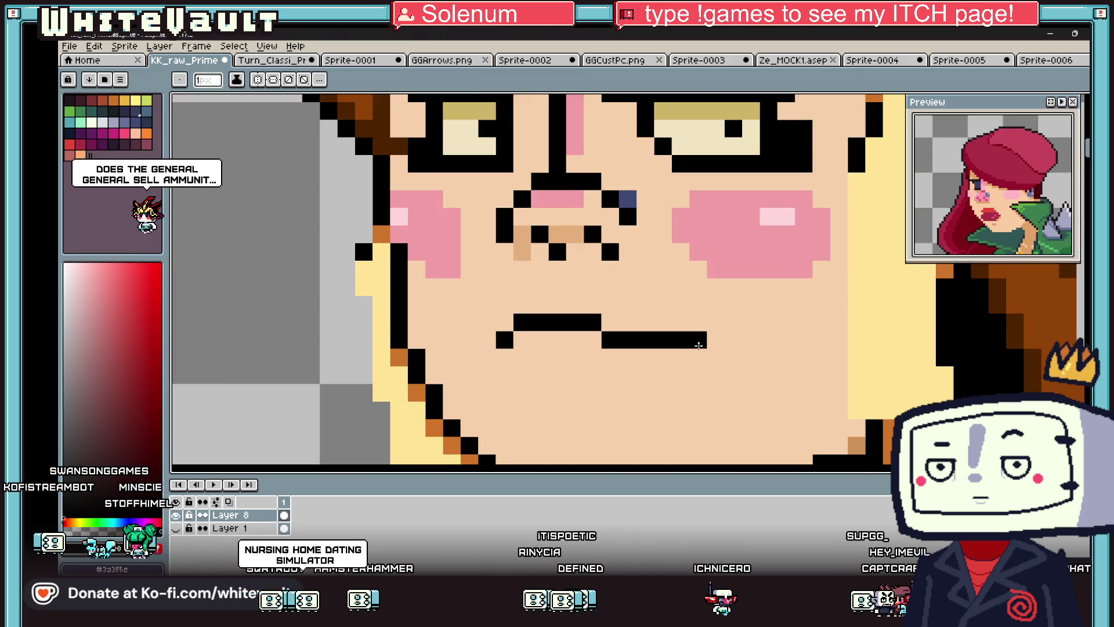
- Add black pixels at the mouth's left end and tidy it with skin tone
{"action": "scroll", "coordinate": [667, 325], "scroll_direction": "down", "scroll_amount": 3}
{"action": "scroll", "coordinate": [698, 318], "scroll_direction": "up", "scroll_amount": 2}
{"action": "key", "text": "i"}
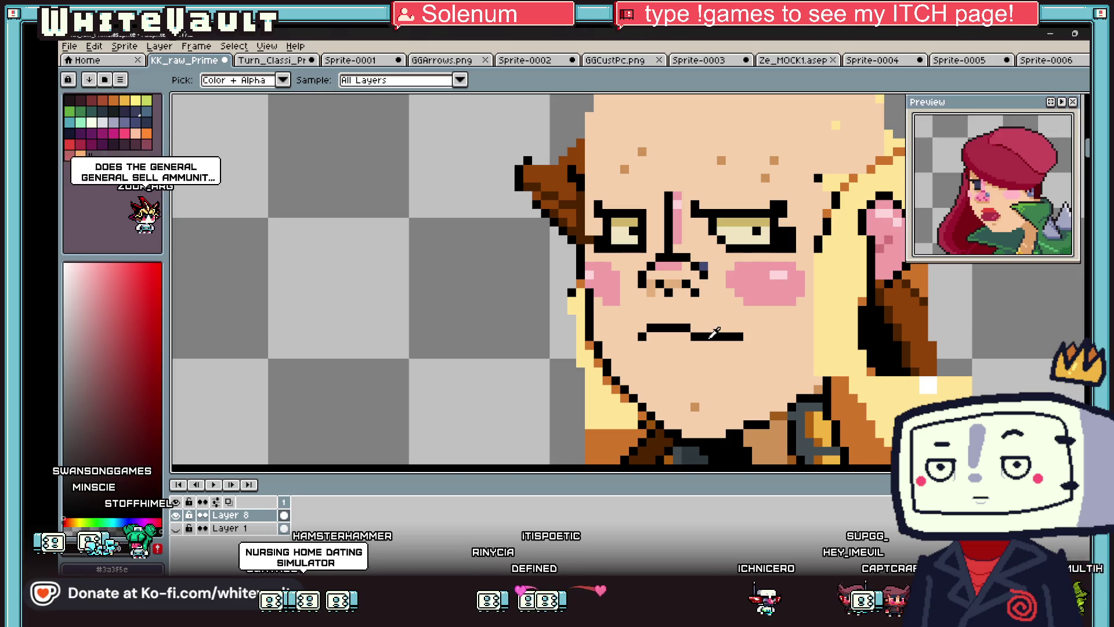
{"action": "scroll", "coordinate": [699, 316], "scroll_direction": "up", "scroll_amount": 2}
{"action": "key", "text": "b"}
{"action": "mouse_move", "coordinate": [604, 341]}
{"action": "left_mouse_down"}
{"action": "mouse_move", "coordinate": [626, 315]}
{"action": "mouse_move", "coordinate": [748, 316]}
{"action": "mouse_move", "coordinate": [616, 288]}
{"action": "left_mouse_up"}
{"action": "key", "text": "i"}
{"action": "left_click", "coordinate": [785, 273]}
{"action": "key", "text": "b"}
{"action": "scroll", "coordinate": [793, 306], "scroll_direction": "down", "scroll_amount": 3}
{"action": "scroll", "coordinate": [793, 305], "scroll_direction": "up", "scroll_amount": 3}
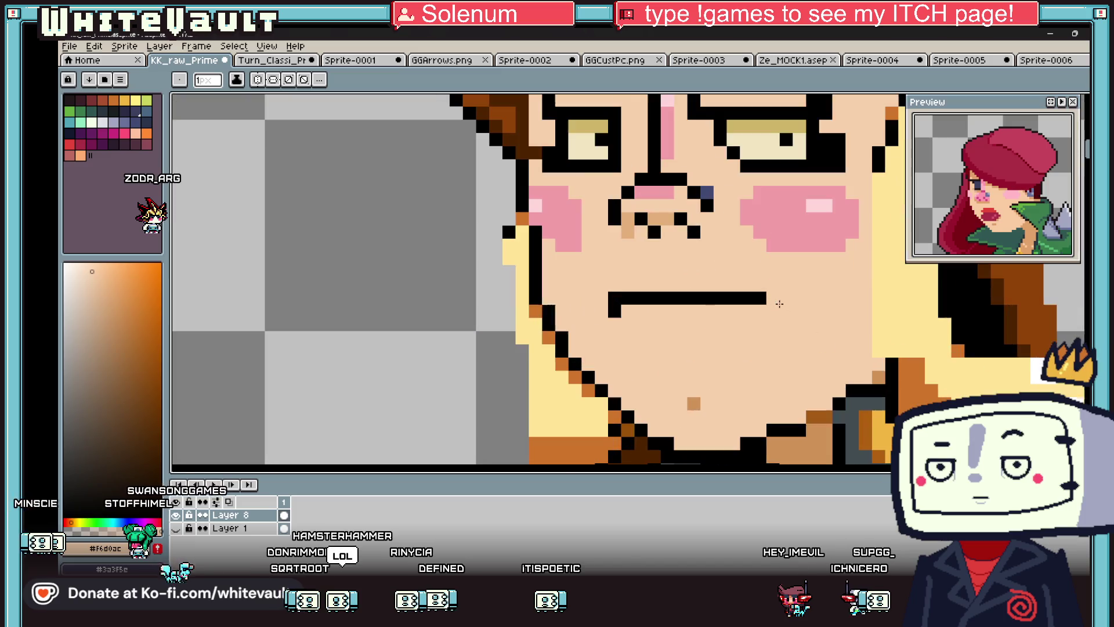
- Cover the right eyebrow's lower-right pixel with sampled darker and lighter skin tones
{"action": "key", "text": "i"}
{"action": "scroll", "coordinate": [708, 291], "scroll_direction": "down", "scroll_amount": 3}
{"action": "scroll", "coordinate": [715, 205], "scroll_direction": "up", "scroll_amount": 2}
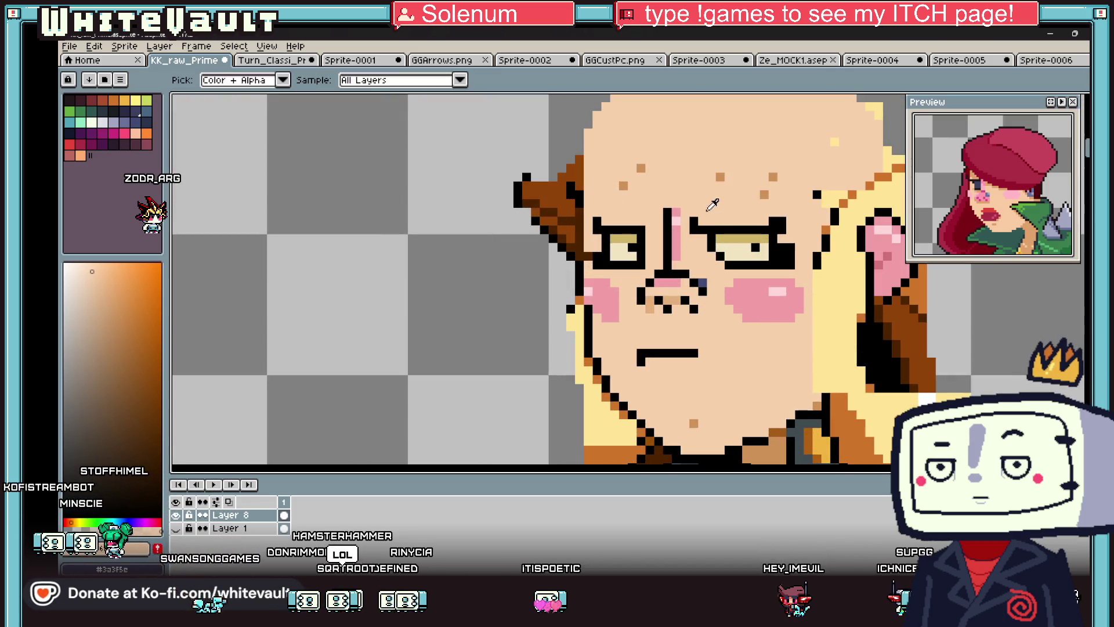
{"action": "left_click", "coordinate": [721, 178]}
{"action": "key", "text": "b"}
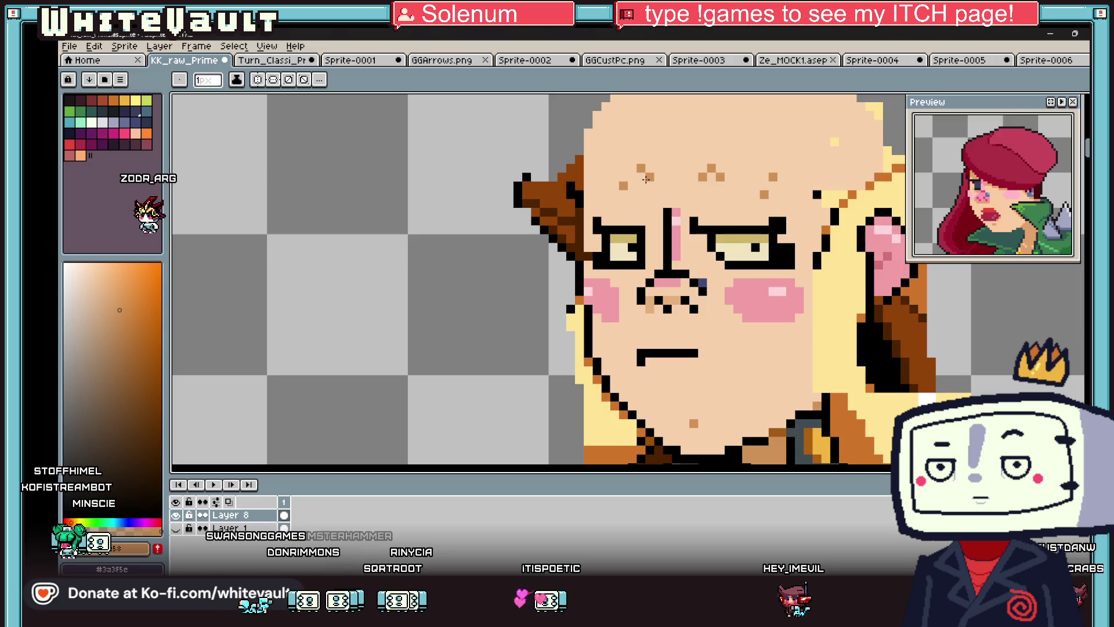
{"action": "key", "text": "i"}
{"action": "left_click", "coordinate": [627, 186]}
{"action": "key", "text": "b"}
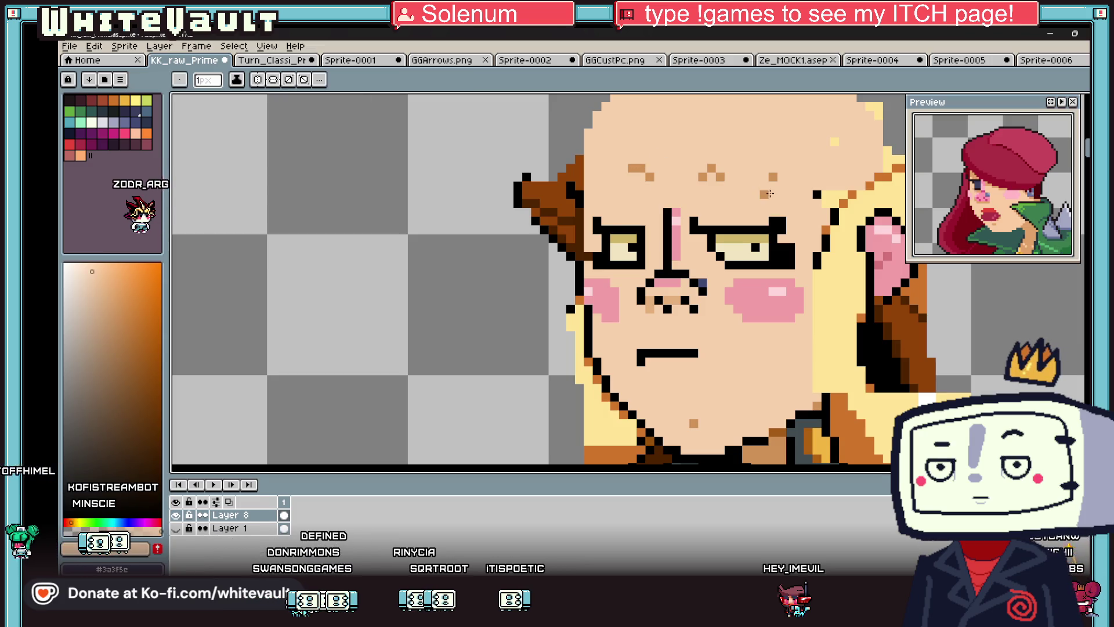
{"action": "key", "text": "i"}
{"action": "left_click", "coordinate": [773, 177]}
{"action": "key", "text": "b"}
- Extend the right eyebrow outward and lengthen it to the right in black
{"action": "left_click", "coordinate": [721, 177]}
{"action": "key", "text": "i"}
{"action": "left_click", "coordinate": [712, 168]}
{"action": "key", "text": "b"}
{"action": "left_click_drag", "start_coordinate": [721, 168], "coordinate": [730, 168]}
{"action": "scroll", "coordinate": [736, 226], "scroll_direction": "down", "scroll_amount": 3}
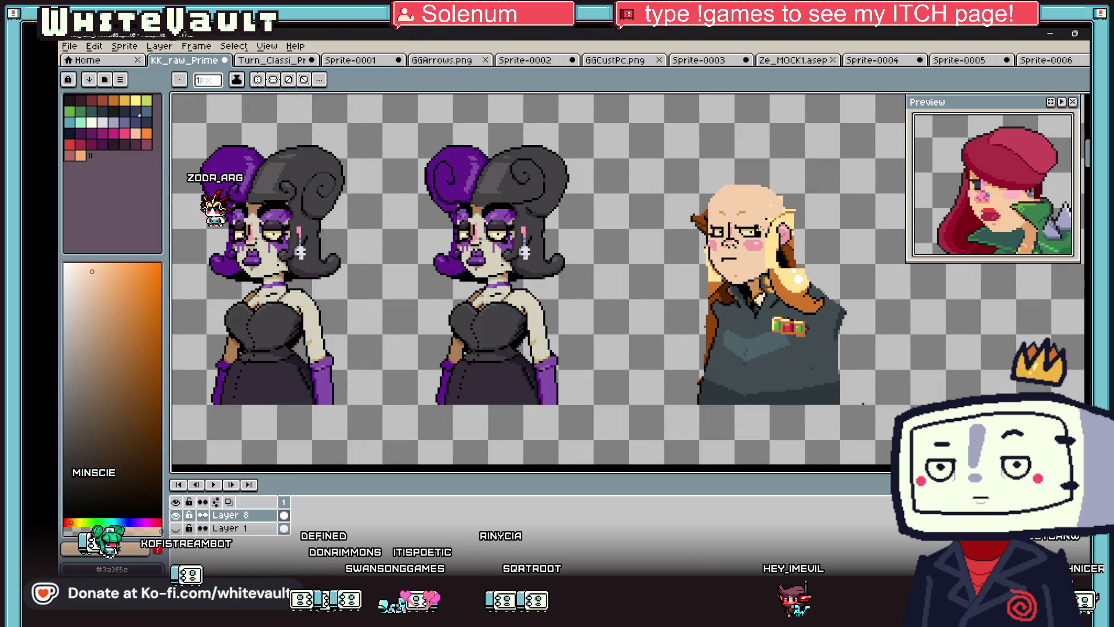
{"action": "scroll", "coordinate": [743, 281], "scroll_direction": "down", "scroll_amount": 2}
{"action": "scroll", "coordinate": [743, 280], "scroll_direction": "up", "scroll_amount": 5}
{"action": "key", "text": "i"}
{"action": "scroll", "coordinate": [729, 271], "scroll_direction": "down", "scroll_amount": 4}
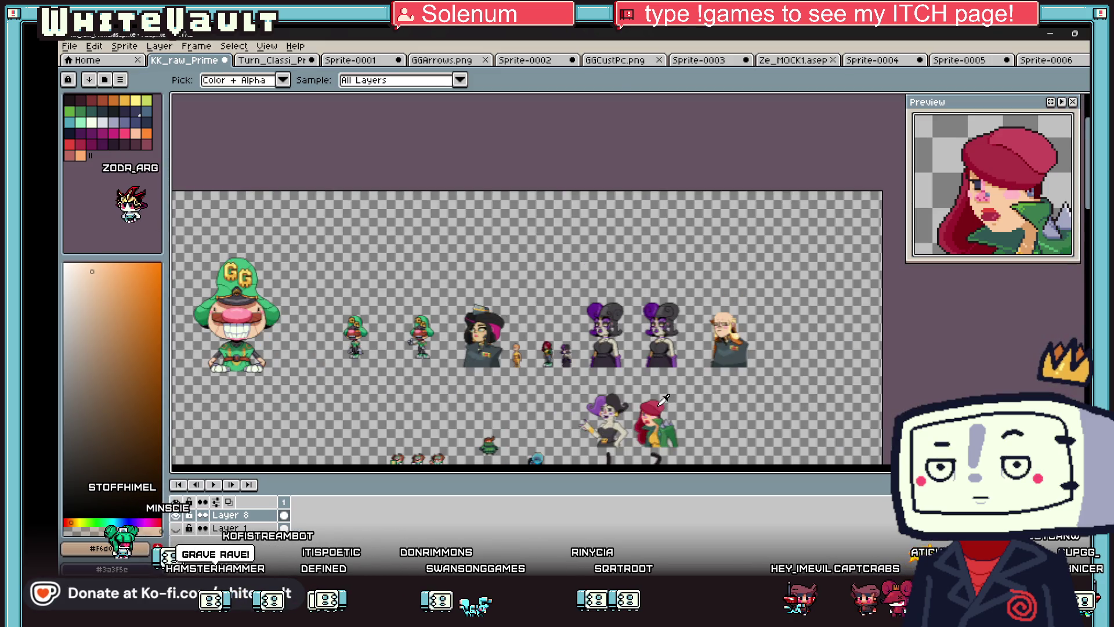
- Paint red lip pixels, sampled from a character's hair, under the mouth line, then maximise the Ethral store page
{"action": "left_click", "coordinate": [668, 414], "text": "alt"}
{"action": "scroll", "coordinate": [698, 332], "scroll_direction": "up", "scroll_amount": 5}
{"action": "scroll", "coordinate": [698, 332], "scroll_direction": "up", "scroll_amount": 1}
{"action": "mouse_move", "coordinate": [698, 331]}
{"action": "left_mouse_down"}
{"action": "mouse_move", "coordinate": [693, 351]}
{"action": "mouse_move", "coordinate": [719, 351]}
{"action": "mouse_move", "coordinate": [754, 322]}
{"action": "left_mouse_up"}
{"action": "scroll", "coordinate": [751, 328], "scroll_direction": "down", "scroll_amount": 5}
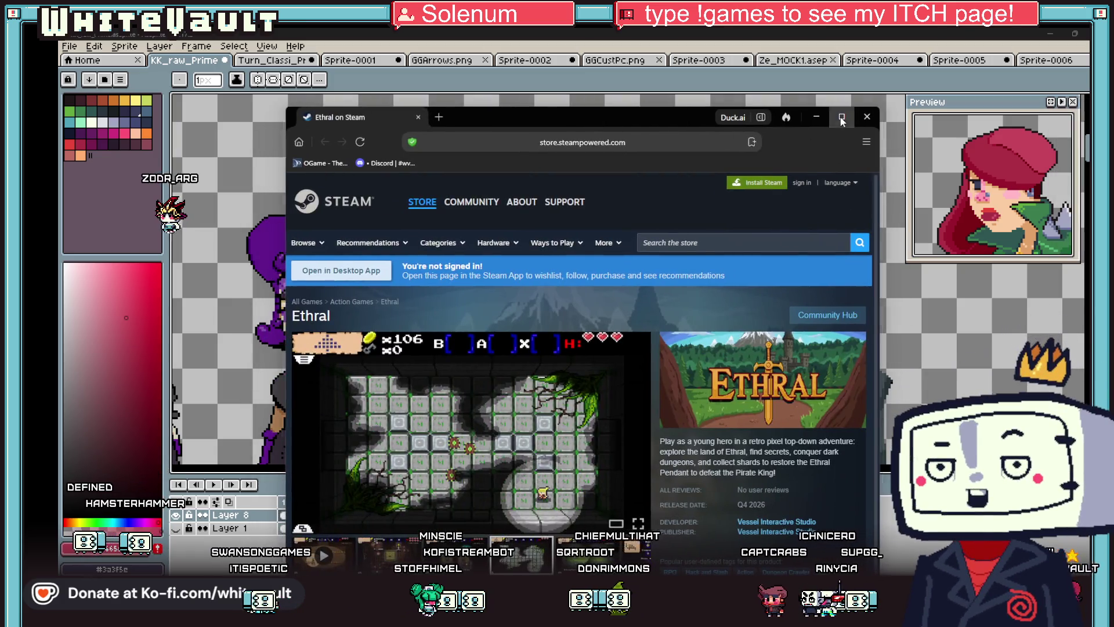
{"action": "double_click", "coordinate": [602, 133]}
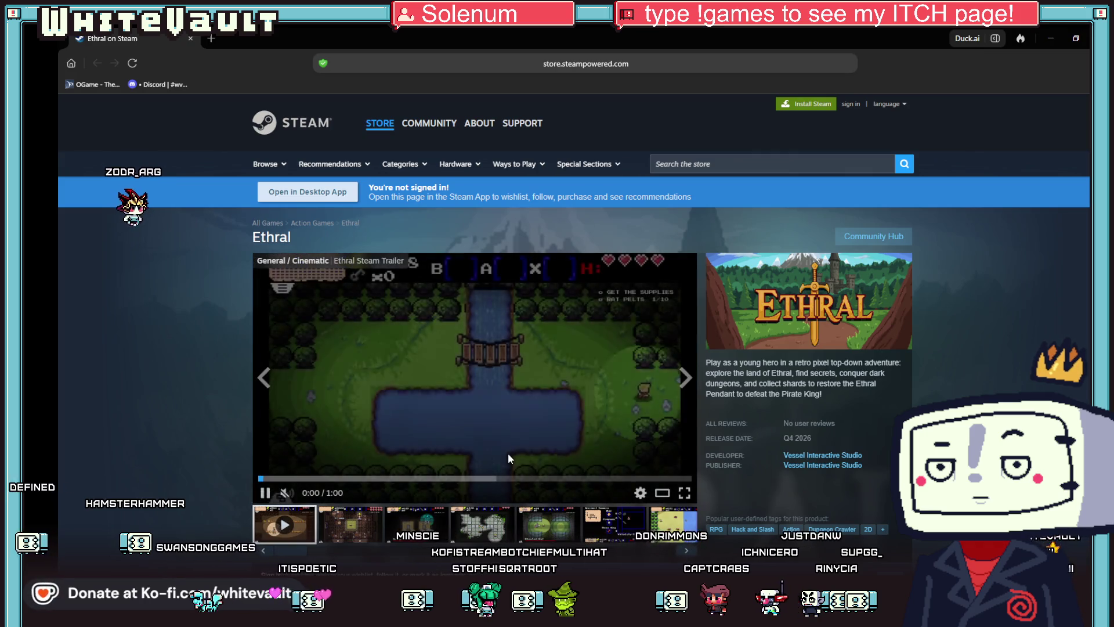
- Unmute the Ethral trailer on the Steam store page
{"action": "left_click", "coordinate": [284, 493]}
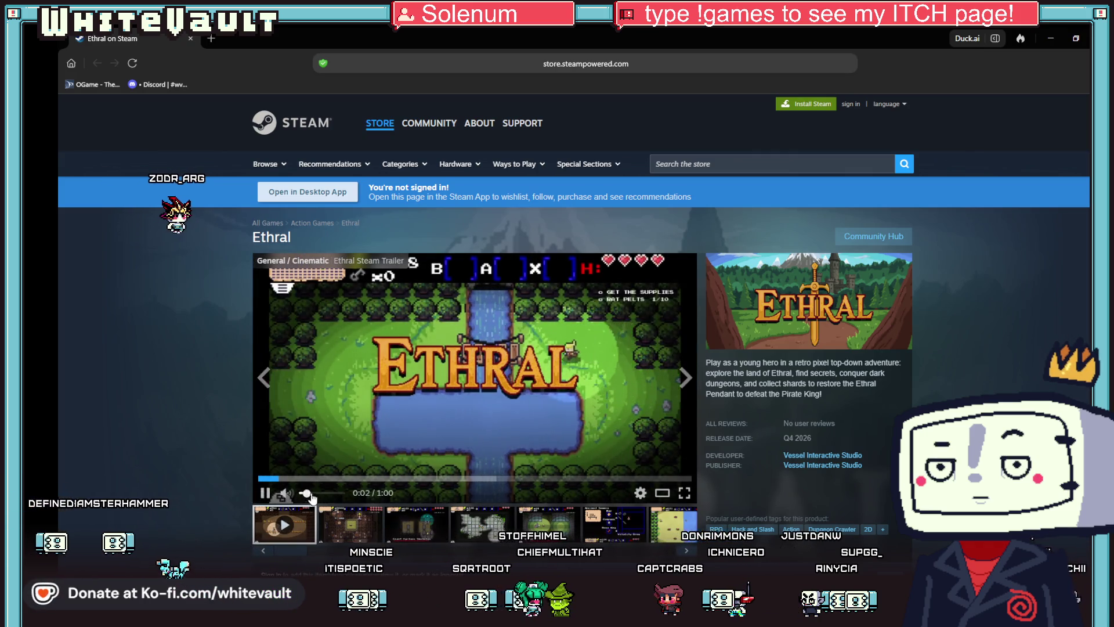
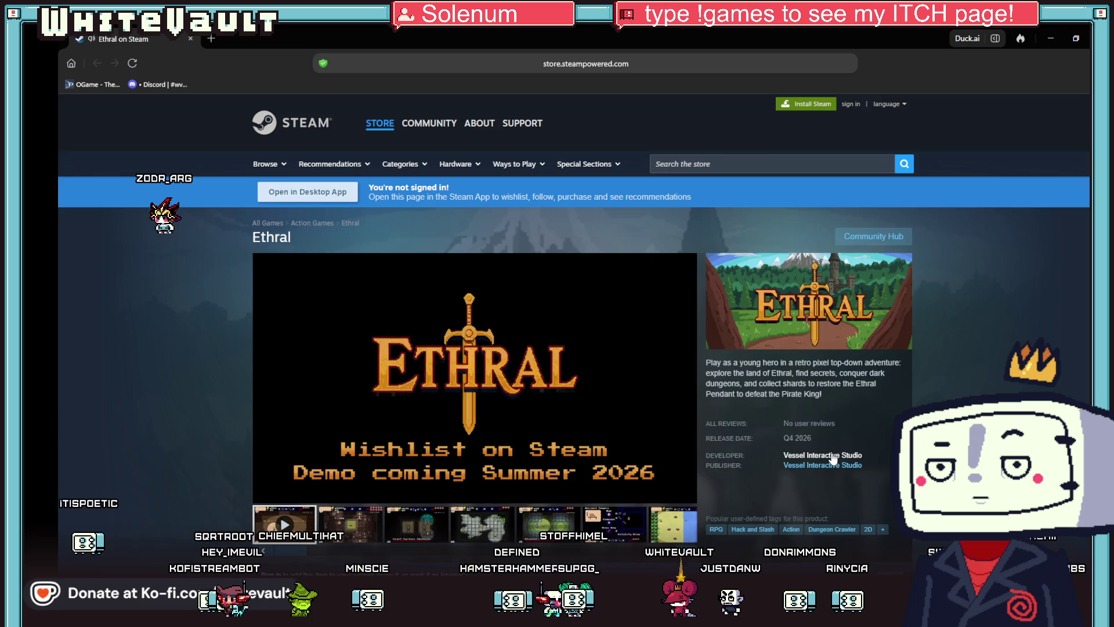
- Browse Ethral's Steam screenshots, enlarging the tavern shot and viewing the Giant Cyclops Skeleton, then minimize the browser
{"action": "scroll", "coordinate": [834, 413], "scroll_direction": "down", "scroll_amount": 2}
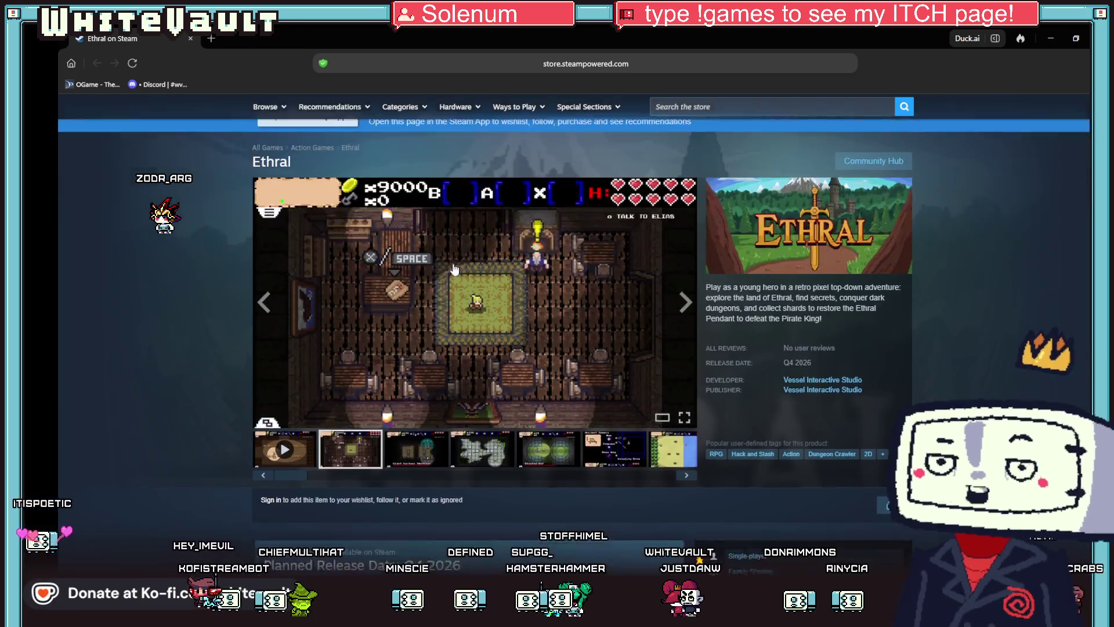
{"action": "scroll", "coordinate": [454, 268], "scroll_direction": "up", "scroll_amount": 2}
{"action": "left_click", "coordinate": [480, 413]}
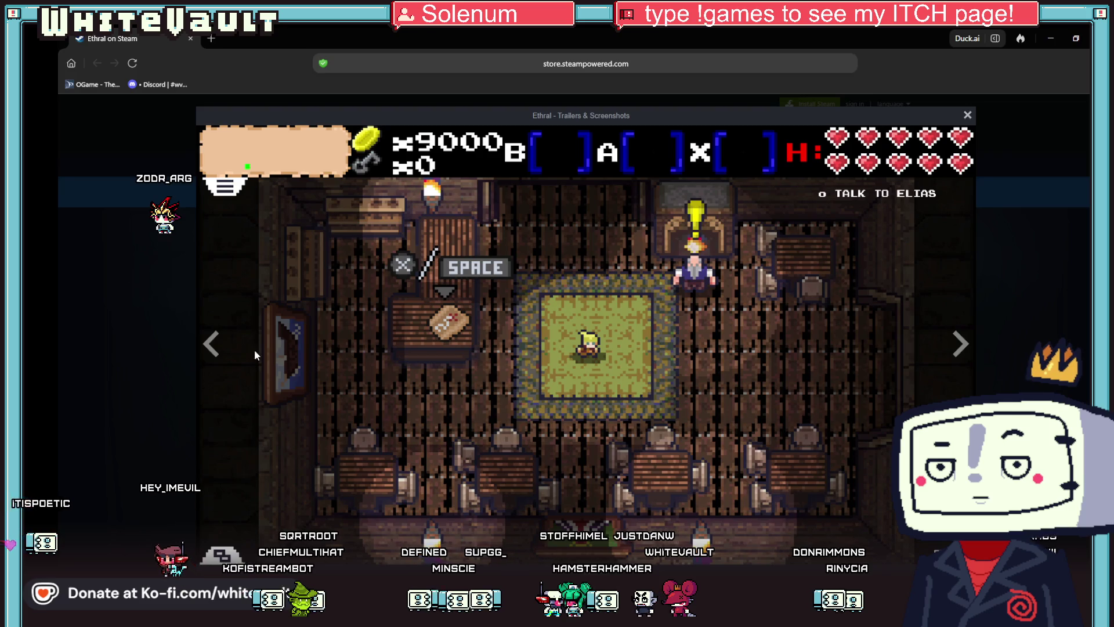
{"action": "left_click", "coordinate": [148, 309]}
{"action": "left_click", "coordinate": [429, 520]}
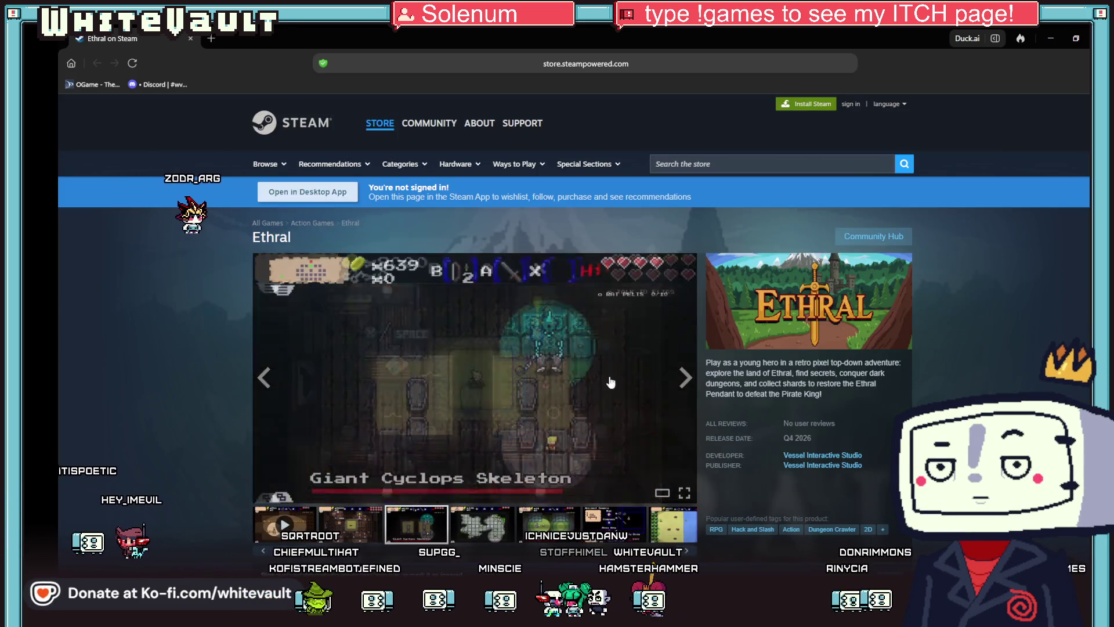
{"action": "left_click", "coordinate": [1048, 42]}
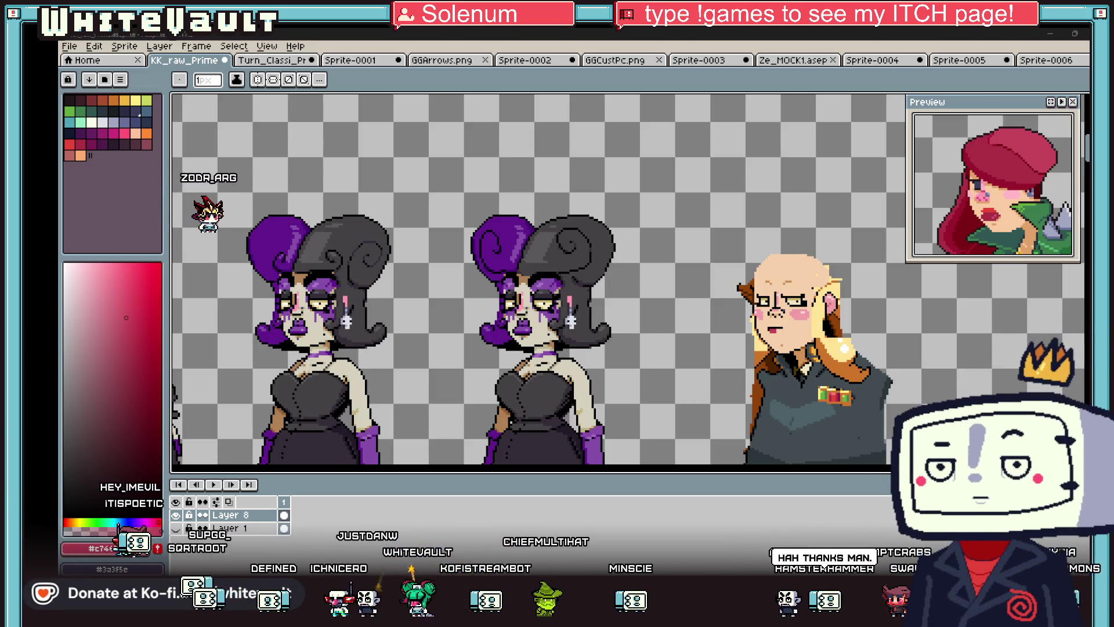
- Zoom in on the officer's face and pick up its skin colour
{"action": "scroll", "coordinate": [916, 383], "scroll_direction": "up", "scroll_amount": 1}
{"action": "scroll", "coordinate": [727, 304], "scroll_direction": "down", "scroll_amount": 3}
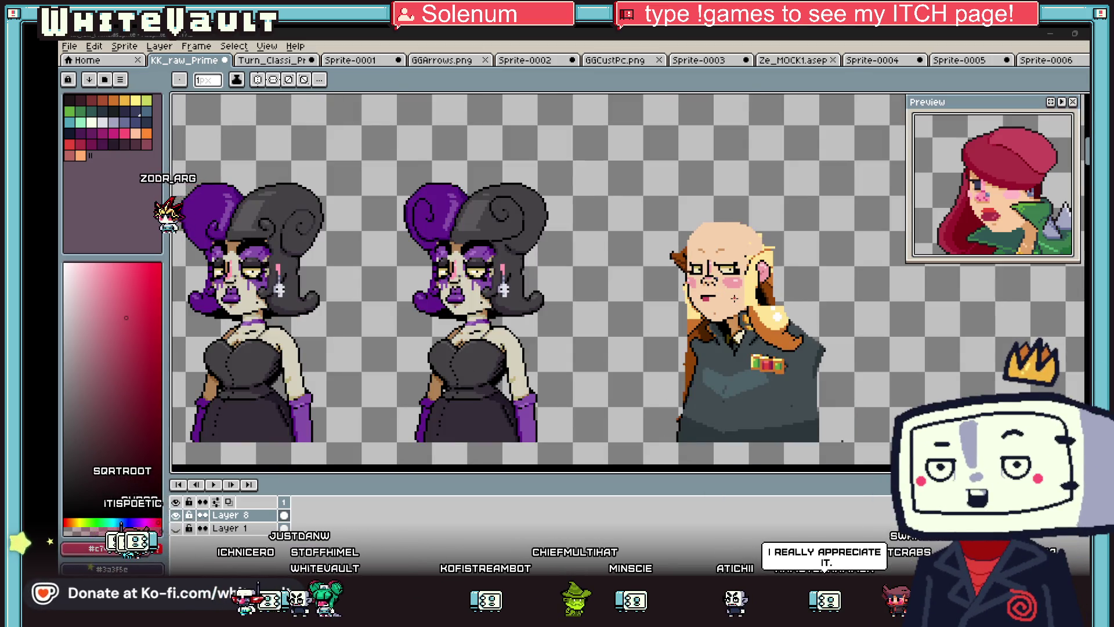
{"action": "scroll", "coordinate": [734, 298], "scroll_direction": "up", "scroll_amount": 3}
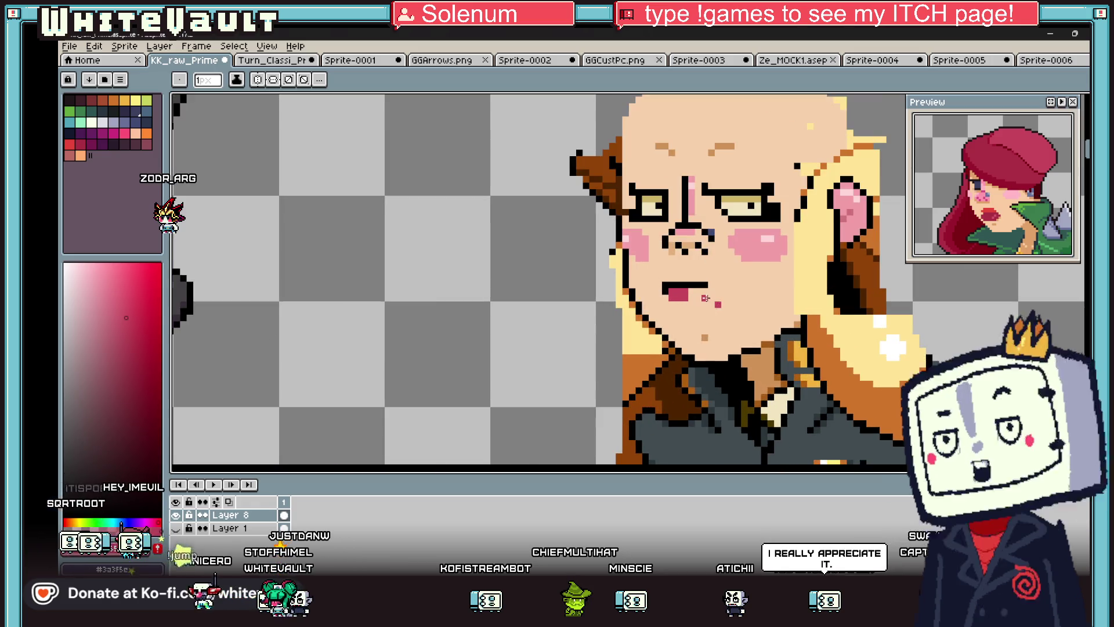
{"action": "left_click", "coordinate": [719, 302], "text": "alt"}
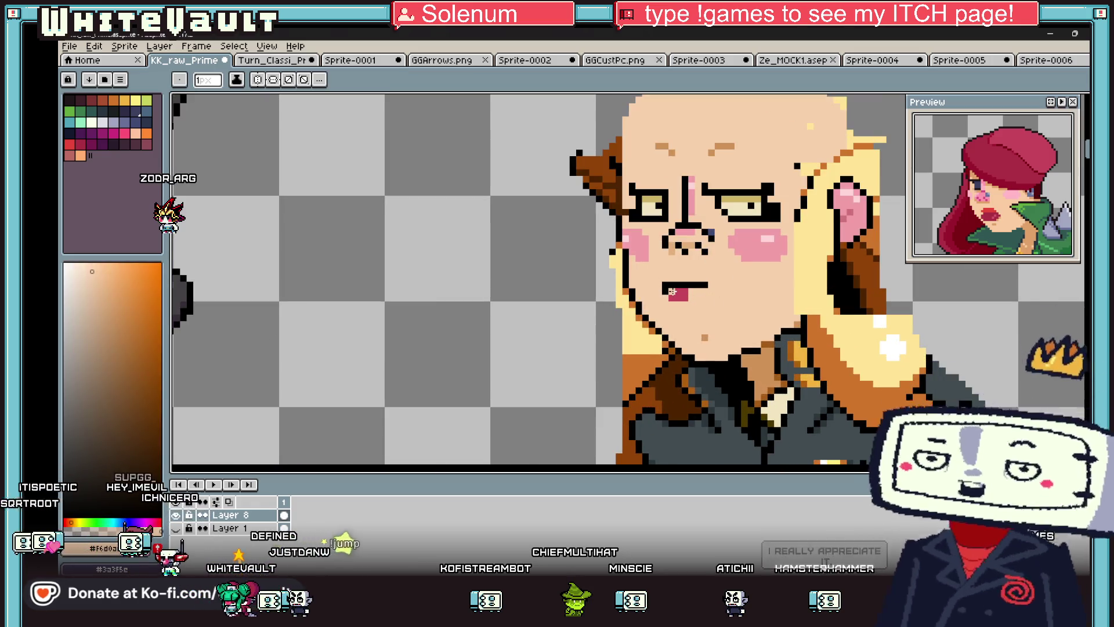
{"action": "scroll", "coordinate": [678, 300], "scroll_direction": "down", "scroll_amount": 2}
{"action": "scroll", "coordinate": [678, 300], "scroll_direction": "down", "scroll_amount": 1}
{"action": "scroll", "coordinate": [676, 290], "scroll_direction": "up", "scroll_amount": 4}
{"action": "scroll", "coordinate": [675, 280], "scroll_direction": "up", "scroll_amount": 2}
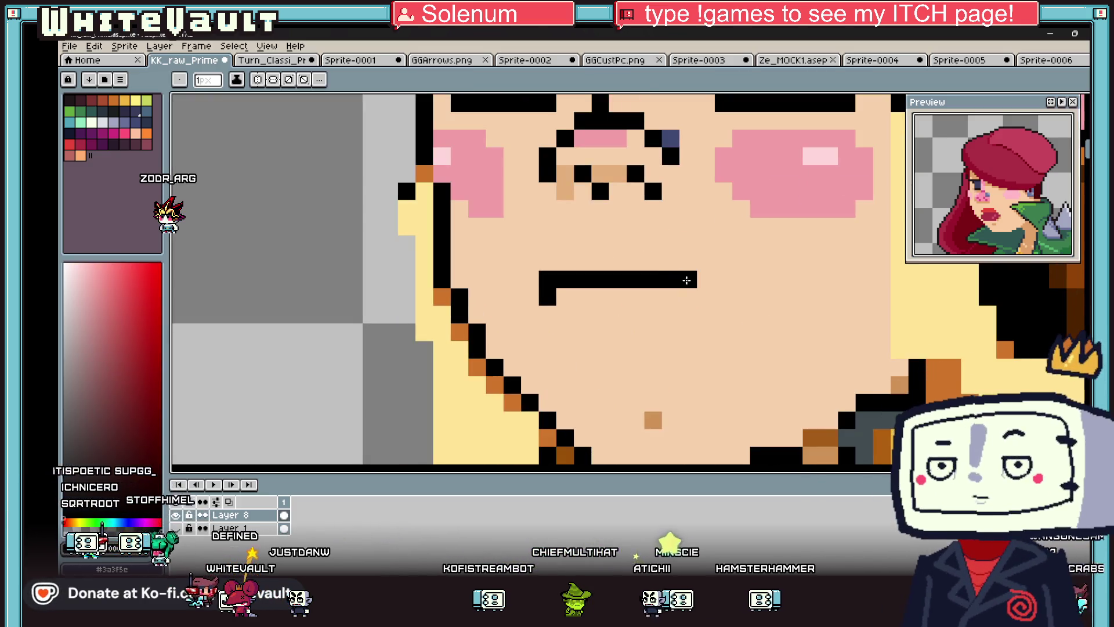
{"action": "scroll", "coordinate": [667, 278], "scroll_direction": "down", "scroll_amount": 5}
{"action": "scroll", "coordinate": [657, 277], "scroll_direction": "up", "scroll_amount": 4}
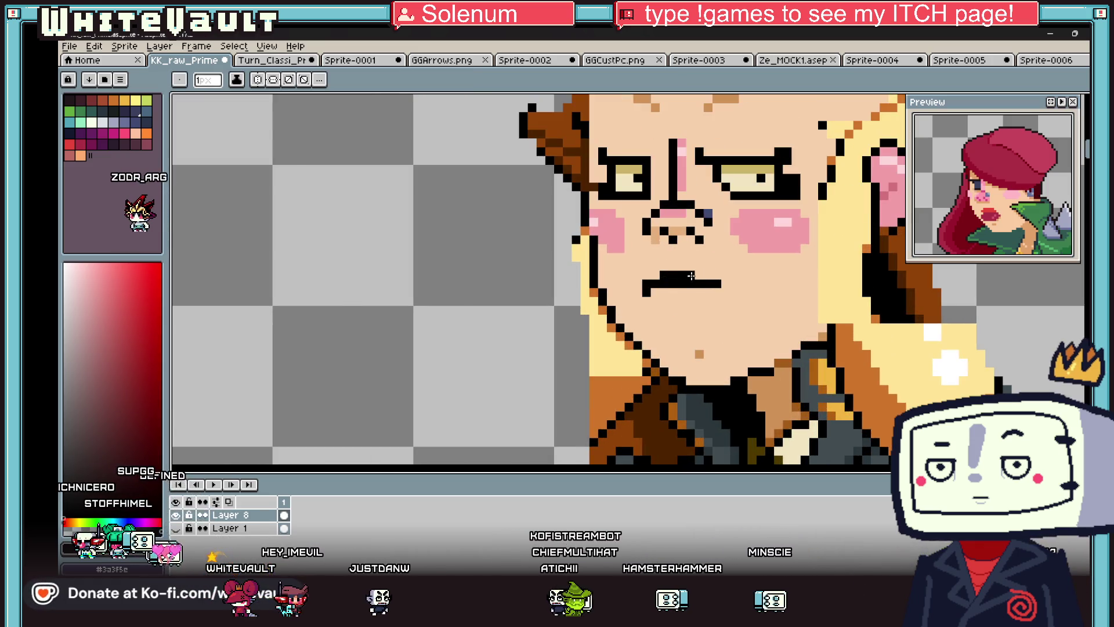
{"action": "scroll", "coordinate": [691, 276], "scroll_direction": "down", "scroll_amount": 5}
- Pencil a black eyebrow above the right eye and extend the left eyebrow's inner end
{"action": "key", "text": "i"}
{"action": "scroll", "coordinate": [698, 332], "scroll_direction": "up", "scroll_amount": 5}
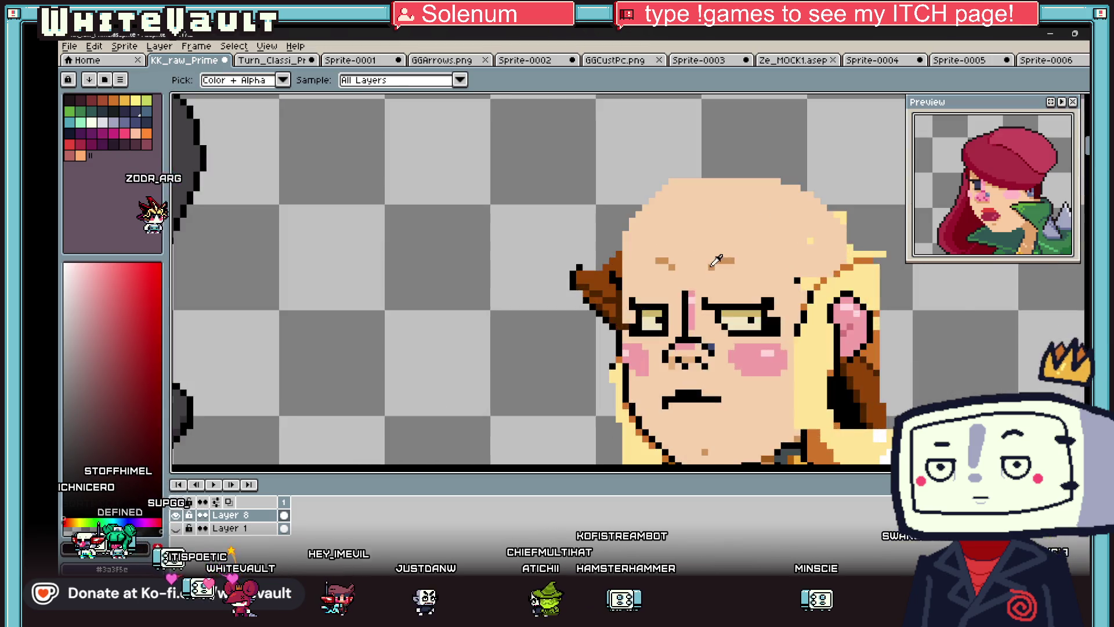
{"action": "key", "text": "b"}
{"action": "mouse_move", "coordinate": [693, 287]}
{"action": "left_mouse_down"}
{"action": "mouse_move", "coordinate": [728, 231]}
{"action": "mouse_move", "coordinate": [802, 232]}
{"action": "left_mouse_up"}
{"action": "left_click", "coordinate": [746, 248]}
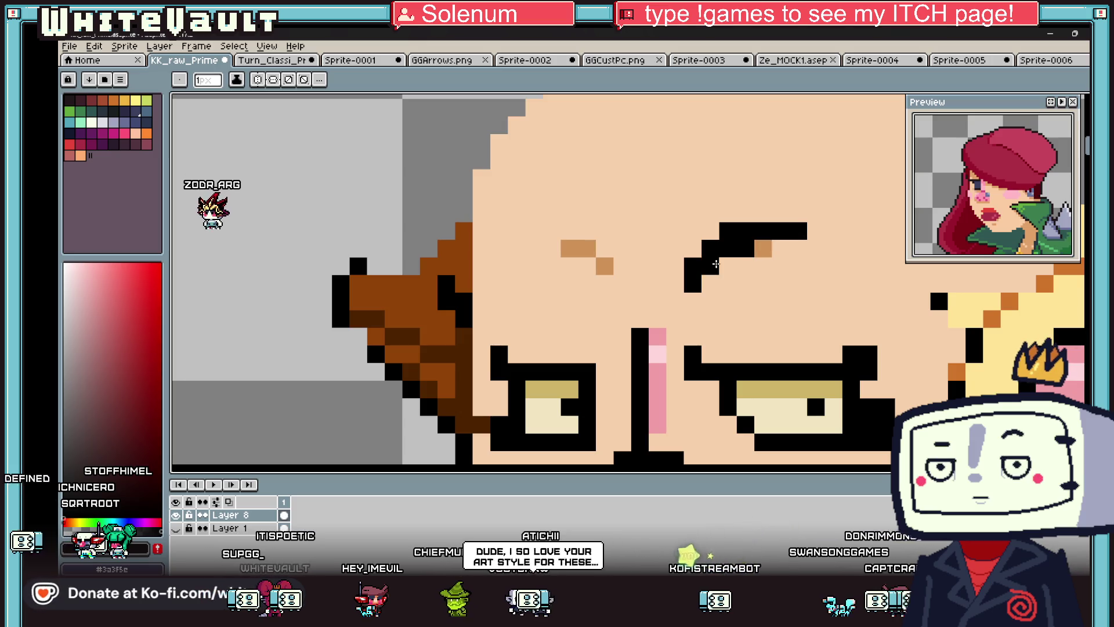
{"action": "left_click_drag", "start_coordinate": [604, 266], "coordinate": [603, 248]}
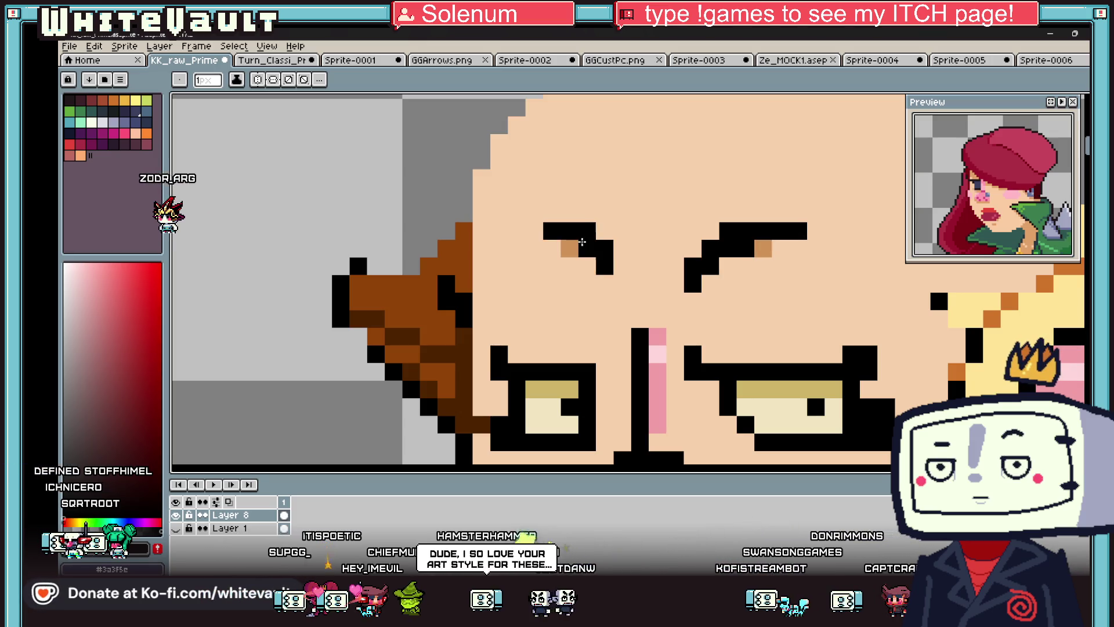
- Sample the forehead skin colour and flood-fill over the right eyebrow with it
{"action": "scroll", "coordinate": [639, 285], "scroll_direction": "down", "scroll_amount": 5}
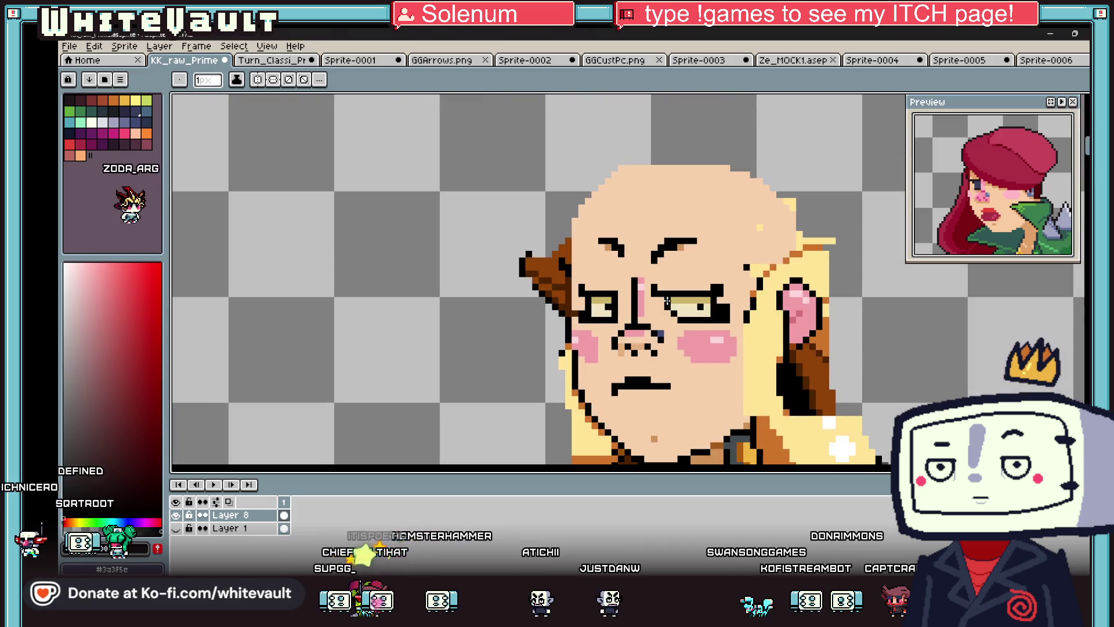
{"action": "scroll", "coordinate": [671, 305], "scroll_direction": "up", "scroll_amount": 5}
{"action": "key", "text": "i"}
{"action": "left_click", "coordinate": [682, 262]}
{"action": "key", "text": "g"}
{"action": "left_click", "coordinate": [673, 246]}
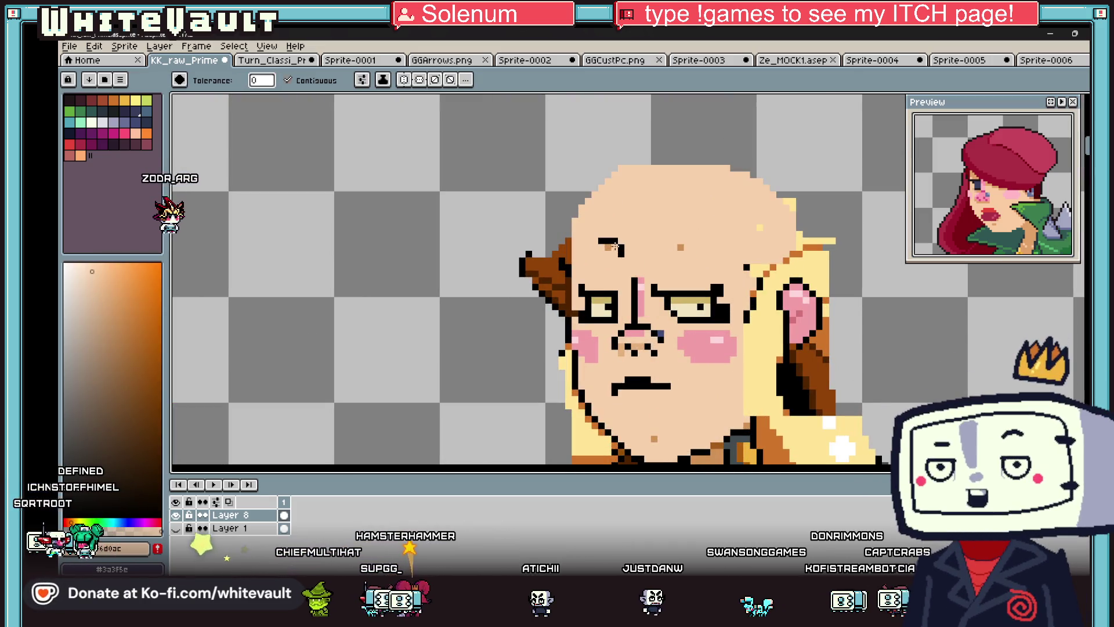
- Sample the pale cream eye colour and the tan eyelid colour from the face
{"action": "scroll", "coordinate": [641, 267], "scroll_direction": "down", "scroll_amount": 4}
{"action": "key", "text": "b"}
{"action": "scroll", "coordinate": [577, 266], "scroll_direction": "up", "scroll_amount": 6}
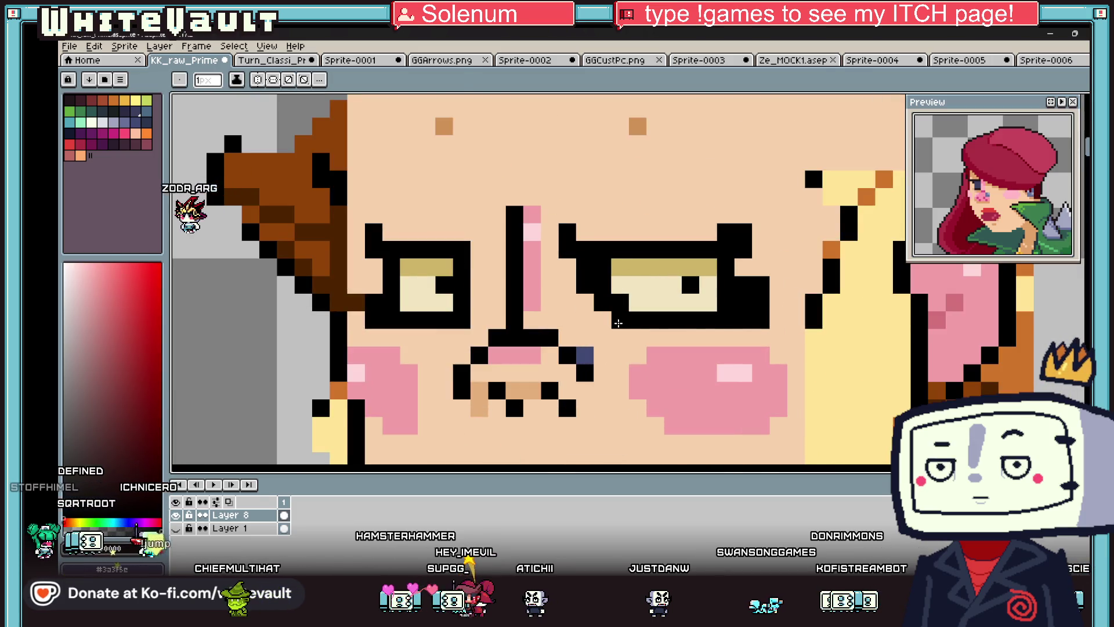
{"action": "left_click", "coordinate": [622, 301], "text": "alt"}
{"action": "key", "text": "alt"}
{"action": "scroll", "coordinate": [699, 279], "scroll_direction": "down", "scroll_amount": 4}
{"action": "scroll", "coordinate": [661, 284], "scroll_direction": "up", "scroll_amount": 3}
{"action": "left_click", "coordinate": [662, 284], "text": "alt"}
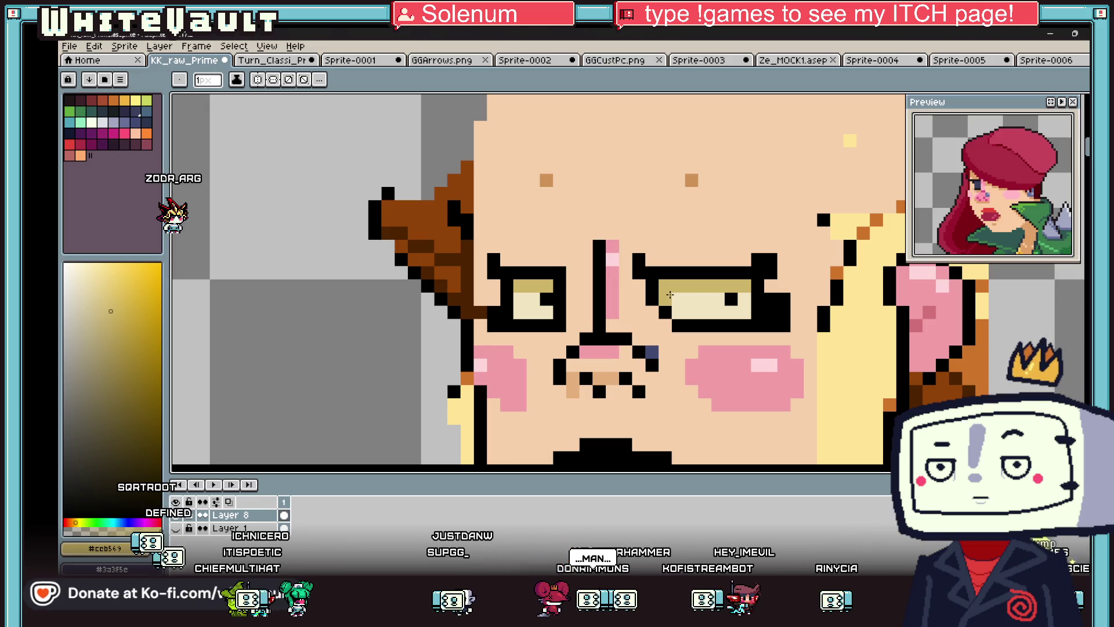
- Erase the excess hair-tip and shoulder-edge pixels with a round eraser
{"action": "scroll", "coordinate": [669, 294], "scroll_direction": "down", "scroll_amount": 4}
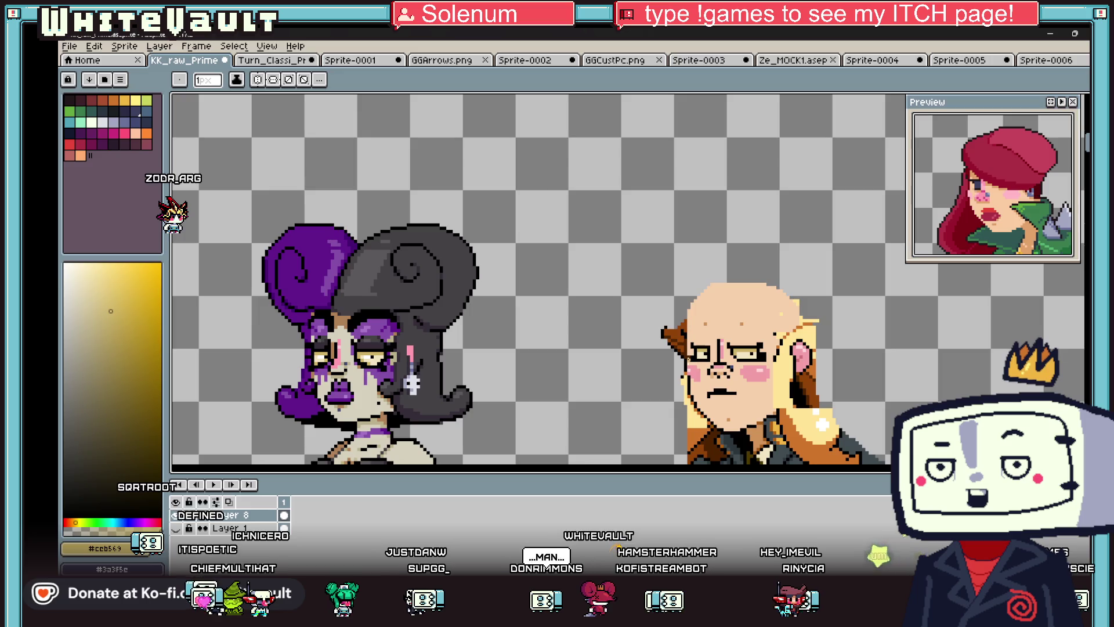
{"action": "key", "text": "b"}
{"action": "scroll", "coordinate": [671, 331], "scroll_direction": "up", "scroll_amount": 2}
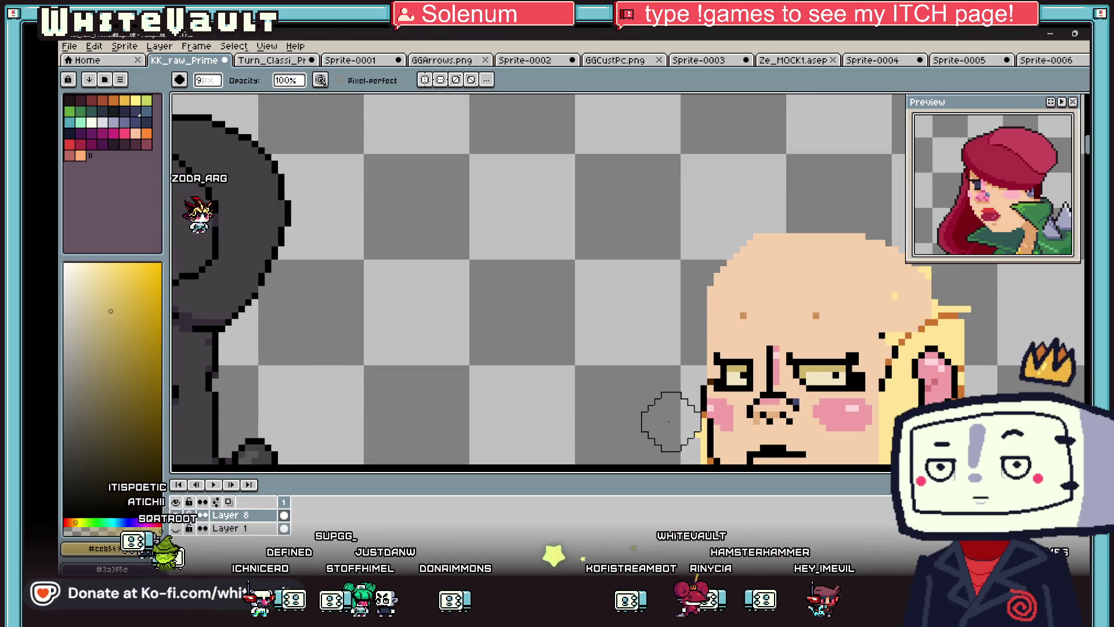
{"action": "scroll", "coordinate": [669, 421], "scroll_direction": "down", "scroll_amount": 2}
{"action": "scroll", "coordinate": [671, 395], "scroll_direction": "up", "scroll_amount": 2}
{"action": "scroll", "coordinate": [681, 382], "scroll_direction": "down", "scroll_amount": 2}
{"action": "scroll", "coordinate": [675, 366], "scroll_direction": "up", "scroll_amount": 2}
{"action": "scroll", "coordinate": [688, 399], "scroll_direction": "down", "scroll_amount": 3}
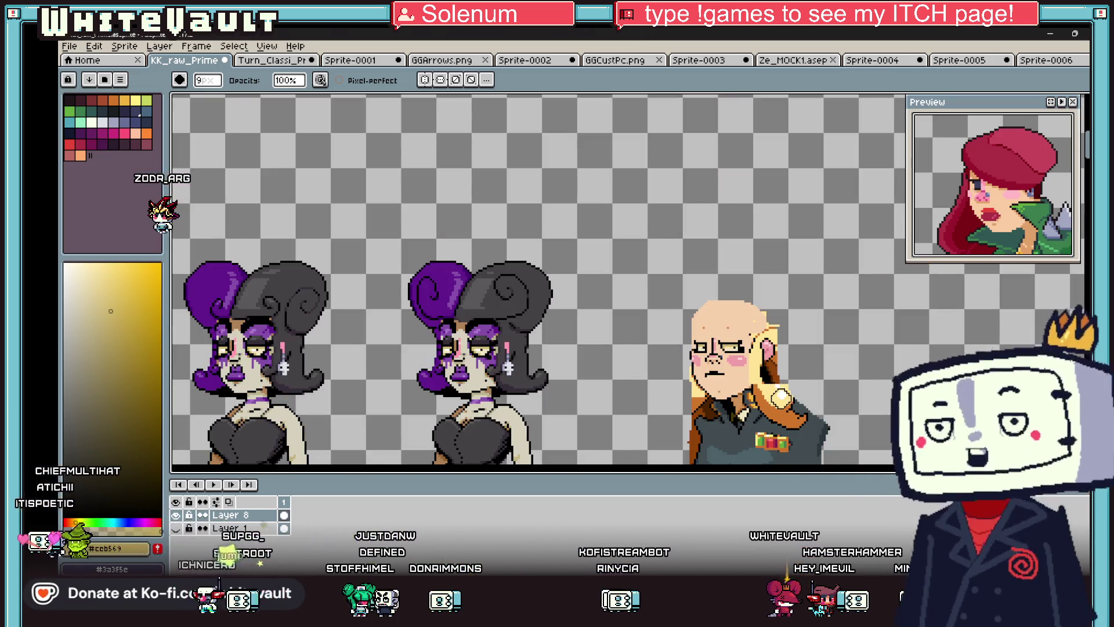
{"action": "scroll", "coordinate": [808, 398], "scroll_direction": "up", "scroll_amount": 2}
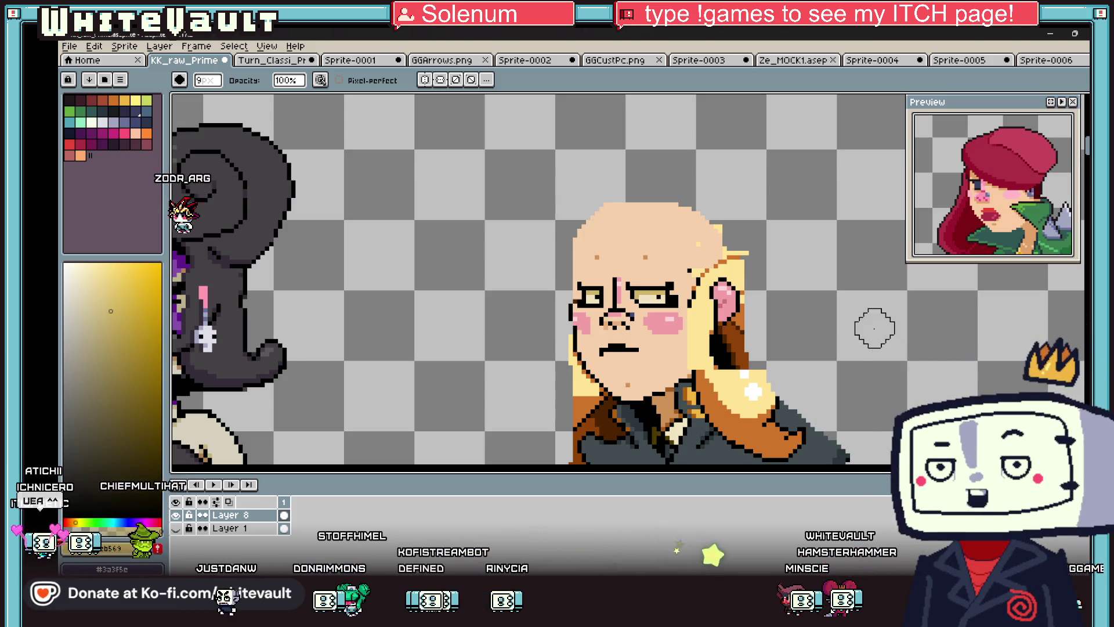
{"action": "scroll", "coordinate": [879, 336], "scroll_direction": "down", "scroll_amount": 4}
{"action": "scroll", "coordinate": [850, 355], "scroll_direction": "up", "scroll_amount": 3}
{"action": "scroll", "coordinate": [850, 356], "scroll_direction": "up", "scroll_amount": 2}
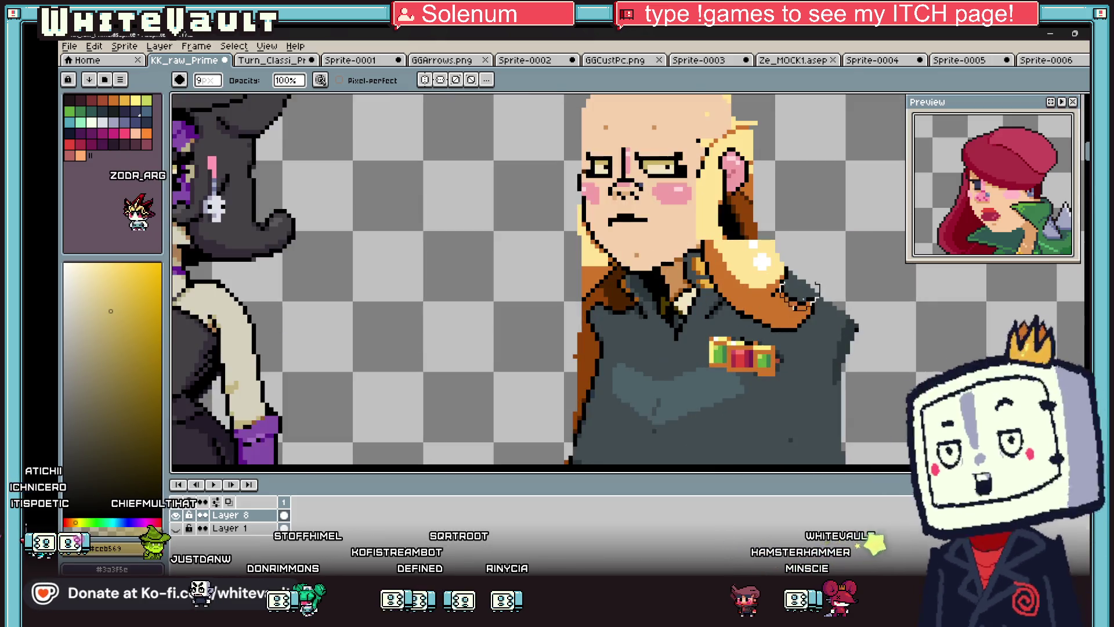
{"action": "left_click_drag", "start_coordinate": [783, 287], "coordinate": [852, 303]}
{"action": "scroll", "coordinate": [796, 268], "scroll_direction": "down", "scroll_amount": 4}
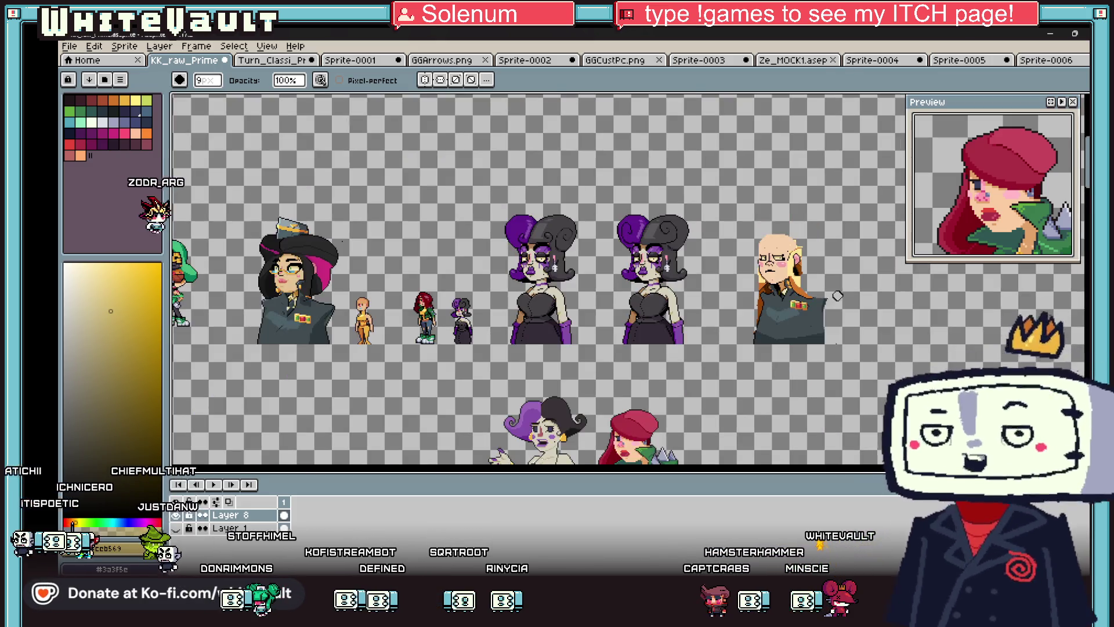
{"action": "scroll", "coordinate": [818, 281], "scroll_direction": "up", "scroll_amount": 3}
{"action": "scroll", "coordinate": [801, 361], "scroll_direction": "down", "scroll_amount": 4}
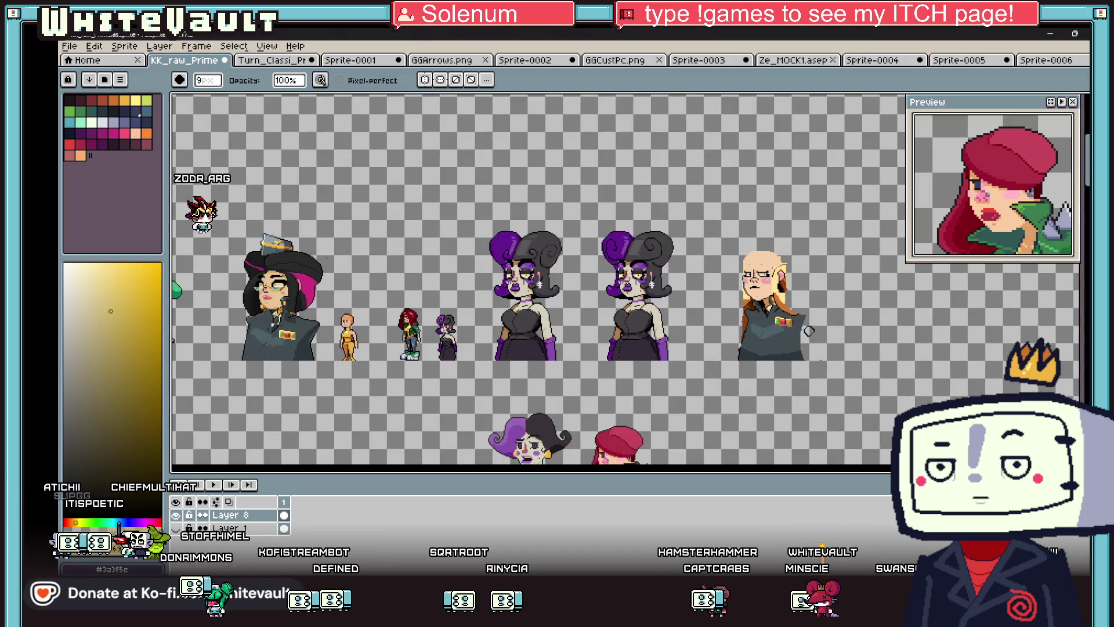
{"action": "scroll", "coordinate": [813, 341], "scroll_direction": "up", "scroll_amount": 3}
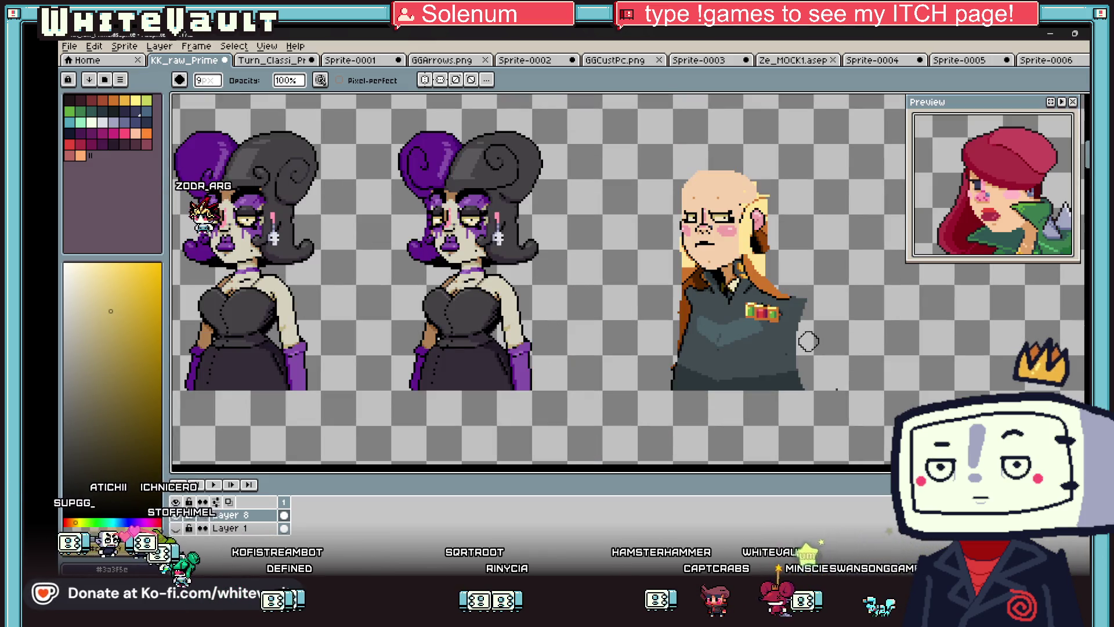
- Sample the peach skin colour from the face for pencil drawing
{"action": "key", "text": "i"}
{"action": "scroll", "coordinate": [756, 241], "scroll_direction": "up", "scroll_amount": 3}
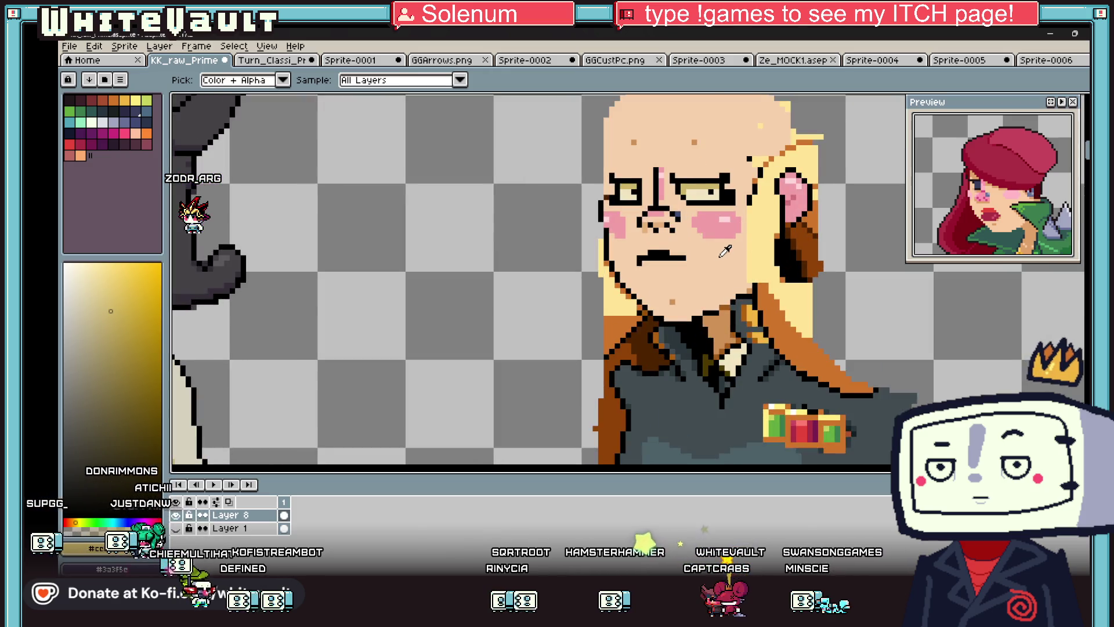
{"action": "scroll", "coordinate": [740, 255], "scroll_direction": "up", "scroll_amount": 1}
{"action": "left_click", "coordinate": [740, 255]}
{"action": "key", "text": "b"}
- Pan the Preview panel over to the top row of sprites
{"action": "scroll", "coordinate": [1009, 226], "scroll_direction": "down", "scroll_amount": 4}
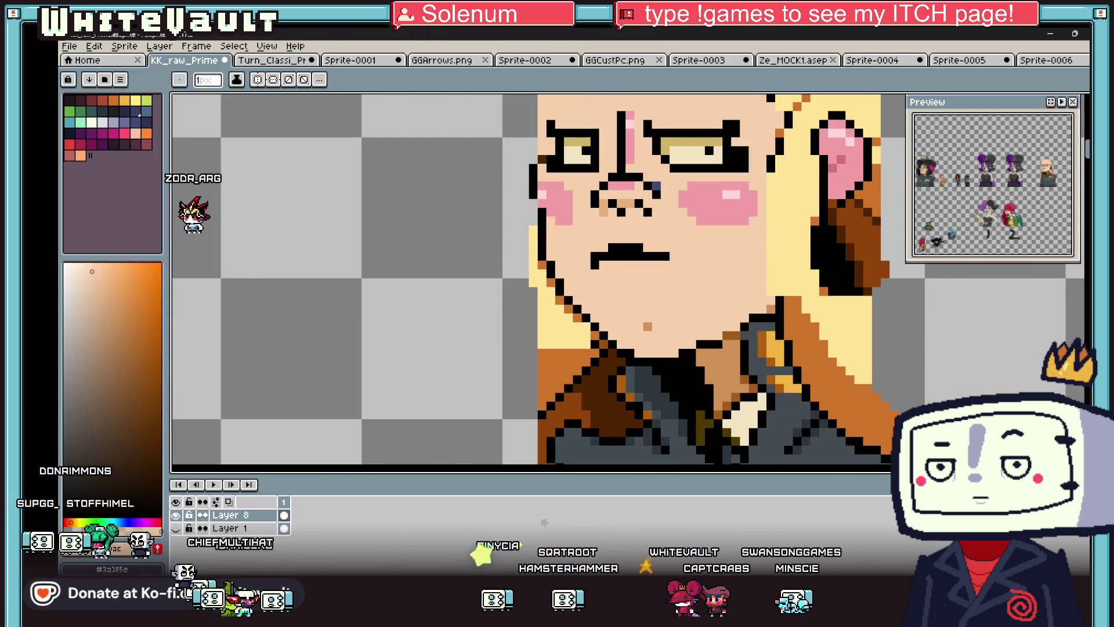
{"action": "scroll", "coordinate": [1008, 226], "scroll_direction": "up", "scroll_amount": 3}
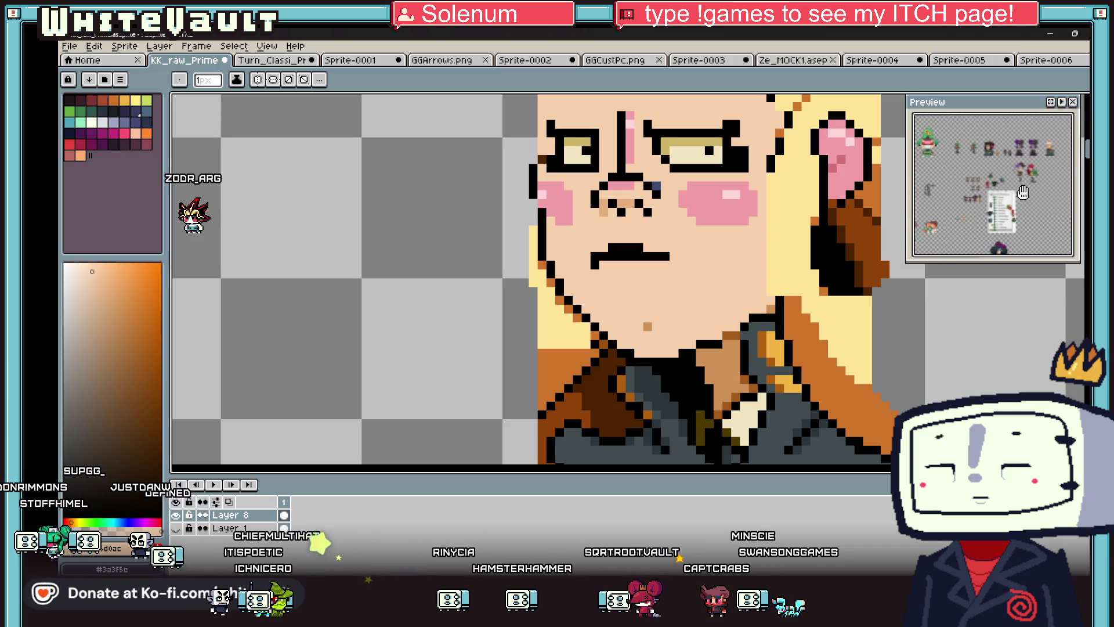
{"action": "scroll", "coordinate": [1008, 226], "scroll_direction": "up", "scroll_amount": 2}
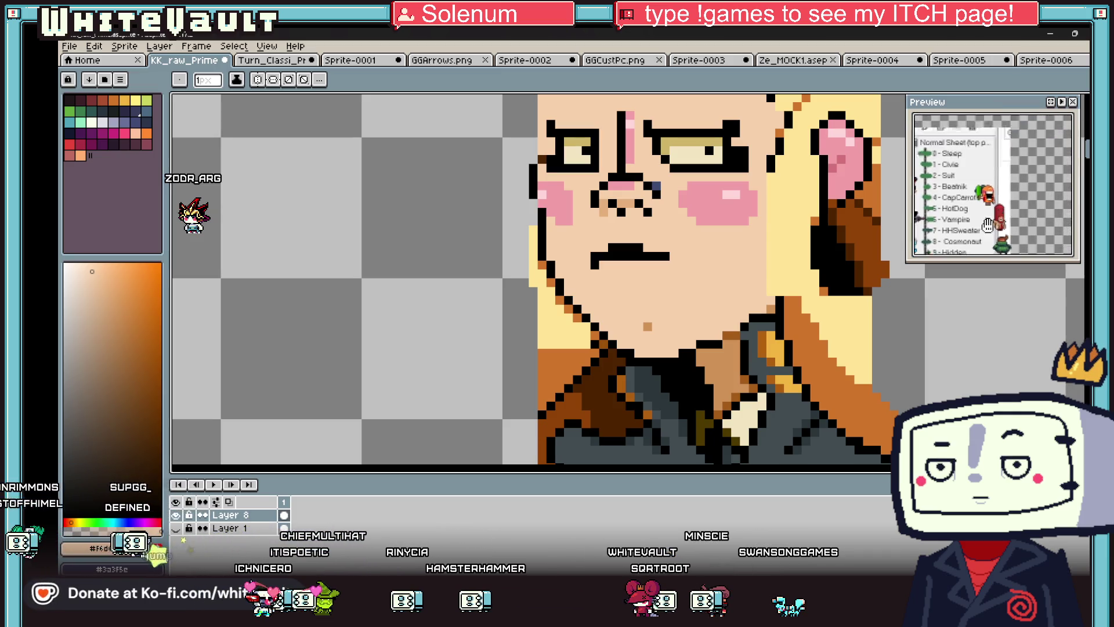
{"action": "left_click_drag", "start_coordinate": [1009, 226], "coordinate": [1049, 192]}
{"action": "scroll", "coordinate": [1049, 191], "scroll_direction": "up", "scroll_amount": 5}
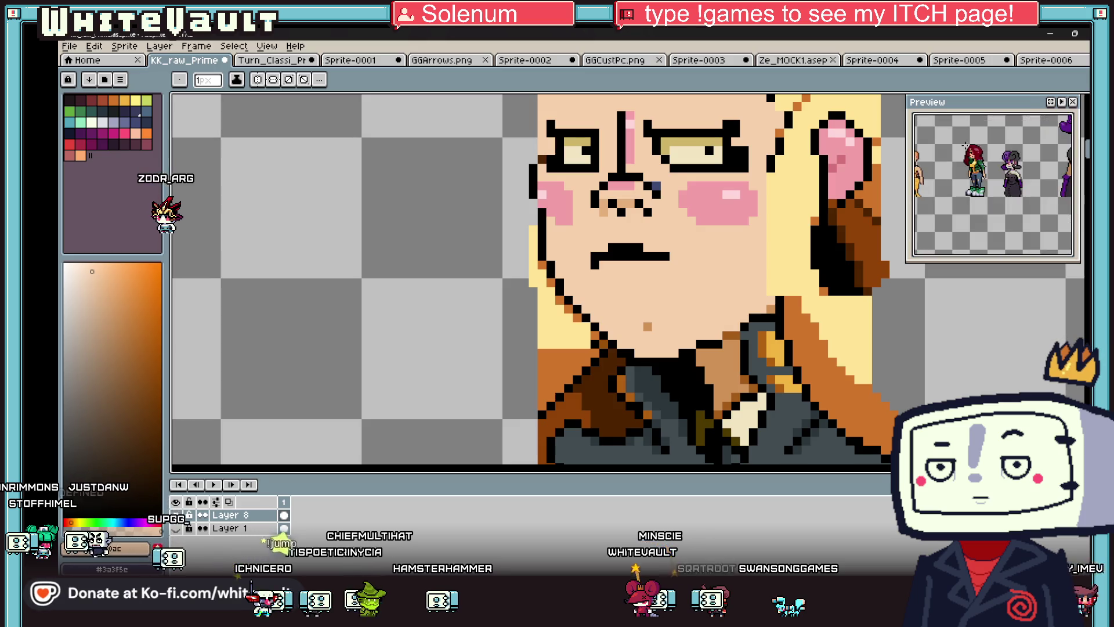
{"action": "scroll", "coordinate": [721, 188], "scroll_direction": "down", "scroll_amount": 3}
{"action": "scroll", "coordinate": [738, 178], "scroll_direction": "down", "scroll_amount": 1}
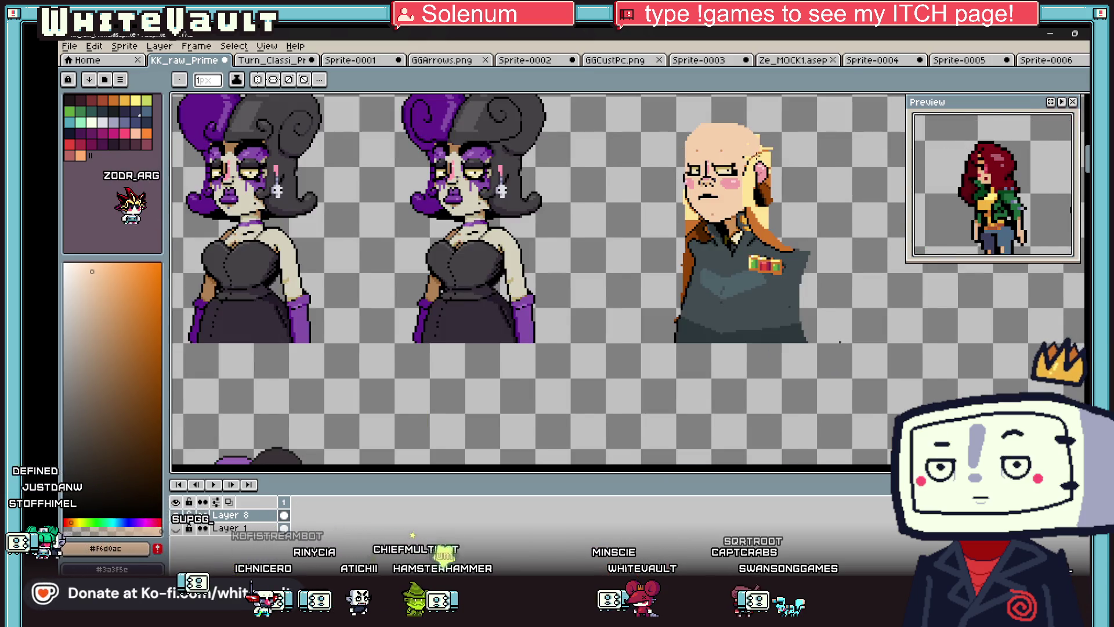
{"action": "scroll", "coordinate": [742, 150], "scroll_direction": "down", "scroll_amount": 1}
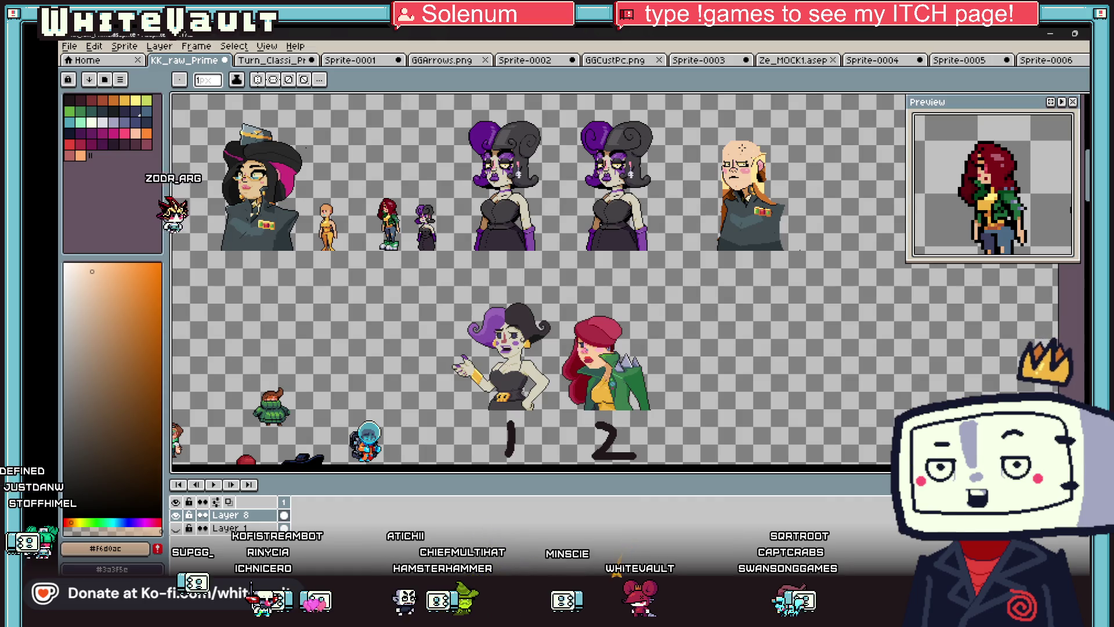
- Sample the red hair colour from the canvas and enlarge the brush to 5px
{"action": "key", "text": "i"}
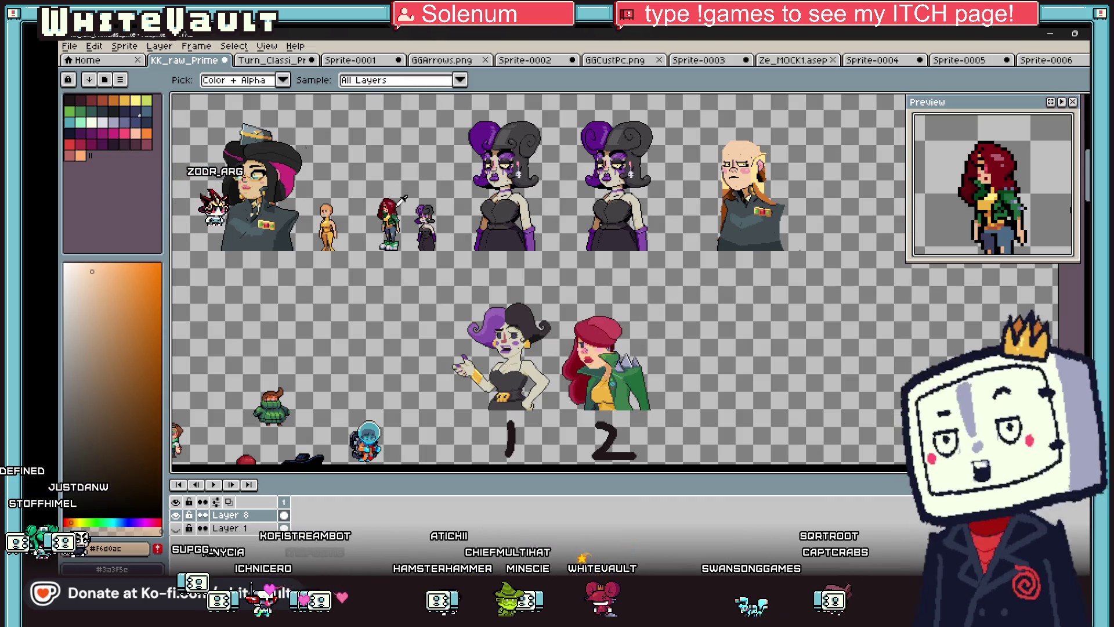
{"action": "left_click", "coordinate": [398, 202]}
{"action": "right_click", "coordinate": [248, 515]}
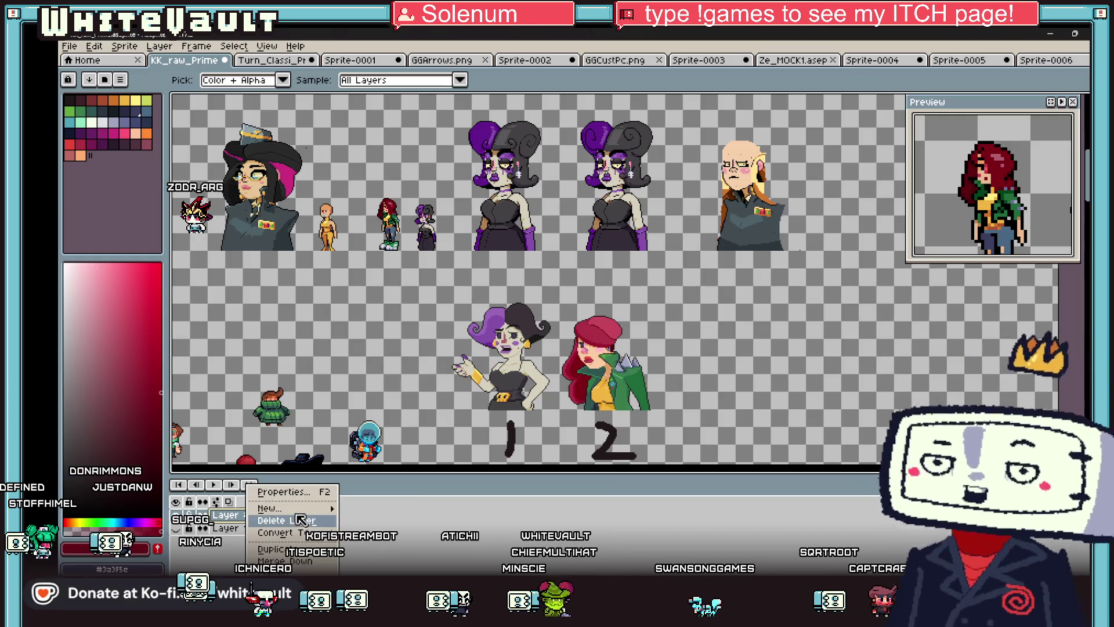
{"action": "key", "text": "Escape"}
{"action": "key", "text": "v"}
{"action": "scroll", "coordinate": [766, 153], "scroll_direction": "up", "scroll_amount": 1}
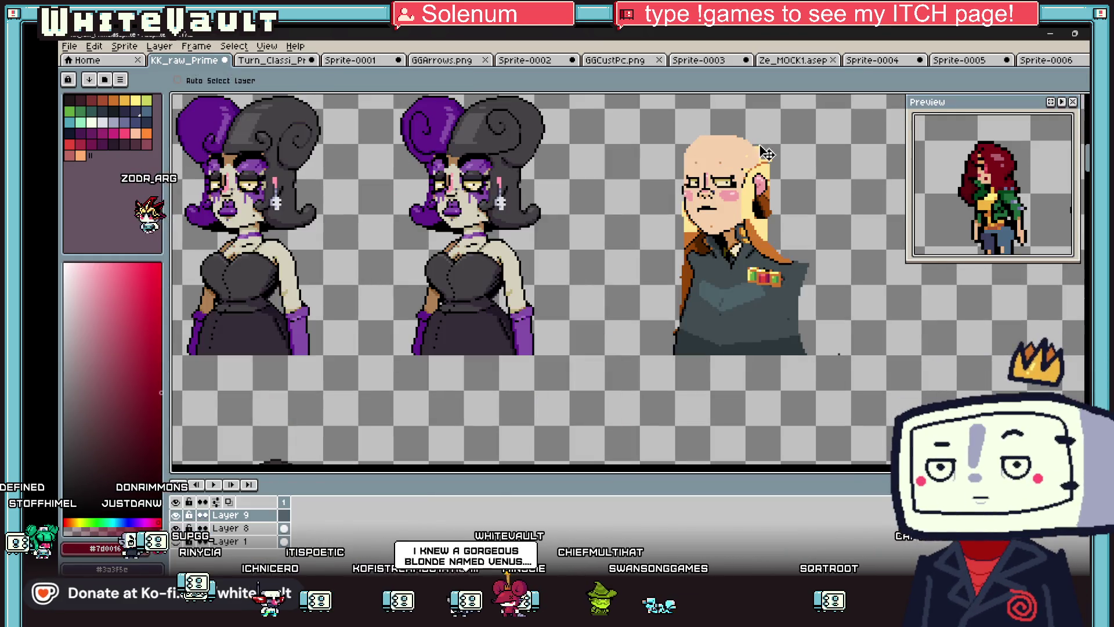
{"action": "key", "text": "plus"}
{"action": "key", "text": "plus"}
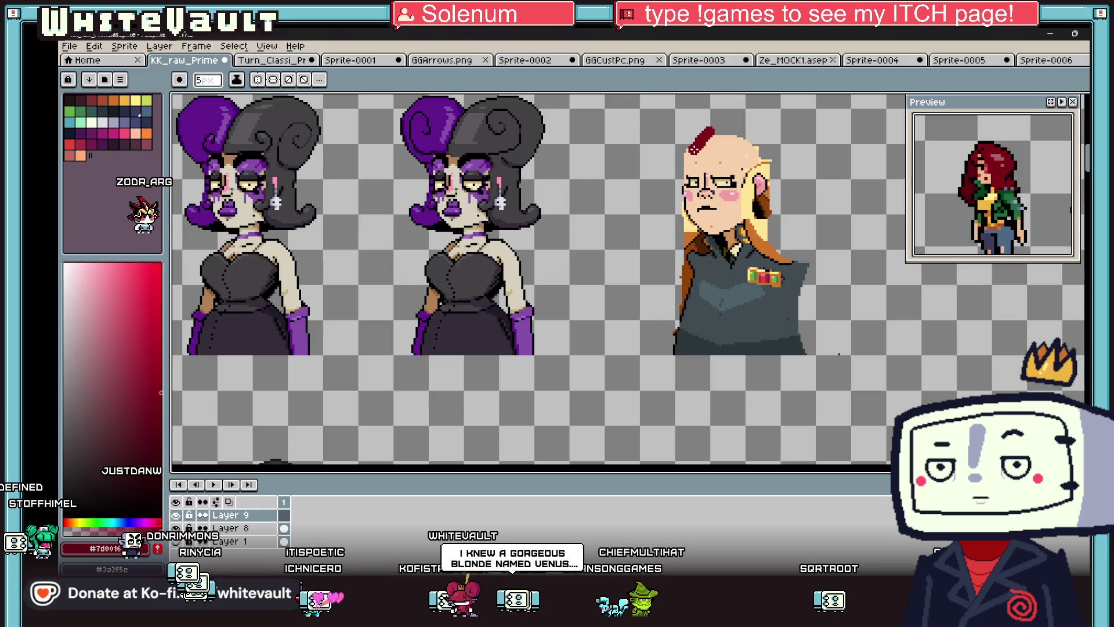
- Try a red stroke and fill on top of the head, then undo both
{"action": "key", "text": "b"}
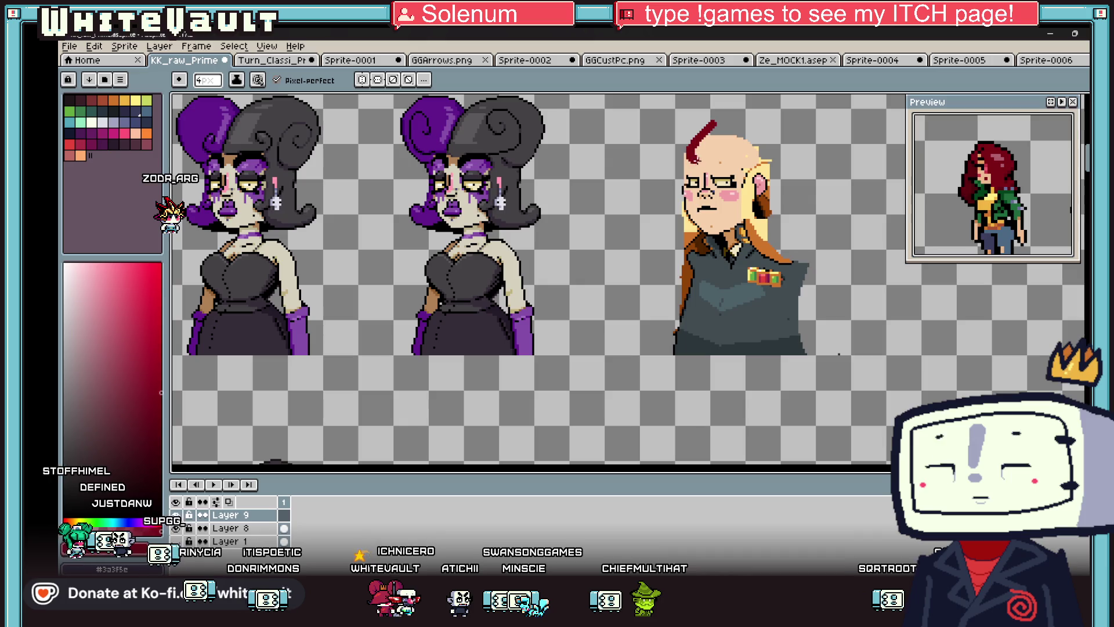
{"action": "key", "text": "ctrl+z"}
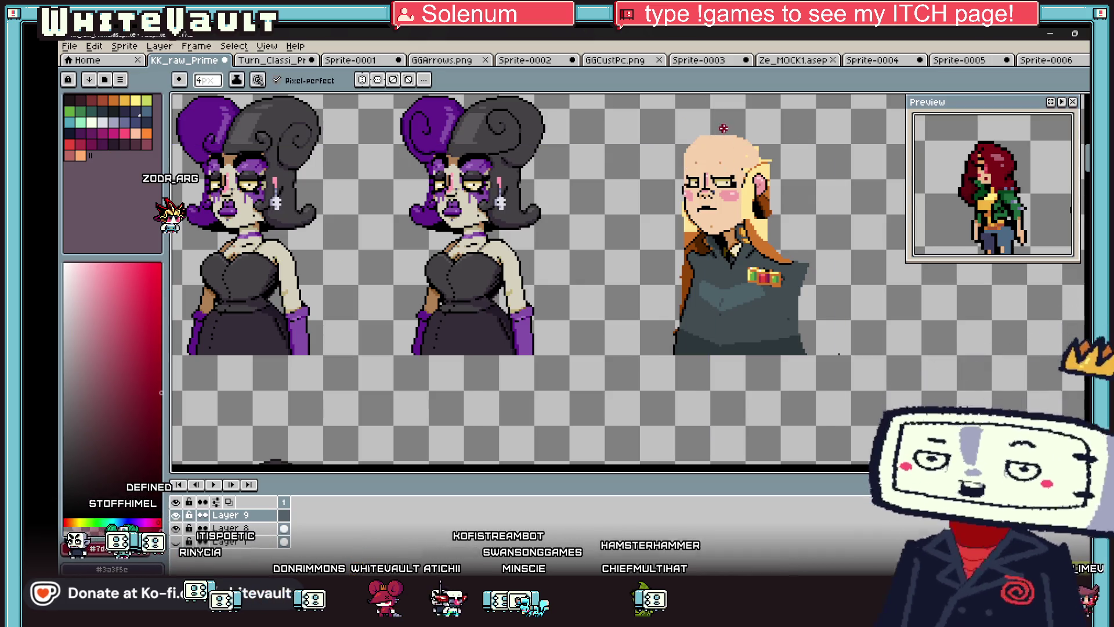
{"action": "mouse_move", "coordinate": [725, 128]}
{"action": "left_mouse_down"}
{"action": "mouse_move", "coordinate": [690, 153]}
{"action": "mouse_move", "coordinate": [710, 173]}
{"action": "left_mouse_up"}
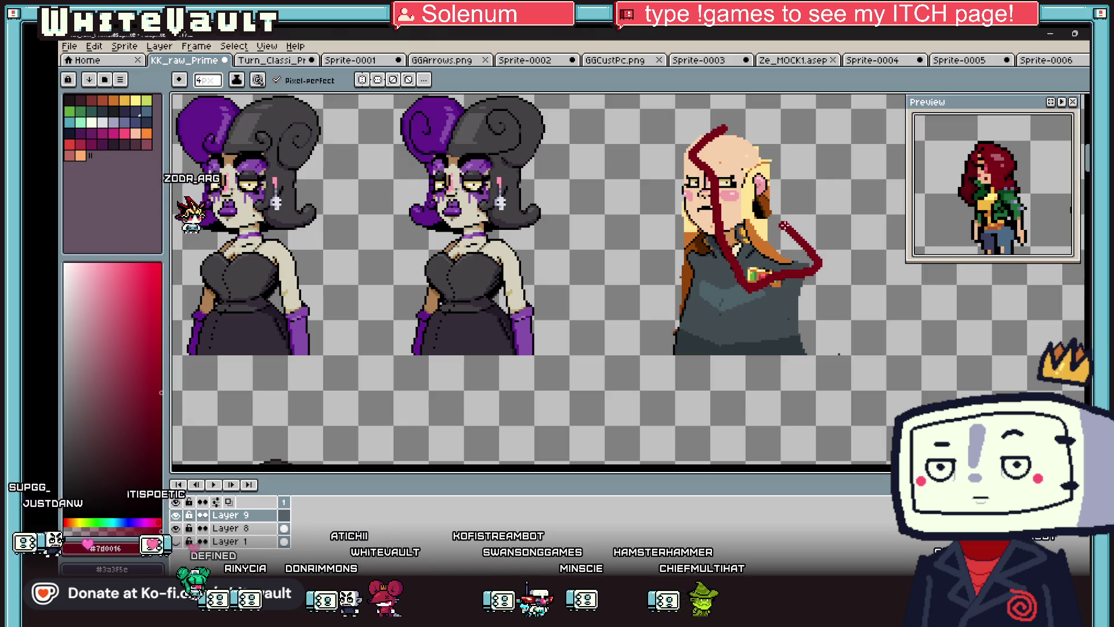
{"action": "key", "text": "g"}
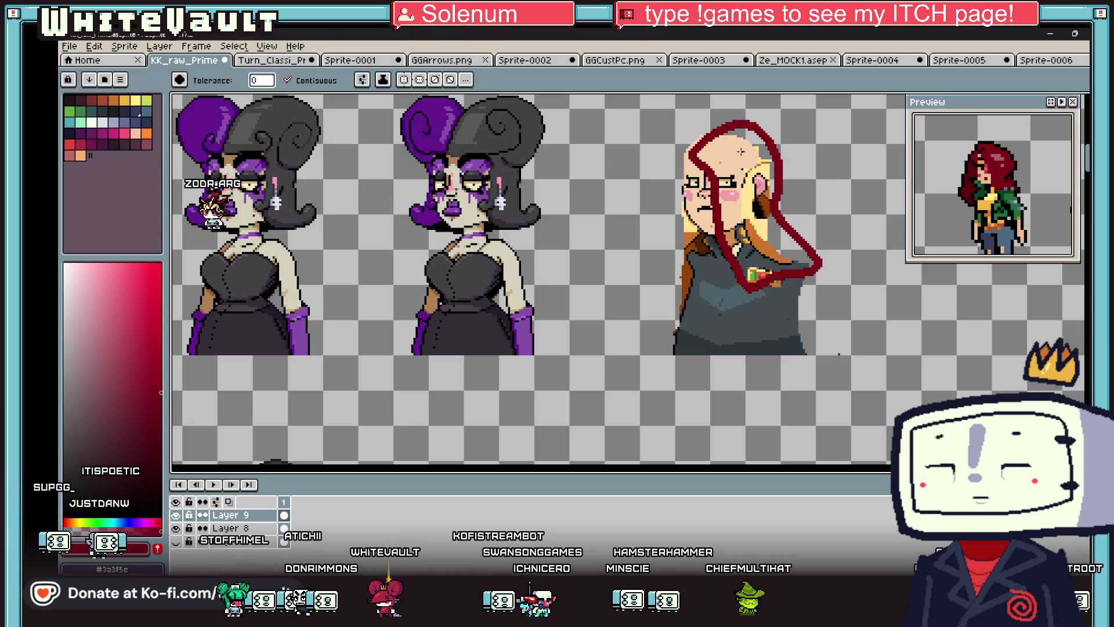
{"action": "left_click", "coordinate": [726, 139]}
{"action": "scroll", "coordinate": [728, 142], "scroll_direction": "down", "scroll_amount": 3}
{"action": "scroll", "coordinate": [742, 152], "scroll_direction": "up", "scroll_amount": 4}
{"action": "key", "text": "ctrl+z"}
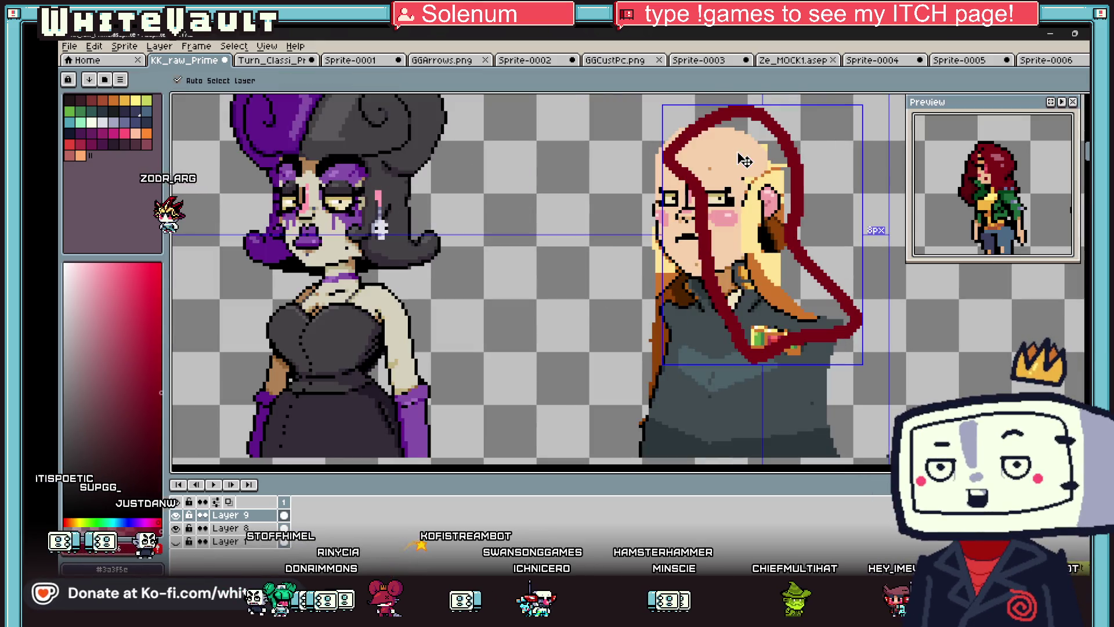
{"action": "key", "text": "ctrl+z"}
- Outline the hair in red from the top of the head down past the shoulder
{"action": "key", "text": "b"}
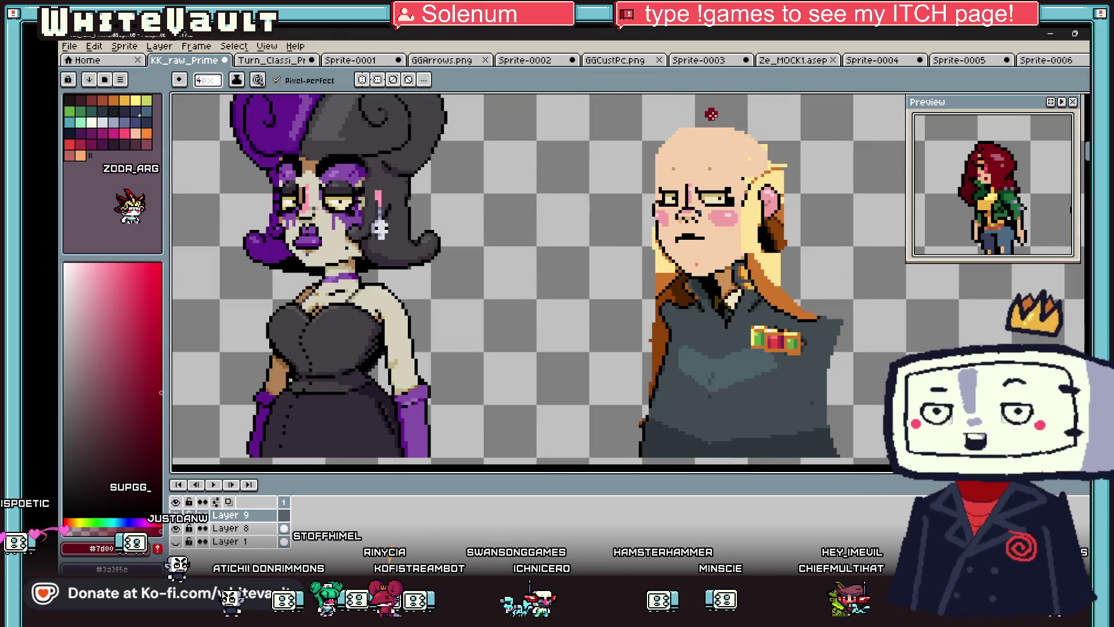
{"action": "mouse_move", "coordinate": [686, 131]}
{"action": "left_mouse_down"}
{"action": "mouse_move", "coordinate": [696, 108]}
{"action": "mouse_move", "coordinate": [664, 145]}
{"action": "mouse_move", "coordinate": [685, 173]}
{"action": "mouse_move", "coordinate": [720, 174]}
{"action": "left_mouse_up"}
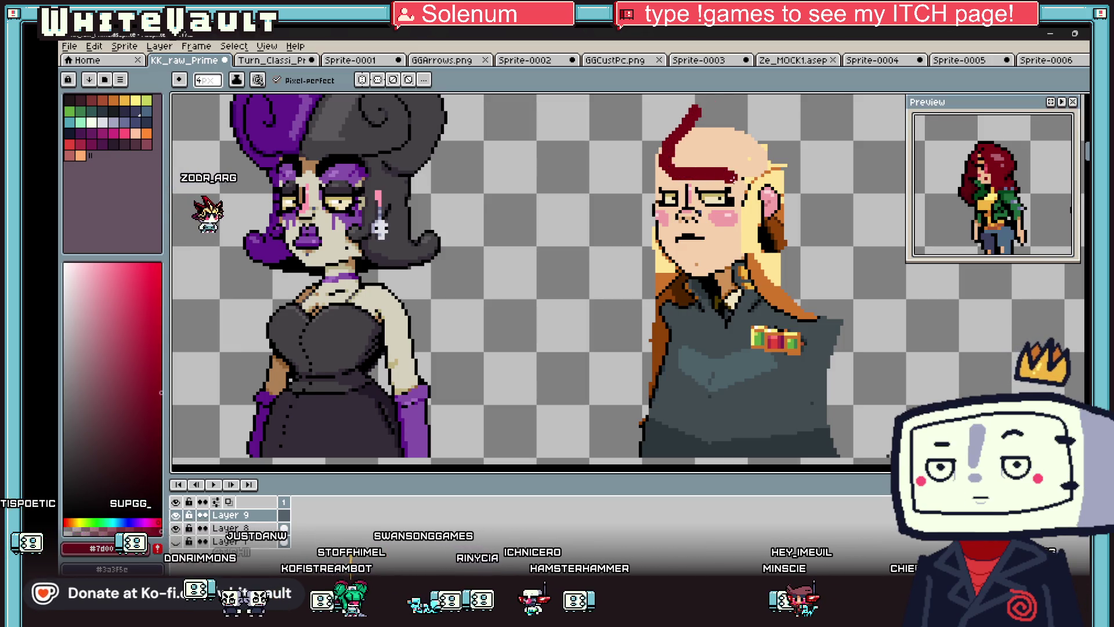
{"action": "mouse_move", "coordinate": [743, 235]}
{"action": "left_mouse_down"}
{"action": "mouse_move", "coordinate": [709, 336]}
{"action": "mouse_move", "coordinate": [743, 344]}
{"action": "left_mouse_up"}
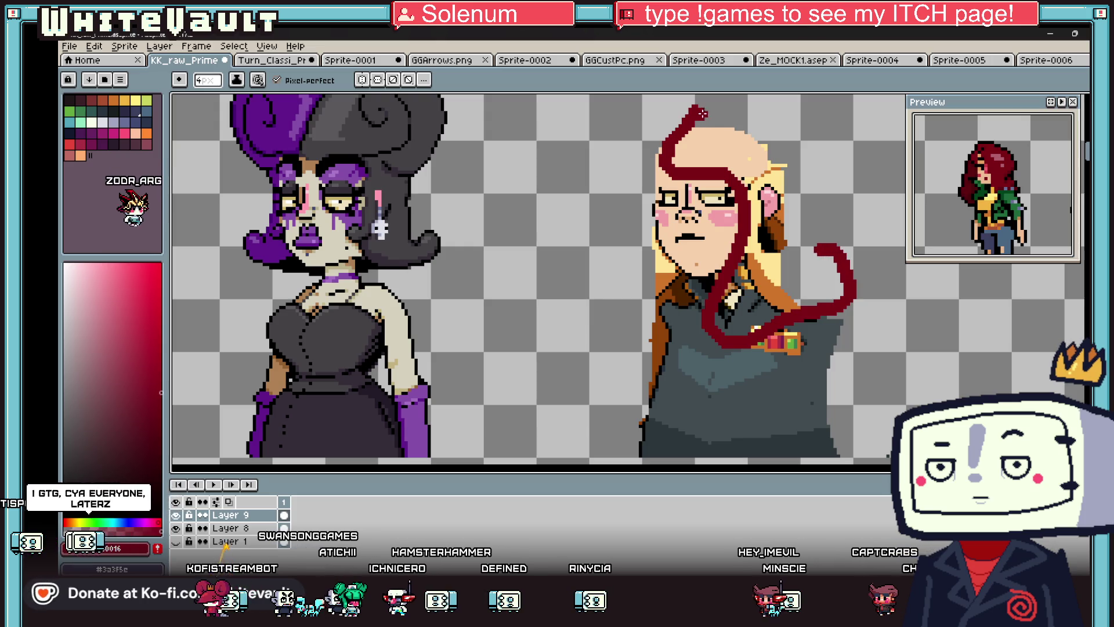
{"action": "left_click_drag", "start_coordinate": [664, 108], "coordinate": [738, 121]}
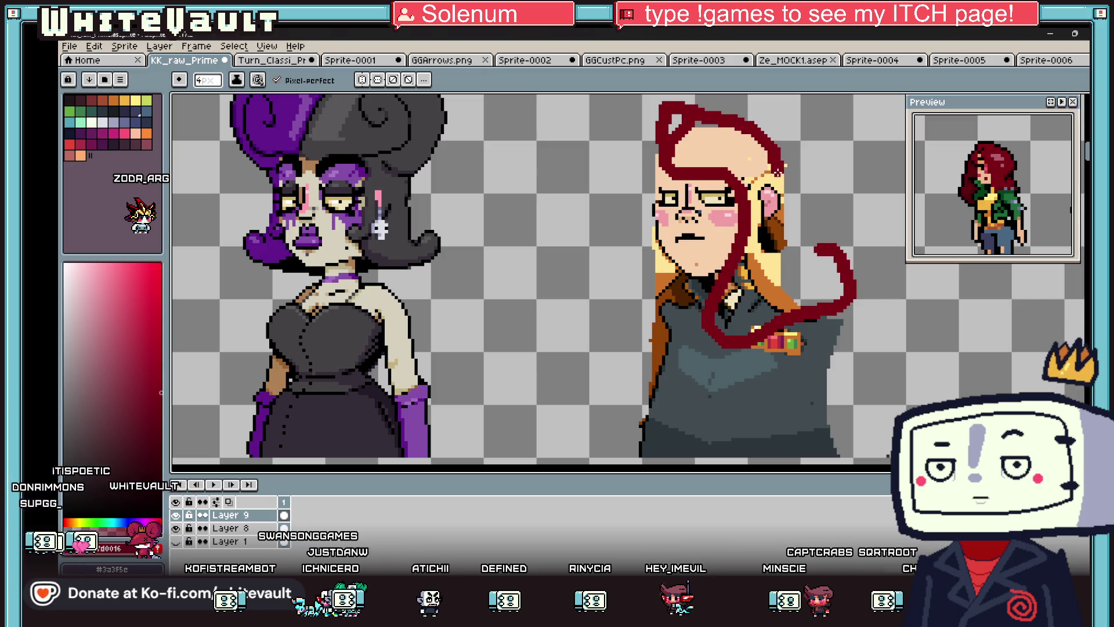
{"action": "key", "text": "minus"}
{"action": "key", "text": "minus"}
{"action": "key", "text": "minus"}
{"action": "key", "text": "plus"}
{"action": "key", "text": "plus"}
{"action": "key", "text": "minus"}
{"action": "key", "text": "minus"}
{"action": "scroll", "coordinate": [785, 186], "scroll_direction": "up", "scroll_amount": 4}
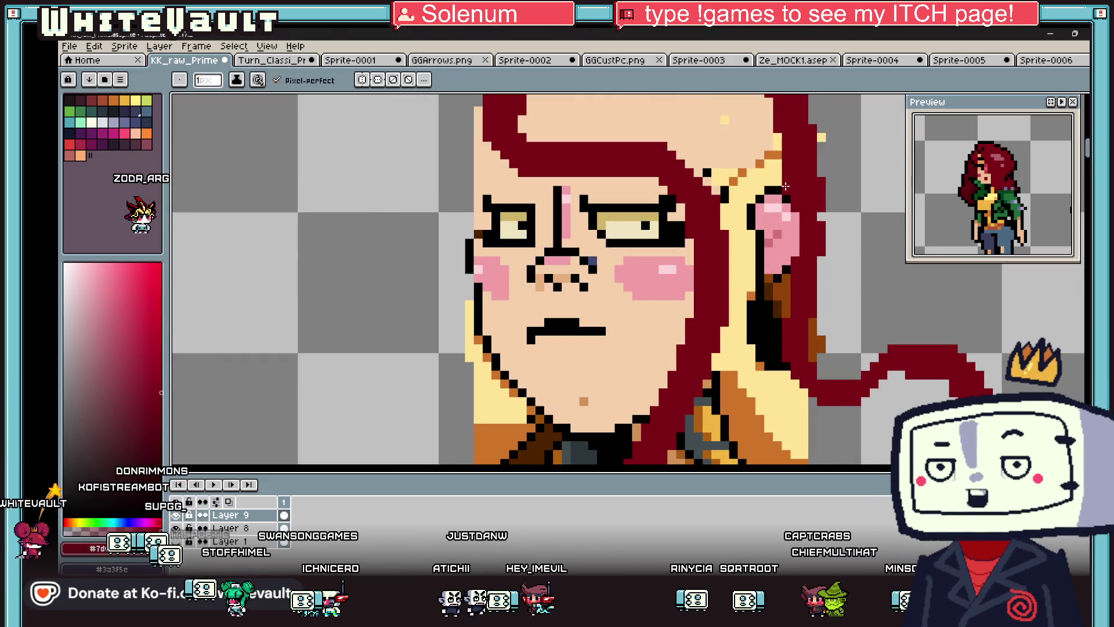
- Add a maroon stroke beside the ear and fill the hair strands maroon
{"action": "left_click_drag", "start_coordinate": [744, 207], "coordinate": [765, 322]}
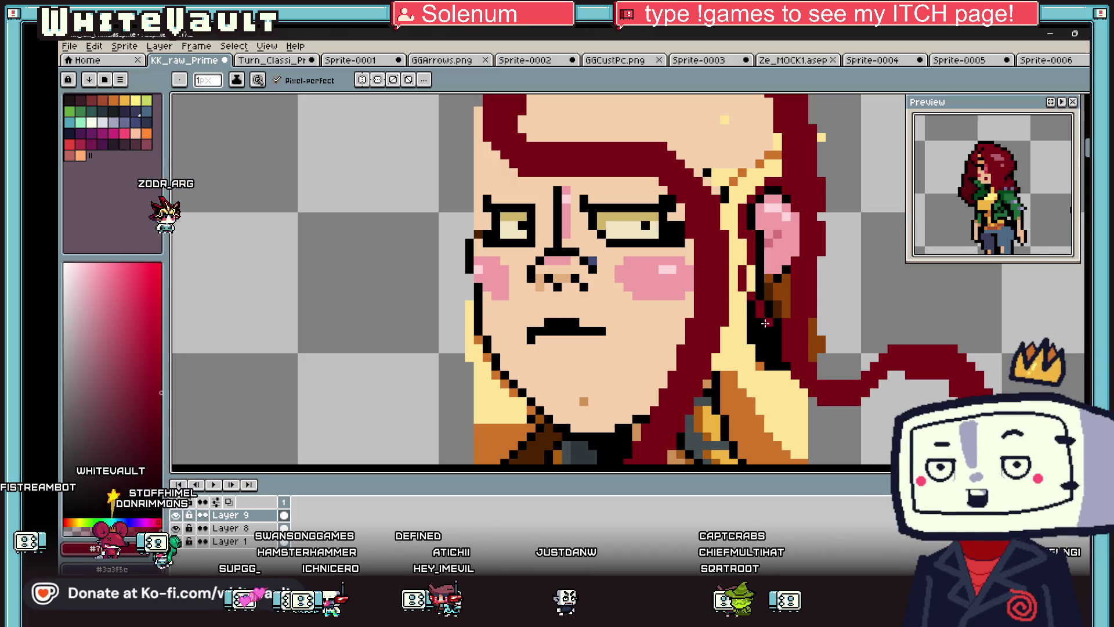
{"action": "scroll", "coordinate": [771, 354], "scroll_direction": "down", "scroll_amount": 1}
{"action": "key", "text": "g"}
{"action": "left_click", "coordinate": [780, 385]}
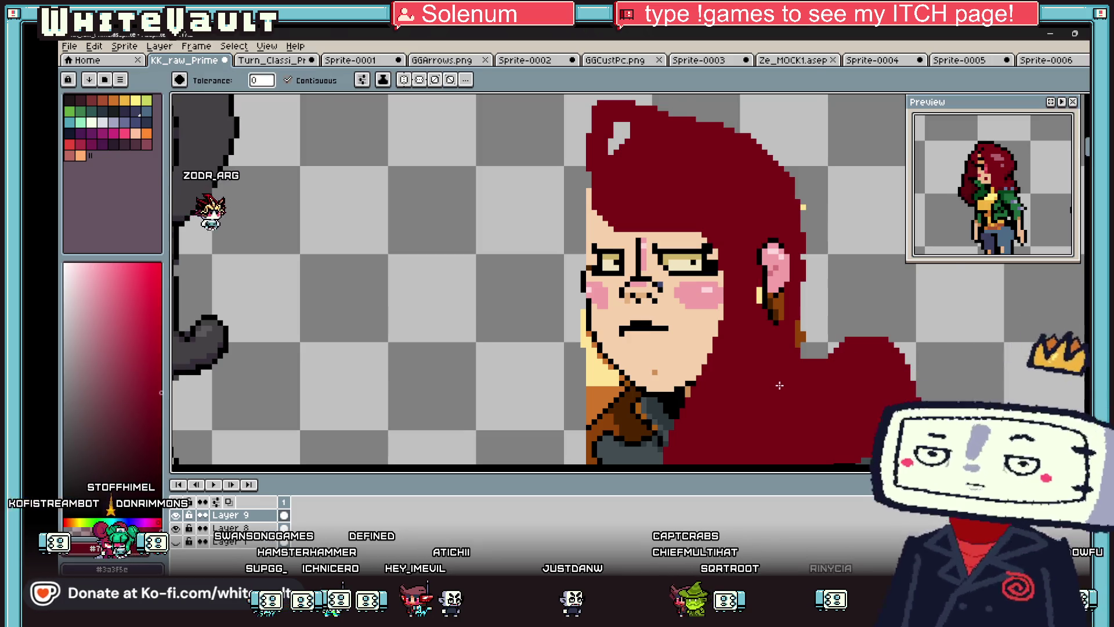
- Undo the maroon fill so the ear is skin-coloured again
{"action": "scroll", "coordinate": [777, 372], "scroll_direction": "down", "scroll_amount": 2}
{"action": "scroll", "coordinate": [774, 360], "scroll_direction": "up", "scroll_amount": 2}
{"action": "scroll", "coordinate": [771, 342], "scroll_direction": "down", "scroll_amount": 3}
{"action": "key", "text": "v"}
{"action": "key", "text": "ctrl+z"}
{"action": "scroll", "coordinate": [785, 353], "scroll_direction": "up", "scroll_amount": 2}
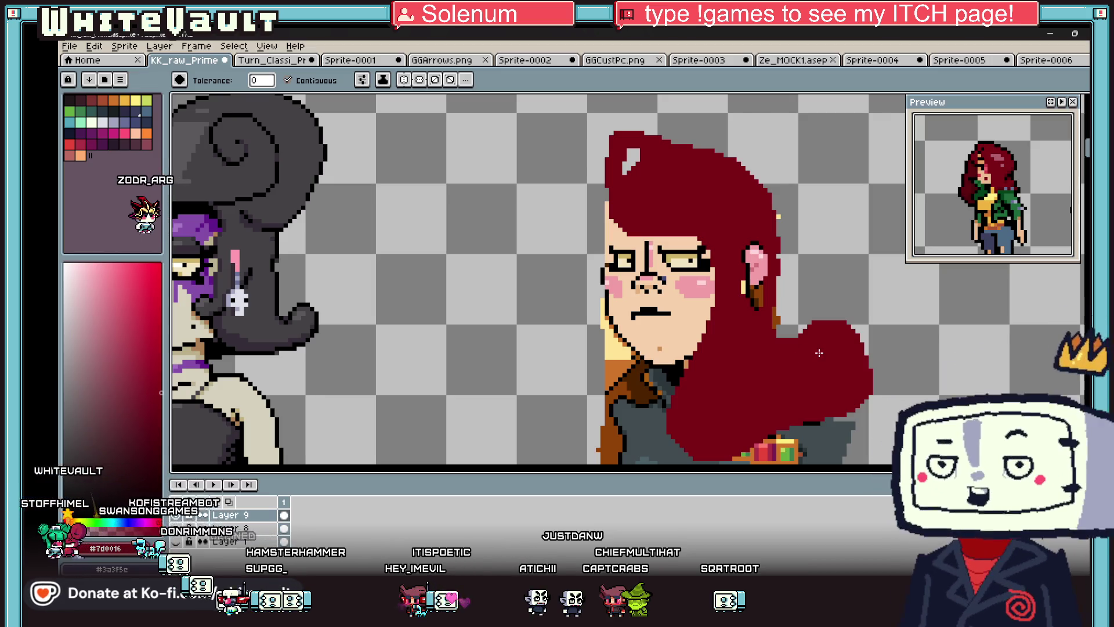
{"action": "key", "text": "i"}
{"action": "scroll", "coordinate": [762, 323], "scroll_direction": "up", "scroll_amount": 2}
{"action": "key", "text": "ctrl+z"}
- Sample the navy uniform colour and draw a navy earring strip across the ear's edge
{"action": "scroll", "coordinate": [731, 297], "scroll_direction": "down", "scroll_amount": 1}
{"action": "left_click", "coordinate": [600, 240]}
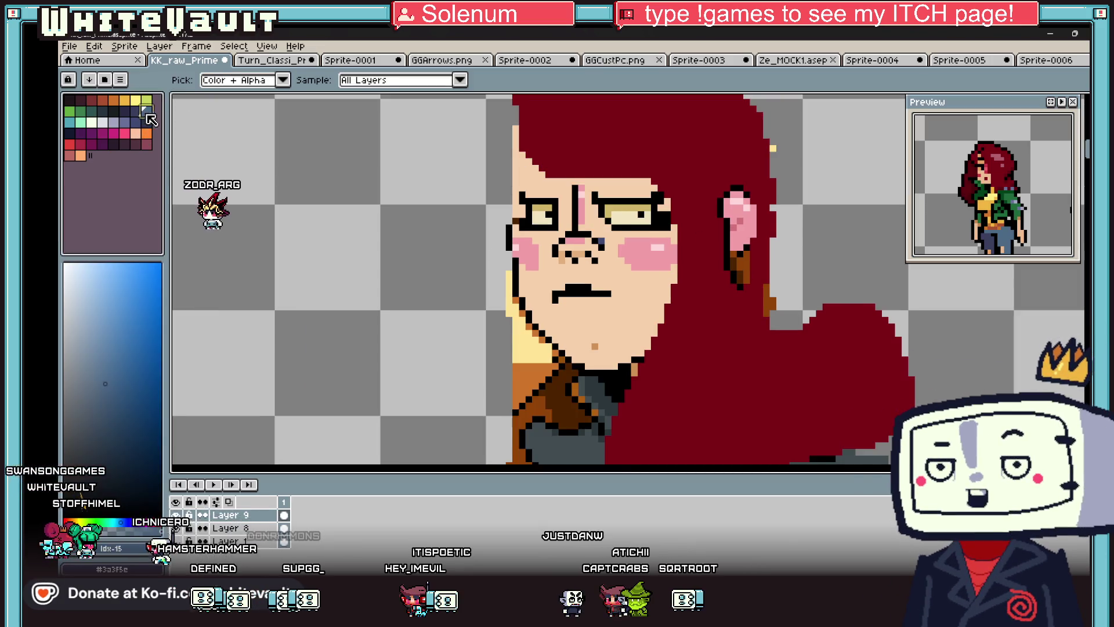
{"action": "key", "text": "b"}
{"action": "scroll", "coordinate": [737, 253], "scroll_direction": "up", "scroll_amount": 2}
{"action": "mouse_move", "coordinate": [730, 257]}
{"action": "left_mouse_down"}
{"action": "mouse_move", "coordinate": [683, 262]}
{"action": "mouse_move", "coordinate": [621, 303]}
{"action": "left_mouse_up"}
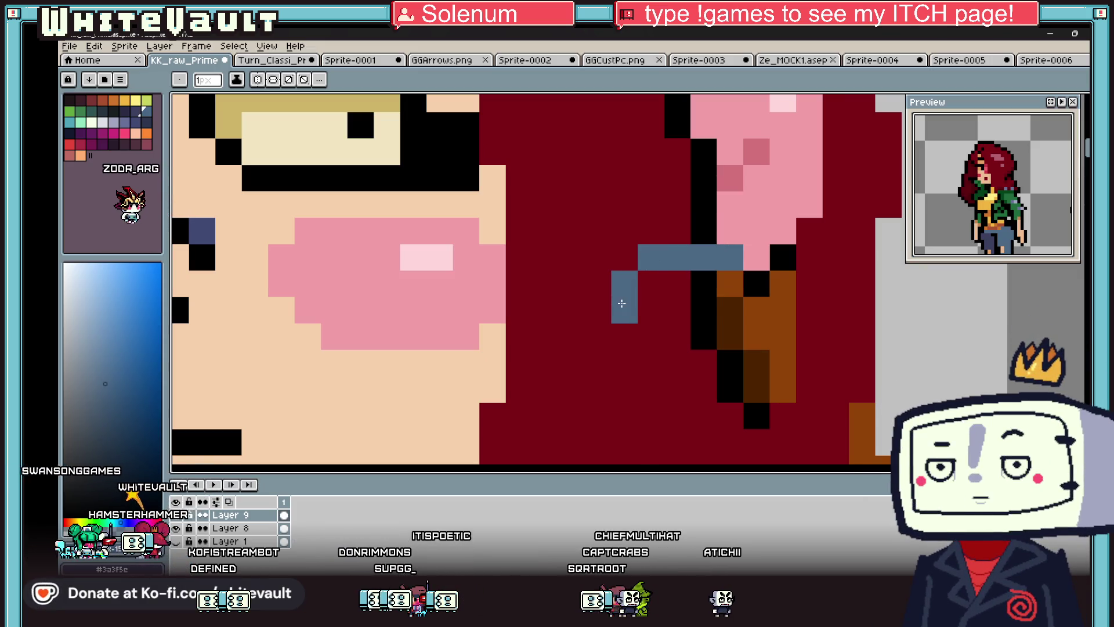
- Draw the earring's navy bottom edge, right side and interior pixels
{"action": "left_click_drag", "start_coordinate": [641, 363], "coordinate": [808, 363]}
{"action": "mouse_move", "coordinate": [808, 257]}
{"action": "left_mouse_down"}
{"action": "mouse_move", "coordinate": [887, 272]}
{"action": "mouse_move", "coordinate": [887, 336]}
{"action": "mouse_move", "coordinate": [835, 362]}
{"action": "left_mouse_up"}
{"action": "mouse_move", "coordinate": [677, 284]}
{"action": "left_mouse_down"}
{"action": "mouse_move", "coordinate": [645, 336]}
{"action": "mouse_move", "coordinate": [651, 310]}
{"action": "left_mouse_up"}
{"action": "left_click", "coordinate": [833, 283]}
{"action": "left_click_drag", "start_coordinate": [848, 284], "coordinate": [861, 336]}
{"action": "scroll", "coordinate": [870, 315], "scroll_direction": "down", "scroll_amount": 3}
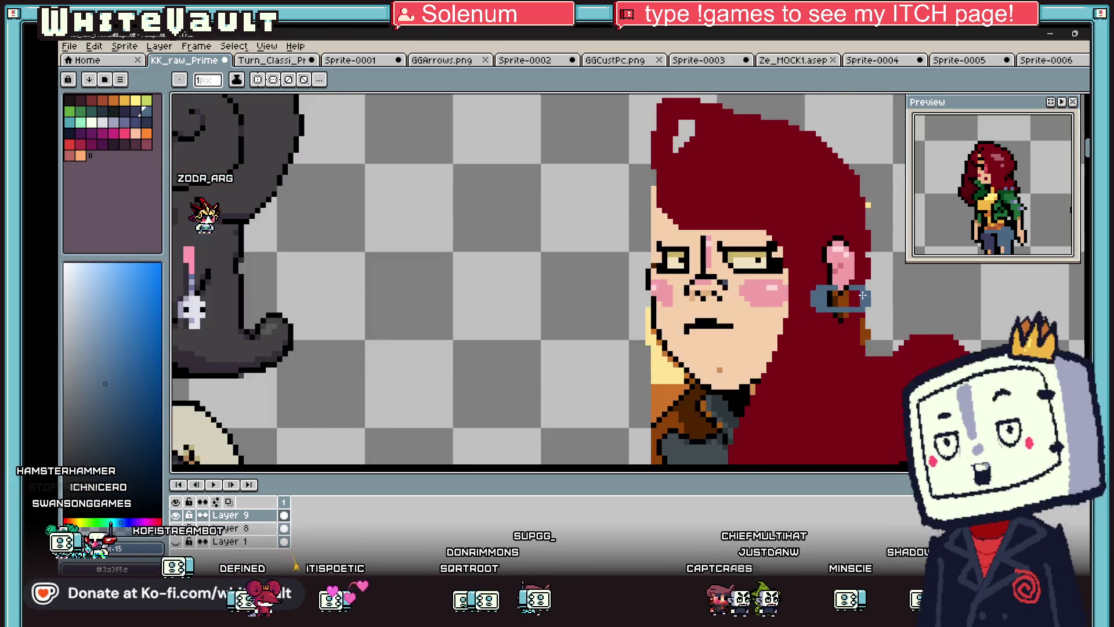
{"action": "scroll", "coordinate": [869, 315], "scroll_direction": "up", "scroll_amount": 3}
{"action": "key", "text": "m"}
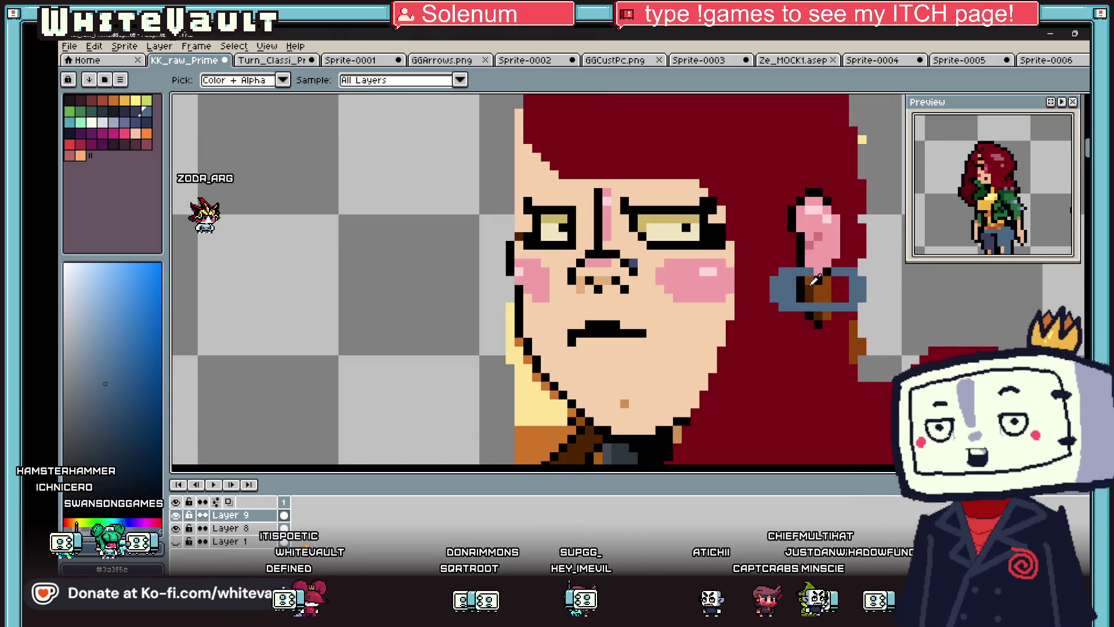
- Sample a dark blue from the earring and paint a short shading stroke beside it
{"action": "key", "text": "i"}
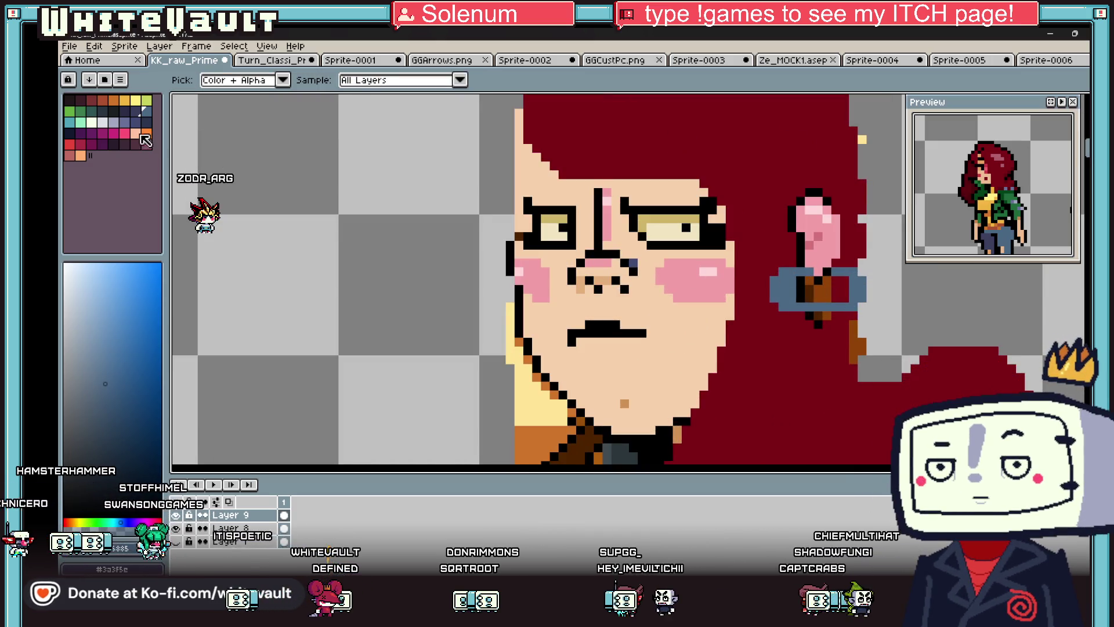
{"action": "left_click", "coordinate": [136, 114]}
{"action": "key", "text": "b"}
{"action": "scroll", "coordinate": [830, 266], "scroll_direction": "up", "scroll_amount": 3}
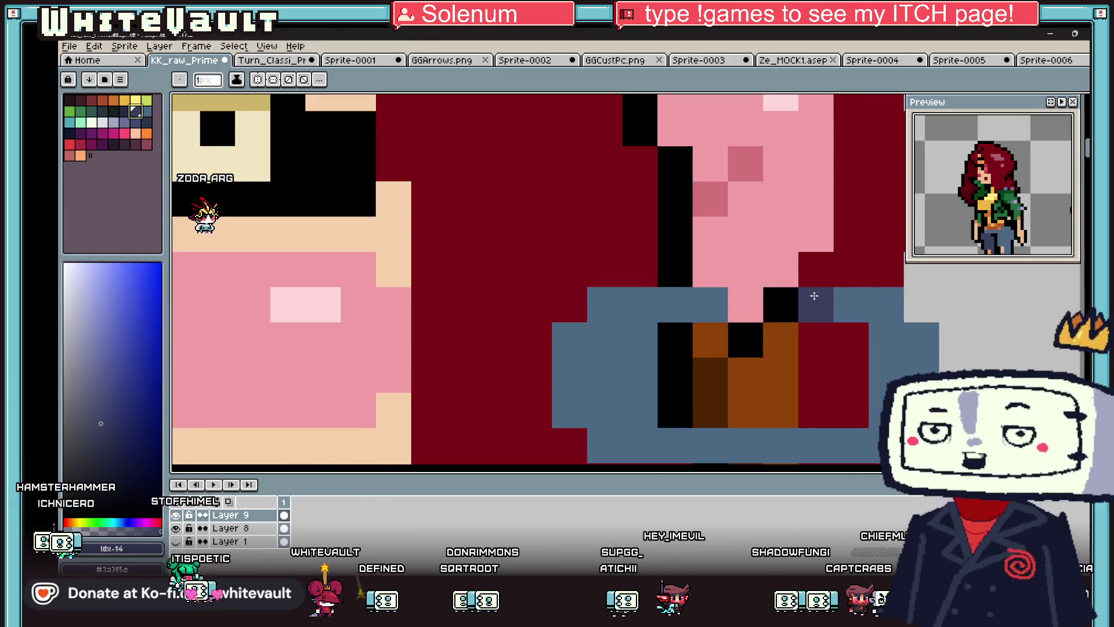
{"action": "scroll", "coordinate": [712, 299], "scroll_direction": "down", "scroll_amount": 3}
{"action": "scroll", "coordinate": [786, 328], "scroll_direction": "up", "scroll_amount": 2}
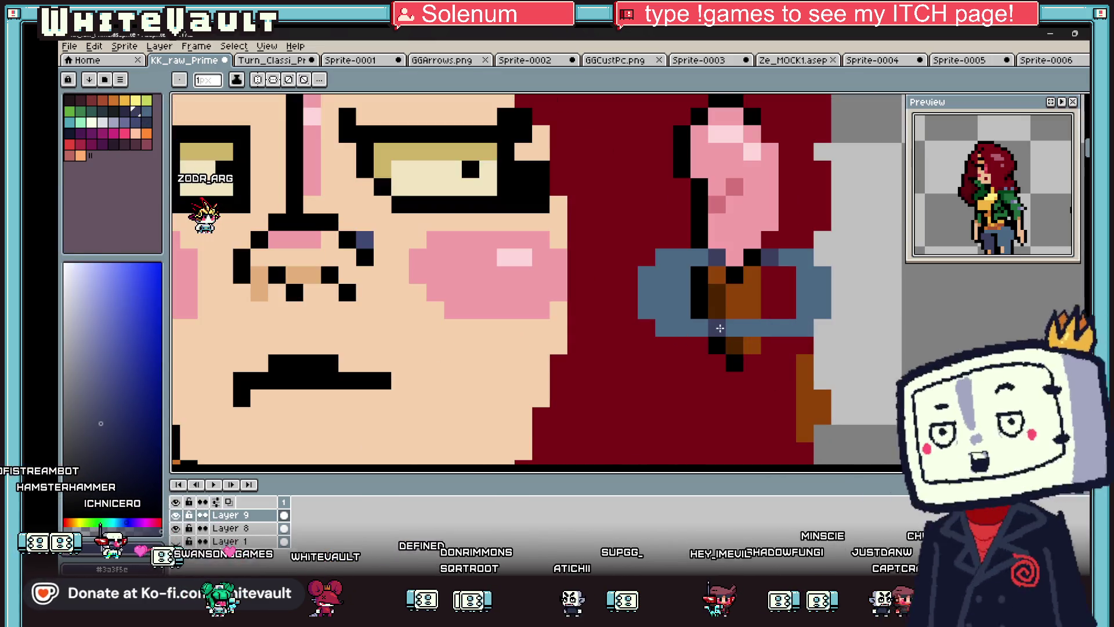
{"action": "key", "text": "i"}
{"action": "left_click", "coordinate": [775, 254]}
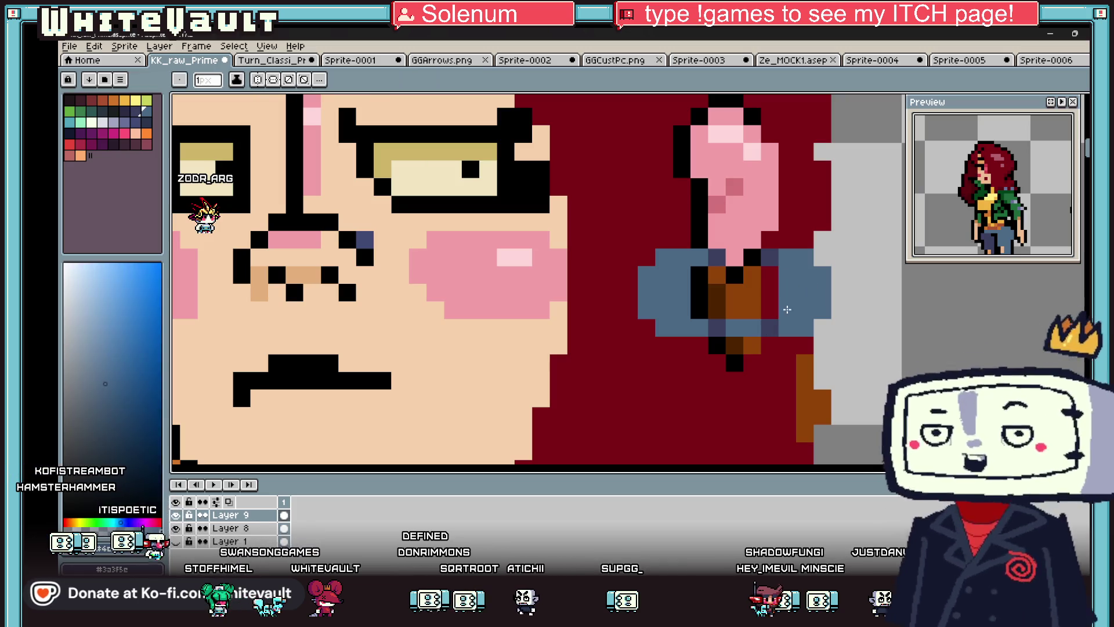
{"action": "left_click", "coordinate": [775, 254]}
{"action": "key", "text": "b"}
{"action": "left_click_drag", "start_coordinate": [787, 276], "coordinate": [787, 310]}
- Paint the earring's centre pixels with the dark red hair colour
{"action": "key", "text": "i"}
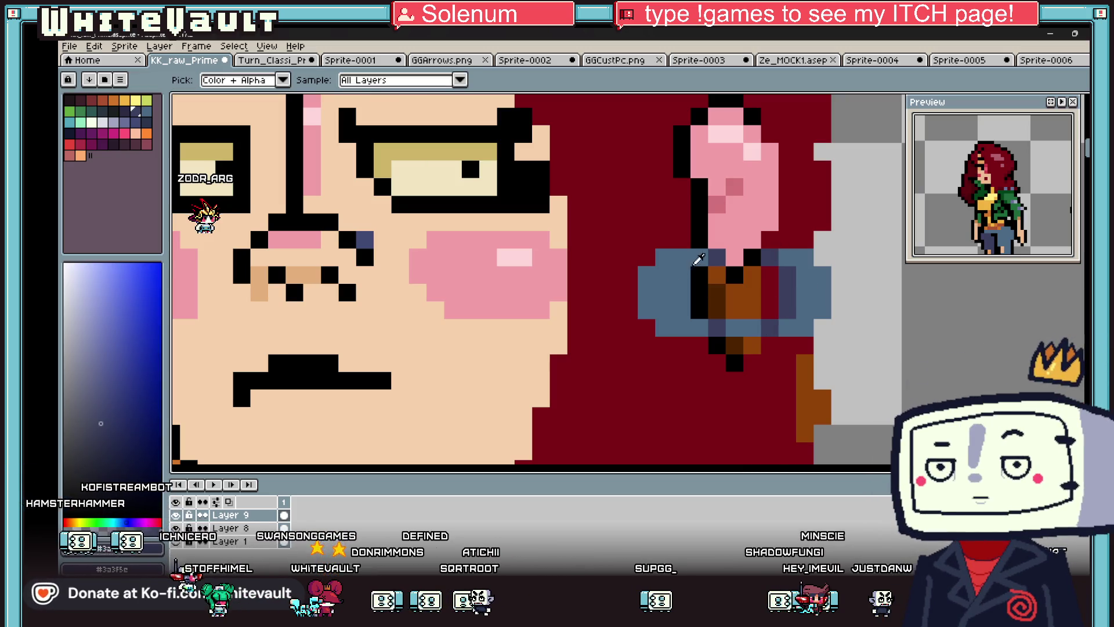
{"action": "left_click", "coordinate": [667, 273]}
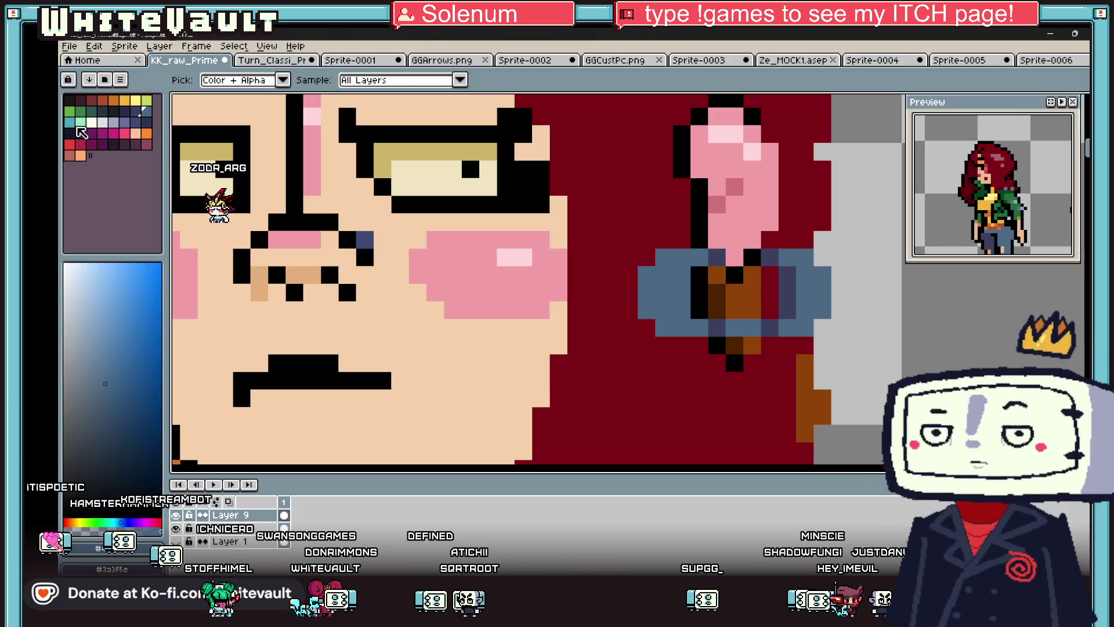
{"action": "key", "text": "b"}
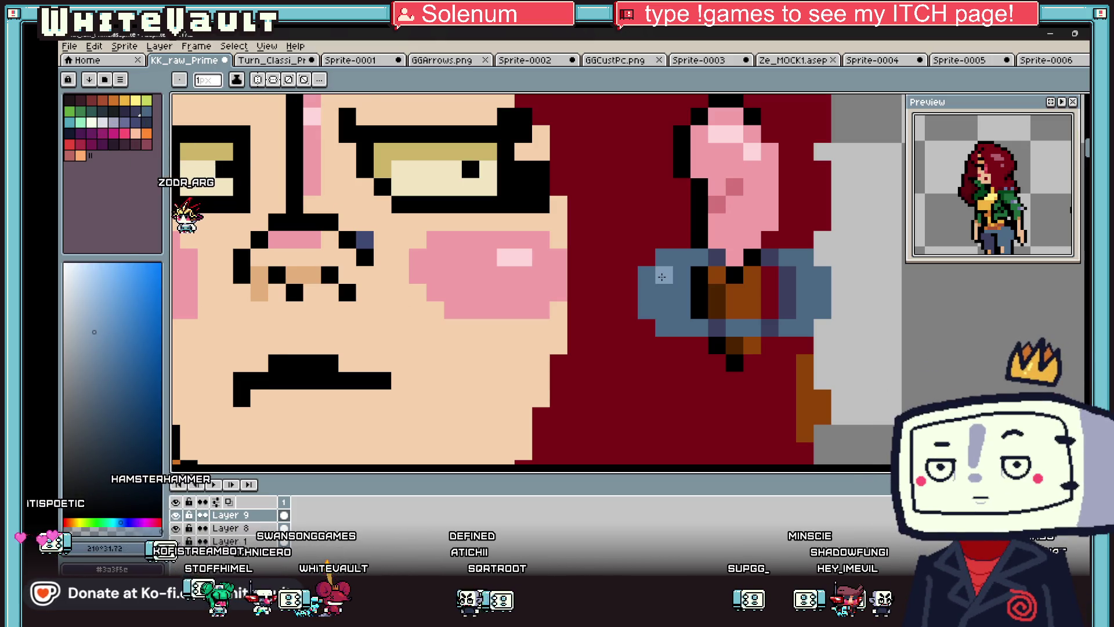
{"action": "scroll", "coordinate": [662, 298], "scroll_direction": "down", "scroll_amount": 3}
{"action": "scroll", "coordinate": [667, 307], "scroll_direction": "up", "scroll_amount": 4}
{"action": "key", "text": "i"}
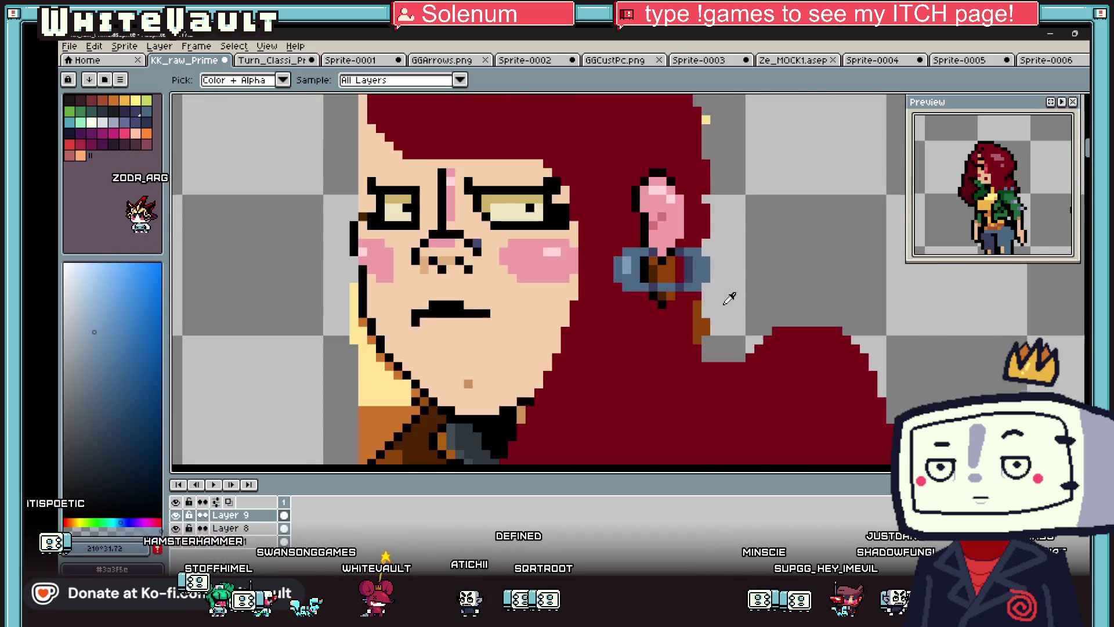
{"action": "left_click", "coordinate": [671, 319]}
{"action": "key", "text": "b"}
{"action": "left_click_drag", "start_coordinate": [665, 236], "coordinate": [665, 264]}
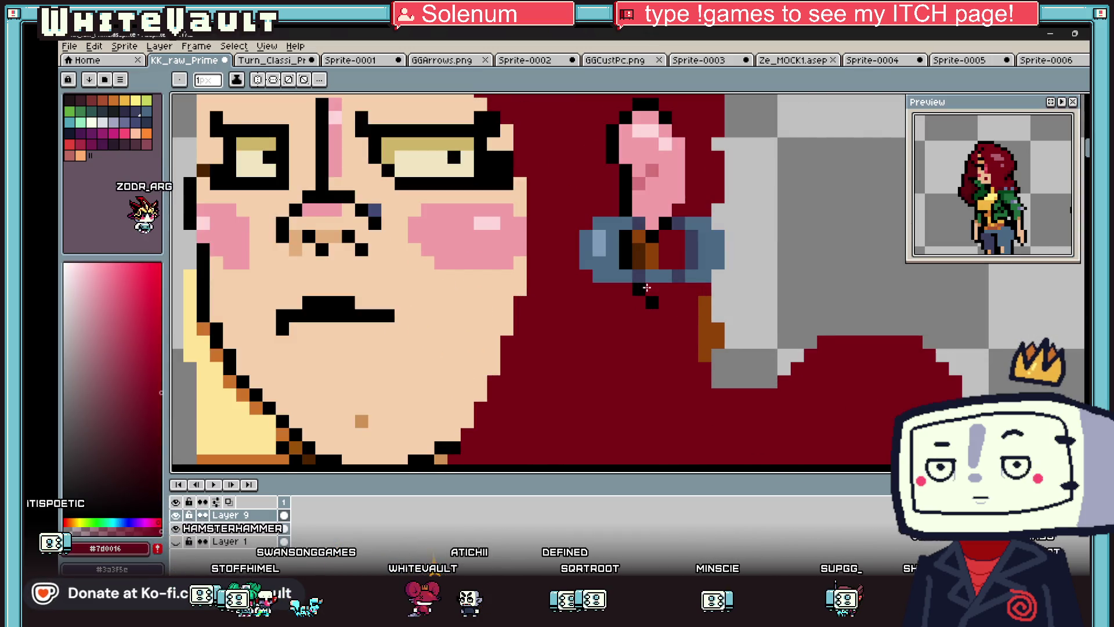
- Sample the dark brown near the earring, then the ear's pink colour
{"action": "key", "text": "i"}
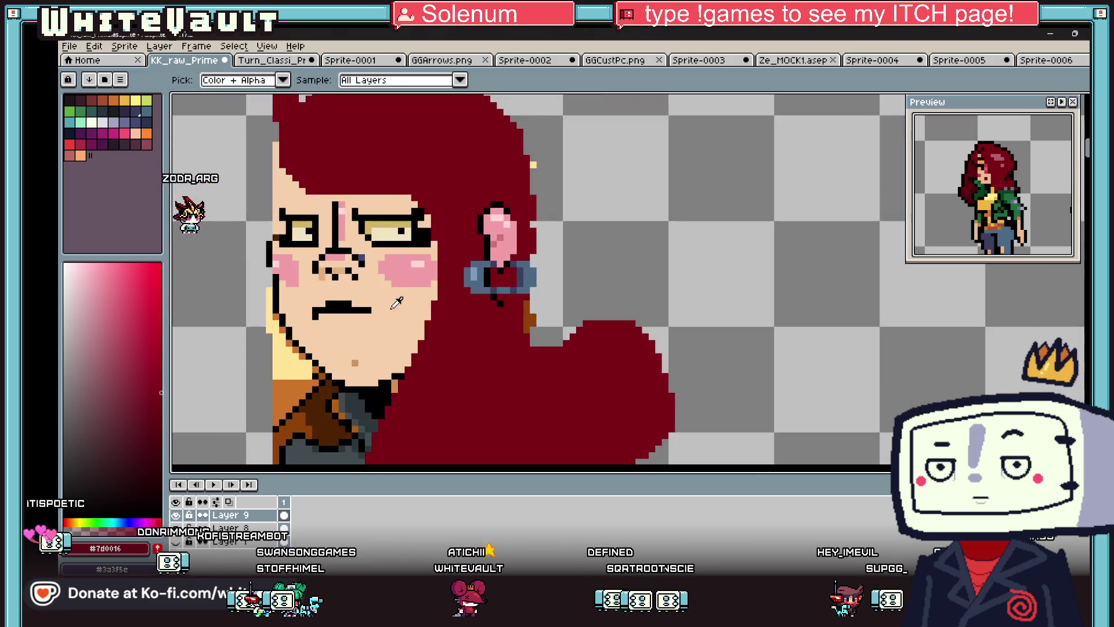
{"action": "scroll", "coordinate": [462, 320], "scroll_direction": "down", "scroll_amount": 4}
{"action": "scroll", "coordinate": [522, 264], "scroll_direction": "up", "scroll_amount": 2}
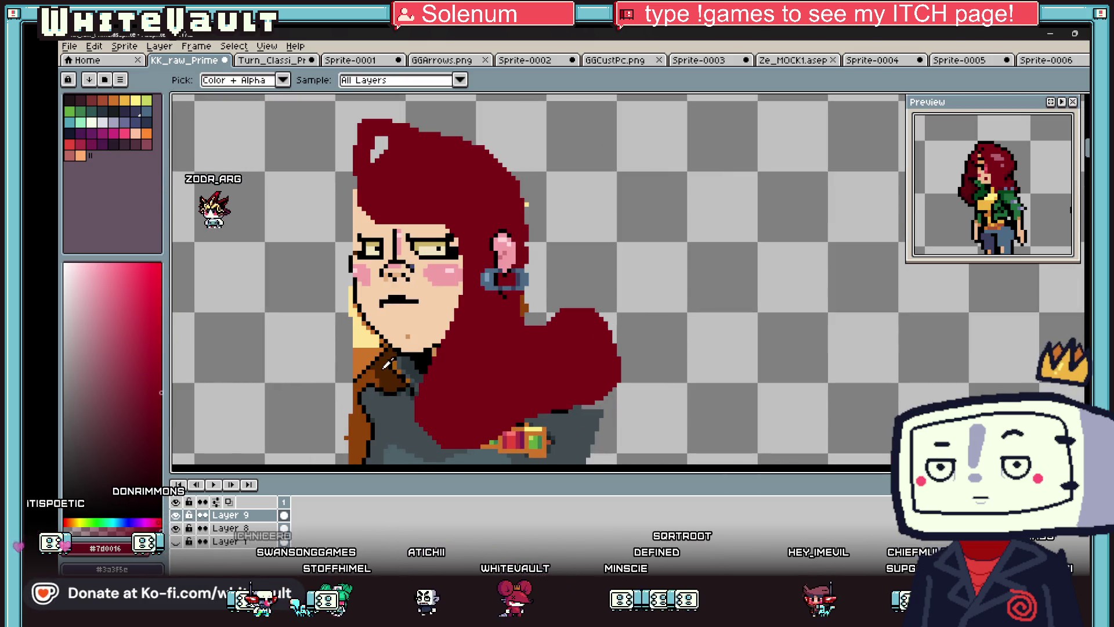
{"action": "left_click", "coordinate": [525, 265]}
{"action": "key", "text": "b"}
{"action": "scroll", "coordinate": [526, 267], "scroll_direction": "up", "scroll_amount": 3}
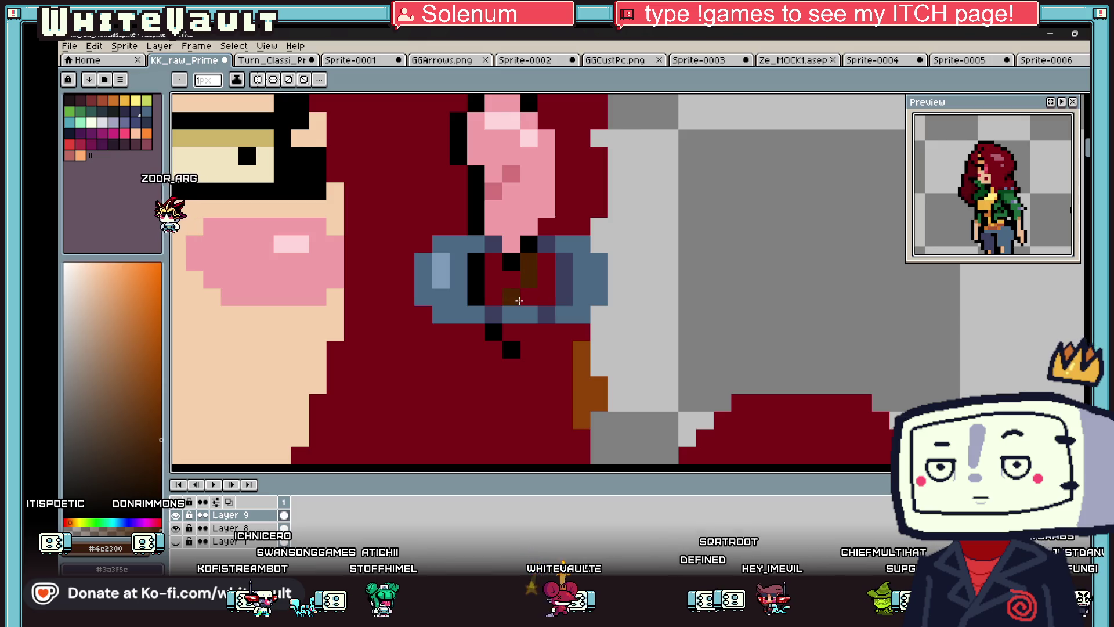
{"action": "key", "text": "g"}
{"action": "scroll", "coordinate": [513, 331], "scroll_direction": "down", "scroll_amount": 5}
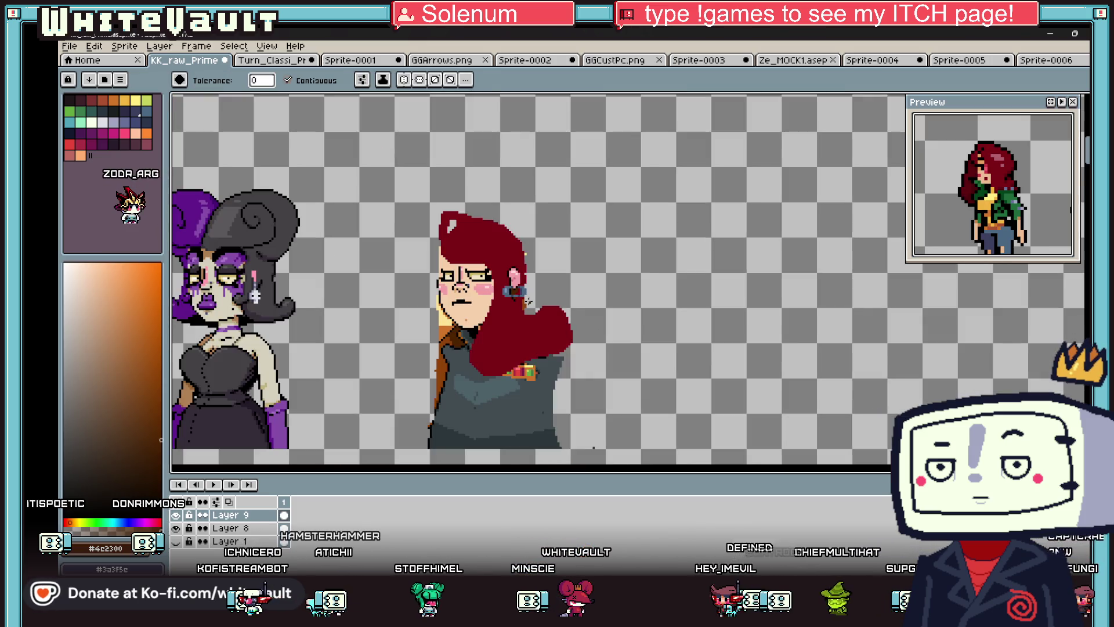
{"action": "scroll", "coordinate": [517, 290], "scroll_direction": "up", "scroll_amount": 3}
{"action": "key", "text": "b"}
{"action": "scroll", "coordinate": [516, 287], "scroll_direction": "up", "scroll_amount": 2}
{"action": "left_click", "coordinate": [509, 162], "text": "alt"}
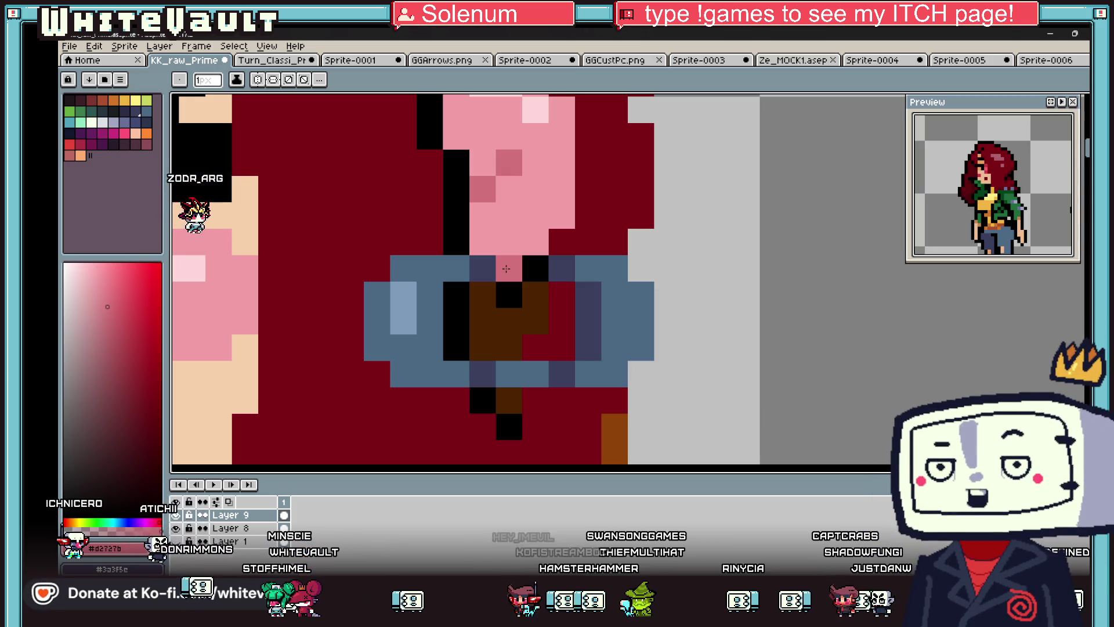
- Outline the earring in black and hang a short black drop below it, with brown beside it
{"action": "scroll", "coordinate": [506, 268], "scroll_direction": "down", "scroll_amount": 4}
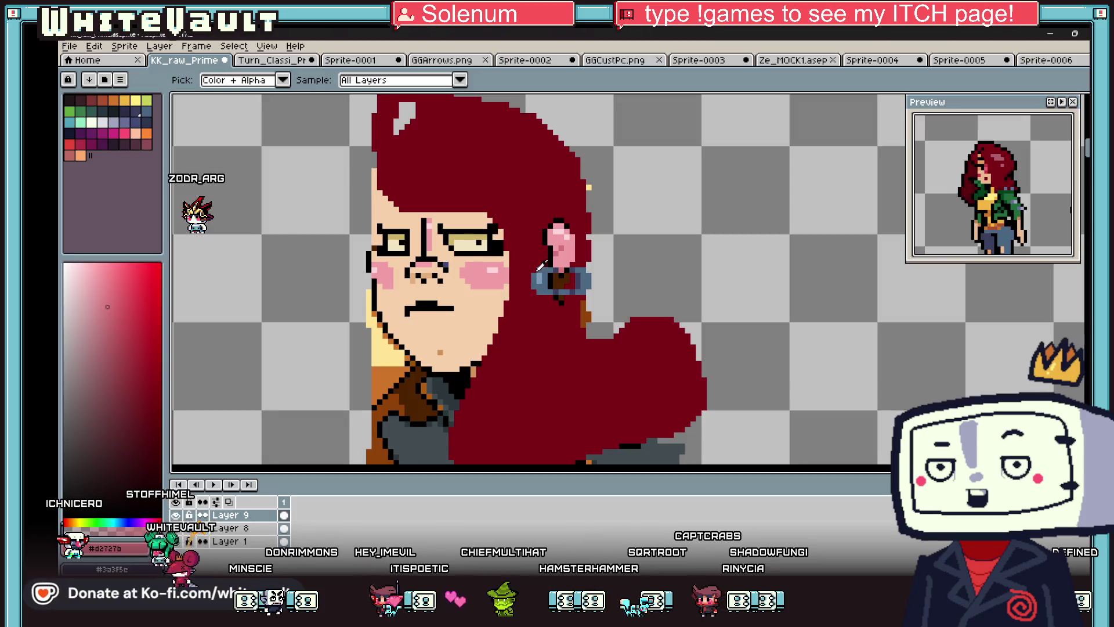
{"action": "scroll", "coordinate": [540, 266], "scroll_direction": "up", "scroll_amount": 3}
{"action": "left_click_drag", "start_coordinate": [509, 304], "coordinate": [509, 316]}
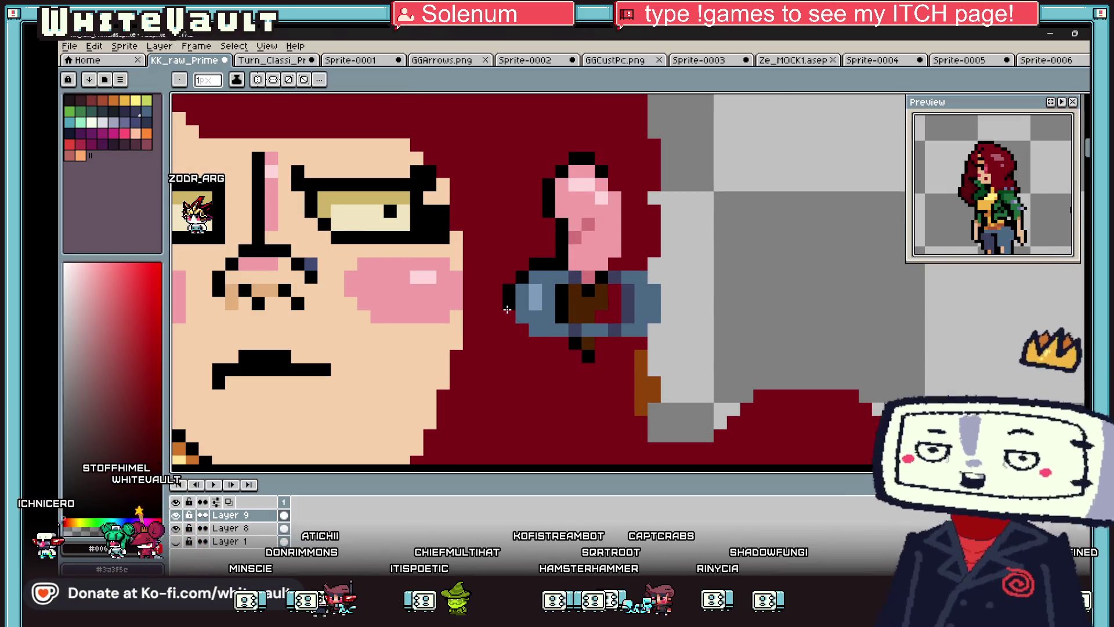
{"action": "left_click_drag", "start_coordinate": [575, 344], "coordinate": [588, 395]}
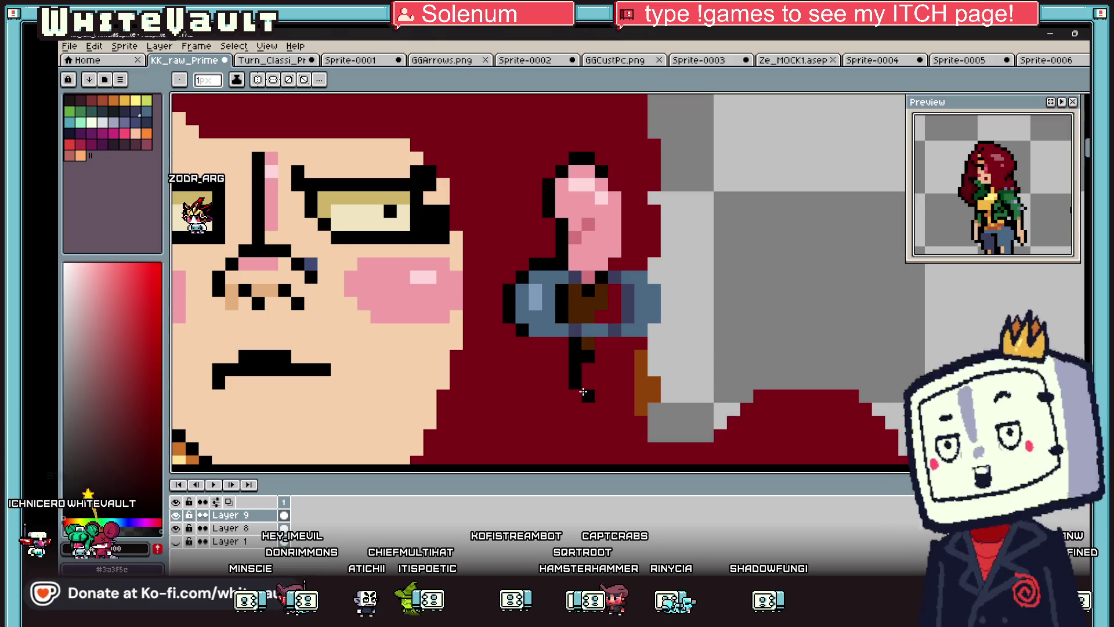
{"action": "left_click_drag", "start_coordinate": [587, 341], "coordinate": [588, 386]}
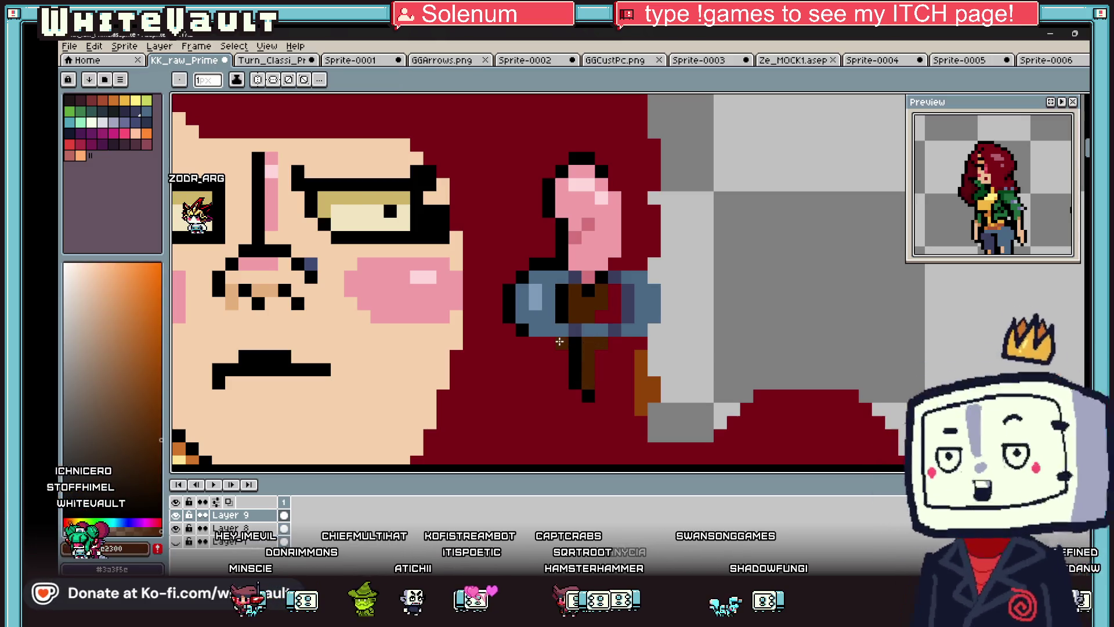
{"action": "left_click_drag", "start_coordinate": [538, 345], "coordinate": [638, 346]}
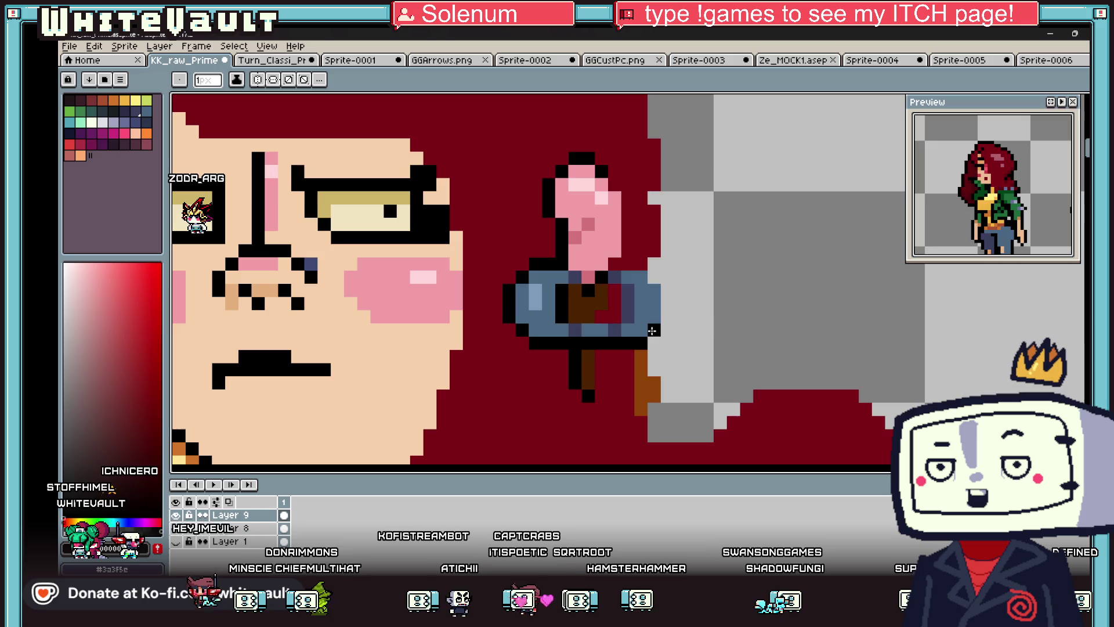
{"action": "left_click_drag", "start_coordinate": [649, 274], "coordinate": [612, 265]}
- Sample a colour from the earring and the ear's pink from the canvas
{"action": "key", "text": "alt"}
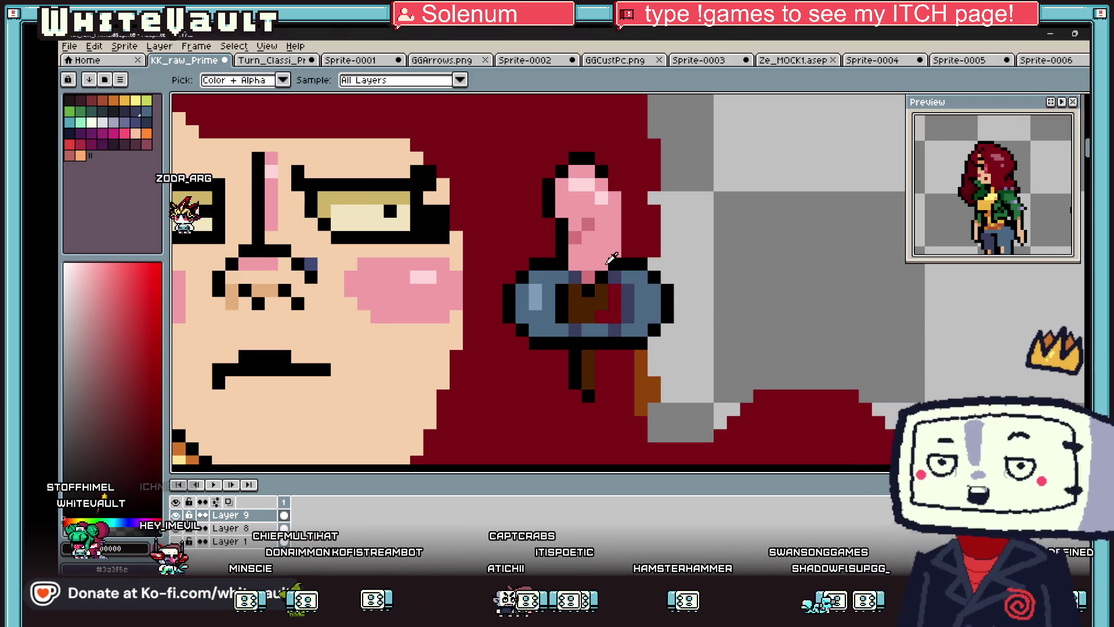
{"action": "left_click", "coordinate": [605, 278], "text": "alt"}
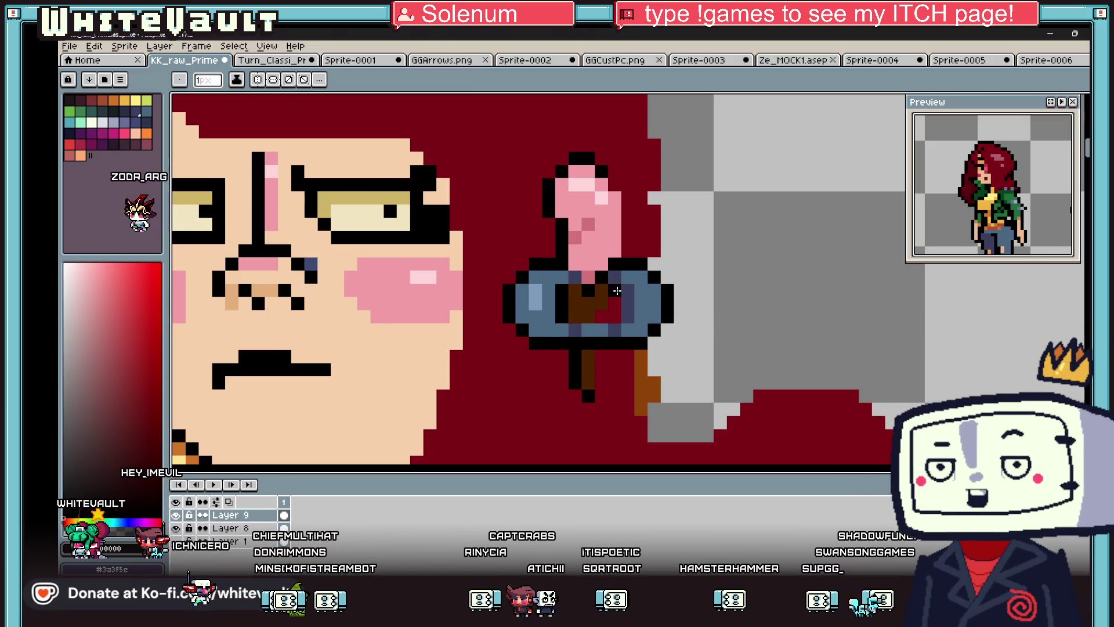
{"action": "scroll", "coordinate": [564, 312], "scroll_direction": "down", "scroll_amount": 6}
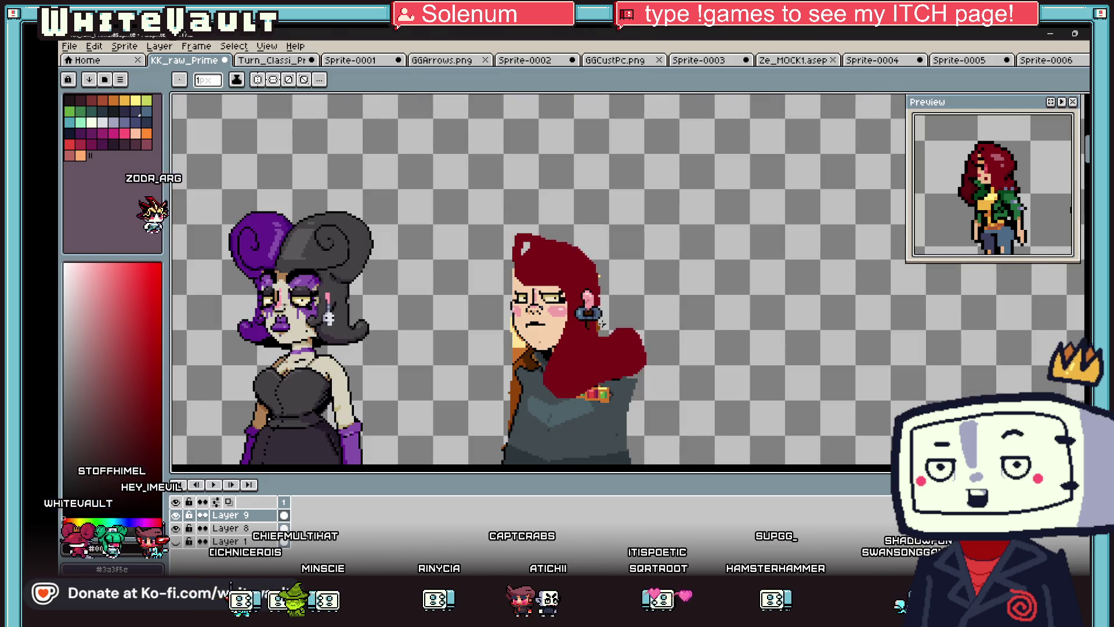
{"action": "scroll", "coordinate": [580, 311], "scroll_direction": "up", "scroll_amount": 3}
{"action": "key", "text": "alt"}
{"action": "scroll", "coordinate": [659, 312], "scroll_direction": "down", "scroll_amount": 5}
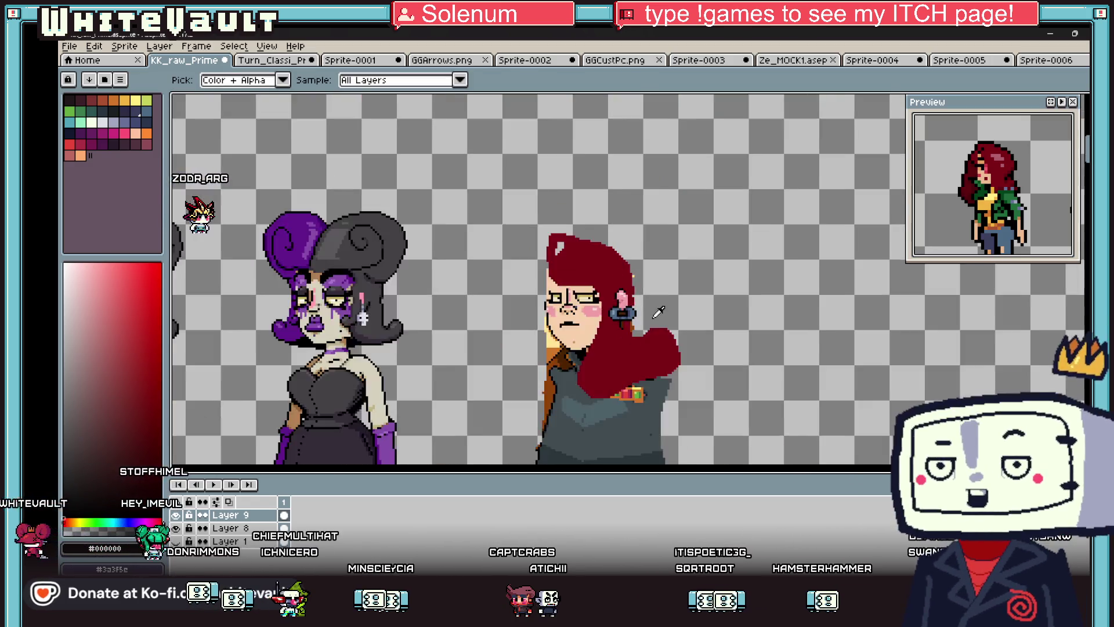
{"action": "scroll", "coordinate": [660, 312], "scroll_direction": "up", "scroll_amount": 5}
{"action": "left_click", "coordinate": [632, 303], "text": "alt"}
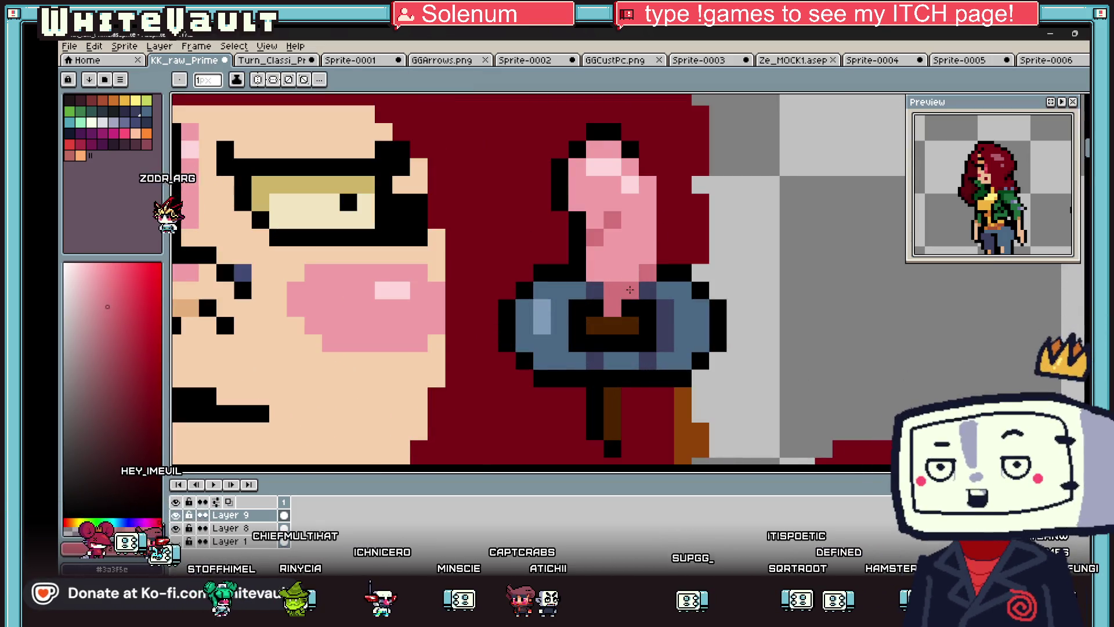
- Outline the right edge of the ear in black
{"action": "key", "text": "alt"}
{"action": "scroll", "coordinate": [623, 309], "scroll_direction": "down", "scroll_amount": 4}
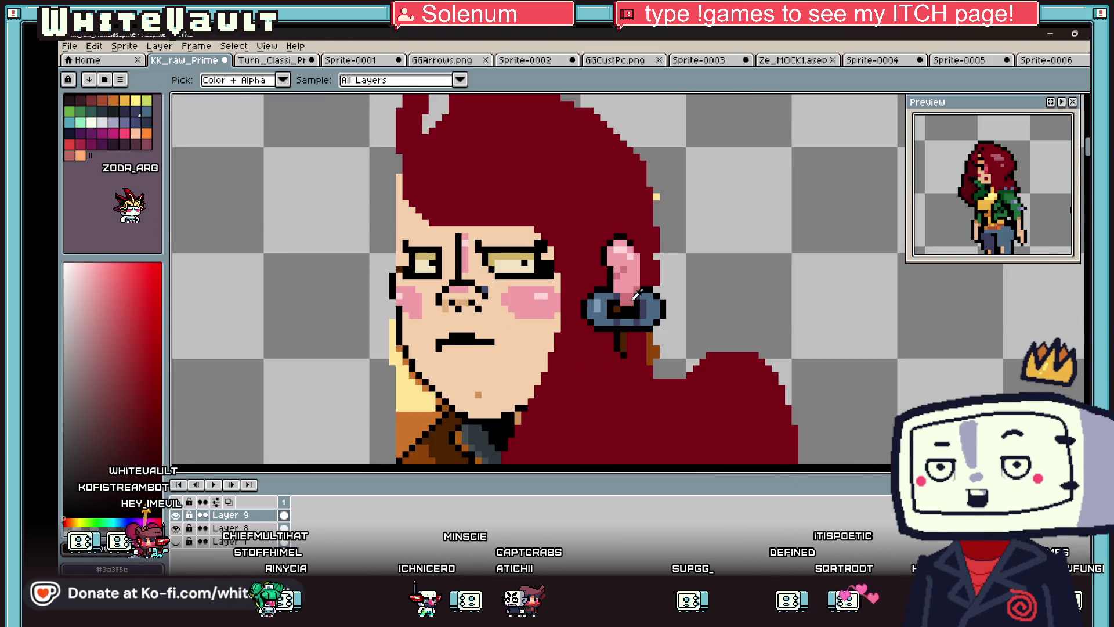
{"action": "scroll", "coordinate": [629, 293], "scroll_direction": "up", "scroll_amount": 1}
{"action": "scroll", "coordinate": [633, 296], "scroll_direction": "down", "scroll_amount": 4}
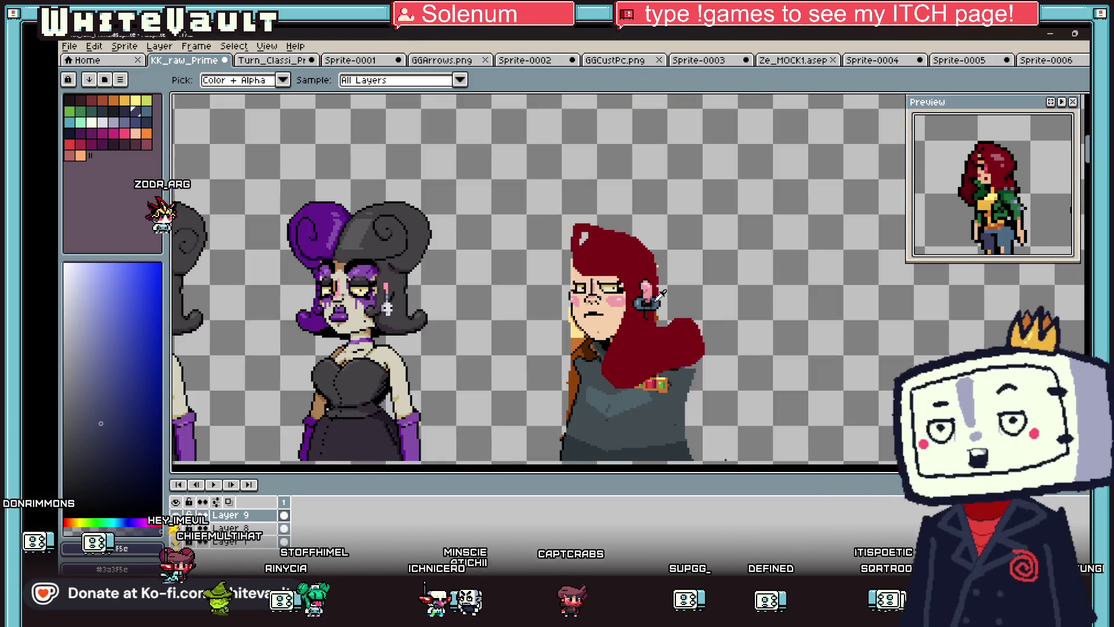
{"action": "scroll", "coordinate": [645, 293], "scroll_direction": "up", "scroll_amount": 4}
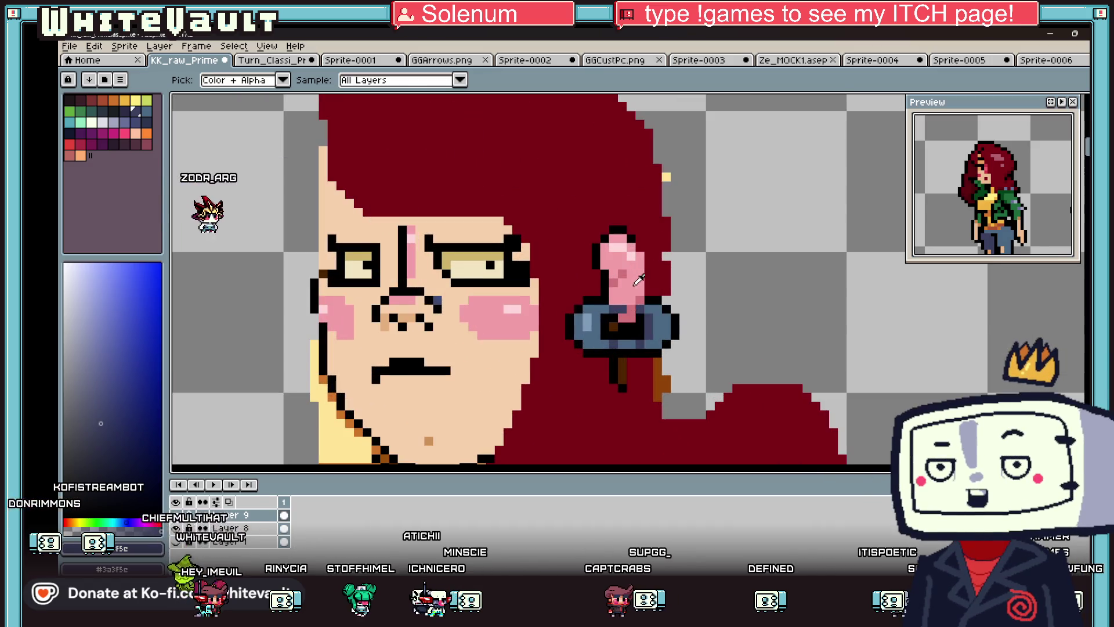
{"action": "left_click", "coordinate": [200, 337]}
{"action": "scroll", "coordinate": [641, 299], "scroll_direction": "up", "scroll_amount": 2}
{"action": "scroll", "coordinate": [637, 256], "scroll_direction": "down", "scroll_amount": 2}
{"action": "key", "text": "i"}
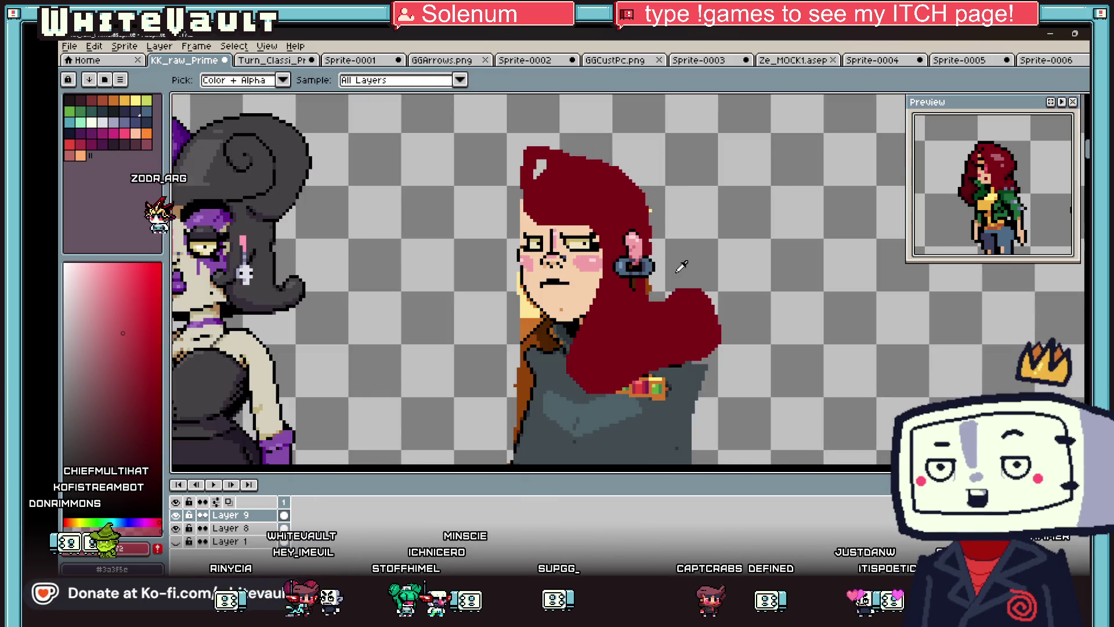
{"action": "scroll", "coordinate": [653, 238], "scroll_direction": "up", "scroll_amount": 3}
{"action": "key", "text": "b"}
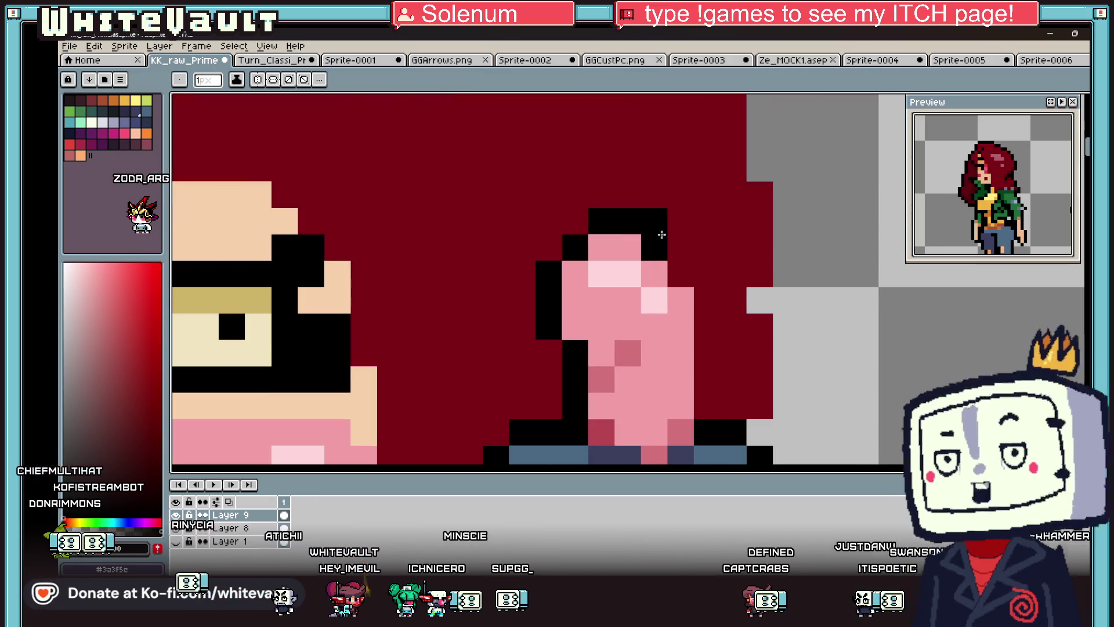
{"action": "left_click_drag", "start_coordinate": [706, 273], "coordinate": [707, 412]}
- Recolour a top outline pixel pink, then add a light pink highlight and a mid pink pixel
{"action": "left_click", "coordinate": [655, 272], "text": "alt"}
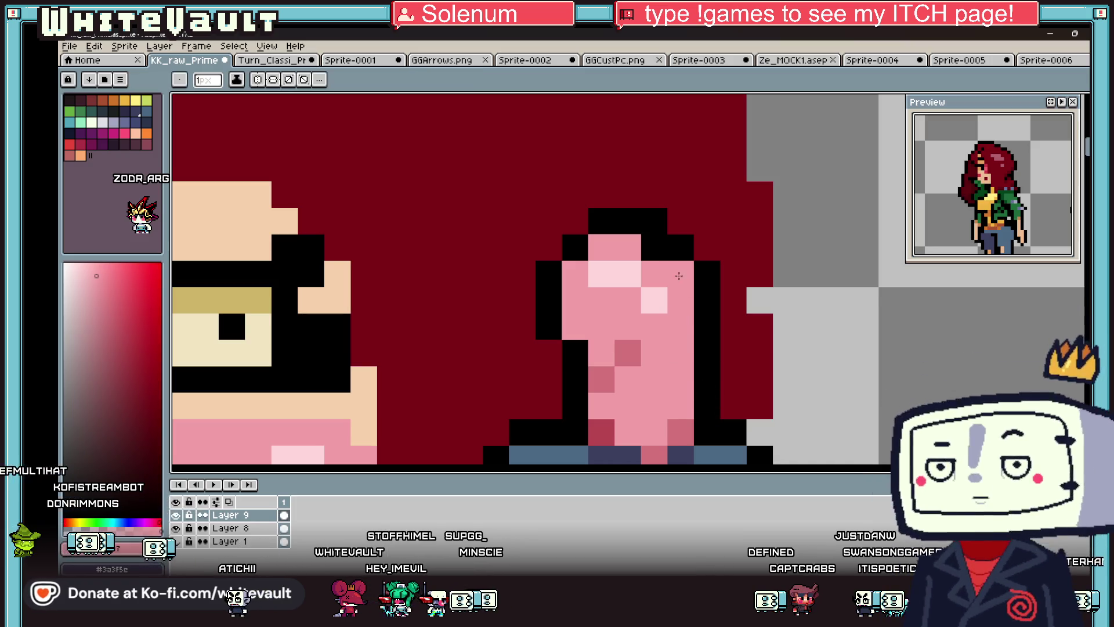
{"action": "left_click", "coordinate": [654, 246]}
{"action": "left_click", "coordinate": [654, 300], "text": "alt"}
{"action": "left_click", "coordinate": [653, 273]}
{"action": "left_click", "coordinate": [666, 311], "text": "alt"}
{"action": "left_click", "coordinate": [654, 300]}
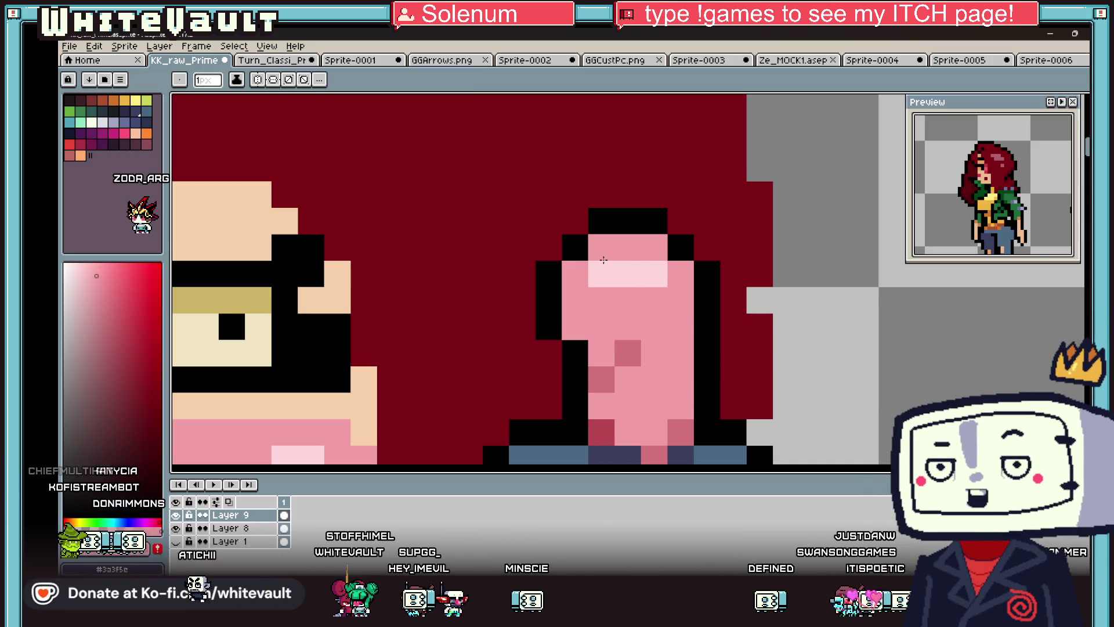
{"action": "scroll", "coordinate": [601, 271], "scroll_direction": "down", "scroll_amount": 3}
{"action": "scroll", "coordinate": [621, 278], "scroll_direction": "up", "scroll_amount": 3}
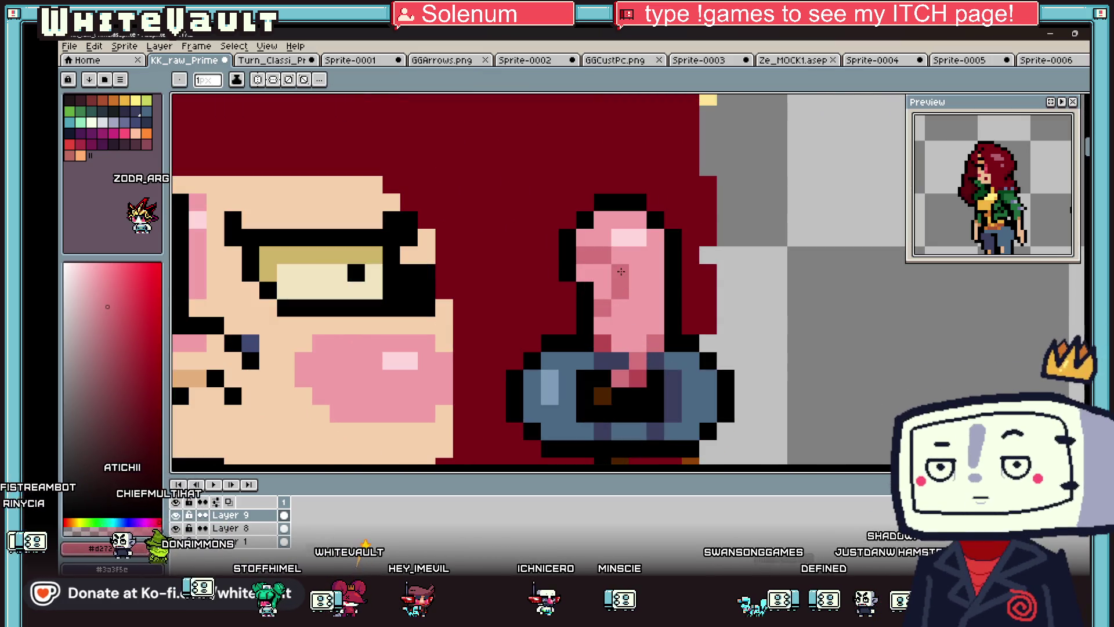
- Shade the inner ear darker pink with several pixels and a short vertical stroke
{"action": "left_click_drag", "start_coordinate": [603, 291], "coordinate": [602, 273]}
{"action": "left_click", "coordinate": [585, 272]}
{"action": "scroll", "coordinate": [603, 278], "scroll_direction": "down", "scroll_amount": 3}
{"action": "scroll", "coordinate": [604, 291], "scroll_direction": "up", "scroll_amount": 3}
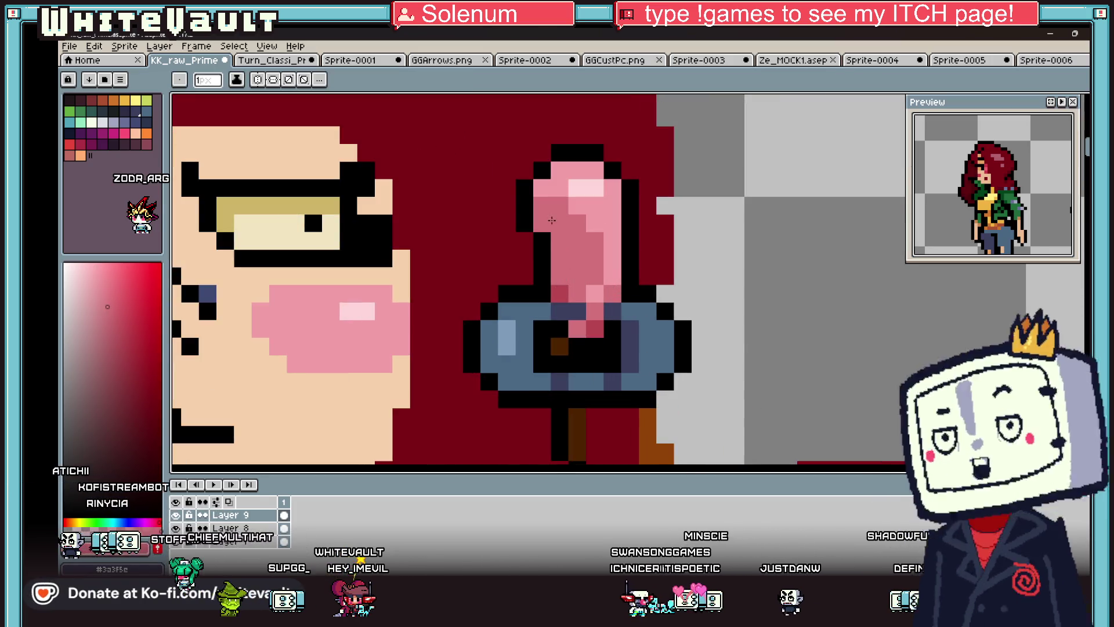
{"action": "left_click", "coordinate": [560, 293], "text": "alt"}
{"action": "left_click", "coordinate": [560, 223]}
{"action": "left_click", "coordinate": [578, 241]}
{"action": "left_click_drag", "start_coordinate": [578, 244], "coordinate": [577, 279]}
- Darken one more ear pixel with a deeper pink sampled from the ear
{"action": "scroll", "coordinate": [577, 278], "scroll_direction": "down", "scroll_amount": 4}
{"action": "scroll", "coordinate": [577, 278], "scroll_direction": "up", "scroll_amount": 3}
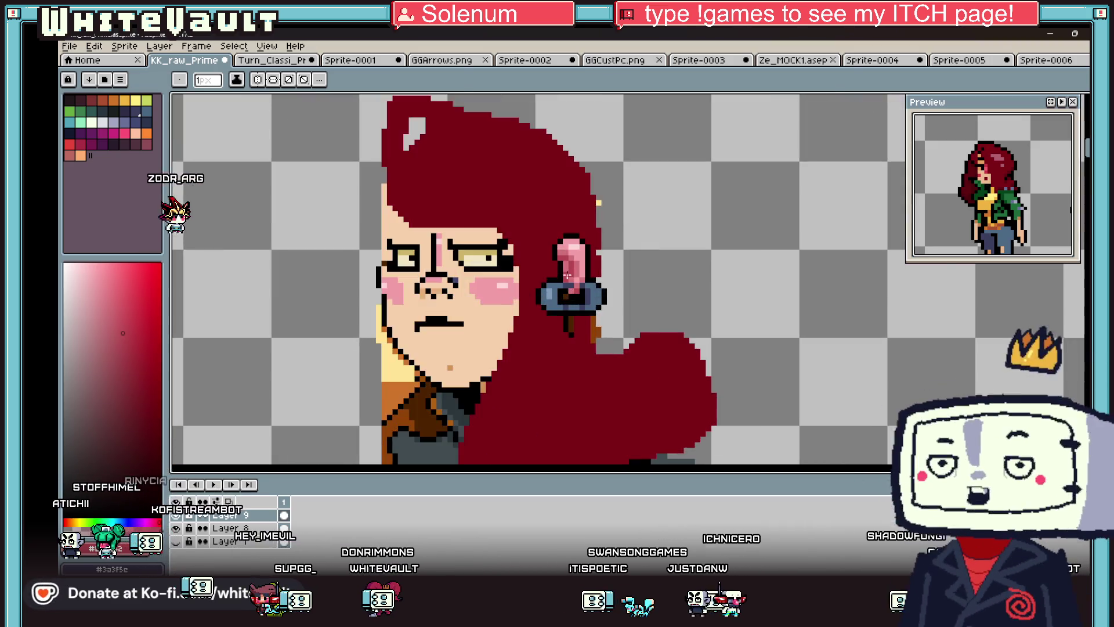
{"action": "scroll", "coordinate": [577, 279], "scroll_direction": "up", "scroll_amount": 2}
{"action": "key", "text": "alt"}
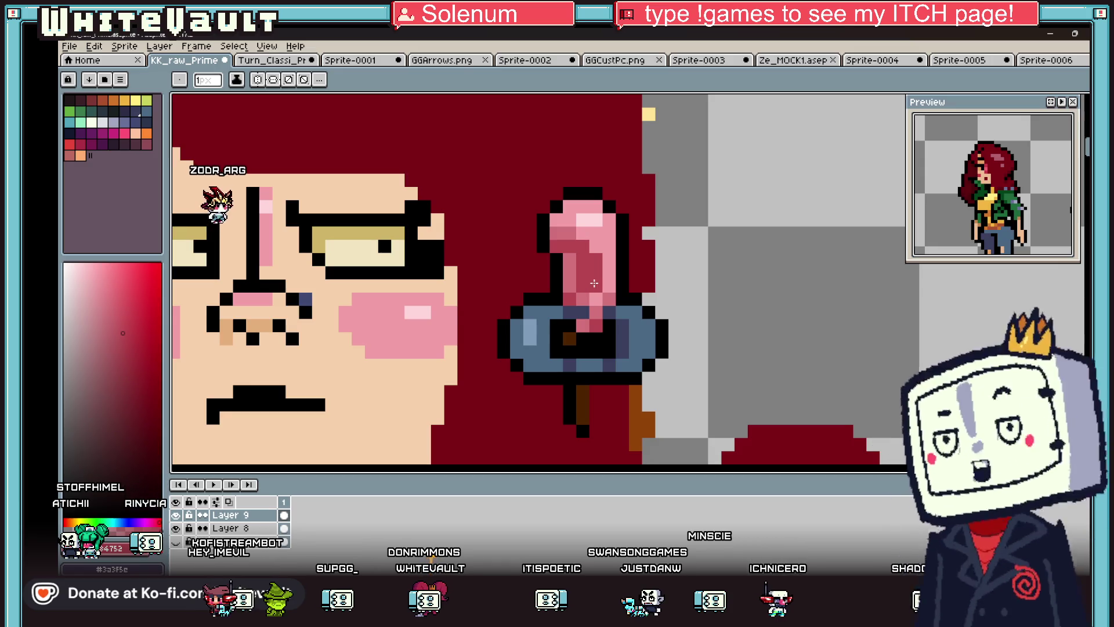
{"action": "left_click", "coordinate": [582, 246], "text": "alt"}
{"action": "left_click", "coordinate": [570, 246]}
{"action": "scroll", "coordinate": [583, 297], "scroll_direction": "down", "scroll_amount": 5}
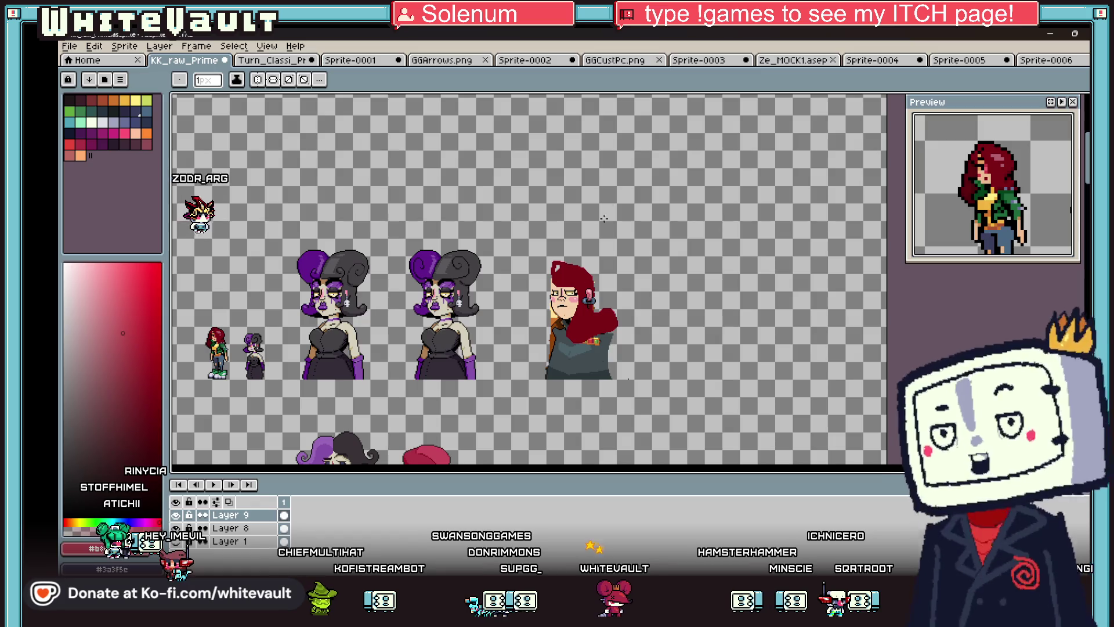
- Pick the dark red hair colour and undo the stray black line under the fringe
{"action": "key", "text": "g"}
{"action": "left_click", "coordinate": [555, 267], "text": "alt"}
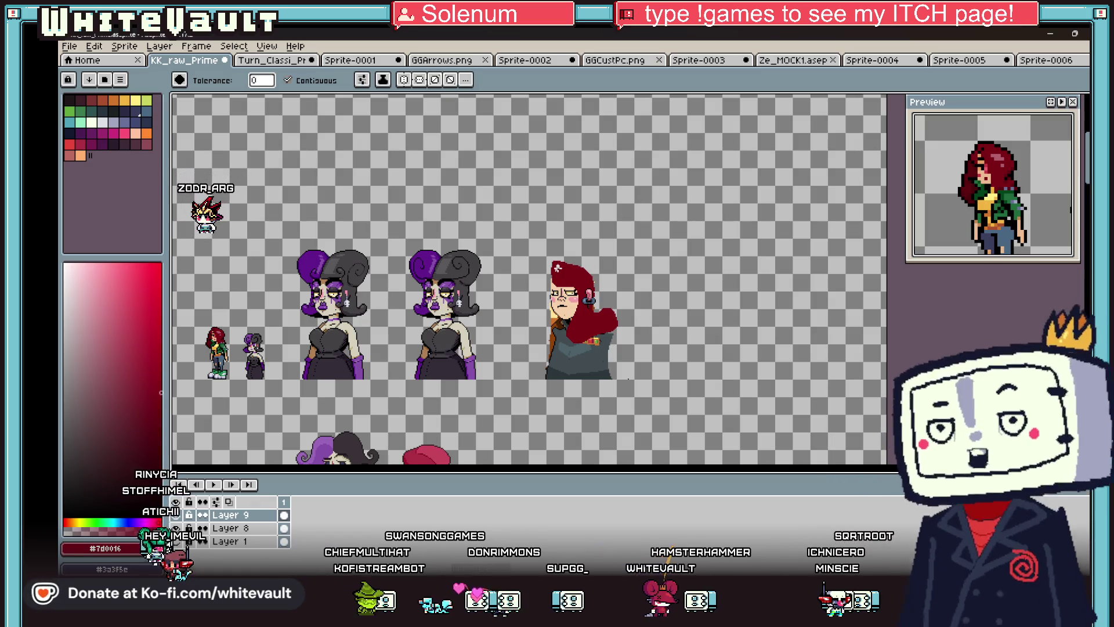
{"action": "scroll", "coordinate": [558, 268], "scroll_direction": "up", "scroll_amount": 5}
{"action": "key", "text": "b"}
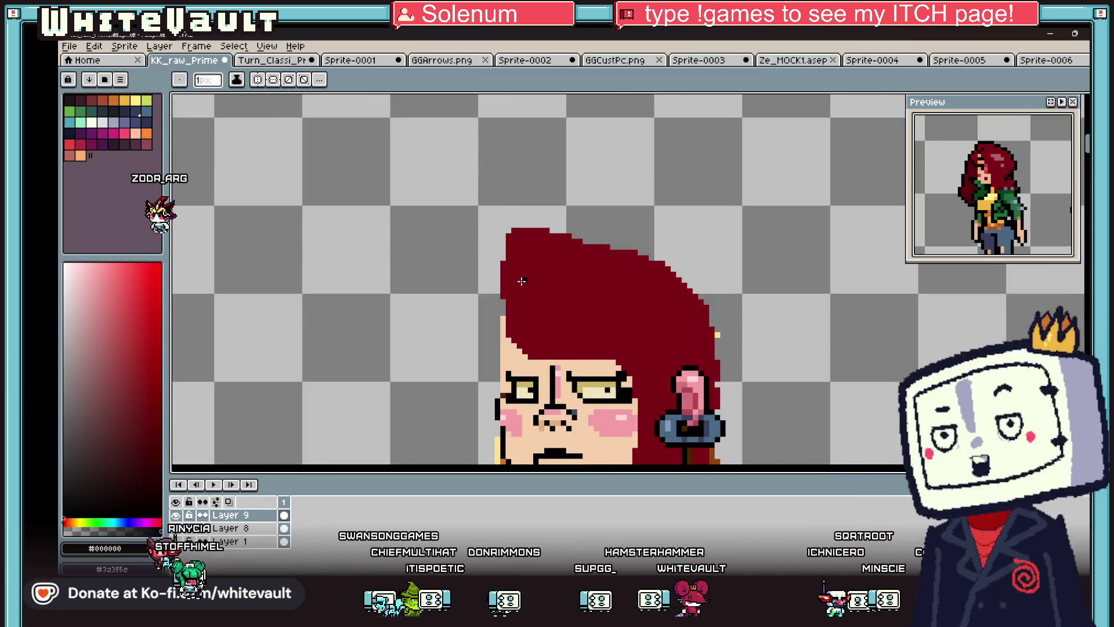
{"action": "scroll", "coordinate": [490, 255], "scroll_direction": "up", "scroll_amount": 2}
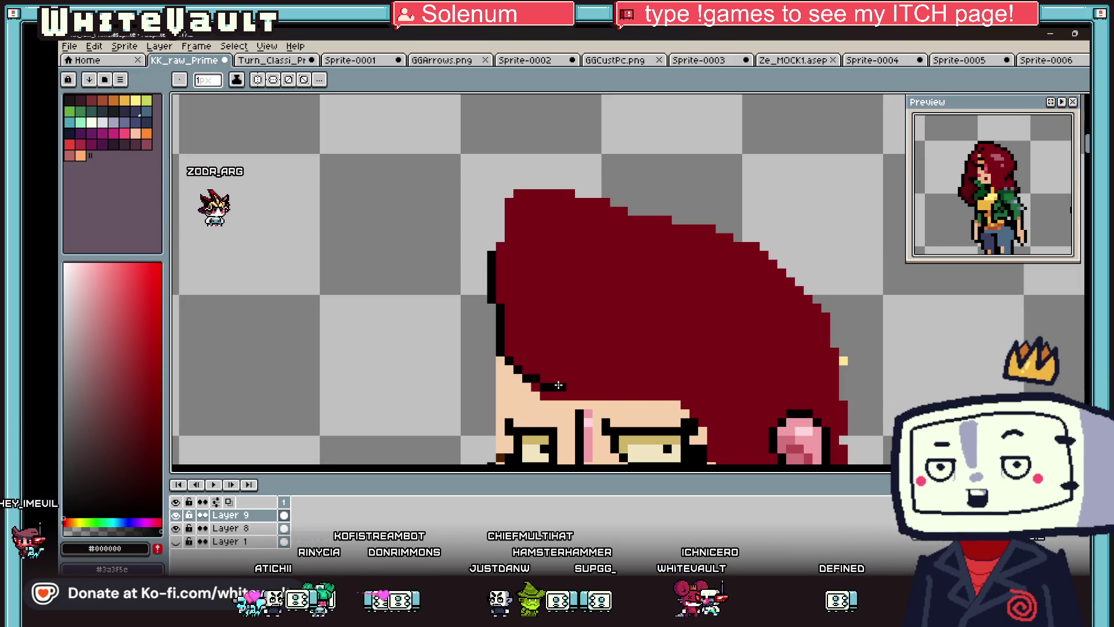
{"action": "key", "text": "ctrl+z"}
- Sample the face's skin colour, then black from the face outline, for the pencil
{"action": "key", "text": "i"}
{"action": "left_click", "coordinate": [557, 405]}
{"action": "key", "text": "g"}
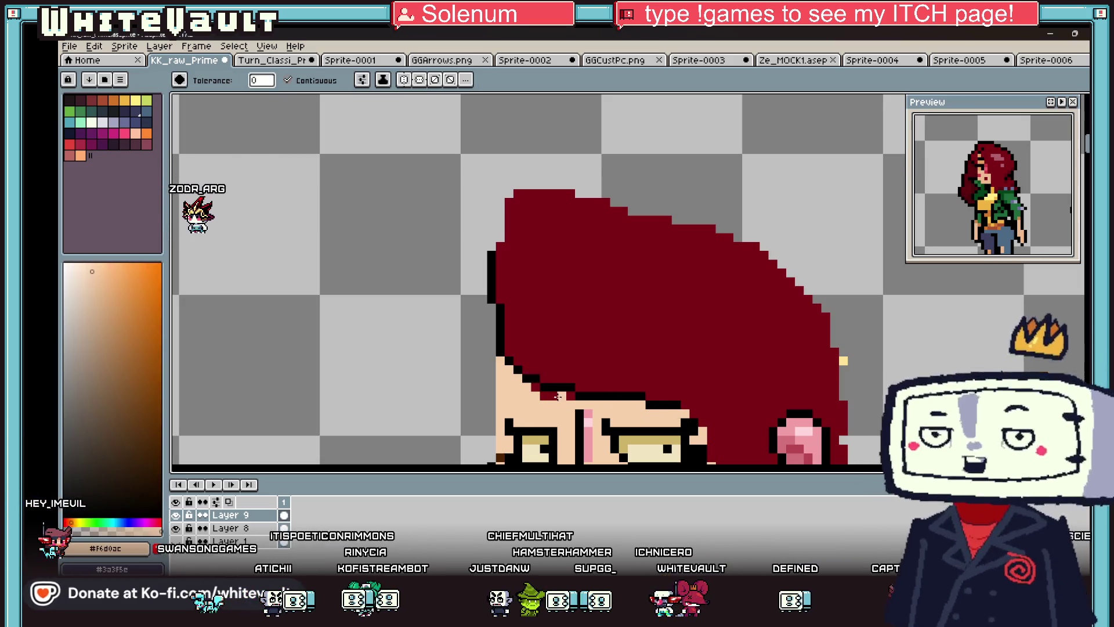
{"action": "scroll", "coordinate": [538, 390], "scroll_direction": "down", "scroll_amount": 3}
{"action": "scroll", "coordinate": [551, 290], "scroll_direction": "up", "scroll_amount": 3}
{"action": "key", "text": "i"}
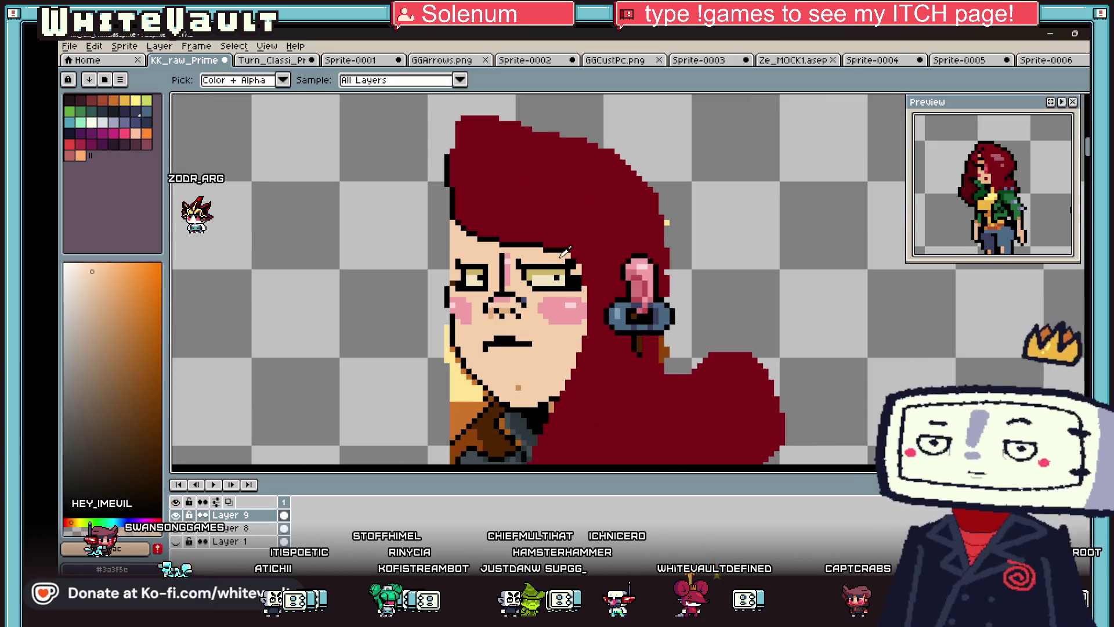
{"action": "scroll", "coordinate": [565, 241], "scroll_direction": "up", "scroll_amount": 1}
{"action": "left_click", "coordinate": [563, 247]}
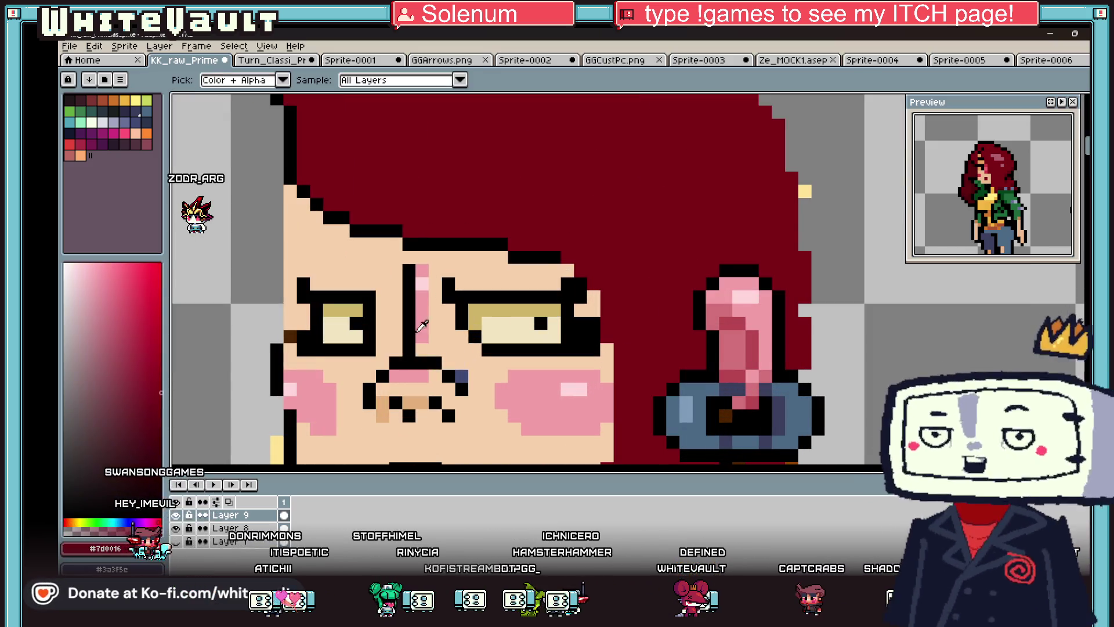
{"action": "key", "text": "b"}
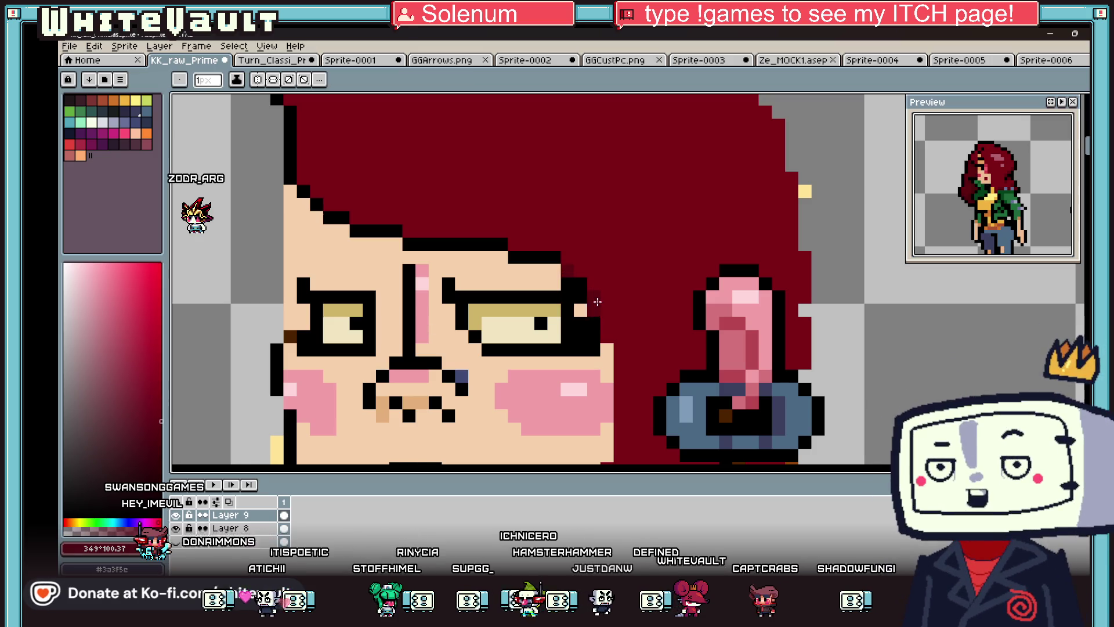
{"action": "scroll", "coordinate": [606, 334], "scroll_direction": "down", "scroll_amount": 3}
{"action": "scroll", "coordinate": [631, 358], "scroll_direction": "up", "scroll_amount": 2}
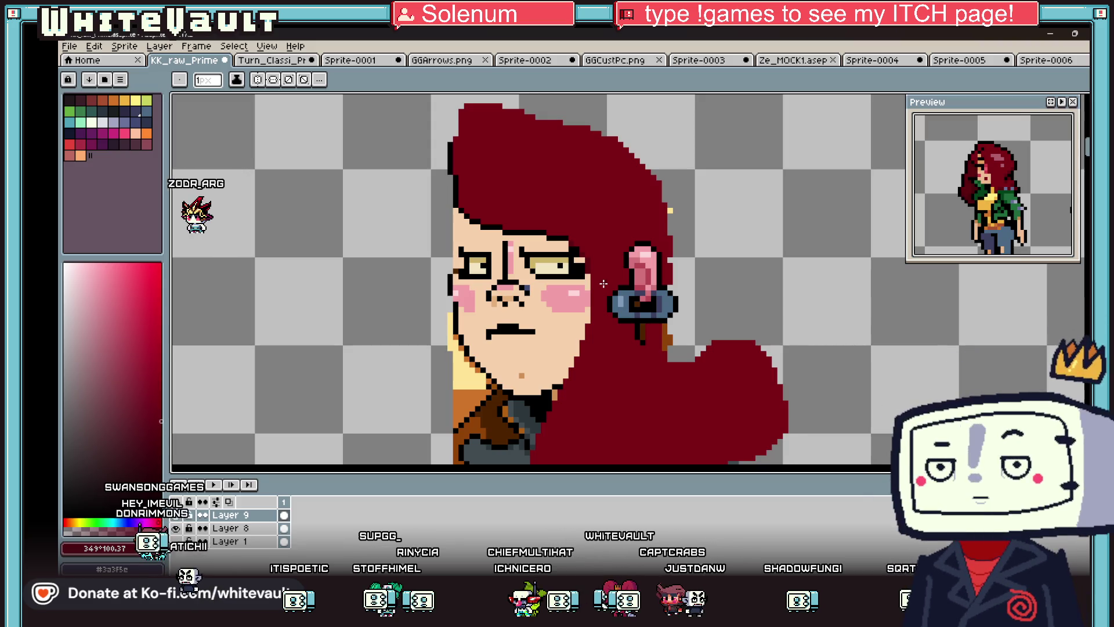
- Draw a 1px black line down the jaw edge where the cheek meets the hair
{"action": "key", "text": "i"}
{"action": "scroll", "coordinate": [580, 264], "scroll_direction": "down", "scroll_amount": 1}
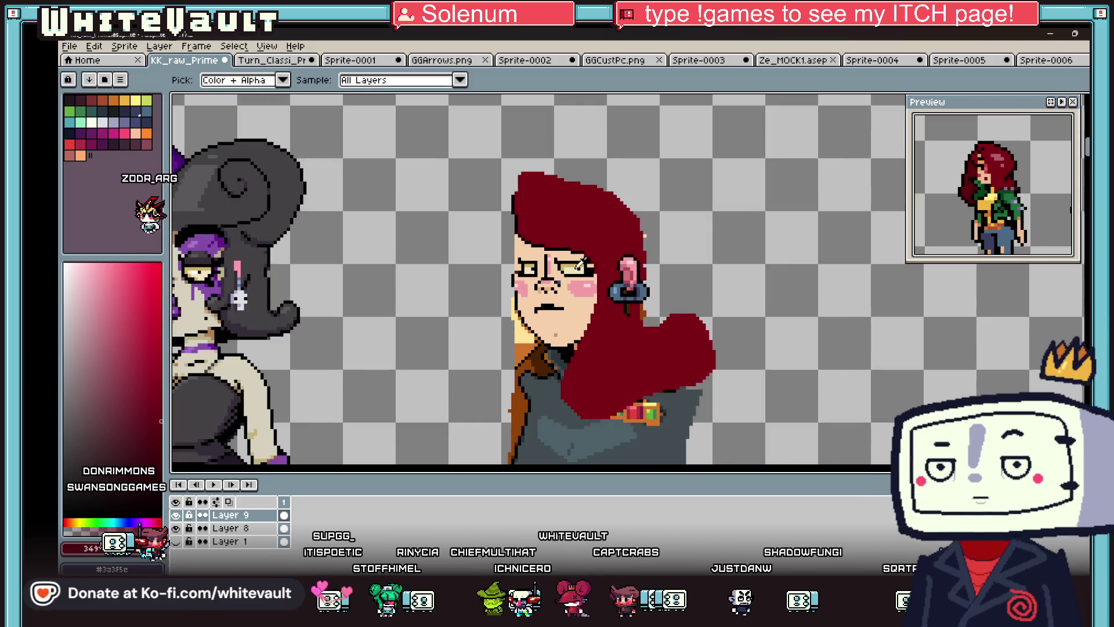
{"action": "key", "text": "b"}
{"action": "scroll", "coordinate": [587, 264], "scroll_direction": "up", "scroll_amount": 3}
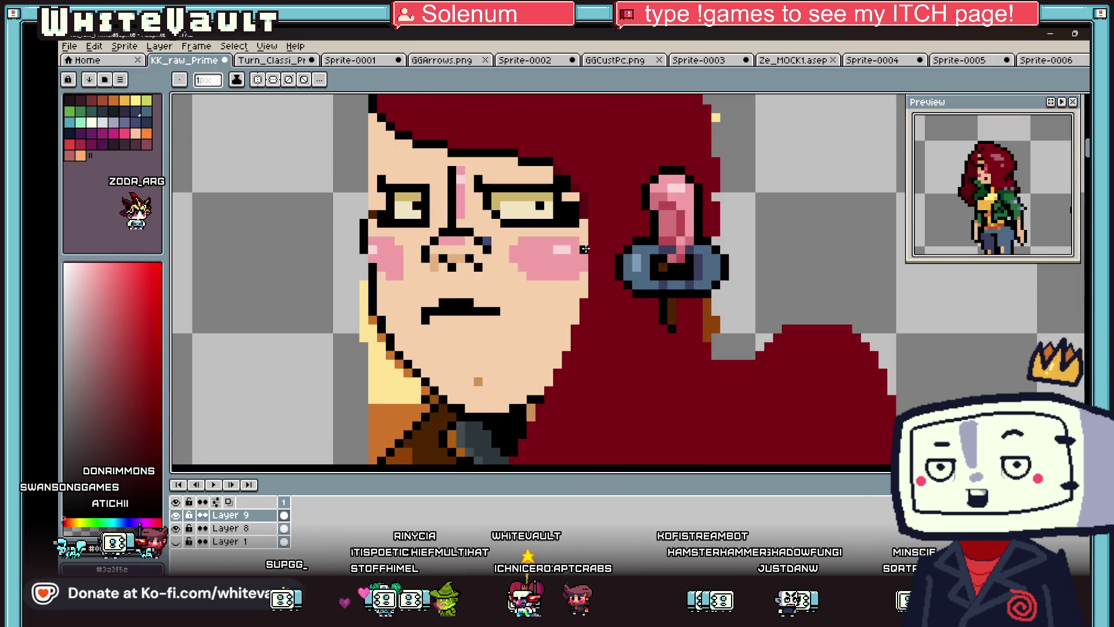
{"action": "left_click_drag", "start_coordinate": [584, 294], "coordinate": [558, 364]}
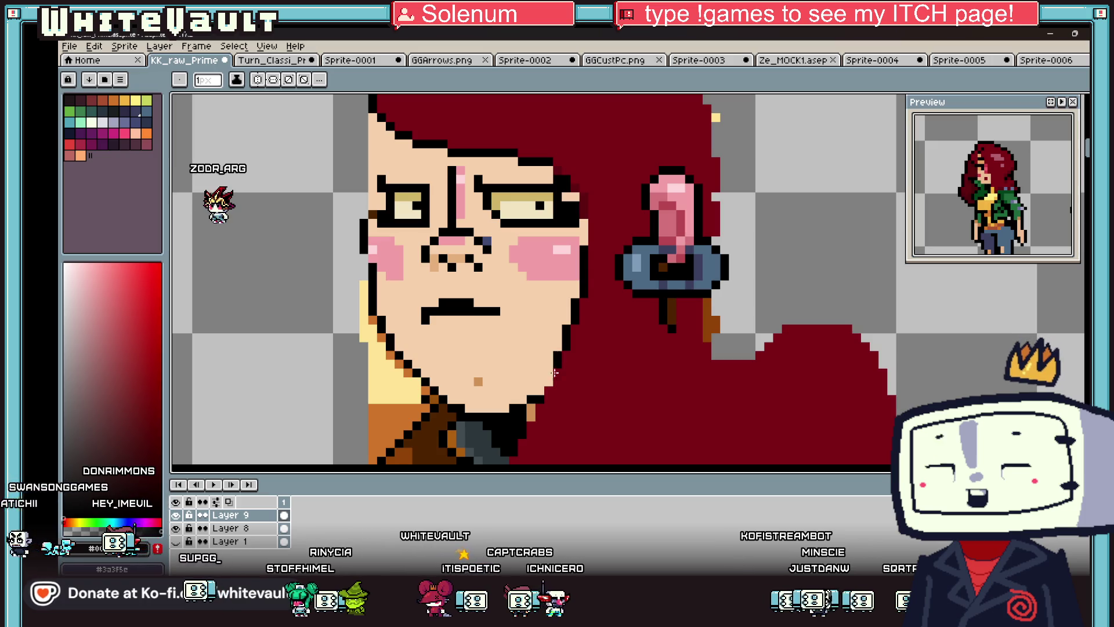
{"action": "scroll", "coordinate": [666, 304], "scroll_direction": "down", "scroll_amount": 2}
{"action": "scroll", "coordinate": [648, 249], "scroll_direction": "up", "scroll_amount": 3}
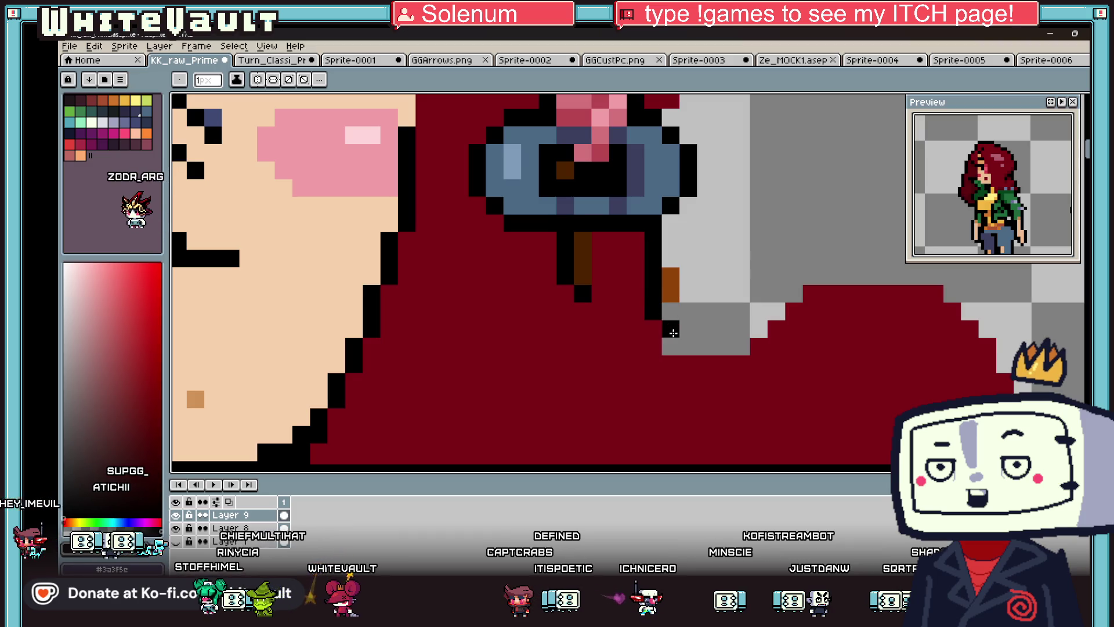
{"action": "scroll", "coordinate": [744, 345], "scroll_direction": "down", "scroll_amount": 3}
{"action": "key", "text": "i"}
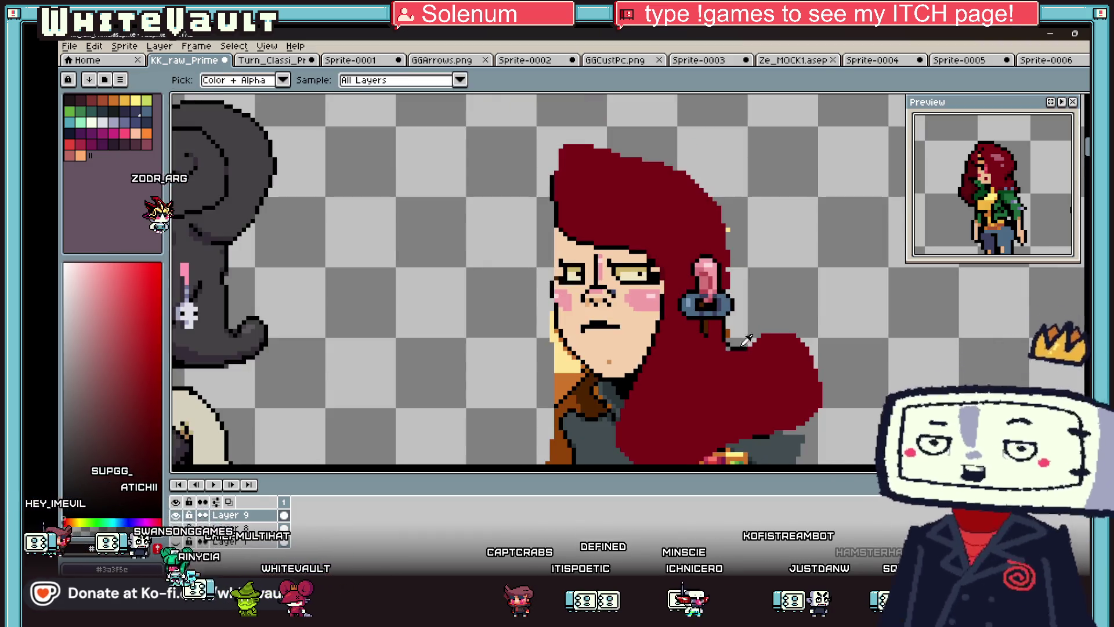
{"action": "scroll", "coordinate": [735, 339], "scroll_direction": "down", "scroll_amount": 3}
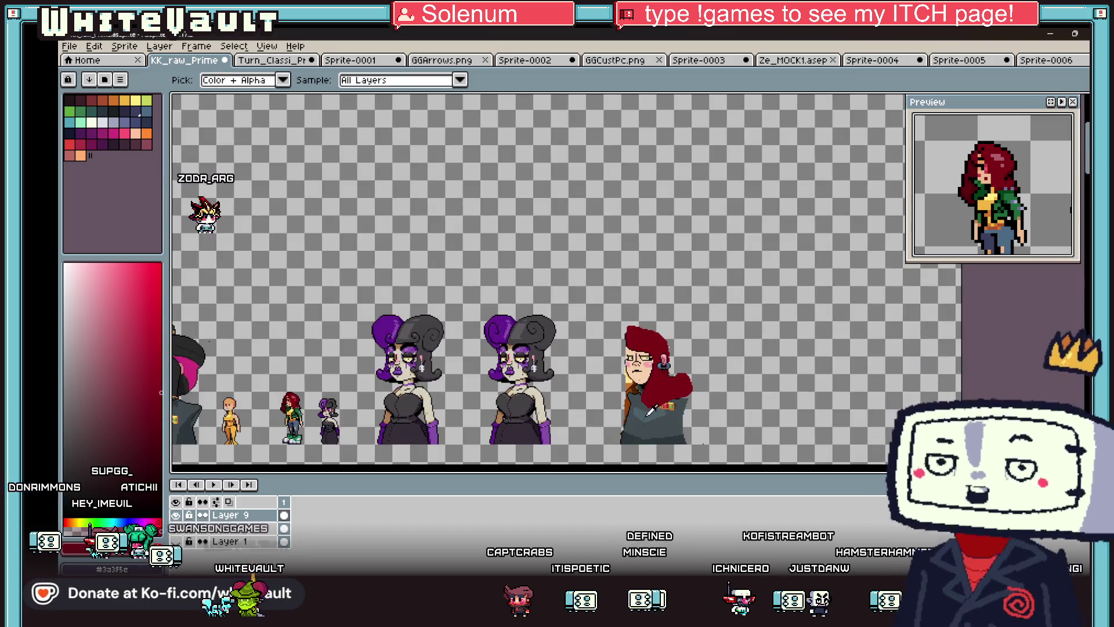
- Sample the dark slate jacket colour on the shoulder
{"action": "scroll", "coordinate": [658, 299], "scroll_direction": "up", "scroll_amount": 4}
{"action": "scroll", "coordinate": [638, 308], "scroll_direction": "up", "scroll_amount": 2}
{"action": "key", "text": "b"}
{"action": "scroll", "coordinate": [590, 331], "scroll_direction": "up", "scroll_amount": 2}
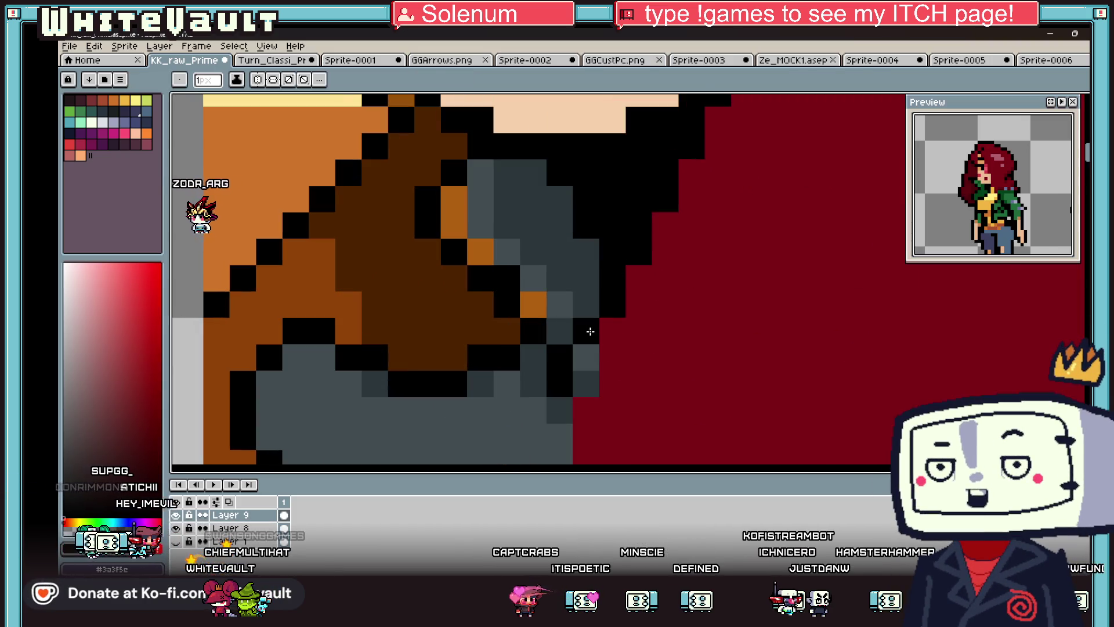
{"action": "scroll", "coordinate": [580, 398], "scroll_direction": "down", "scroll_amount": 4}
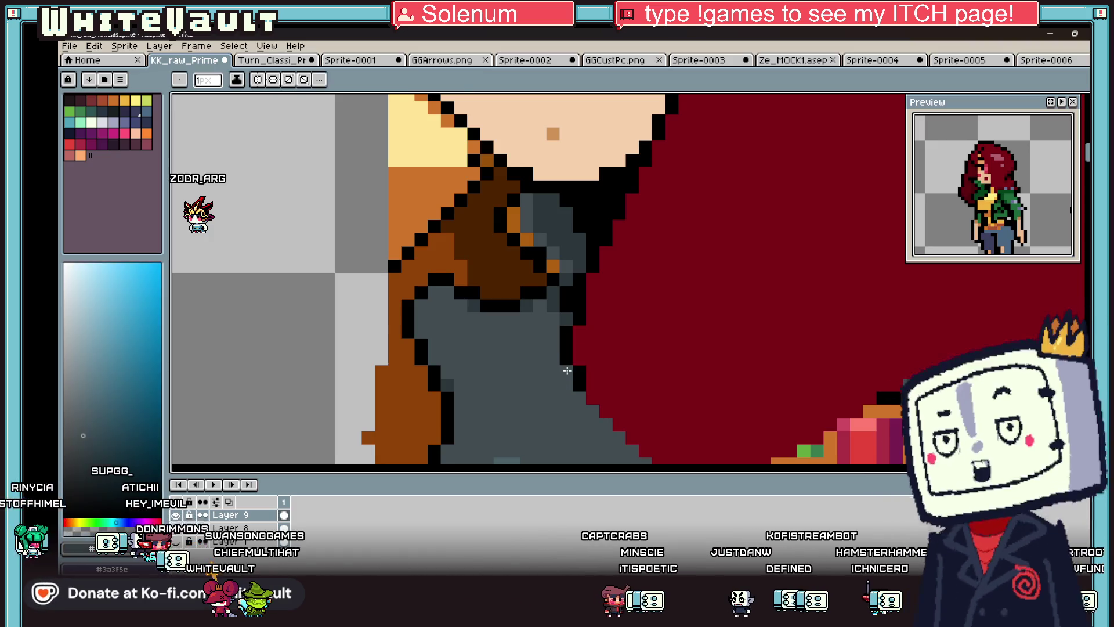
{"action": "scroll", "coordinate": [591, 397], "scroll_direction": "down", "scroll_amount": 3}
{"action": "scroll", "coordinate": [591, 392], "scroll_direction": "up", "scroll_amount": 2}
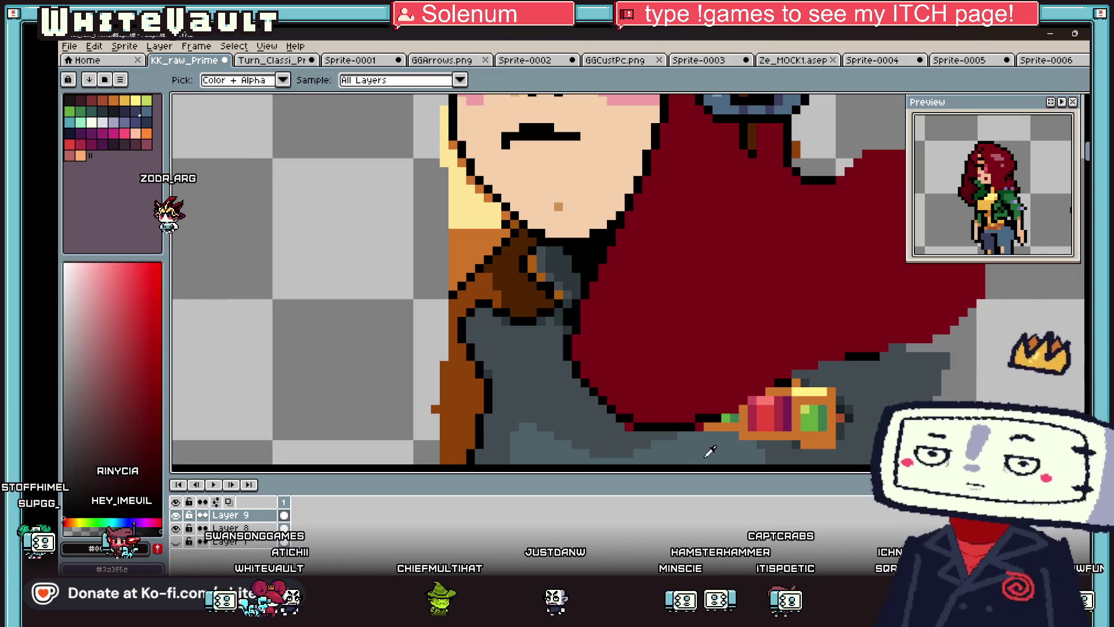
{"action": "left_click", "coordinate": [700, 428], "text": "alt"}
{"action": "scroll", "coordinate": [666, 398], "scroll_direction": "down", "scroll_amount": 3}
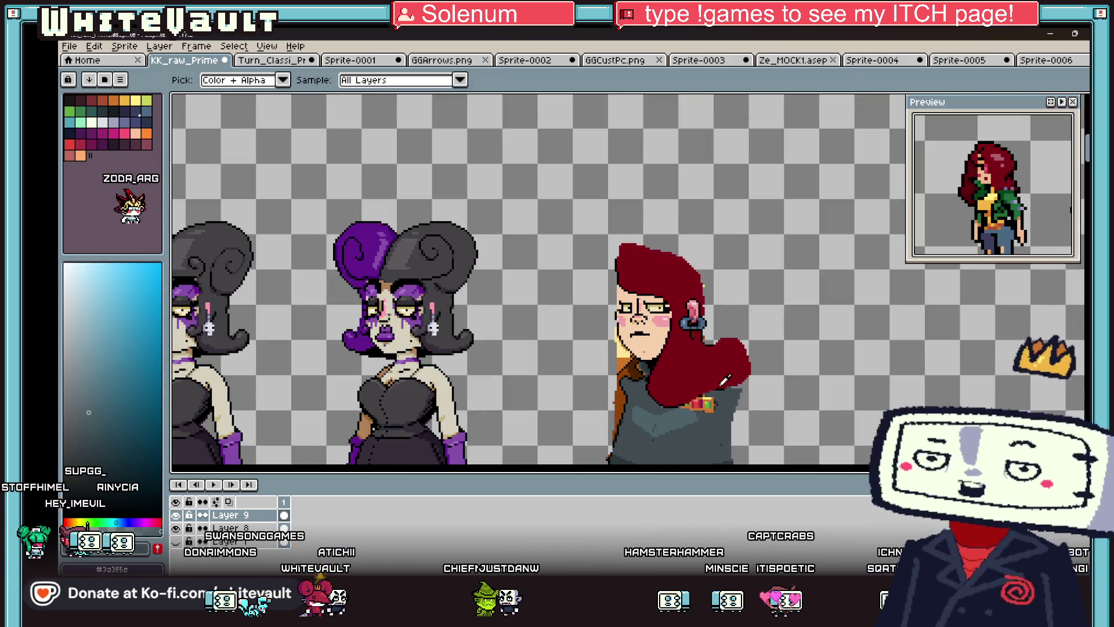
{"action": "scroll", "coordinate": [718, 384], "scroll_direction": "up", "scroll_amount": 2}
- Sample the hair's dark red, then the orange of the shoulder badge
{"action": "left_click", "coordinate": [718, 384], "text": "alt"}
{"action": "scroll", "coordinate": [719, 384], "scroll_direction": "up", "scroll_amount": 1}
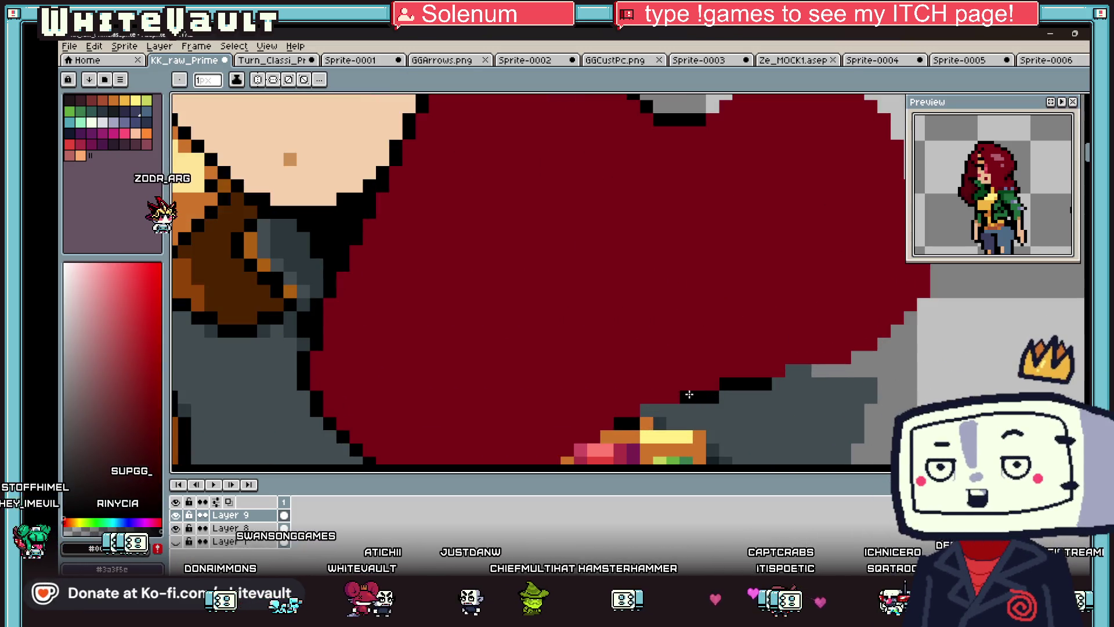
{"action": "scroll", "coordinate": [622, 425], "scroll_direction": "up", "scroll_amount": 1}
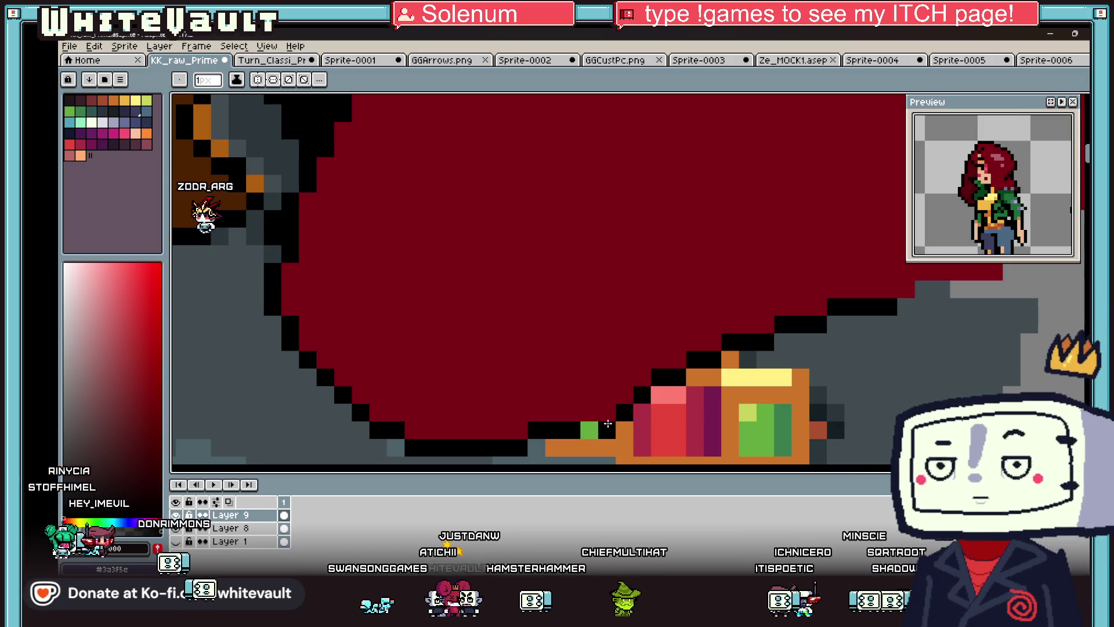
{"action": "left_click", "coordinate": [620, 428], "text": "alt"}
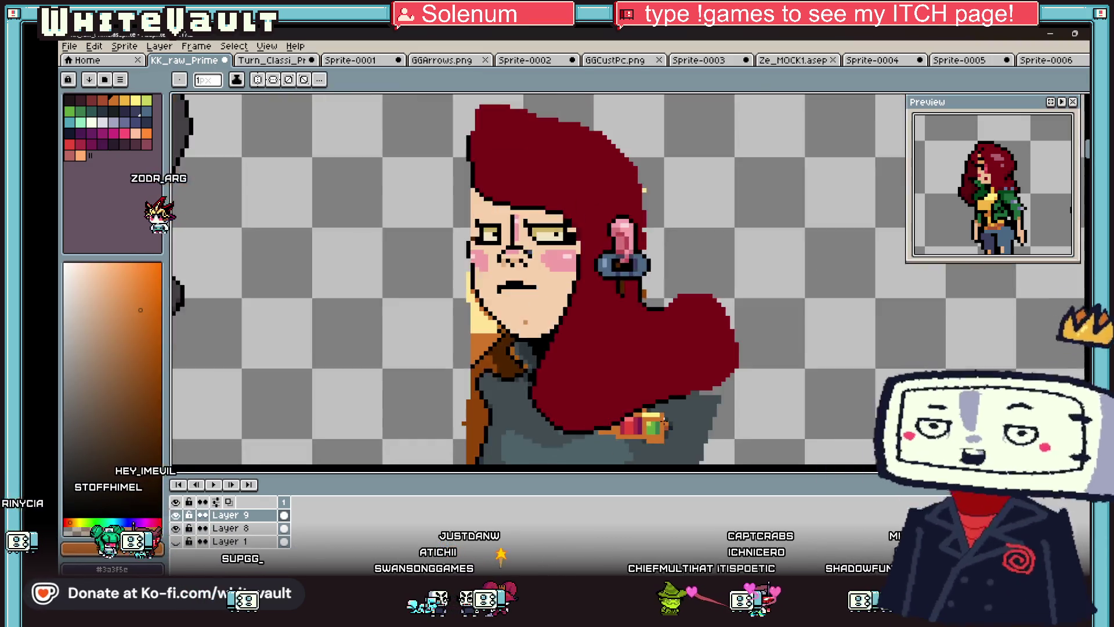
{"action": "scroll", "coordinate": [661, 410], "scroll_direction": "down", "scroll_amount": 3}
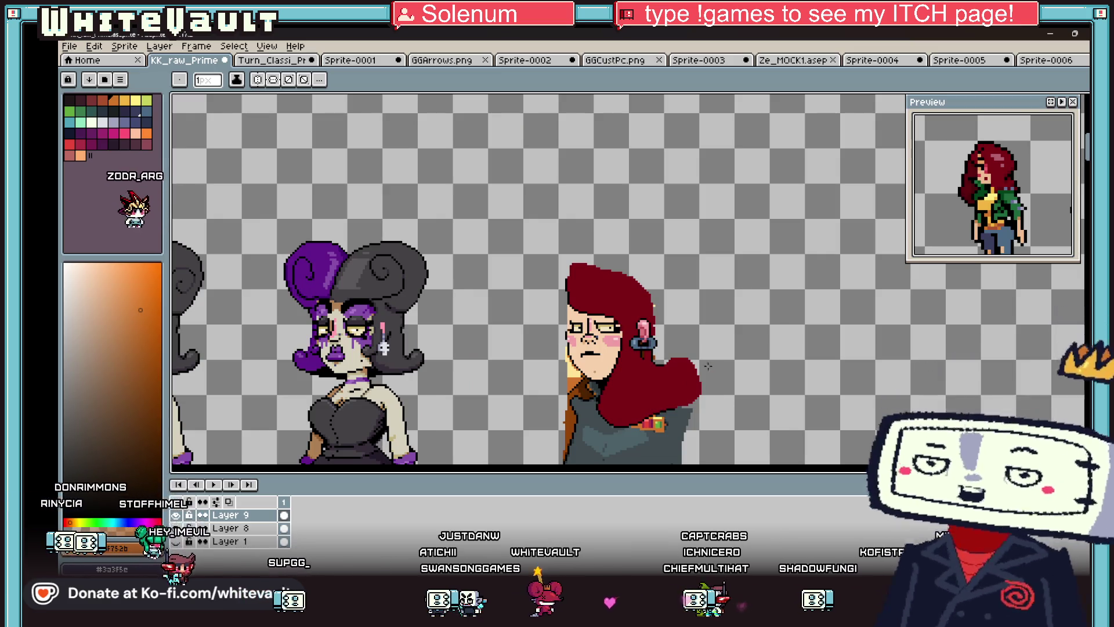
- Sample the hair's dark red, then undo an accidental red flood fill
{"action": "scroll", "coordinate": [713, 366], "scroll_direction": "up", "scroll_amount": 5}
{"action": "left_click", "coordinate": [586, 347], "text": "alt"}
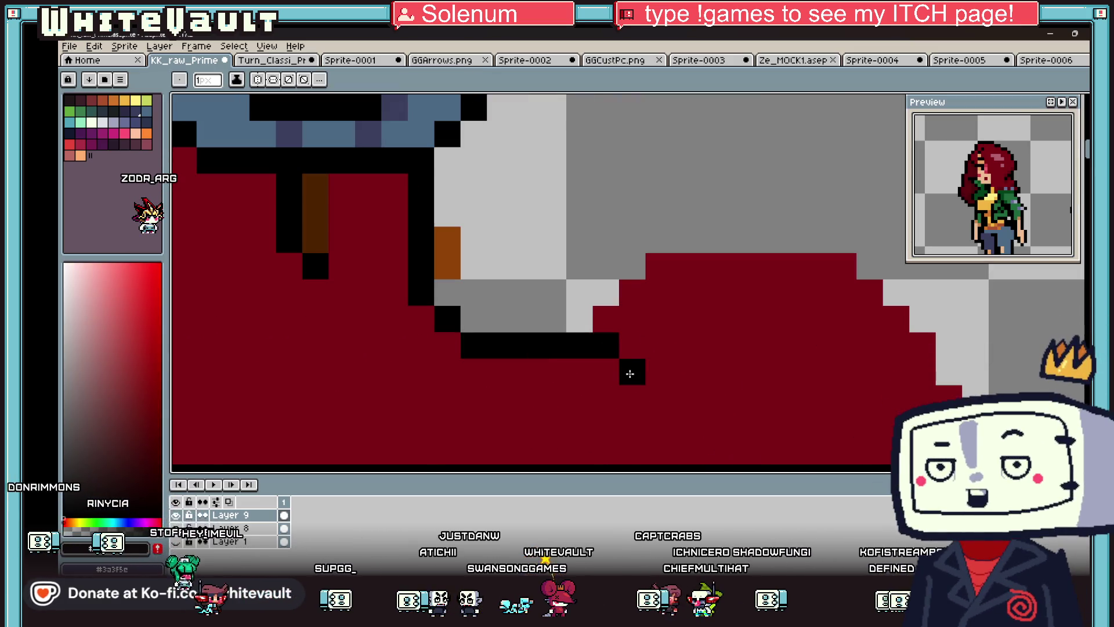
{"action": "scroll", "coordinate": [709, 399], "scroll_direction": "down", "scroll_amount": 4}
{"action": "scroll", "coordinate": [819, 426], "scroll_direction": "up", "scroll_amount": 3}
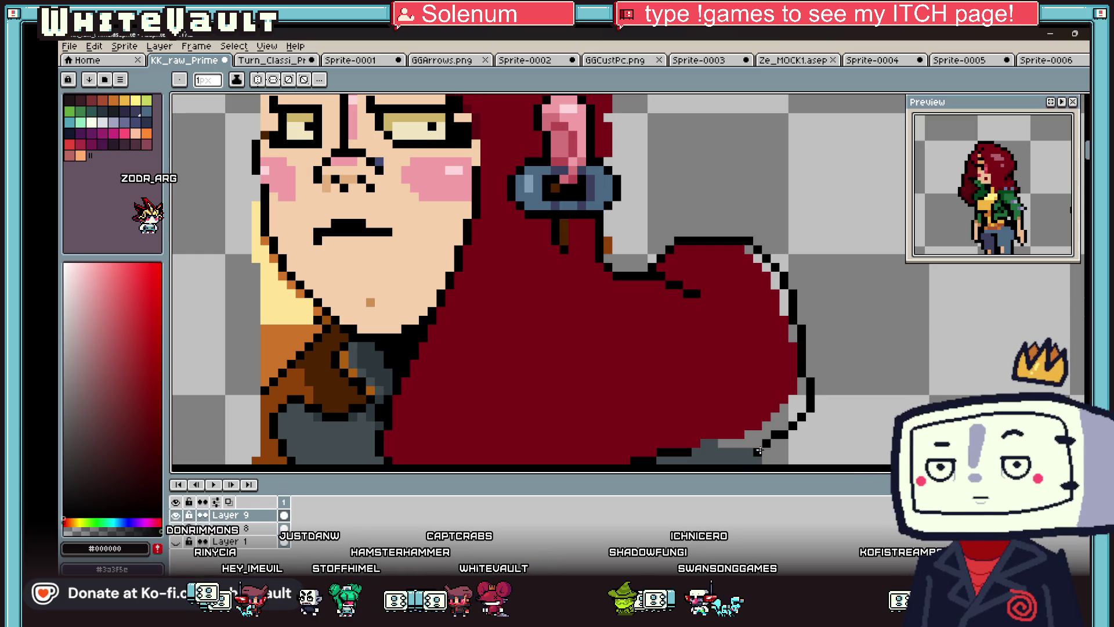
{"action": "key", "text": "g"}
{"action": "scroll", "coordinate": [750, 427], "scroll_direction": "down", "scroll_amount": 1}
{"action": "scroll", "coordinate": [754, 423], "scroll_direction": "down", "scroll_amount": 2}
{"action": "scroll", "coordinate": [788, 411], "scroll_direction": "up", "scroll_amount": 3}
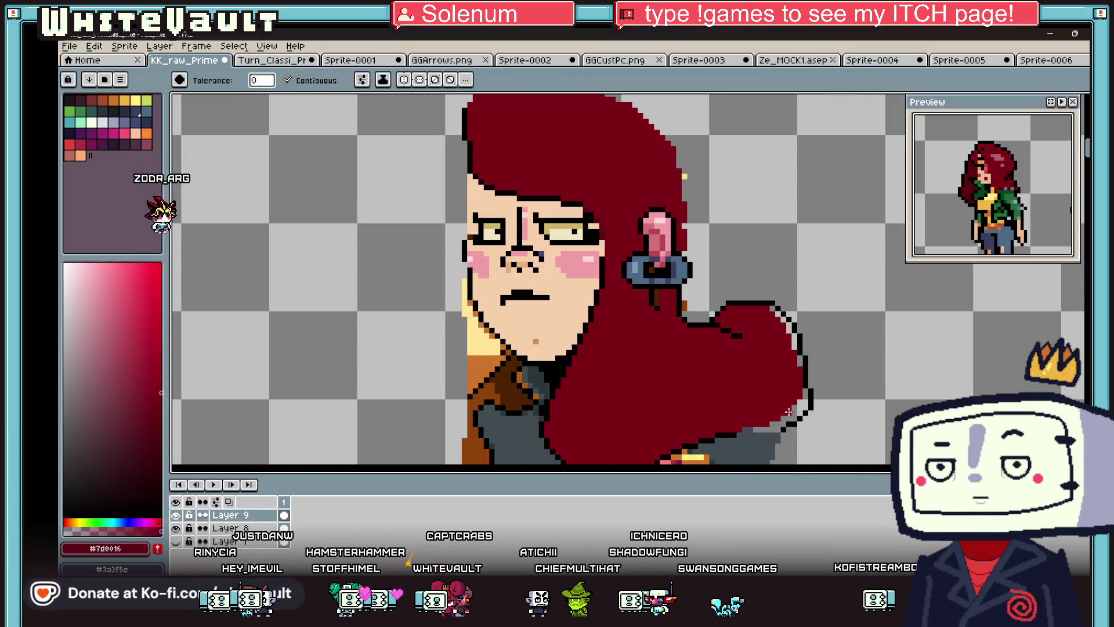
{"action": "left_click", "coordinate": [789, 411]}
{"action": "key", "text": "ctrl+z"}
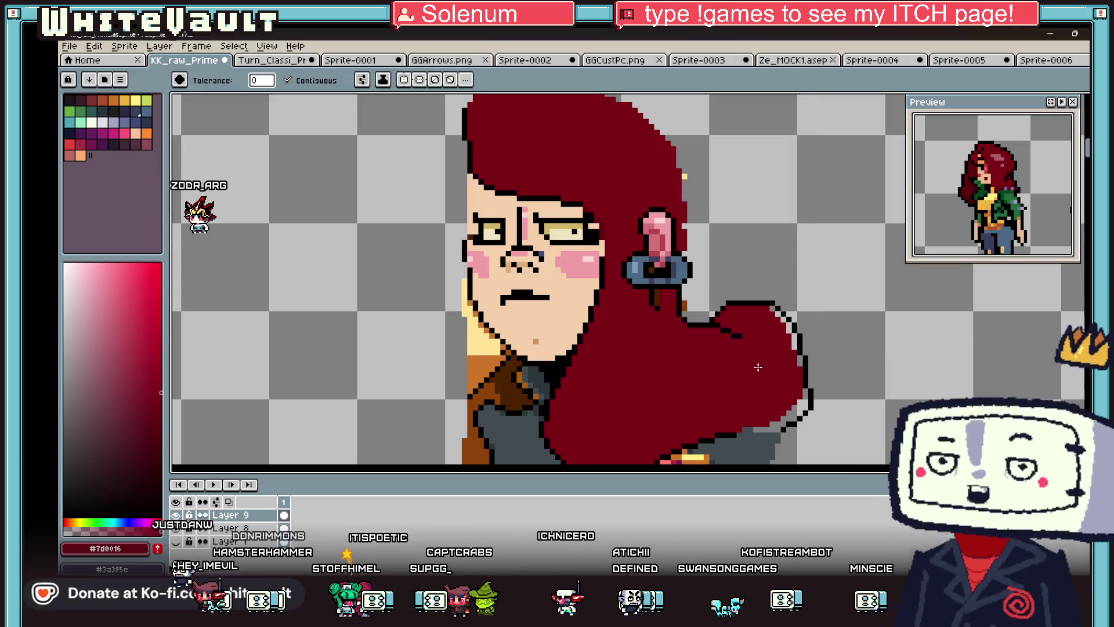
- Extend the black hair outline by two pixels and add one more black pixel
{"action": "key", "text": "i"}
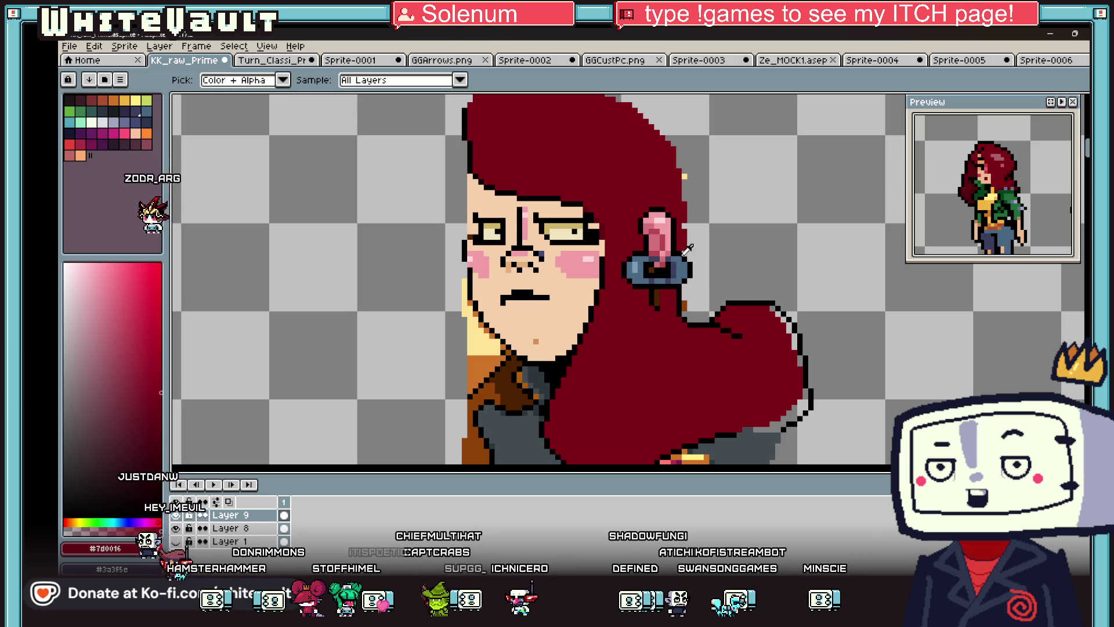
{"action": "scroll", "coordinate": [745, 293], "scroll_direction": "up", "scroll_amount": 2}
{"action": "left_click", "coordinate": [746, 301]}
{"action": "left_click_drag", "start_coordinate": [734, 301], "coordinate": [678, 342]}
{"action": "scroll", "coordinate": [738, 318], "scroll_direction": "down", "scroll_amount": 3}
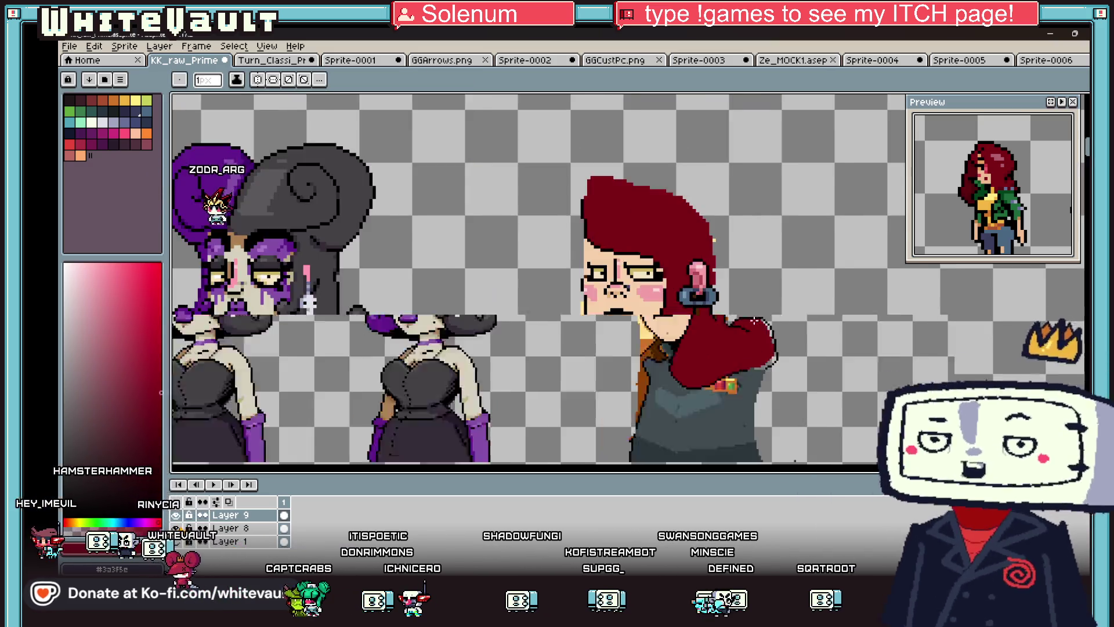
{"action": "scroll", "coordinate": [734, 274], "scroll_direction": "up", "scroll_amount": 4}
{"action": "key", "text": "i"}
{"action": "key", "text": "b"}
{"action": "left_click", "coordinate": [736, 293]}
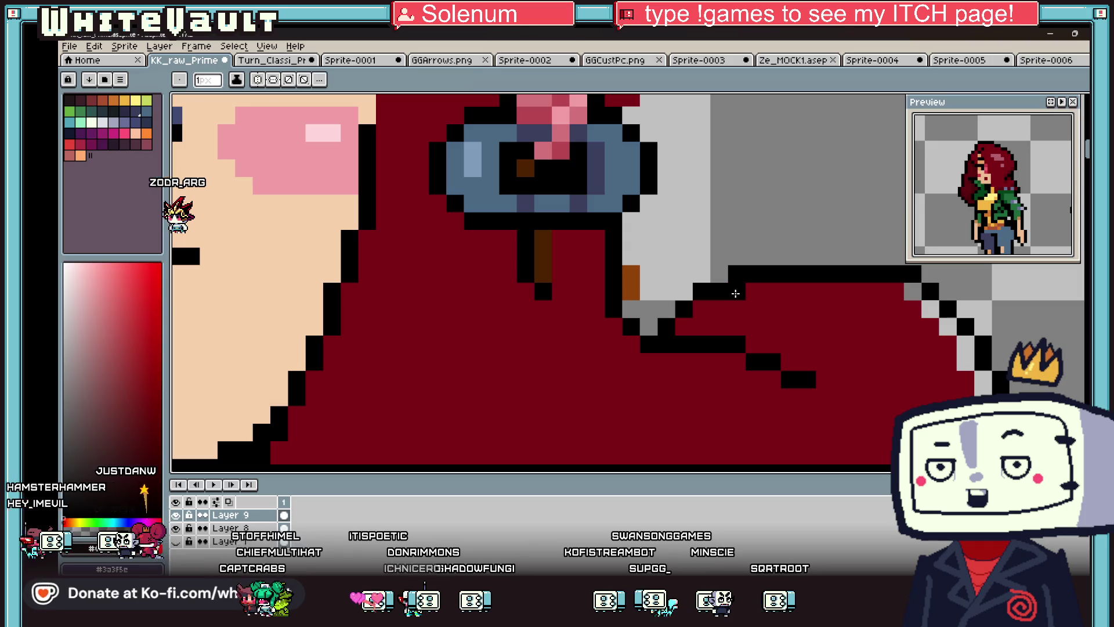
{"action": "scroll", "coordinate": [683, 320], "scroll_direction": "down", "scroll_amount": 5}
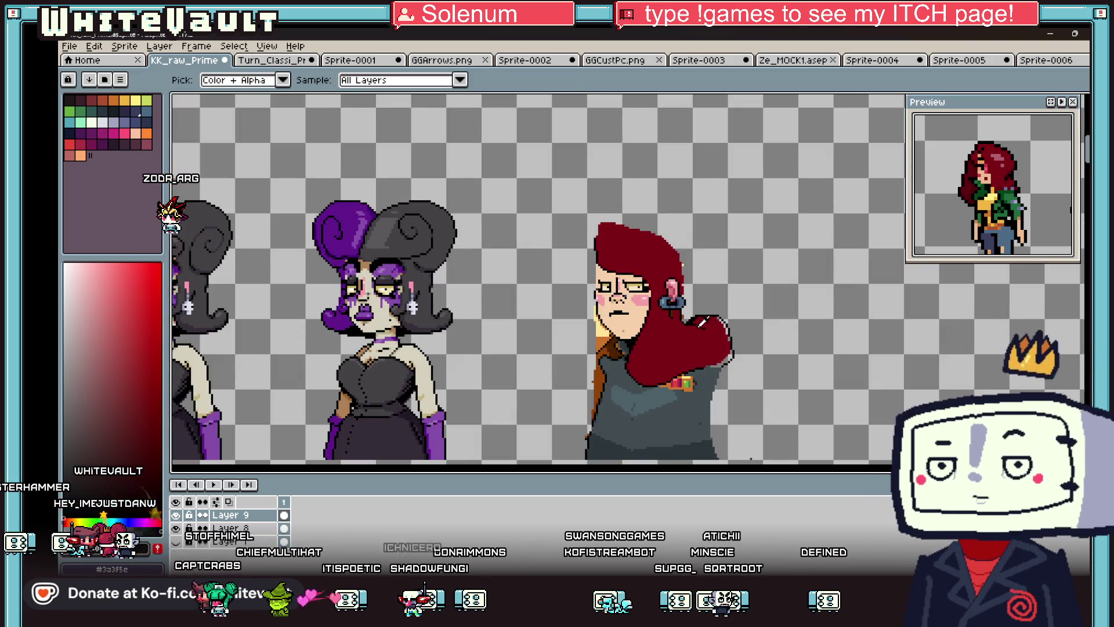
{"action": "scroll", "coordinate": [702, 314], "scroll_direction": "up", "scroll_amount": 4}
{"action": "scroll", "coordinate": [708, 310], "scroll_direction": "down", "scroll_amount": 1}
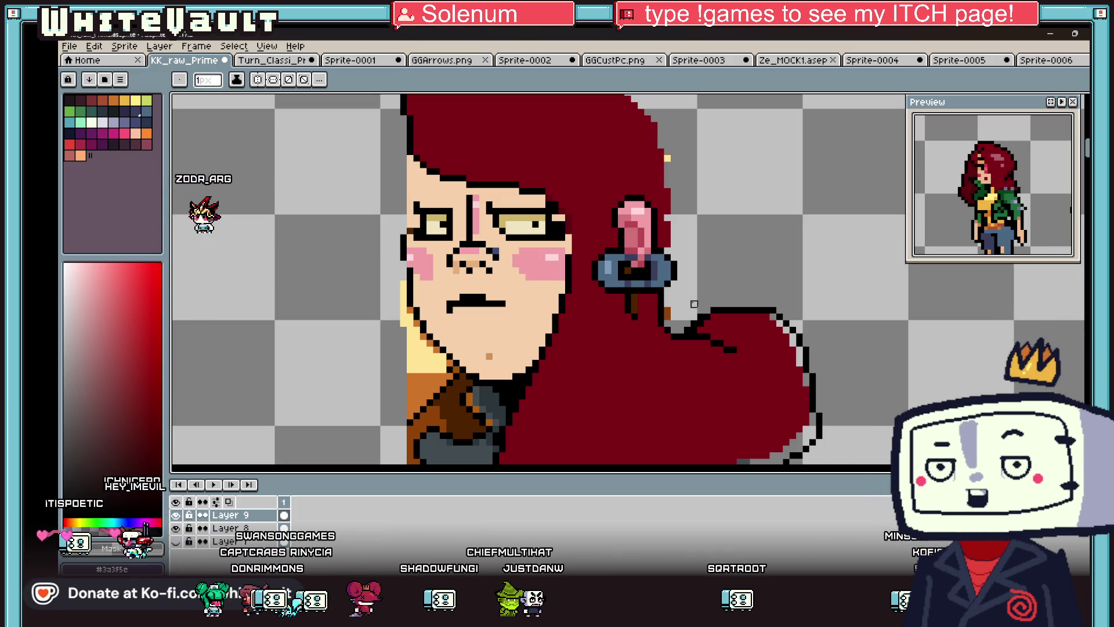
- Outline the top edge of the hair in black
{"action": "scroll", "coordinate": [660, 225], "scroll_direction": "down", "scroll_amount": 3}
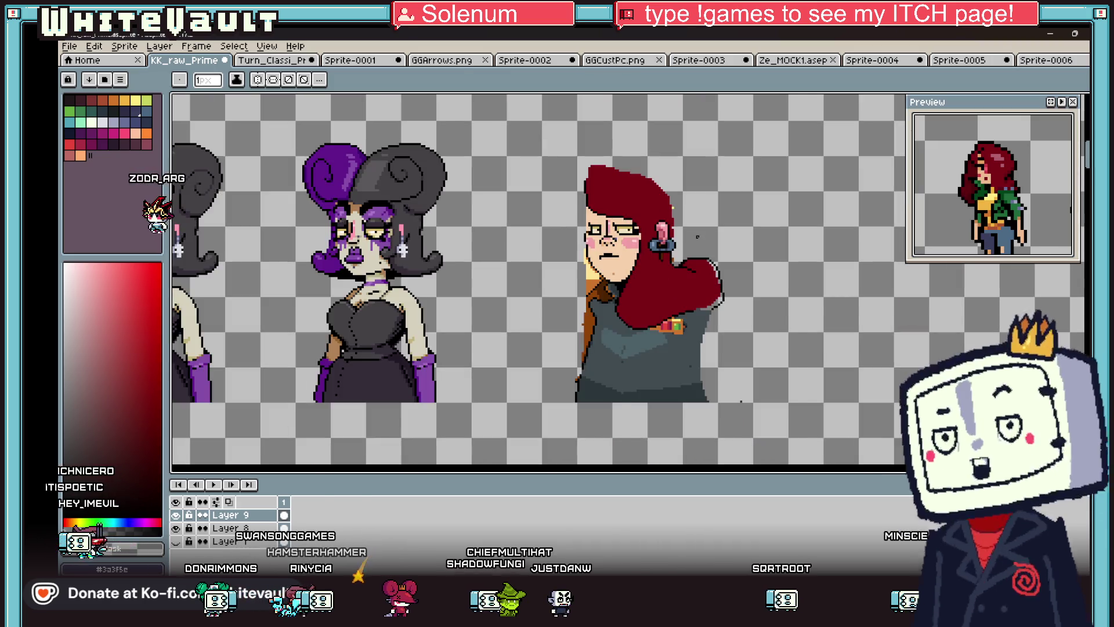
{"action": "scroll", "coordinate": [667, 225], "scroll_direction": "down", "scroll_amount": 1}
{"action": "scroll", "coordinate": [680, 223], "scroll_direction": "up", "scroll_amount": 2}
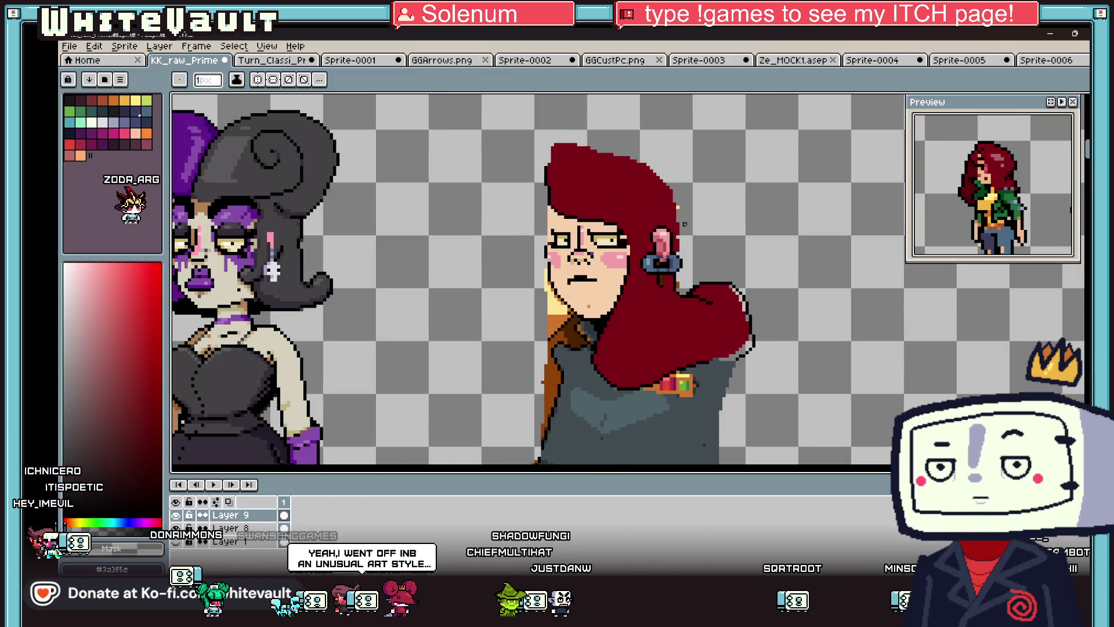
{"action": "scroll", "coordinate": [667, 221], "scroll_direction": "up", "scroll_amount": 1}
{"action": "scroll", "coordinate": [543, 164], "scroll_direction": "up", "scroll_amount": 3}
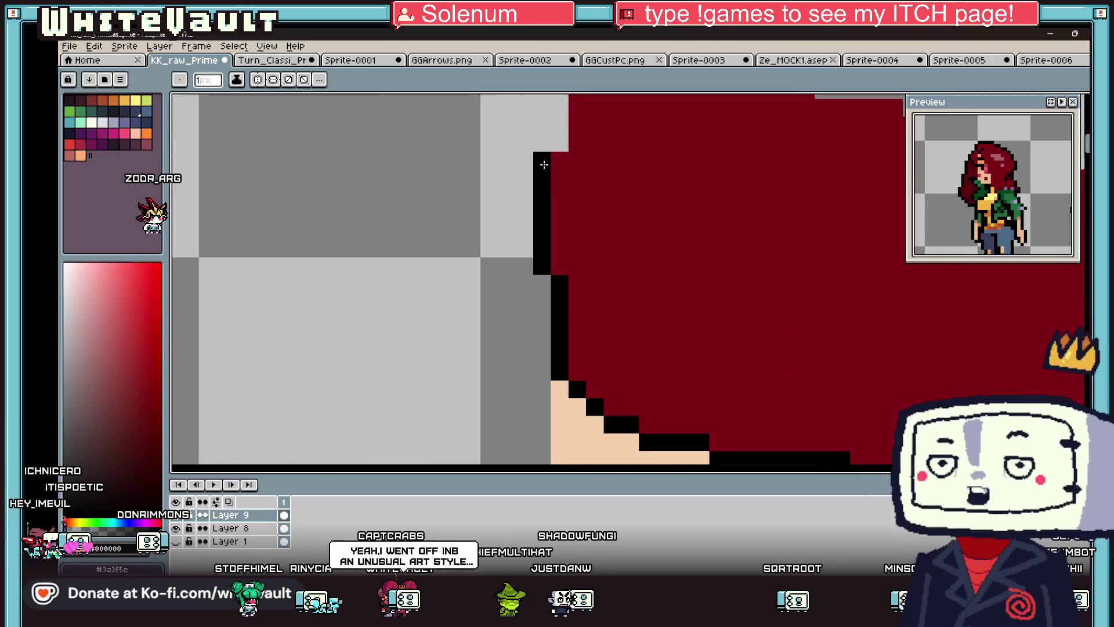
{"action": "scroll", "coordinate": [543, 164], "scroll_direction": "down", "scroll_amount": 2}
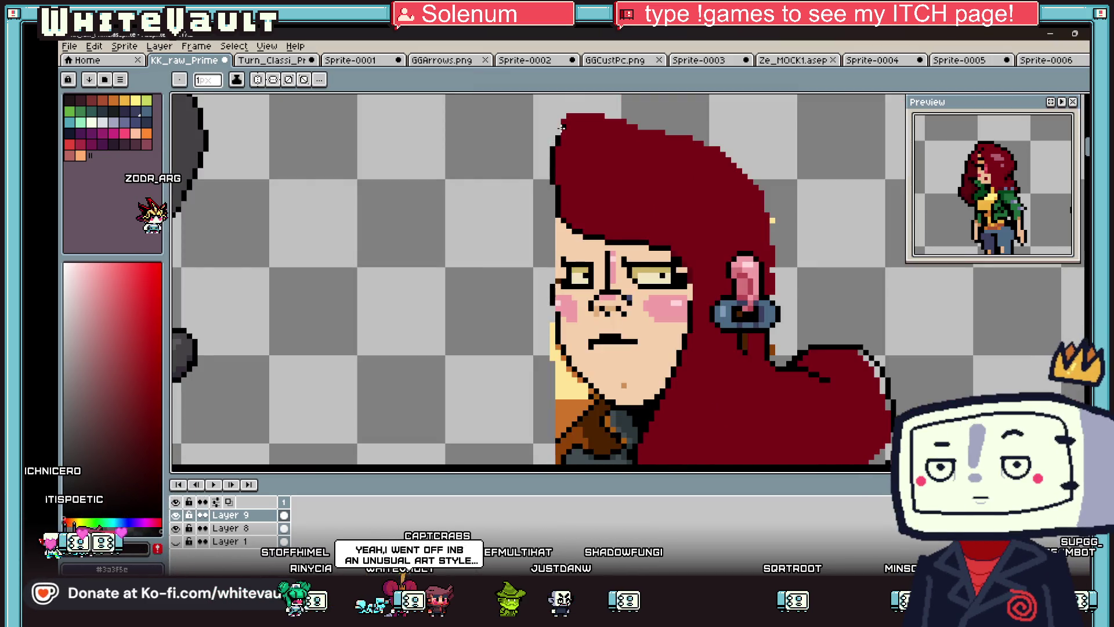
{"action": "left_click_drag", "start_coordinate": [568, 115], "coordinate": [603, 114]}
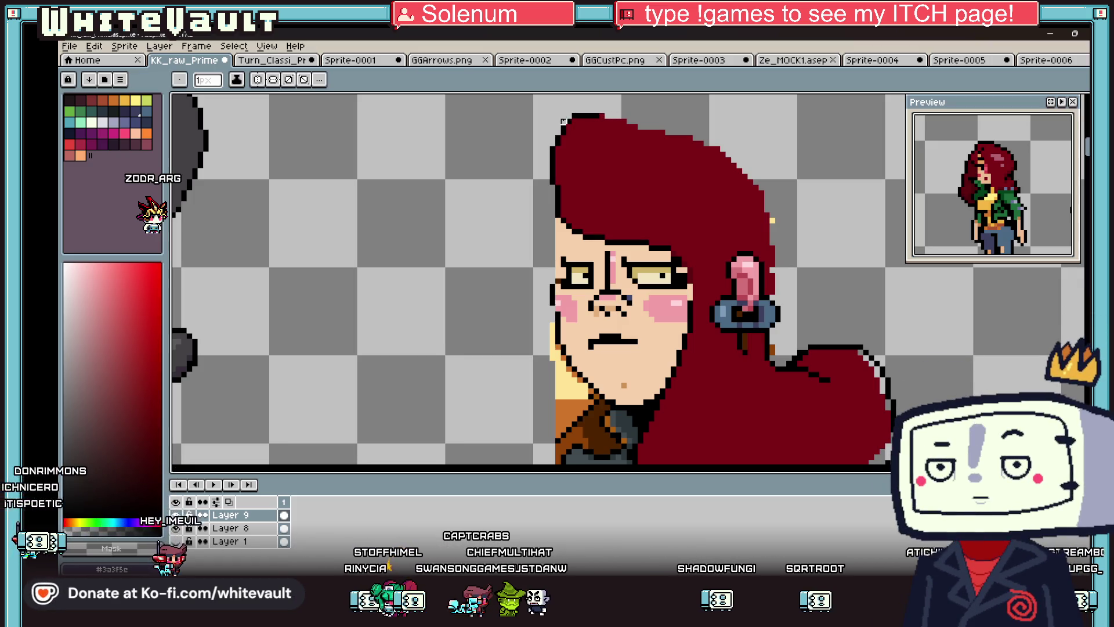
- Bring up RPG Developer Bakin's Map List and scroll toward the Day 1 folder
{"action": "scroll", "coordinate": [563, 121], "scroll_direction": "up", "scroll_amount": 3}
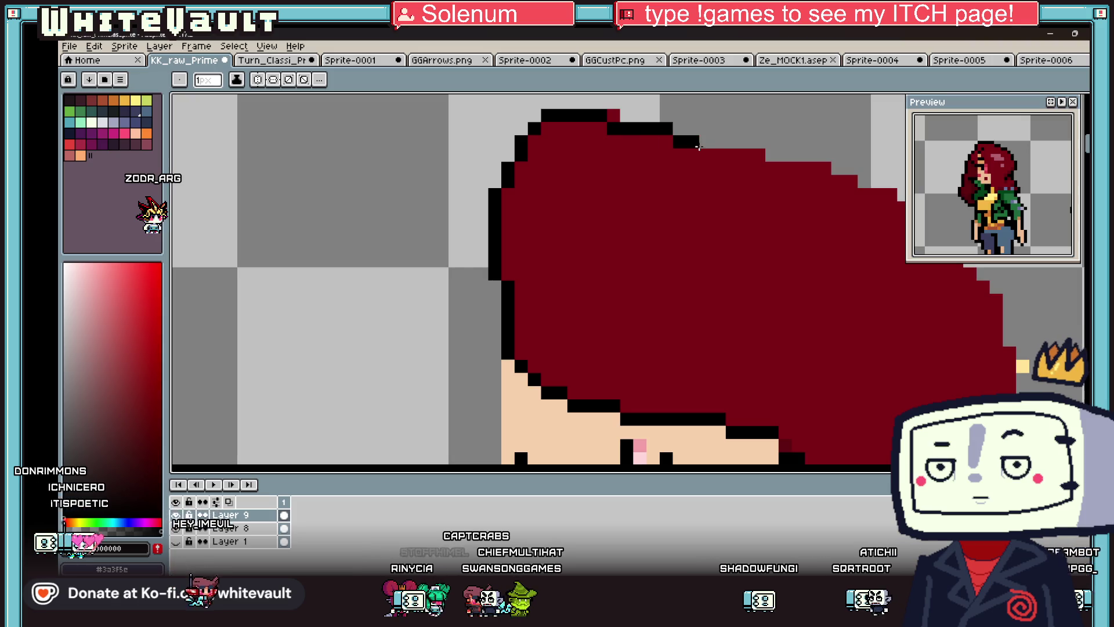
{"action": "scroll", "coordinate": [727, 174], "scroll_direction": "down", "scroll_amount": 4}
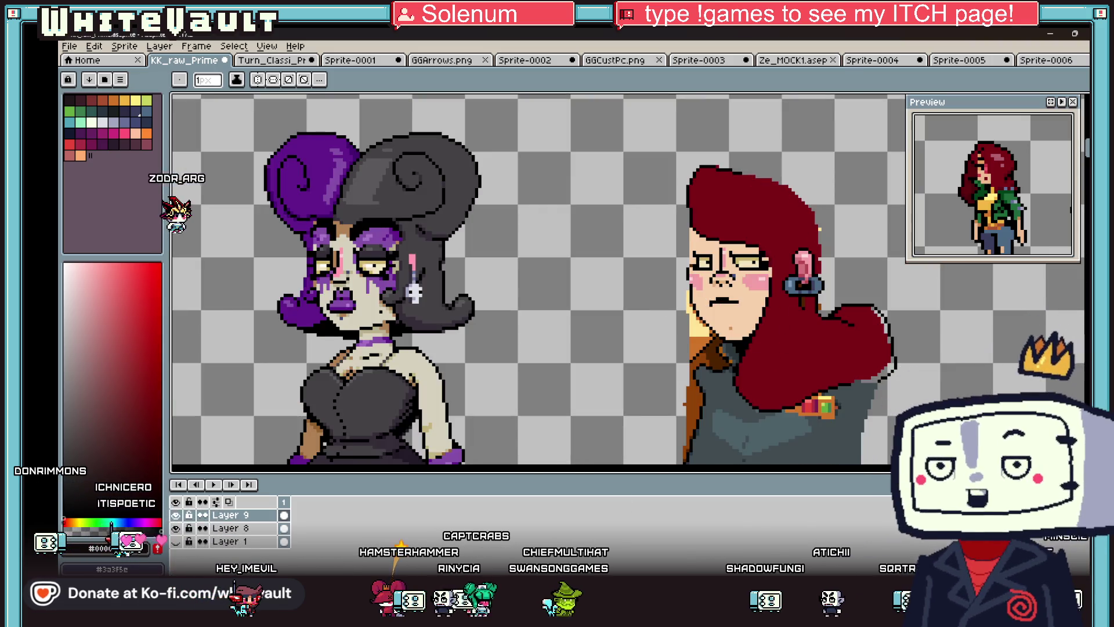
{"action": "mouse_move", "coordinate": [606, 616]}
{"action": "left_click", "coordinate": [603, 533]}
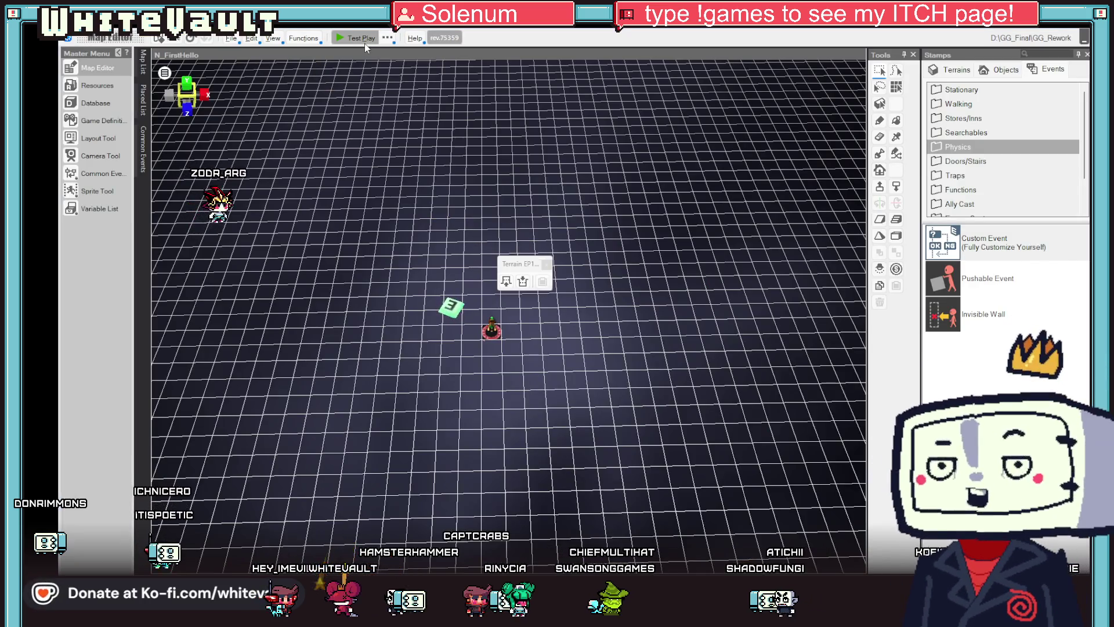
{"action": "mouse_move", "coordinate": [142, 61]}
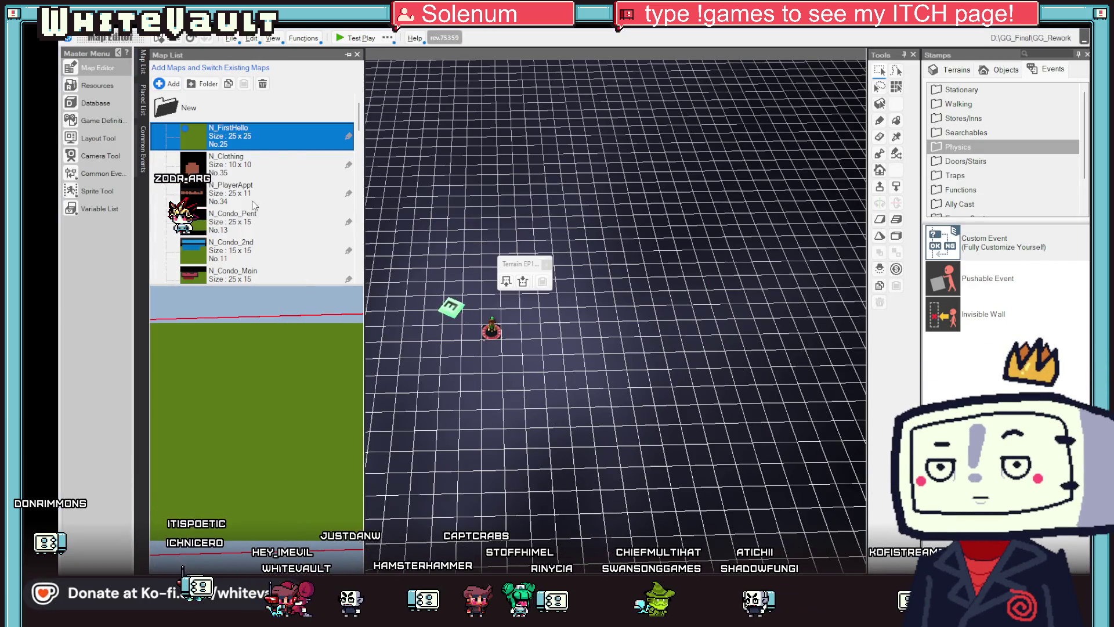
{"action": "scroll", "coordinate": [255, 206], "scroll_direction": "down", "scroll_amount": 5}
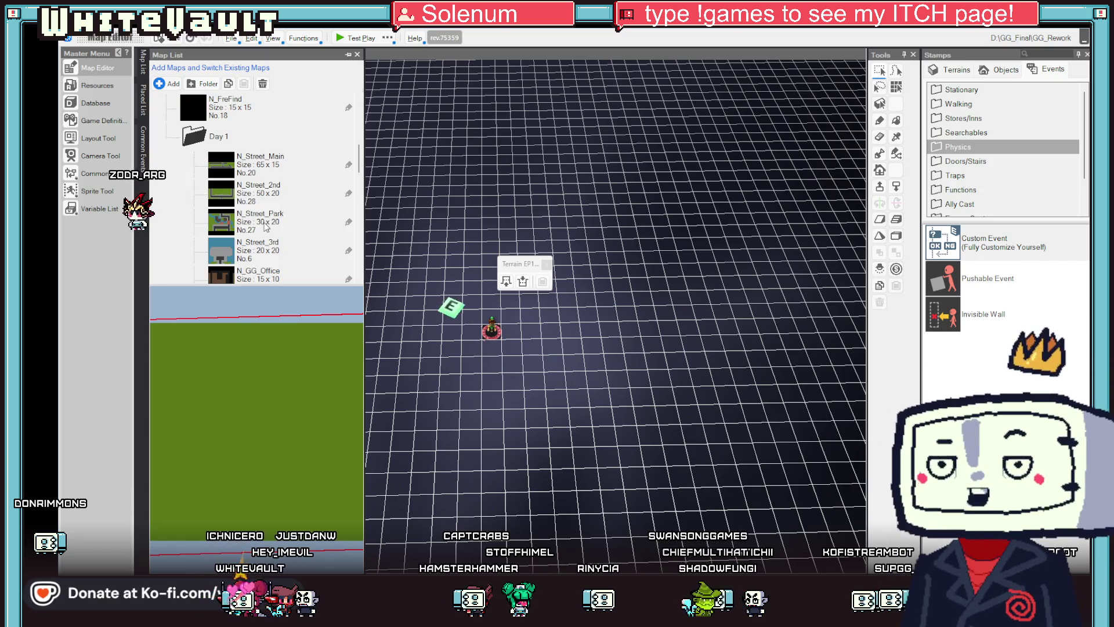
- Open the N_GG_Office map from the Map List
{"action": "scroll", "coordinate": [256, 215], "scroll_direction": "down", "scroll_amount": 3}
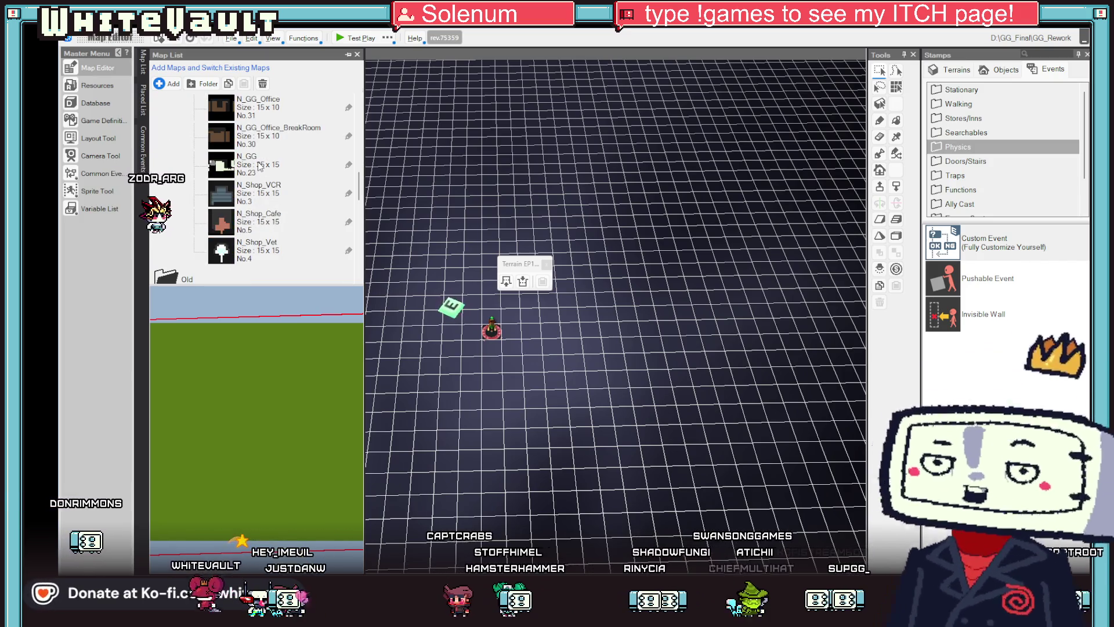
{"action": "double_click", "coordinate": [259, 167]}
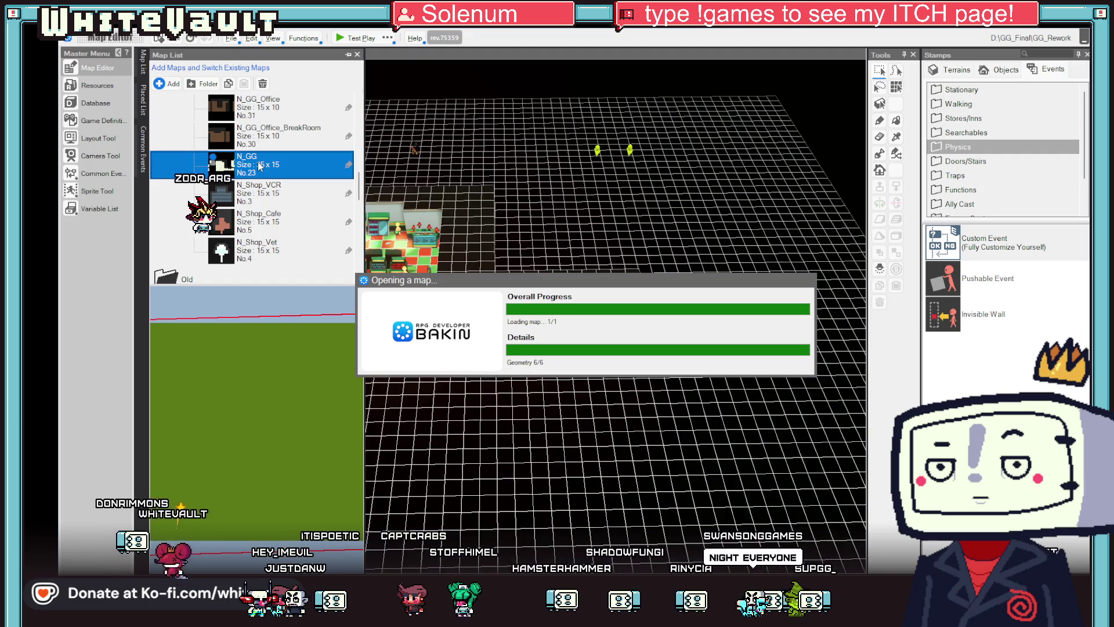
{"action": "double_click", "coordinate": [274, 148]}
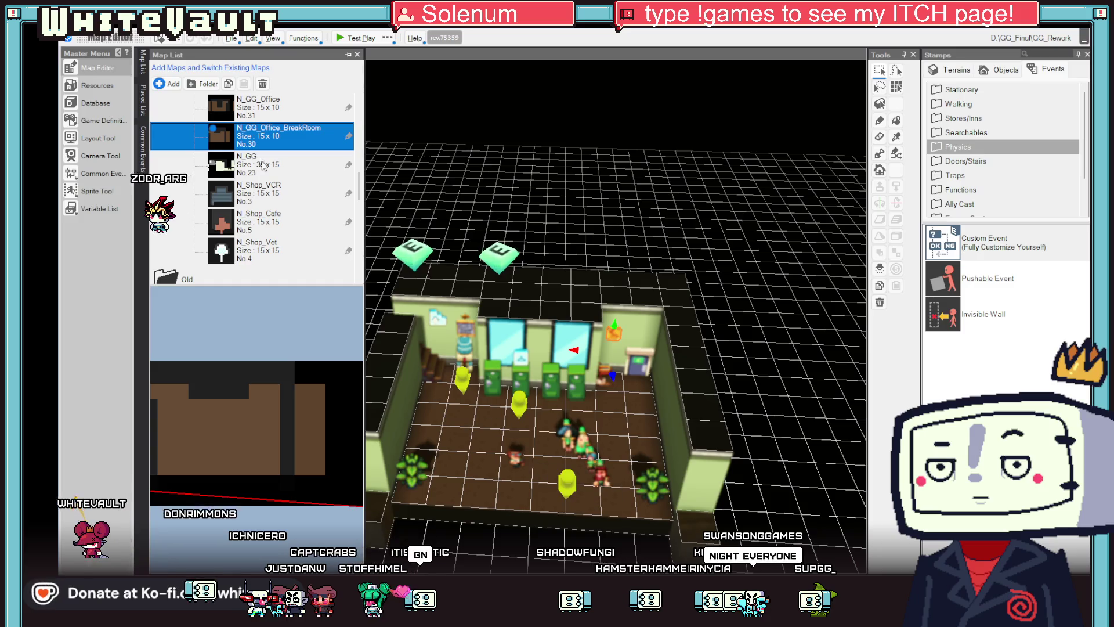
{"action": "double_click", "coordinate": [277, 113]}
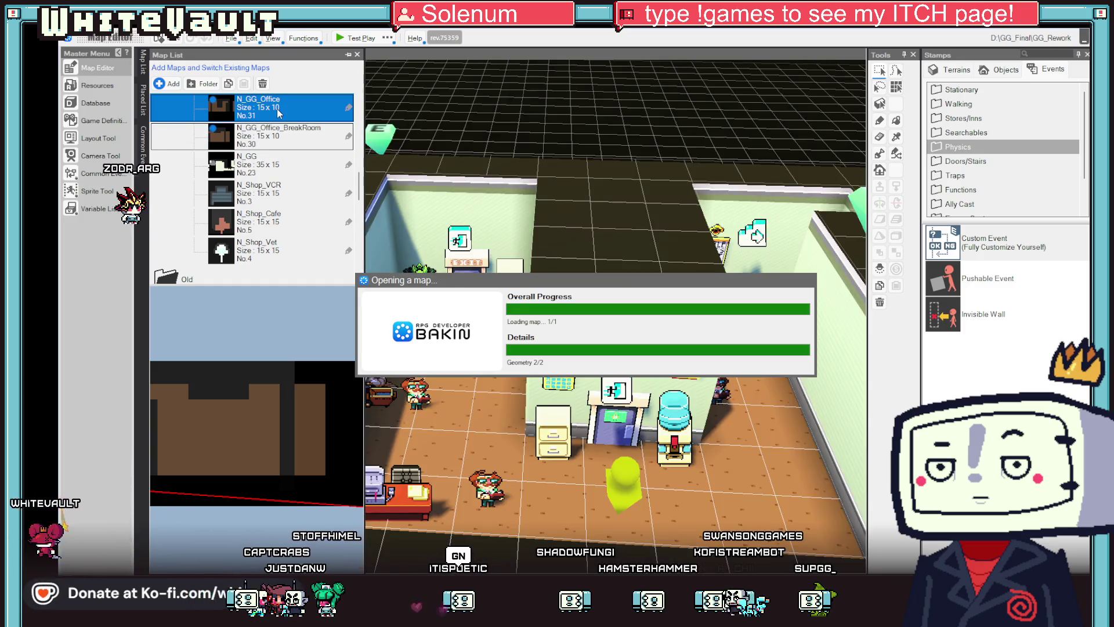
- Make a spot on the office floor the starting point and launch Test Play
{"action": "right_click", "coordinate": [531, 296]}
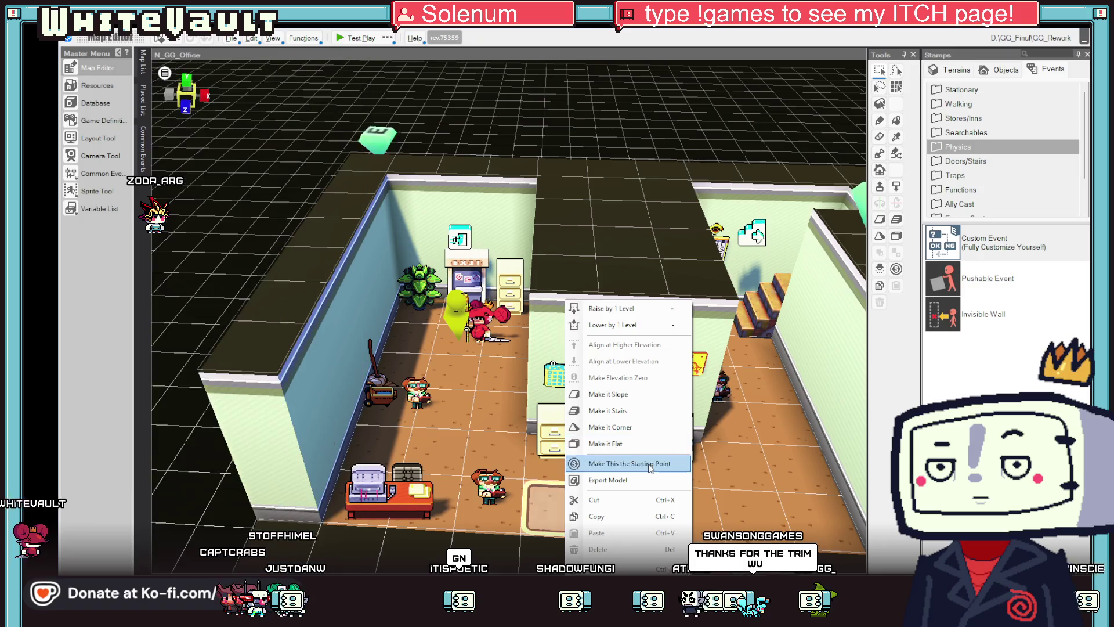
{"action": "left_click", "coordinate": [580, 460]}
{"action": "left_click", "coordinate": [366, 38]}
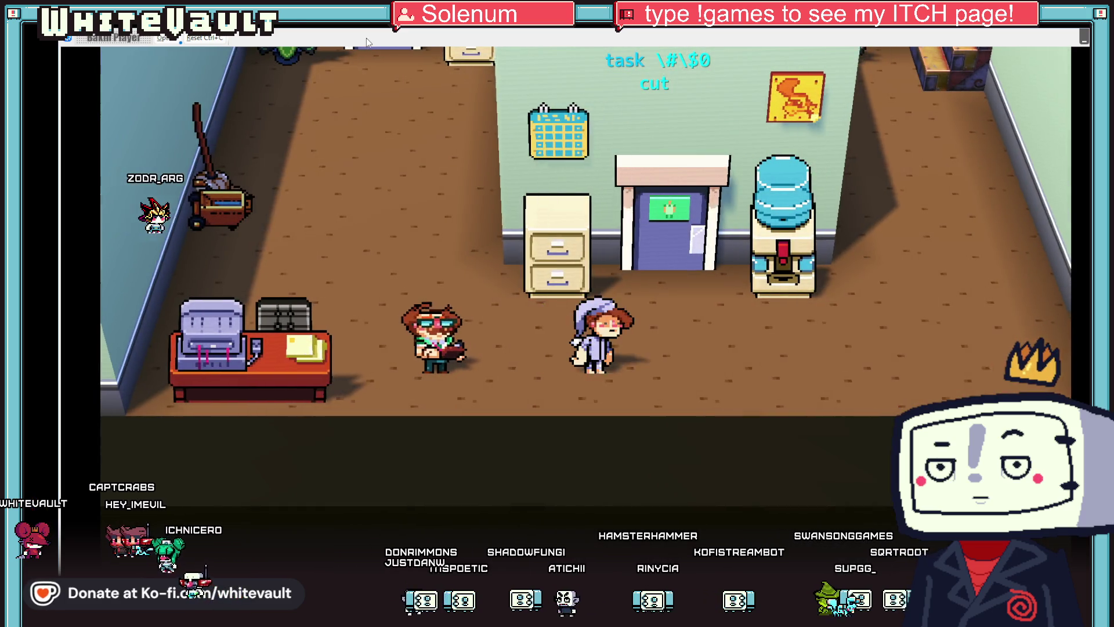
- Walk to the locker room wardrobe and change into the General Employee Uniform
{"action": "key", "text": "Right"}
{"action": "key", "text": "Up"}
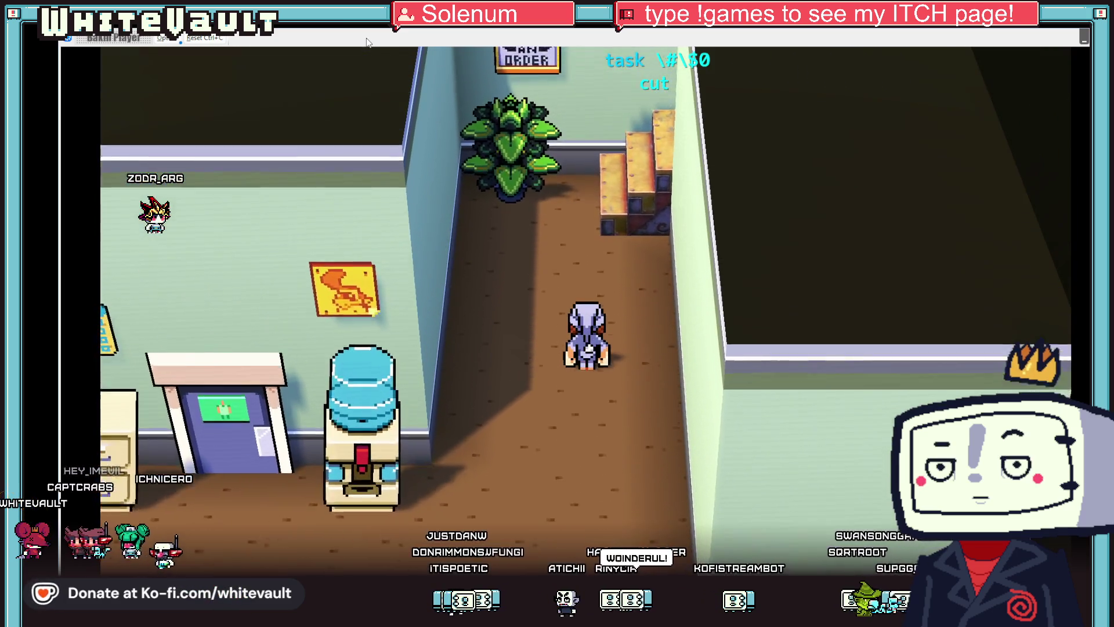
{"action": "key", "text": "Up"}
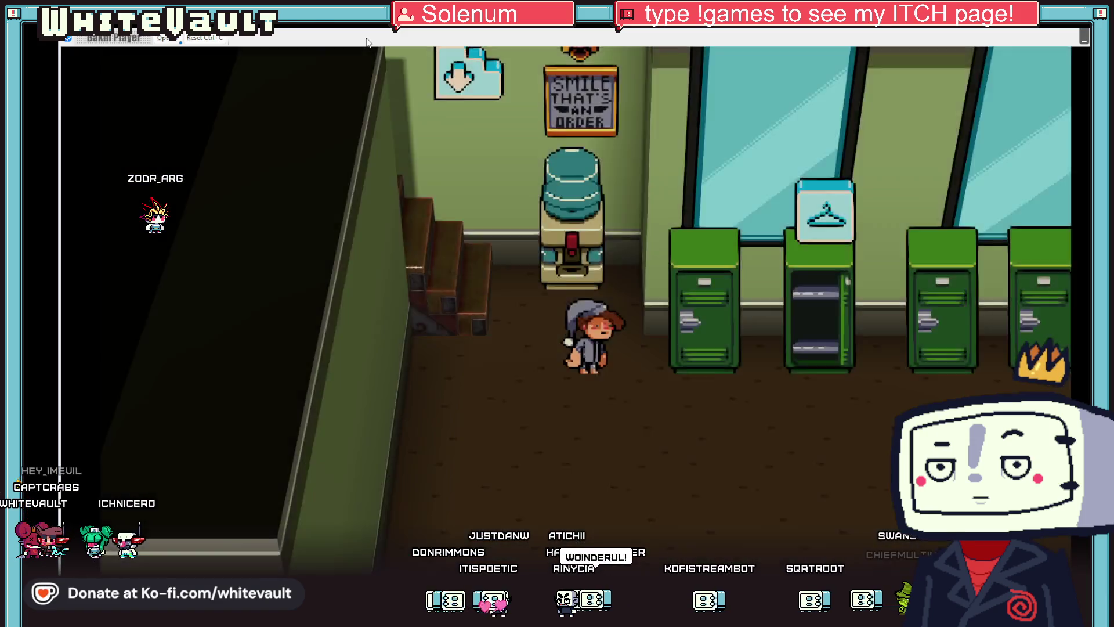
{"action": "key", "text": "Right"}
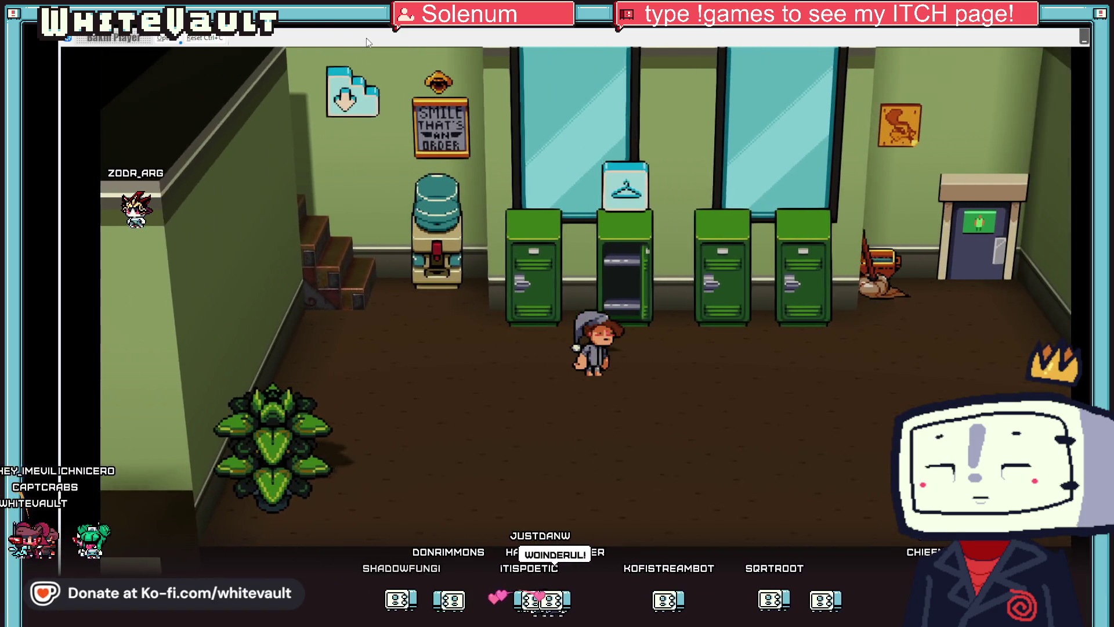
{"action": "key", "text": "Up"}
{"action": "key", "text": "Return"}
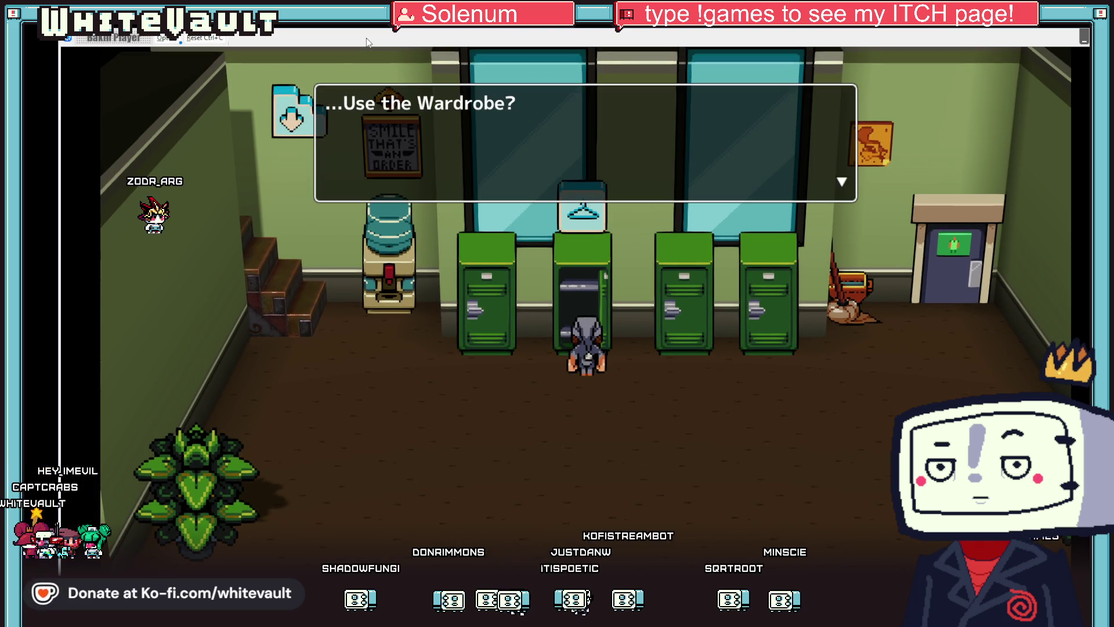
{"action": "key", "text": "Return"}
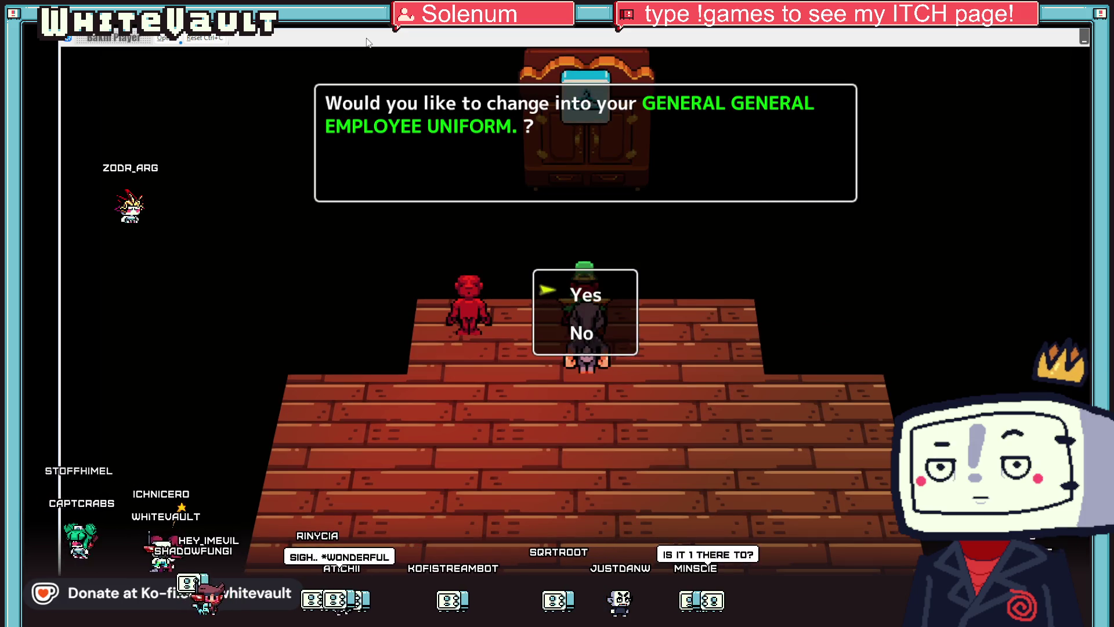
{"action": "key", "text": "Return"}
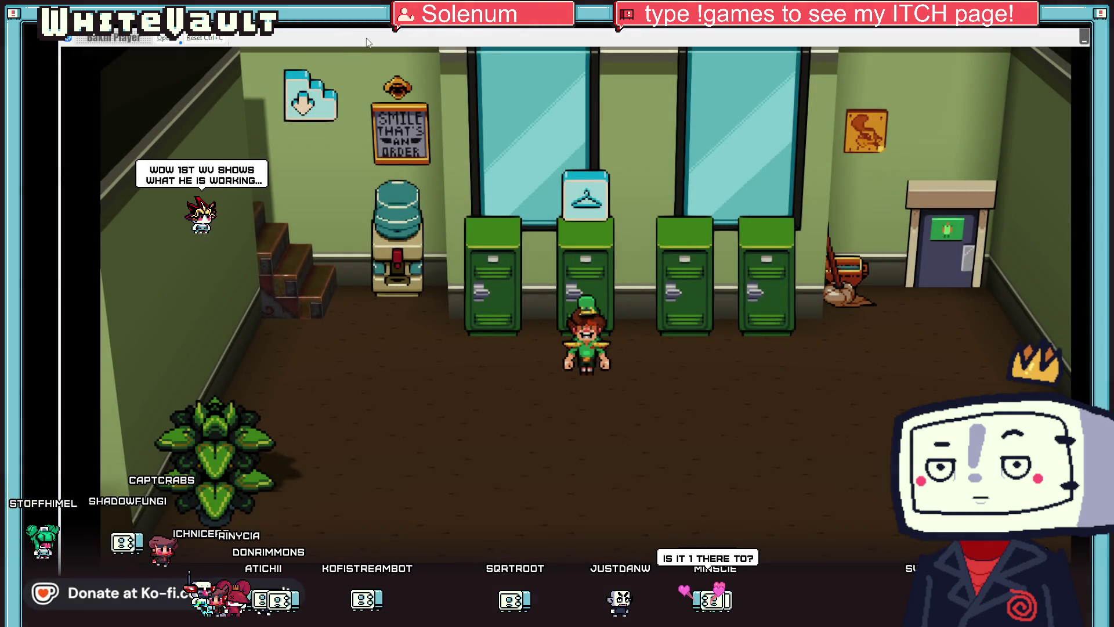
- Walk back down into the office to Harvey
{"action": "key", "text": "Left"}
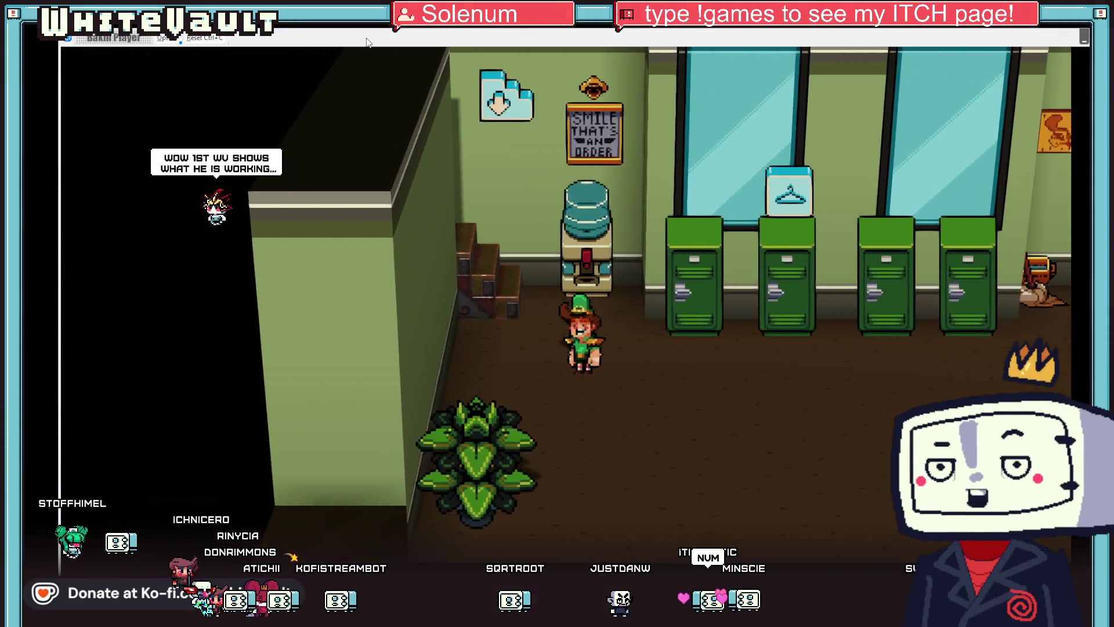
{"action": "key", "text": "Left"}
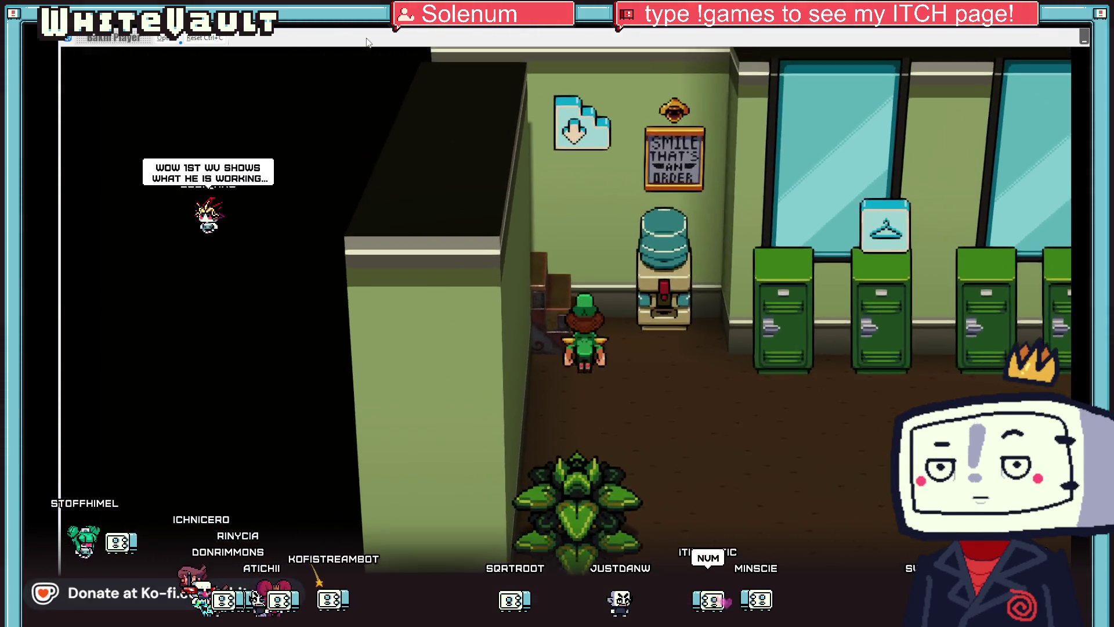
{"action": "key", "text": "Down"}
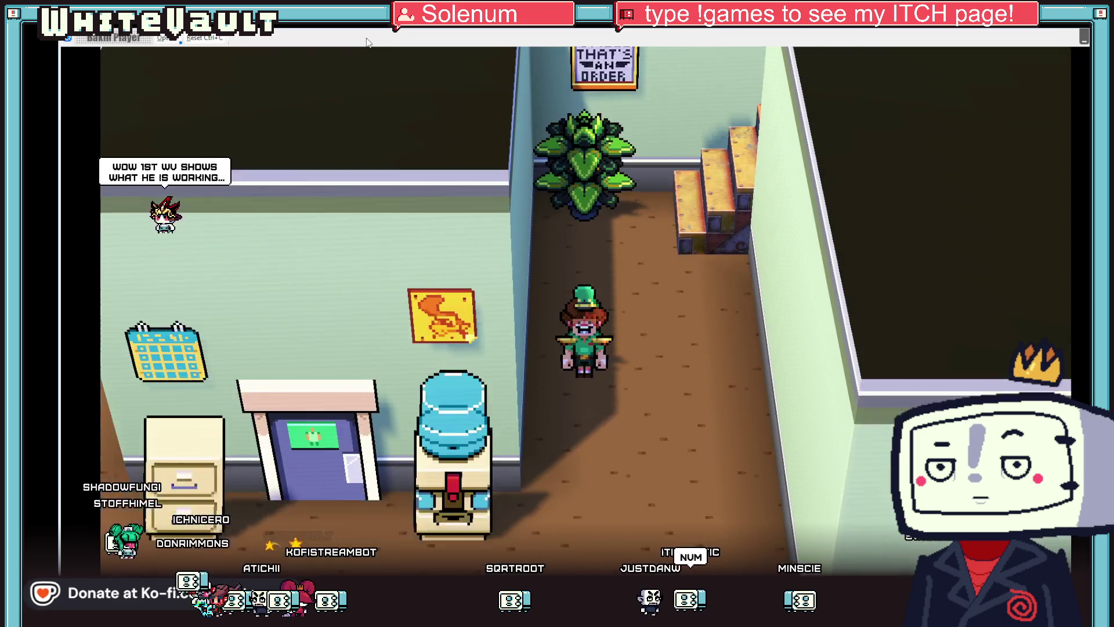
{"action": "key", "text": "Left"}
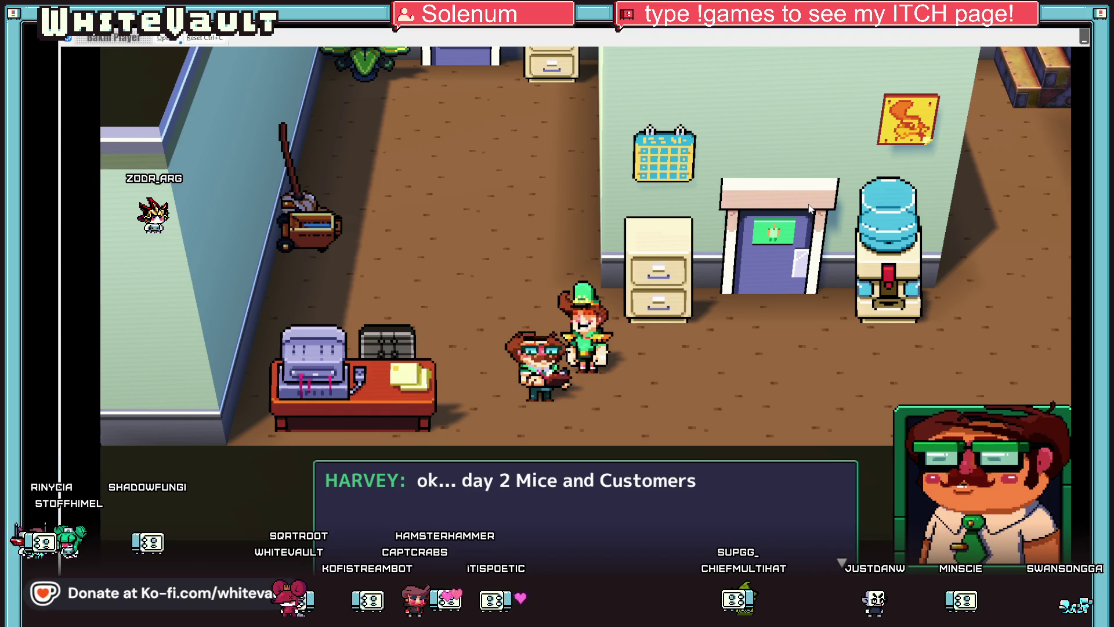
- Advance Harvey's day-2 briefing and walk through the store into the stockroom to a mouse
{"action": "key", "text": "z"}
{"action": "key", "text": "z"}
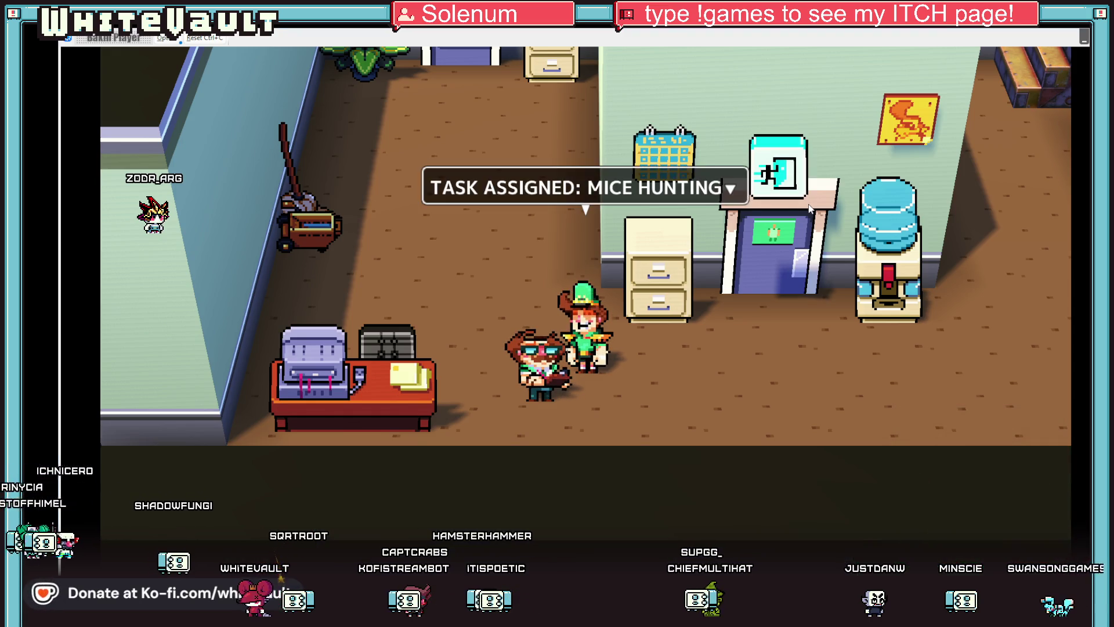
{"action": "key", "text": "Right"}
{"action": "key", "text": "Up"}
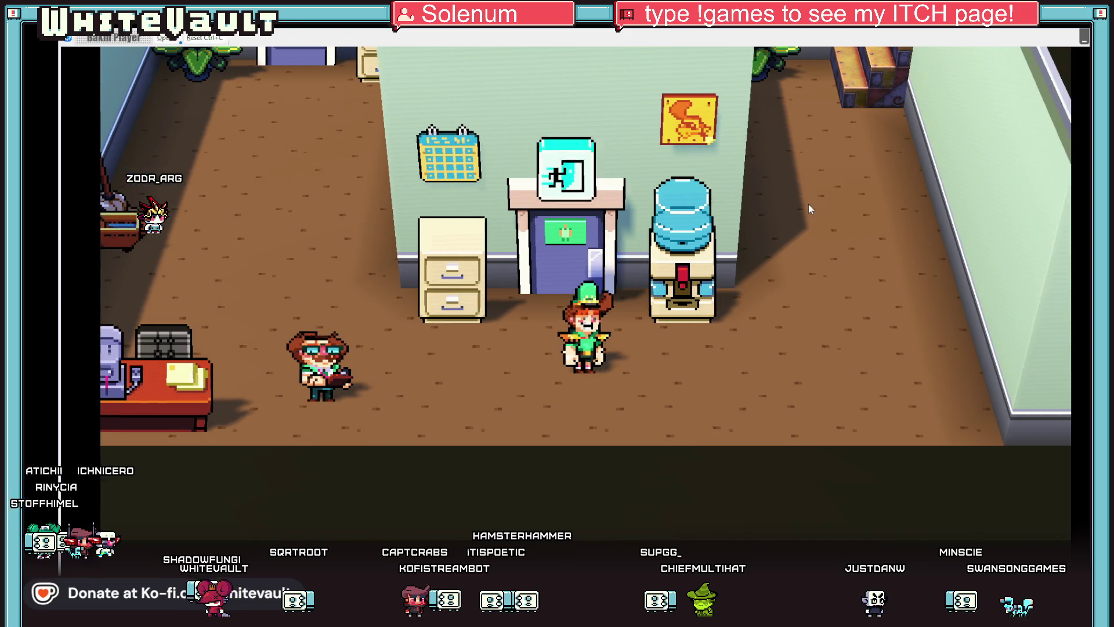
{"action": "key", "text": "z"}
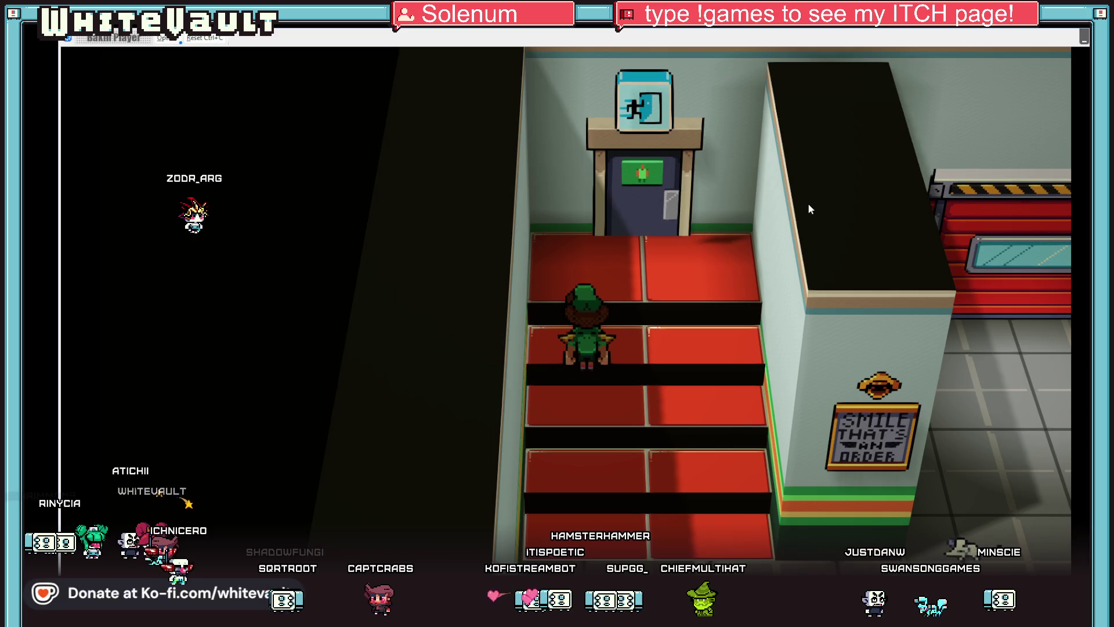
{"action": "key", "text": "Right"}
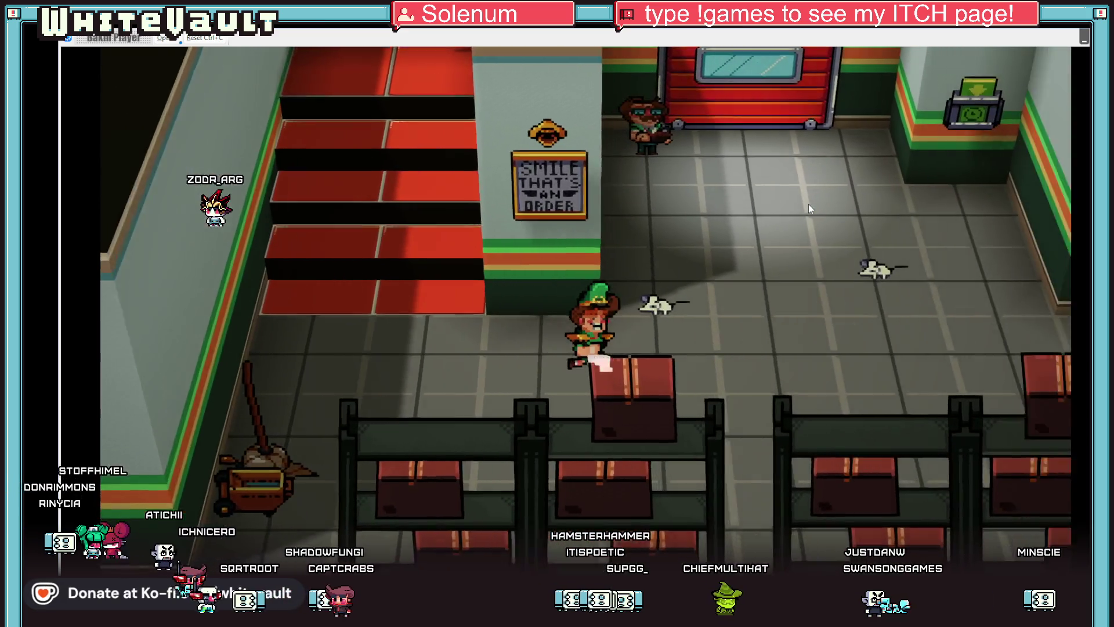
{"action": "key", "text": "Up"}
{"action": "key", "text": "Left"}
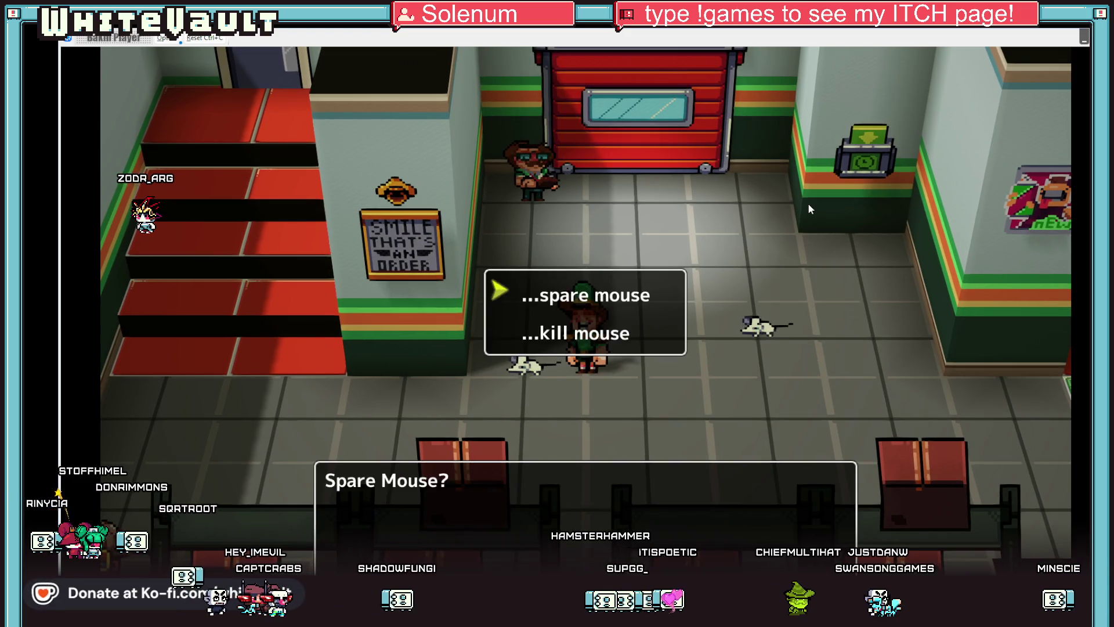
- Spare both mice, dismiss the completion messages, then quit the test play back to Aseprite
{"action": "key", "text": "Return"}
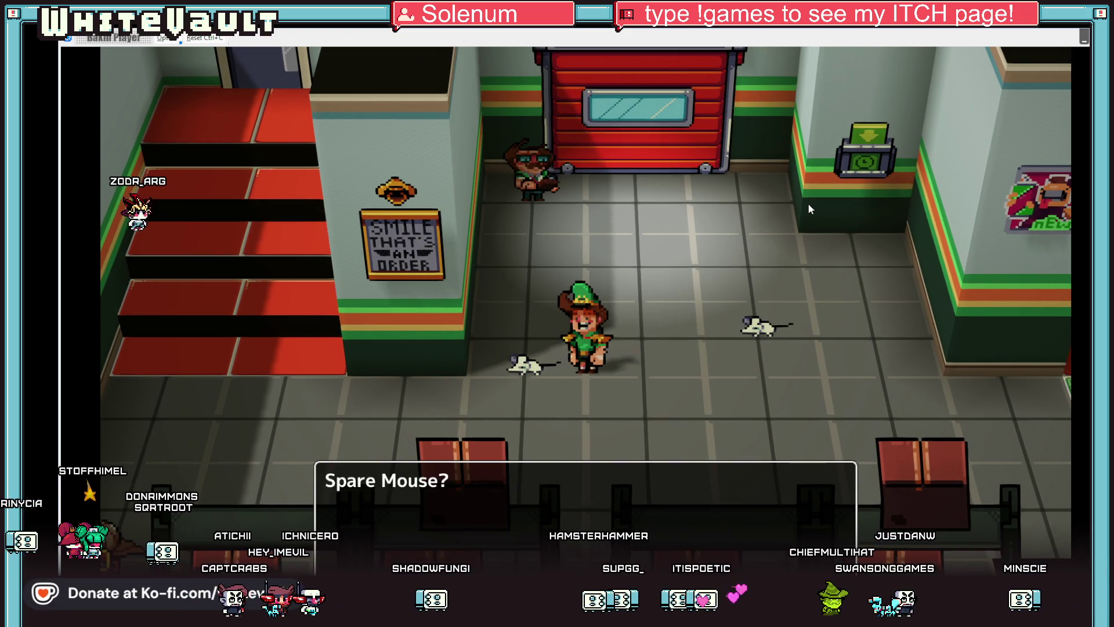
{"action": "key", "text": "Right"}
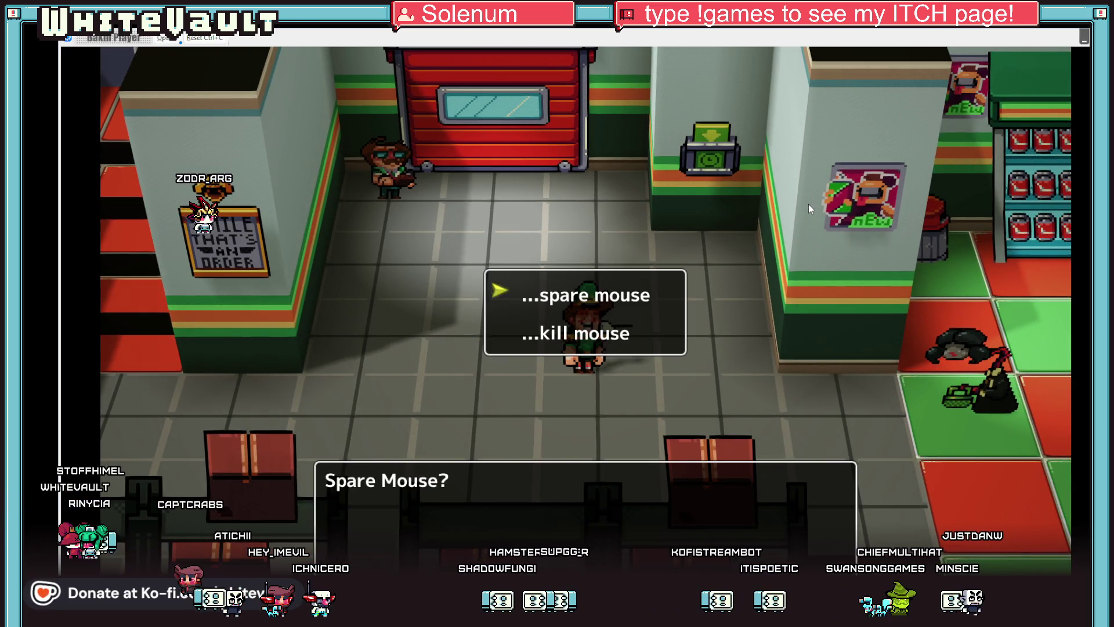
{"action": "key", "text": "Return"}
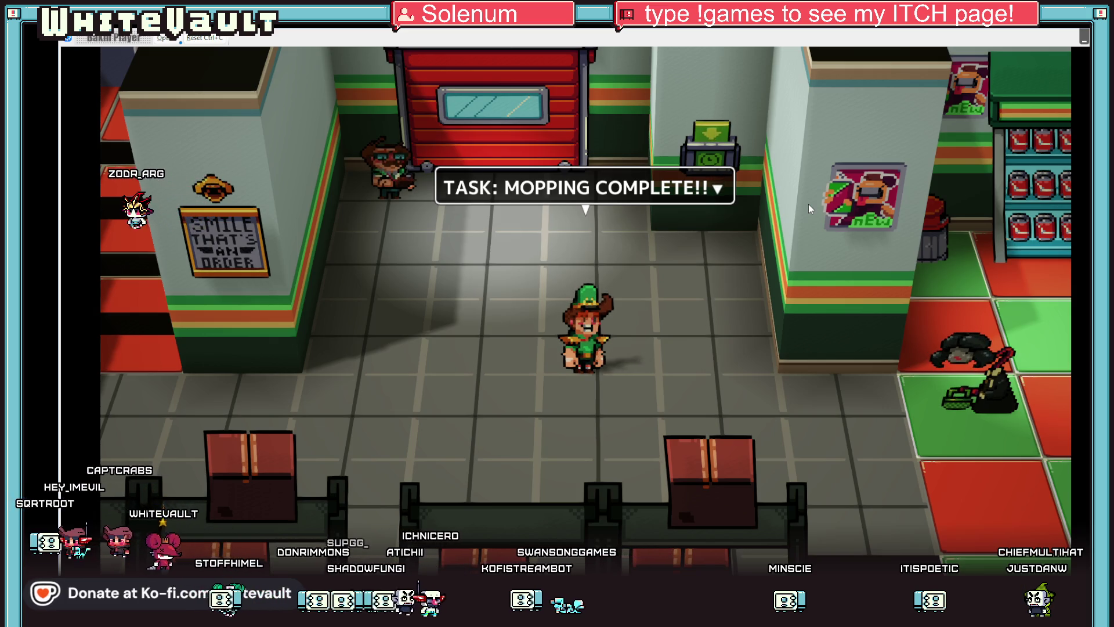
{"action": "key", "text": "space"}
{"action": "key", "text": "space"}
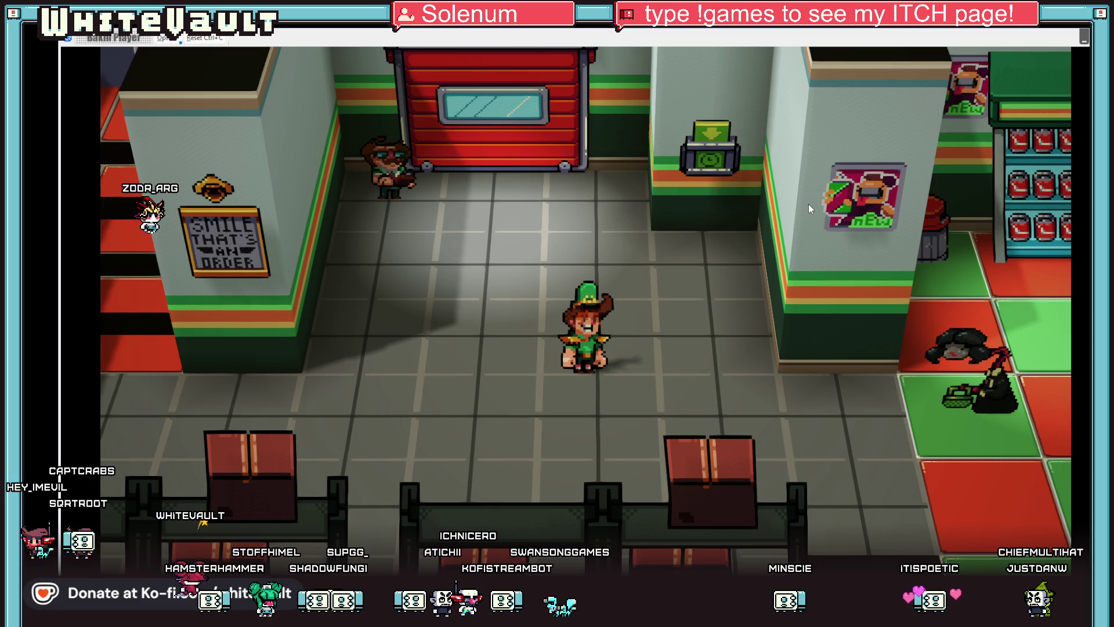
{"action": "key", "text": "Right"}
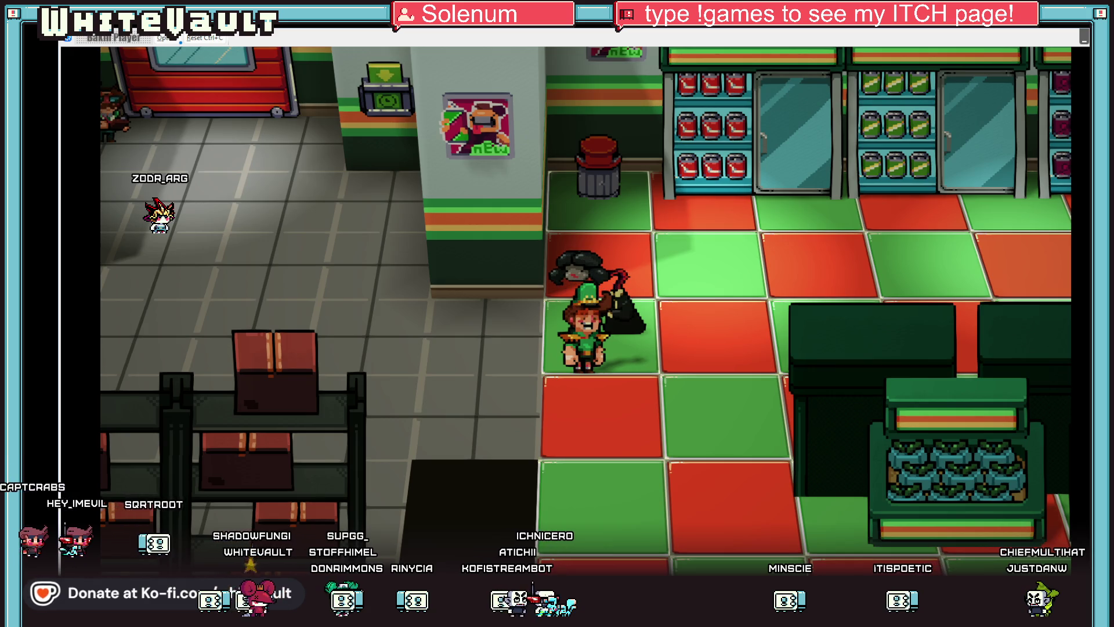
{"action": "key", "text": "alt+F4"}
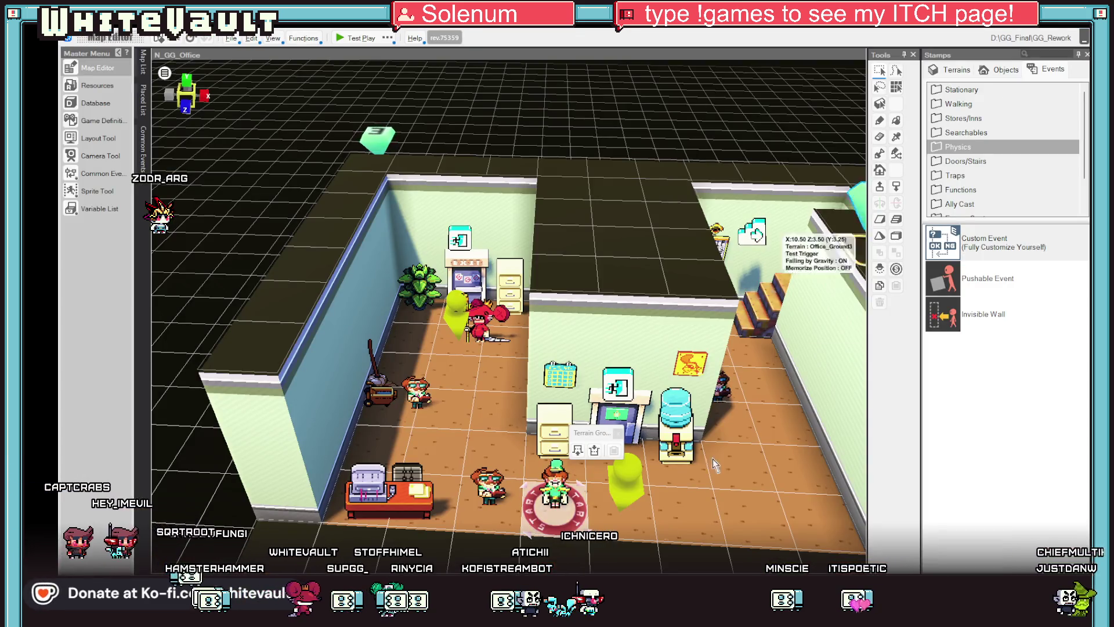
{"action": "key", "text": "alt+Tab"}
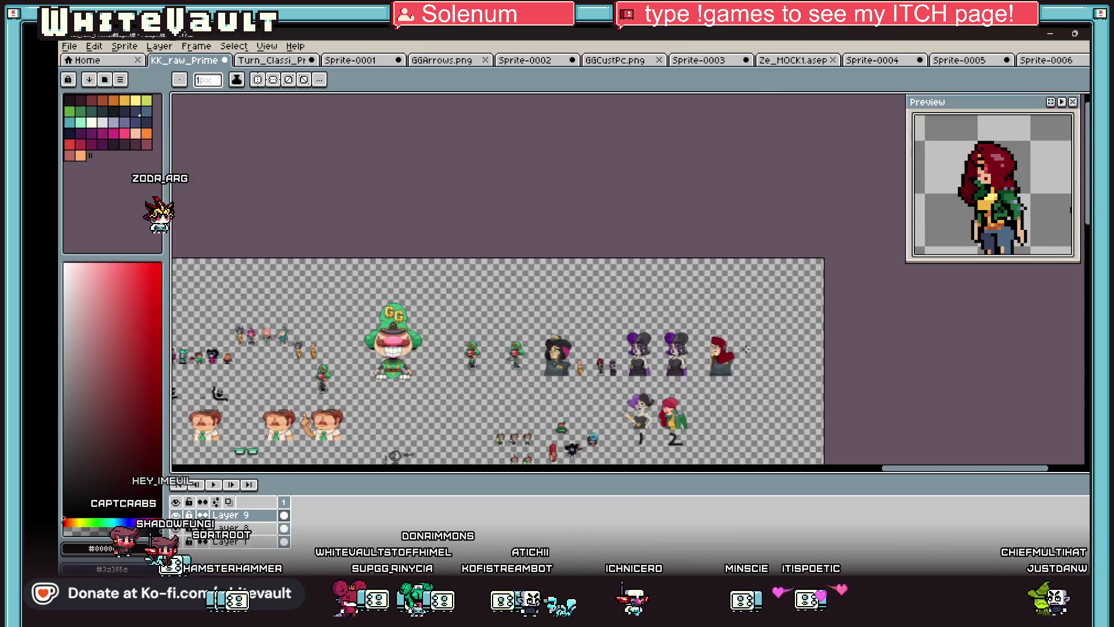
- Draw a black outline along the hair's top edge
{"action": "scroll", "coordinate": [585, 352], "scroll_direction": "up", "scroll_amount": 3}
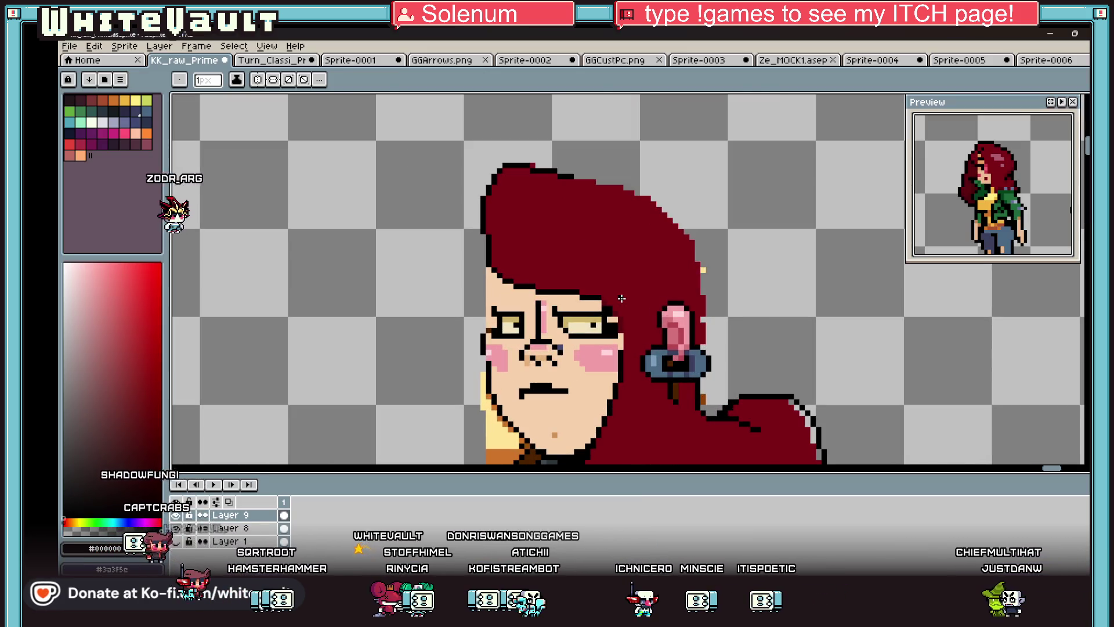
{"action": "key", "text": "i"}
{"action": "scroll", "coordinate": [575, 178], "scroll_direction": "up", "scroll_amount": 3}
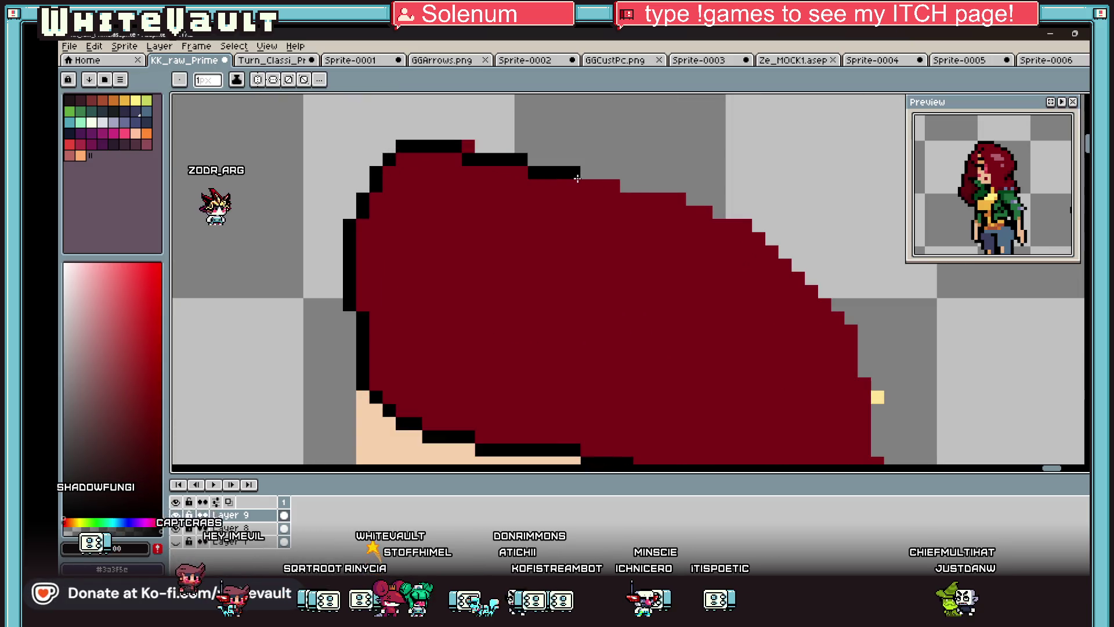
{"action": "left_click_drag", "start_coordinate": [627, 199], "coordinate": [681, 199]}
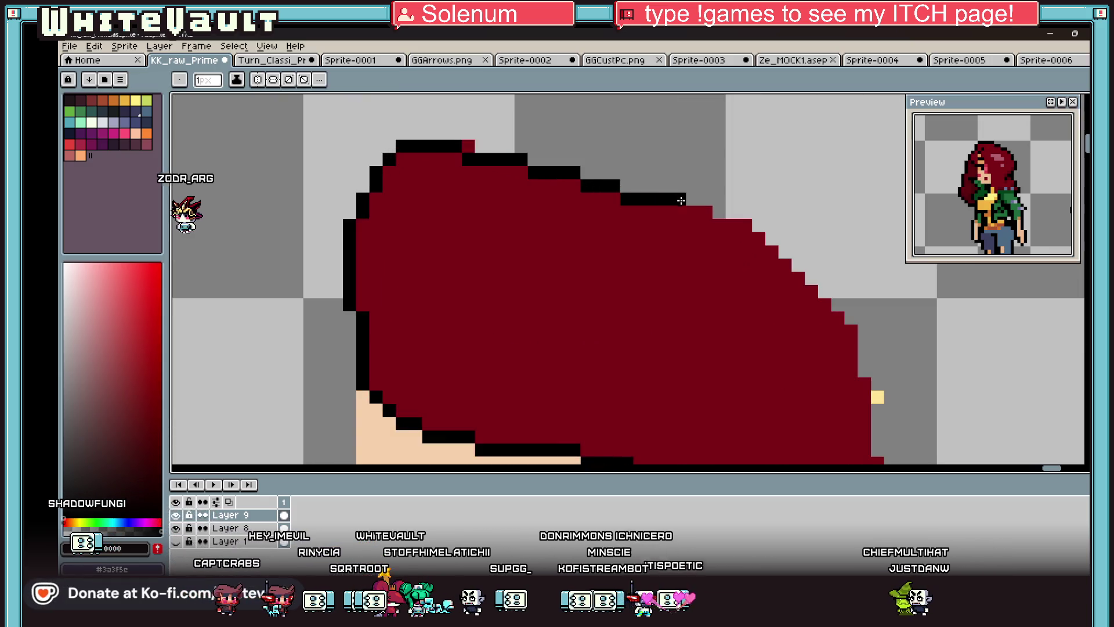
- Eyedrop the hair red, then black from the canvas for the outline touch-up
{"action": "key", "text": "alt"}
{"action": "scroll", "coordinate": [703, 212], "scroll_direction": "down", "scroll_amount": 1}
{"action": "scroll", "coordinate": [704, 211], "scroll_direction": "up", "scroll_amount": 3}
{"action": "scroll", "coordinate": [754, 229], "scroll_direction": "down", "scroll_amount": 1}
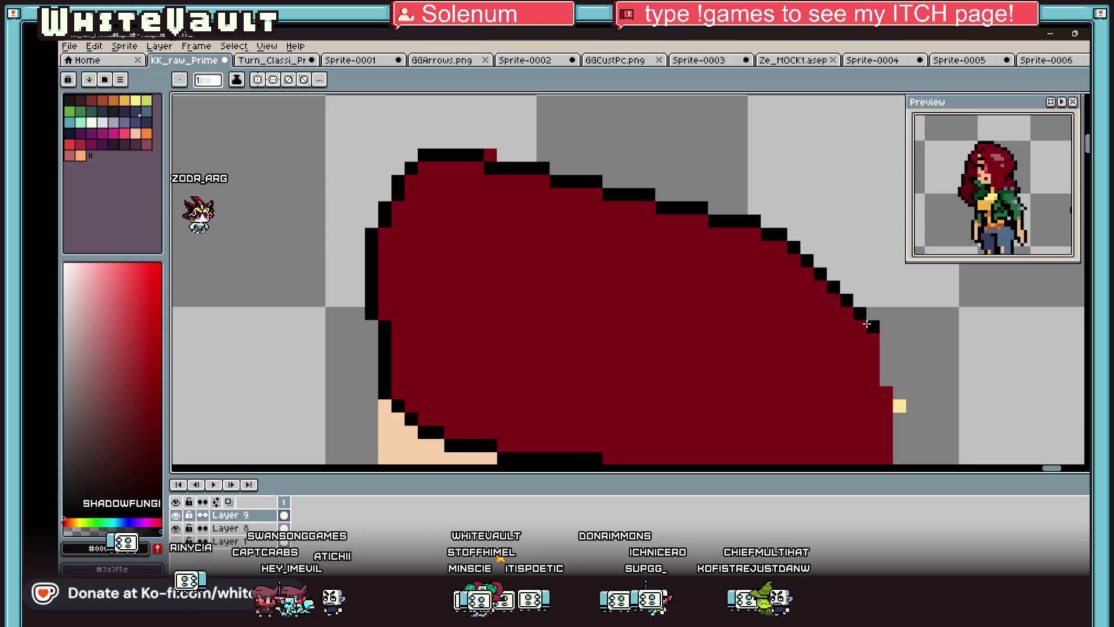
{"action": "scroll", "coordinate": [883, 336], "scroll_direction": "down", "scroll_amount": 2}
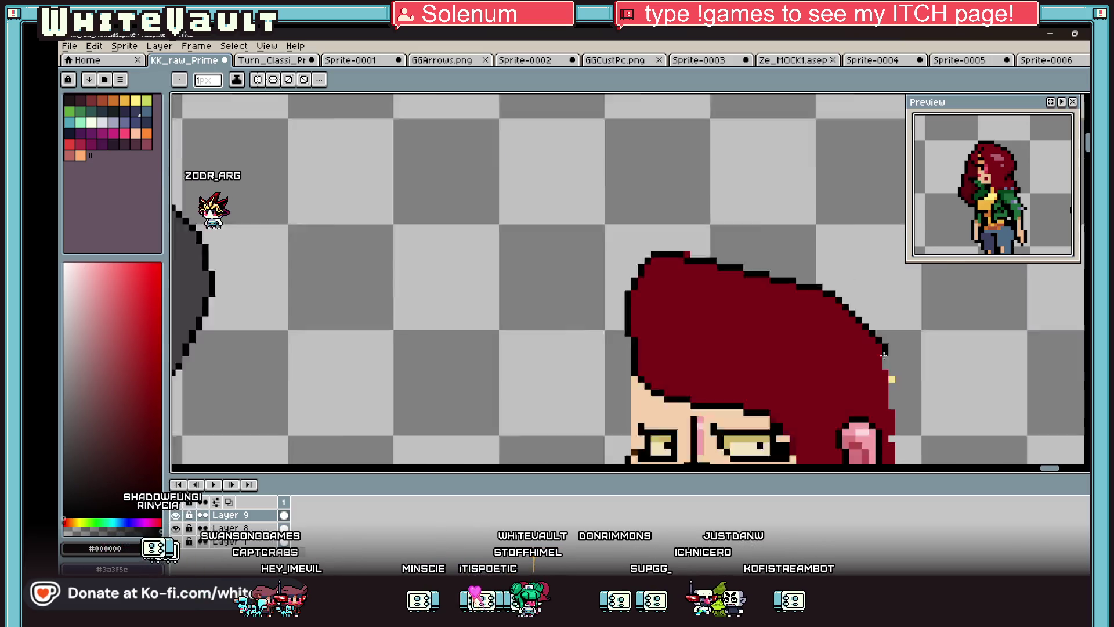
{"action": "scroll", "coordinate": [879, 325], "scroll_direction": "up", "scroll_amount": 2}
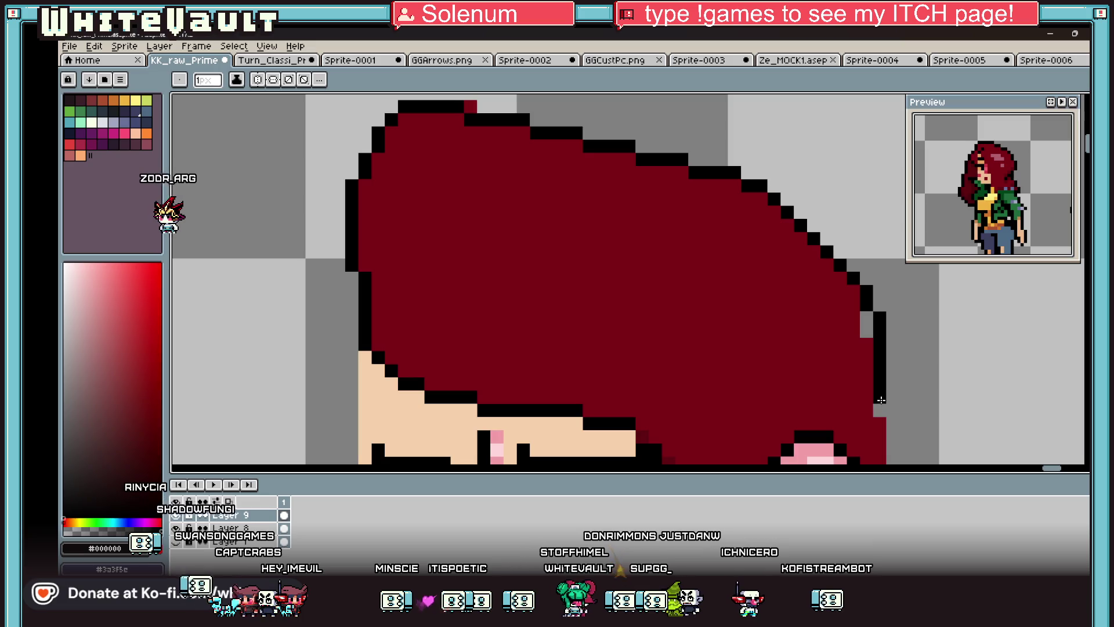
{"action": "left_click", "coordinate": [870, 323], "text": "alt"}
{"action": "scroll", "coordinate": [873, 313], "scroll_direction": "down", "scroll_amount": 2}
{"action": "scroll", "coordinate": [879, 299], "scroll_direction": "up", "scroll_amount": 2}
{"action": "left_click", "coordinate": [876, 301], "text": "alt"}
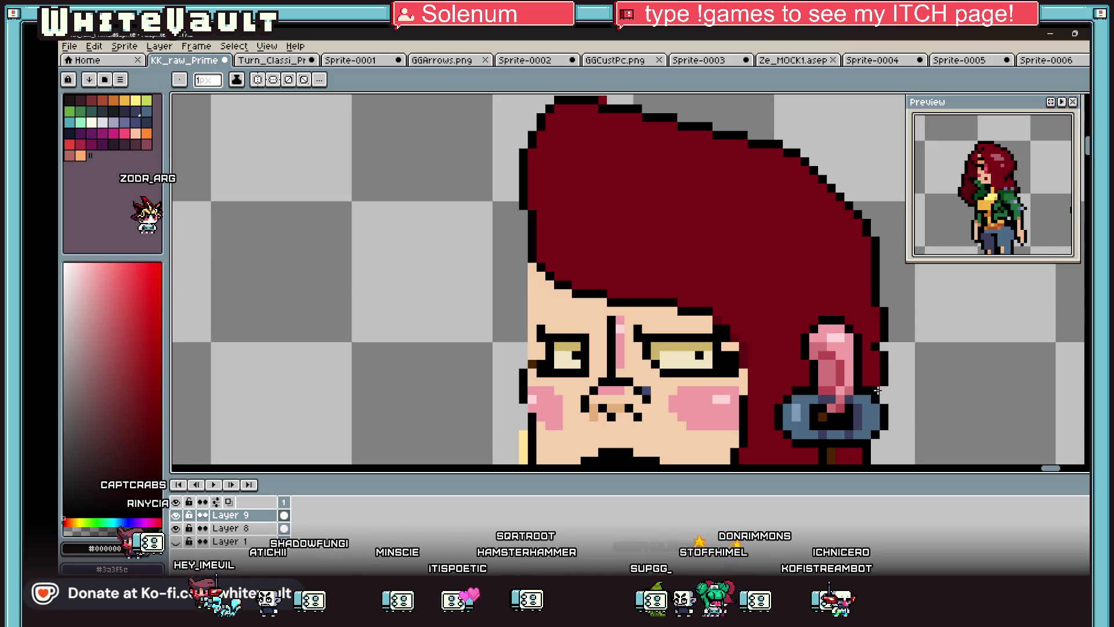
{"action": "scroll", "coordinate": [877, 390], "scroll_direction": "down", "scroll_amount": 3}
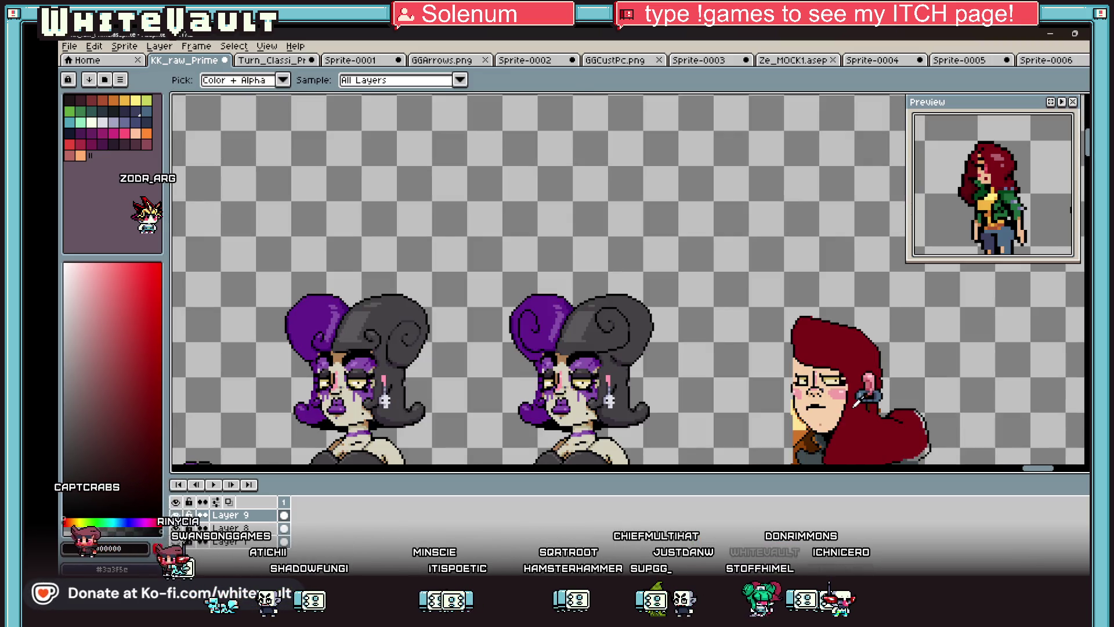
- Paint a darker red shadow around the base of the earring
{"action": "scroll", "coordinate": [888, 395], "scroll_direction": "up", "scroll_amount": 3}
{"action": "left_click", "coordinate": [888, 402], "text": "alt"}
{"action": "scroll", "coordinate": [891, 393], "scroll_direction": "down", "scroll_amount": 3}
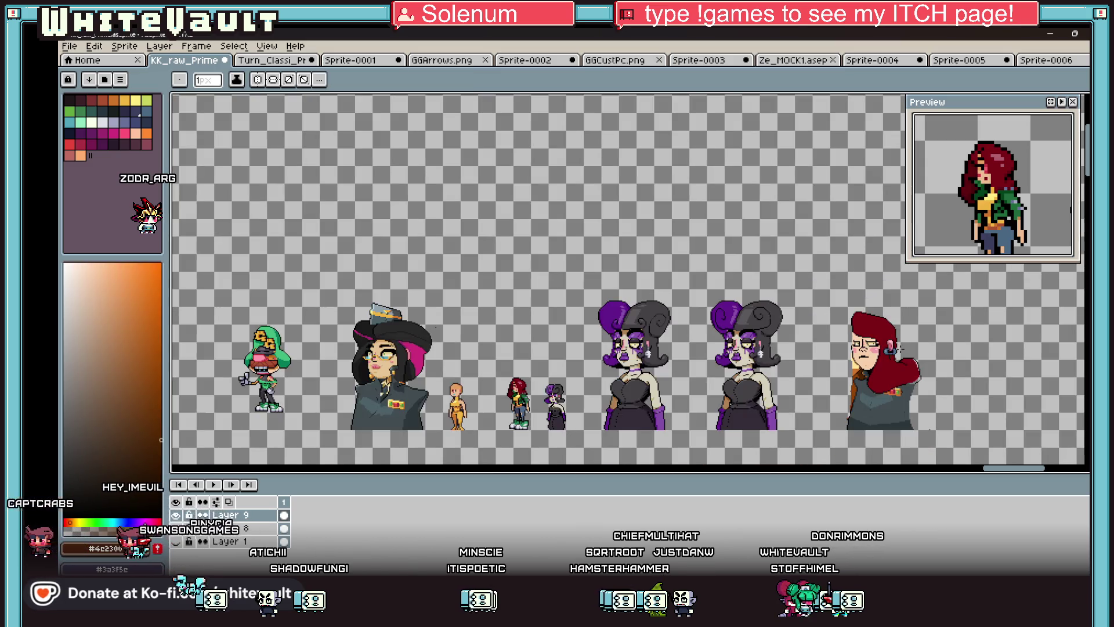
{"action": "scroll", "coordinate": [749, 380], "scroll_direction": "up", "scroll_amount": 3}
{"action": "left_click", "coordinate": [743, 388], "text": "alt"}
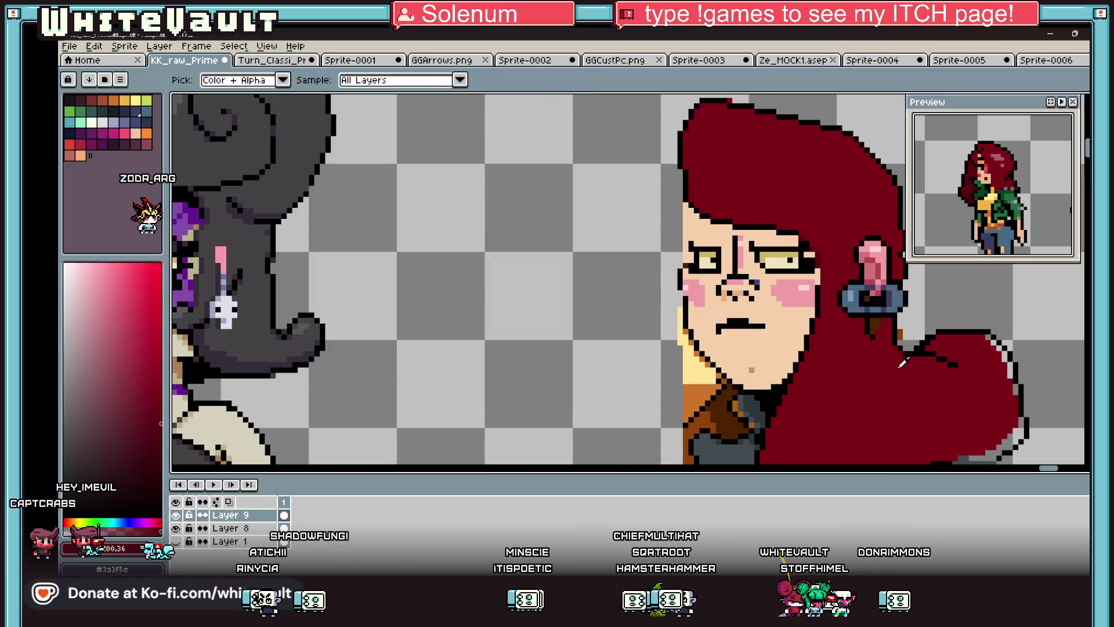
{"action": "scroll", "coordinate": [875, 313], "scroll_direction": "up", "scroll_amount": 2}
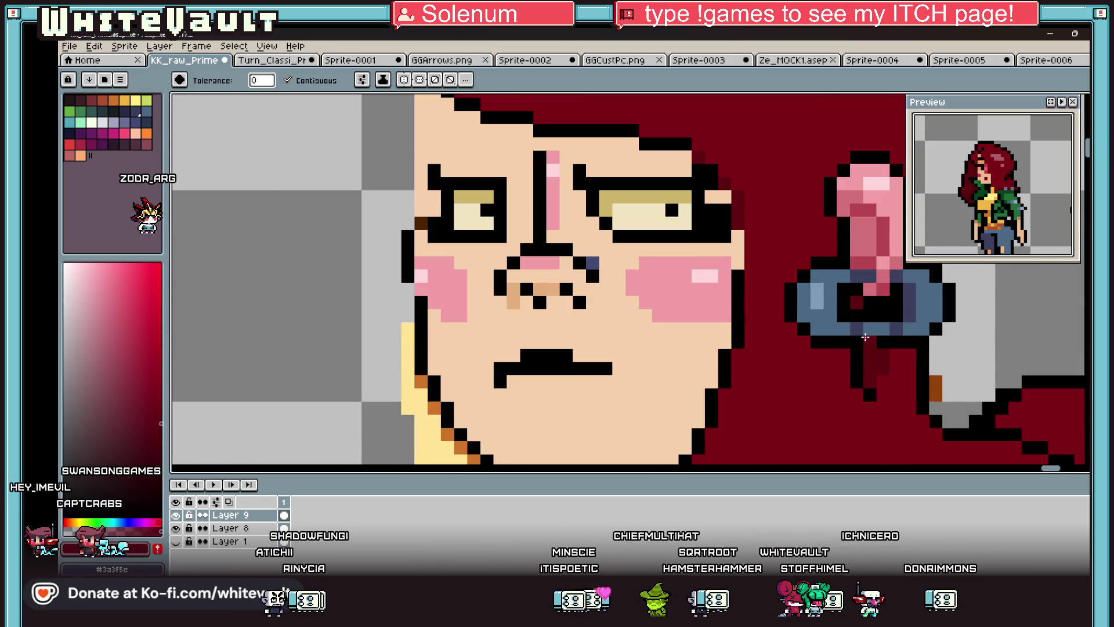
{"action": "key", "text": "b"}
{"action": "scroll", "coordinate": [865, 337], "scroll_direction": "down", "scroll_amount": 3}
{"action": "scroll", "coordinate": [795, 293], "scroll_direction": "up", "scroll_amount": 4}
{"action": "mouse_move", "coordinate": [774, 238]}
{"action": "left_mouse_down"}
{"action": "mouse_move", "coordinate": [771, 308]}
{"action": "mouse_move", "coordinate": [793, 333]}
{"action": "mouse_move", "coordinate": [900, 330]}
{"action": "left_mouse_up"}
{"action": "key", "text": "g"}
{"action": "key", "text": "b"}
- Outline the hair's lower-right edge in black and flood-fill the grey gap red
{"action": "scroll", "coordinate": [1002, 354], "scroll_direction": "down", "scroll_amount": 3}
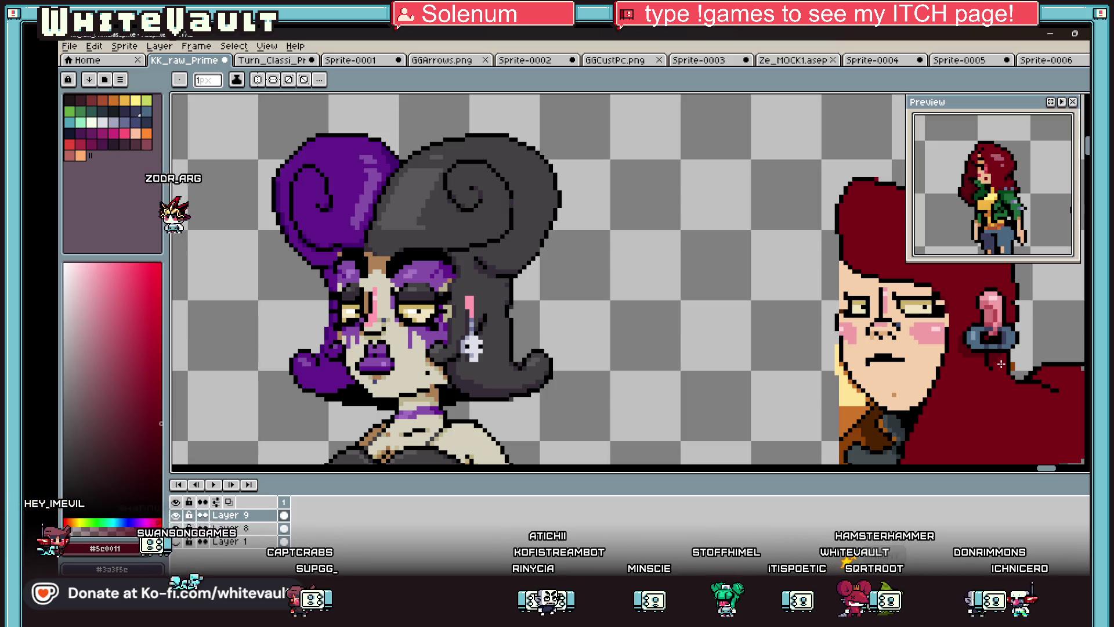
{"action": "scroll", "coordinate": [770, 365], "scroll_direction": "down", "scroll_amount": 1}
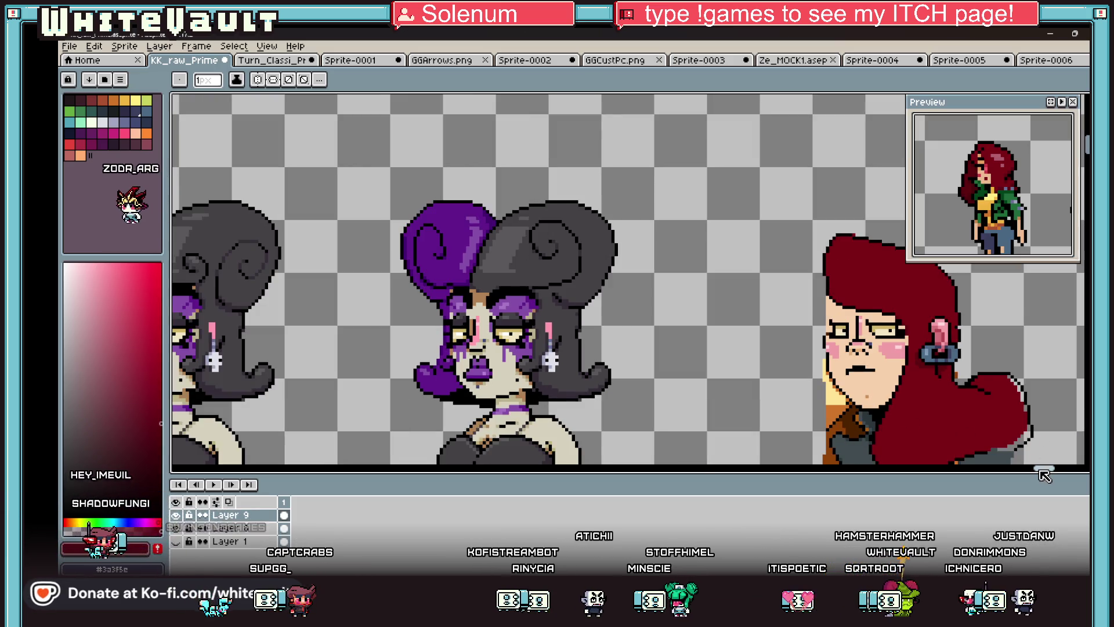
{"action": "scroll", "coordinate": [819, 457], "scroll_direction": "right", "scroll_amount": 3}
{"action": "scroll", "coordinate": [813, 458], "scroll_direction": "up", "scroll_amount": 5}
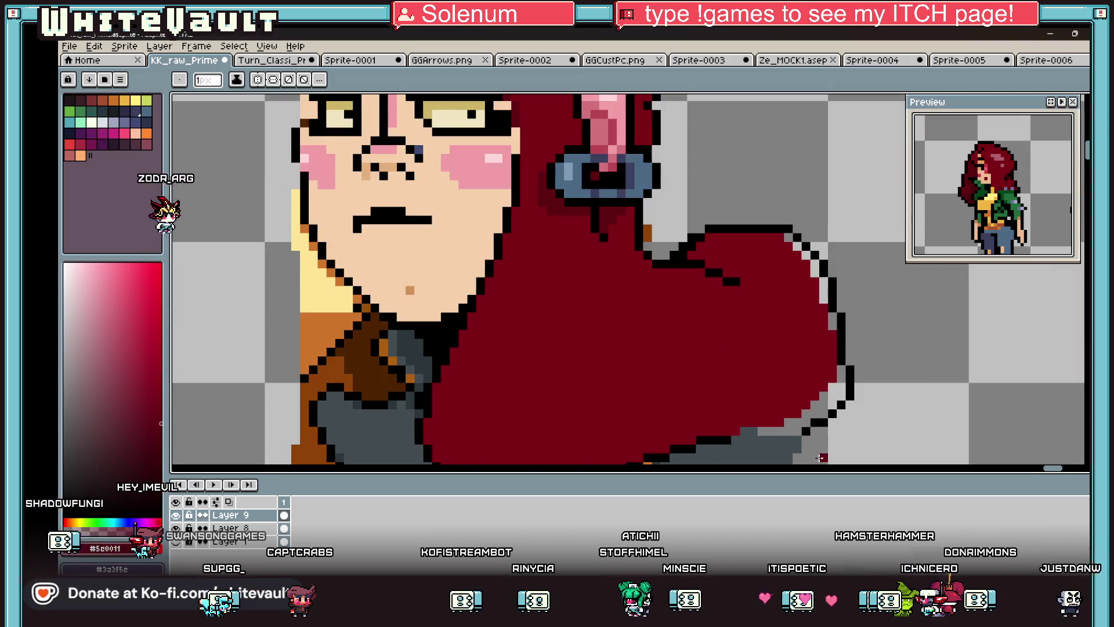
{"action": "key", "text": "i"}
{"action": "scroll", "coordinate": [732, 376], "scroll_direction": "down", "scroll_amount": 3}
{"action": "left_click", "coordinate": [671, 402]}
{"action": "key", "text": "b"}
{"action": "scroll", "coordinate": [672, 403], "scroll_direction": "up", "scroll_amount": 3}
{"action": "left_click_drag", "start_coordinate": [661, 396], "coordinate": [856, 397]}
{"action": "key", "text": "g"}
{"action": "left_click", "coordinate": [843, 363]}
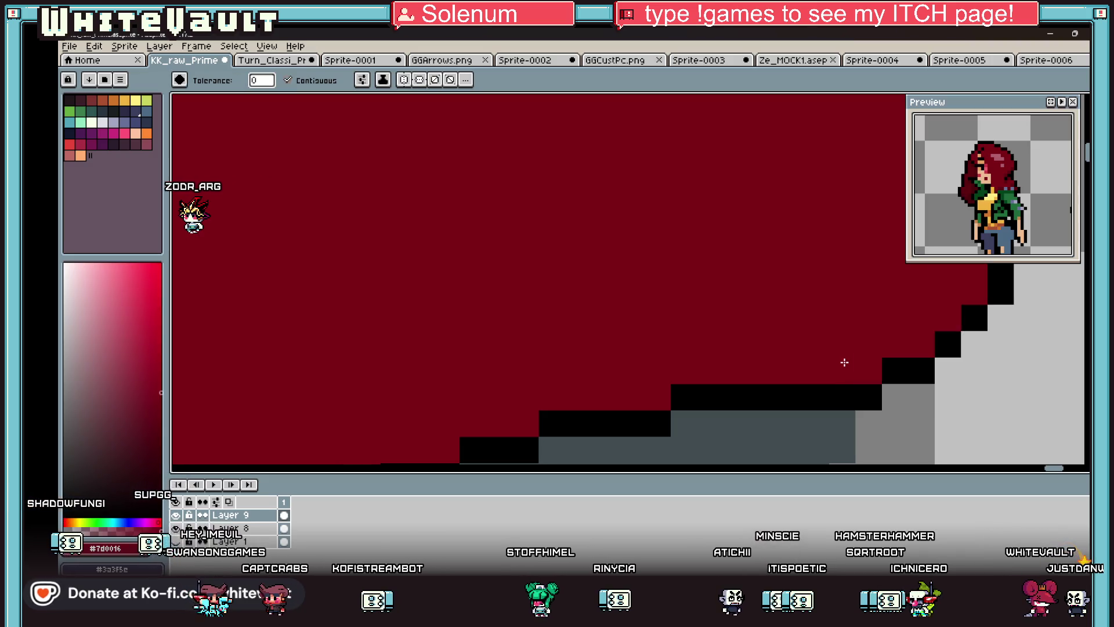
- Marquee-select the lower-right section of the hair
{"action": "scroll", "coordinate": [843, 363], "scroll_direction": "down", "scroll_amount": 2}
{"action": "scroll", "coordinate": [866, 324], "scroll_direction": "right", "scroll_amount": 3}
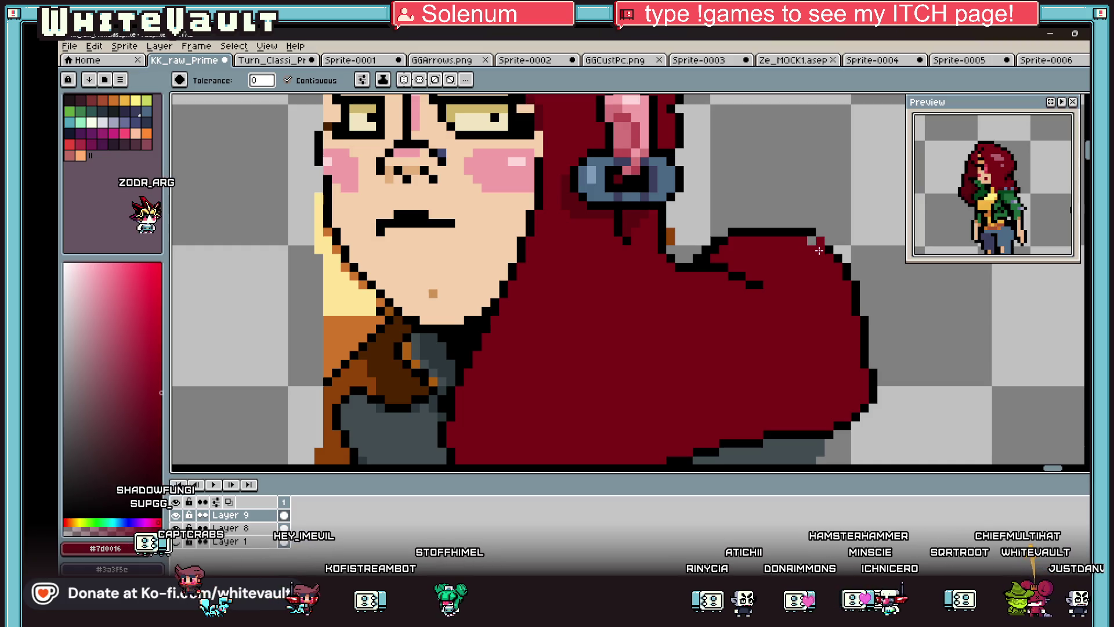
{"action": "key", "text": "i"}
{"action": "scroll", "coordinate": [818, 232], "scroll_direction": "down", "scroll_amount": 4}
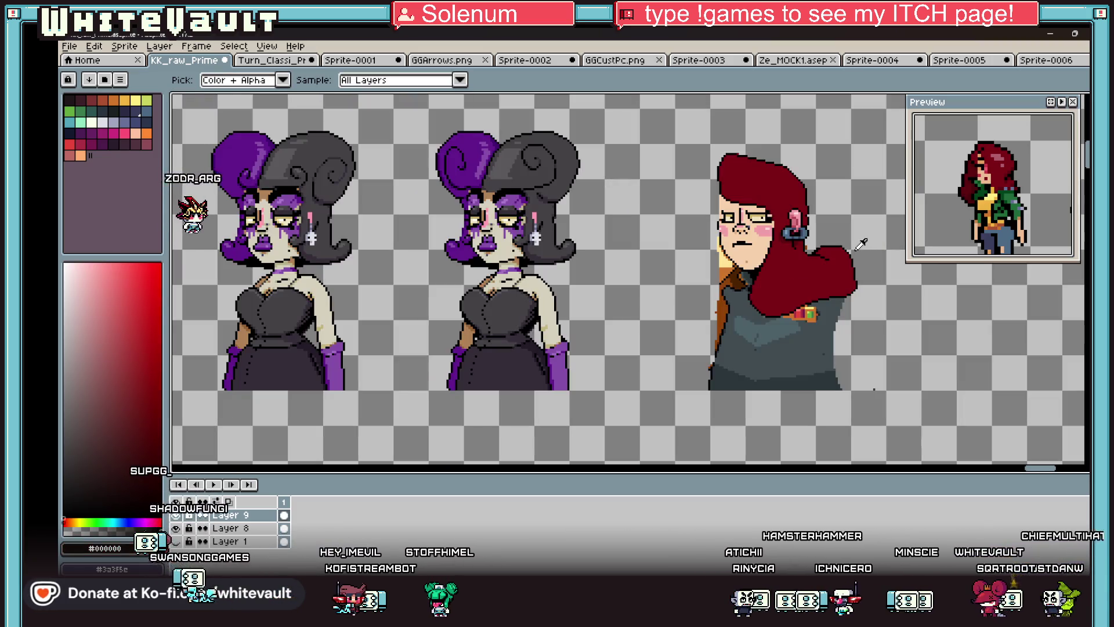
{"action": "scroll", "coordinate": [864, 277], "scroll_direction": "up", "scroll_amount": 3}
{"action": "key", "text": "m"}
{"action": "mouse_move", "coordinate": [877, 175]}
{"action": "left_mouse_down"}
{"action": "mouse_move", "coordinate": [831, 267]}
{"action": "mouse_move", "coordinate": [818, 252]}
{"action": "mouse_move", "coordinate": [832, 261]}
{"action": "left_mouse_up"}
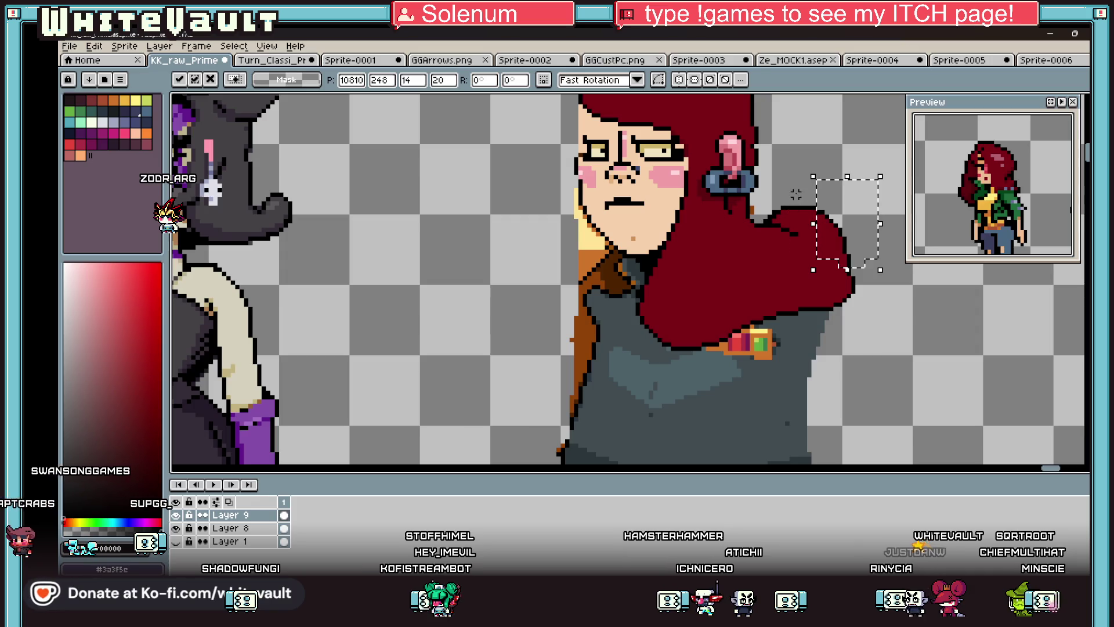
- Nudge the selected hair section down one pixel and commit the move
{"action": "key", "text": "Return"}
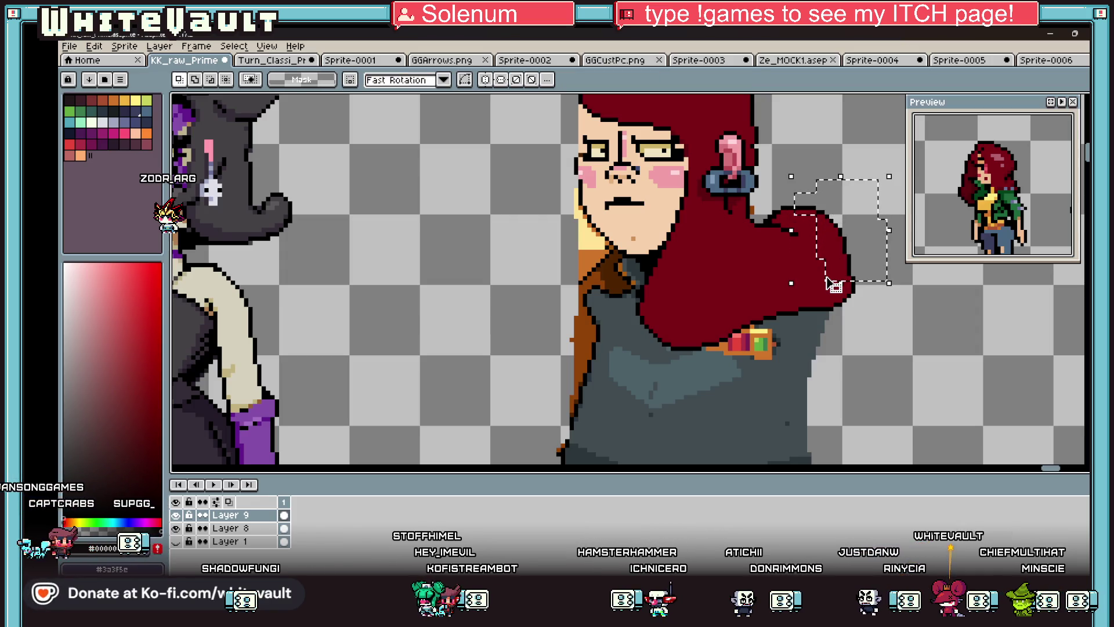
{"action": "key", "text": "Down"}
{"action": "key", "text": "Return"}
{"action": "scroll", "coordinate": [866, 319], "scroll_direction": "down", "scroll_amount": 4}
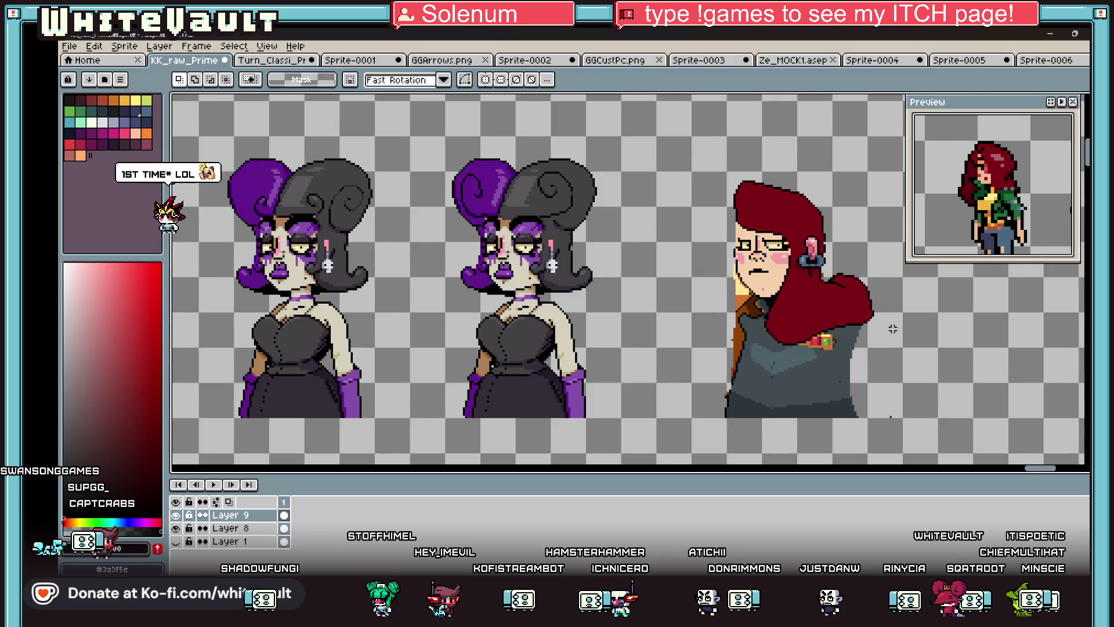
{"action": "scroll", "coordinate": [876, 314], "scroll_direction": "up", "scroll_amount": 1}
{"action": "scroll", "coordinate": [875, 314], "scroll_direction": "up", "scroll_amount": 2}
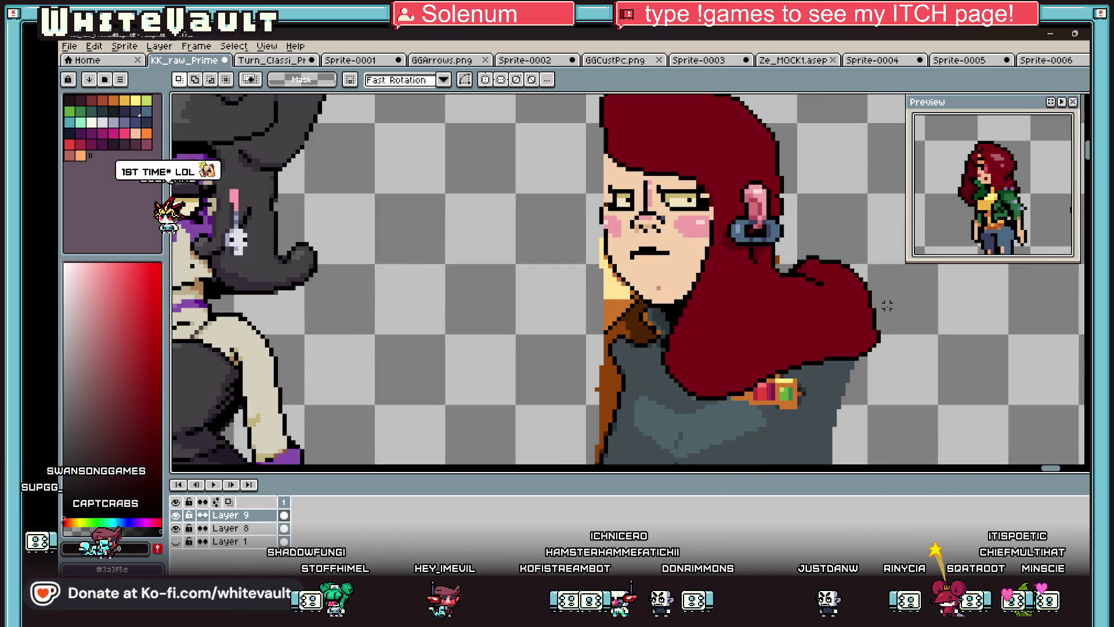
- Erase the right edge of the red hair with the eraser
{"action": "key", "text": "e"}
{"action": "mouse_move", "coordinate": [798, 255]}
{"action": "left_mouse_down"}
{"action": "mouse_move", "coordinate": [824, 264]}
{"action": "mouse_move", "coordinate": [875, 316]}
{"action": "mouse_move", "coordinate": [883, 372]}
{"action": "left_mouse_up"}
{"action": "key", "text": "b"}
{"action": "scroll", "coordinate": [789, 285], "scroll_direction": "up", "scroll_amount": 3}
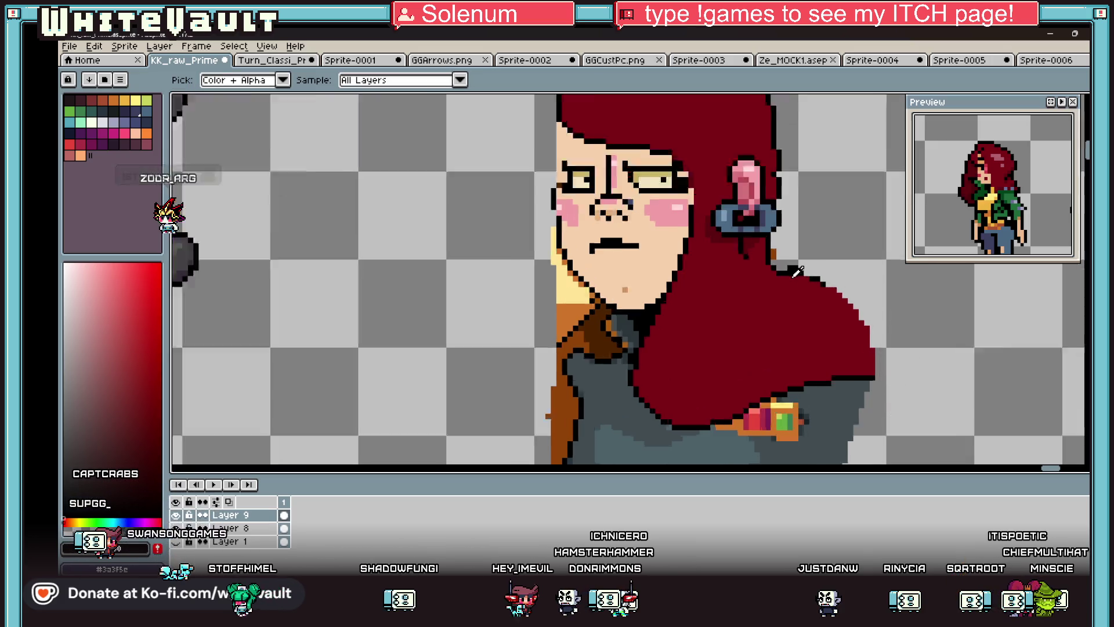
- Draw black outline pixels along the hair's lower-right edge
{"action": "left_click_drag", "start_coordinate": [775, 273], "coordinate": [714, 298]}
{"action": "left_click", "coordinate": [817, 242]}
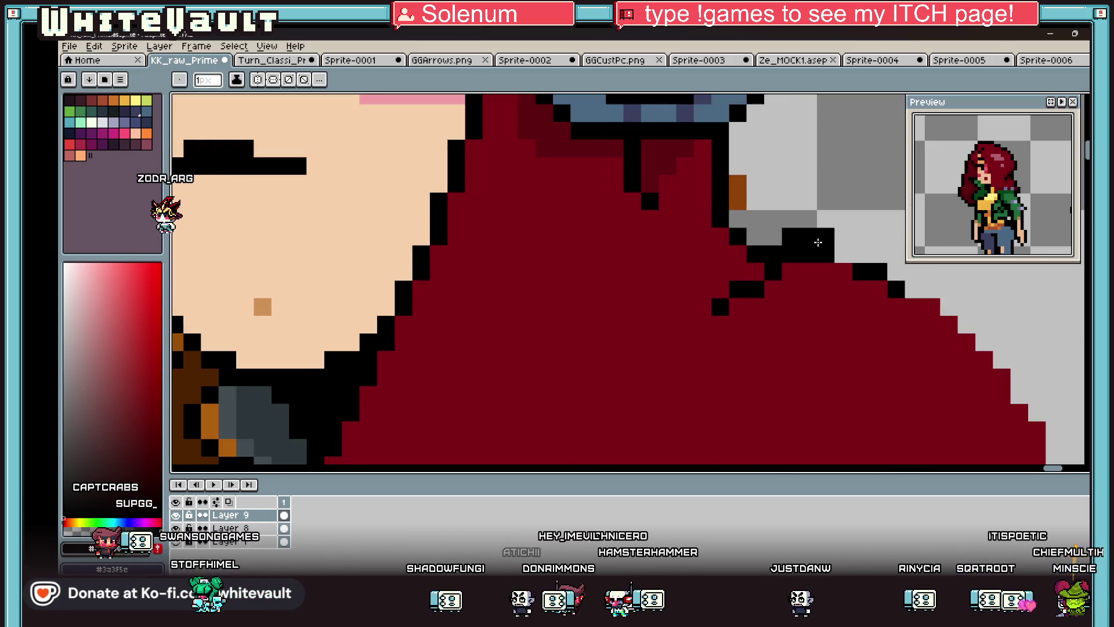
{"action": "key", "text": "i"}
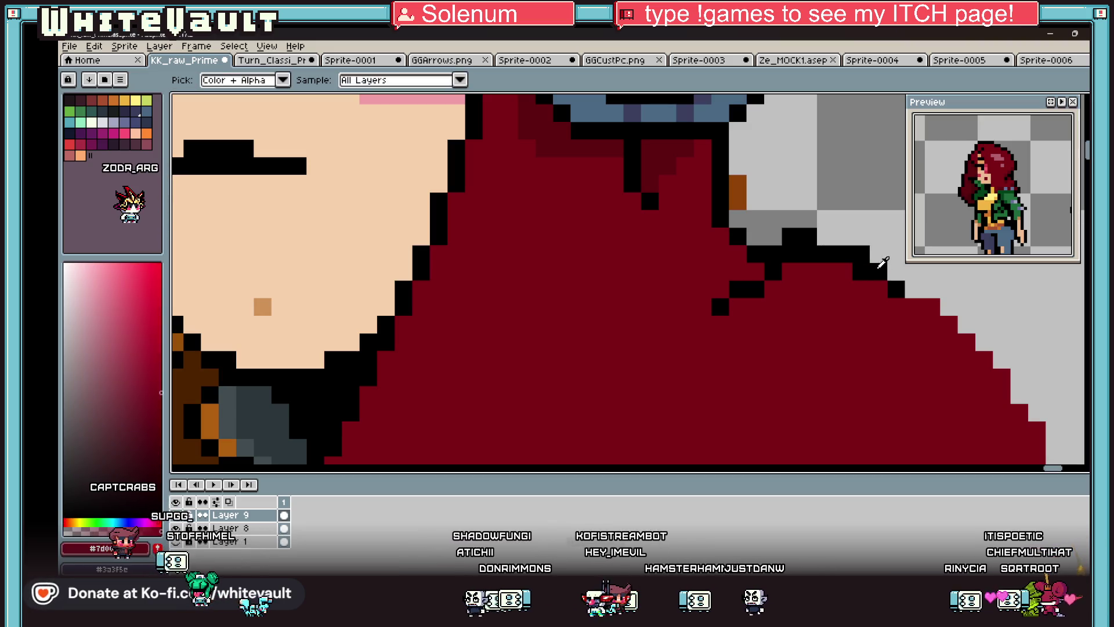
{"action": "scroll", "coordinate": [870, 270], "scroll_direction": "down", "scroll_amount": 2}
{"action": "scroll", "coordinate": [866, 268], "scroll_direction": "down", "scroll_amount": 1}
{"action": "scroll", "coordinate": [888, 286], "scroll_direction": "up", "scroll_amount": 1}
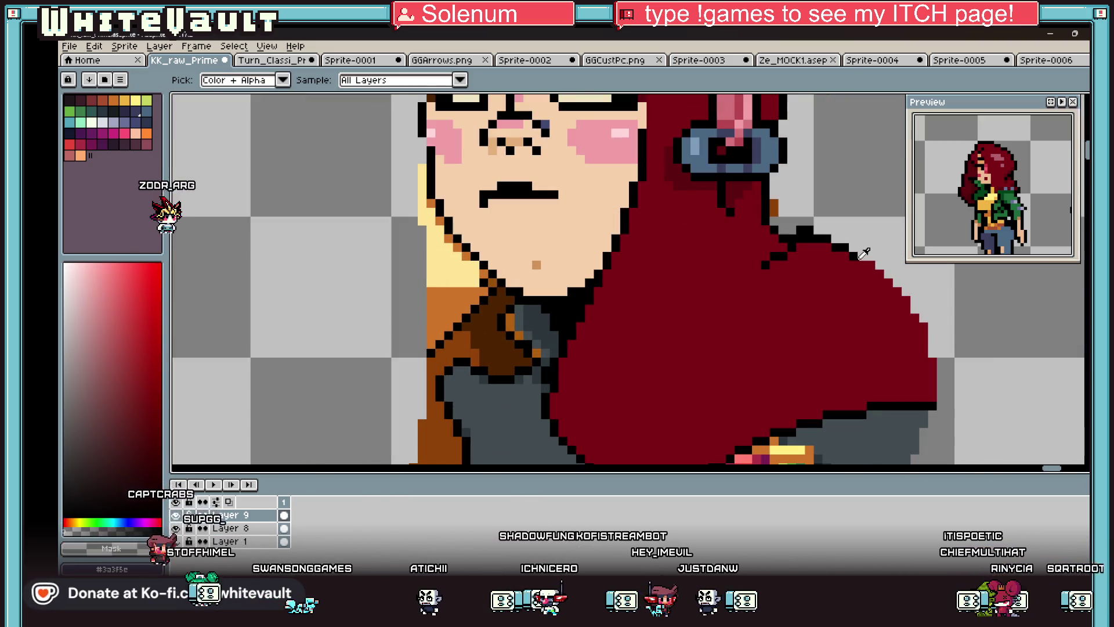
{"action": "key", "text": "b"}
{"action": "scroll", "coordinate": [873, 261], "scroll_direction": "up", "scroll_amount": 2}
{"action": "mouse_move", "coordinate": [909, 297]}
{"action": "left_mouse_down"}
{"action": "mouse_move", "coordinate": [942, 326]}
{"action": "mouse_move", "coordinate": [987, 466]}
{"action": "mouse_move", "coordinate": [1001, 328]}
{"action": "left_mouse_up"}
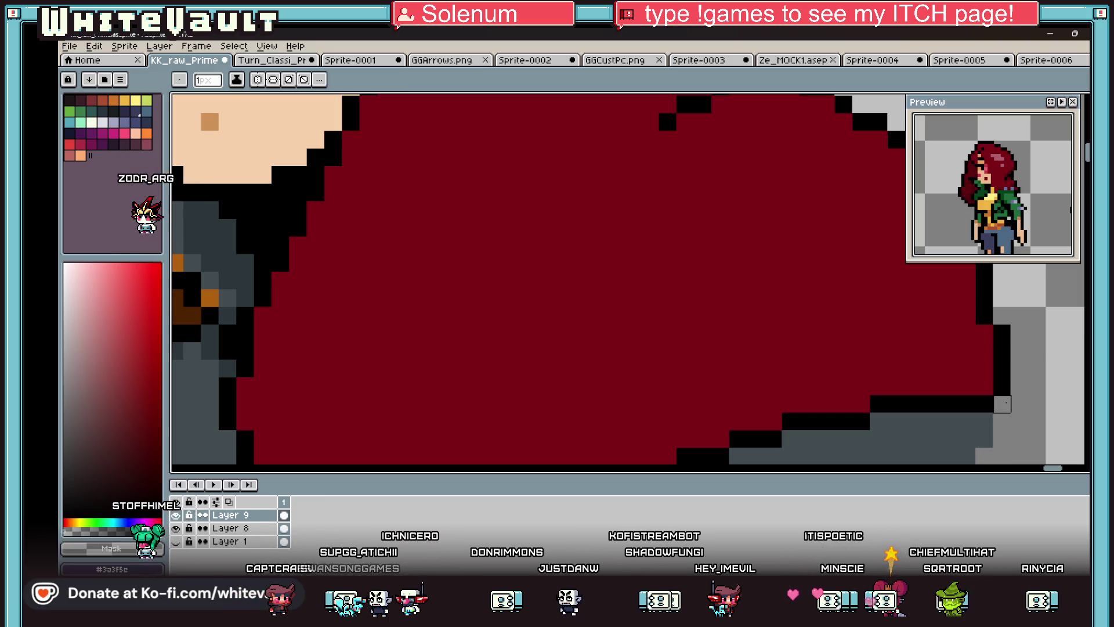
{"action": "scroll", "coordinate": [1002, 404], "scroll_direction": "down", "scroll_amount": 3}
{"action": "scroll", "coordinate": [951, 324], "scroll_direction": "up", "scroll_amount": 3}
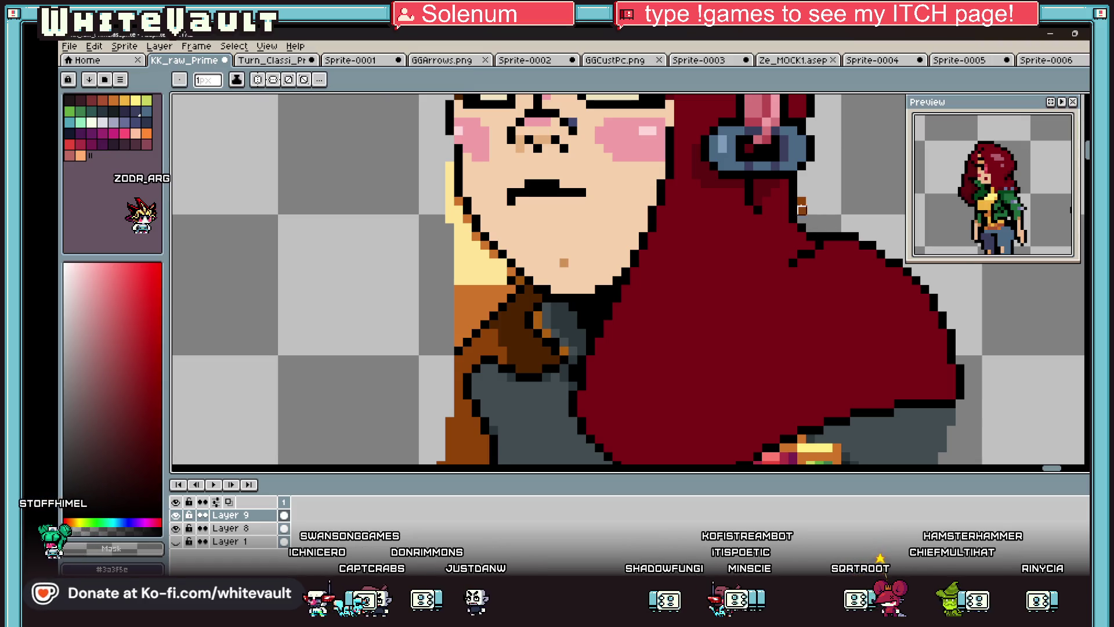
{"action": "scroll", "coordinate": [802, 201], "scroll_direction": "up", "scroll_amount": 1}
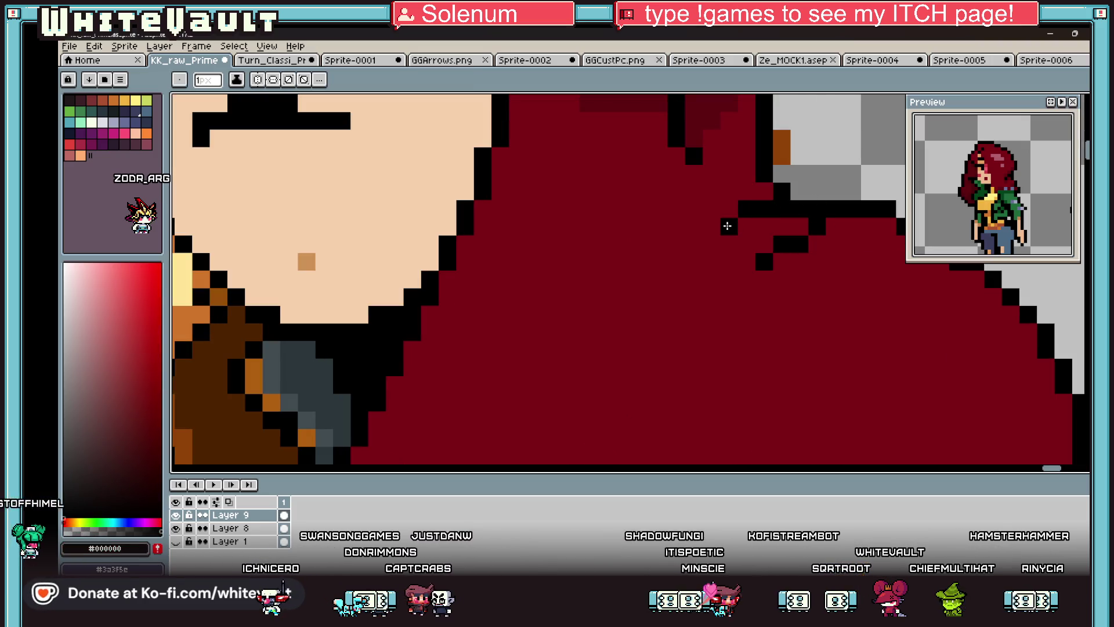
- Eyedrop hair red #7d0016 and paint over two stray black pixels
{"action": "left_click", "coordinate": [858, 241], "text": "alt"}
{"action": "left_click_drag", "start_coordinate": [799, 244], "coordinate": [811, 235]}
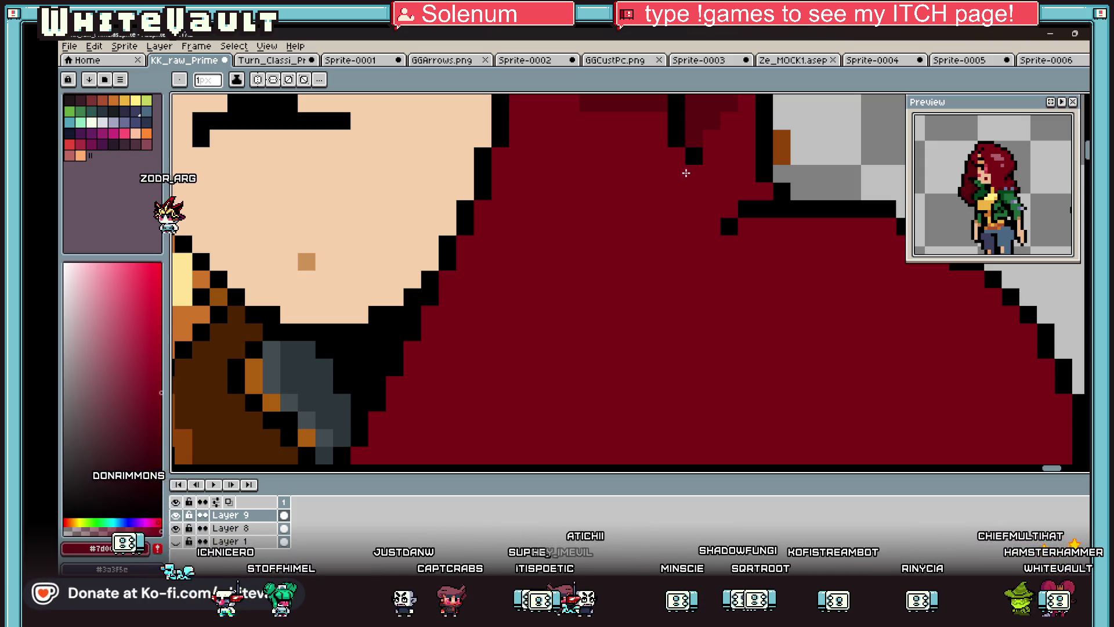
{"action": "scroll", "coordinate": [677, 288], "scroll_direction": "down", "scroll_amount": 3}
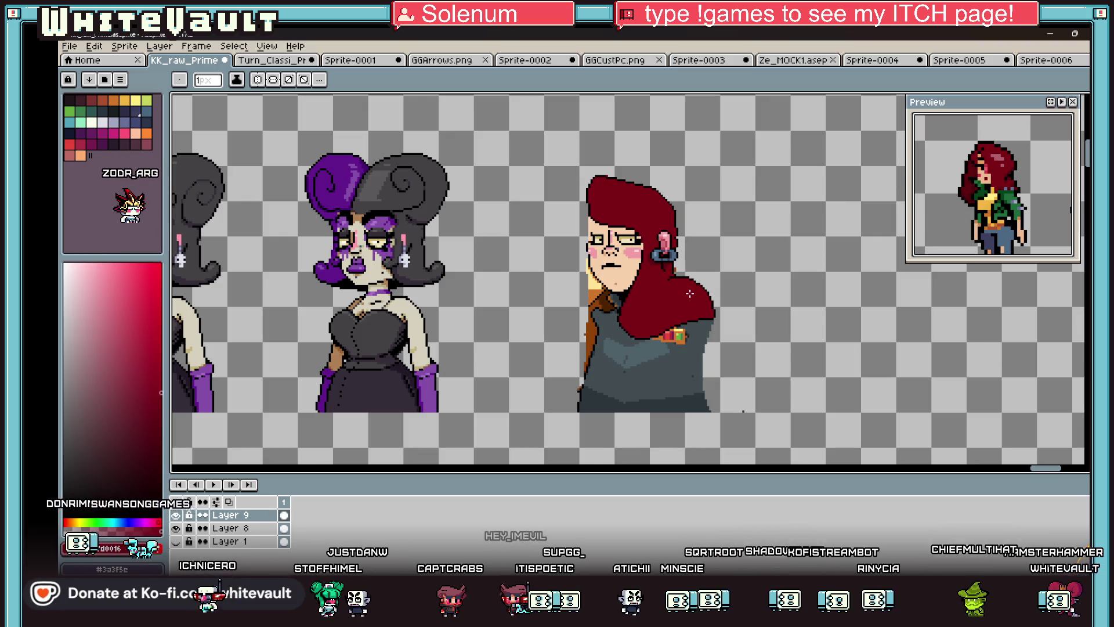
- Sample a darker hair red and paint a short rounded tip on the hair strand
{"action": "scroll", "coordinate": [601, 288], "scroll_direction": "up", "scroll_amount": 1}
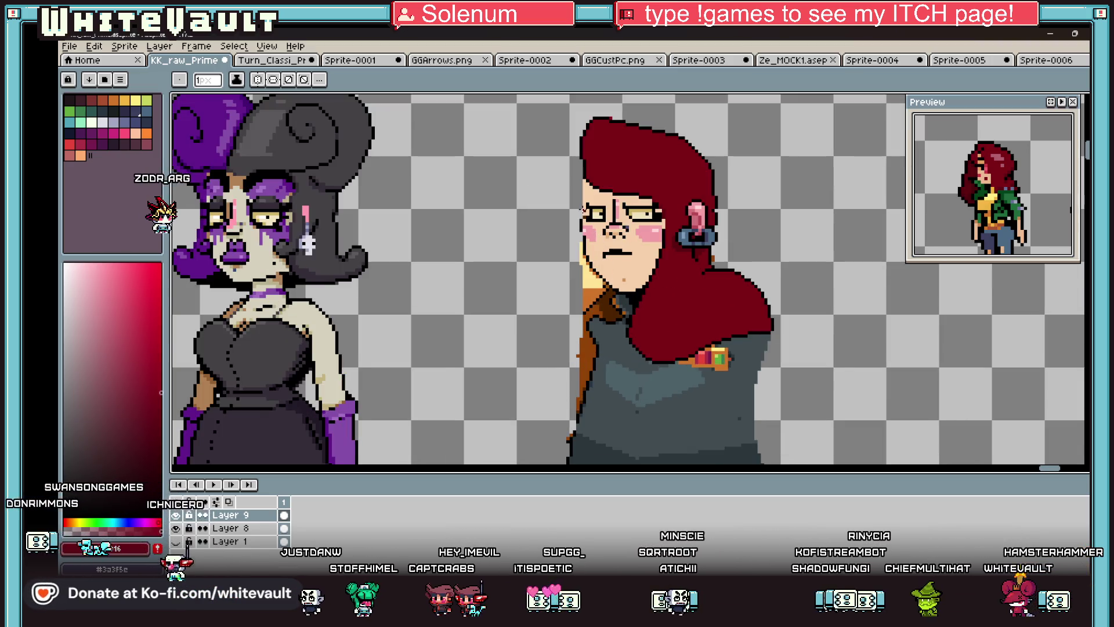
{"action": "scroll", "coordinate": [583, 209], "scroll_direction": "up", "scroll_amount": 1}
{"action": "key", "text": "alt"}
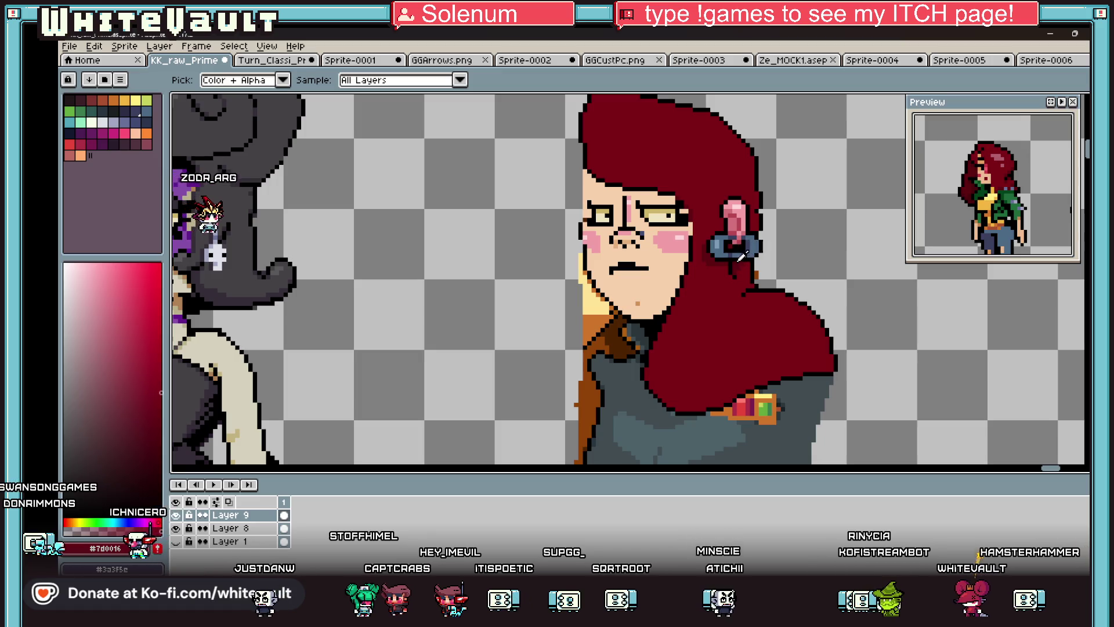
{"action": "left_click", "coordinate": [741, 255], "text": "alt"}
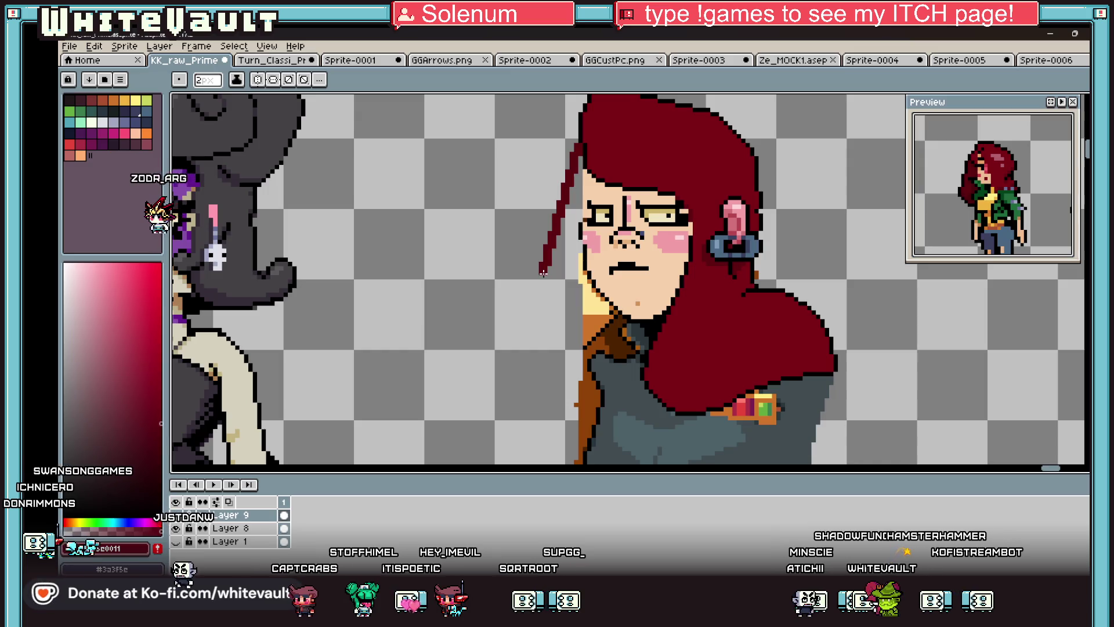
{"action": "key", "text": "plus"}
{"action": "key", "text": "plus"}
{"action": "key", "text": "plus"}
{"action": "left_click", "coordinate": [527, 350]}
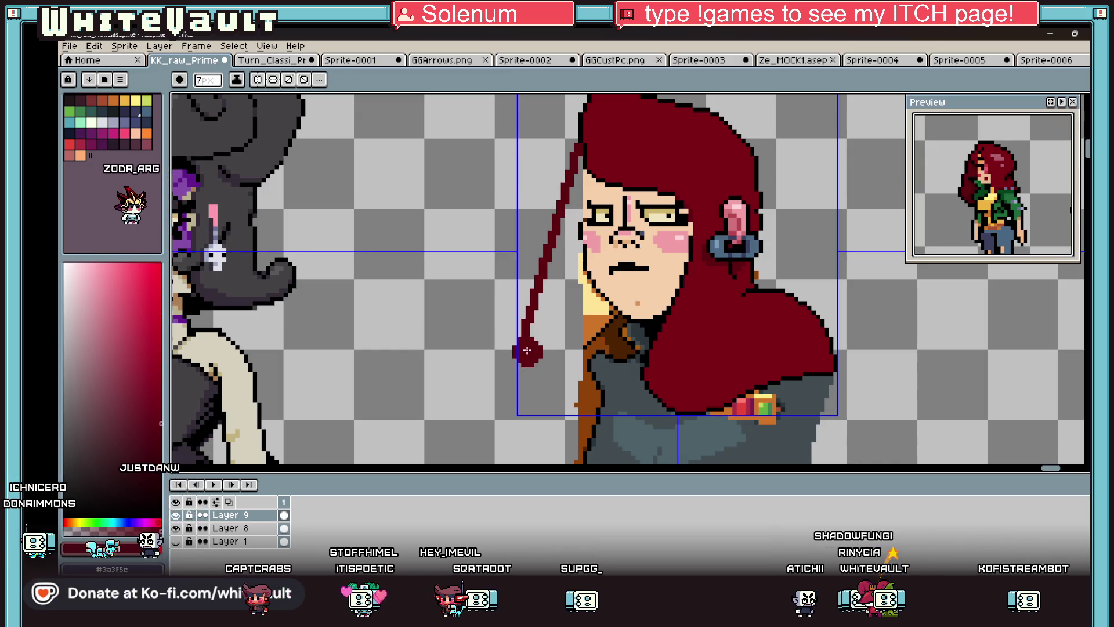
{"action": "left_click_drag", "start_coordinate": [569, 388], "coordinate": [550, 374]}
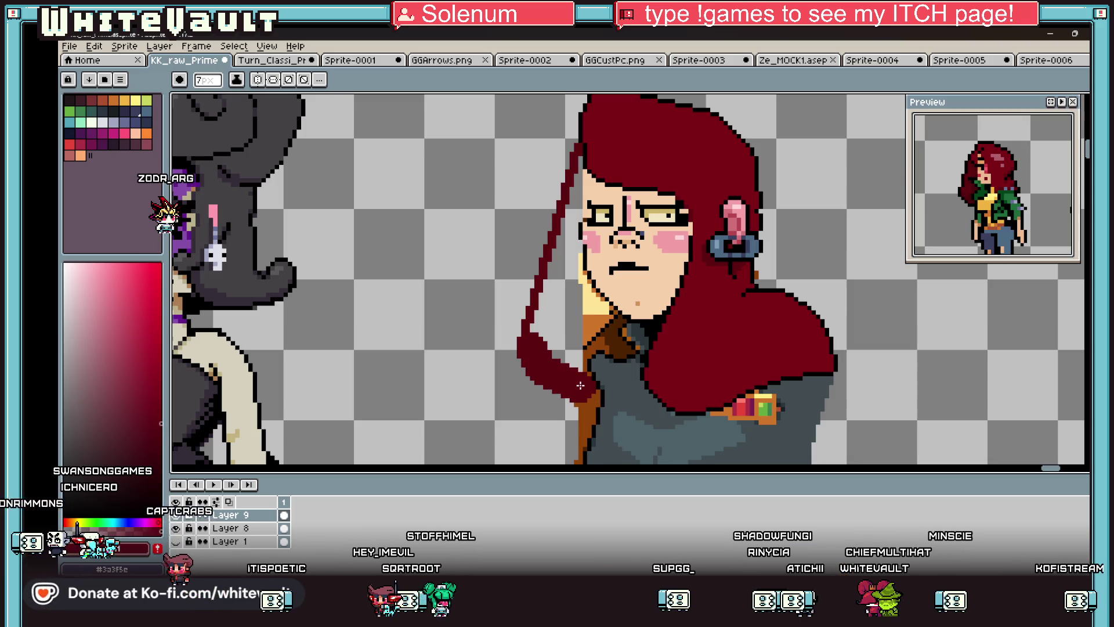
{"action": "key", "text": "minus"}
{"action": "key", "text": "minus"}
{"action": "key", "text": "minus"}
- Undo the accidental dark-red bucket fill and bring up Layer 9's context menu
{"action": "scroll", "coordinate": [582, 387], "scroll_direction": "up", "scroll_amount": 3}
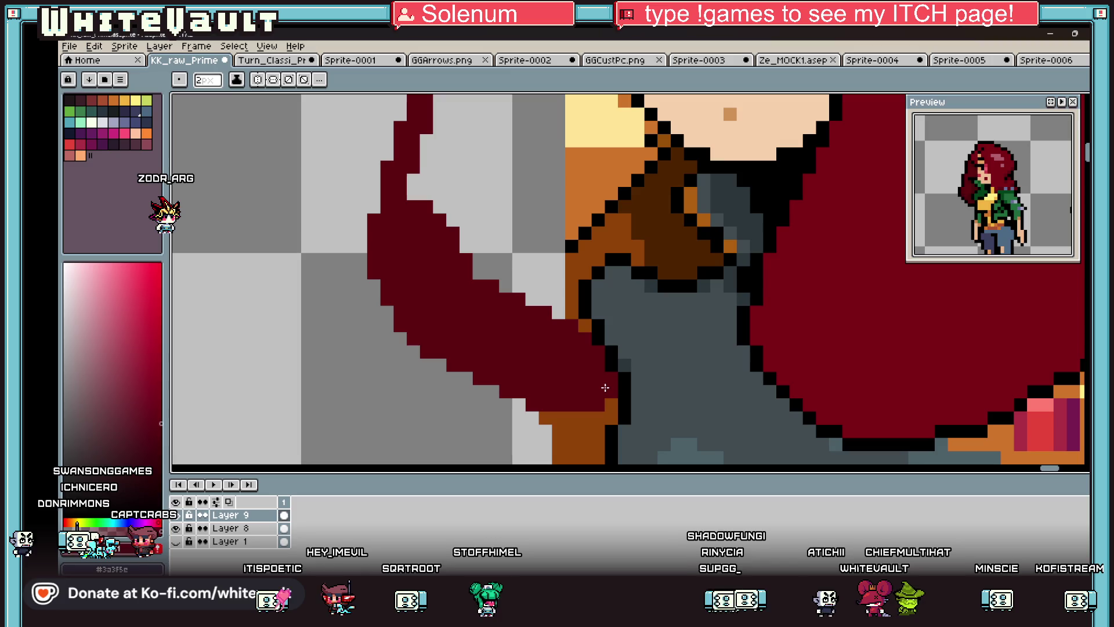
{"action": "scroll", "coordinate": [599, 377], "scroll_direction": "down", "scroll_amount": 3}
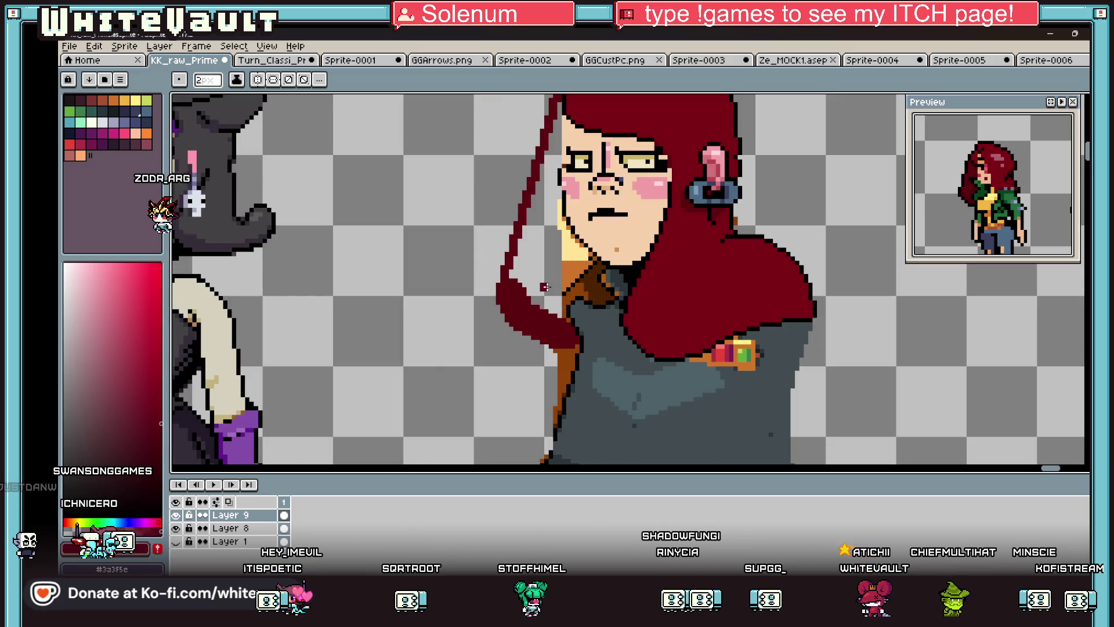
{"action": "key", "text": "g"}
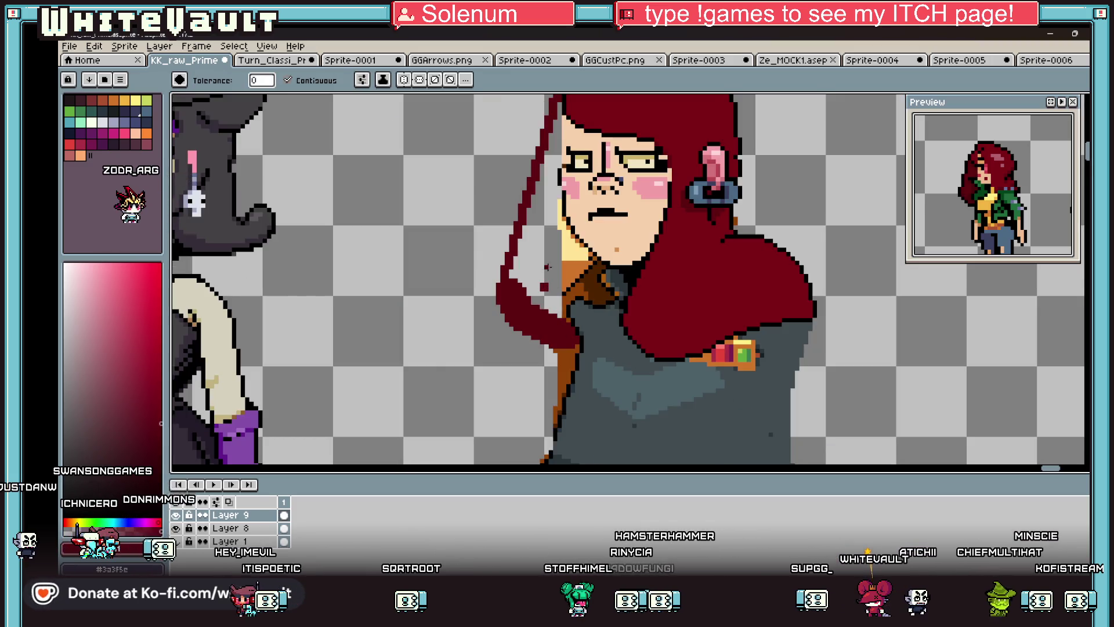
{"action": "left_click", "coordinate": [563, 255]}
{"action": "key", "text": "ctrl+z"}
{"action": "right_click", "coordinate": [264, 515]}
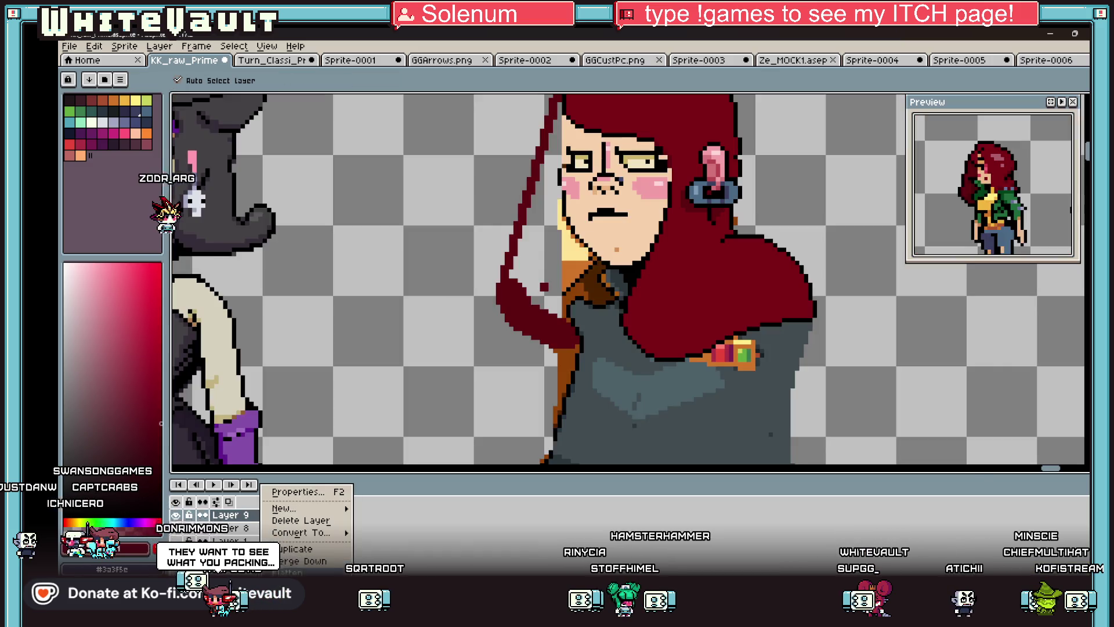
- Flatten all layers into one layer and fill a hair area with darker red
{"action": "left_click", "coordinate": [288, 572]}
{"action": "key", "text": "g"}
{"action": "left_click", "coordinate": [531, 192]}
- Fill the highlight strip and brown collar strip with dark red
{"action": "left_click", "coordinate": [571, 232]}
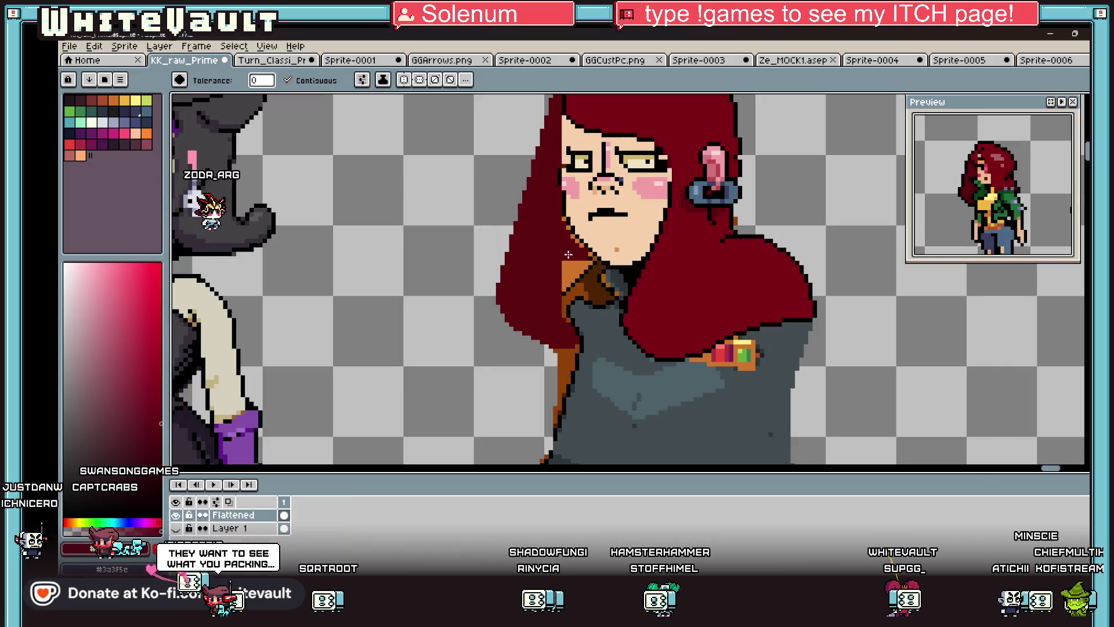
{"action": "left_click", "coordinate": [579, 282]}
{"action": "left_click", "coordinate": [585, 283]}
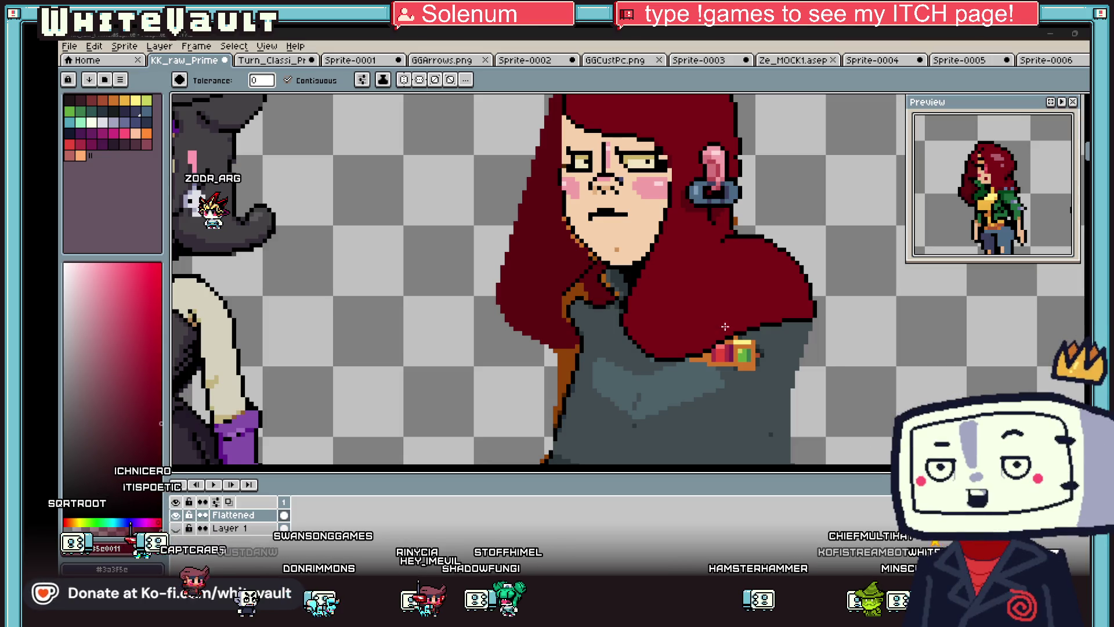
{"action": "key", "text": "minus"}
{"action": "key", "text": "minus"}
{"action": "scroll", "coordinate": [700, 179], "scroll_direction": "up", "scroll_amount": 2}
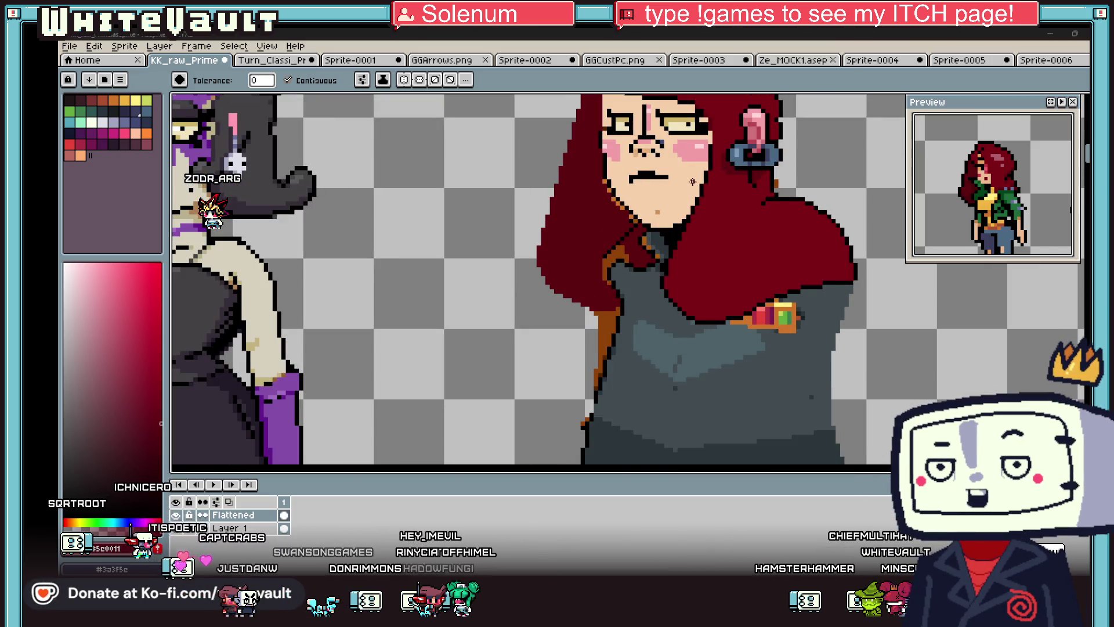
- With the Pencil, pick black and paint outline pixels on the hair edge
{"action": "scroll", "coordinate": [661, 184], "scroll_direction": "up", "scroll_amount": 1}
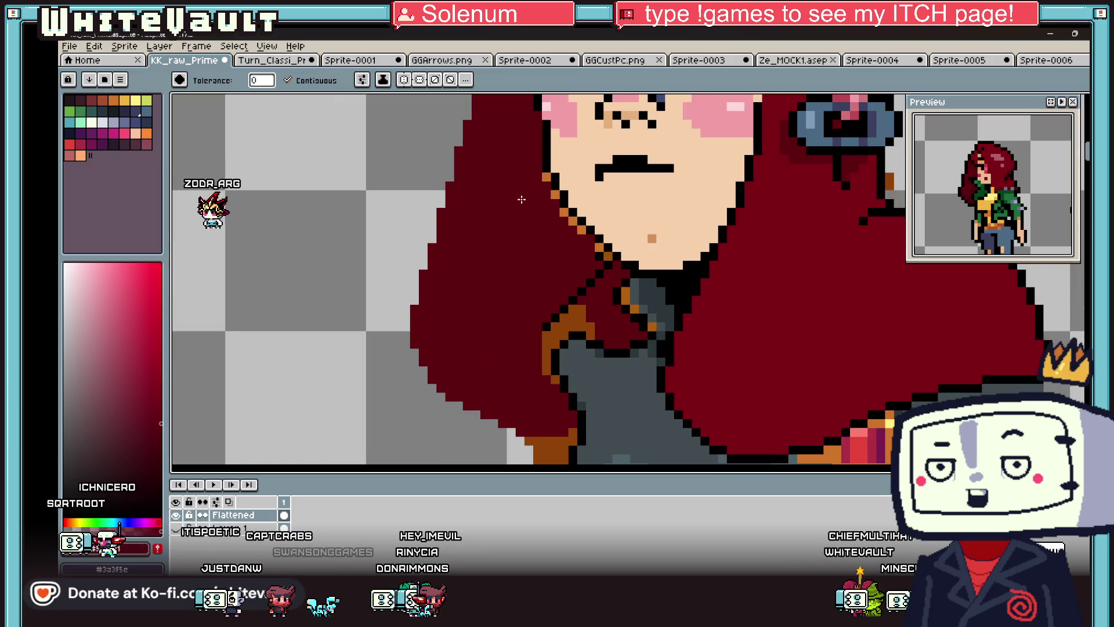
{"action": "key", "text": "b"}
{"action": "left_click", "coordinate": [549, 184], "text": "alt"}
{"action": "left_click", "coordinate": [534, 164]}
{"action": "key", "text": "minus"}
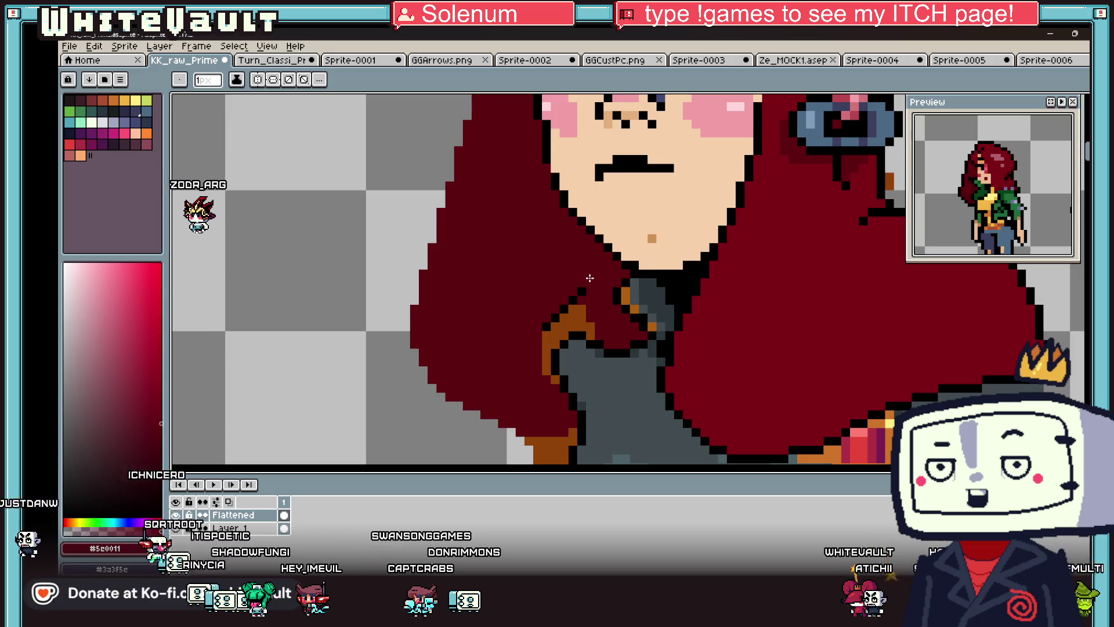
- Change brush settings and revert the black outline pixels so the edge stays red
{"action": "scroll", "coordinate": [574, 297], "scroll_direction": "down", "scroll_amount": 6}
{"action": "scroll", "coordinate": [577, 303], "scroll_direction": "up", "scroll_amount": 3}
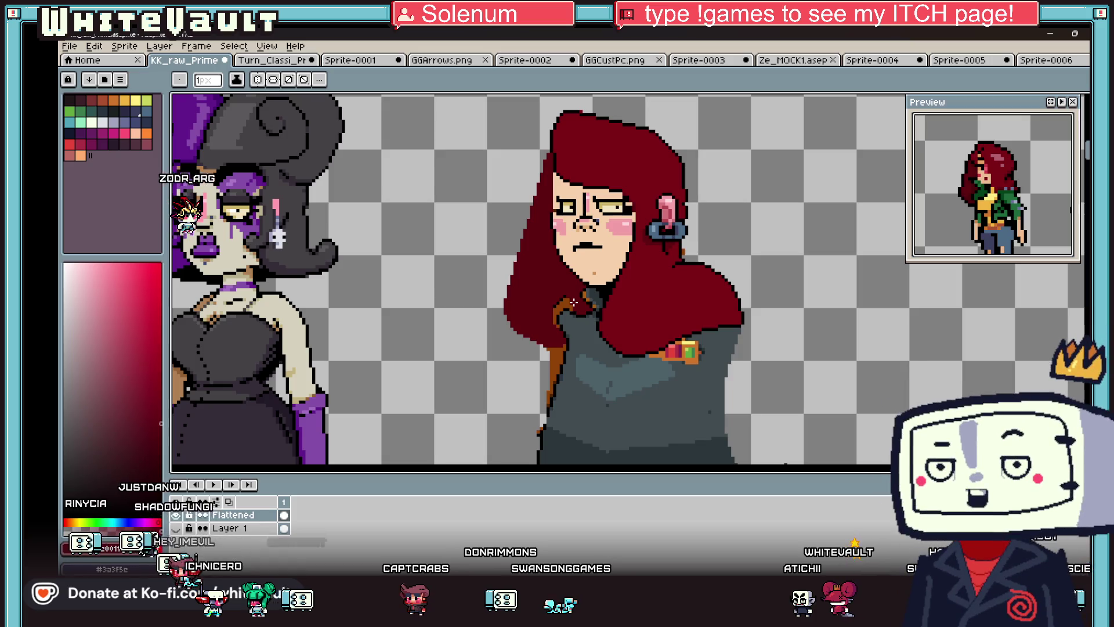
{"action": "scroll", "coordinate": [573, 302], "scroll_direction": "down", "scroll_amount": 1}
{"action": "scroll", "coordinate": [569, 332], "scroll_direction": "up", "scroll_amount": 2}
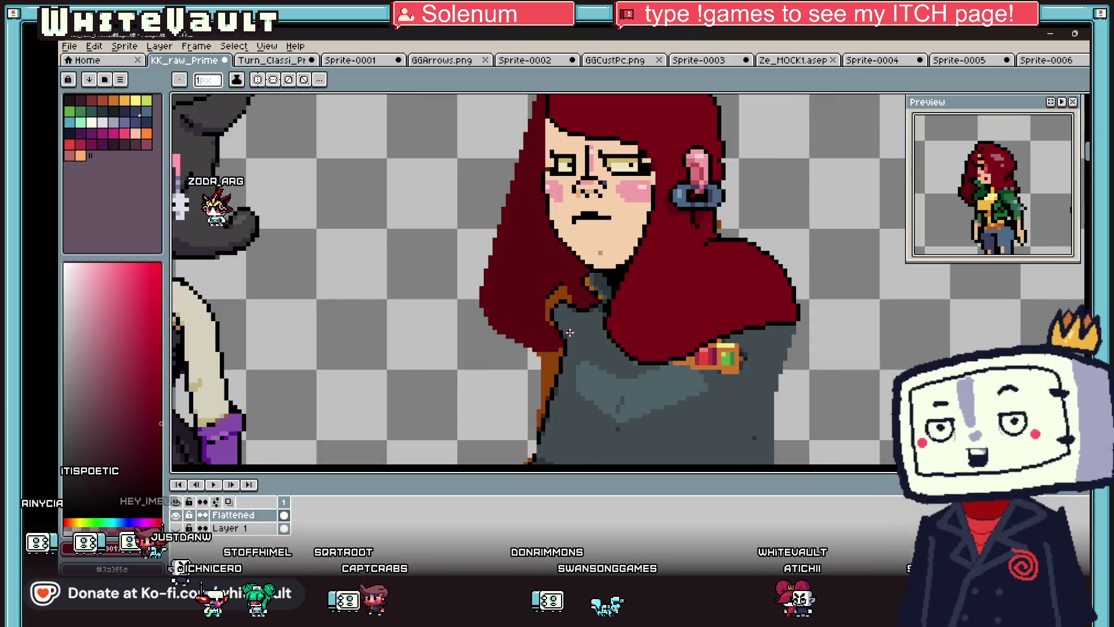
{"action": "key", "text": "b"}
{"action": "key", "text": "e"}
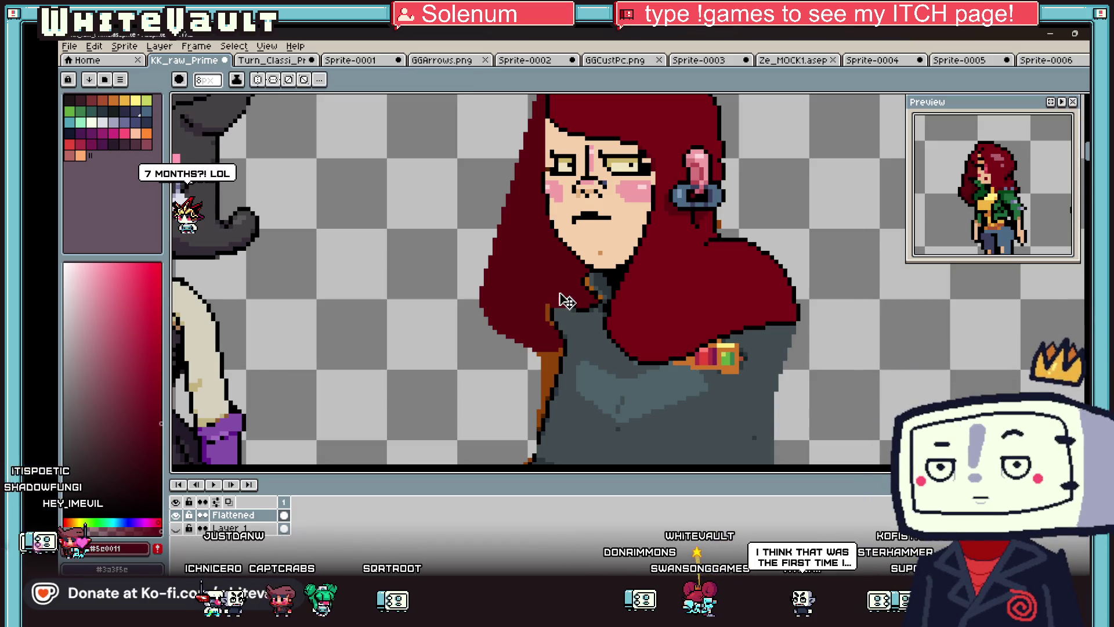
{"action": "key", "text": "ctrl+z"}
{"action": "key", "text": "ctrl+z"}
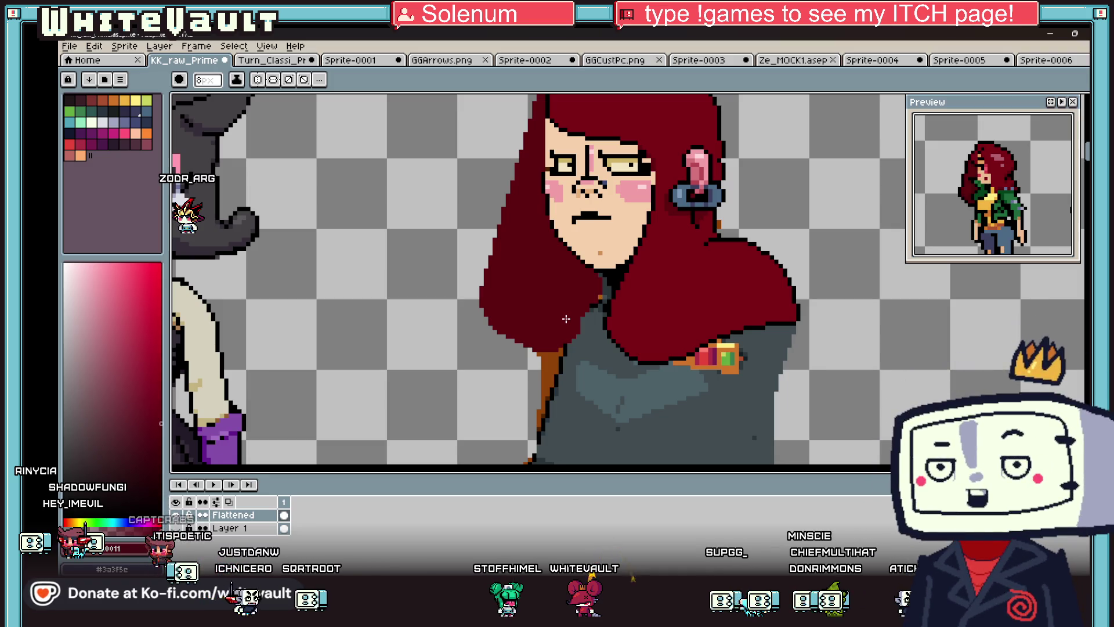
{"action": "scroll", "coordinate": [694, 257], "scroll_direction": "down", "scroll_amount": 2}
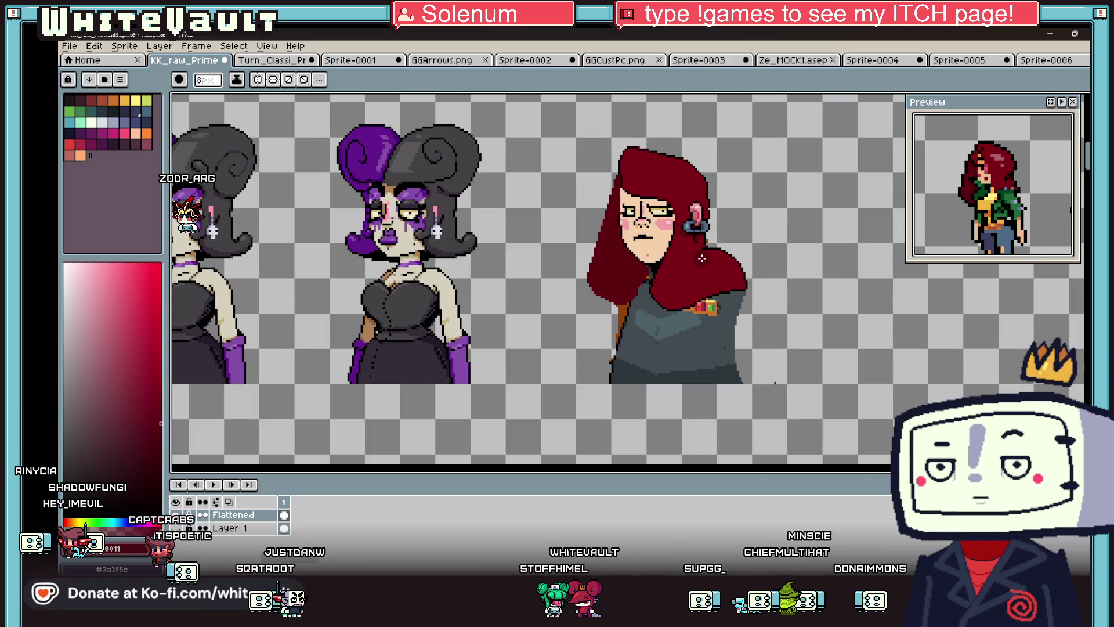
{"action": "scroll", "coordinate": [714, 273], "scroll_direction": "up", "scroll_amount": 3}
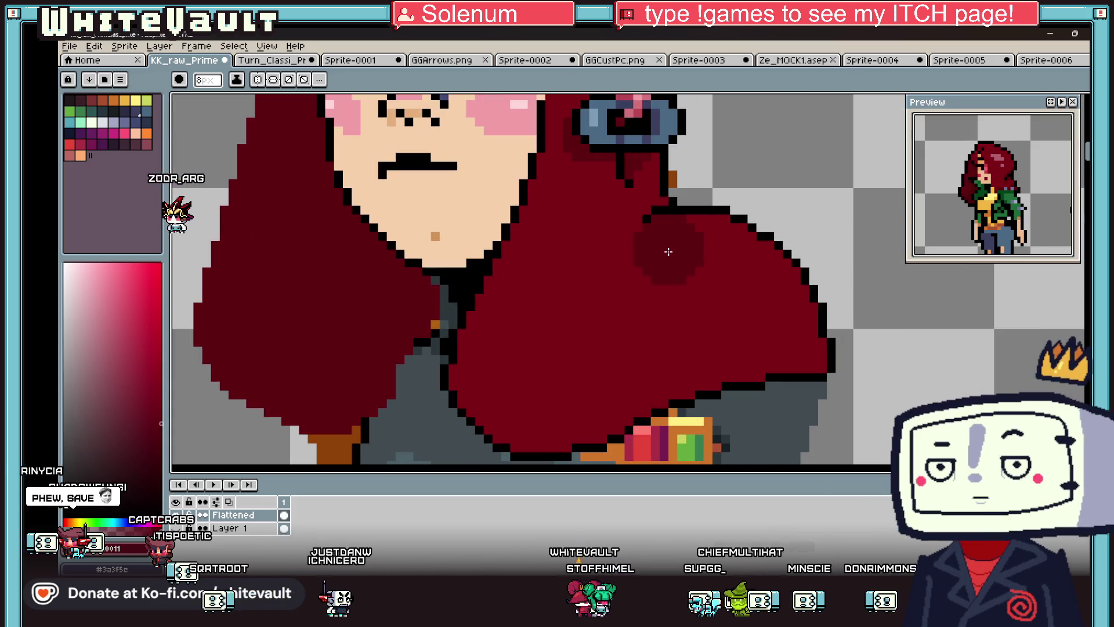
- With a 2px brush, draw dark shading down the right hair lock and fill its lower strip darker red
{"action": "key", "text": "minus"}
{"action": "key", "text": "minus"}
{"action": "key", "text": "minus"}
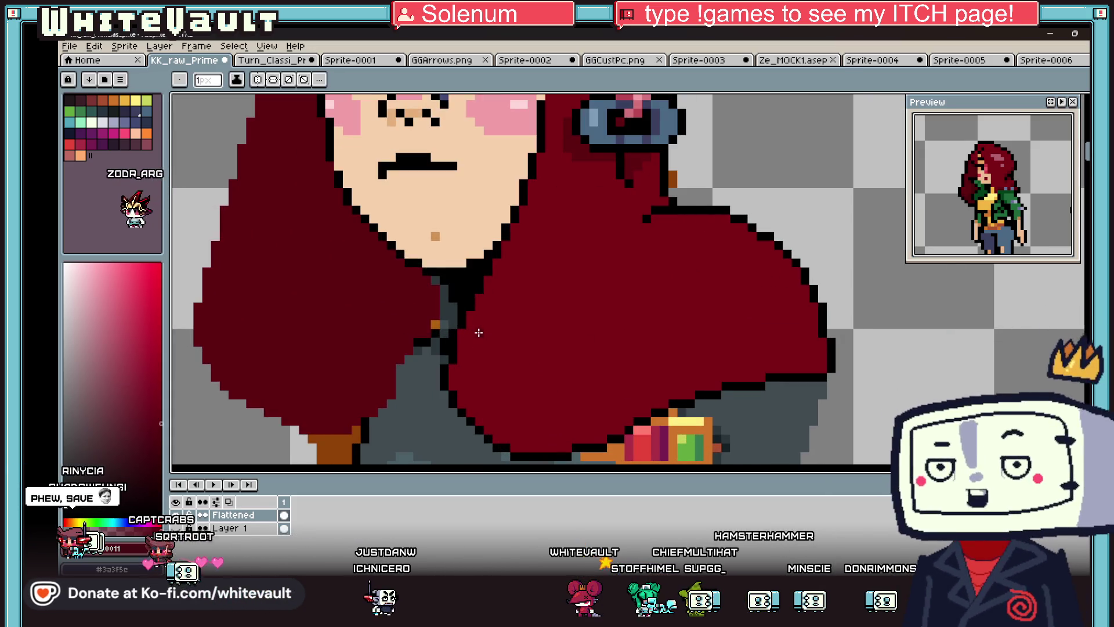
{"action": "key", "text": "minus"}
{"action": "key", "text": "minus"}
{"action": "left_click_drag", "start_coordinate": [490, 303], "coordinate": [480, 380]}
{"action": "left_click_drag", "start_coordinate": [534, 432], "coordinate": [567, 447]}
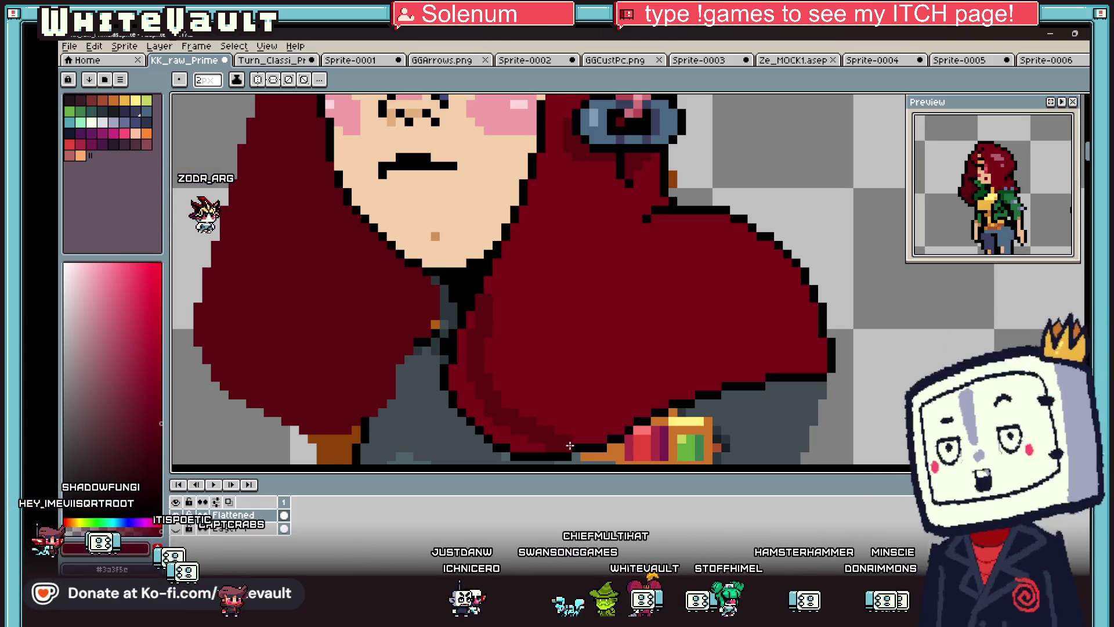
{"action": "key", "text": "g"}
{"action": "left_click", "coordinate": [472, 396]}
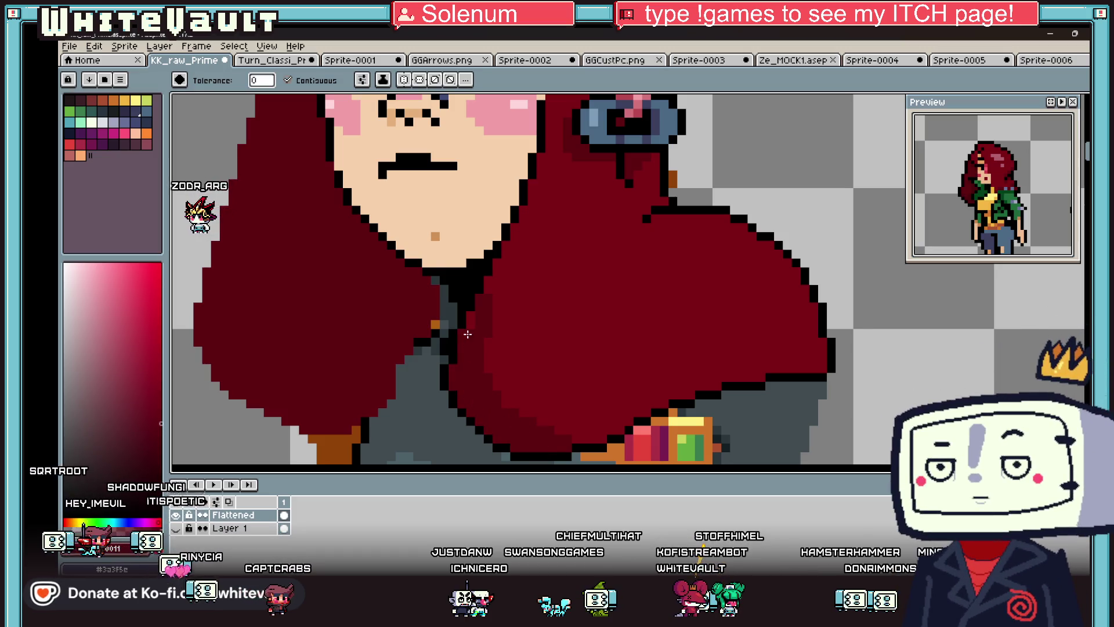
{"action": "scroll", "coordinate": [473, 320], "scroll_direction": "down", "scroll_amount": 5}
{"action": "scroll", "coordinate": [493, 332], "scroll_direction": "up", "scroll_amount": 1}
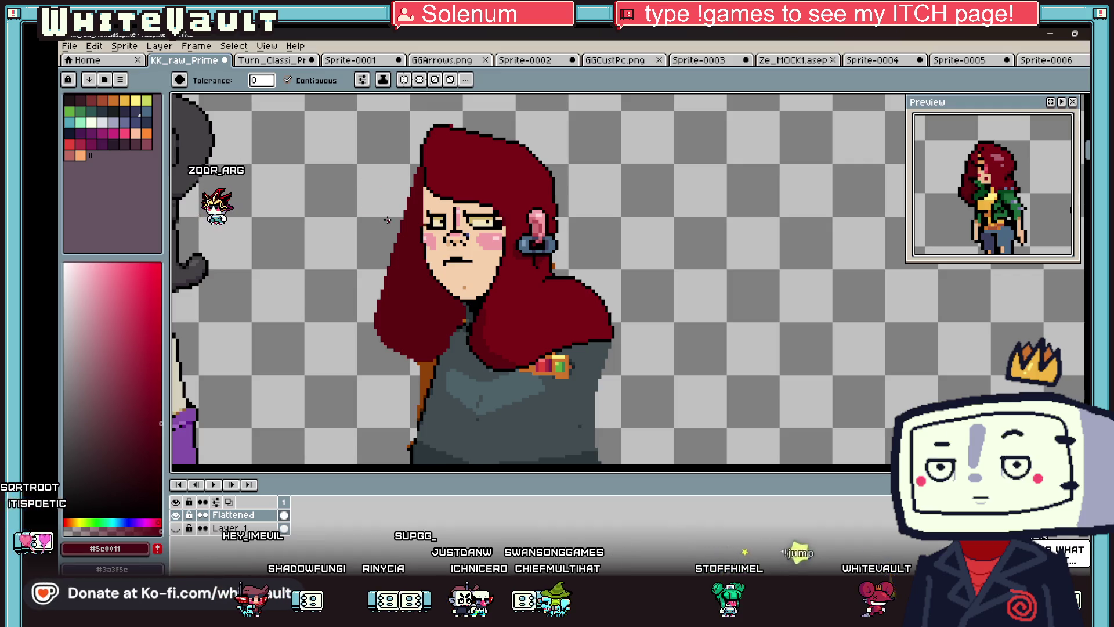
- With a 1px Pencil, extend the black hair outline and darken the edge beside the forehead
{"action": "key", "text": "i"}
{"action": "scroll", "coordinate": [400, 203], "scroll_direction": "down", "scroll_amount": 3}
{"action": "scroll", "coordinate": [413, 188], "scroll_direction": "up", "scroll_amount": 4}
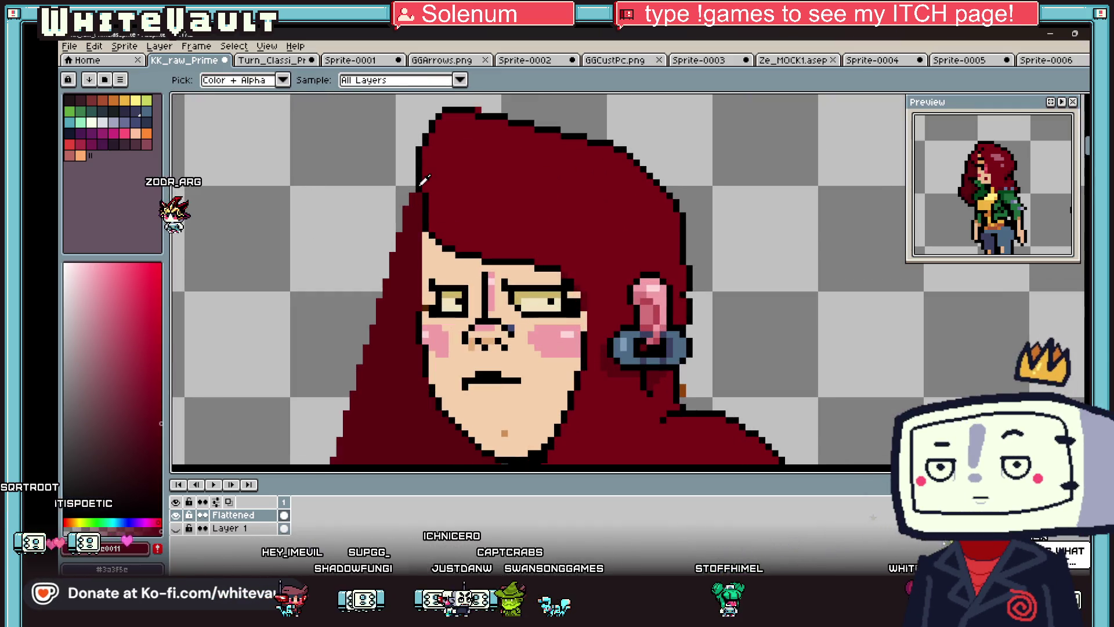
{"action": "key", "text": "b"}
{"action": "key", "text": "minus"}
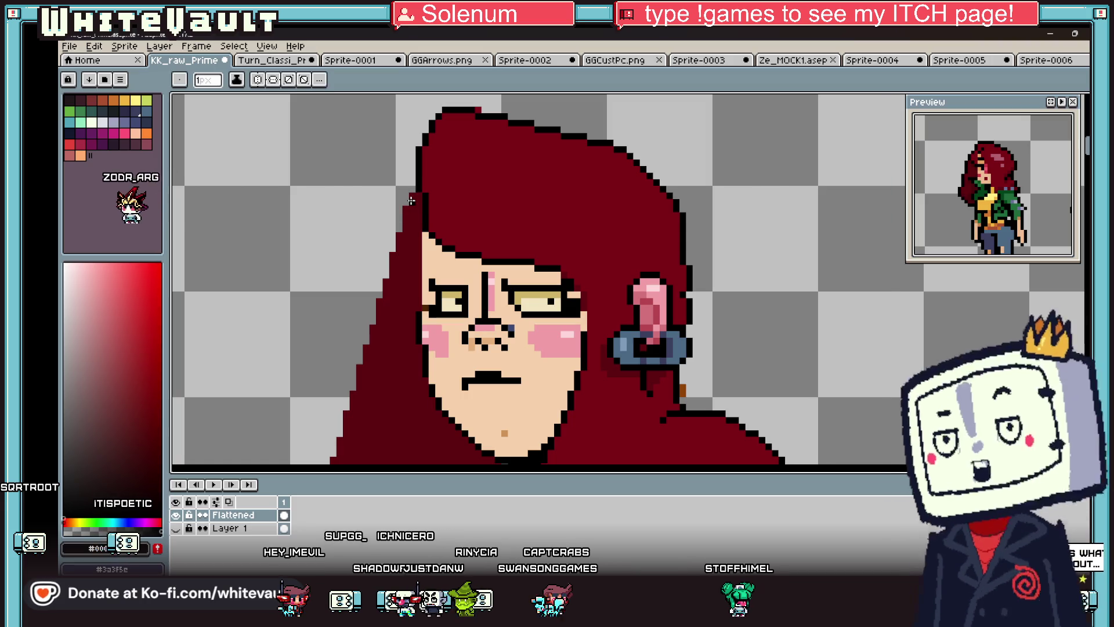
{"action": "left_click_drag", "start_coordinate": [404, 215], "coordinate": [406, 232]}
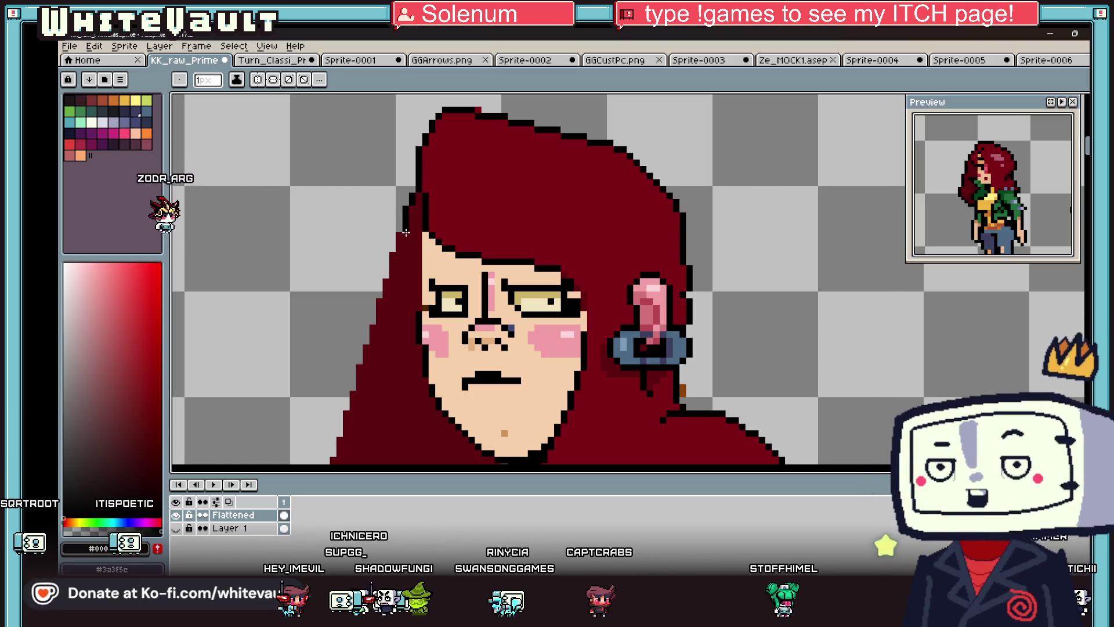
{"action": "scroll", "coordinate": [396, 235], "scroll_direction": "up", "scroll_amount": 3}
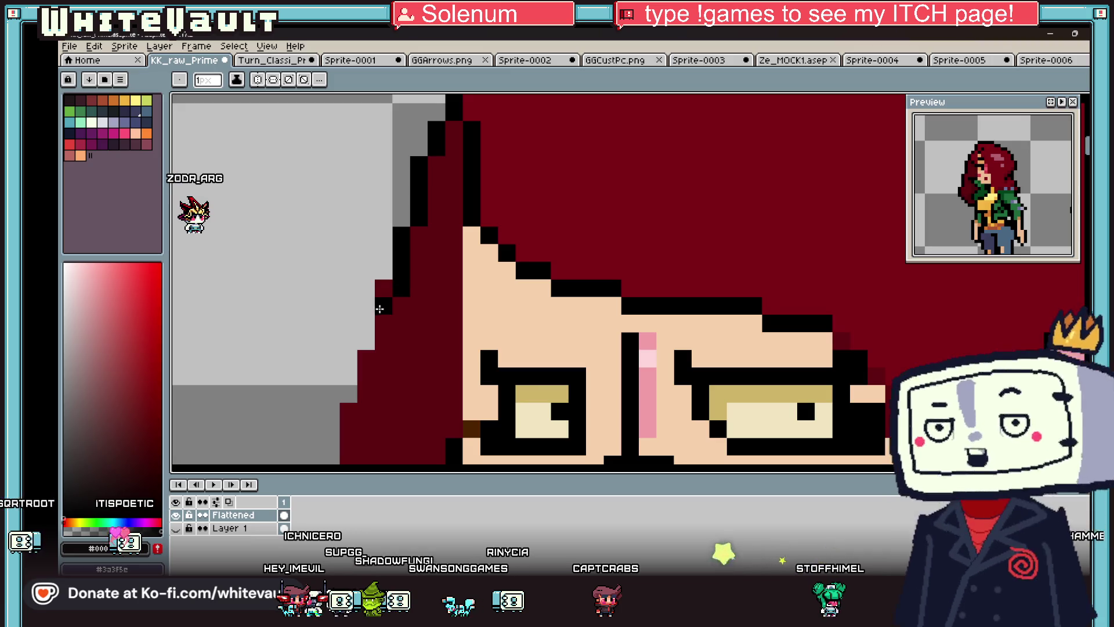
{"action": "left_click_drag", "start_coordinate": [384, 340], "coordinate": [384, 306]}
{"action": "scroll", "coordinate": [384, 305], "scroll_direction": "down", "scroll_amount": 3}
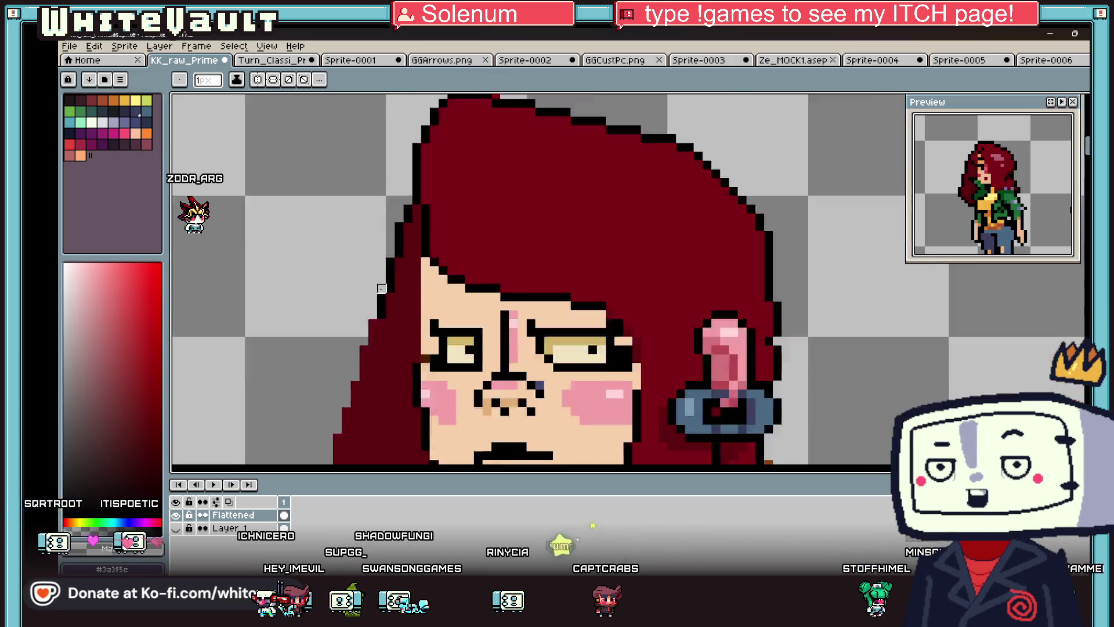
{"action": "scroll", "coordinate": [371, 319], "scroll_direction": "down", "scroll_amount": 1}
{"action": "scroll", "coordinate": [367, 328], "scroll_direction": "up", "scroll_amount": 1}
- Pick the tan skin-shadow tone from the face and draw a shadow line under the right eye
{"action": "key", "text": "i"}
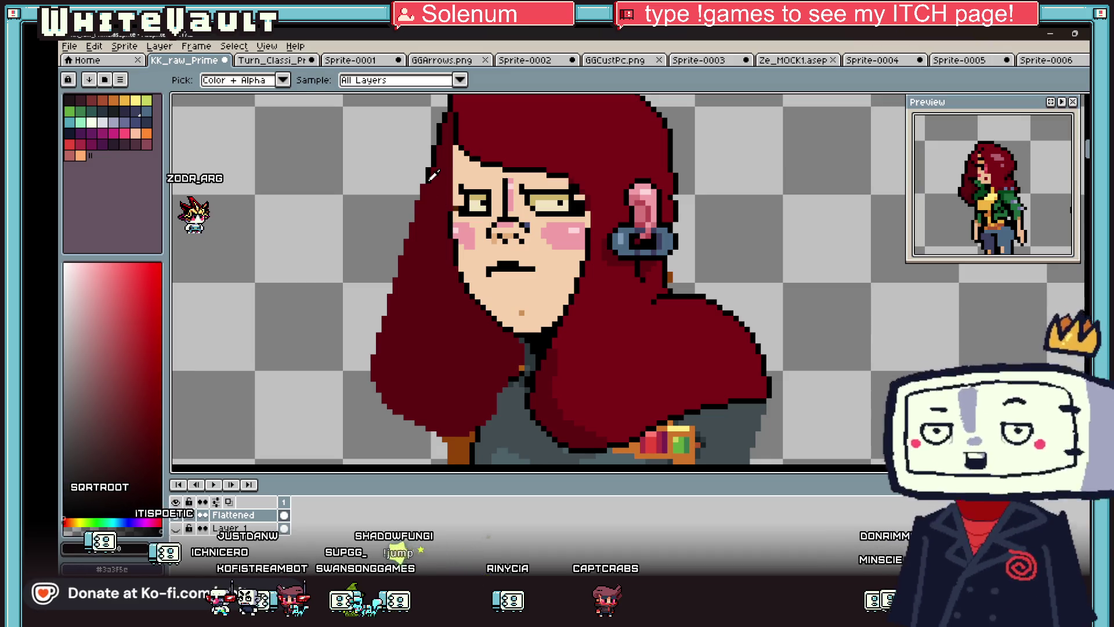
{"action": "key", "text": "b"}
{"action": "scroll", "coordinate": [424, 200], "scroll_direction": "up", "scroll_amount": 2}
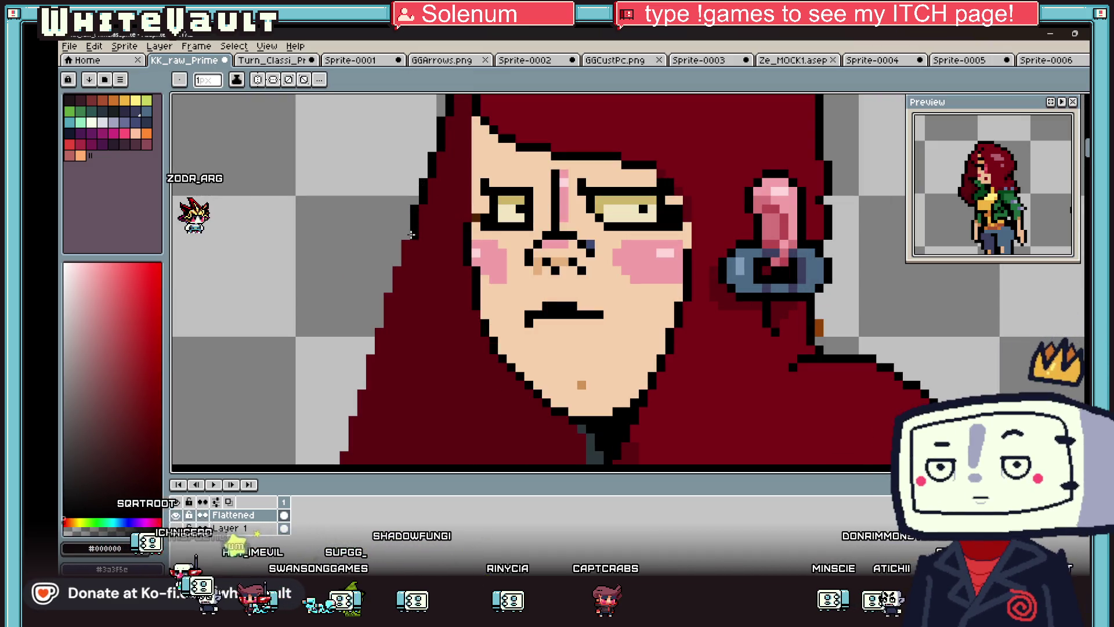
{"action": "scroll", "coordinate": [410, 234], "scroll_direction": "down", "scroll_amount": 3}
{"action": "key", "text": "i"}
{"action": "scroll", "coordinate": [525, 262], "scroll_direction": "up", "scroll_amount": 2}
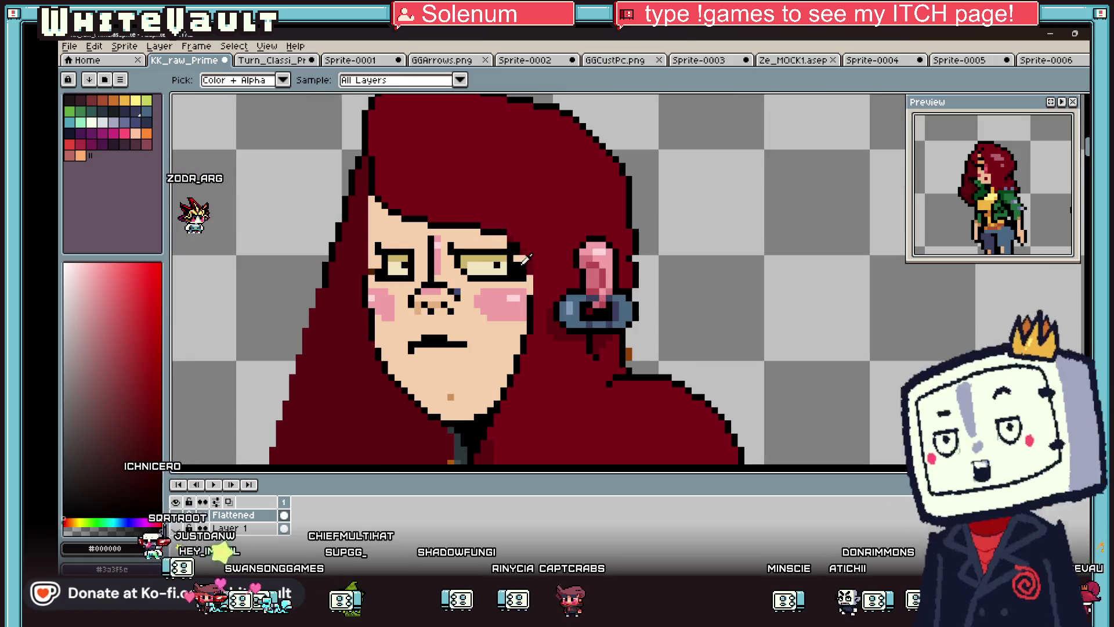
{"action": "scroll", "coordinate": [525, 262], "scroll_direction": "up", "scroll_amount": 2}
{"action": "key", "text": "b"}
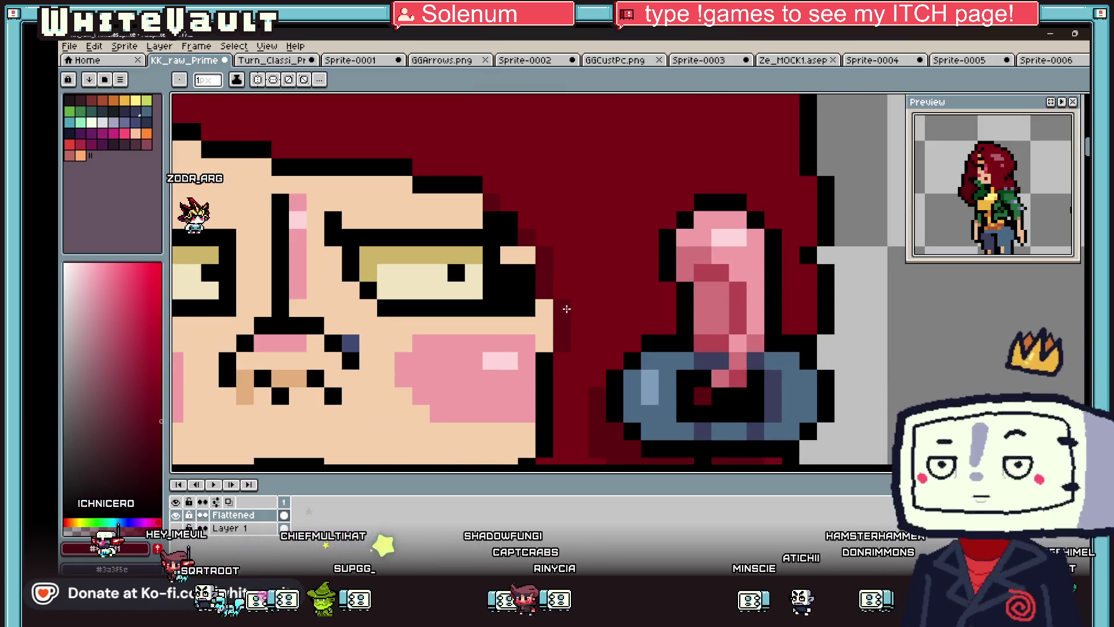
{"action": "scroll", "coordinate": [566, 309], "scroll_direction": "down", "scroll_amount": 3}
{"action": "key", "text": "i"}
{"action": "left_click", "coordinate": [472, 352]}
{"action": "key", "text": "b"}
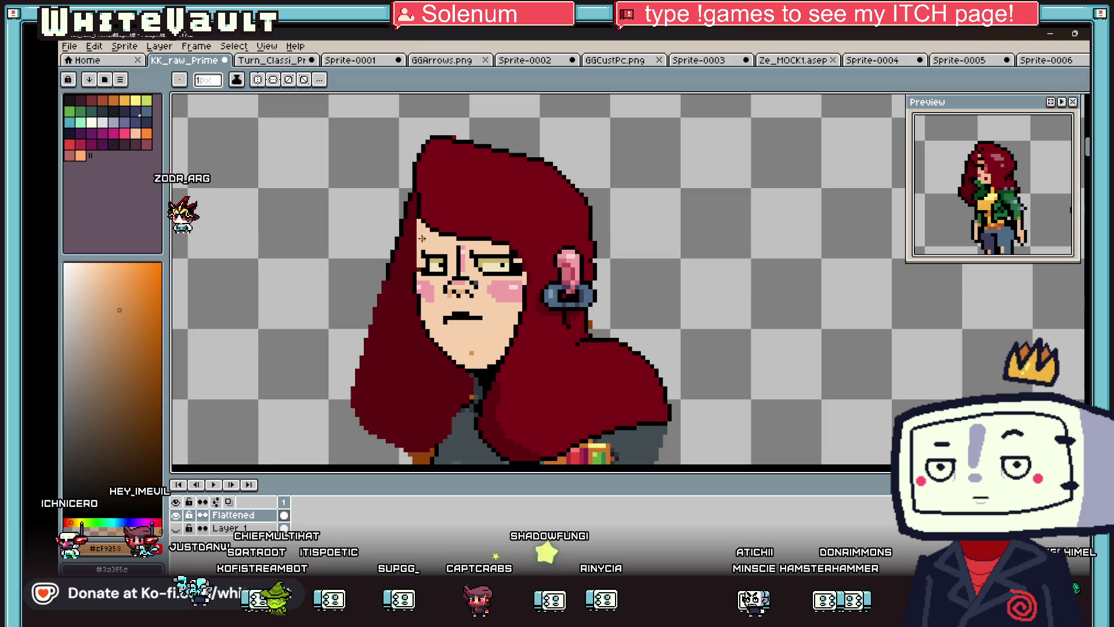
{"action": "scroll", "coordinate": [549, 293], "scroll_direction": "up", "scroll_amount": 3}
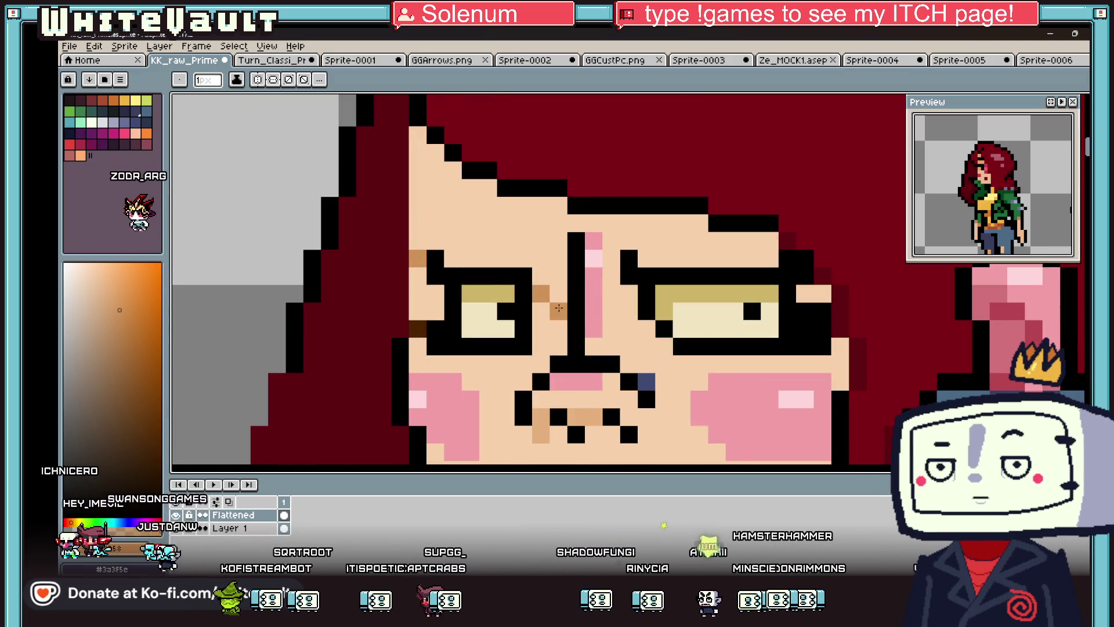
{"action": "left_click_drag", "start_coordinate": [693, 366], "coordinate": [836, 365]}
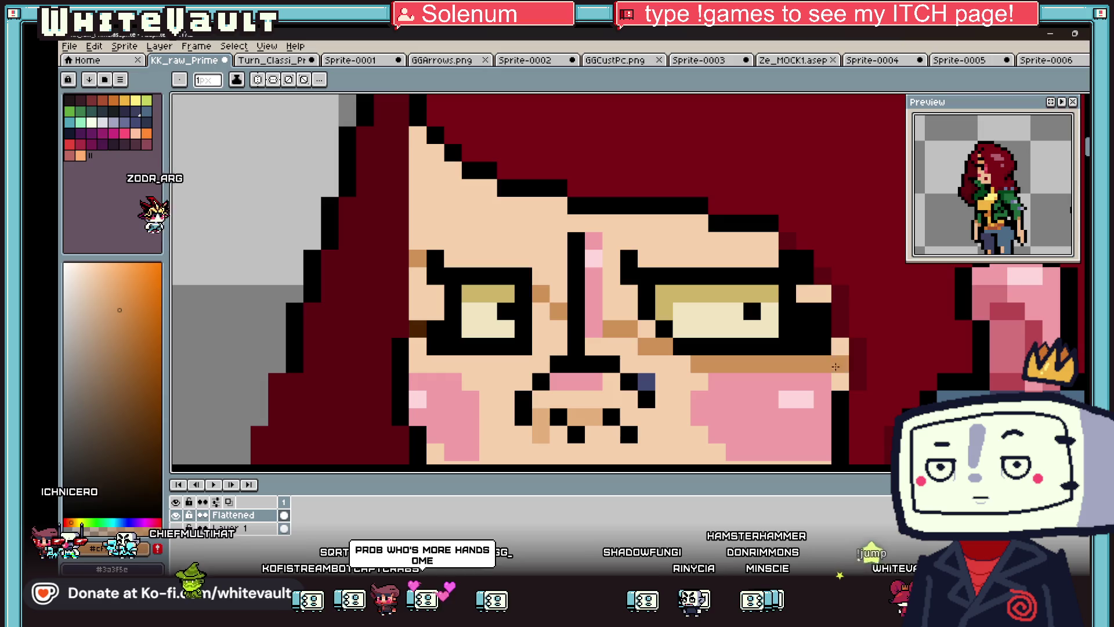
- Bucket-fill tan beside the eye and over the upper-face skin area
{"action": "key", "text": "g"}
{"action": "left_click", "coordinate": [617, 261]}
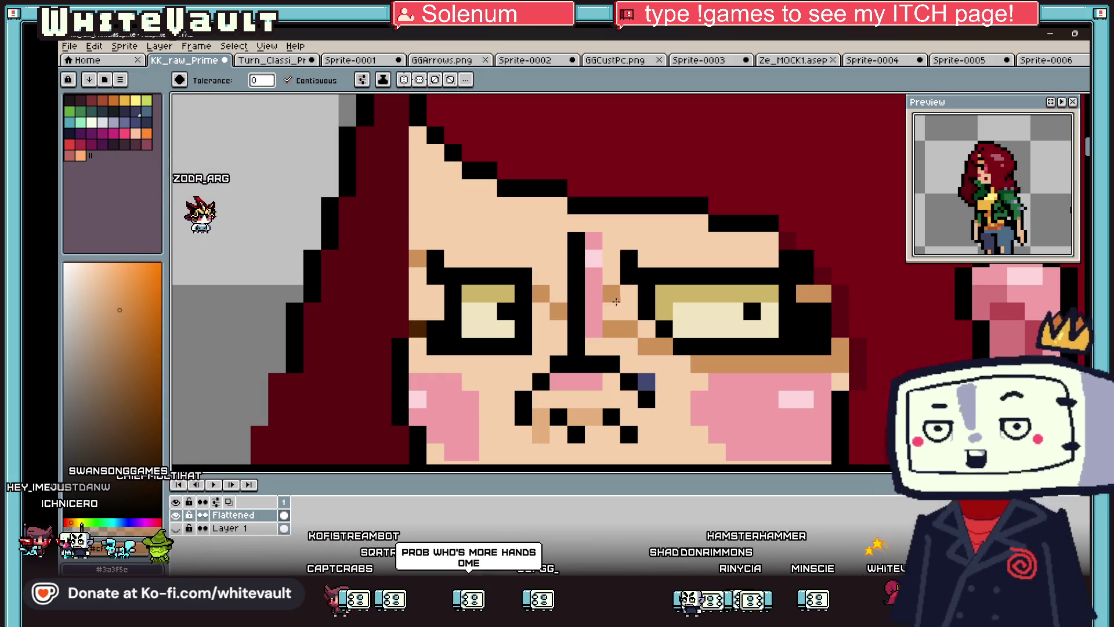
{"action": "left_click", "coordinate": [626, 310]}
{"action": "scroll", "coordinate": [644, 330], "scroll_direction": "down", "scroll_amount": 4}
- Sample the nose highlight and repaint its column in a saturated red
{"action": "key", "text": "i"}
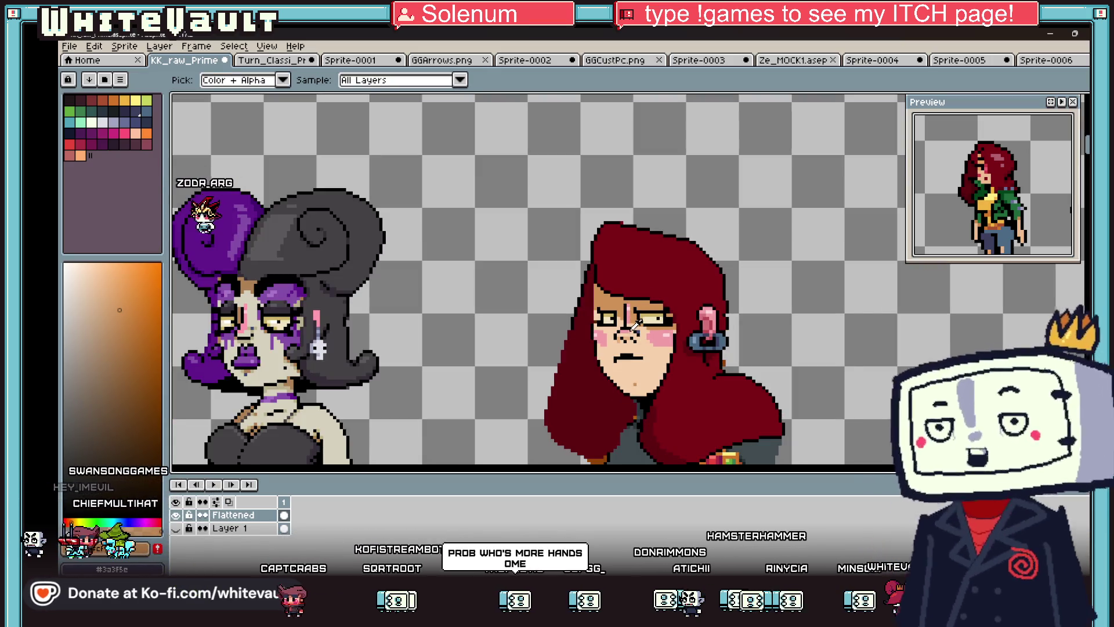
{"action": "scroll", "coordinate": [626, 314], "scroll_direction": "up", "scroll_amount": 3}
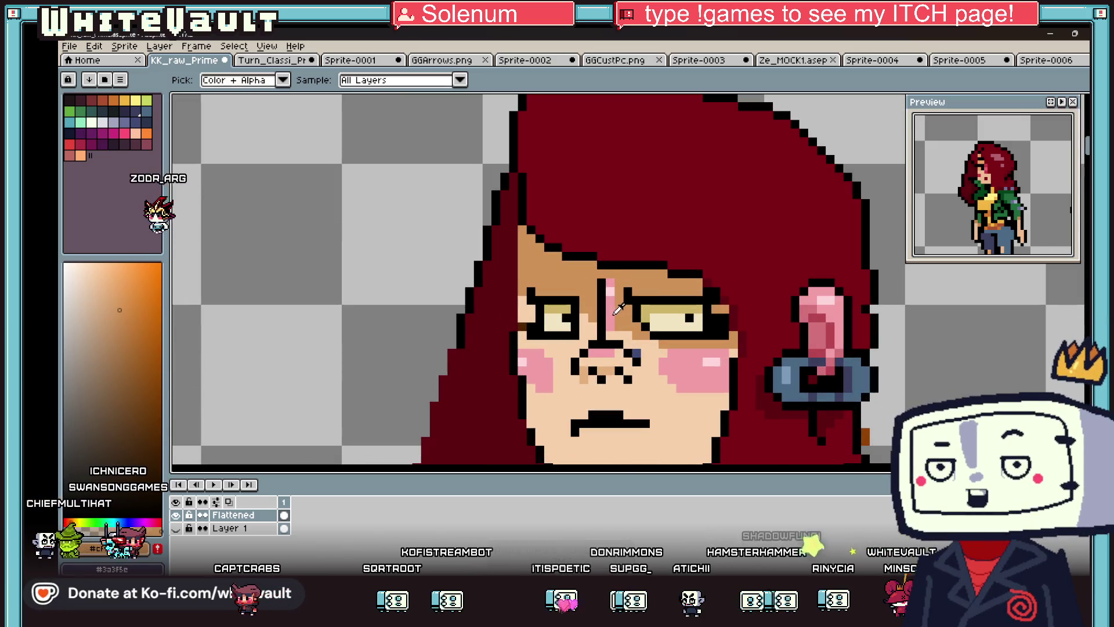
{"action": "left_click", "coordinate": [614, 312]}
{"action": "left_click", "coordinate": [154, 316]}
{"action": "scroll", "coordinate": [566, 290], "scroll_direction": "up", "scroll_amount": 2}
{"action": "left_click_drag", "start_coordinate": [566, 261], "coordinate": [565, 372]}
- Pick a darker brown and shade the corners of both eyes, undoing one stray pixel
{"action": "scroll", "coordinate": [598, 333], "scroll_direction": "down", "scroll_amount": 3}
{"action": "scroll", "coordinate": [602, 331], "scroll_direction": "up", "scroll_amount": 3}
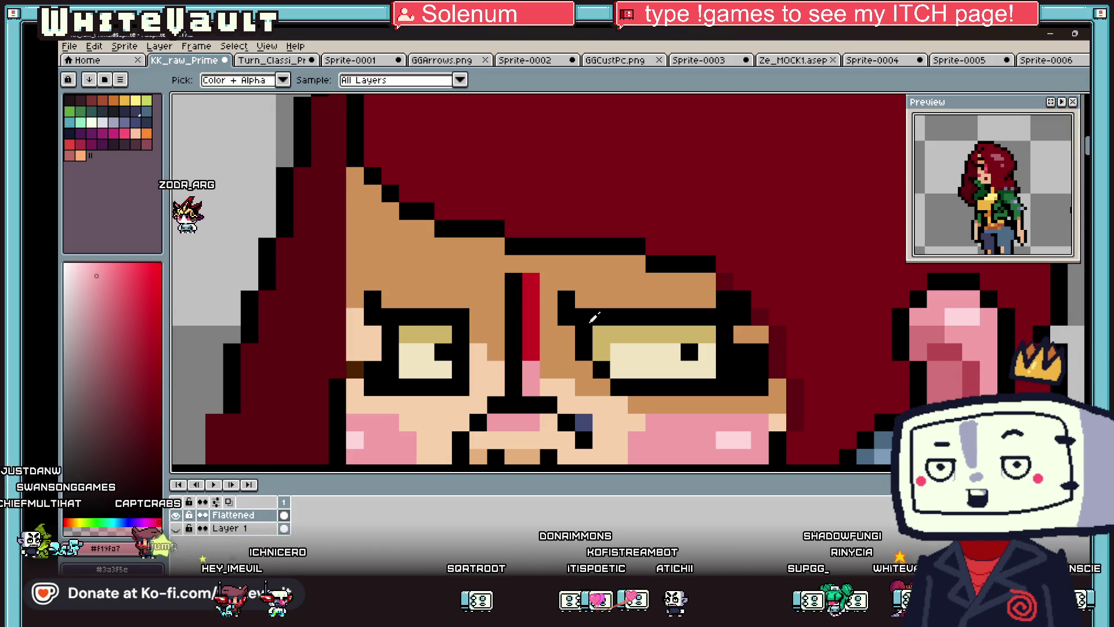
{"action": "scroll", "coordinate": [593, 317], "scroll_direction": "down", "scroll_amount": 3}
{"action": "scroll", "coordinate": [594, 311], "scroll_direction": "up", "scroll_amount": 2}
{"action": "scroll", "coordinate": [594, 308], "scroll_direction": "up", "scroll_amount": 3}
{"action": "left_click", "coordinate": [593, 303]}
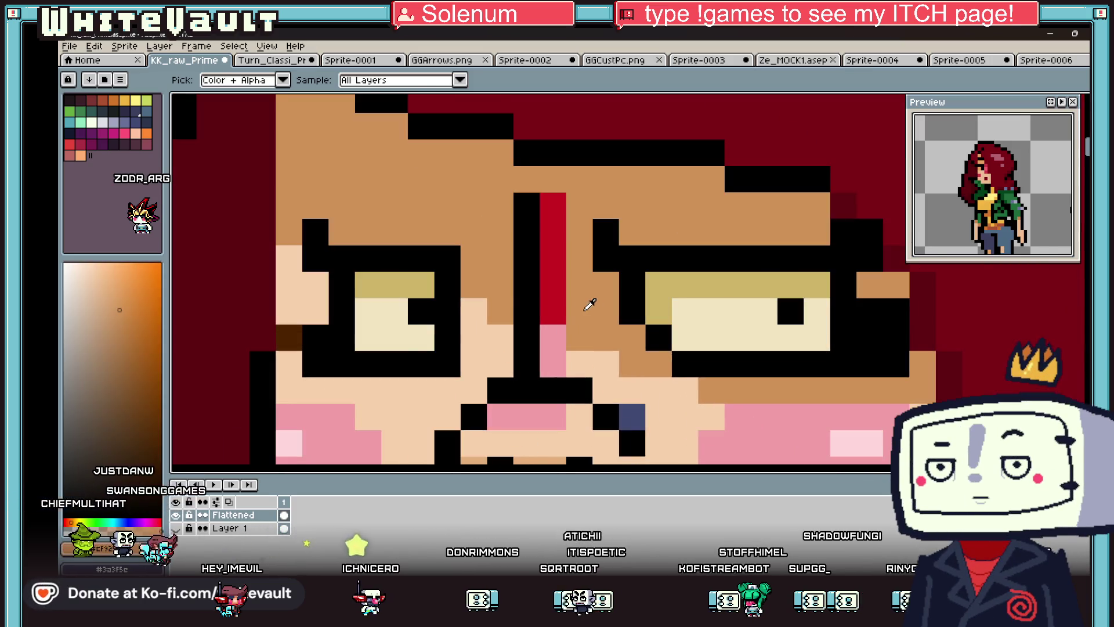
{"action": "left_click", "coordinate": [139, 339]}
{"action": "key", "text": "b"}
{"action": "mouse_move", "coordinate": [605, 284]}
{"action": "left_mouse_down"}
{"action": "mouse_move", "coordinate": [605, 307]}
{"action": "mouse_move", "coordinate": [659, 362]}
{"action": "left_mouse_up"}
{"action": "left_click", "coordinate": [922, 284]}
{"action": "key", "text": "ctrl+z"}
{"action": "left_click", "coordinate": [871, 284]}
{"action": "left_click", "coordinate": [922, 364]}
{"action": "left_click", "coordinate": [317, 278]}
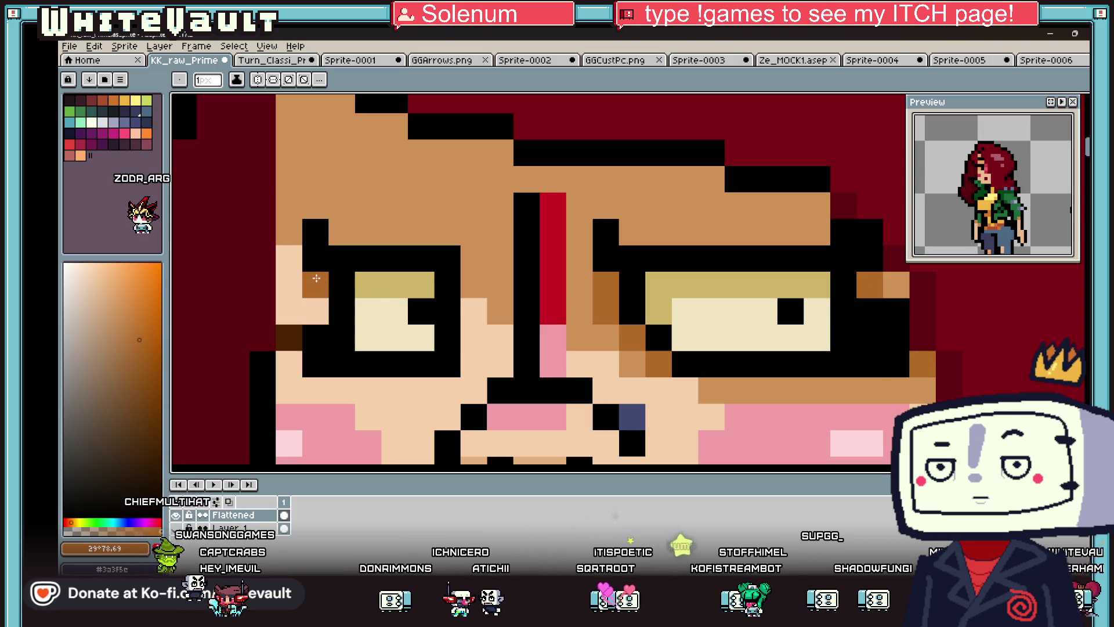
- Pick black and draw thick two-row brow lines above the eyes
{"action": "key", "text": "i"}
{"action": "scroll", "coordinate": [479, 306], "scroll_direction": "down", "scroll_amount": 5}
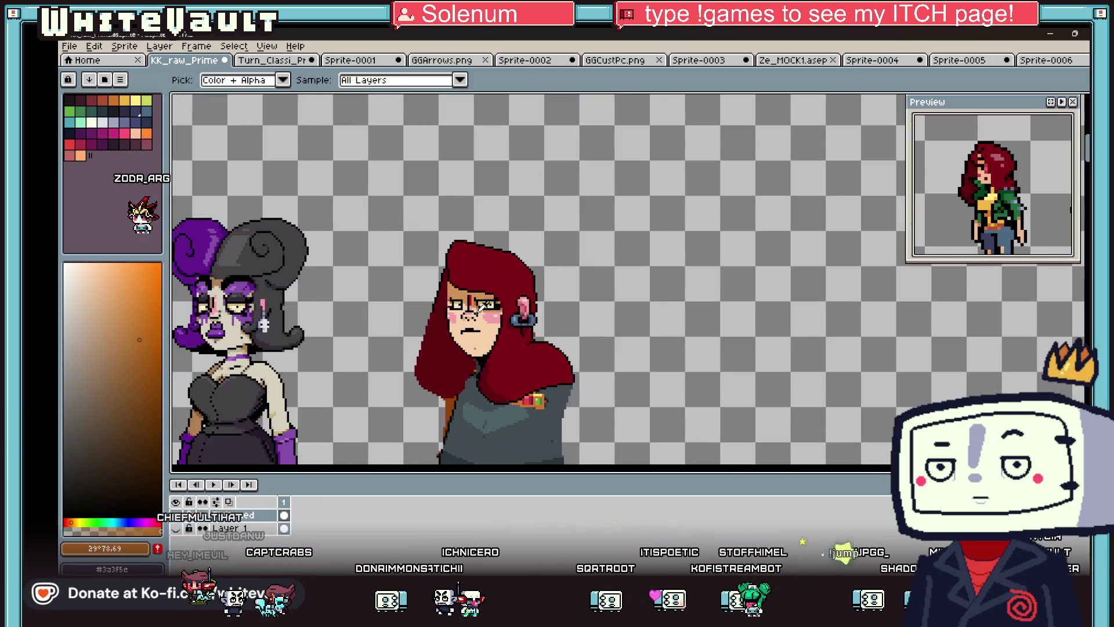
{"action": "scroll", "coordinate": [445, 333], "scroll_direction": "up", "scroll_amount": 3}
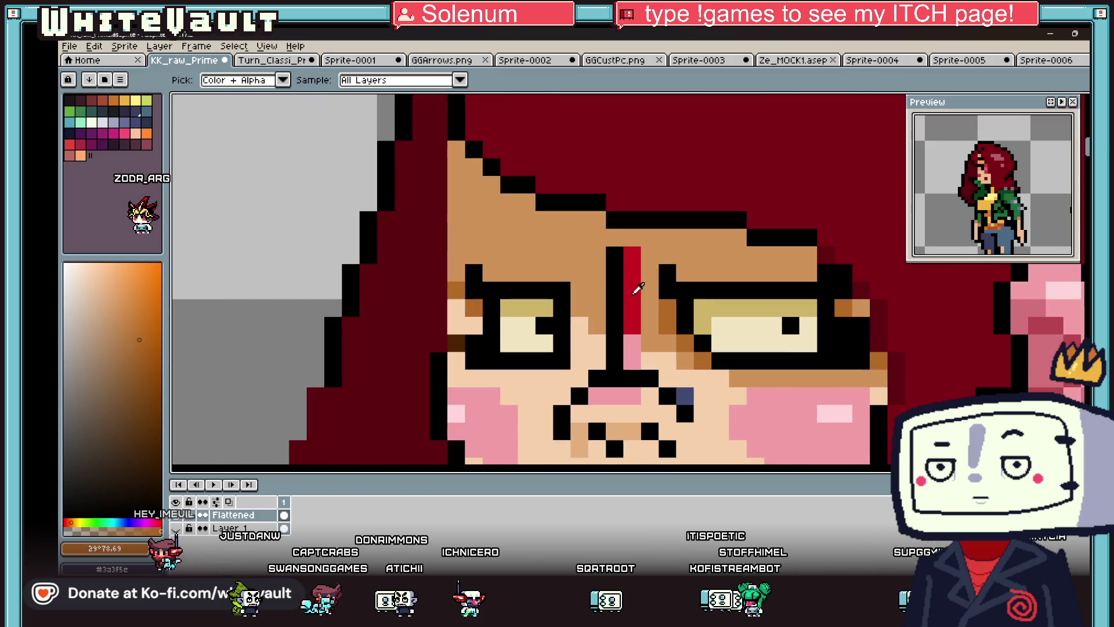
{"action": "left_click", "coordinate": [604, 273]}
{"action": "key", "text": "b"}
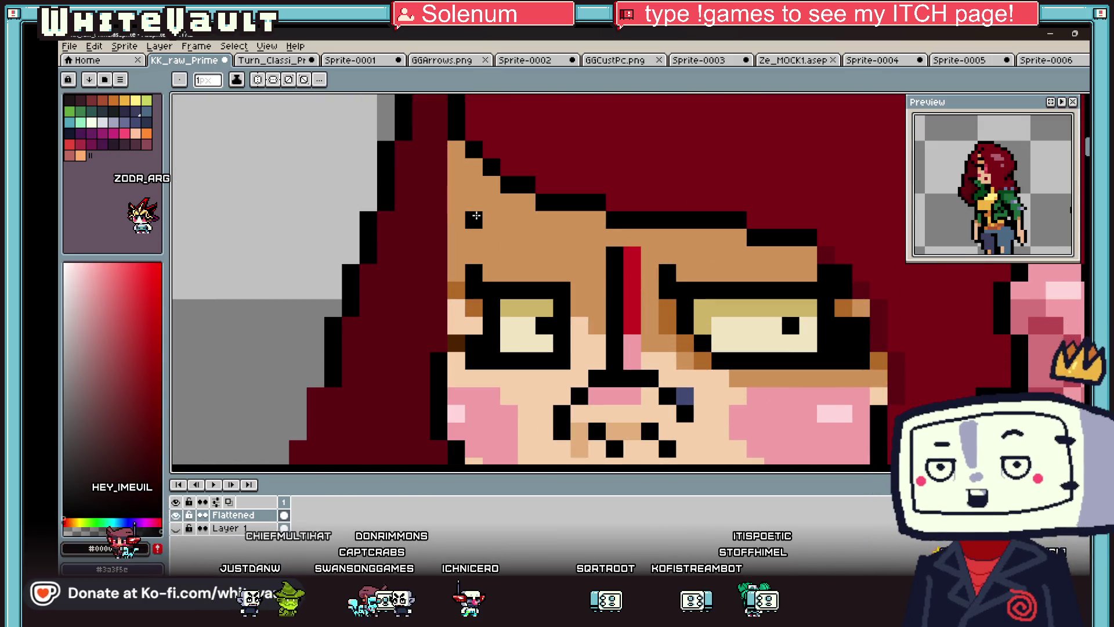
{"action": "left_click_drag", "start_coordinate": [476, 216], "coordinate": [552, 221]}
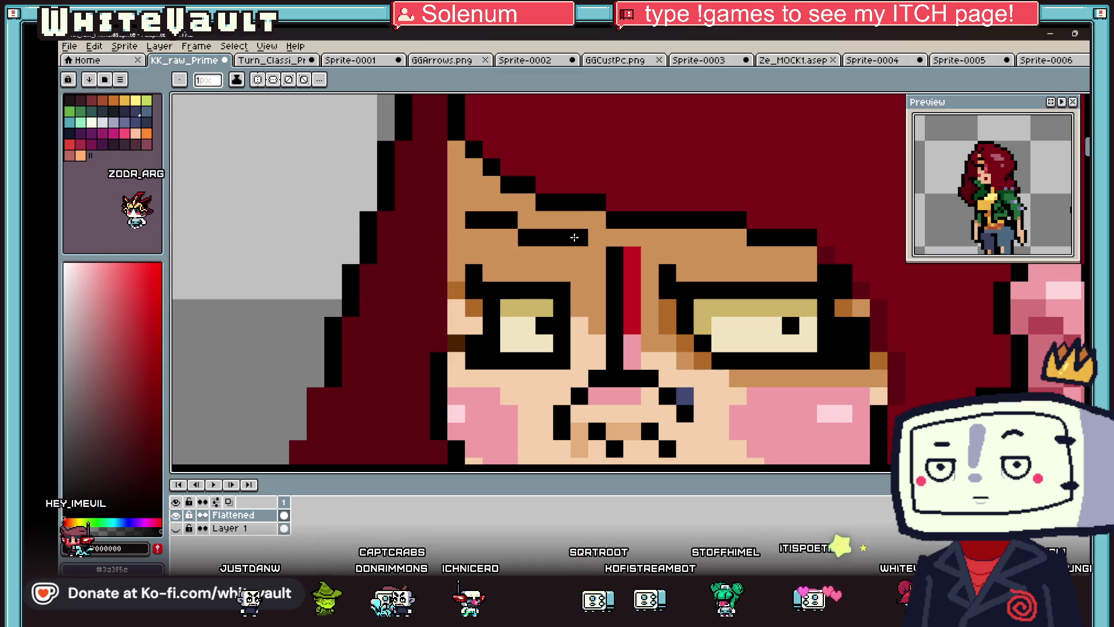
{"action": "scroll", "coordinate": [551, 221], "scroll_direction": "down", "scroll_amount": 3}
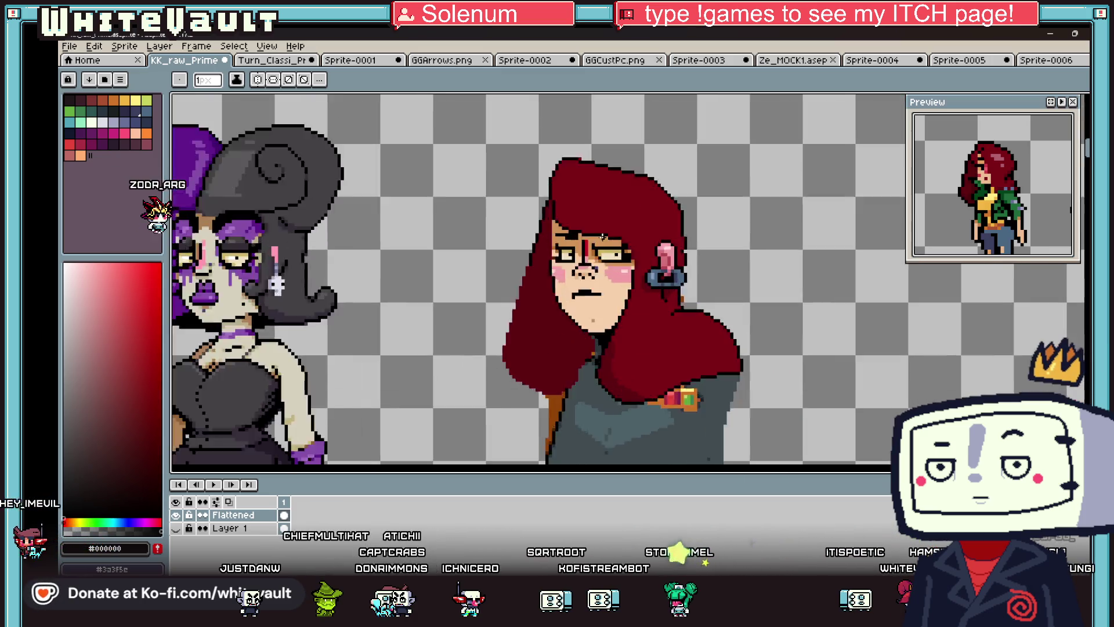
{"action": "scroll", "coordinate": [581, 244], "scroll_direction": "up", "scroll_amount": 3}
{"action": "left_click", "coordinate": [581, 244]}
{"action": "left_click_drag", "start_coordinate": [581, 244], "coordinate": [647, 249]}
{"action": "left_click_drag", "start_coordinate": [581, 266], "coordinate": [730, 266]}
{"action": "scroll", "coordinate": [730, 265], "scroll_direction": "down", "scroll_amount": 4}
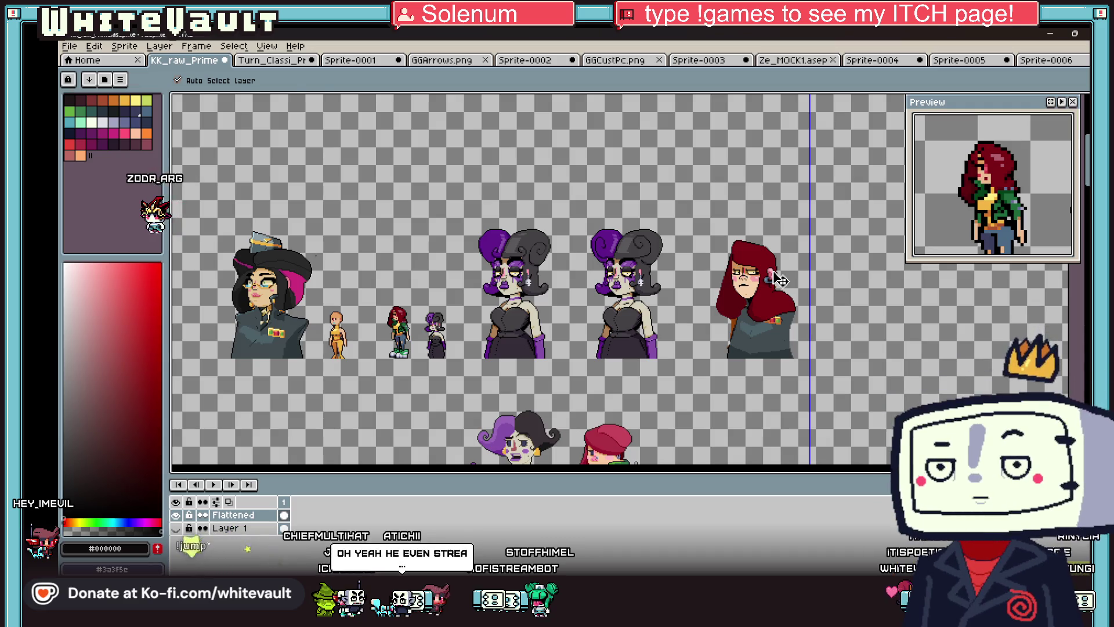
- Sample the light pink cheek colour and choose a deeper pink shade
{"action": "key", "text": "b"}
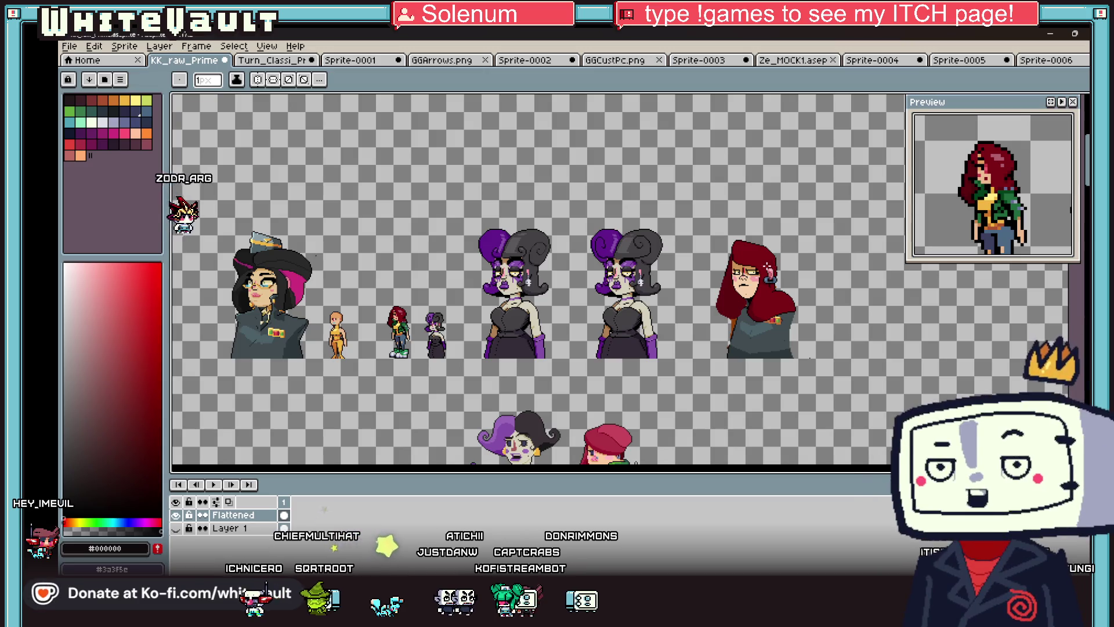
{"action": "scroll", "coordinate": [801, 274], "scroll_direction": "up", "scroll_amount": 4}
{"action": "key", "text": "i"}
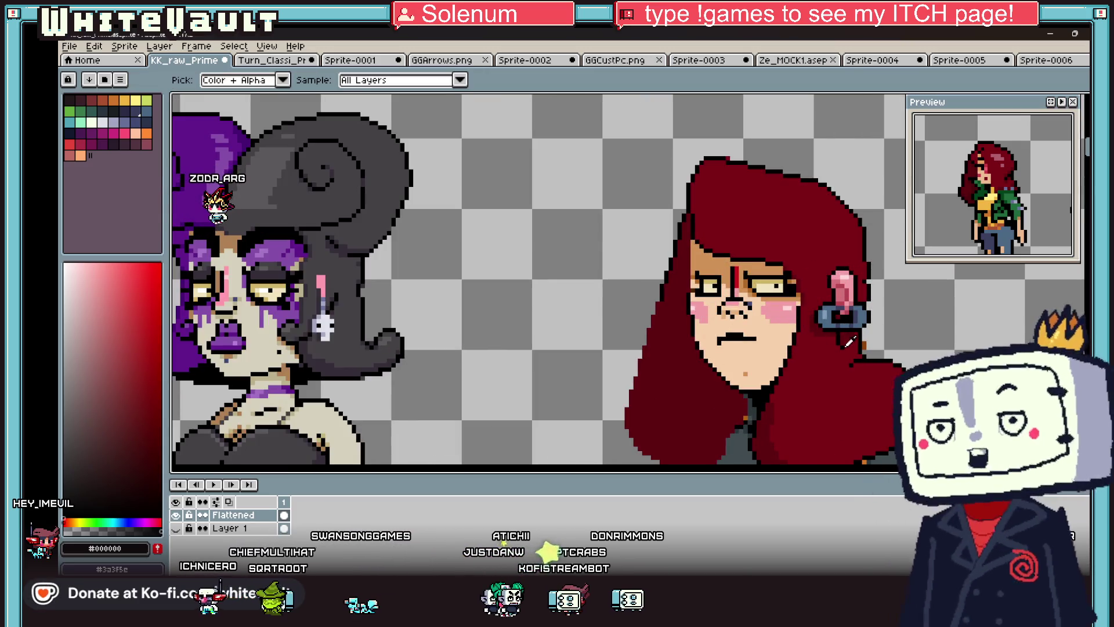
{"action": "scroll", "coordinate": [842, 342], "scroll_direction": "down", "scroll_amount": 2}
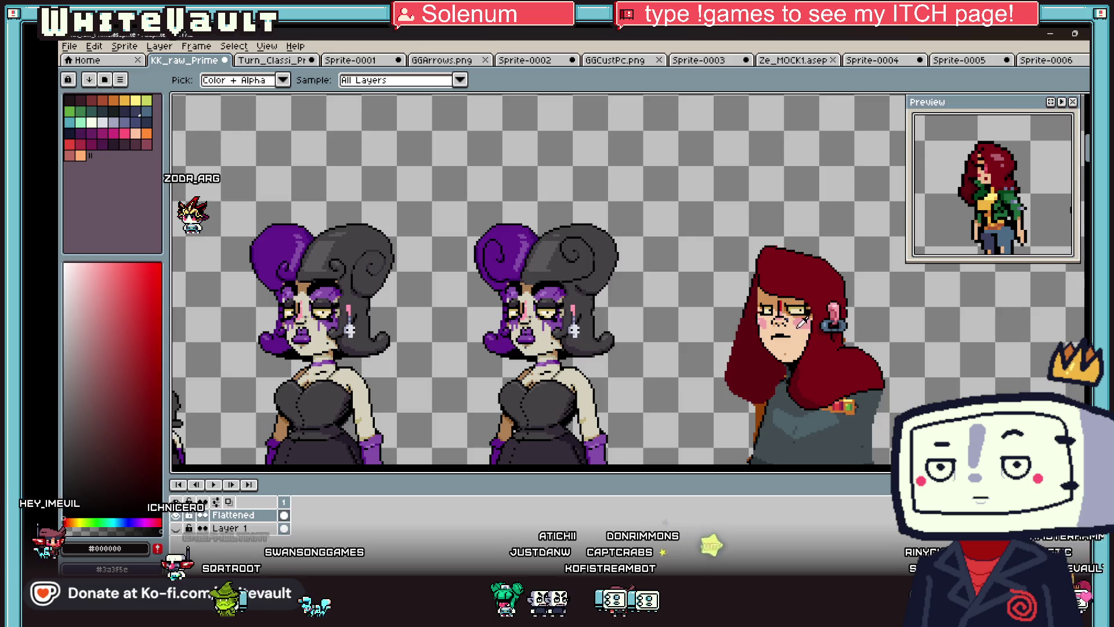
{"action": "scroll", "coordinate": [782, 257], "scroll_direction": "up", "scroll_amount": 4}
{"action": "left_click", "coordinate": [778, 261]}
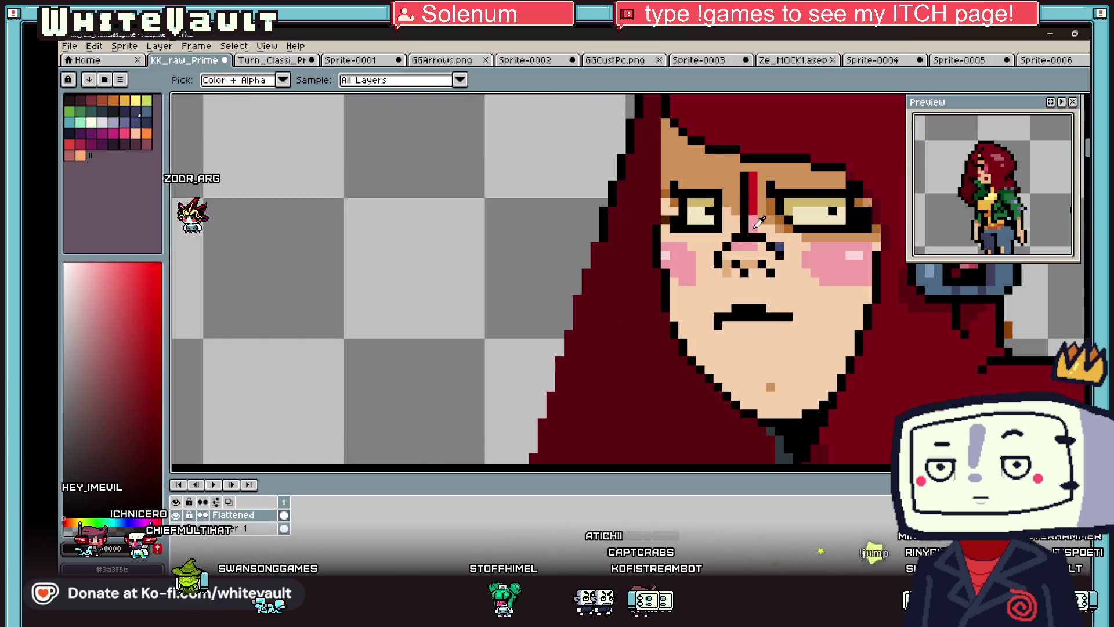
{"action": "left_click", "coordinate": [117, 303]}
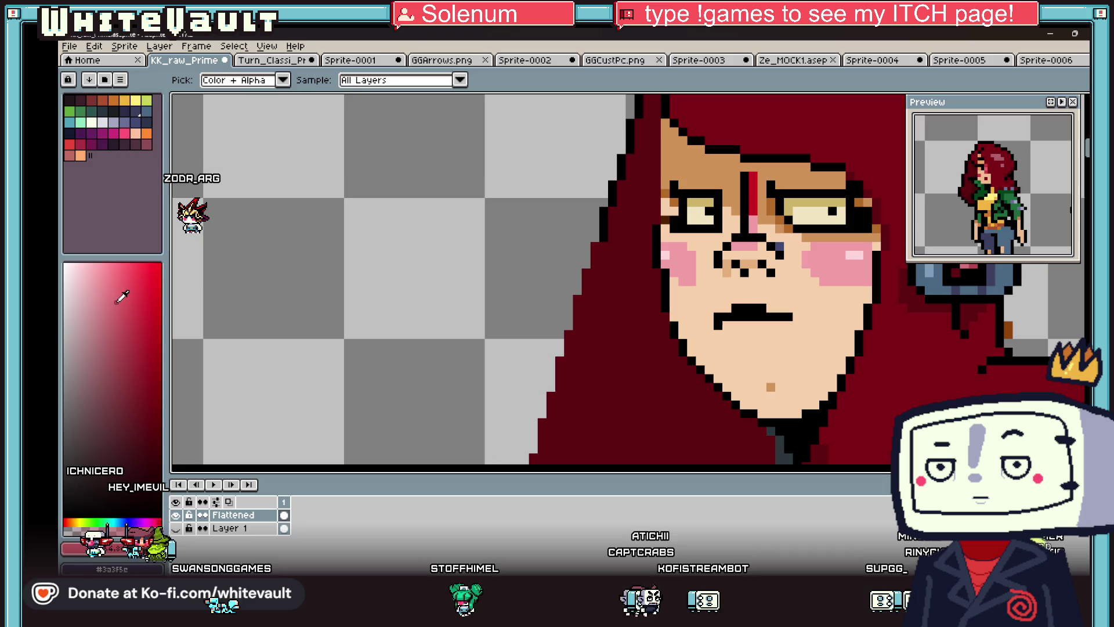
{"action": "key", "text": "g"}
{"action": "scroll", "coordinate": [755, 199], "scroll_direction": "down", "scroll_amount": 2}
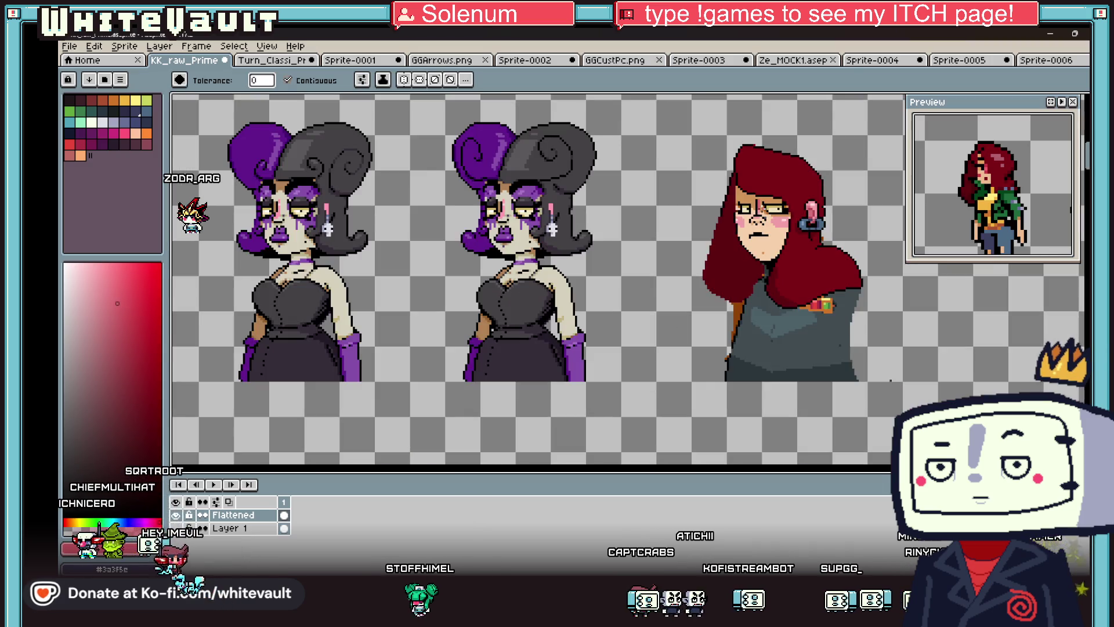
{"action": "scroll", "coordinate": [793, 223], "scroll_direction": "down", "scroll_amount": 1}
{"action": "scroll", "coordinate": [793, 224], "scroll_direction": "up", "scroll_amount": 1}
{"action": "key", "text": "i"}
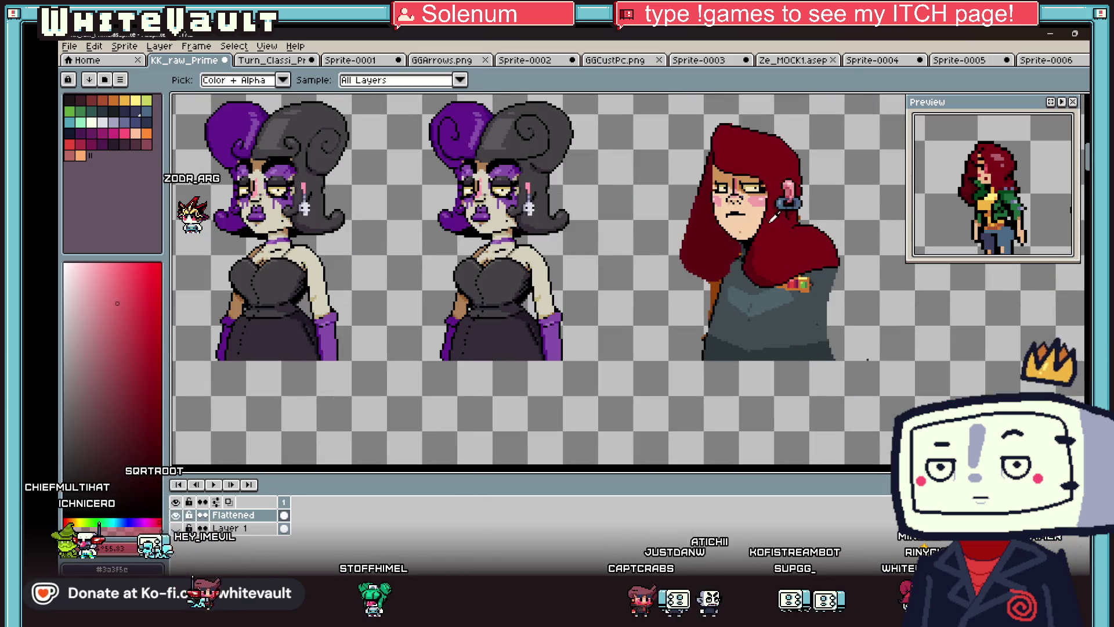
{"action": "scroll", "coordinate": [753, 206], "scroll_direction": "up", "scroll_amount": 1}
{"action": "scroll", "coordinate": [778, 188], "scroll_direction": "up", "scroll_amount": 1}
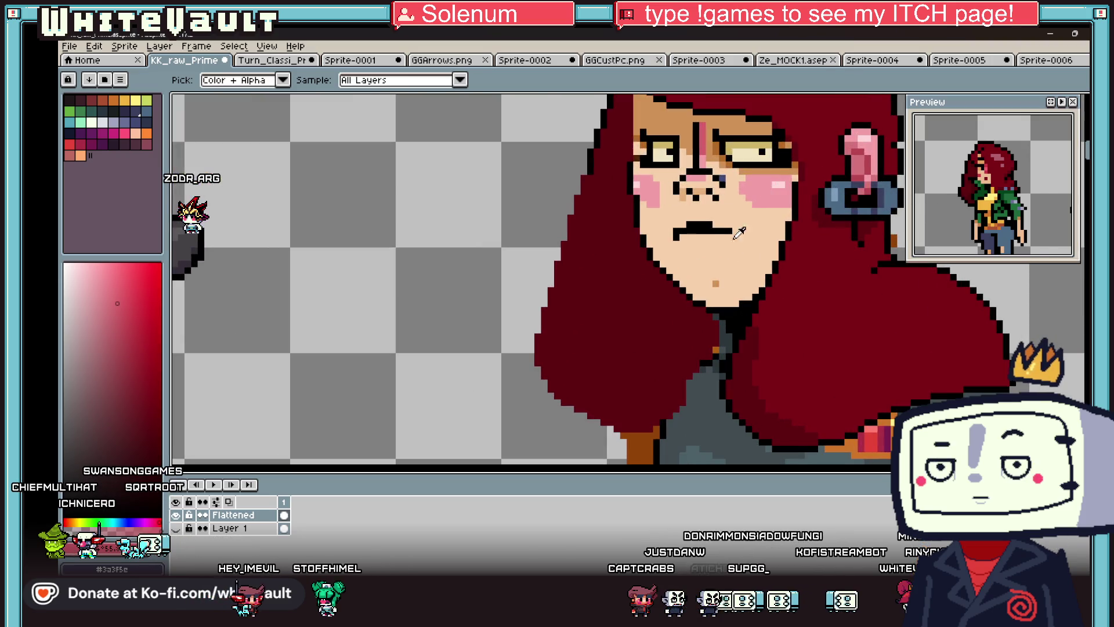
{"action": "key", "text": "g"}
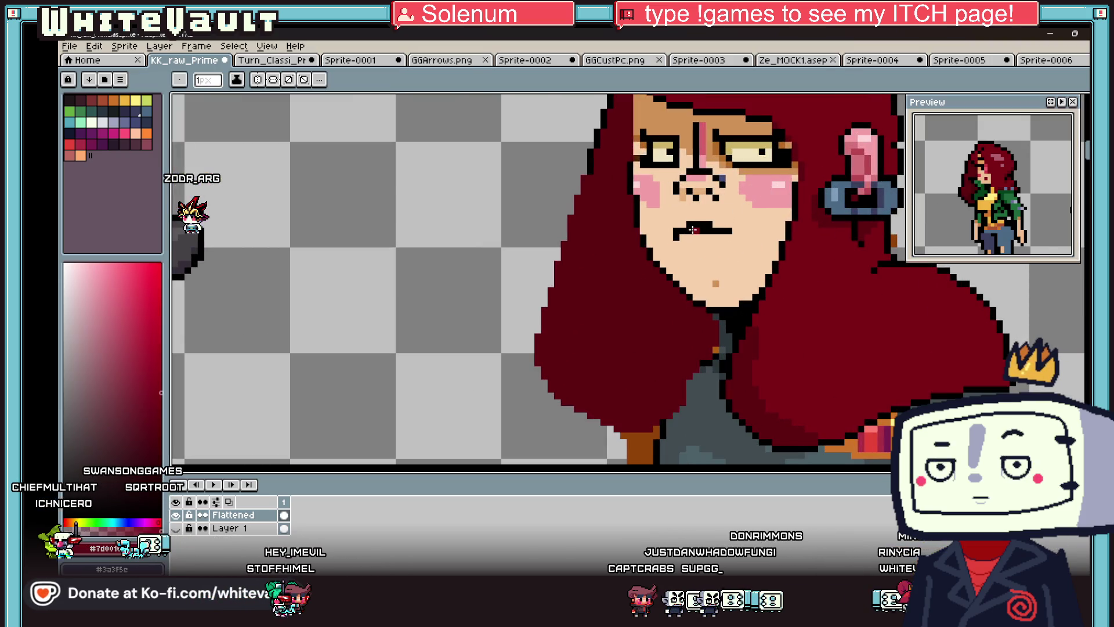
{"action": "scroll", "coordinate": [691, 225], "scroll_direction": "up", "scroll_amount": 2}
{"action": "scroll", "coordinate": [746, 253], "scroll_direction": "down", "scroll_amount": 5}
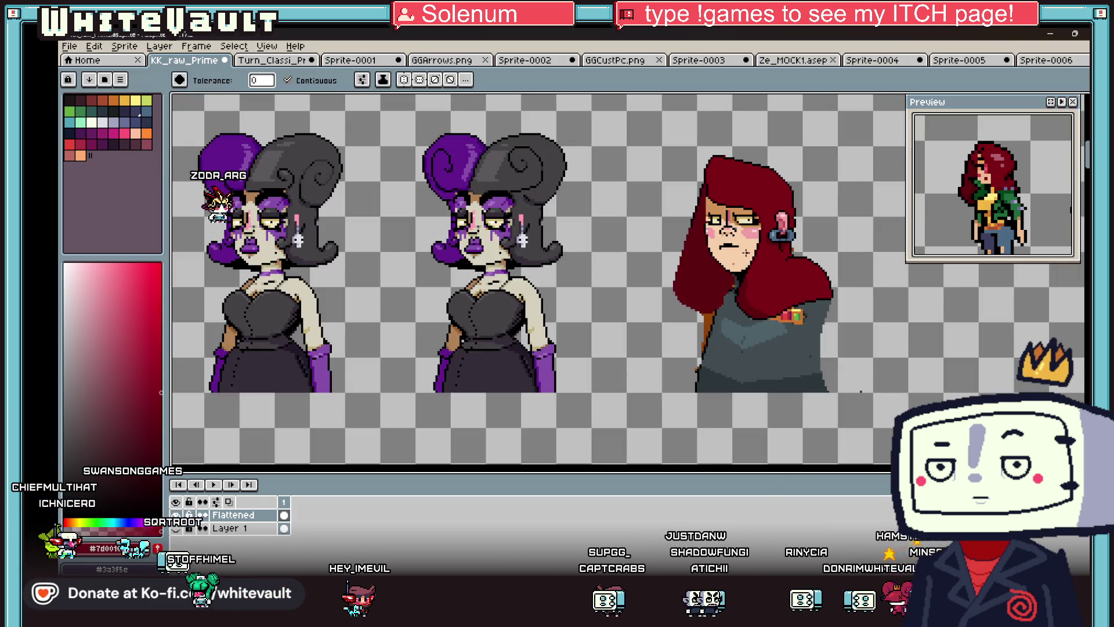
{"action": "scroll", "coordinate": [732, 246], "scroll_direction": "up", "scroll_amount": 1}
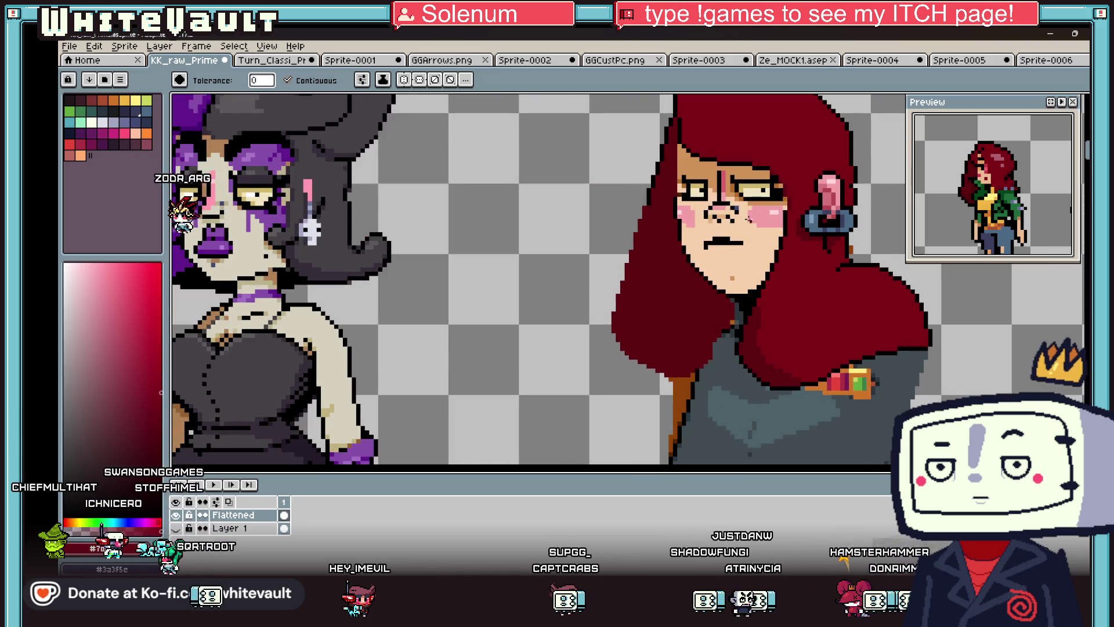
- Choose dark blue #404973 with the Pencil and dot a stubble pixel below the mouth
{"action": "key", "text": "b"}
{"action": "scroll", "coordinate": [749, 220], "scroll_direction": "up", "scroll_amount": 1}
{"action": "left_click", "coordinate": [728, 215], "text": "alt"}
{"action": "scroll", "coordinate": [714, 282], "scroll_direction": "up", "scroll_amount": 1}
{"action": "left_click", "coordinate": [710, 278]}
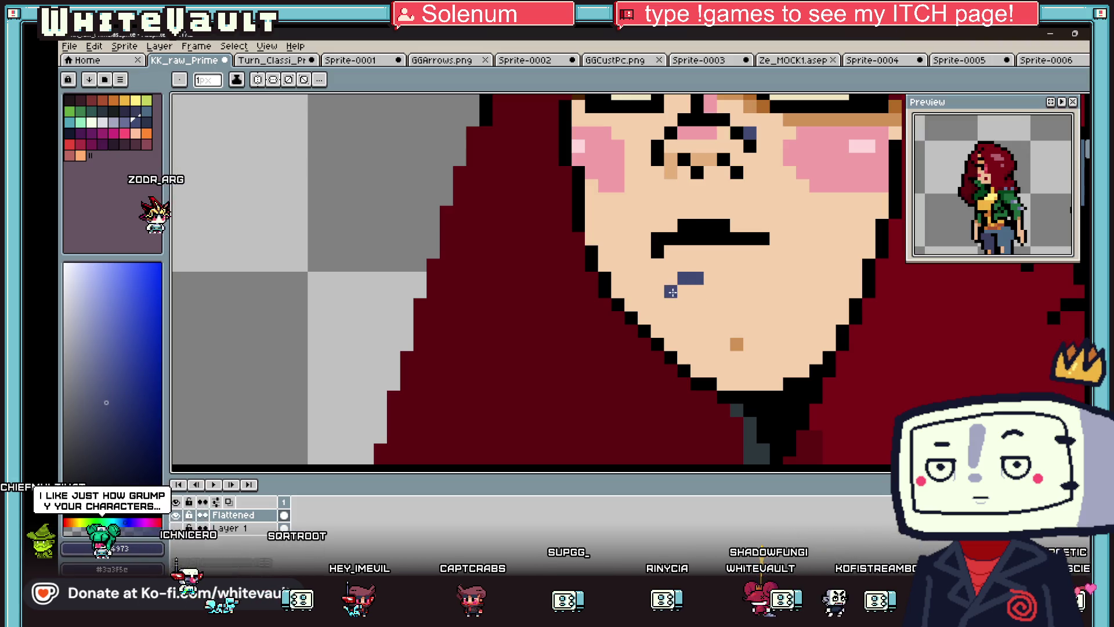
- Add one more #404973 pixel to the chin stubble, then briefly show the desktop
{"action": "scroll", "coordinate": [709, 306], "scroll_direction": "down", "scroll_amount": 5}
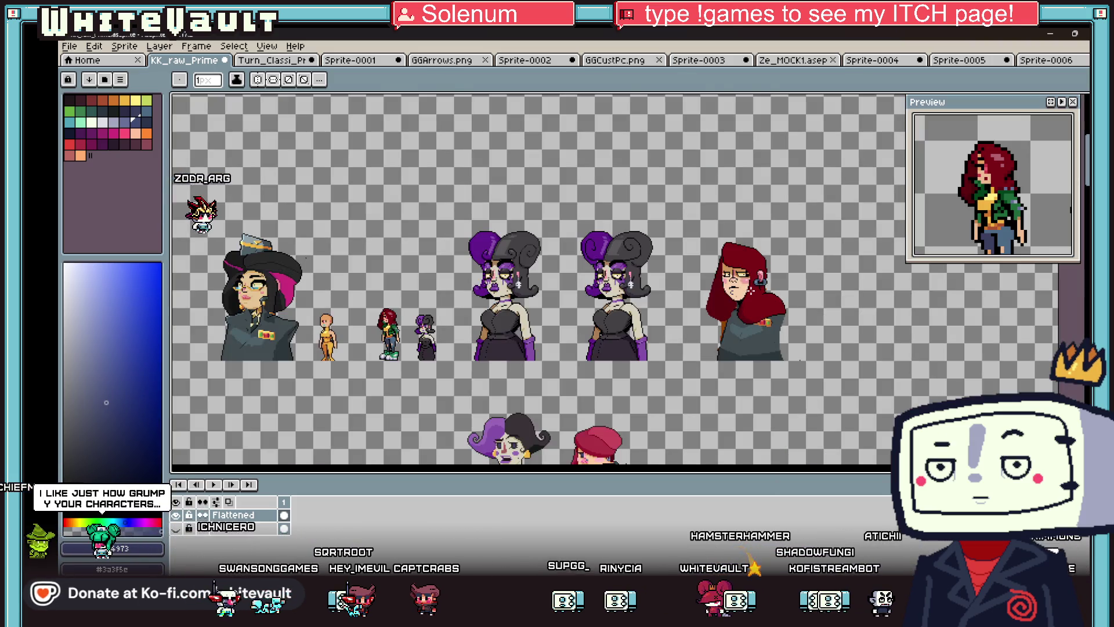
{"action": "key", "text": "v"}
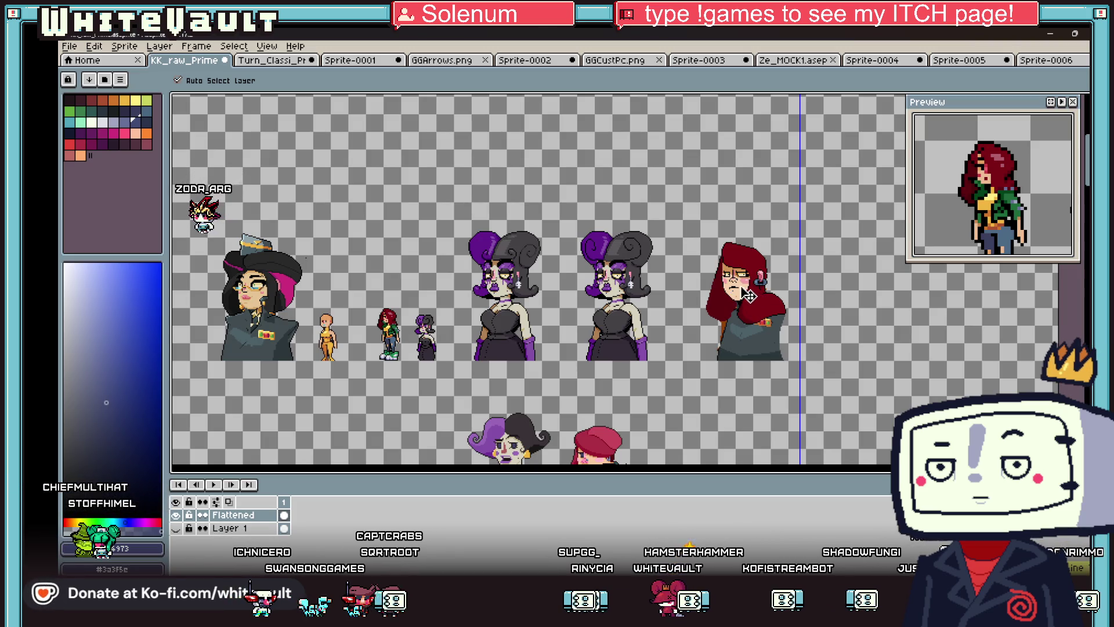
{"action": "key", "text": "b"}
{"action": "scroll", "coordinate": [745, 297], "scroll_direction": "up", "scroll_amount": 5}
{"action": "scroll", "coordinate": [729, 295], "scroll_direction": "up", "scroll_amount": 1}
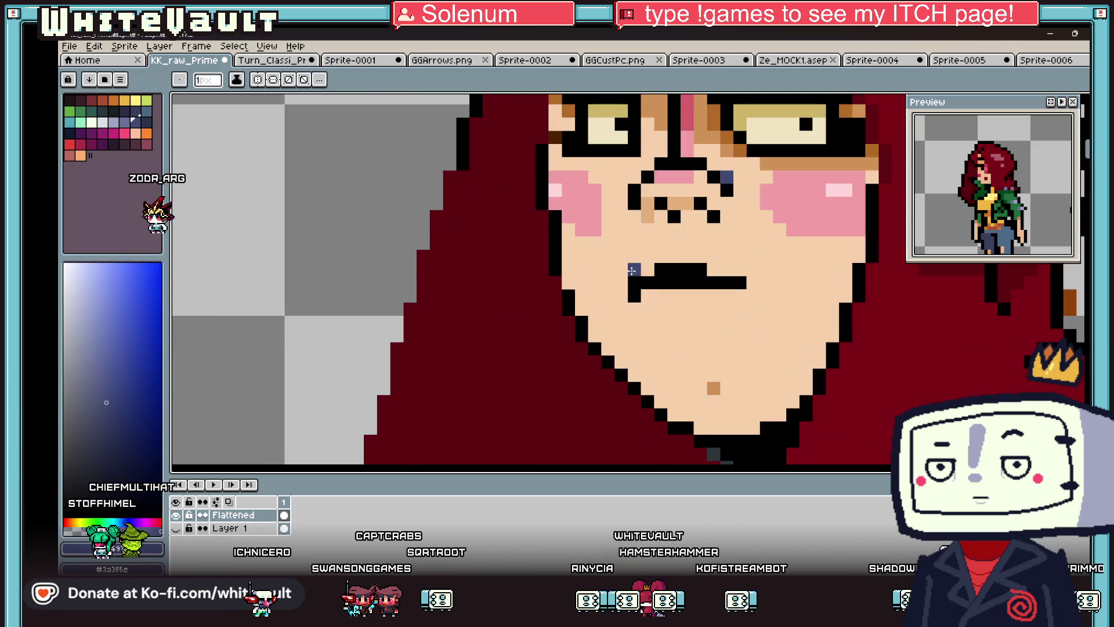
{"action": "left_click", "coordinate": [727, 308]}
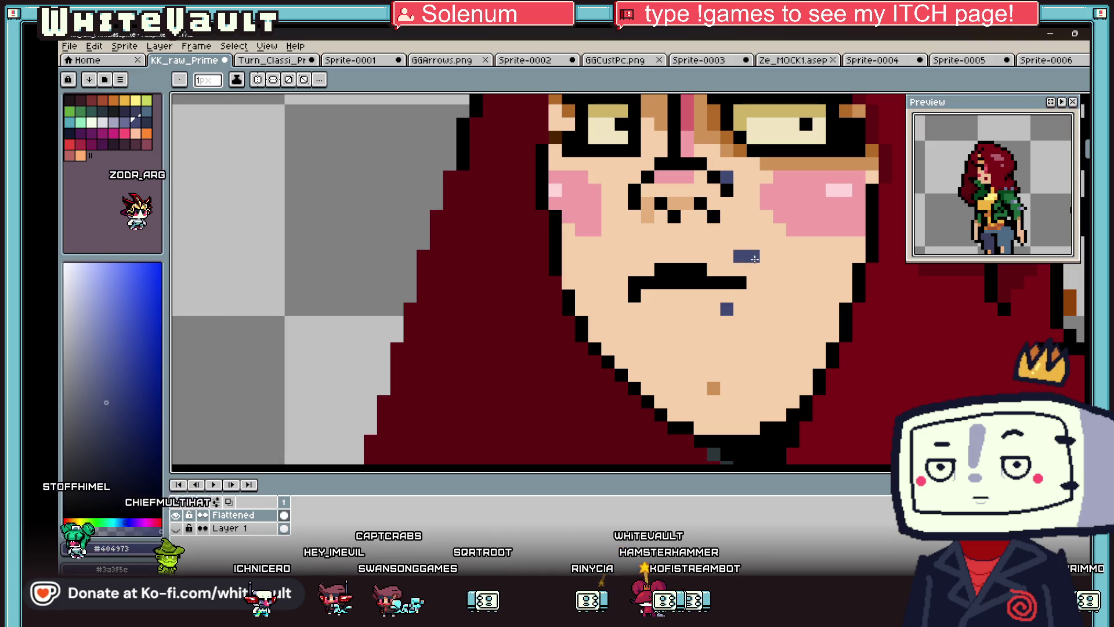
{"action": "scroll", "coordinate": [754, 259], "scroll_direction": "down", "scroll_amount": 6}
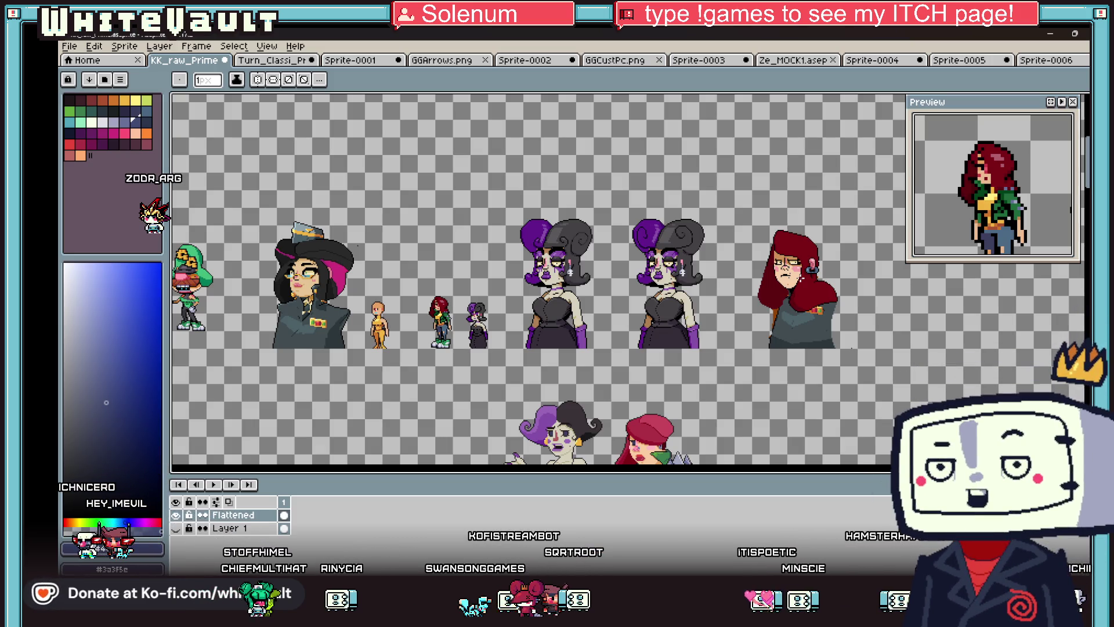
{"action": "scroll", "coordinate": [775, 227], "scroll_direction": "up", "scroll_amount": 1}
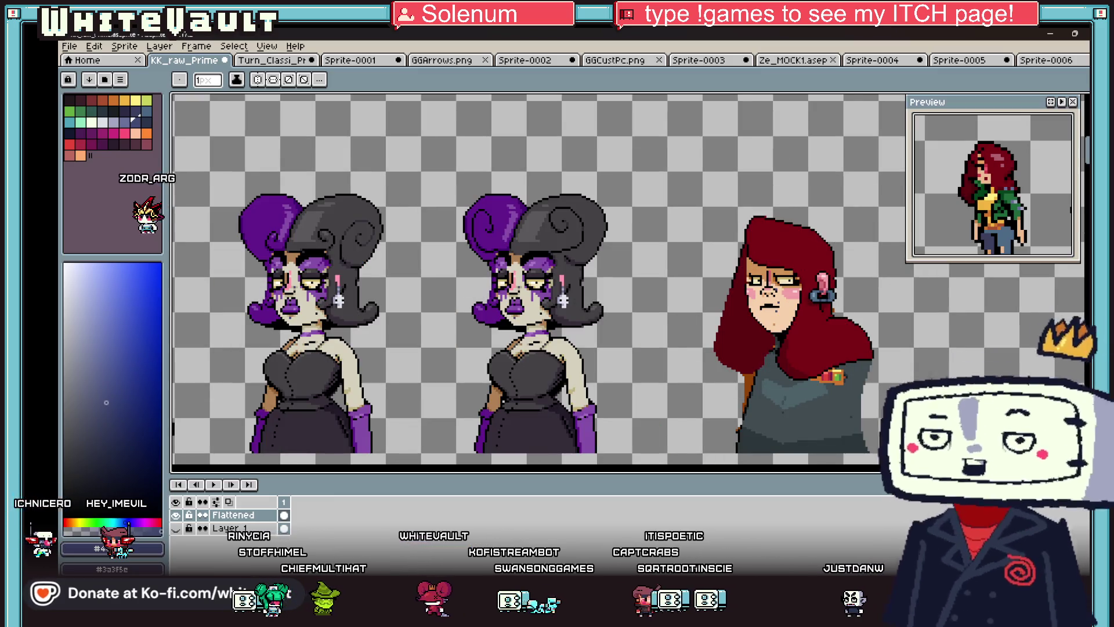
{"action": "key", "text": "super+d"}
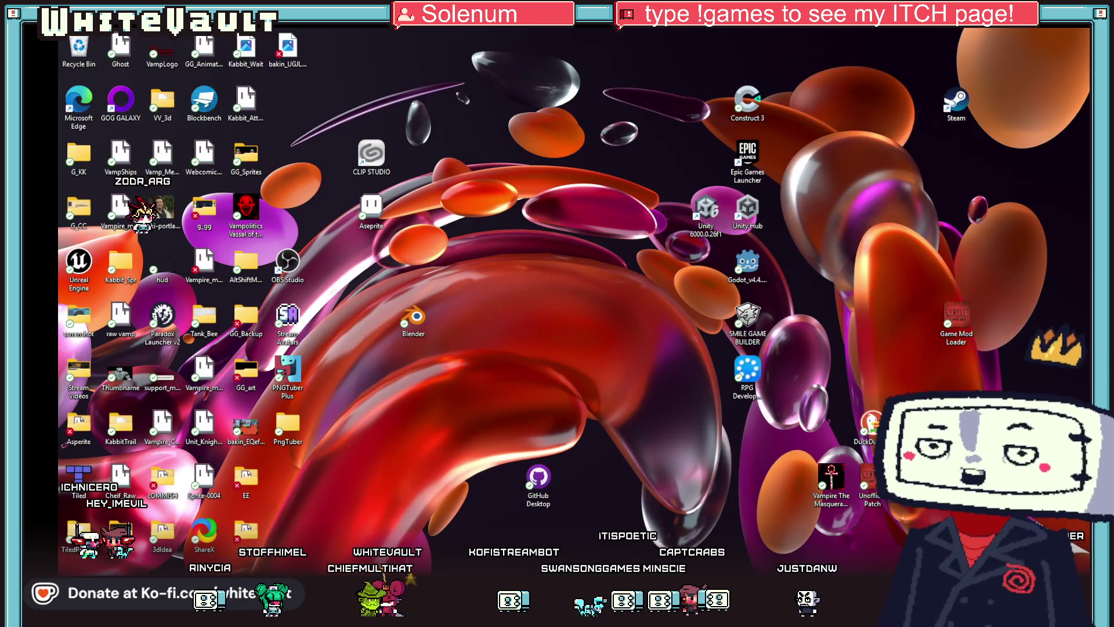
{"action": "key", "text": "super+d"}
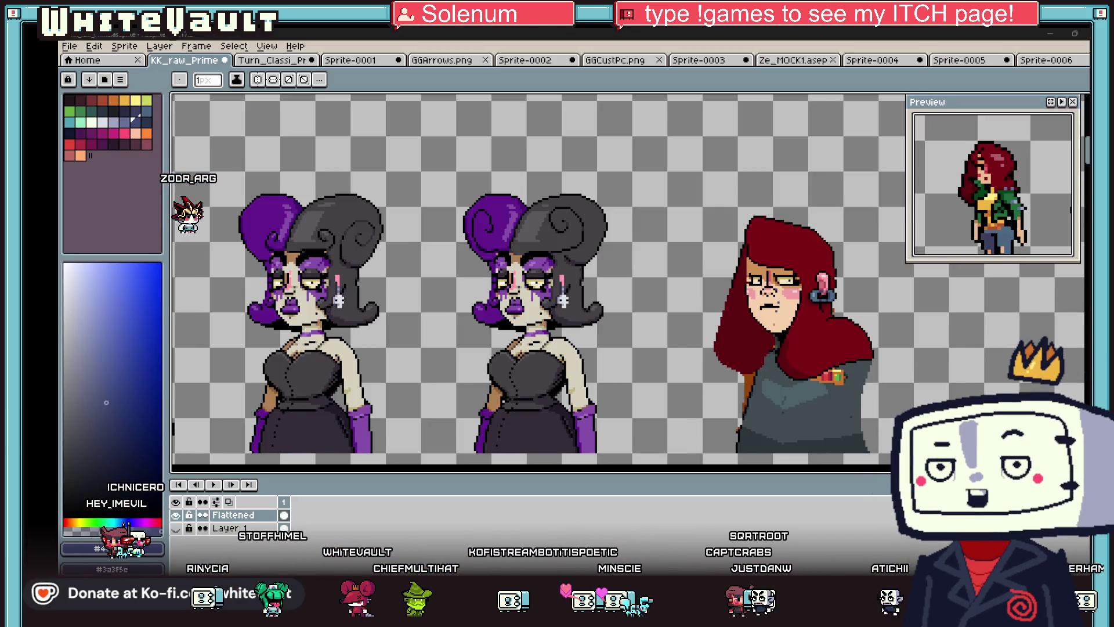
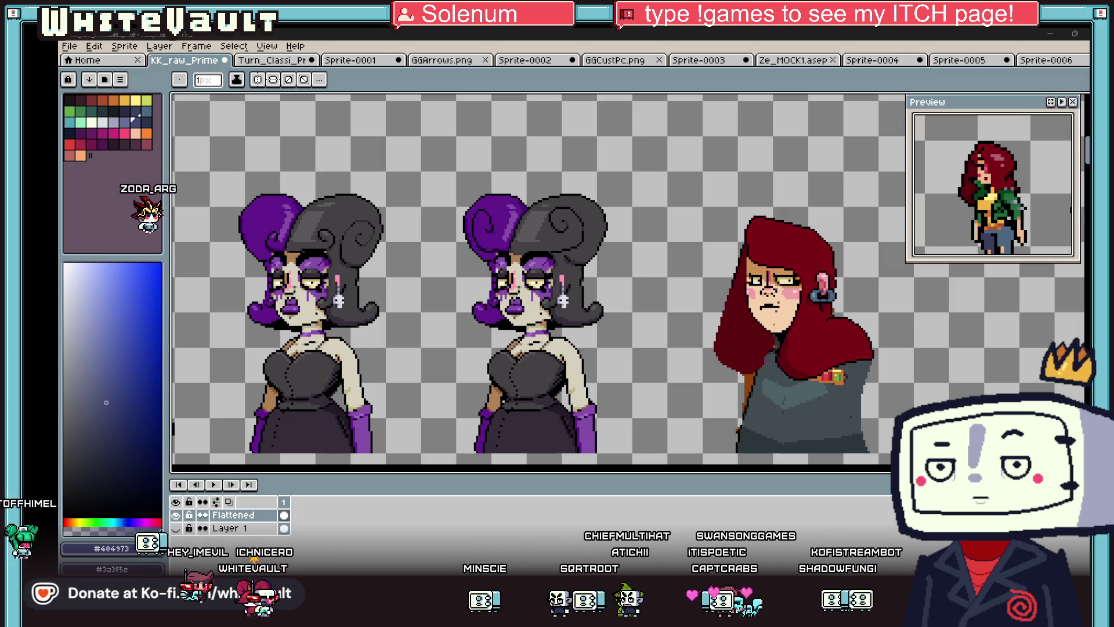
- Zoom in and out on the red-haired sprite to frame the left front of the jacket
{"action": "scroll", "coordinate": [847, 378], "scroll_direction": "down", "scroll_amount": 1}
{"action": "scroll", "coordinate": [847, 379], "scroll_direction": "up", "scroll_amount": 1}
{"action": "scroll", "coordinate": [846, 379], "scroll_direction": "down", "scroll_amount": 1}
{"action": "scroll", "coordinate": [847, 378], "scroll_direction": "up", "scroll_amount": 1}
{"action": "scroll", "coordinate": [847, 378], "scroll_direction": "down", "scroll_amount": 1}
{"action": "scroll", "coordinate": [815, 426], "scroll_direction": "down", "scroll_amount": 1}
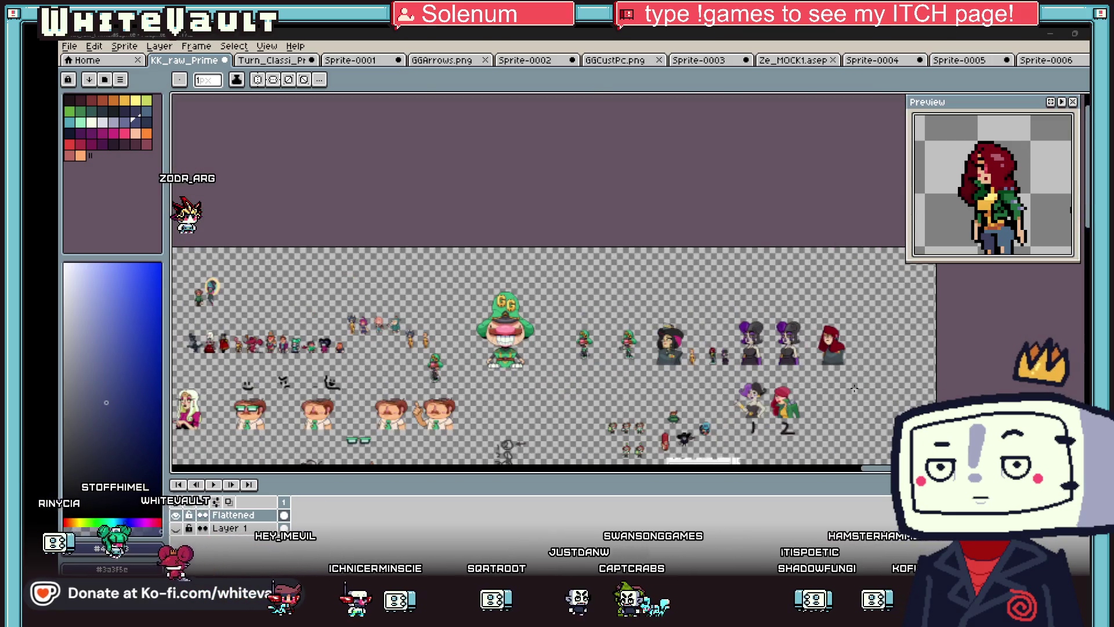
{"action": "scroll", "coordinate": [815, 426], "scroll_direction": "up", "scroll_amount": 1}
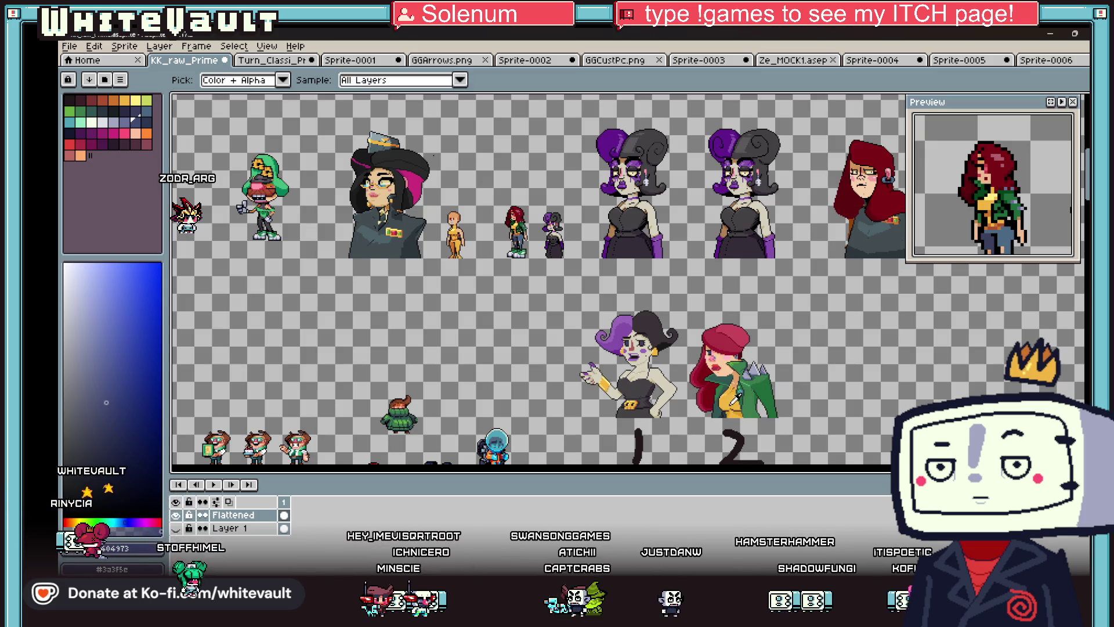
{"action": "scroll", "coordinate": [866, 207], "scroll_direction": "up", "scroll_amount": 2}
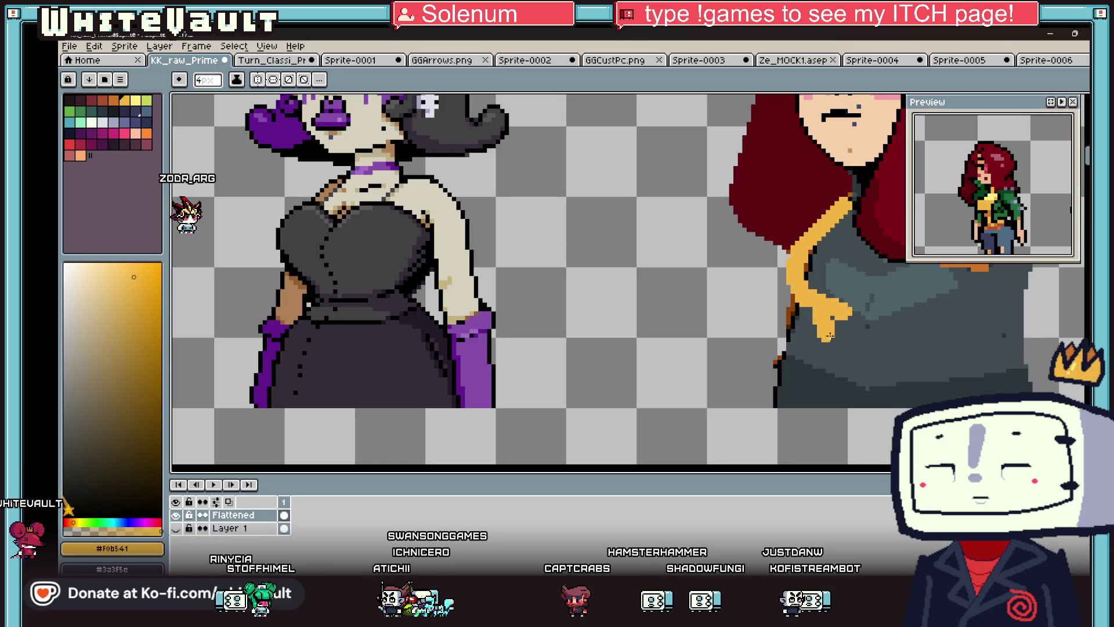
{"action": "scroll", "coordinate": [979, 310], "scroll_direction": "down", "scroll_amount": 1}
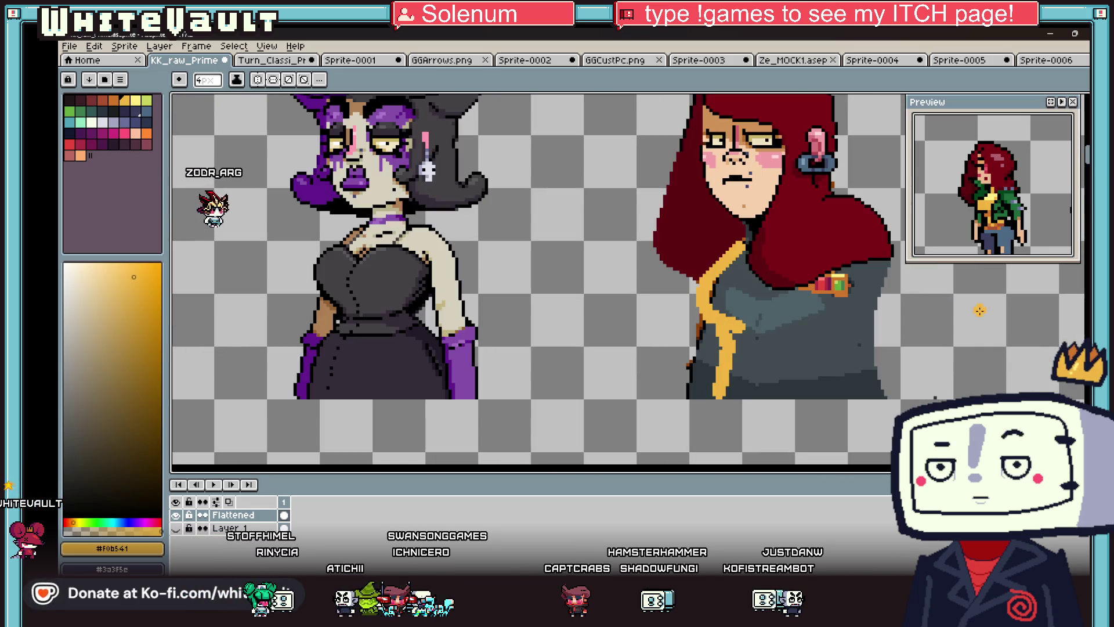
{"action": "scroll", "coordinate": [823, 287], "scroll_direction": "up", "scroll_amount": 1}
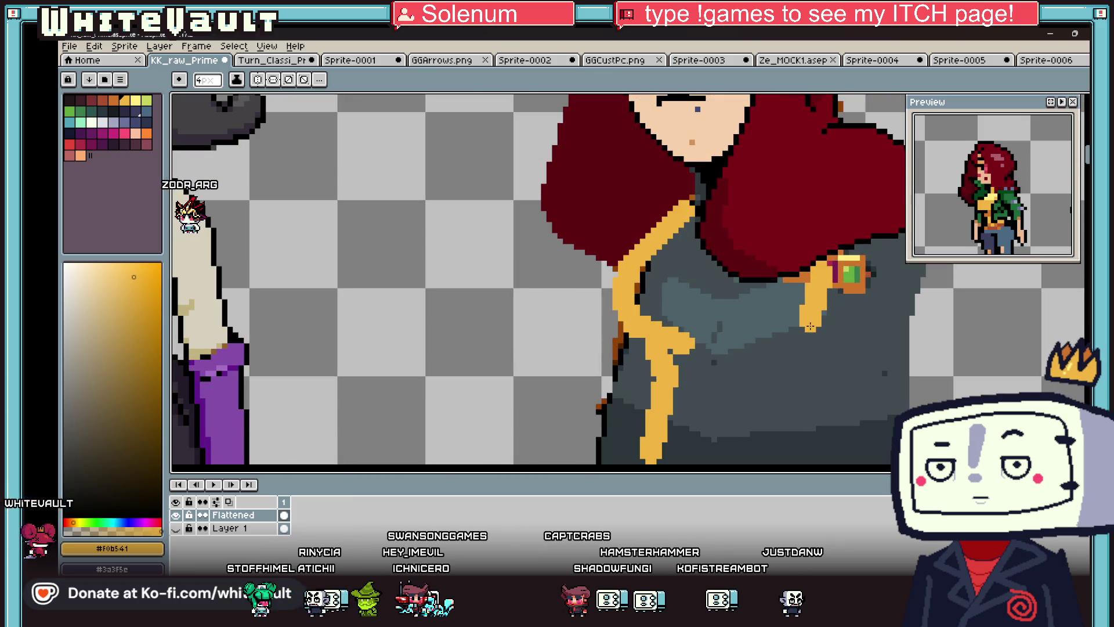
{"action": "scroll", "coordinate": [788, 360], "scroll_direction": "down", "scroll_amount": 1}
- Close the yellow outline along the right and bottom, then bucket-fill the jacket front, bottom bar and grey areas yellow
{"action": "mouse_move", "coordinate": [787, 320]}
{"action": "left_mouse_down"}
{"action": "mouse_move", "coordinate": [835, 409]}
{"action": "mouse_move", "coordinate": [667, 415]}
{"action": "left_mouse_up"}
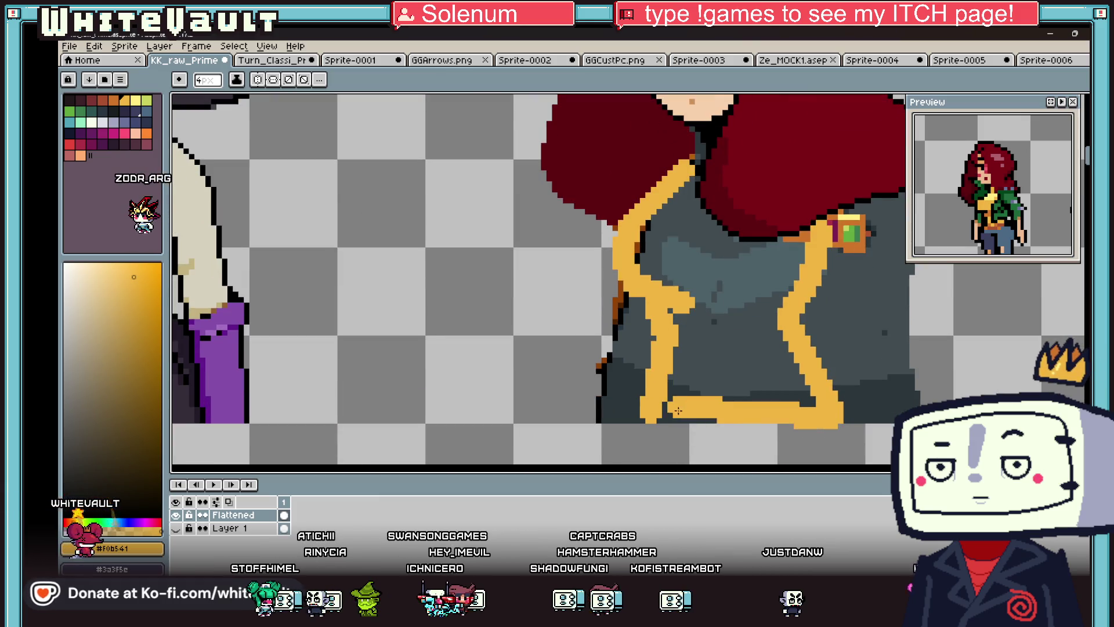
{"action": "key", "text": "g"}
{"action": "left_click", "coordinate": [743, 372]}
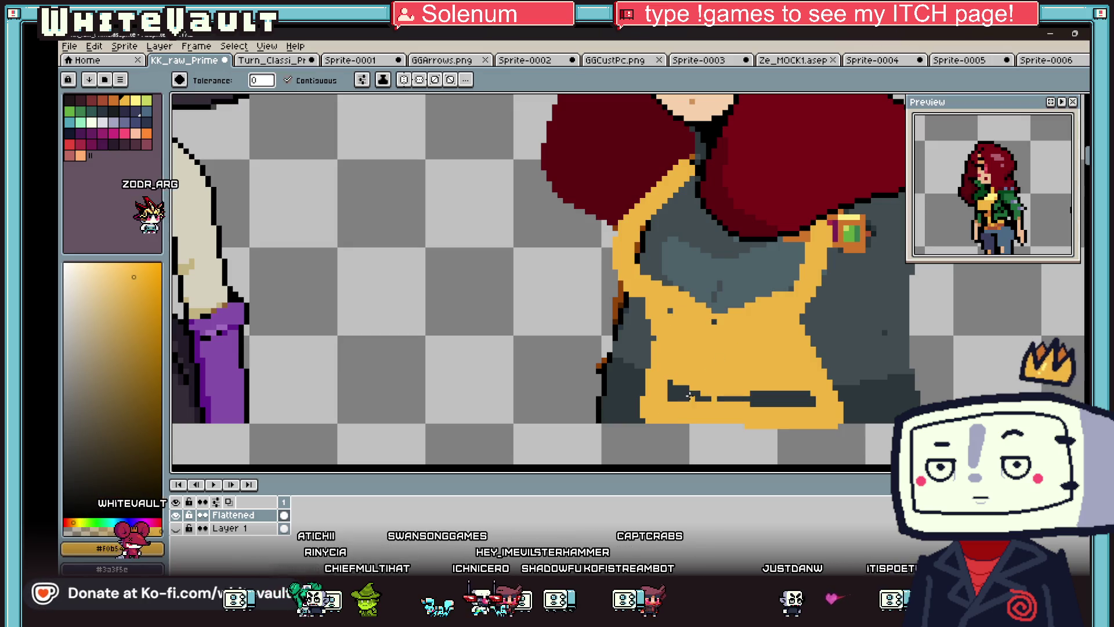
{"action": "left_click", "coordinate": [768, 402]}
{"action": "left_click", "coordinate": [731, 272]}
{"action": "left_click", "coordinate": [643, 232]}
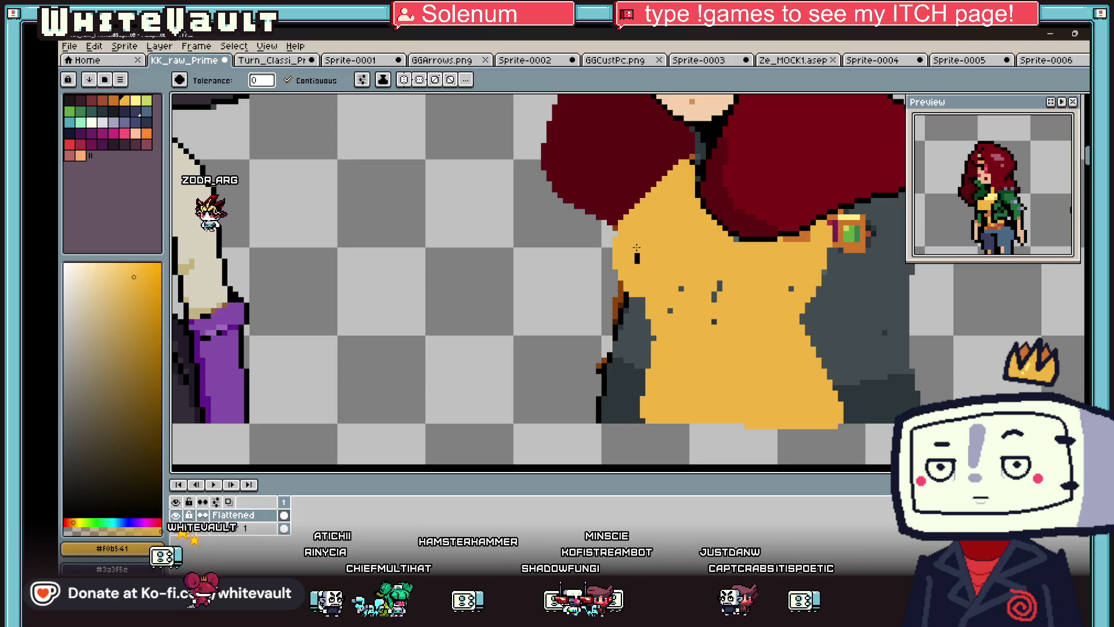
- Return to the pencil and eyedrop the green jacket colour from the reference sprite
{"action": "scroll", "coordinate": [638, 249], "scroll_direction": "down", "scroll_amount": 3}
{"action": "scroll", "coordinate": [696, 279], "scroll_direction": "up", "scroll_amount": 3}
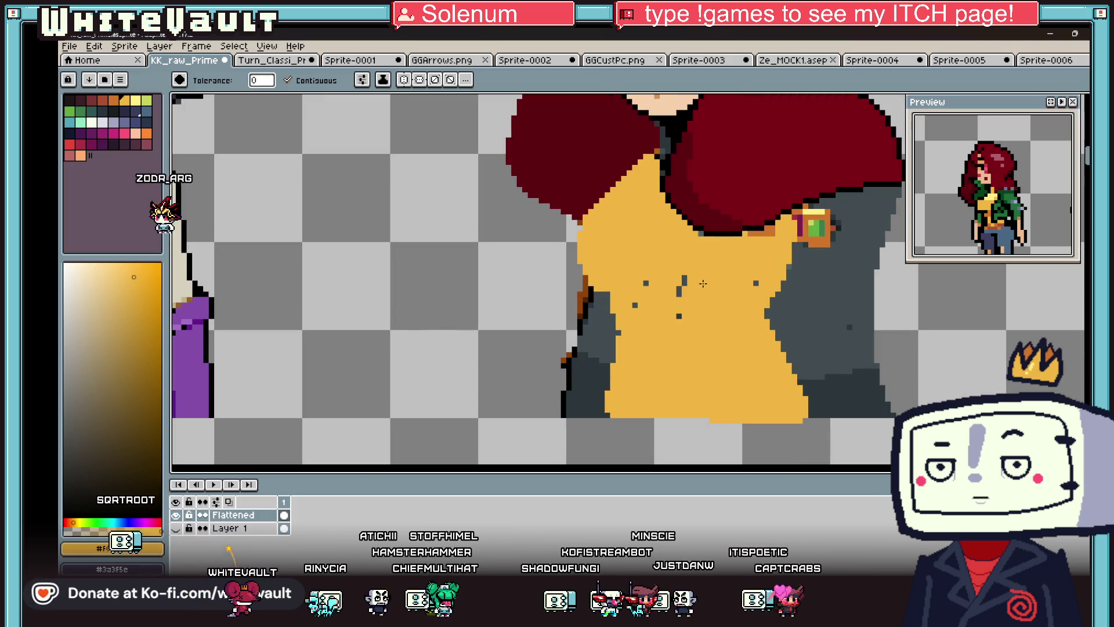
{"action": "key", "text": "b"}
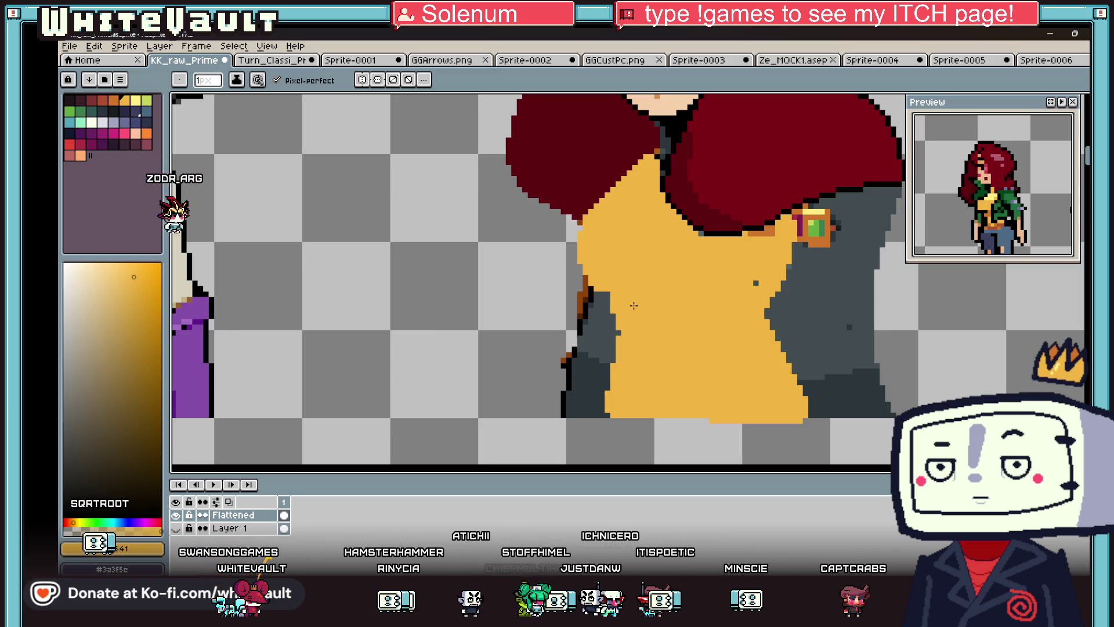
{"action": "scroll", "coordinate": [634, 305], "scroll_direction": "down", "scroll_amount": 3}
{"action": "scroll", "coordinate": [780, 264], "scroll_direction": "up", "scroll_amount": 2}
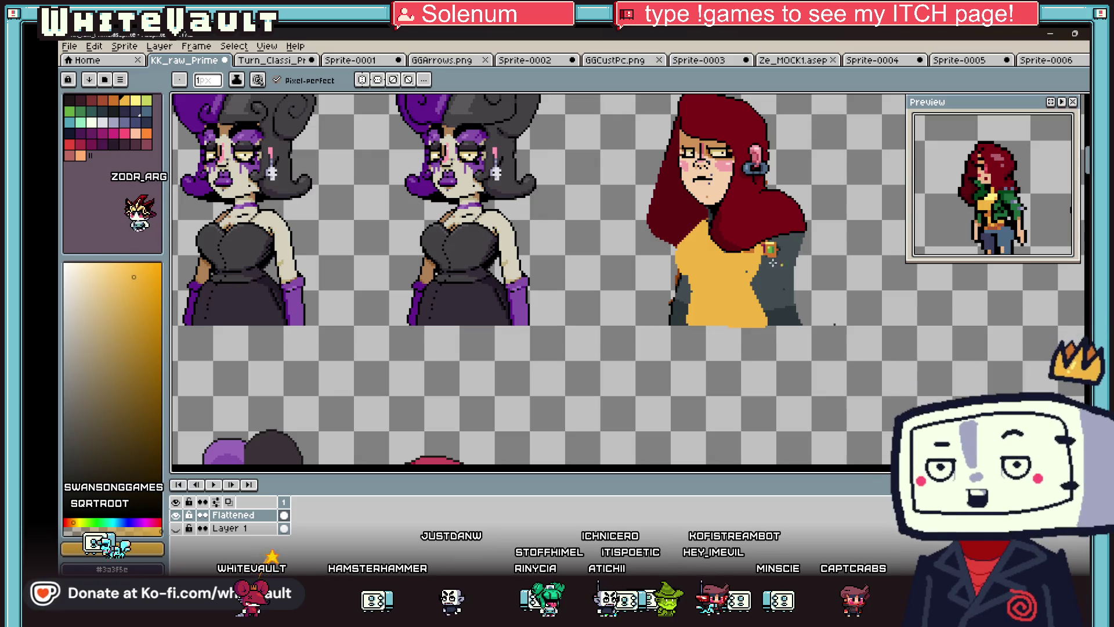
{"action": "key", "text": "i"}
{"action": "scroll", "coordinate": [696, 319], "scroll_direction": "down", "scroll_amount": 3}
{"action": "scroll", "coordinate": [614, 361], "scroll_direction": "up", "scroll_amount": 1}
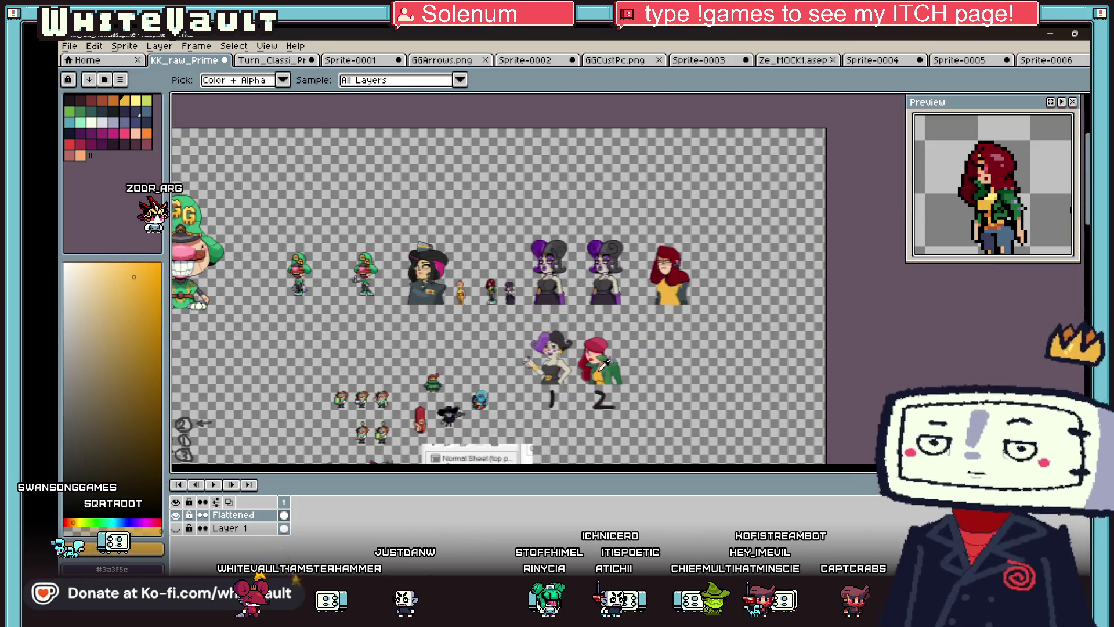
{"action": "left_click", "coordinate": [610, 364]}
- Pencil the green lapel outline and bucket-fill it solid green
{"action": "key", "text": "b"}
{"action": "scroll", "coordinate": [671, 241], "scroll_direction": "up", "scroll_amount": 5}
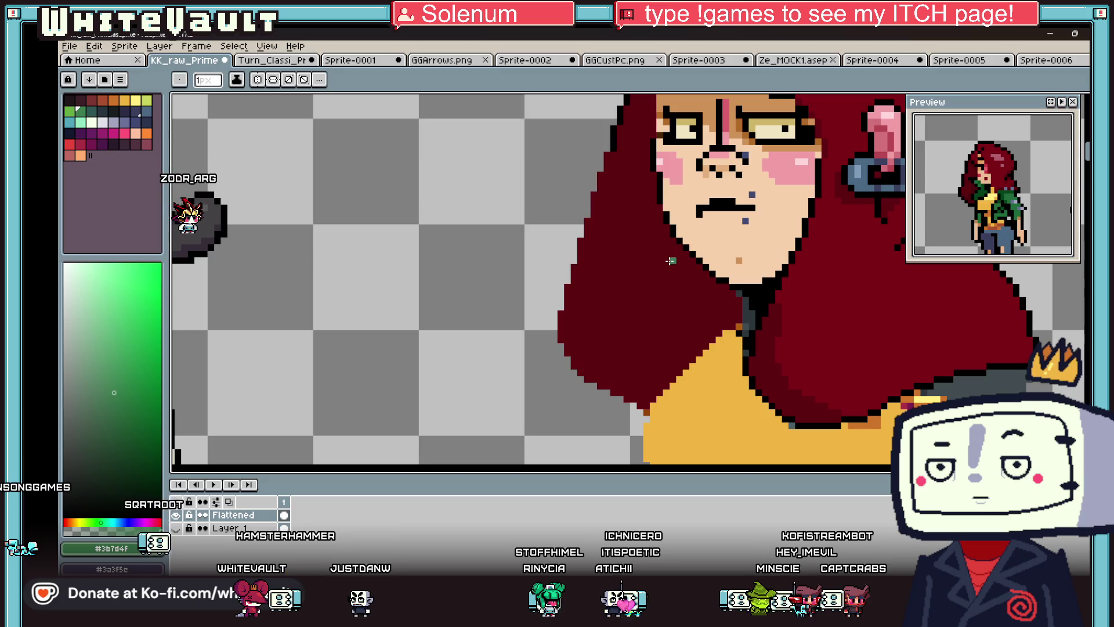
{"action": "mouse_move", "coordinate": [671, 241]}
{"action": "left_mouse_down"}
{"action": "mouse_move", "coordinate": [628, 239]}
{"action": "mouse_move", "coordinate": [708, 326]}
{"action": "mouse_move", "coordinate": [630, 309]}
{"action": "mouse_move", "coordinate": [635, 371]}
{"action": "mouse_move", "coordinate": [651, 398]}
{"action": "left_mouse_up"}
{"action": "key", "text": "g"}
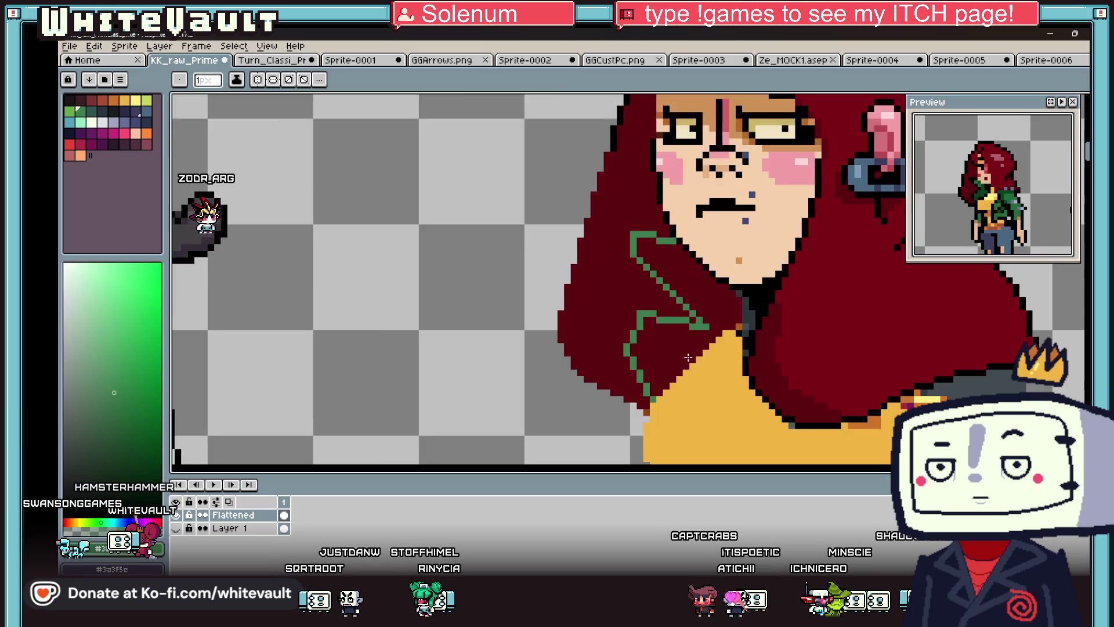
{"action": "scroll", "coordinate": [651, 397], "scroll_direction": "down", "scroll_amount": 3}
{"action": "scroll", "coordinate": [667, 348], "scroll_direction": "up", "scroll_amount": 2}
{"action": "left_click", "coordinate": [673, 335]}
{"action": "scroll", "coordinate": [673, 336], "scroll_direction": "down", "scroll_amount": 3}
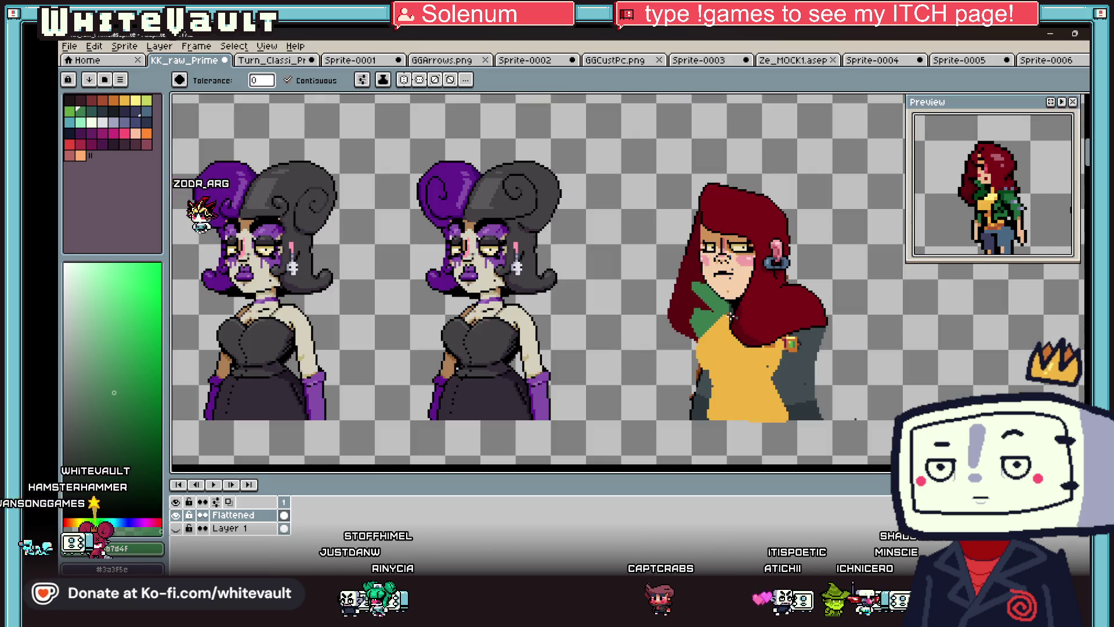
{"action": "scroll", "coordinate": [696, 377], "scroll_direction": "up", "scroll_amount": 2}
{"action": "scroll", "coordinate": [701, 389], "scroll_direction": "down", "scroll_amount": 1}
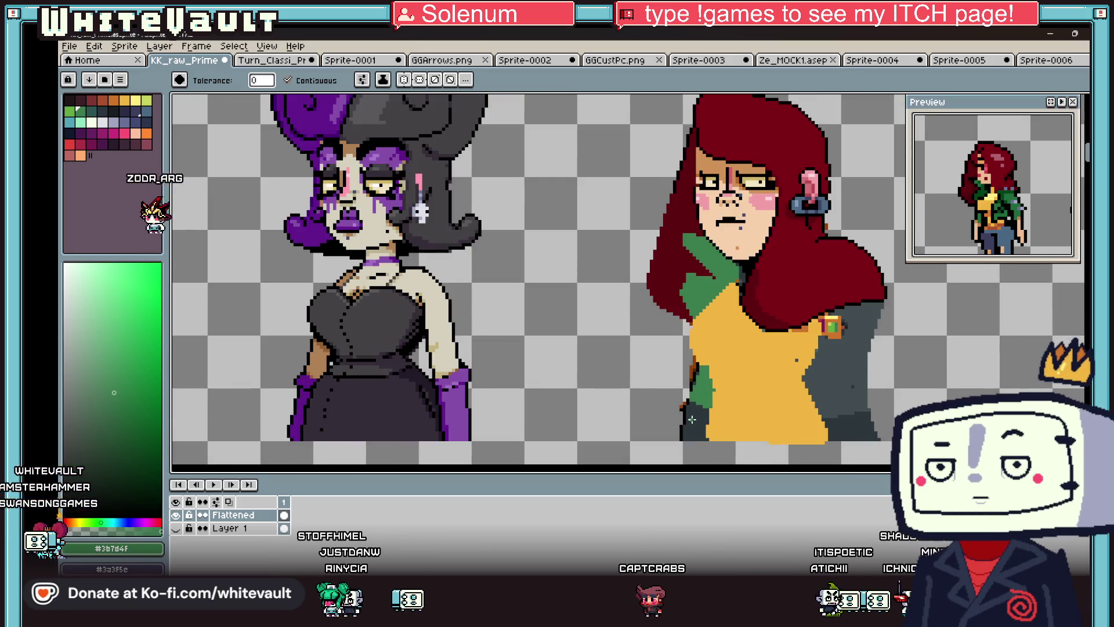
{"action": "scroll", "coordinate": [692, 411], "scroll_direction": "up", "scroll_amount": 2}
{"action": "scroll", "coordinate": [701, 337], "scroll_direction": "up", "scroll_amount": 1}
- Eyedrop black and outline the lapel's green/yellow edge and lower edge
{"action": "key", "text": "i"}
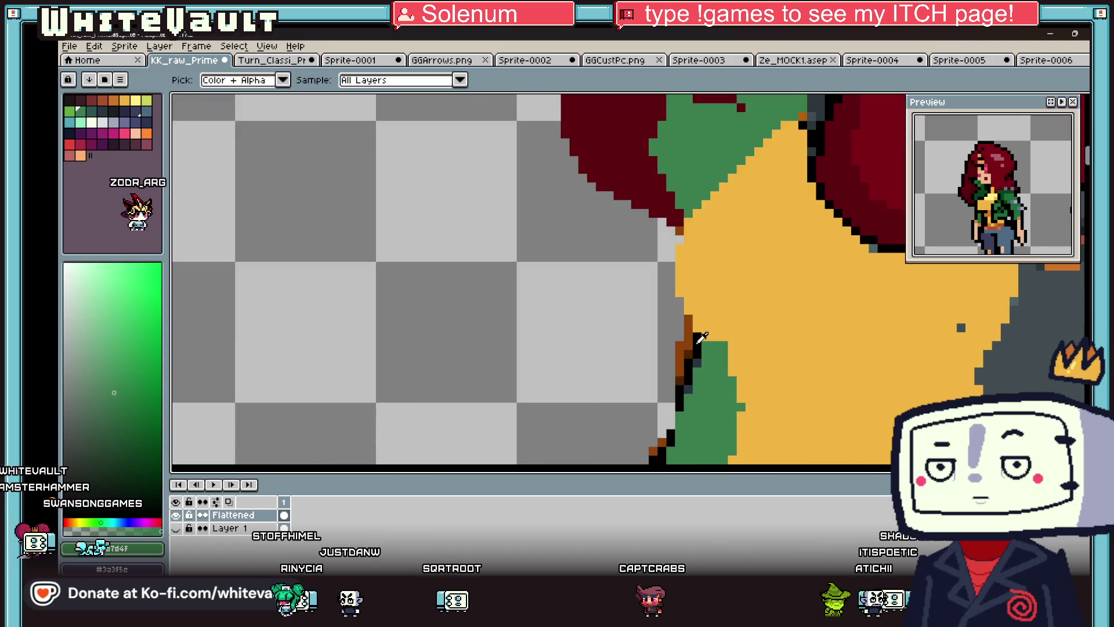
{"action": "left_click", "coordinate": [700, 338]}
{"action": "mouse_move", "coordinate": [732, 168]}
{"action": "left_mouse_down"}
{"action": "mouse_move", "coordinate": [683, 216]}
{"action": "mouse_move", "coordinate": [686, 239]}
{"action": "left_mouse_up"}
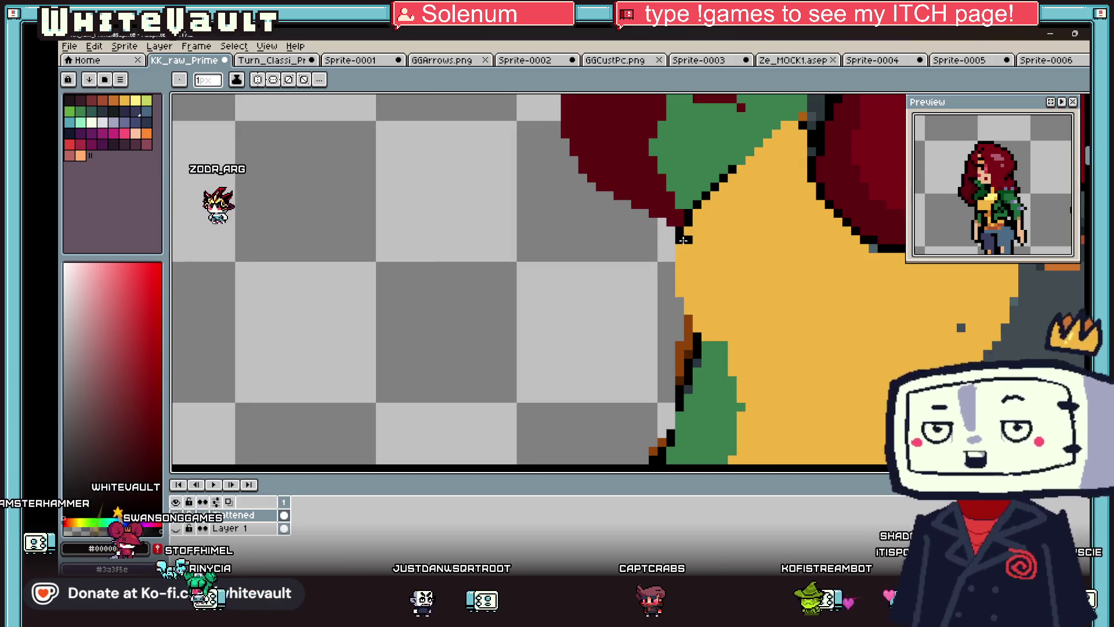
{"action": "scroll", "coordinate": [678, 239], "scroll_direction": "up", "scroll_amount": 1}
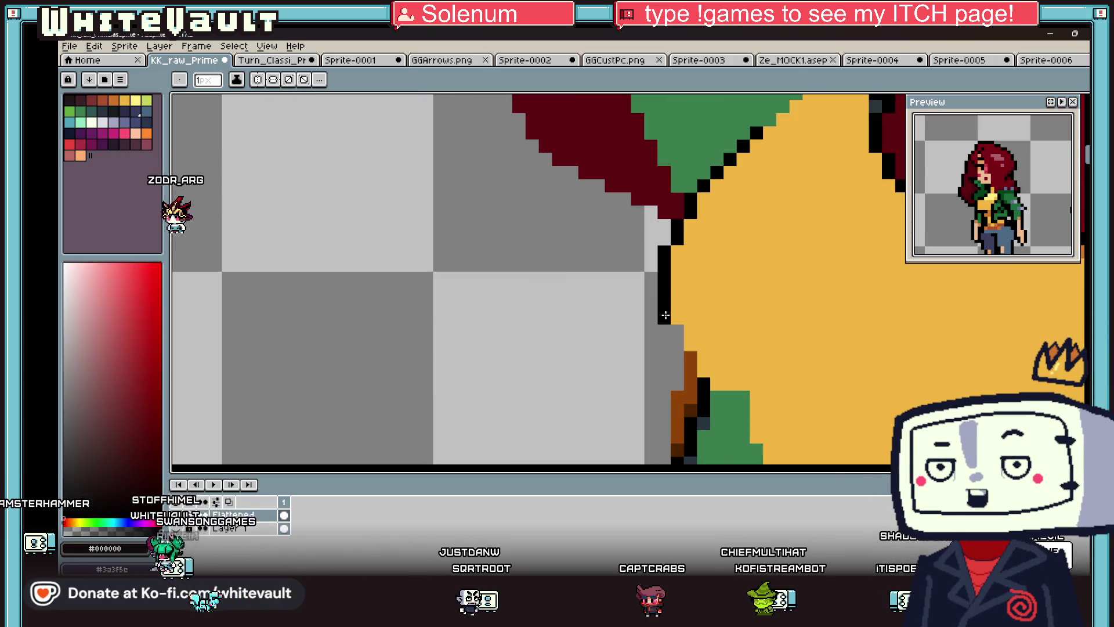
{"action": "scroll", "coordinate": [688, 353], "scroll_direction": "down", "scroll_amount": 4}
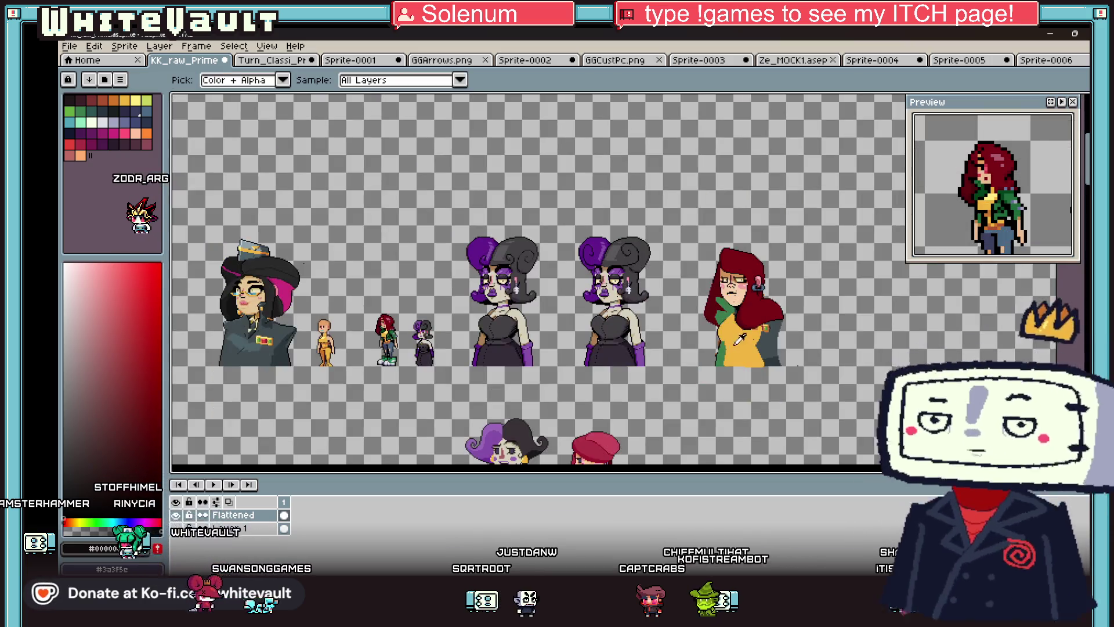
{"action": "scroll", "coordinate": [705, 336], "scroll_direction": "up", "scroll_amount": 4}
{"action": "left_click", "coordinate": [725, 331]}
{"action": "scroll", "coordinate": [725, 328], "scroll_direction": "up", "scroll_amount": 1}
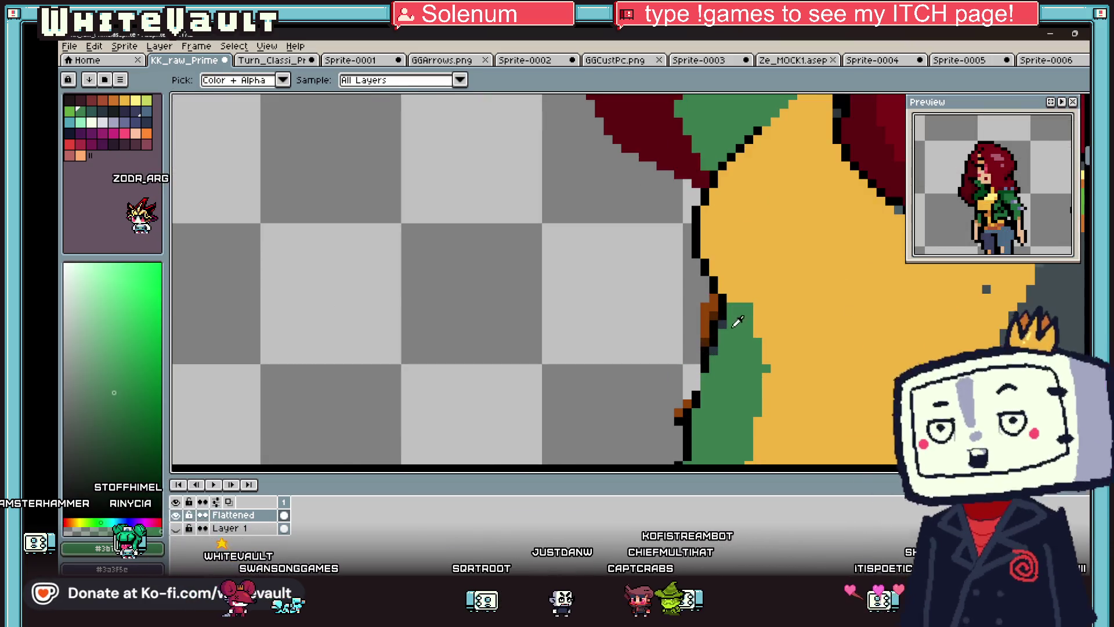
{"action": "left_click_drag", "start_coordinate": [730, 306], "coordinate": [756, 316]}
- Outline the underside and left edge of the green lapel in black
{"action": "key", "text": "alt"}
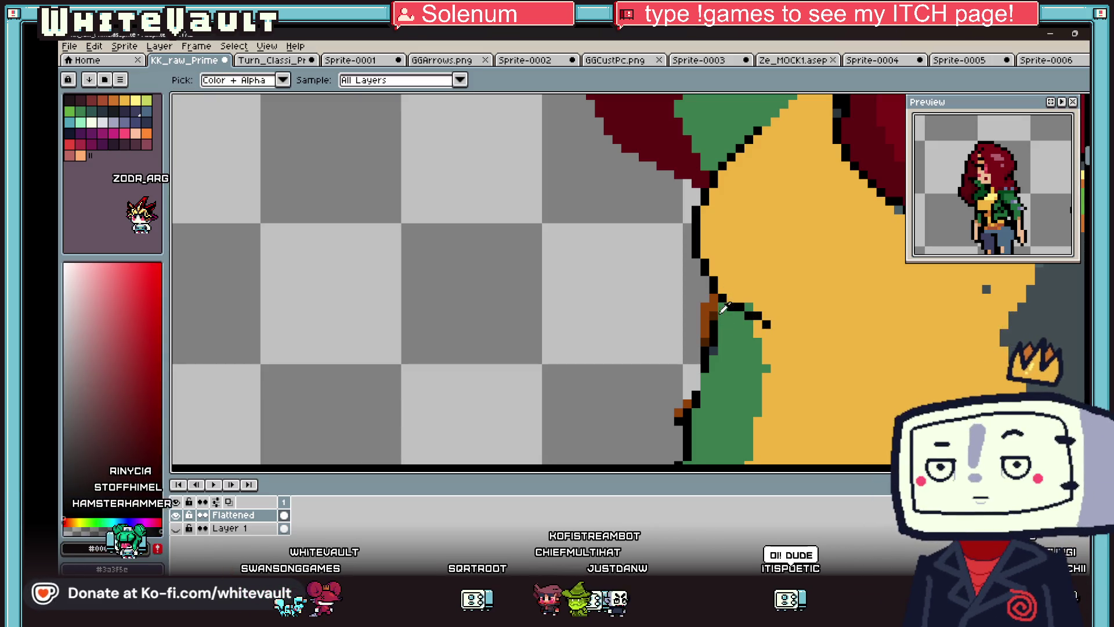
{"action": "scroll", "coordinate": [721, 317], "scroll_direction": "down", "scroll_amount": 3}
{"action": "scroll", "coordinate": [691, 253], "scroll_direction": "up", "scroll_amount": 3}
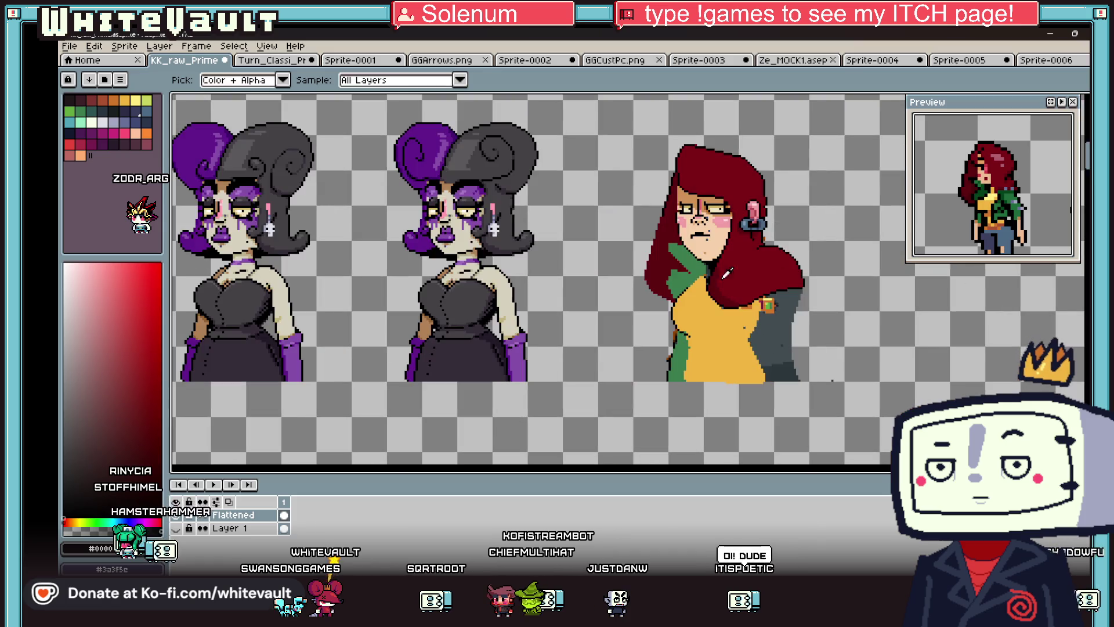
{"action": "scroll", "coordinate": [690, 253], "scroll_direction": "up", "scroll_amount": 1}
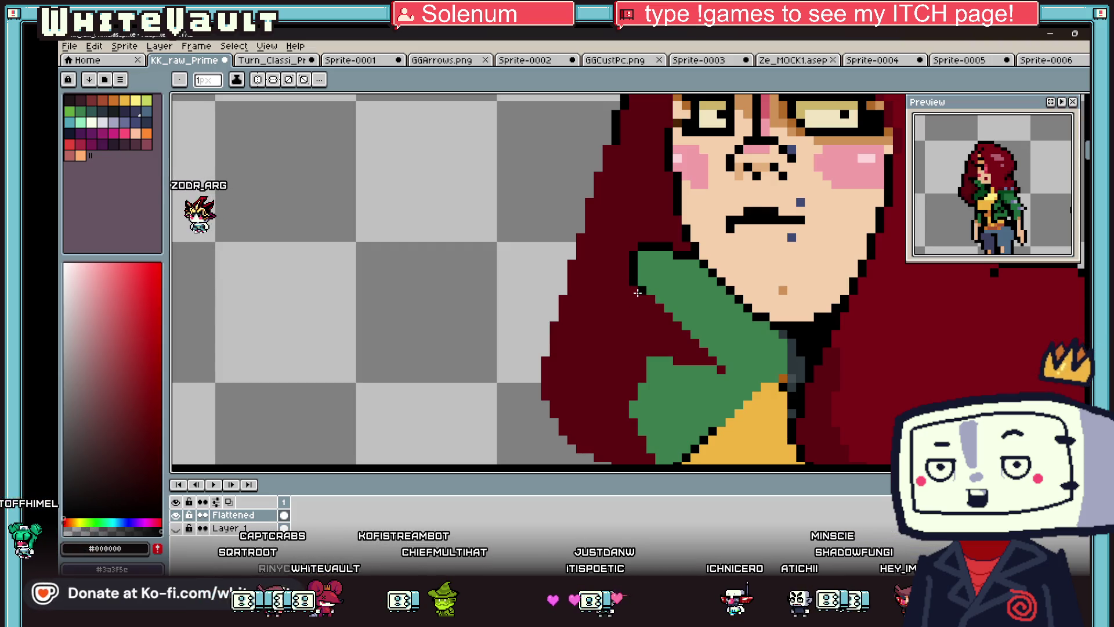
{"action": "scroll", "coordinate": [702, 359], "scroll_direction": "up", "scroll_amount": 2}
{"action": "mouse_move", "coordinate": [697, 363]}
{"action": "left_mouse_down"}
{"action": "mouse_move", "coordinate": [532, 362]}
{"action": "mouse_move", "coordinate": [535, 417]}
{"action": "left_mouse_up"}
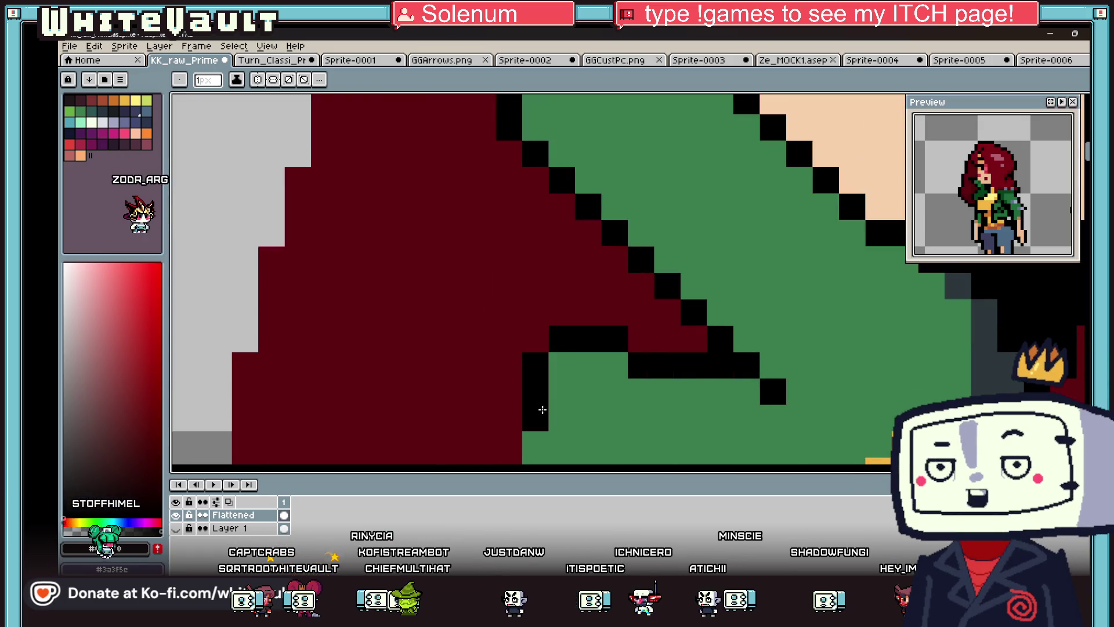
{"action": "scroll", "coordinate": [542, 407], "scroll_direction": "down", "scroll_amount": 3}
{"action": "scroll", "coordinate": [552, 408], "scroll_direction": "up", "scroll_amount": 2}
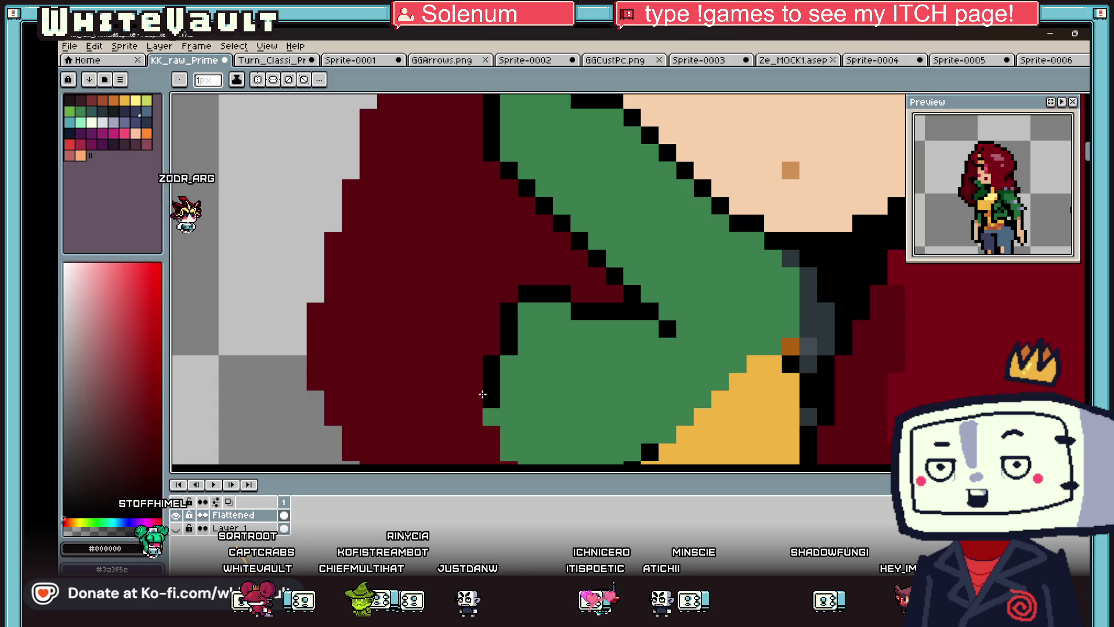
{"action": "scroll", "coordinate": [483, 394], "scroll_direction": "down", "scroll_amount": 2}
{"action": "mouse_move", "coordinate": [473, 320]}
{"action": "left_mouse_down"}
{"action": "mouse_move", "coordinate": [507, 378]}
{"action": "mouse_move", "coordinate": [539, 407]}
{"action": "left_mouse_up"}
{"action": "scroll", "coordinate": [507, 383], "scroll_direction": "down", "scroll_amount": 1}
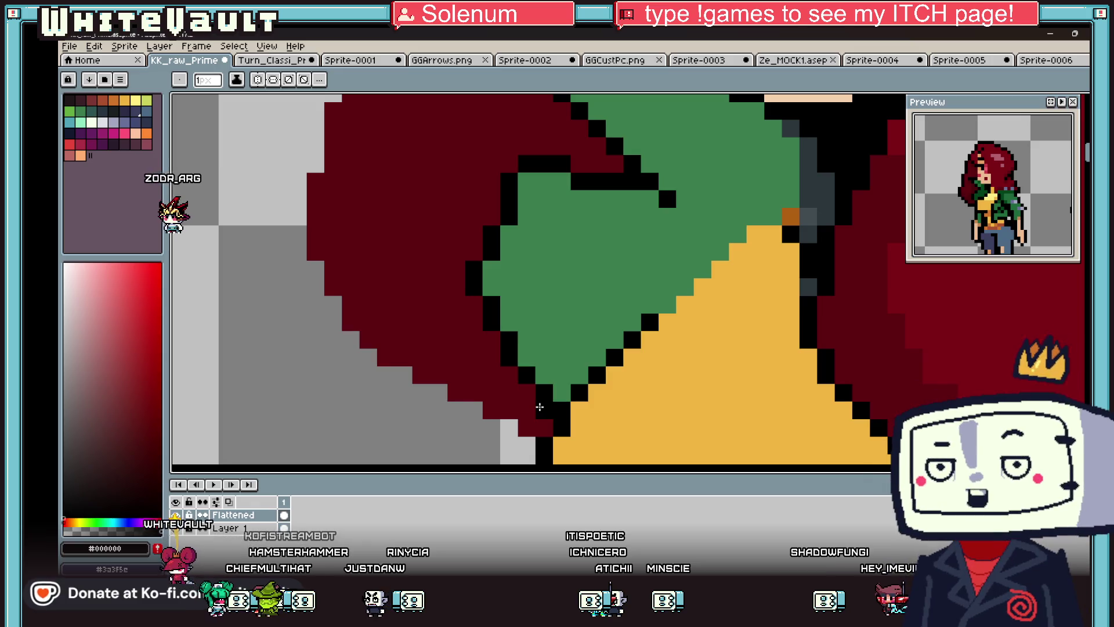
{"action": "scroll", "coordinate": [539, 407], "scroll_direction": "down", "scroll_amount": 5}
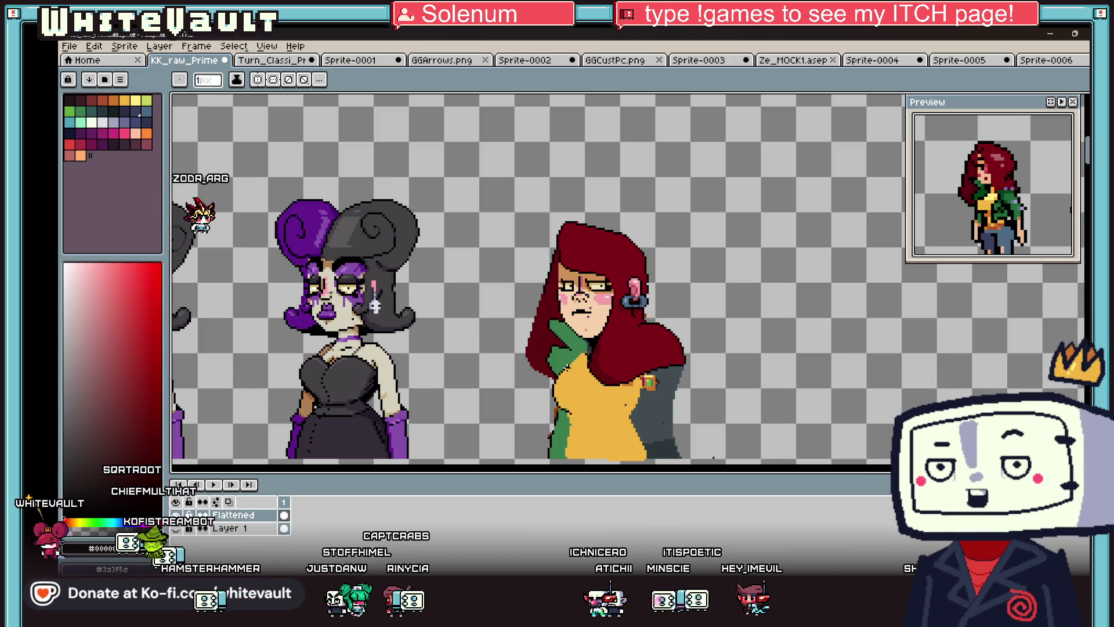
- Eyedrop the collar green, pencil a line down the yellow shirt and fill the strip green
{"action": "scroll", "coordinate": [524, 303], "scroll_direction": "down", "scroll_amount": 1}
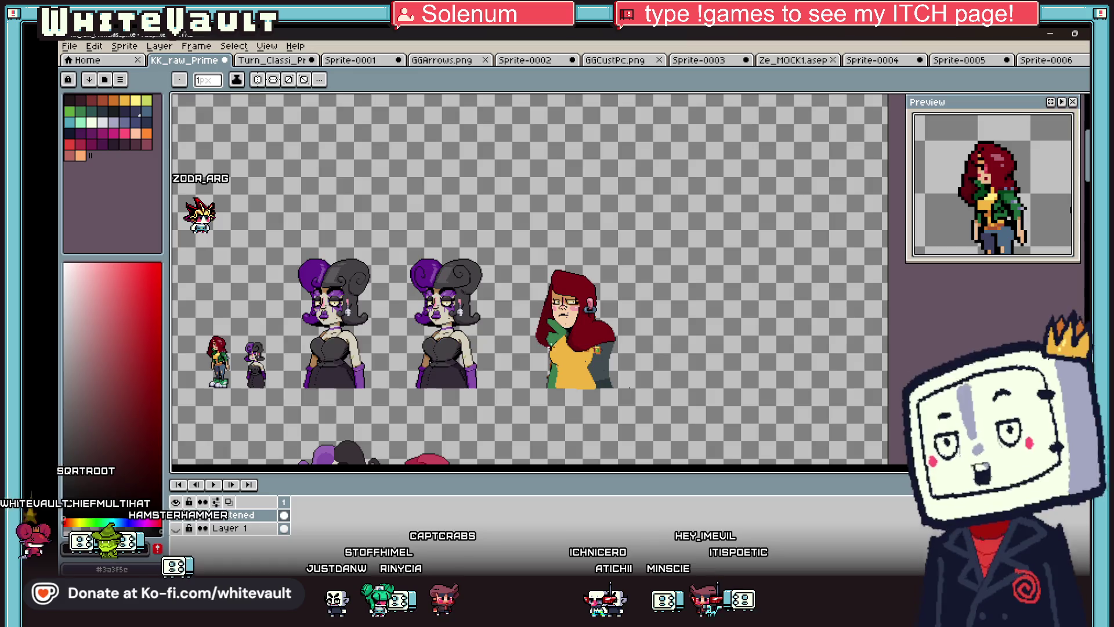
{"action": "scroll", "coordinate": [545, 330], "scroll_direction": "up", "scroll_amount": 1}
{"action": "scroll", "coordinate": [570, 359], "scroll_direction": "up", "scroll_amount": 1}
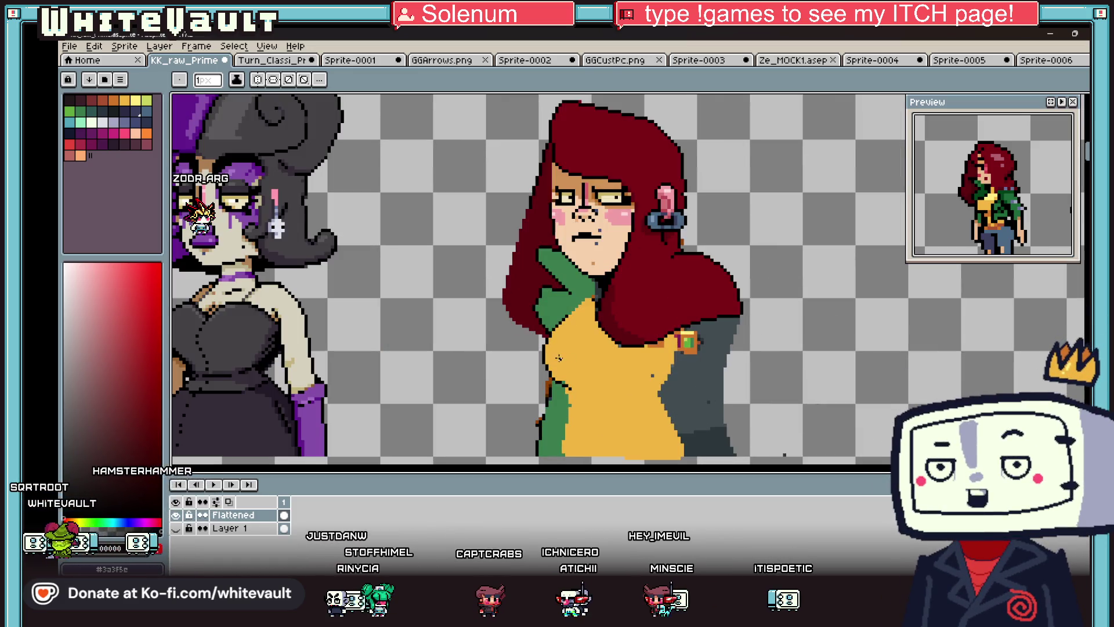
{"action": "scroll", "coordinate": [570, 318], "scroll_direction": "up", "scroll_amount": 1}
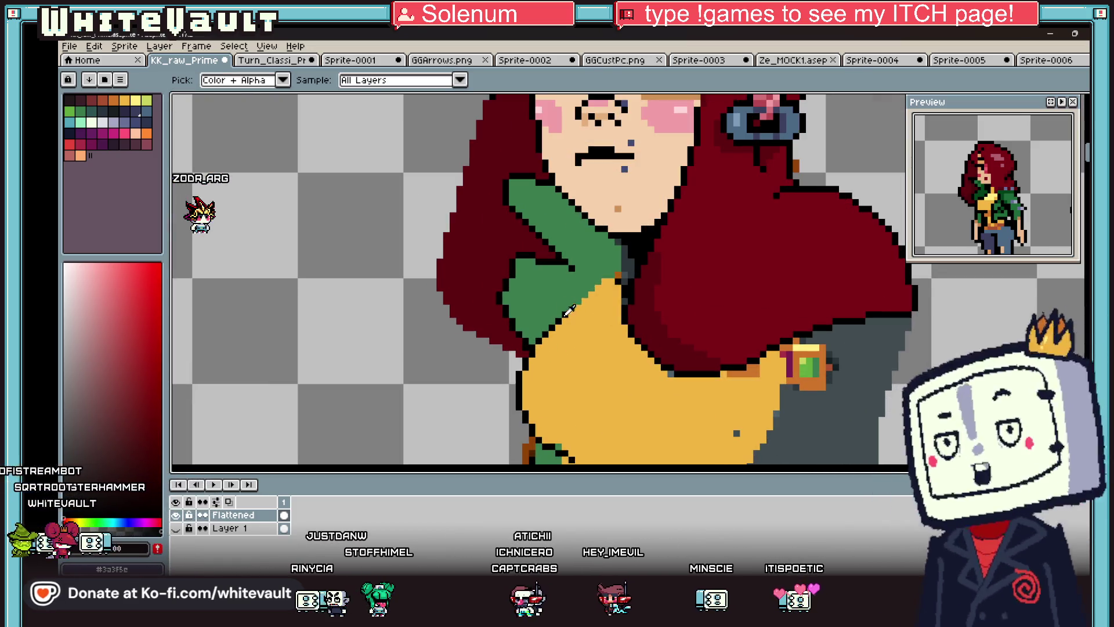
{"action": "left_click", "coordinate": [570, 319], "text": "alt"}
{"action": "scroll", "coordinate": [570, 314], "scroll_direction": "down", "scroll_amount": 1}
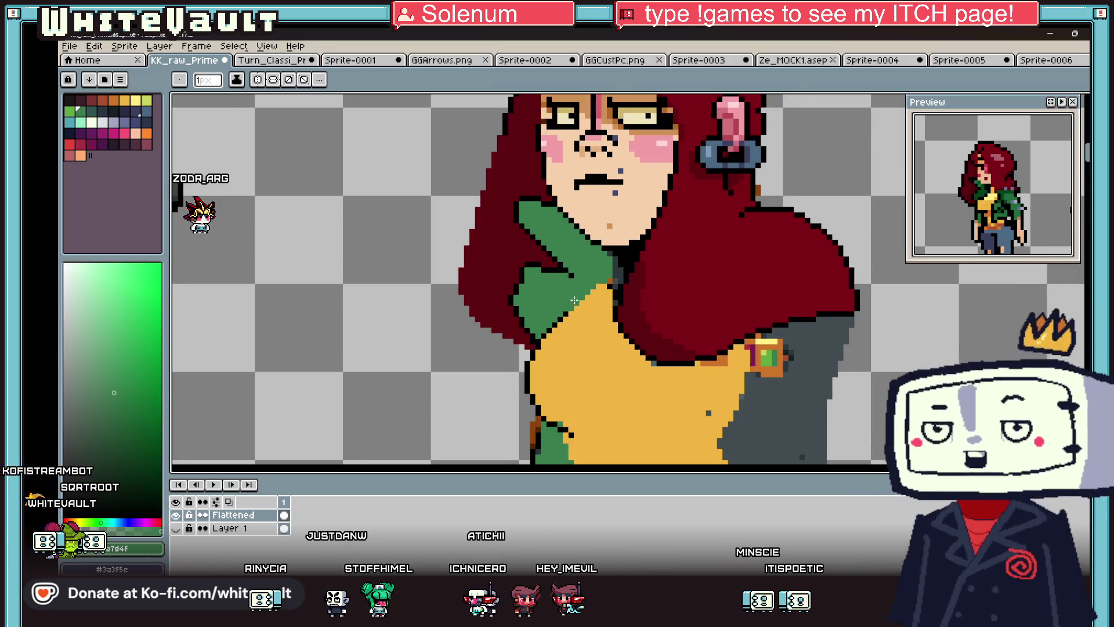
{"action": "left_click_drag", "start_coordinate": [570, 307], "coordinate": [555, 402]}
{"action": "key", "text": "g"}
{"action": "left_click", "coordinate": [557, 363]}
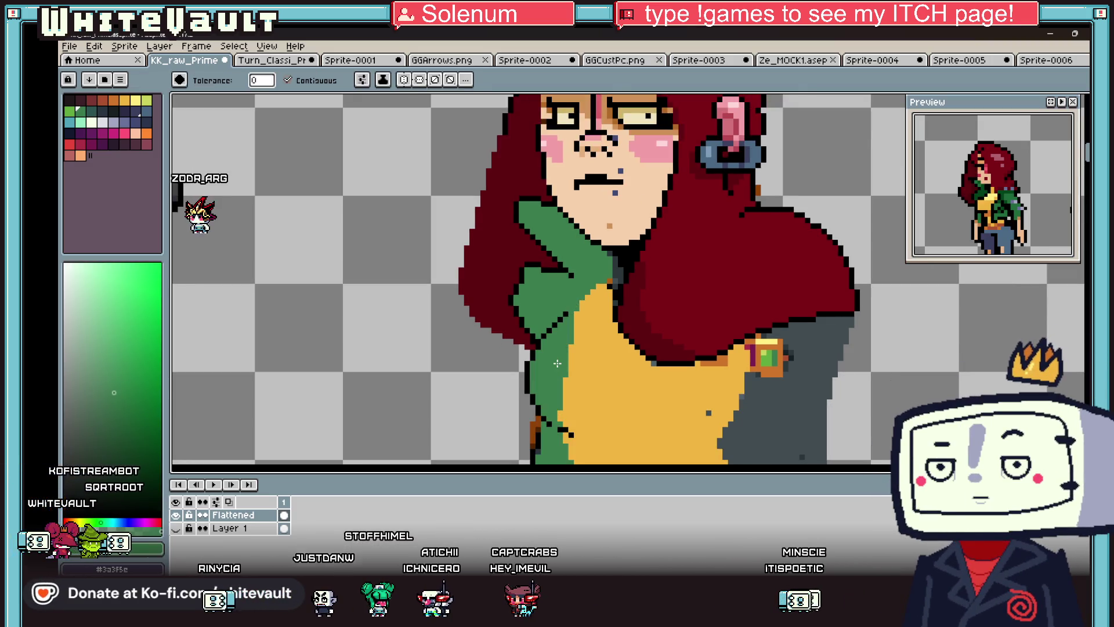
- Sample hair red, jacket green, shirt yellow and grey, then draw a dark-green stroke on the small sprite's jacket
{"action": "left_click", "coordinate": [535, 341], "text": "alt"}
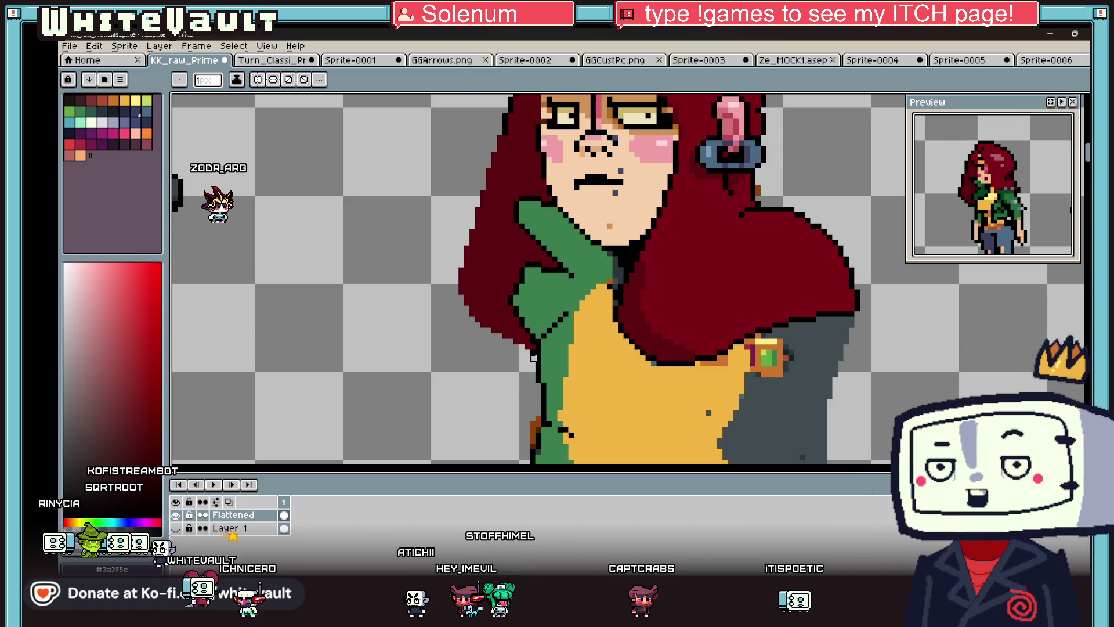
{"action": "scroll", "coordinate": [541, 336], "scroll_direction": "up", "scroll_amount": 1}
{"action": "left_click", "coordinate": [541, 335], "text": "alt"}
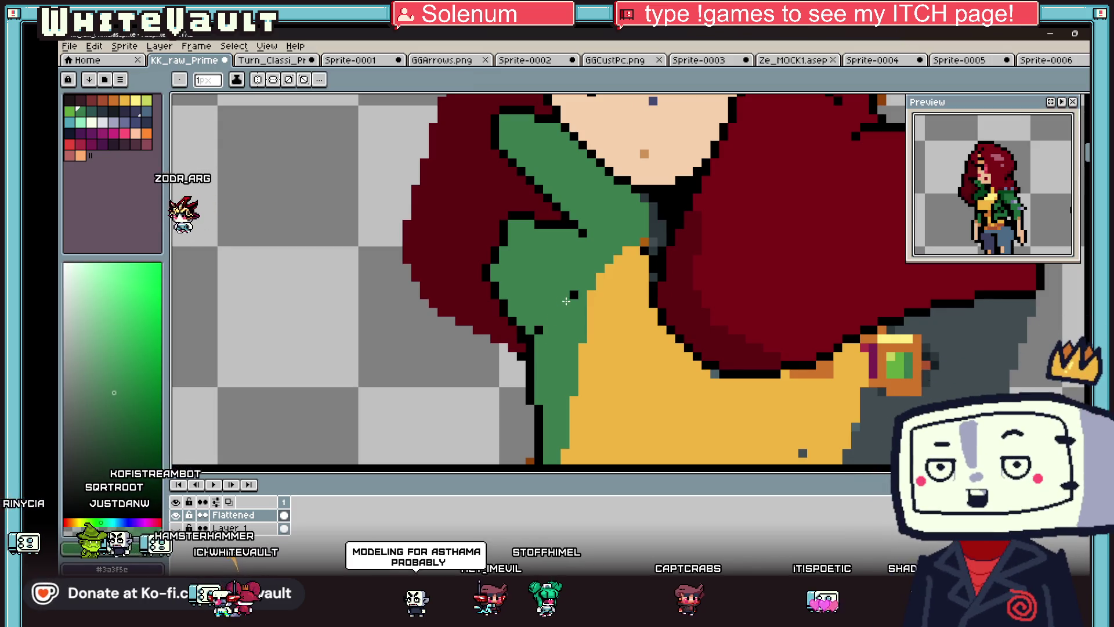
{"action": "scroll", "coordinate": [585, 317], "scroll_direction": "down", "scroll_amount": 3}
{"action": "scroll", "coordinate": [597, 319], "scroll_direction": "up", "scroll_amount": 2}
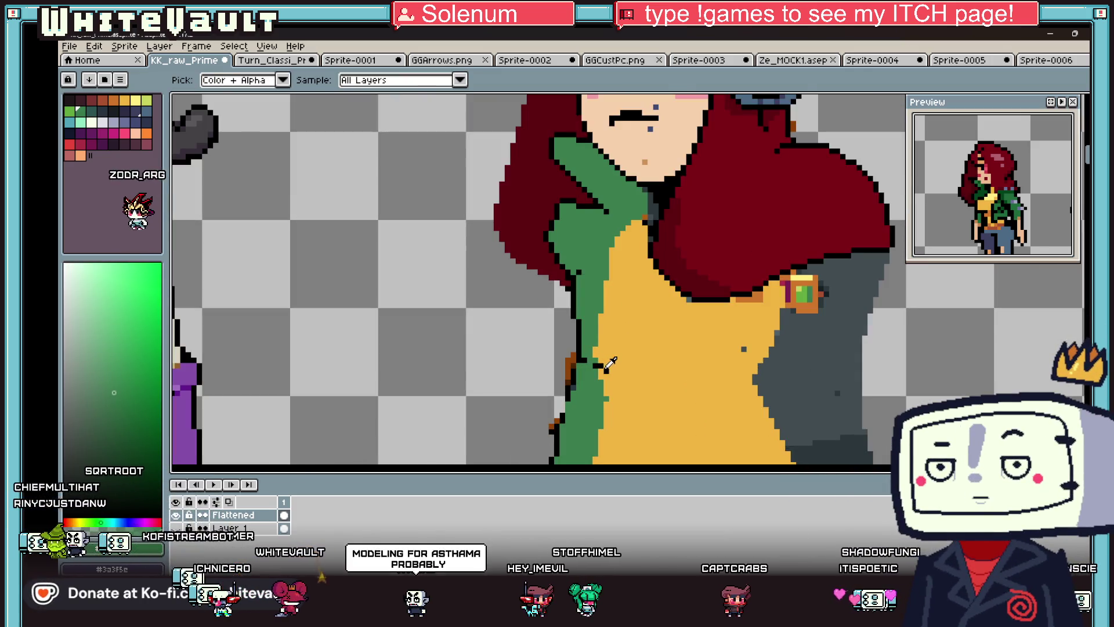
{"action": "left_click", "coordinate": [608, 325], "text": "alt"}
{"action": "left_click", "coordinate": [651, 210], "text": "alt"}
{"action": "scroll", "coordinate": [607, 255], "scroll_direction": "up", "scroll_amount": 2}
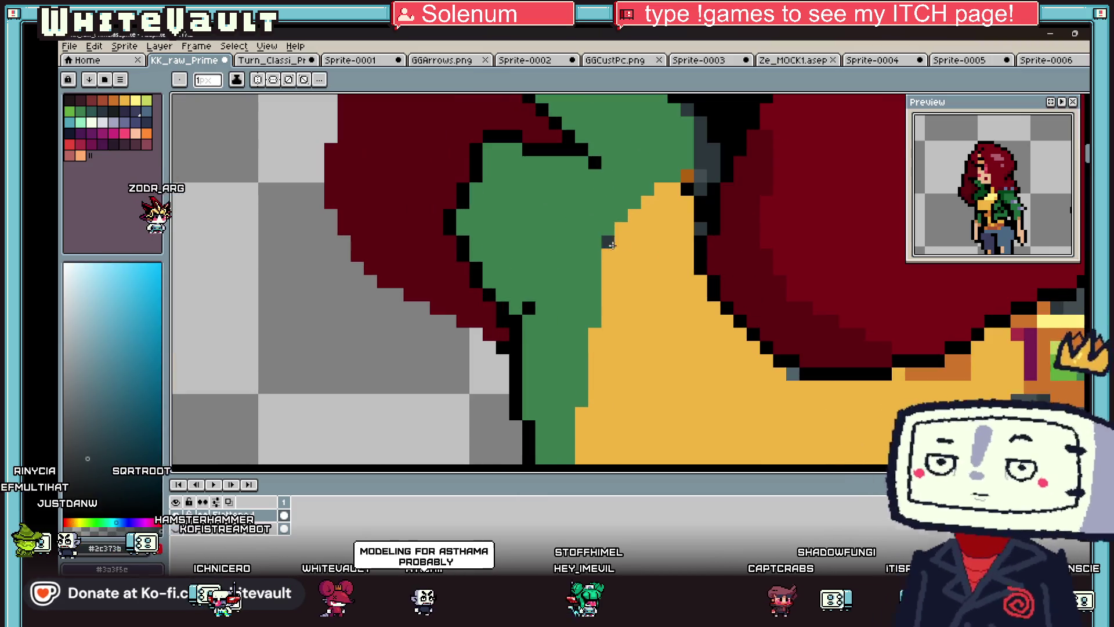
{"action": "scroll", "coordinate": [607, 253], "scroll_direction": "down", "scroll_amount": 1}
{"action": "scroll", "coordinate": [607, 253], "scroll_direction": "down", "scroll_amount": 5}
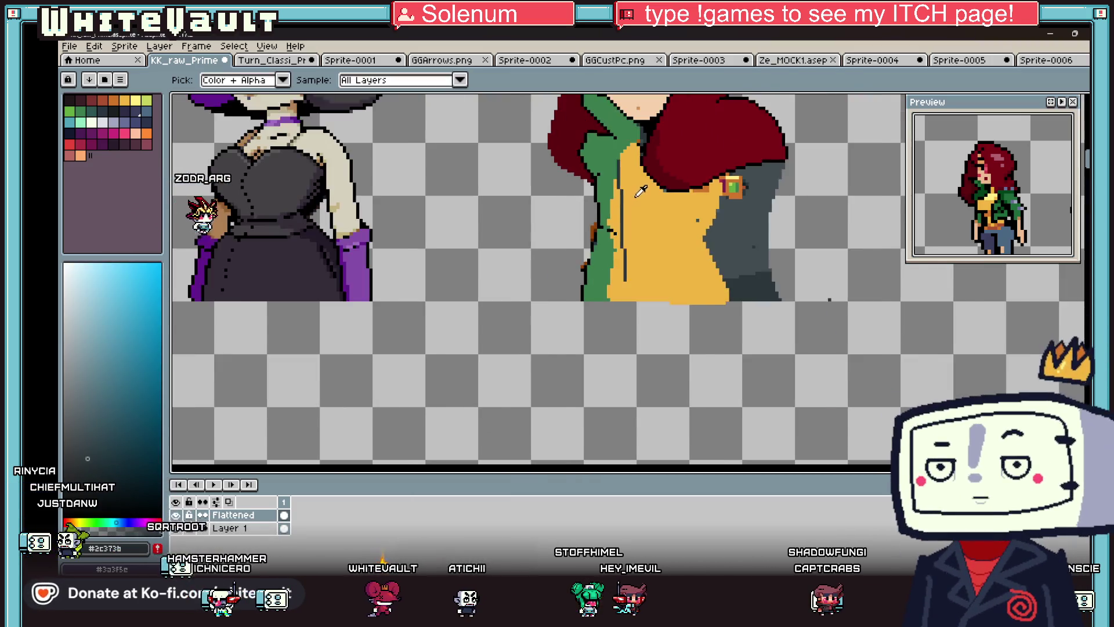
{"action": "scroll", "coordinate": [648, 201], "scroll_direction": "up", "scroll_amount": 5}
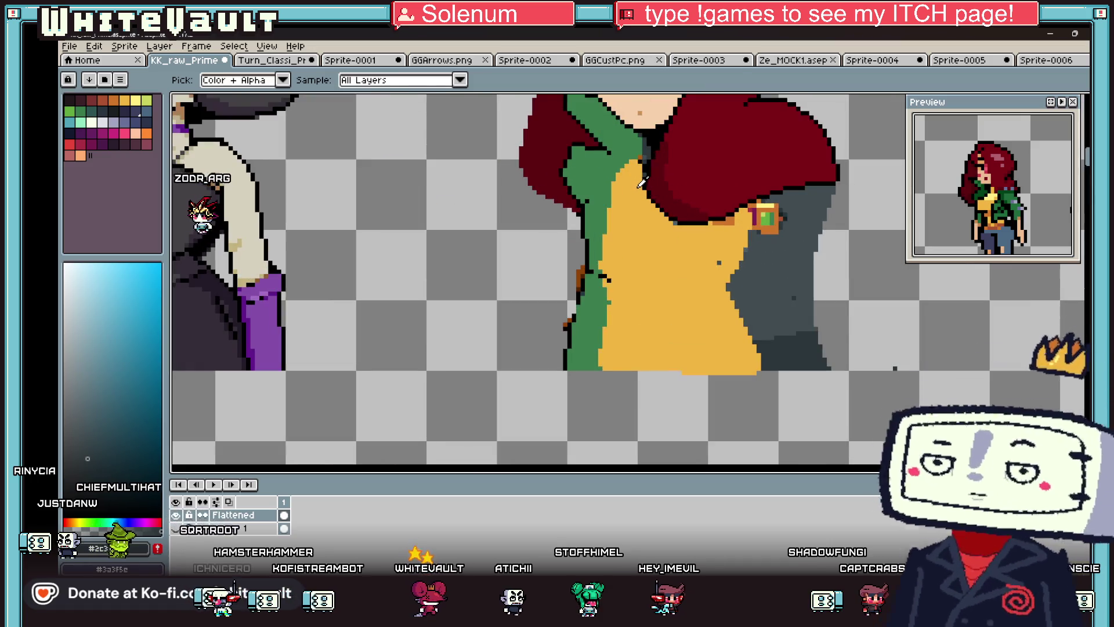
{"action": "left_click", "coordinate": [648, 171], "text": "alt"}
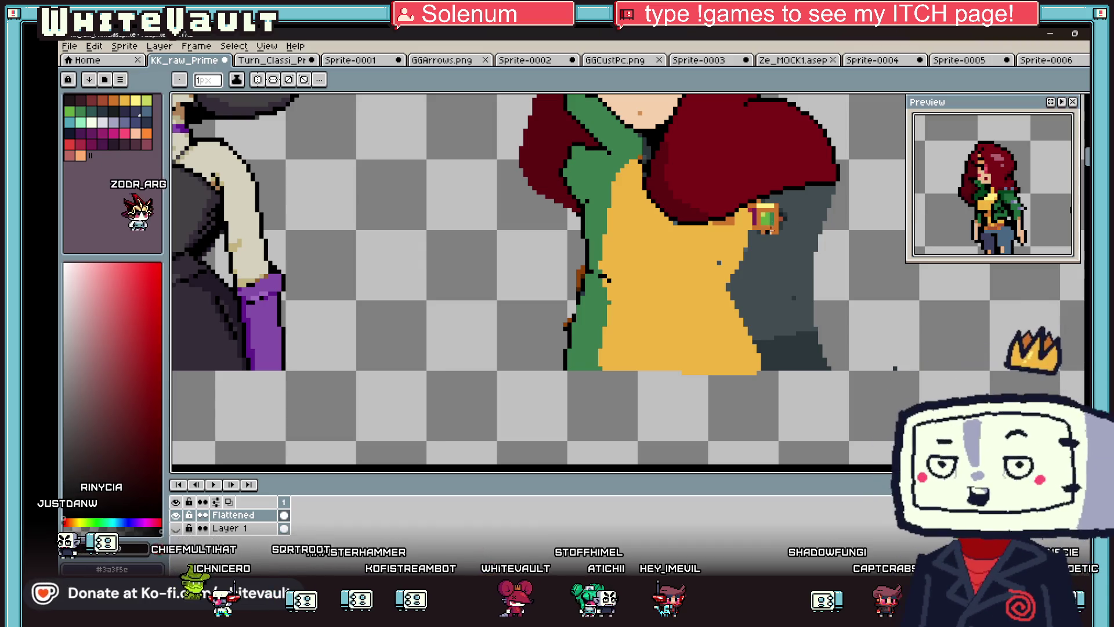
{"action": "scroll", "coordinate": [676, 229], "scroll_direction": "down", "scroll_amount": 5}
{"action": "scroll", "coordinate": [573, 235], "scroll_direction": "up", "scroll_amount": 6}
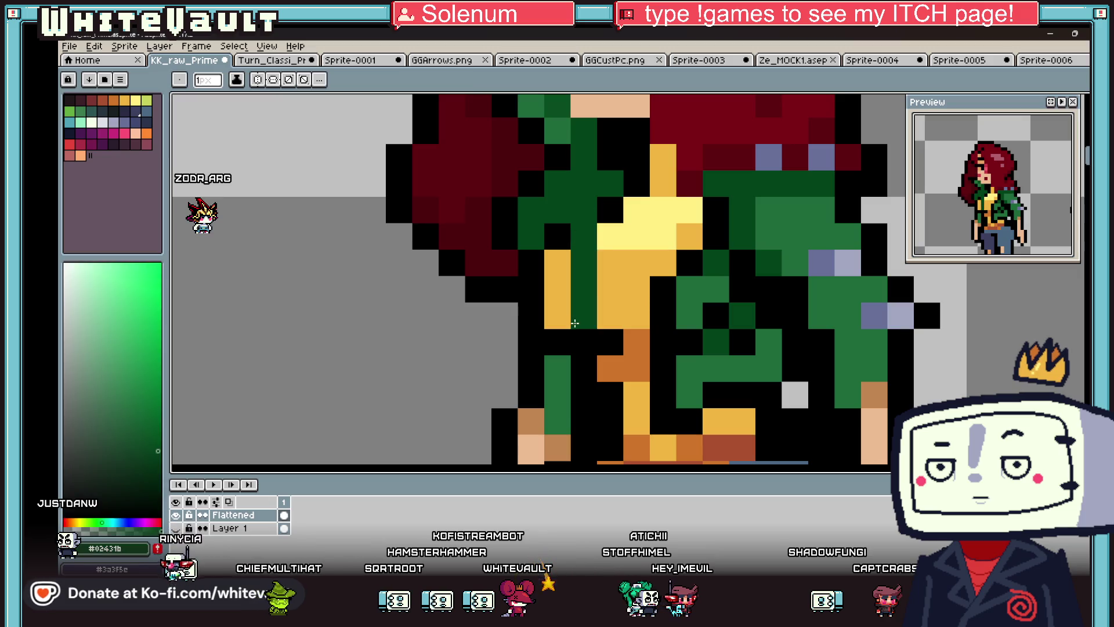
{"action": "left_click_drag", "start_coordinate": [558, 209], "coordinate": [557, 356]}
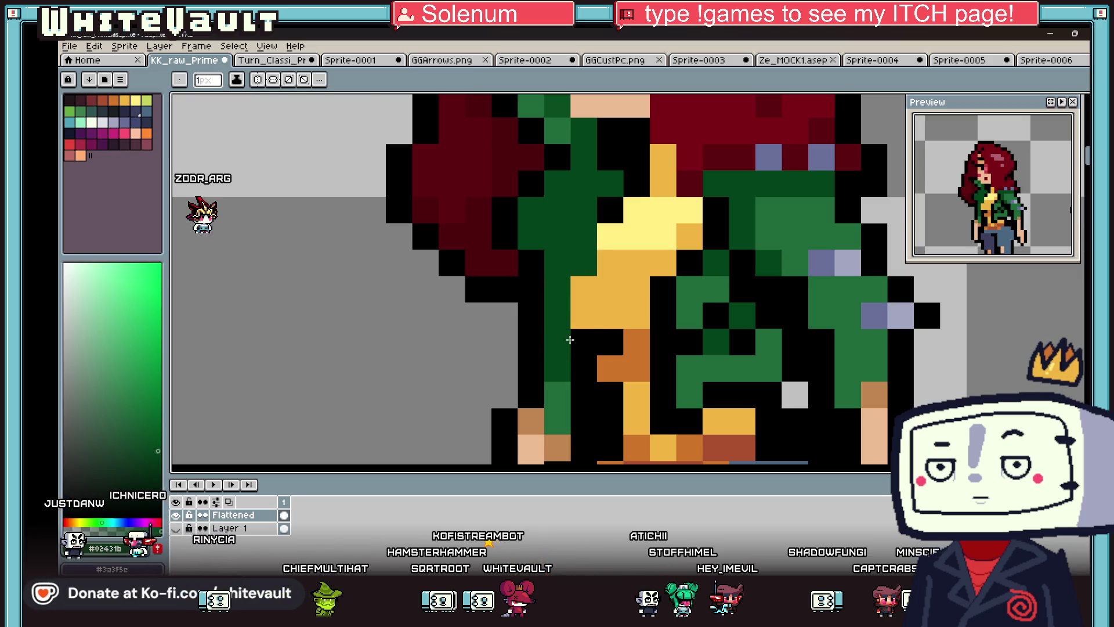
- Eyedrop black from the bust's outline for further outline work
{"action": "key", "text": "i"}
{"action": "scroll", "coordinate": [582, 266], "scroll_direction": "down", "scroll_amount": 4}
{"action": "scroll", "coordinate": [604, 244], "scroll_direction": "up", "scroll_amount": 2}
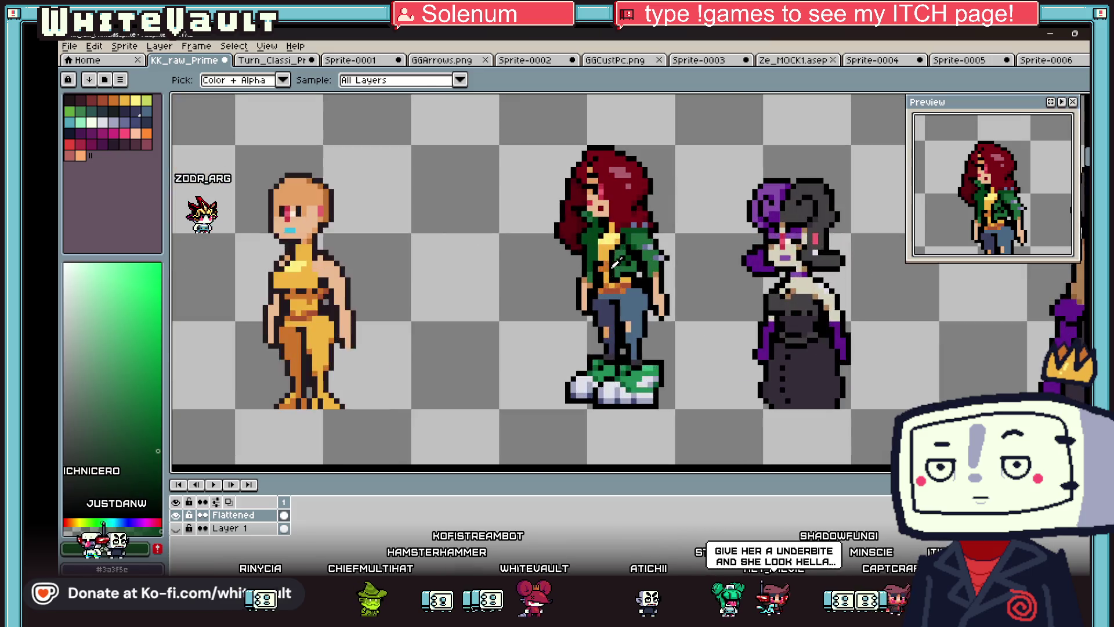
{"action": "scroll", "coordinate": [605, 293], "scroll_direction": "up", "scroll_amount": 2}
{"action": "left_click", "coordinate": [606, 292], "text": "alt"}
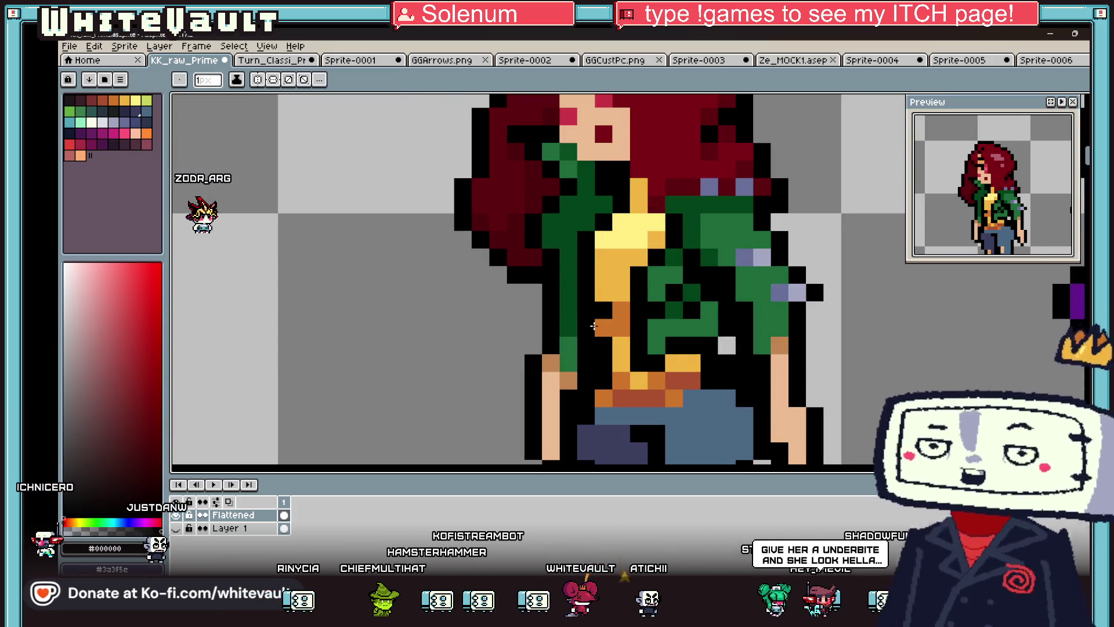
{"action": "scroll", "coordinate": [606, 292], "scroll_direction": "down", "scroll_amount": 6}
{"action": "scroll", "coordinate": [605, 292], "scroll_direction": "up", "scroll_amount": 1}
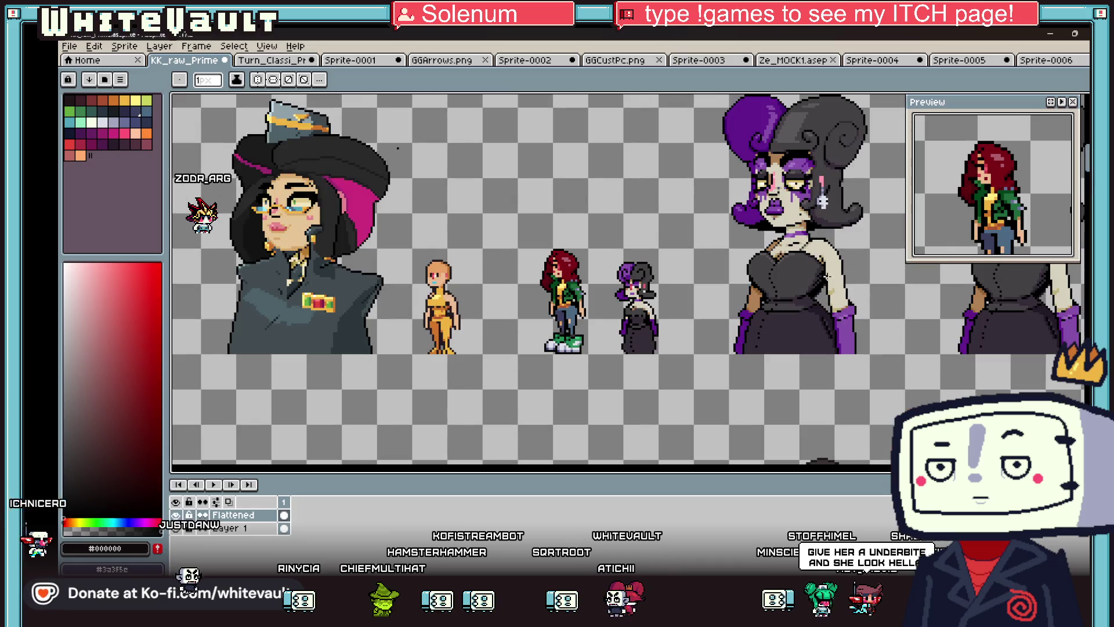
{"action": "scroll", "coordinate": [680, 262], "scroll_direction": "up", "scroll_amount": 3}
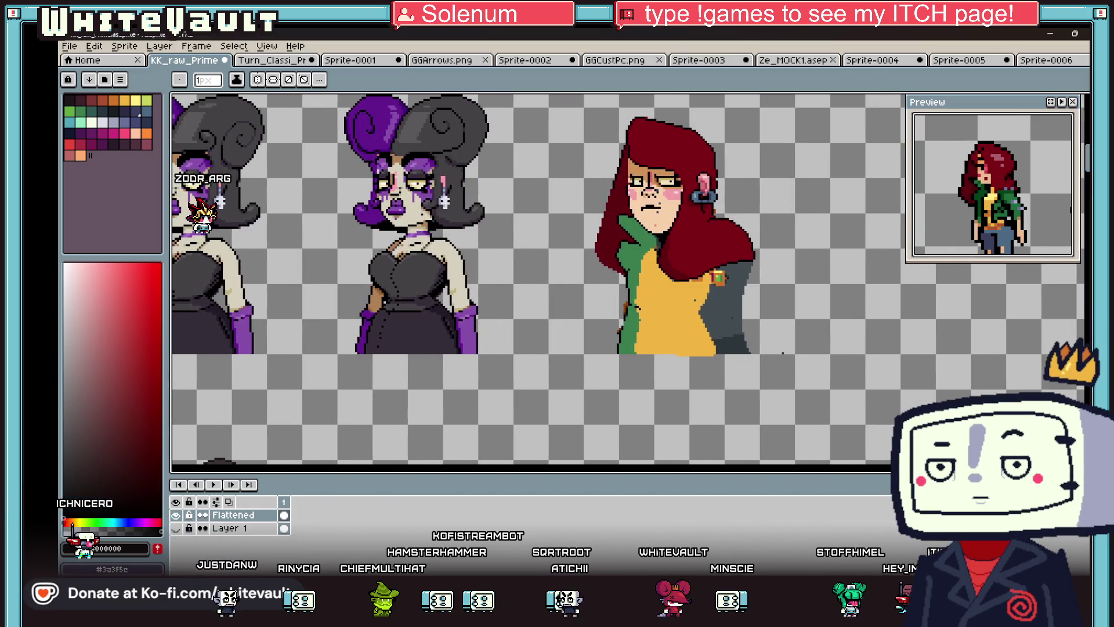
{"action": "key", "text": "alt"}
{"action": "scroll", "coordinate": [680, 262], "scroll_direction": "up", "scroll_amount": 3}
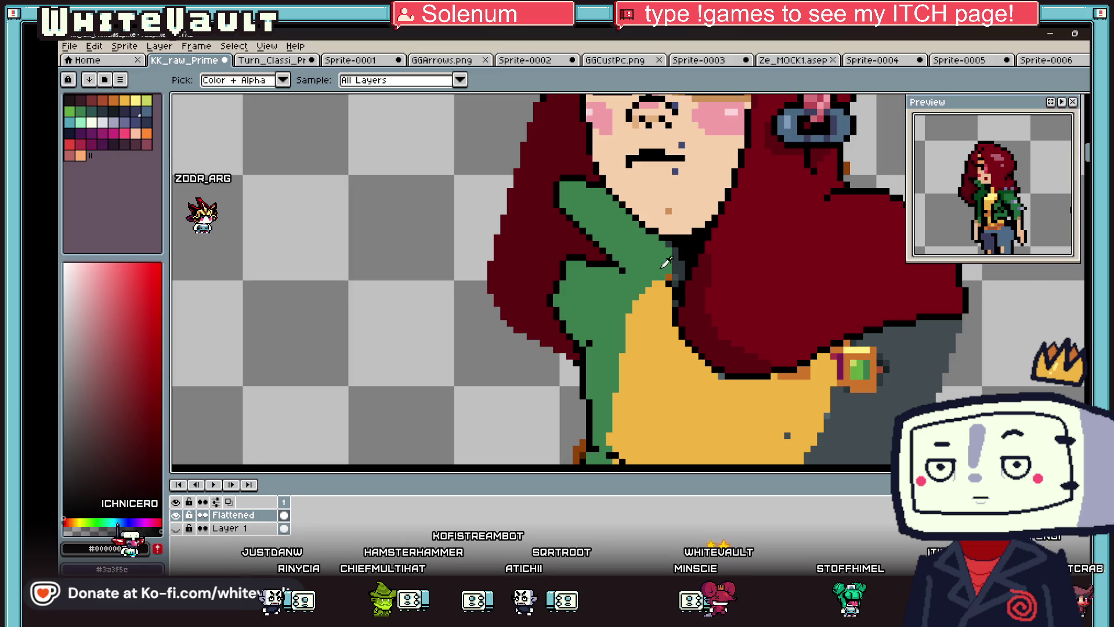
- Sample the tan skin colour and paint it down the neck beside the green collar
{"action": "left_click", "coordinate": [673, 263]}
{"action": "scroll", "coordinate": [695, 182], "scroll_direction": "up", "scroll_amount": 1}
{"action": "left_click", "coordinate": [667, 194]}
{"action": "scroll", "coordinate": [670, 192], "scroll_direction": "up", "scroll_amount": 1}
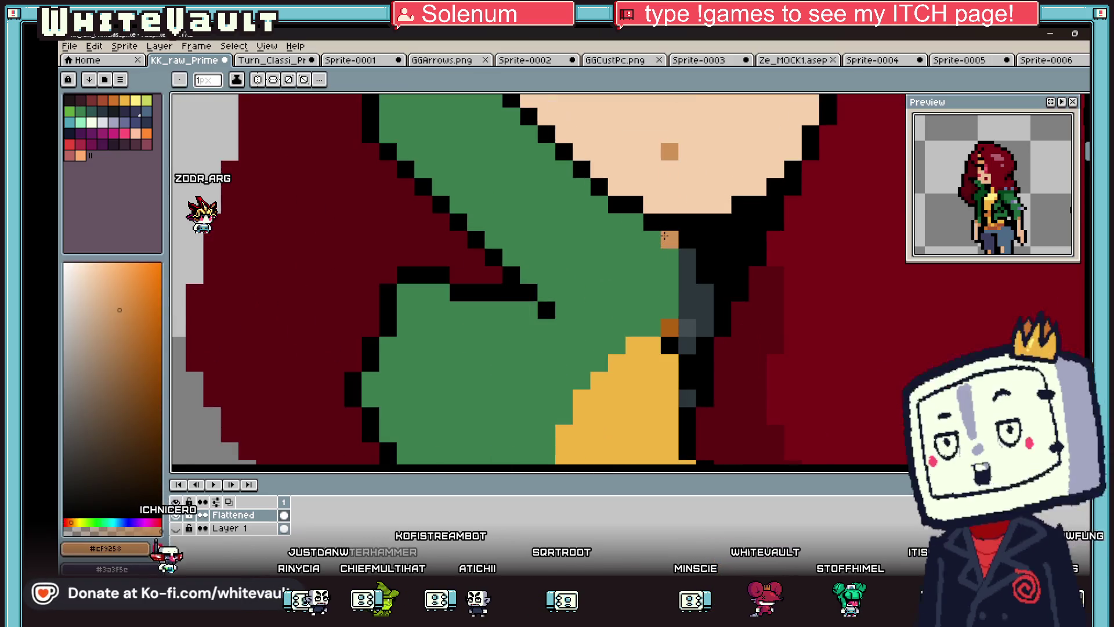
{"action": "left_click_drag", "start_coordinate": [668, 238], "coordinate": [702, 319]}
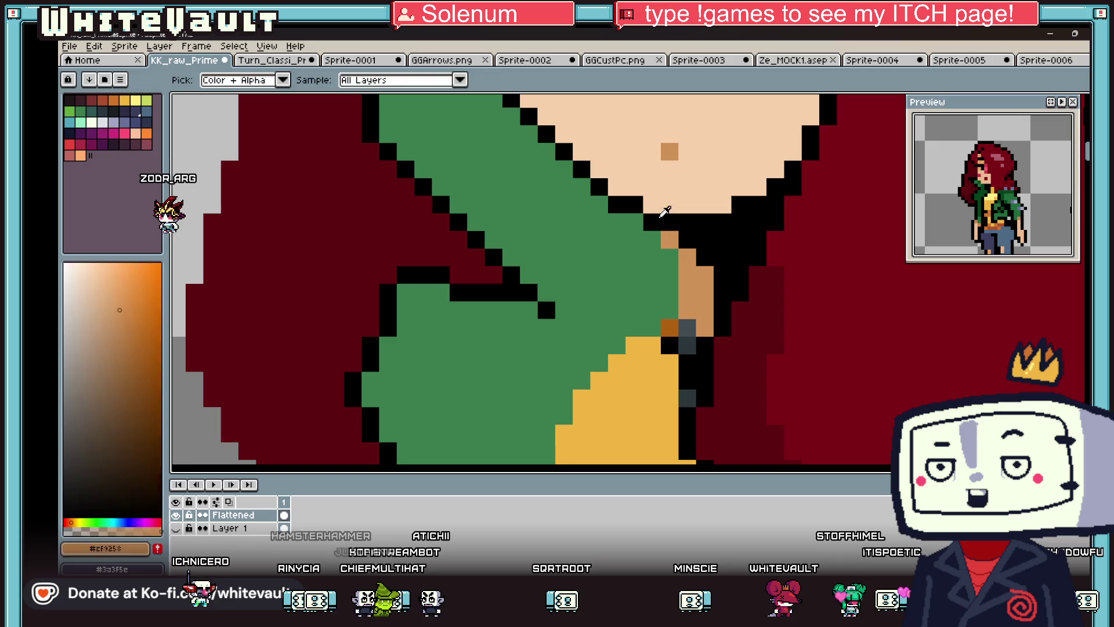
- Swap a few collar pixels between black and green, then resample the tan skin
{"action": "left_click", "coordinate": [635, 224], "text": "alt"}
{"action": "left_click", "coordinate": [600, 223], "text": "alt"}
{"action": "left_click", "coordinate": [615, 220]}
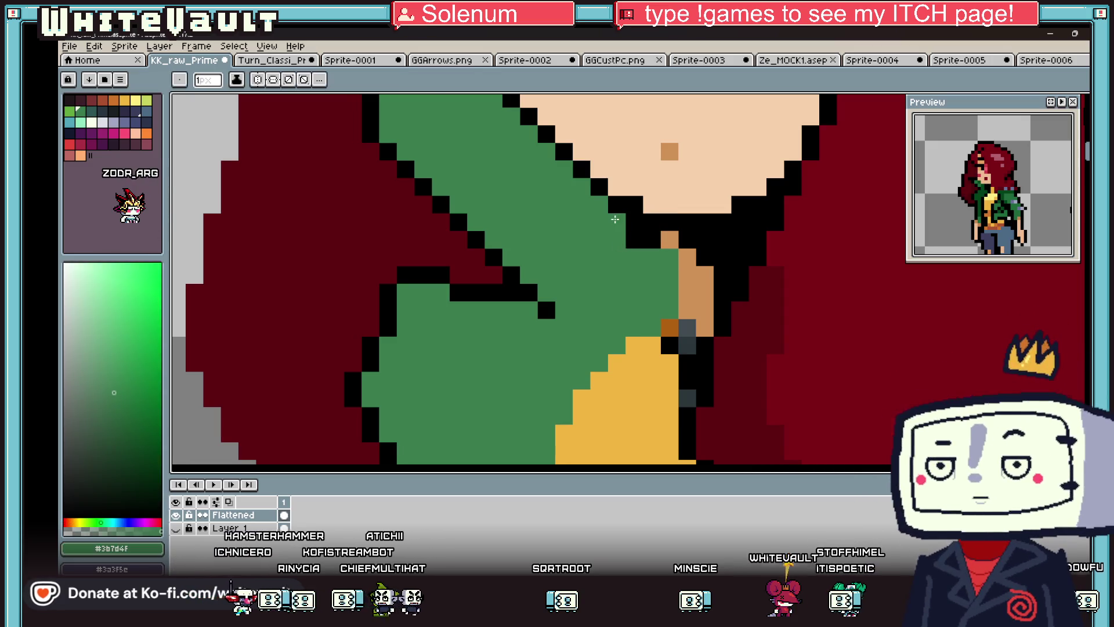
{"action": "left_click", "coordinate": [651, 239], "text": "alt"}
{"action": "left_click", "coordinate": [672, 257]}
{"action": "scroll", "coordinate": [673, 323], "scroll_direction": "down", "scroll_amount": 5}
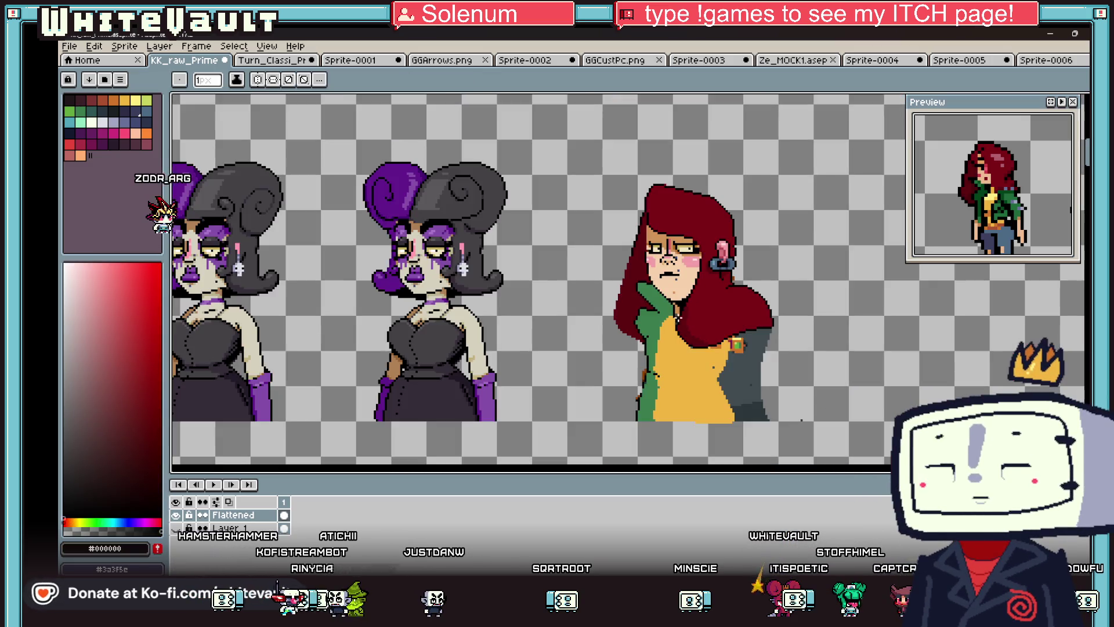
{"action": "scroll", "coordinate": [675, 313], "scroll_direction": "up", "scroll_amount": 5}
{"action": "left_click", "coordinate": [676, 316], "text": "alt"}
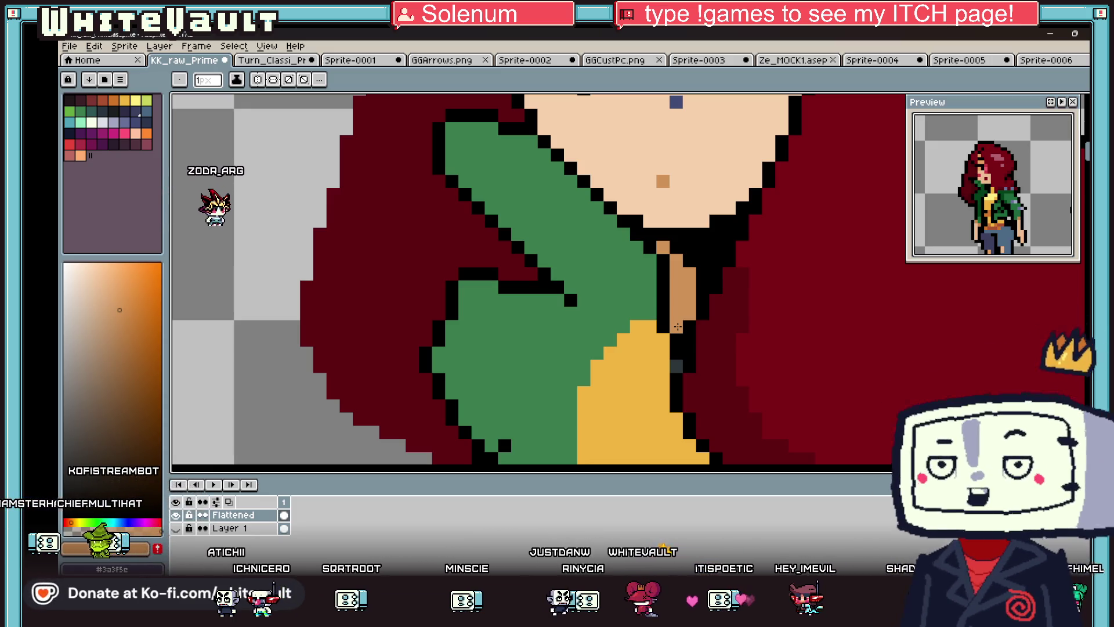
- Sample the jacket green, toggle between fill and pencil, and swap the working colour to red
{"action": "scroll", "coordinate": [677, 326], "scroll_direction": "down", "scroll_amount": 5}
{"action": "scroll", "coordinate": [691, 318], "scroll_direction": "down", "scroll_amount": 2}
{"action": "scroll", "coordinate": [688, 328], "scroll_direction": "up", "scroll_amount": 3}
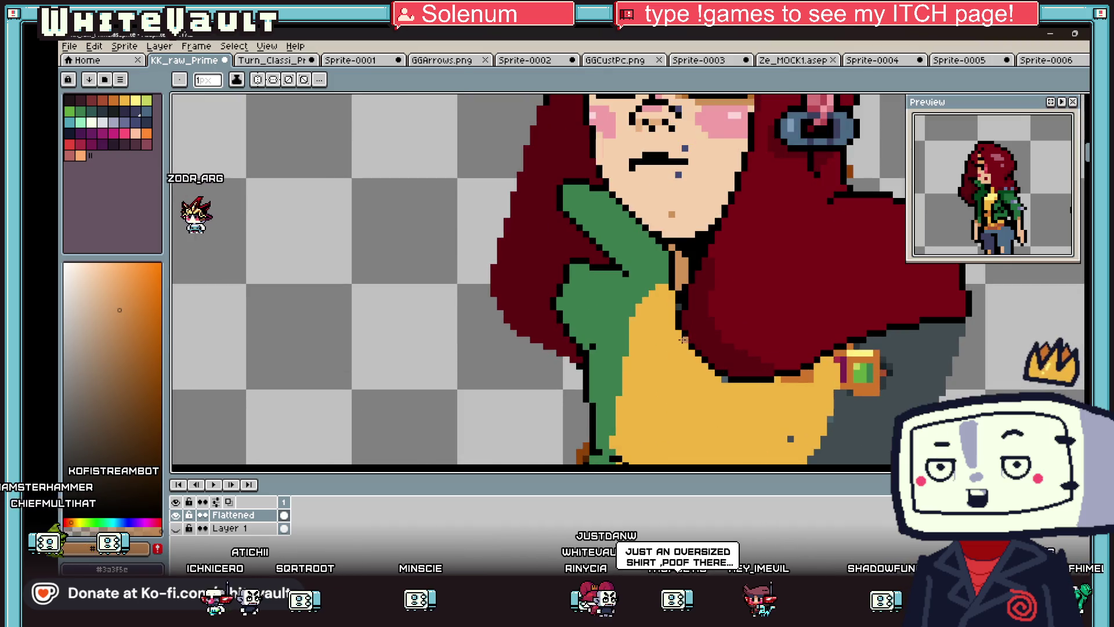
{"action": "scroll", "coordinate": [683, 339], "scroll_direction": "up", "scroll_amount": 2}
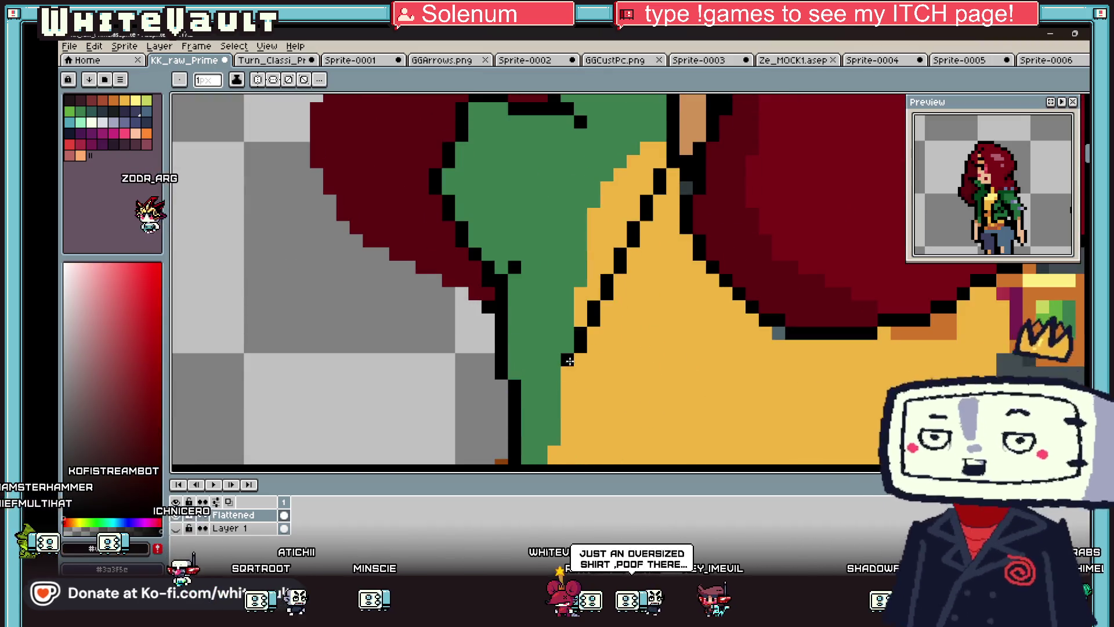
{"action": "left_click", "coordinate": [552, 241], "text": "alt"}
{"action": "key", "text": "g"}
{"action": "scroll", "coordinate": [634, 237], "scroll_direction": "down", "scroll_amount": 4}
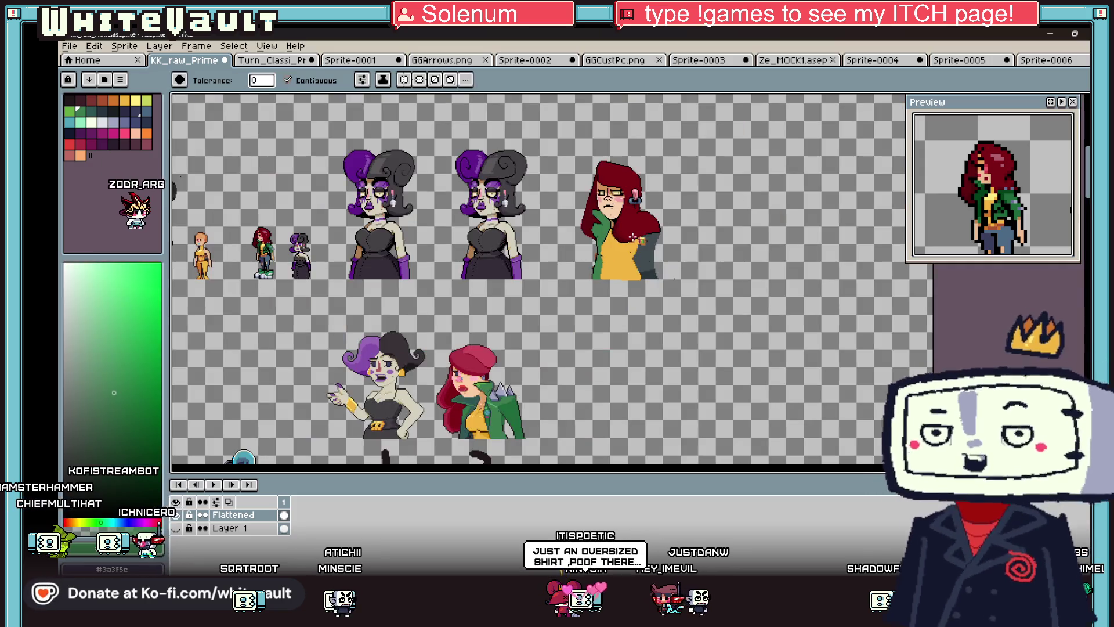
{"action": "scroll", "coordinate": [618, 235], "scroll_direction": "up", "scroll_amount": 5}
{"action": "key", "text": "b"}
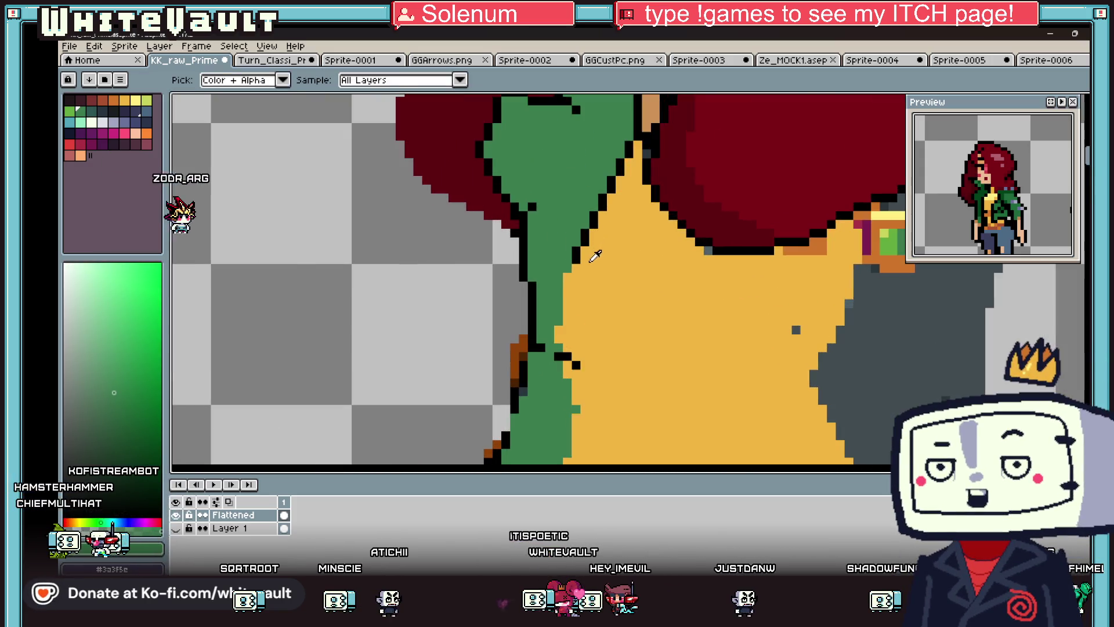
{"action": "key", "text": "x"}
{"action": "scroll", "coordinate": [596, 224], "scroll_direction": "down", "scroll_amount": 2}
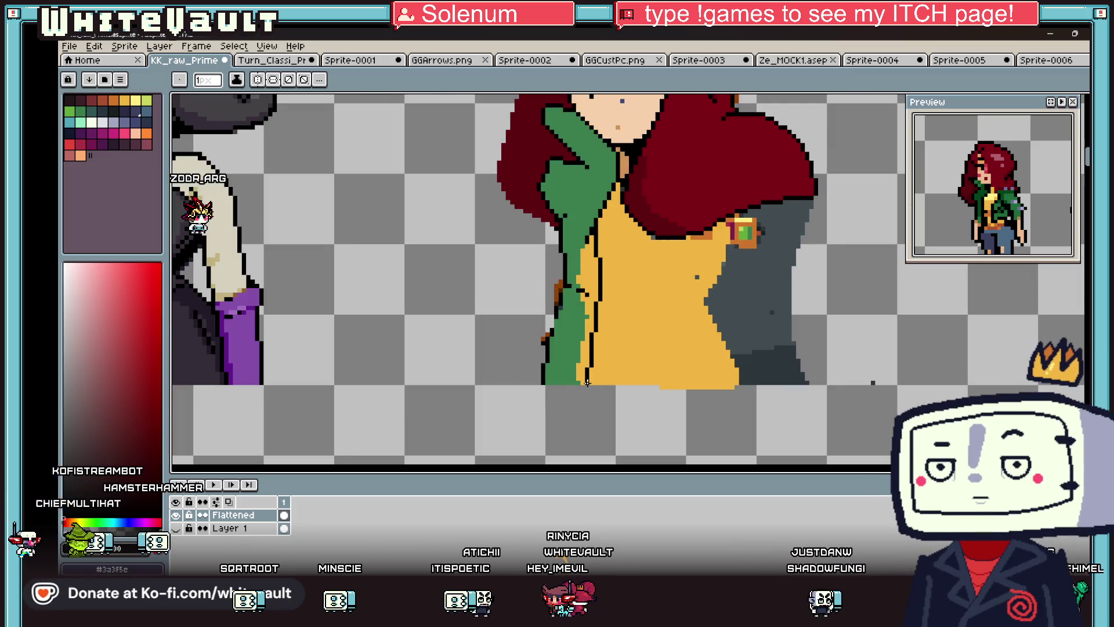
- Pick up the jacket's green again with the fill tool ready
{"action": "key", "text": "i"}
{"action": "scroll", "coordinate": [579, 272], "scroll_direction": "up", "scroll_amount": 1}
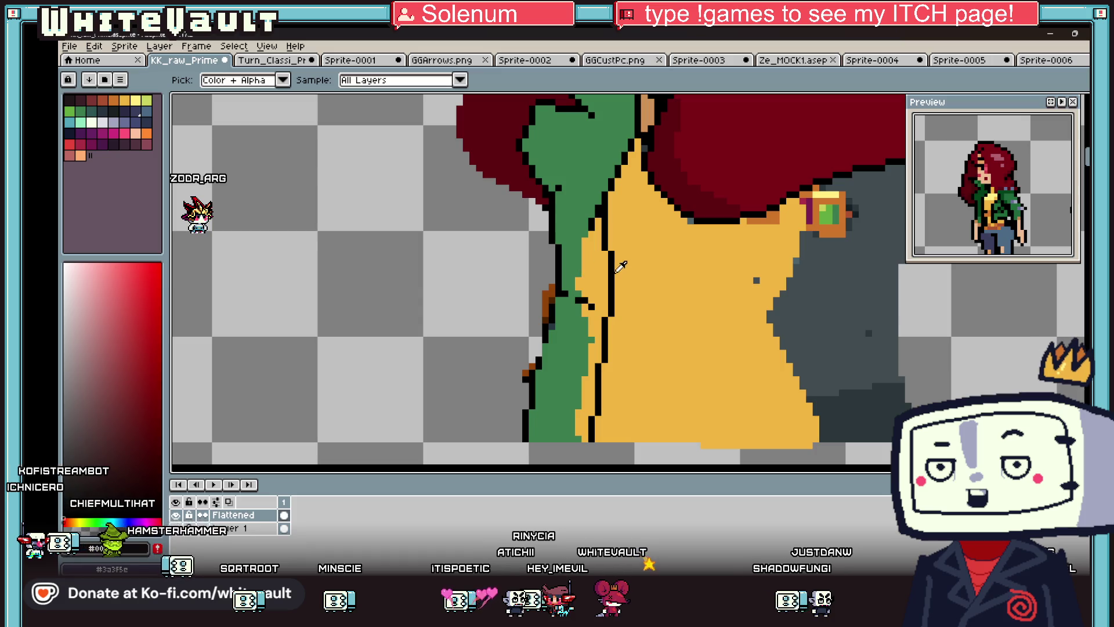
{"action": "left_click", "coordinate": [575, 253]}
{"action": "key", "text": "g"}
{"action": "scroll", "coordinate": [574, 252], "scroll_direction": "down", "scroll_amount": 3}
{"action": "scroll", "coordinate": [574, 252], "scroll_direction": "up", "scroll_amount": 1}
{"action": "scroll", "coordinate": [574, 252], "scroll_direction": "down", "scroll_amount": 1}
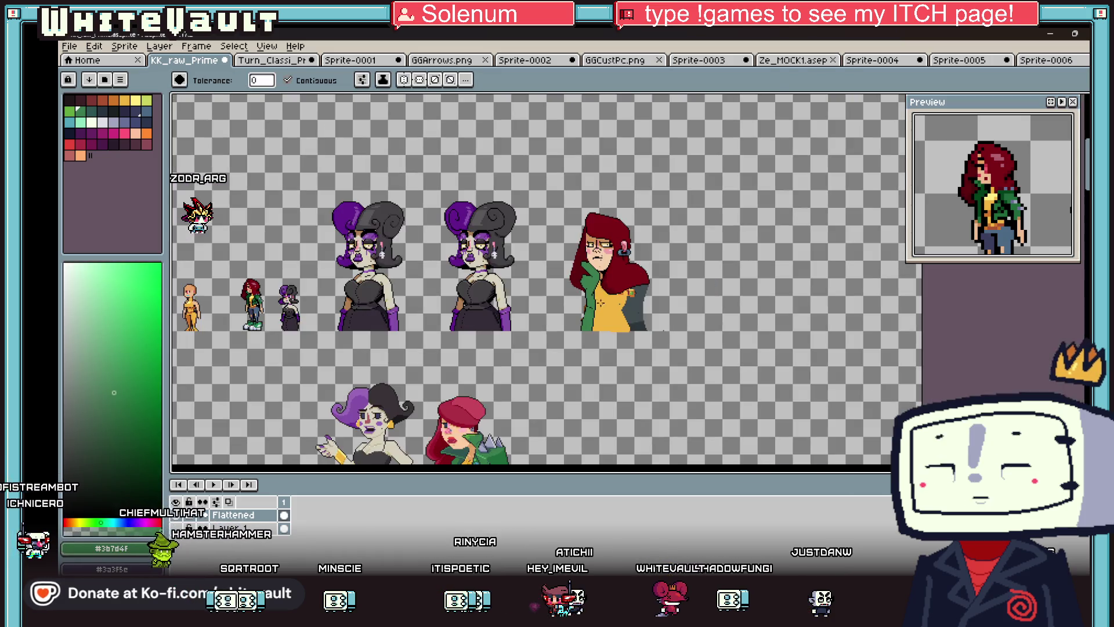
{"action": "scroll", "coordinate": [597, 322], "scroll_direction": "up", "scroll_amount": 4}
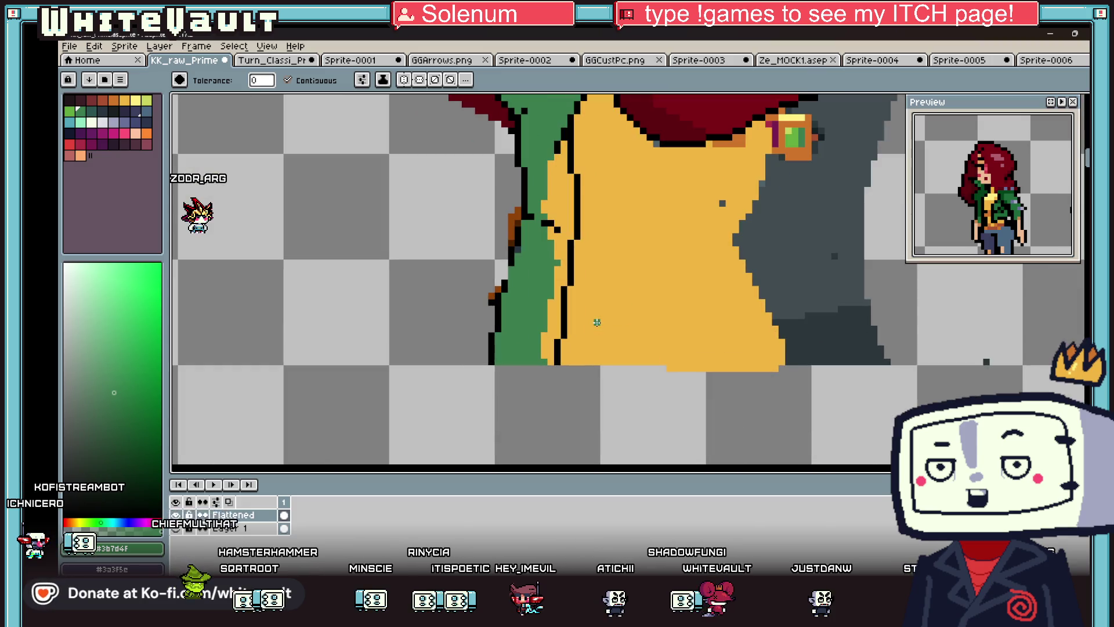
- Alternate between sampling the black outline and the jacket green while switching pencil and fill
{"action": "key", "text": "b"}
{"action": "left_click", "coordinate": [545, 201], "text": "alt"}
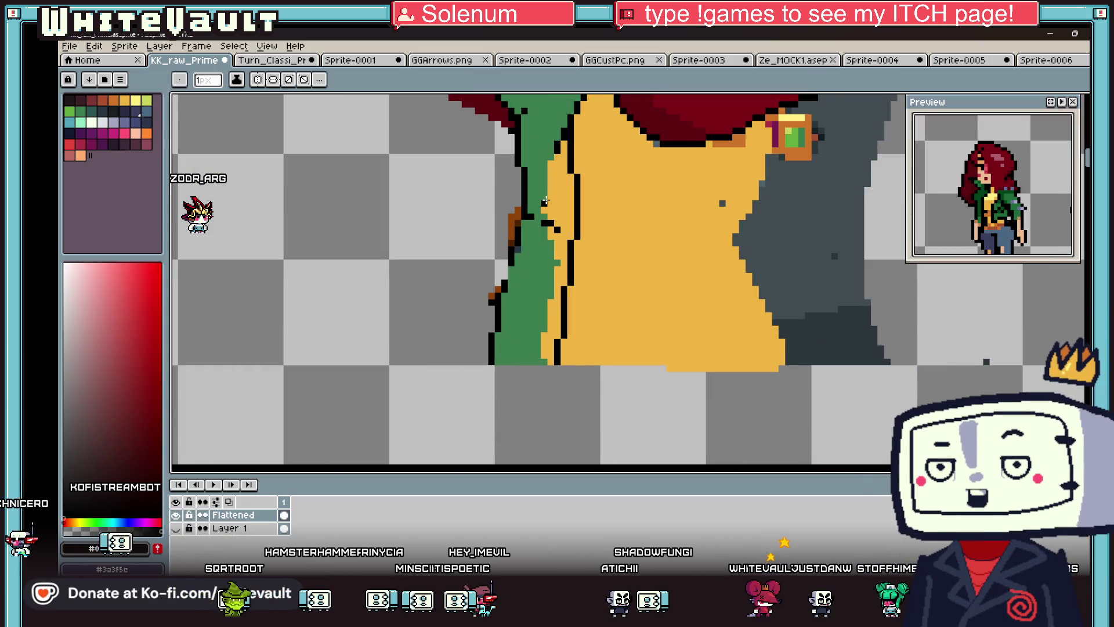
{"action": "scroll", "coordinate": [546, 202], "scroll_direction": "up", "scroll_amount": 1}
{"action": "key", "text": "g"}
{"action": "left_click", "coordinate": [564, 226], "text": "alt"}
{"action": "scroll", "coordinate": [573, 247], "scroll_direction": "down", "scroll_amount": 3}
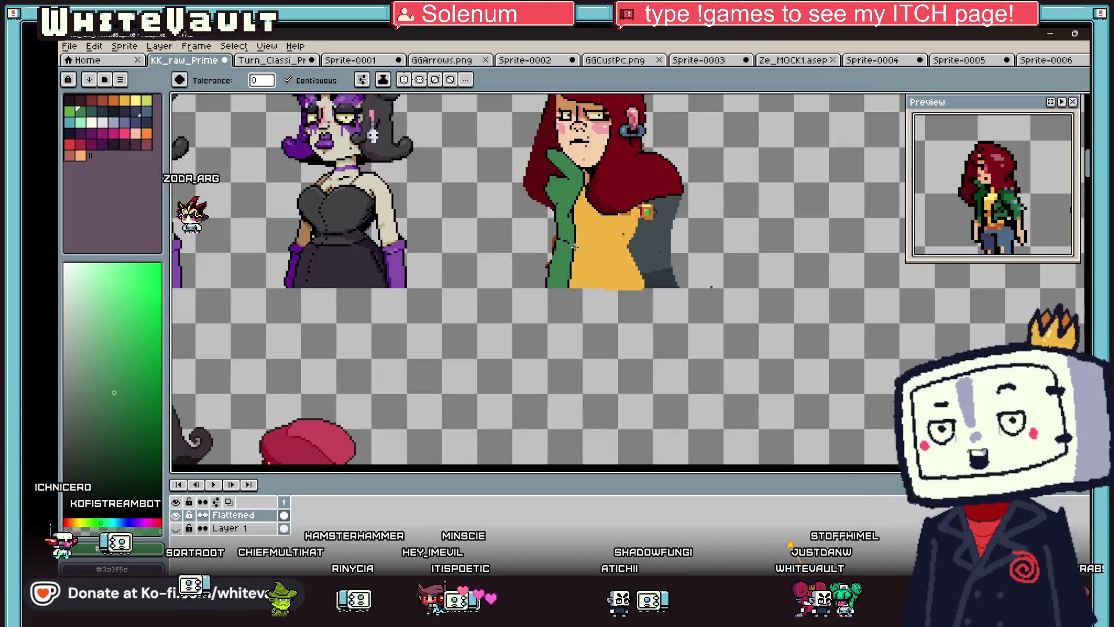
{"action": "scroll", "coordinate": [573, 246], "scroll_direction": "up", "scroll_amount": 3}
- Sample the top's yellow, then pick a dark colour for outlining the jacket's inner edge
{"action": "key", "text": "b"}
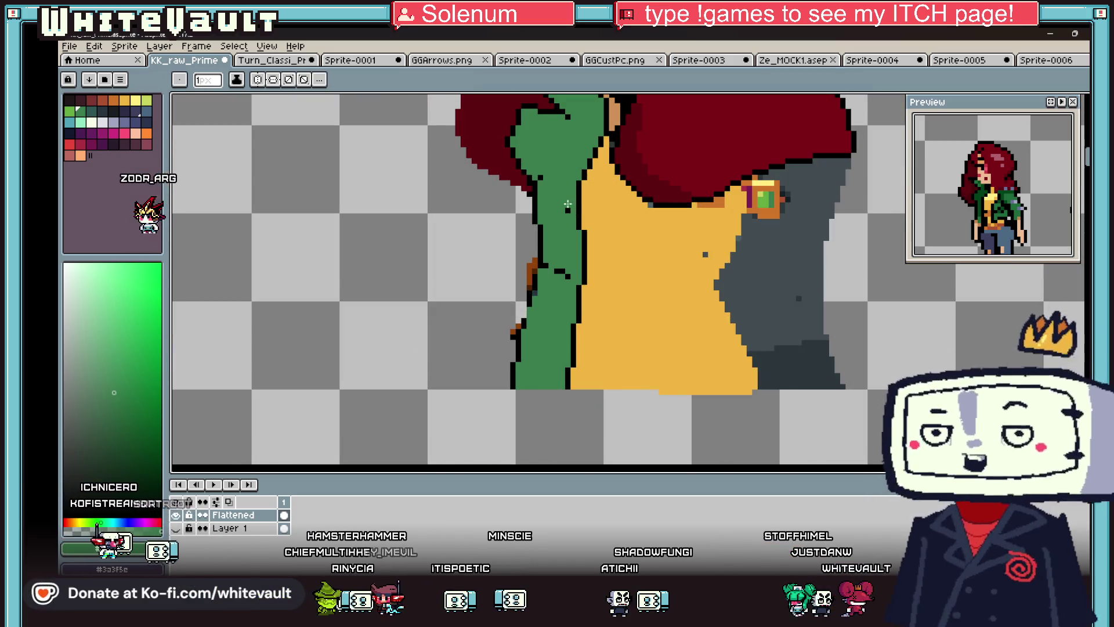
{"action": "scroll", "coordinate": [569, 203], "scroll_direction": "down", "scroll_amount": 3}
{"action": "scroll", "coordinate": [580, 238], "scroll_direction": "up", "scroll_amount": 2}
{"action": "left_click", "coordinate": [582, 239], "text": "alt"}
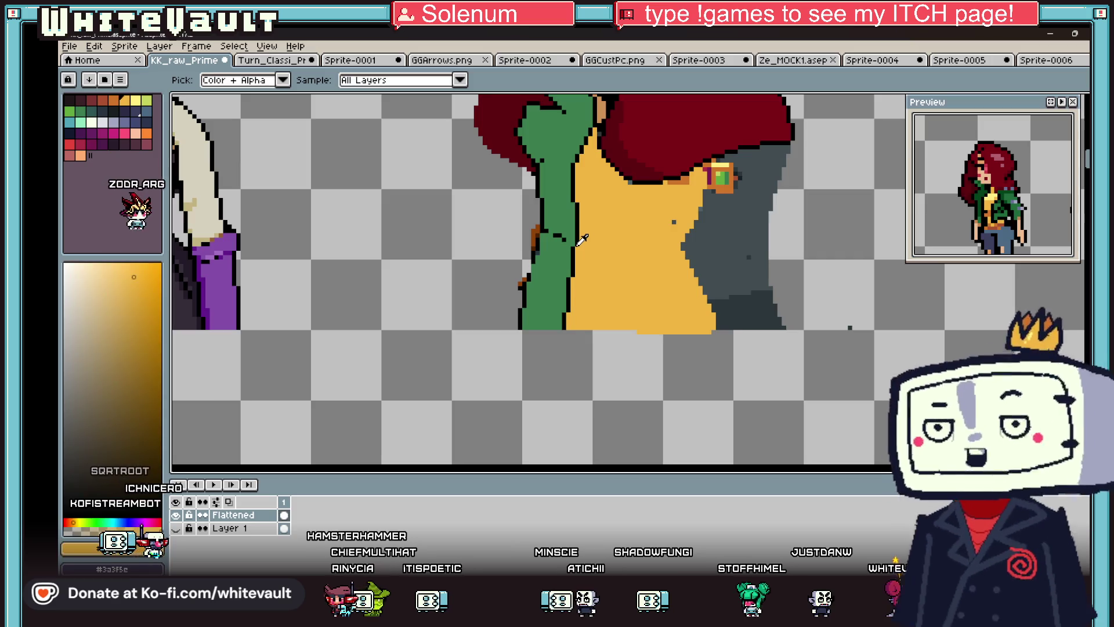
{"action": "scroll", "coordinate": [581, 239], "scroll_direction": "down", "scroll_amount": 3}
{"action": "scroll", "coordinate": [590, 226], "scroll_direction": "up", "scroll_amount": 2}
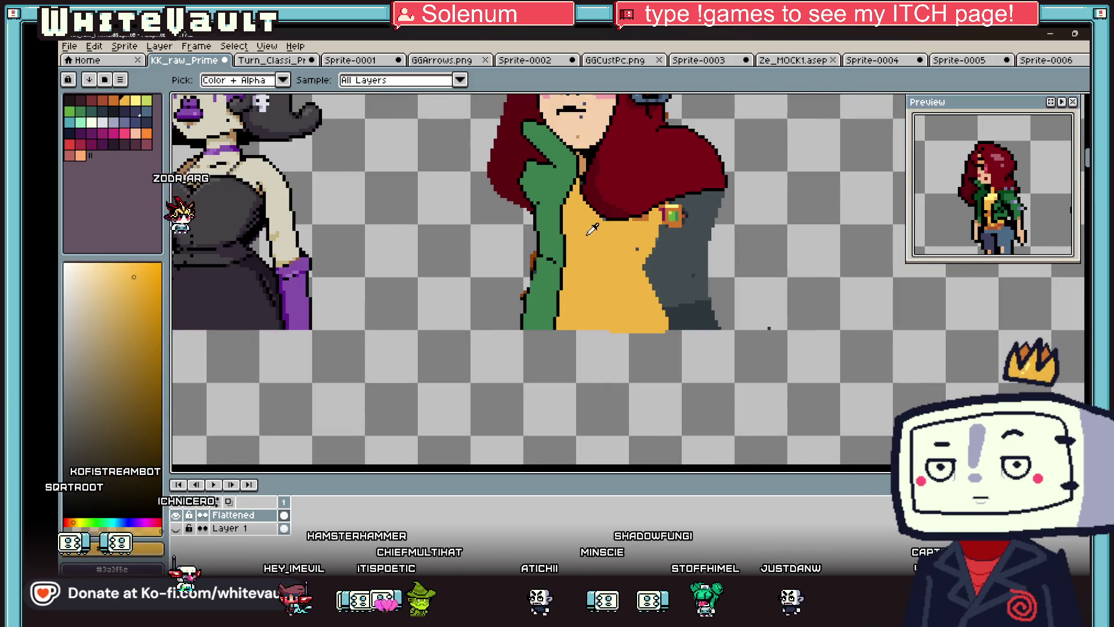
{"action": "left_click", "coordinate": [606, 220], "text": "alt"}
{"action": "scroll", "coordinate": [616, 226], "scroll_direction": "up", "scroll_amount": 1}
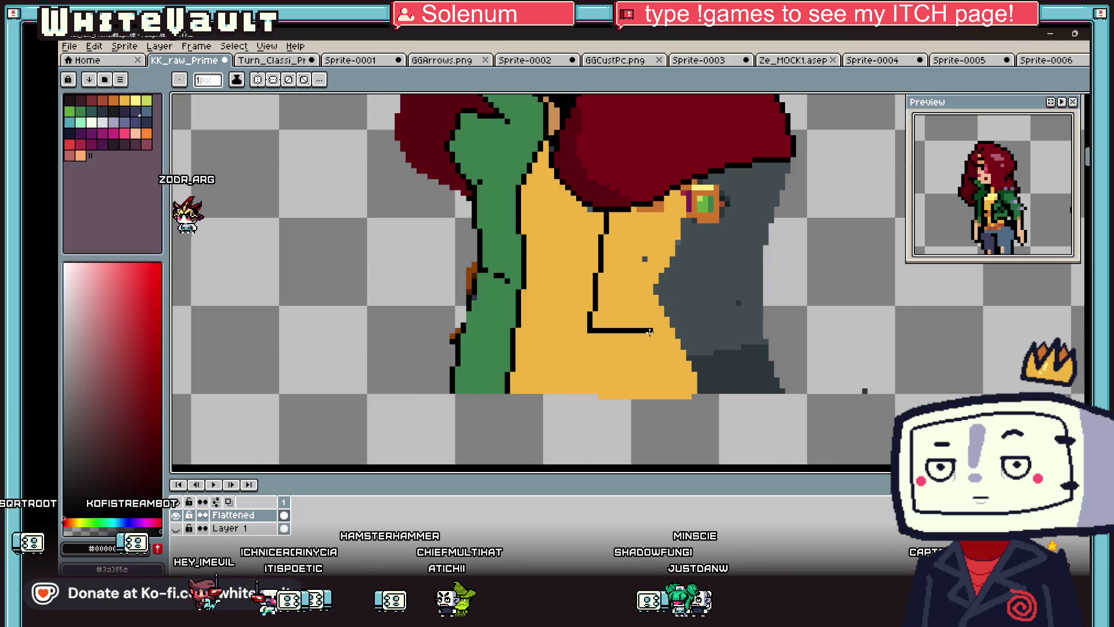
- Flood-fill the outlined yellow panel with jacket green #3b7d4f
{"action": "key", "text": "g"}
{"action": "left_click", "coordinate": [493, 244], "text": "alt"}
{"action": "left_click", "coordinate": [633, 243]}
- Pencil a black edge diagonally down the grey sleeve
{"action": "key", "text": "b"}
{"action": "left_click", "coordinate": [664, 255], "text": "alt"}
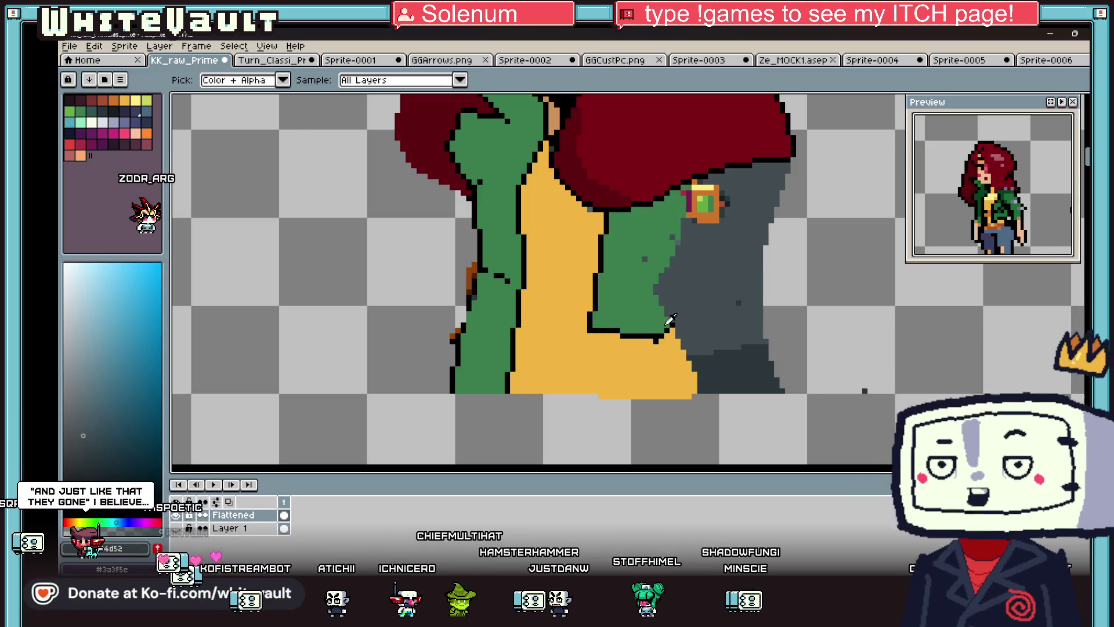
{"action": "left_click", "coordinate": [667, 247], "text": "alt"}
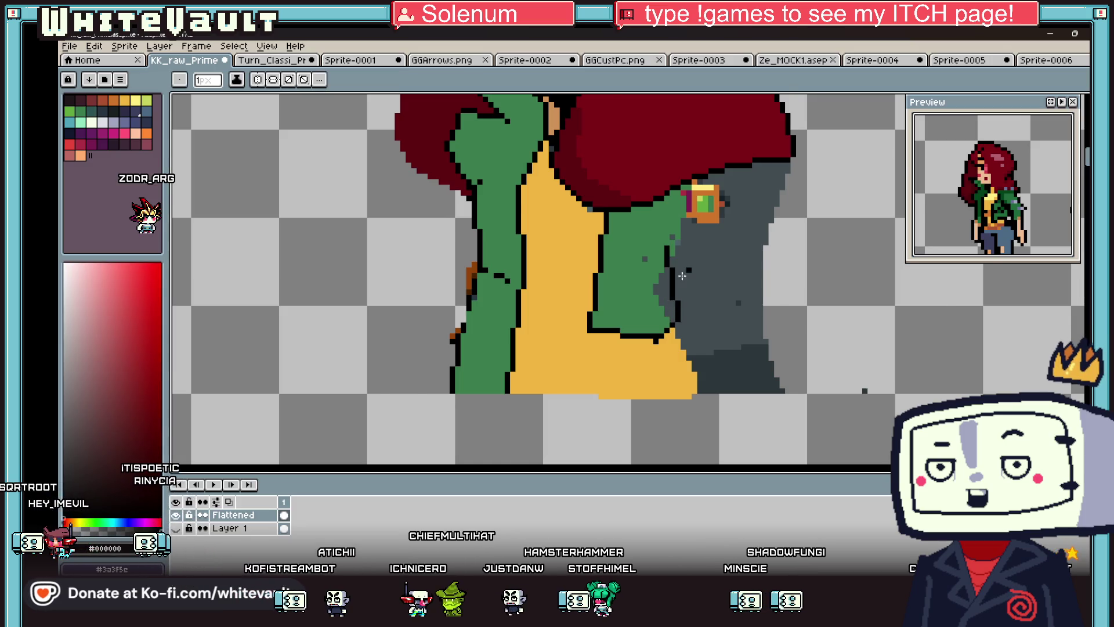
{"action": "scroll", "coordinate": [682, 275], "scroll_direction": "down", "scroll_amount": 3}
{"action": "scroll", "coordinate": [697, 249], "scroll_direction": "up", "scroll_amount": 3}
{"action": "key", "text": "v"}
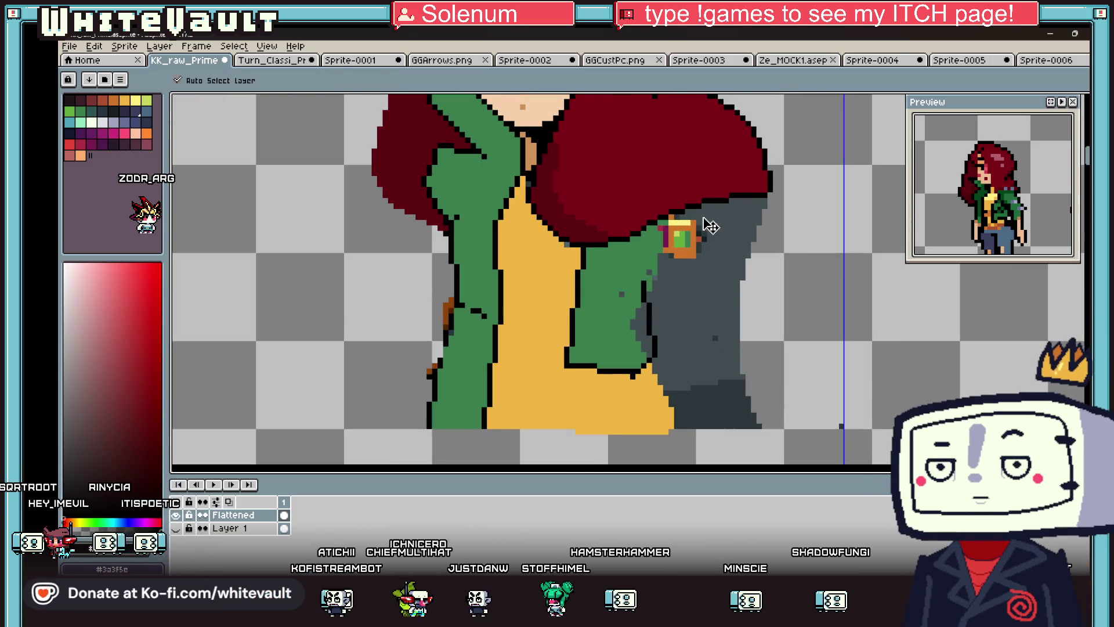
{"action": "key", "text": "v"}
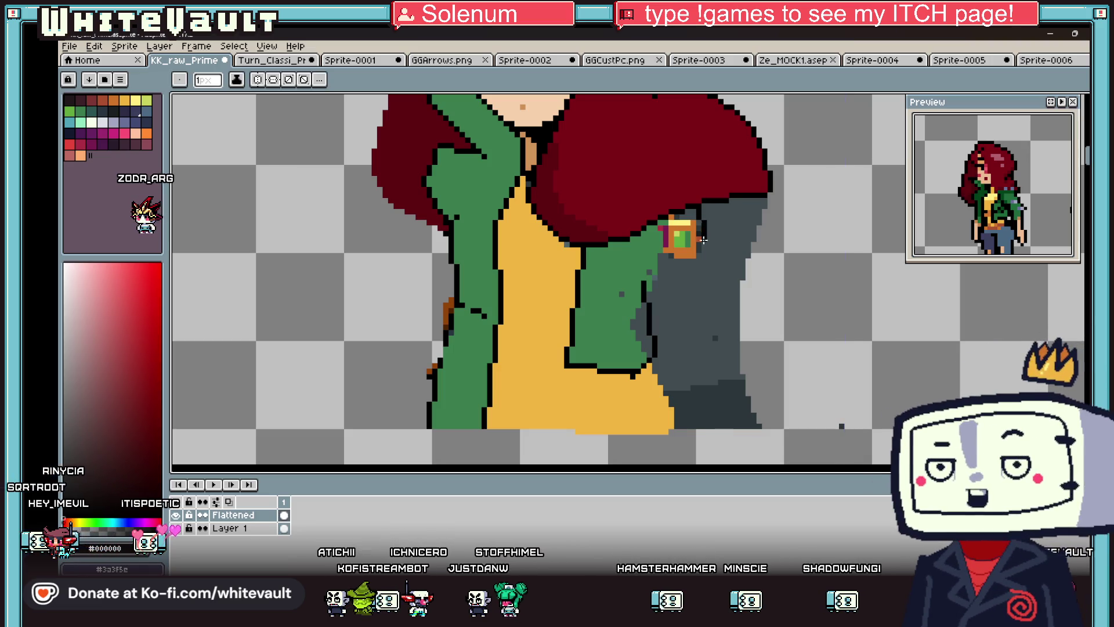
{"action": "left_click_drag", "start_coordinate": [699, 315], "coordinate": [751, 426]}
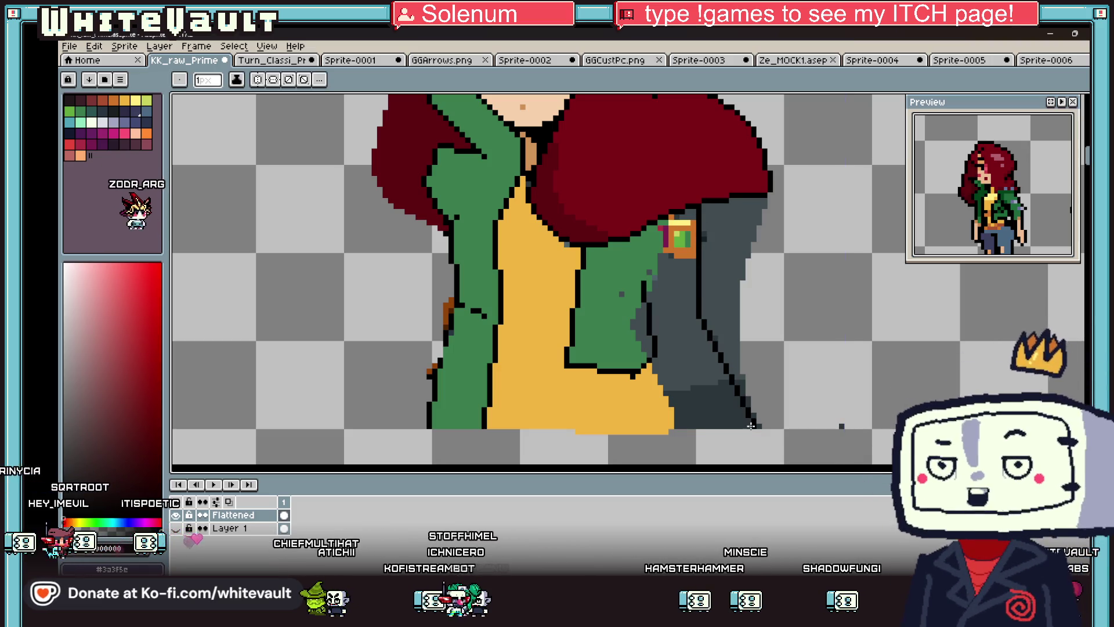
{"action": "scroll", "coordinate": [648, 367], "scroll_direction": "up", "scroll_amount": 1}
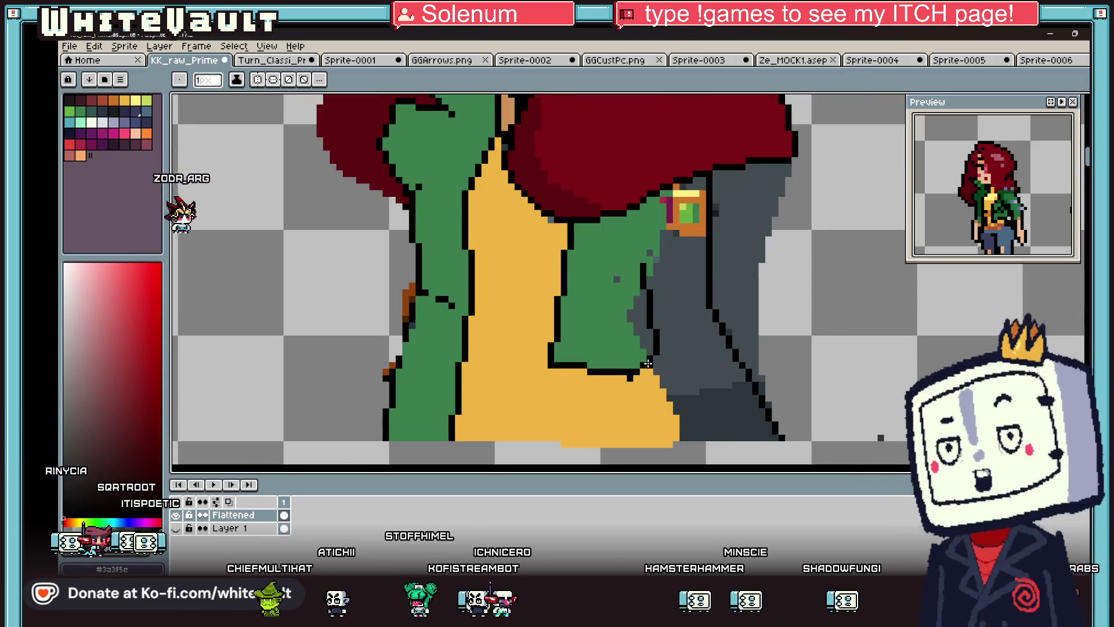
{"action": "scroll", "coordinate": [697, 346], "scroll_direction": "down", "scroll_amount": 1}
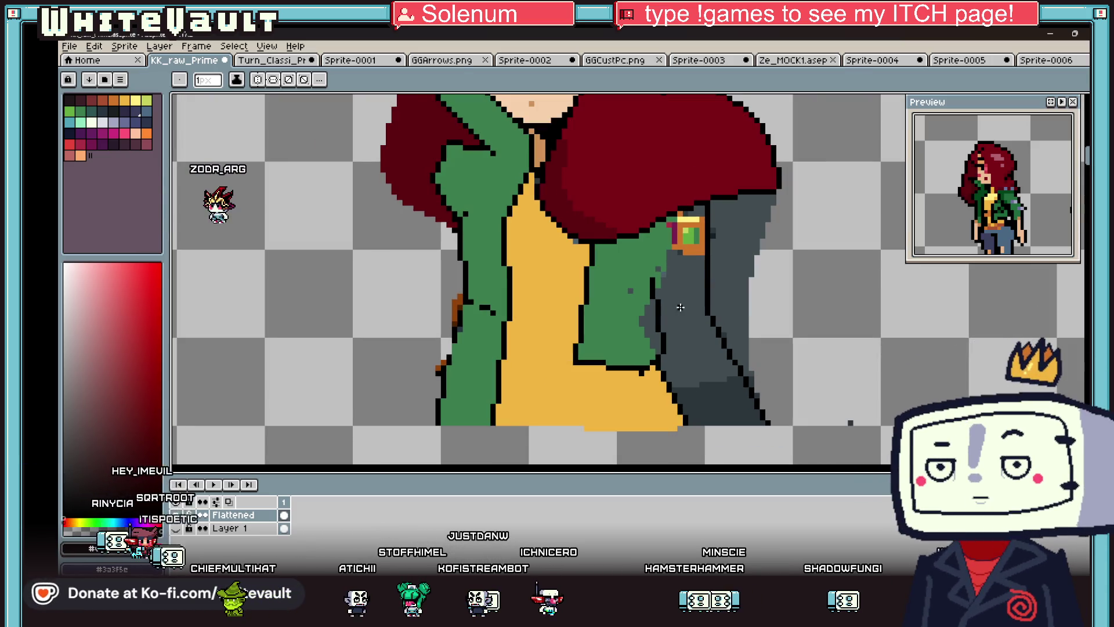
- Fill the grey sleeve patches and stray grey pixels with jacket green
{"action": "key", "text": "g"}
{"action": "left_click", "coordinate": [621, 302], "text": "alt"}
{"action": "left_click", "coordinate": [685, 279]}
{"action": "left_click", "coordinate": [714, 406]}
{"action": "left_click", "coordinate": [655, 325]}
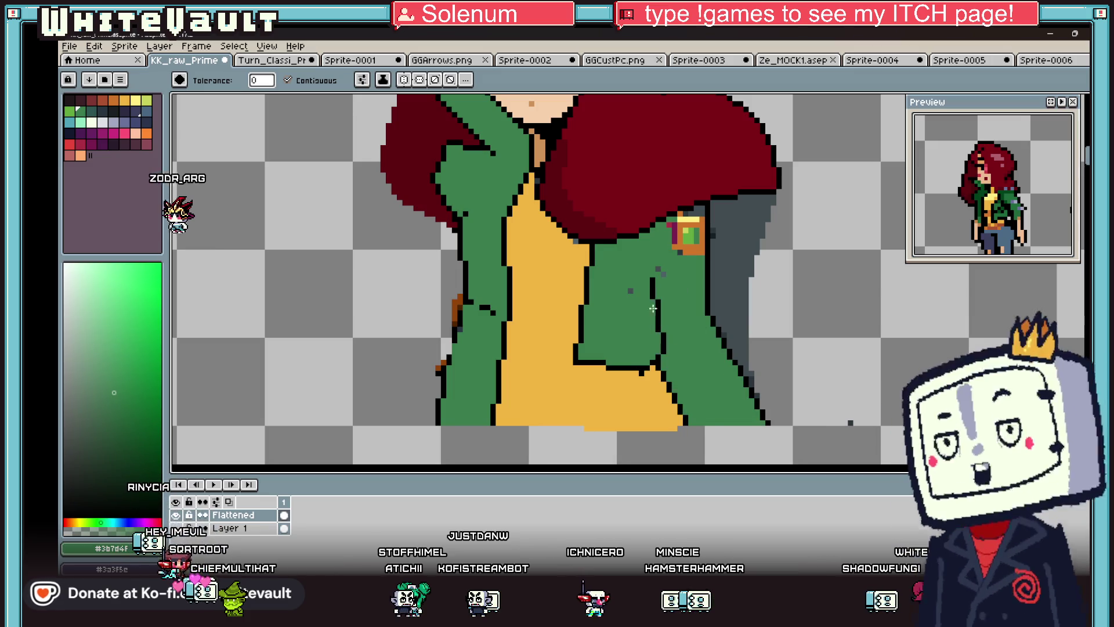
- Turn the orange badge pixels and the magenta stripe below the hair green
{"action": "key", "text": "alt"}
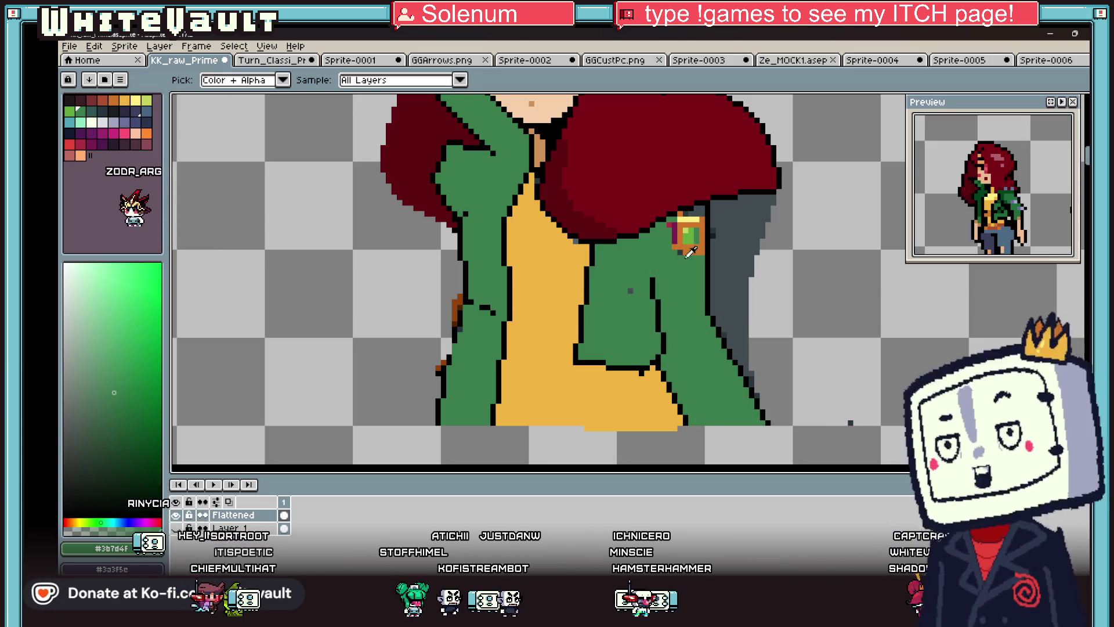
{"action": "left_click", "coordinate": [687, 235]}
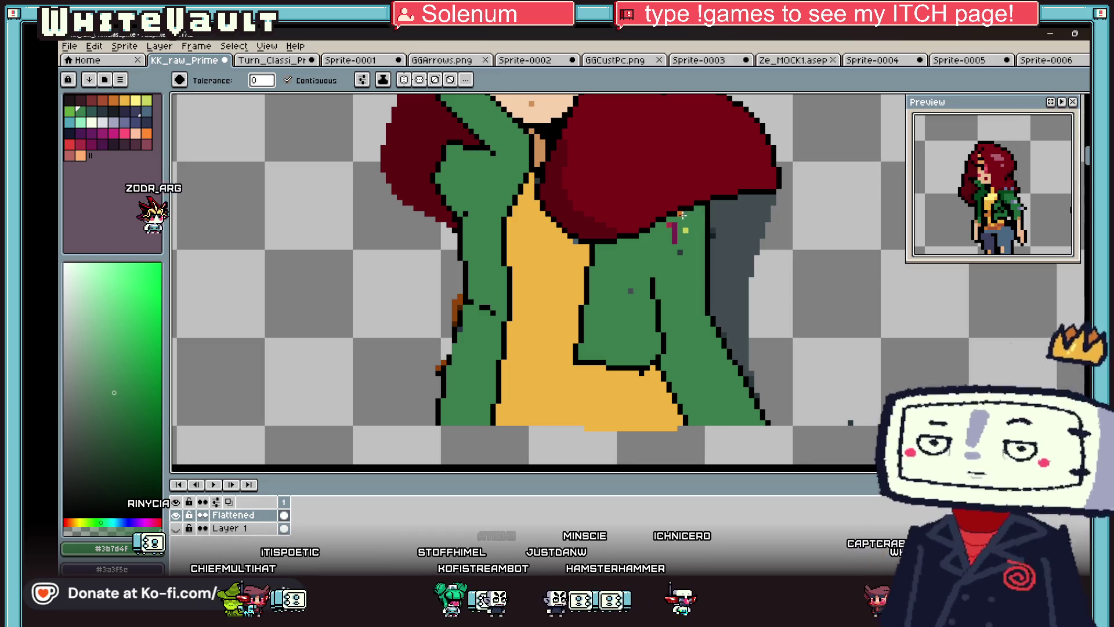
{"action": "left_click", "coordinate": [672, 229]}
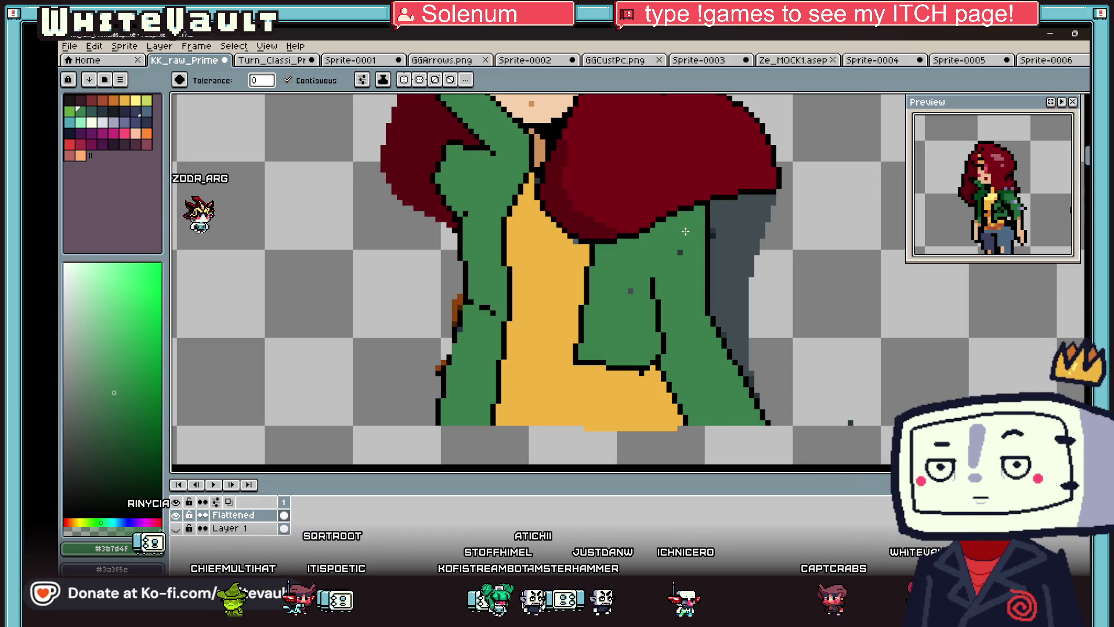
{"action": "left_click", "coordinate": [719, 250], "text": "alt"}
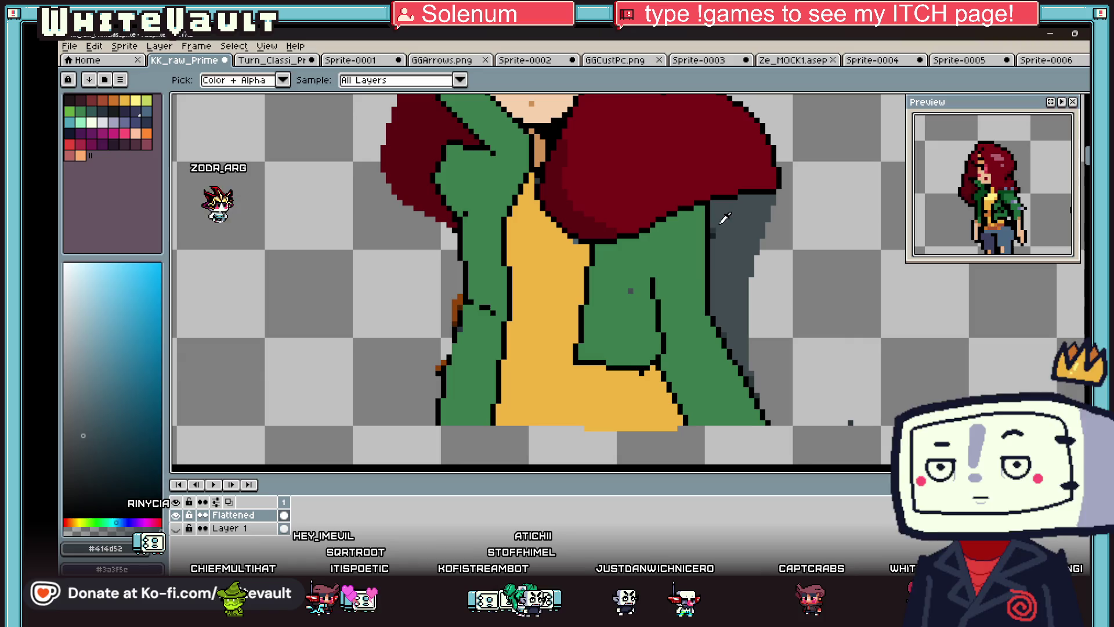
{"action": "left_click", "coordinate": [712, 292], "text": "alt"}
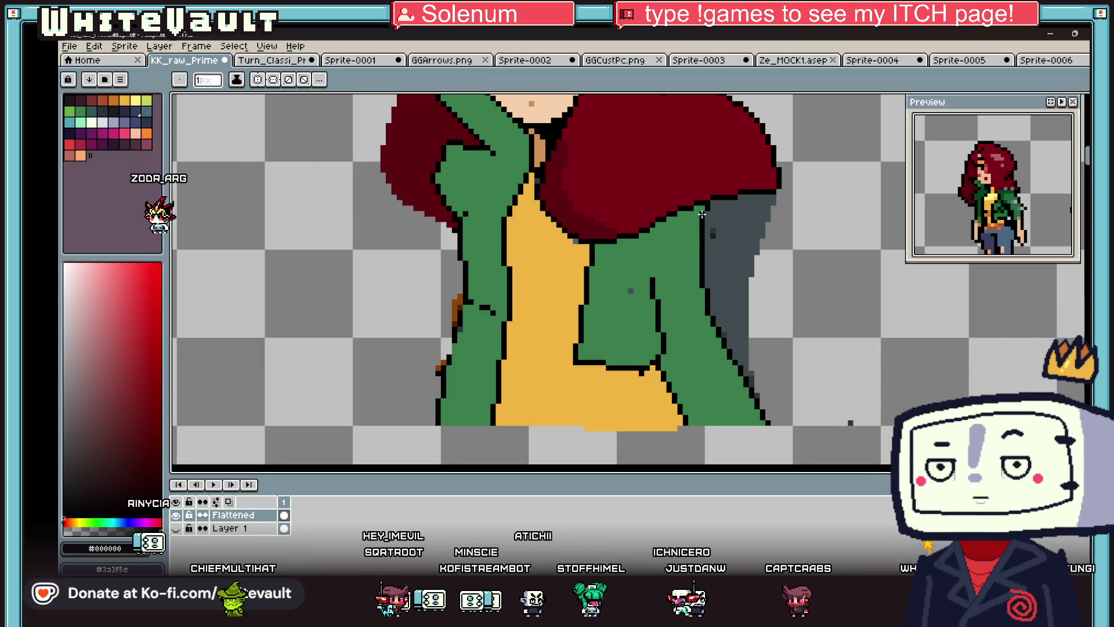
{"action": "scroll", "coordinate": [696, 257], "scroll_direction": "down", "scroll_amount": 5}
{"action": "scroll", "coordinate": [696, 259], "scroll_direction": "up", "scroll_amount": 5}
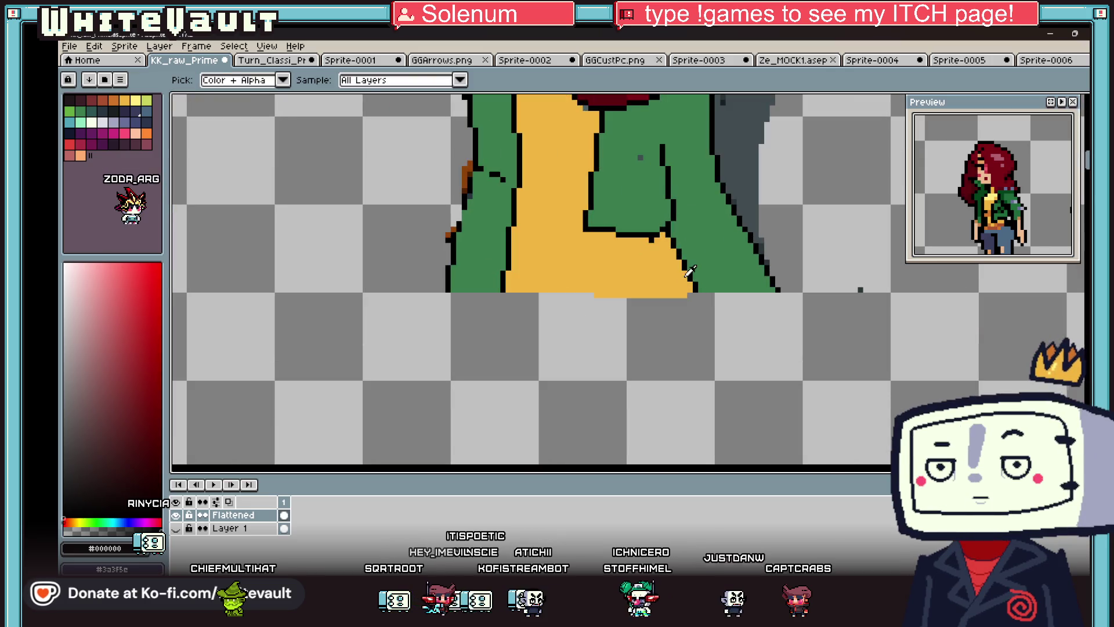
- Paint the top's yellow along the jacket's inner left edge
{"action": "left_click", "coordinate": [513, 207], "text": "alt"}
{"action": "scroll", "coordinate": [510, 221], "scroll_direction": "down", "scroll_amount": 5}
{"action": "scroll", "coordinate": [506, 232], "scroll_direction": "up", "scroll_amount": 6}
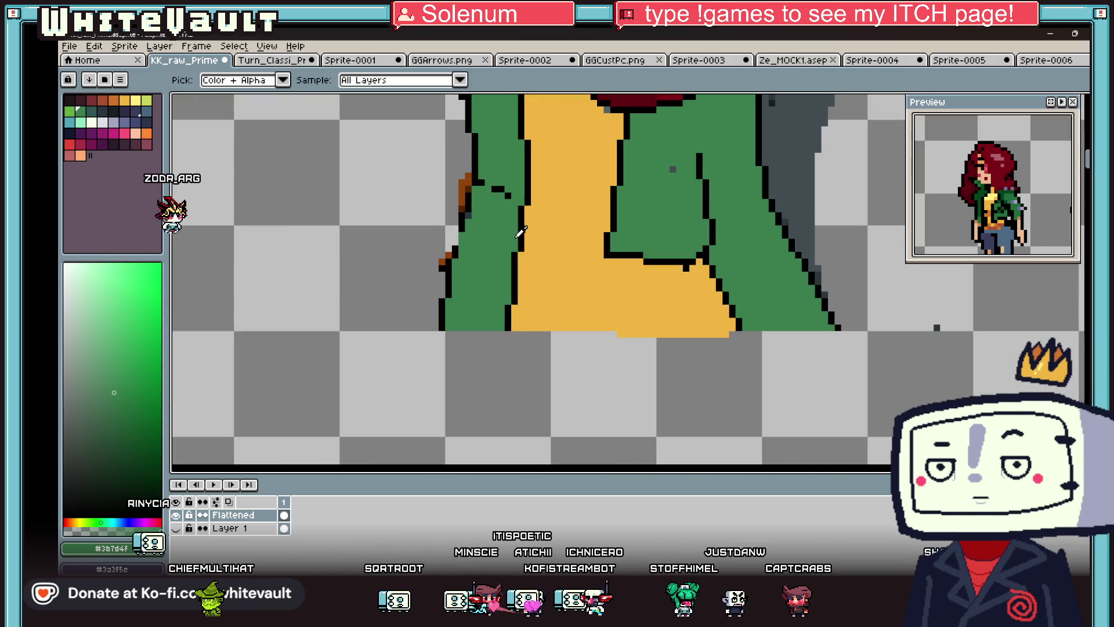
{"action": "scroll", "coordinate": [505, 232], "scroll_direction": "down", "scroll_amount": 5}
{"action": "scroll", "coordinate": [521, 181], "scroll_direction": "up", "scroll_amount": 4}
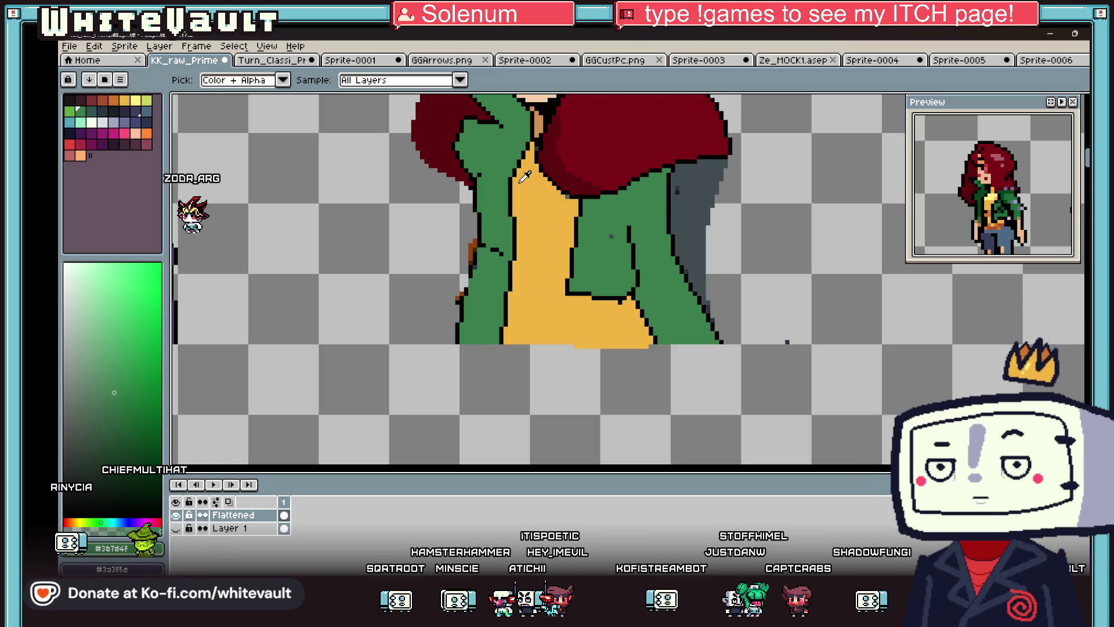
{"action": "scroll", "coordinate": [524, 176], "scroll_direction": "down", "scroll_amount": 2}
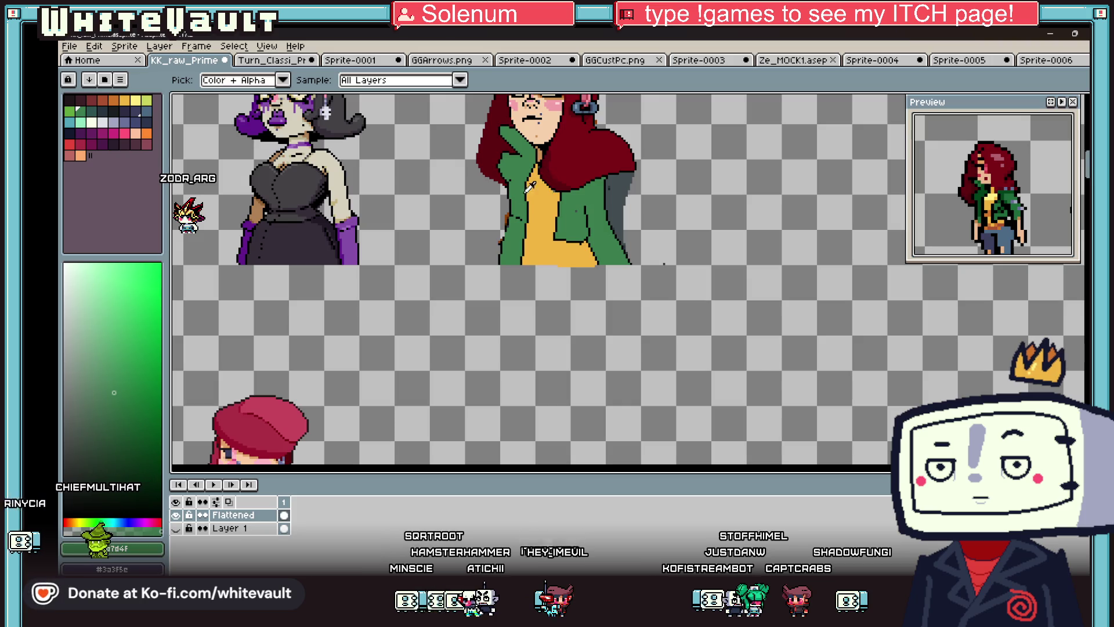
{"action": "scroll", "coordinate": [529, 187], "scroll_direction": "up", "scroll_amount": 3}
{"action": "left_click", "coordinate": [537, 250], "text": "alt"}
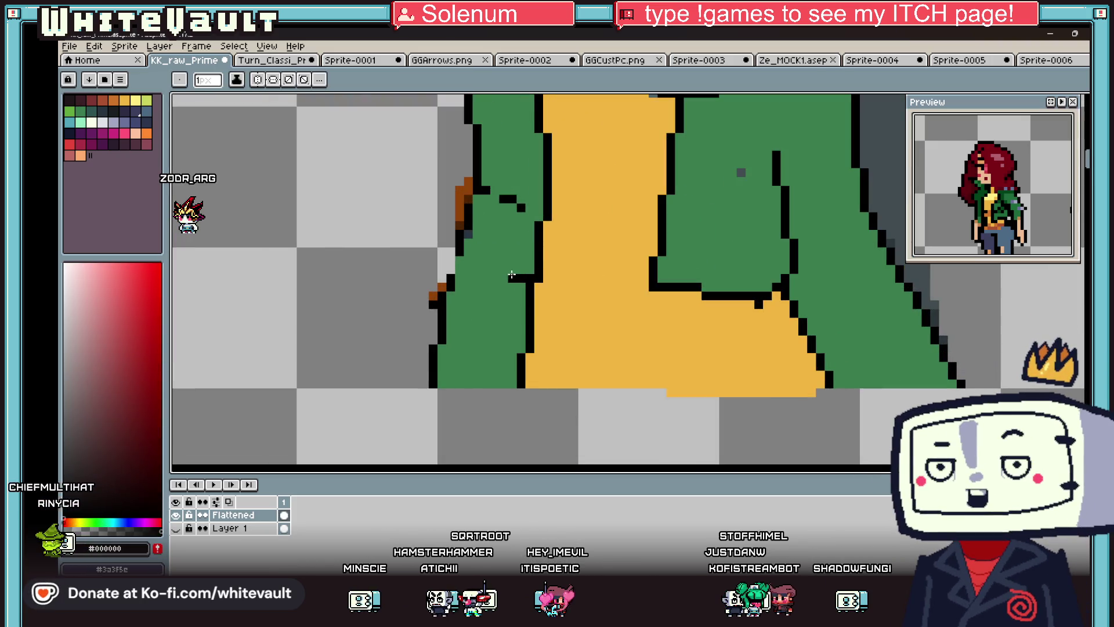
{"action": "scroll", "coordinate": [518, 268], "scroll_direction": "down", "scroll_amount": 4}
{"action": "scroll", "coordinate": [516, 172], "scroll_direction": "up", "scroll_amount": 3}
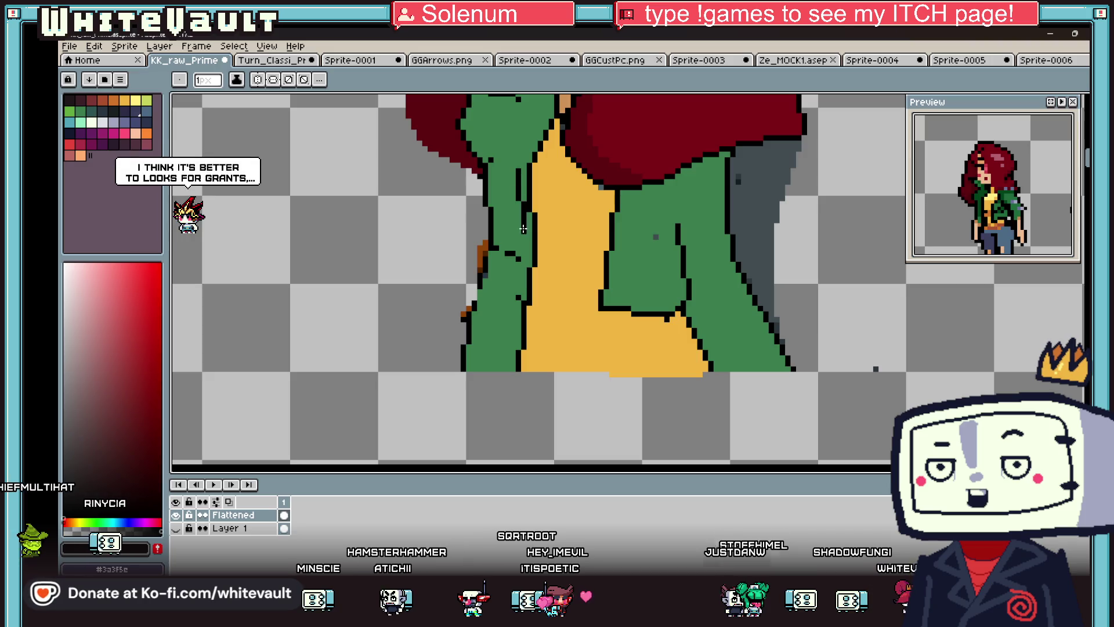
{"action": "scroll", "coordinate": [517, 296], "scroll_direction": "up", "scroll_amount": 2}
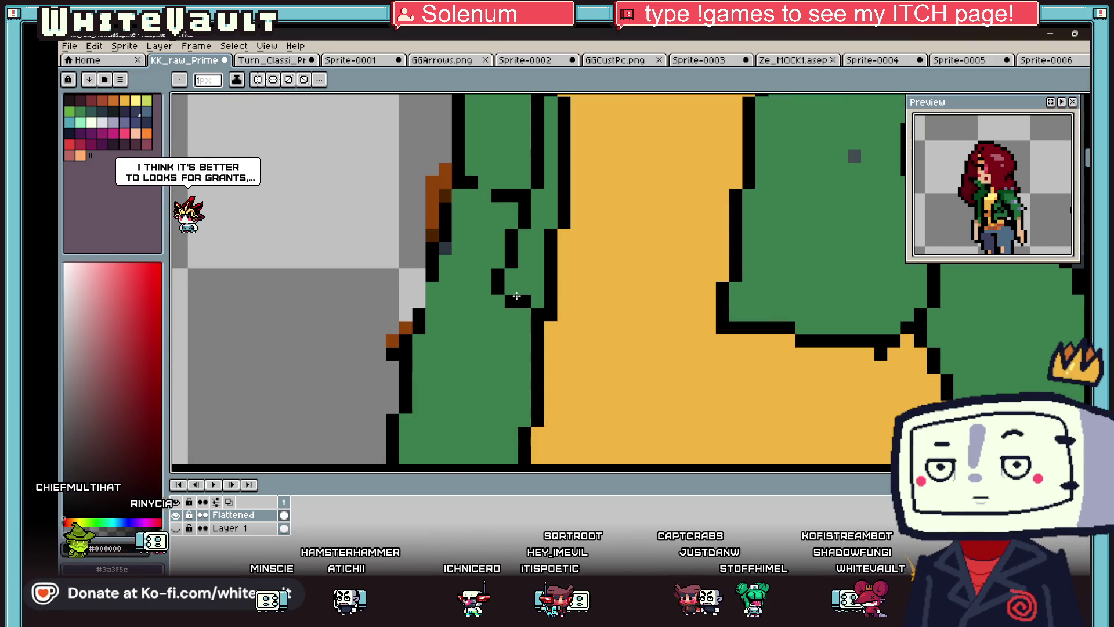
{"action": "scroll", "coordinate": [517, 296], "scroll_direction": "down", "scroll_amount": 4}
{"action": "scroll", "coordinate": [549, 244], "scroll_direction": "up", "scroll_amount": 2}
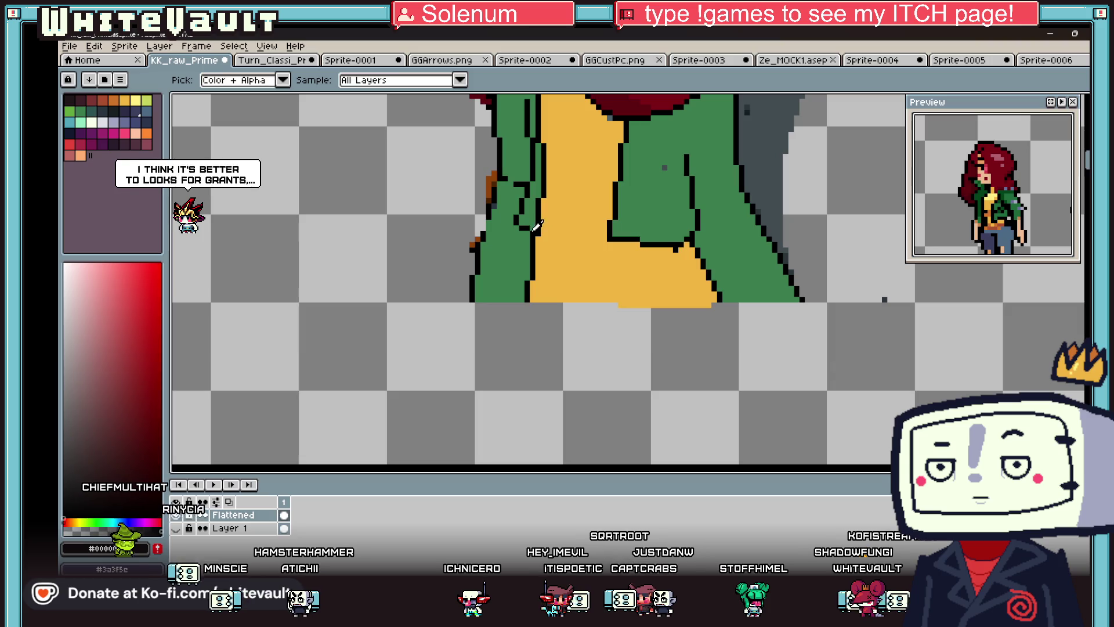
{"action": "left_click", "coordinate": [530, 286], "text": "alt"}
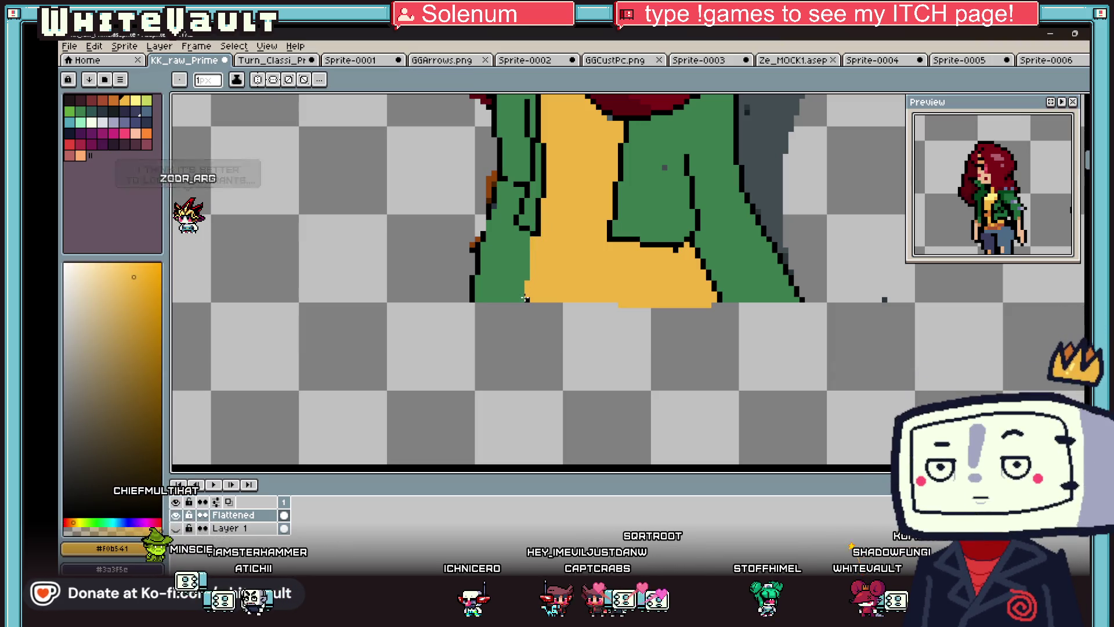
{"action": "left_click_drag", "start_coordinate": [525, 249], "coordinate": [512, 304]}
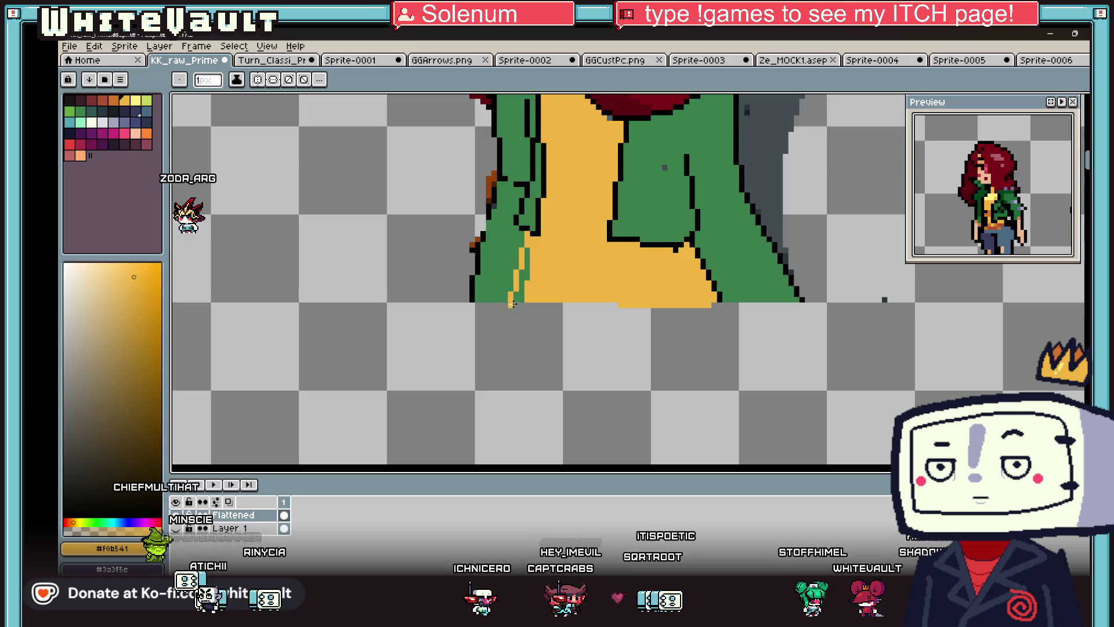
- Recolour a run of black outline pixels on the left lapel dark blue-grey
{"action": "key", "text": "g"}
{"action": "scroll", "coordinate": [522, 279], "scroll_direction": "down", "scroll_amount": 4}
{"action": "scroll", "coordinate": [536, 263], "scroll_direction": "up", "scroll_amount": 3}
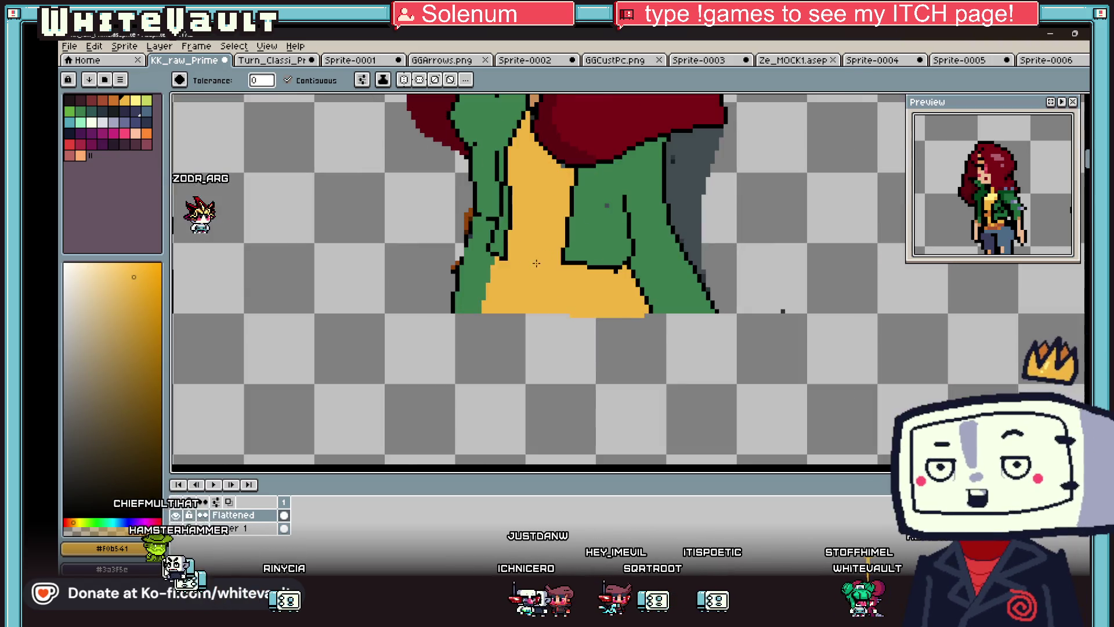
{"action": "scroll", "coordinate": [518, 257], "scroll_direction": "up", "scroll_amount": 2}
{"action": "left_click", "coordinate": [480, 241]}
{"action": "key", "text": "b"}
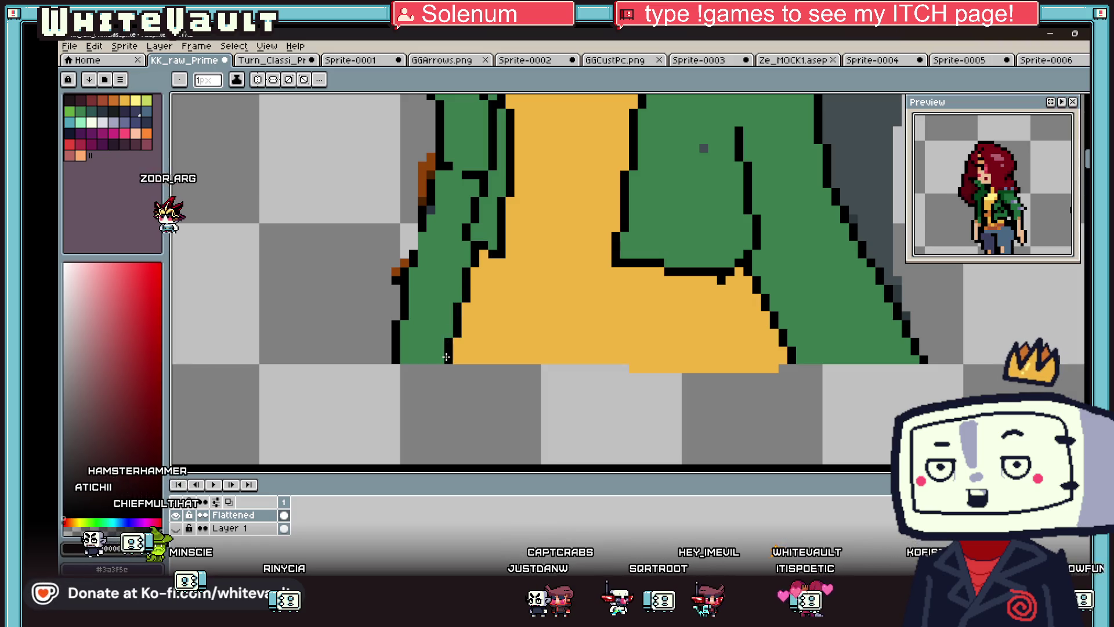
{"action": "scroll", "coordinate": [432, 264], "scroll_direction": "down", "scroll_amount": 2}
{"action": "scroll", "coordinate": [440, 223], "scroll_direction": "up", "scroll_amount": 2}
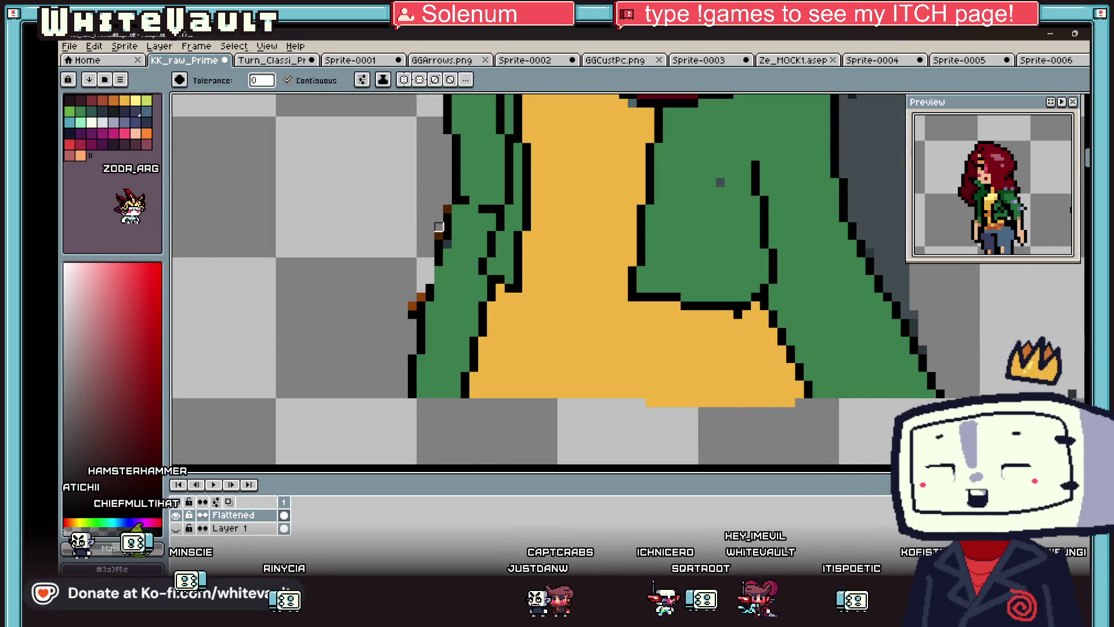
{"action": "key", "text": "b"}
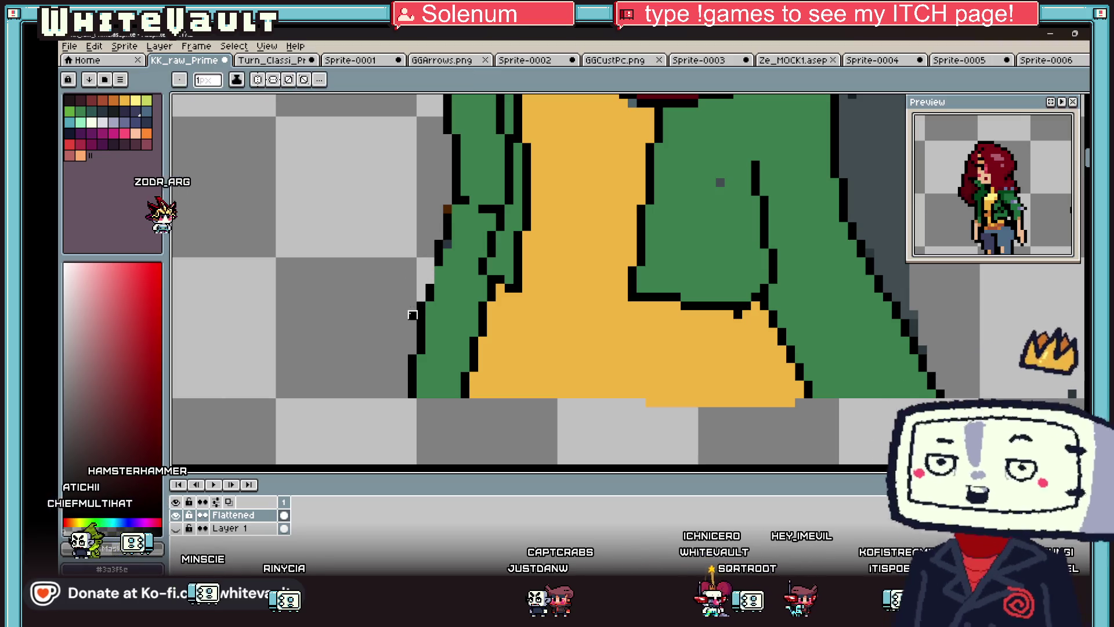
{"action": "scroll", "coordinate": [444, 266], "scroll_direction": "down", "scroll_amount": 3}
{"action": "scroll", "coordinate": [456, 266], "scroll_direction": "up", "scroll_amount": 3}
{"action": "key", "text": "i"}
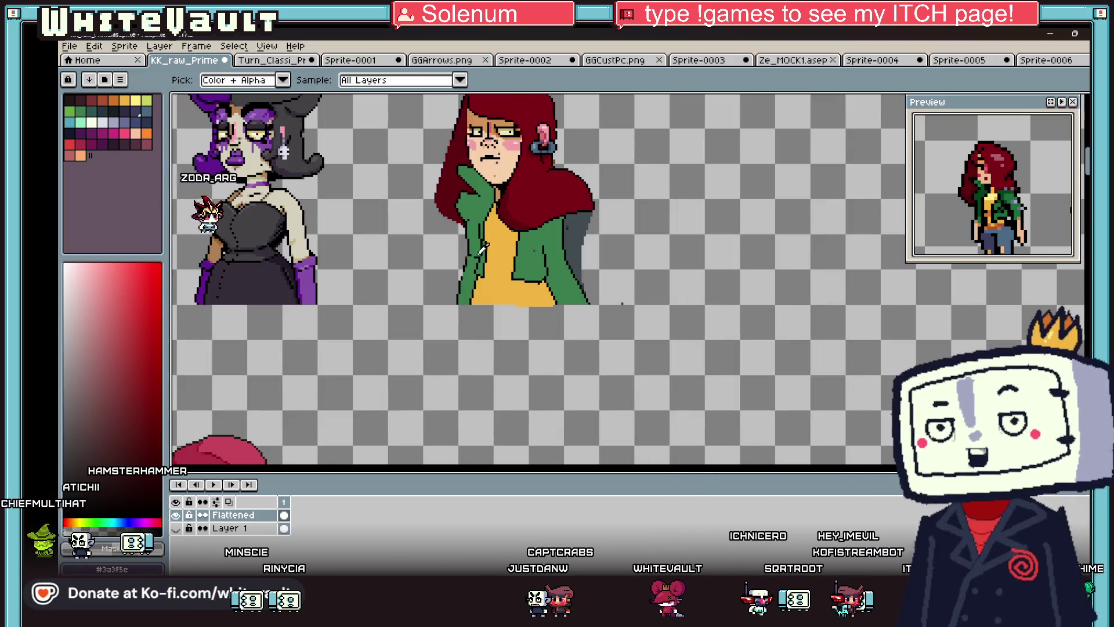
{"action": "scroll", "coordinate": [446, 286], "scroll_direction": "up", "scroll_amount": 3}
{"action": "left_click", "coordinate": [445, 287]}
{"action": "left_click", "coordinate": [413, 362]}
{"action": "key", "text": "b"}
{"action": "left_click_drag", "start_coordinate": [486, 293], "coordinate": [503, 294]}
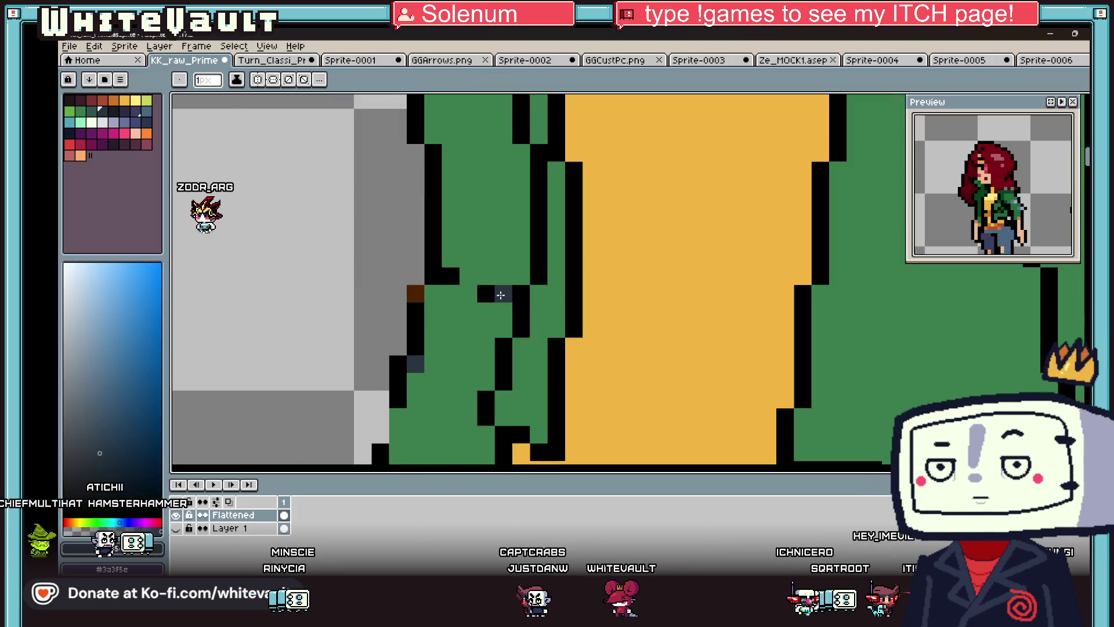
{"action": "left_click", "coordinate": [447, 271]}
- Paint one jacket outline pixel brown-orange
{"action": "scroll", "coordinate": [447, 271], "scroll_direction": "down", "scroll_amount": 3}
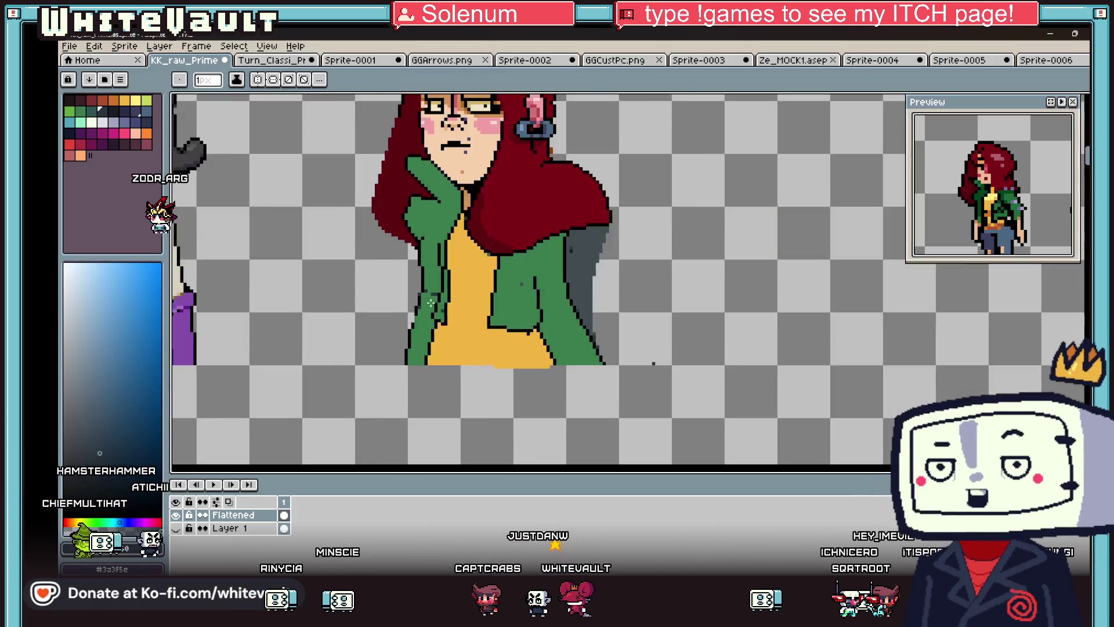
{"action": "scroll", "coordinate": [419, 310], "scroll_direction": "up", "scroll_amount": 2}
{"action": "scroll", "coordinate": [387, 287], "scroll_direction": "up", "scroll_amount": 2}
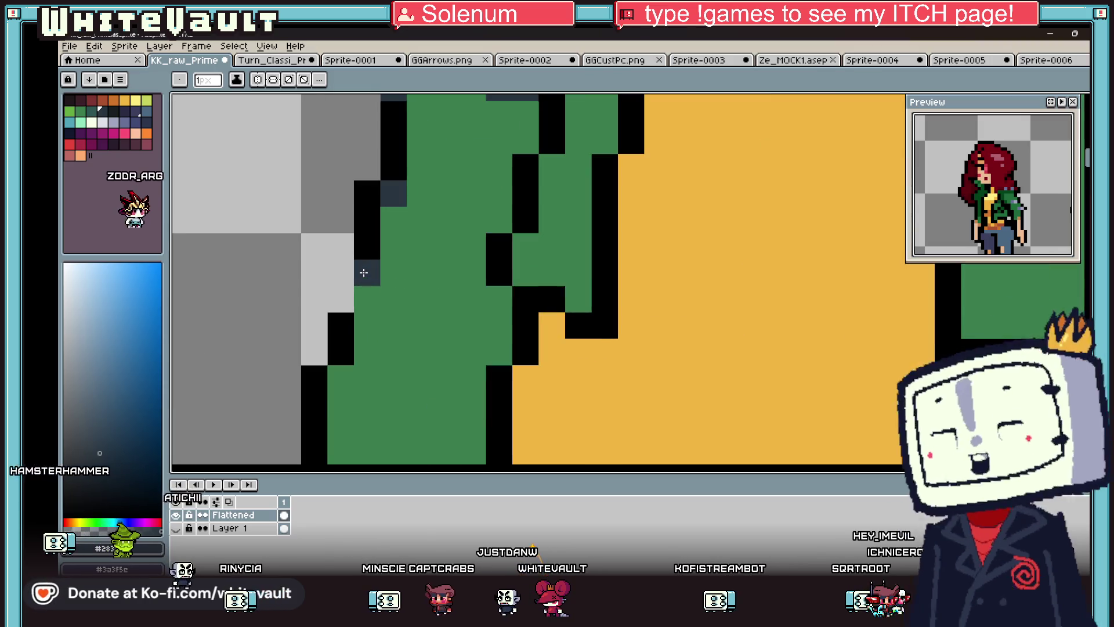
{"action": "scroll", "coordinate": [462, 298], "scroll_direction": "down", "scroll_amount": 3}
{"action": "key", "text": "i"}
{"action": "scroll", "coordinate": [462, 298], "scroll_direction": "up", "scroll_amount": 1}
{"action": "key", "text": "b"}
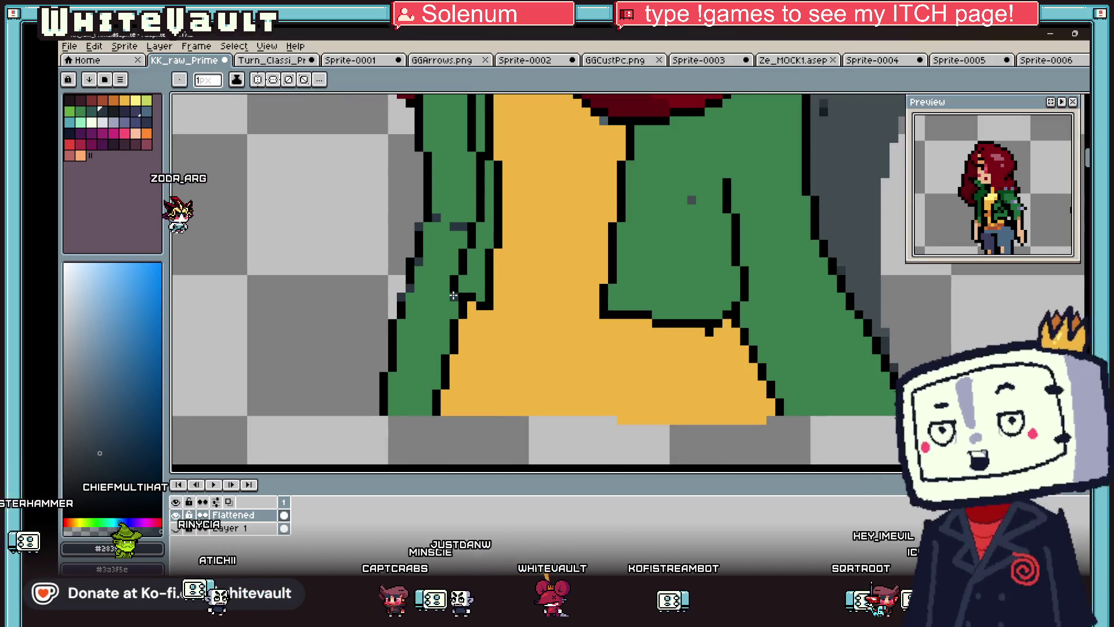
{"action": "scroll", "coordinate": [455, 323], "scroll_direction": "down", "scroll_amount": 3}
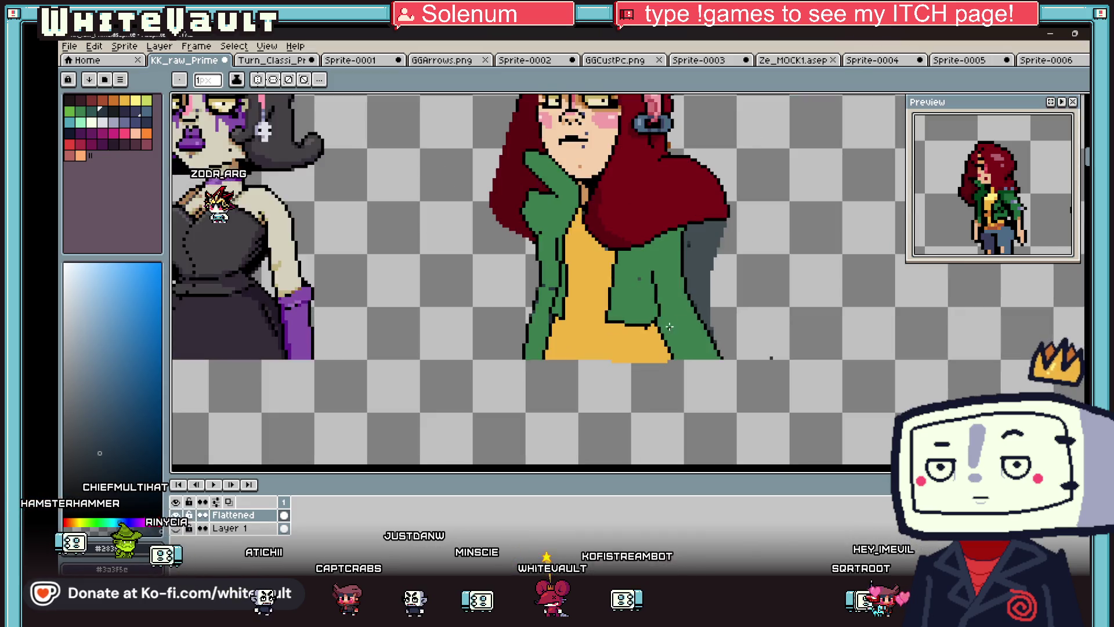
{"action": "scroll", "coordinate": [551, 325], "scroll_direction": "up", "scroll_amount": 3}
{"action": "left_click", "coordinate": [609, 345], "text": "alt"}
{"action": "left_click", "coordinate": [610, 322]}
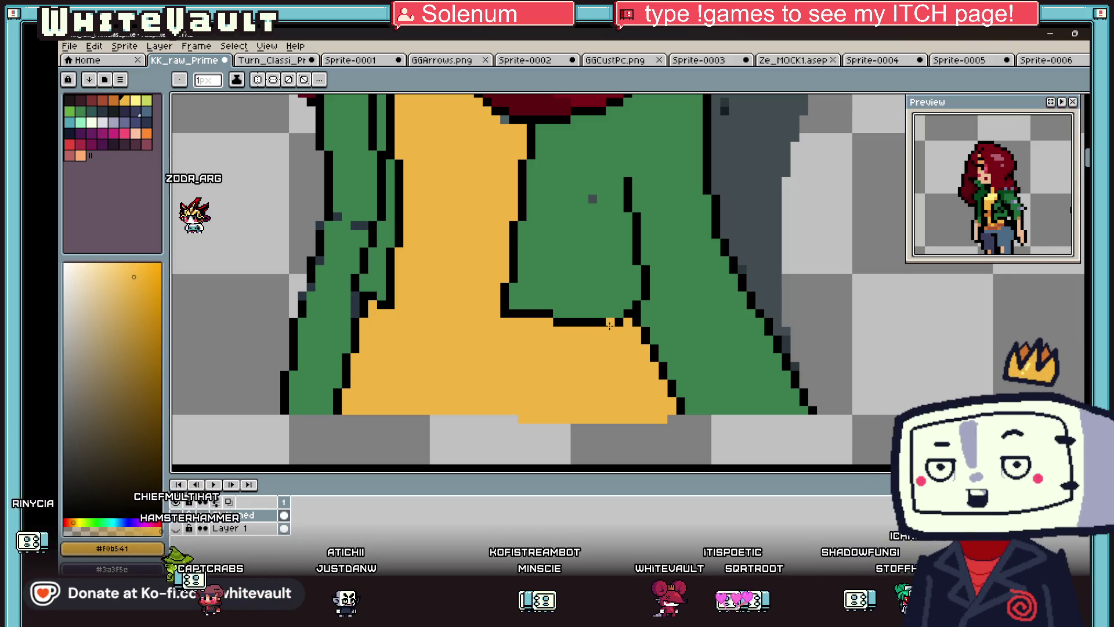
- Touch up another jacket outline pixel in dark blue-grey, checking green and blue-grey shades
{"action": "scroll", "coordinate": [583, 350], "scroll_direction": "down", "scroll_amount": 3}
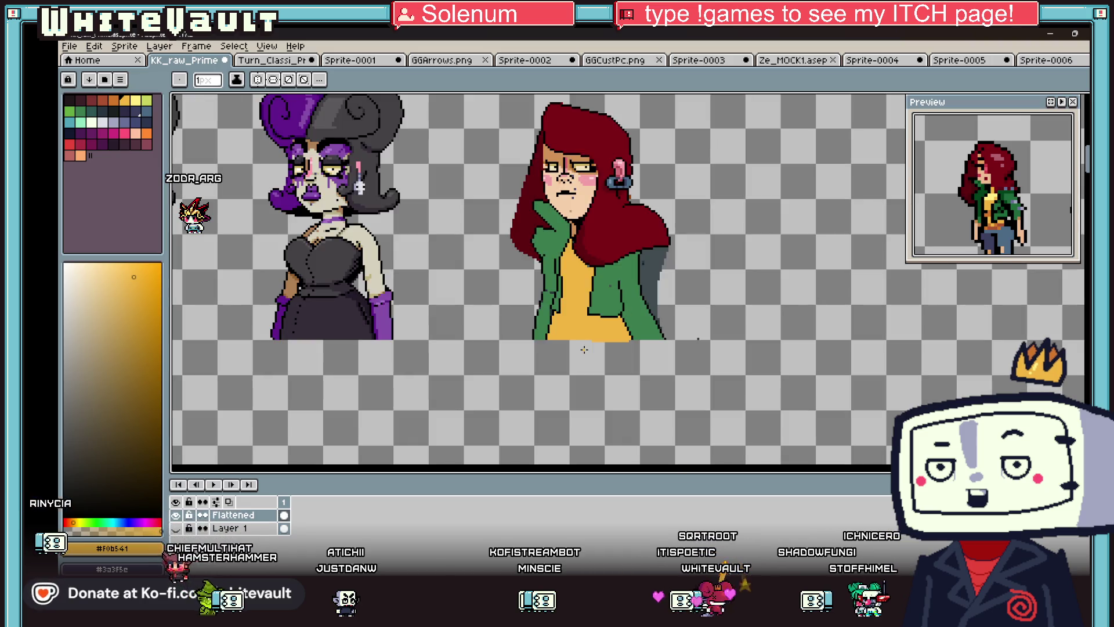
{"action": "scroll", "coordinate": [631, 329], "scroll_direction": "up", "scroll_amount": 2}
{"action": "key", "text": "i"}
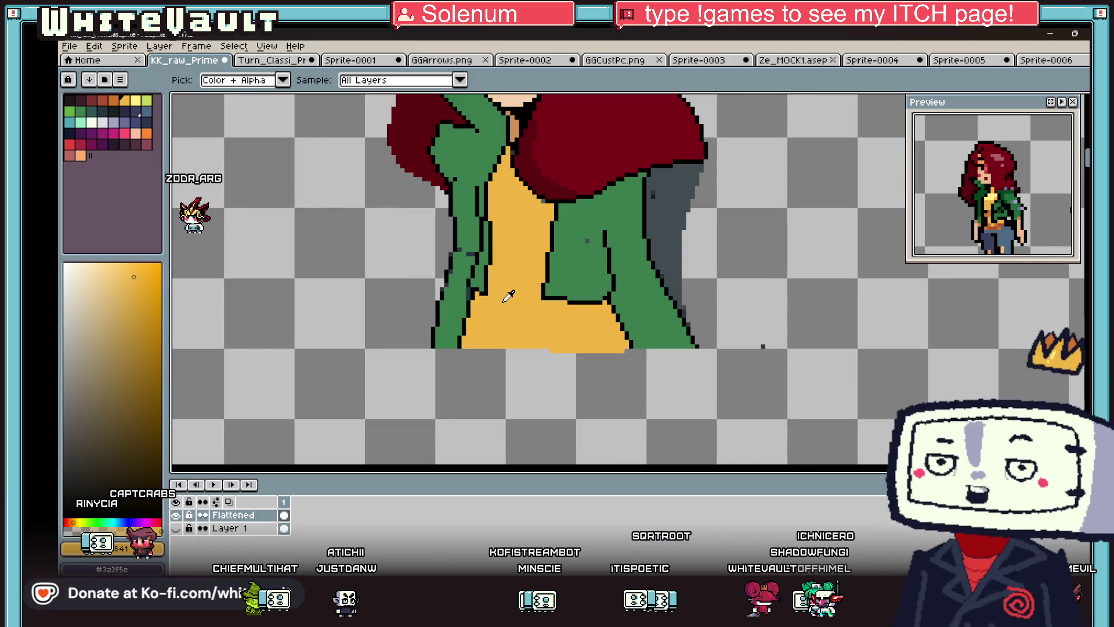
{"action": "scroll", "coordinate": [477, 285], "scroll_direction": "up", "scroll_amount": 2}
{"action": "left_click", "coordinate": [467, 281]}
{"action": "scroll", "coordinate": [467, 284], "scroll_direction": "up", "scroll_amount": 2}
{"action": "left_click", "coordinate": [465, 290]}
{"action": "key", "text": "b"}
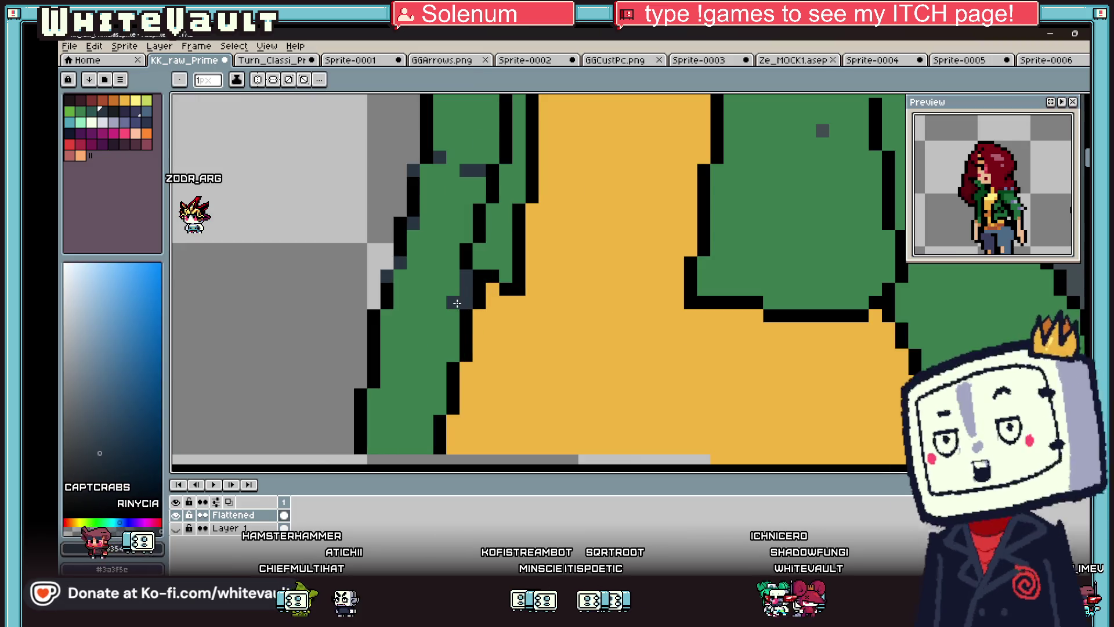
{"action": "scroll", "coordinate": [432, 409], "scroll_direction": "down", "scroll_amount": 2}
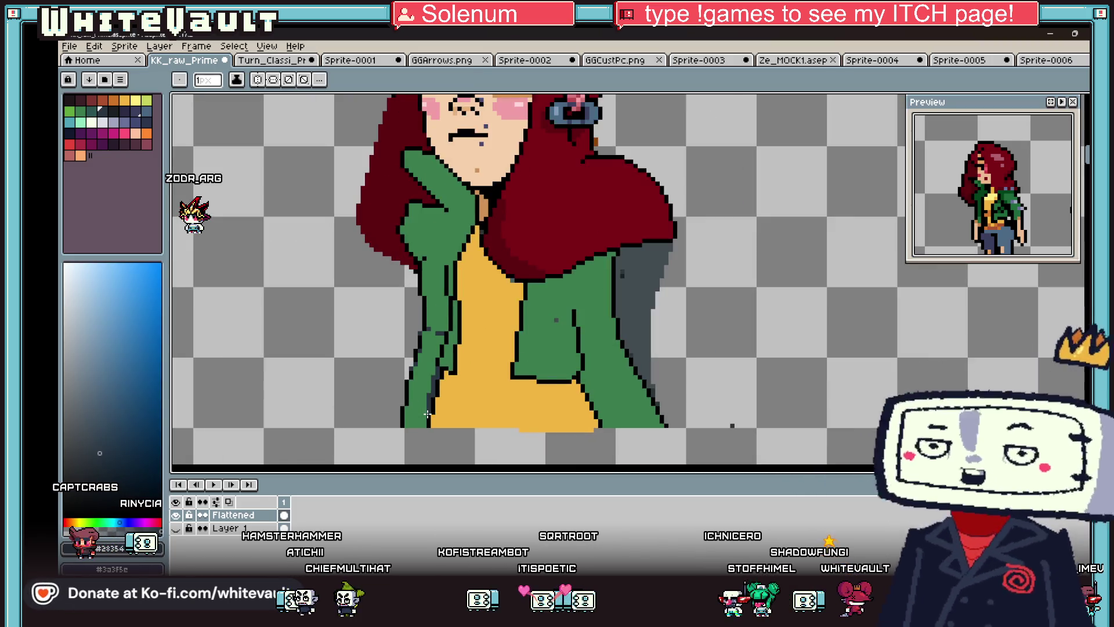
{"action": "scroll", "coordinate": [418, 419], "scroll_direction": "up", "scroll_amount": 2}
{"action": "left_click", "coordinate": [421, 400], "text": "alt"}
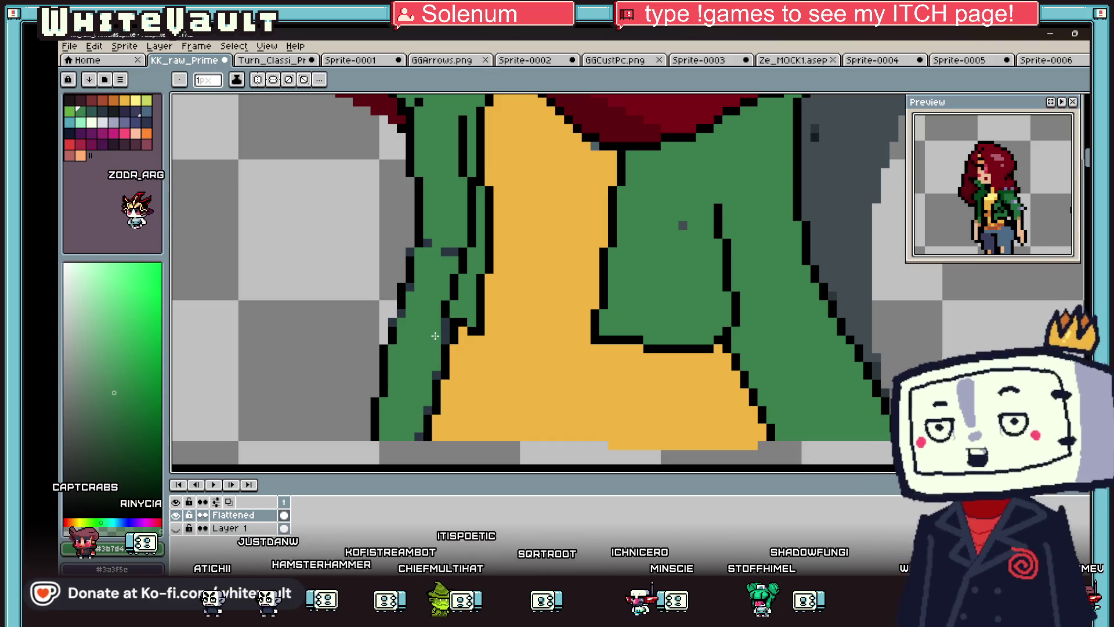
{"action": "scroll", "coordinate": [443, 328], "scroll_direction": "down", "scroll_amount": 2}
{"action": "scroll", "coordinate": [447, 323], "scroll_direction": "up", "scroll_amount": 2}
{"action": "scroll", "coordinate": [447, 325], "scroll_direction": "up", "scroll_amount": 1}
{"action": "left_click", "coordinate": [450, 342], "text": "alt"}
{"action": "scroll", "coordinate": [477, 299], "scroll_direction": "down", "scroll_amount": 3}
{"action": "scroll", "coordinate": [476, 223], "scroll_direction": "up", "scroll_amount": 2}
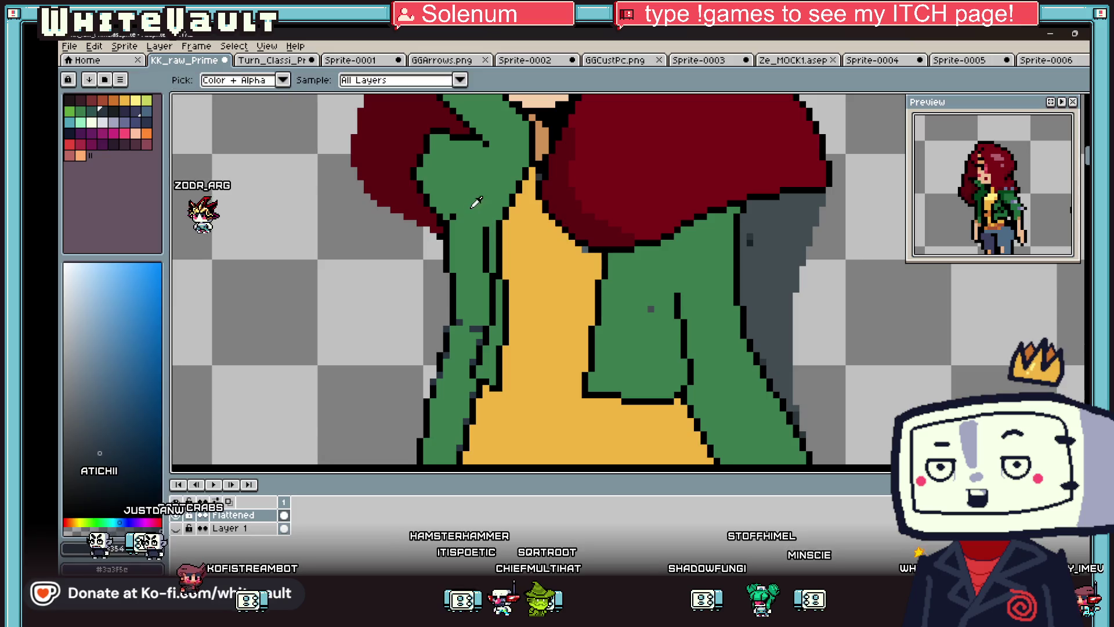
{"action": "left_click", "coordinate": [452, 218], "text": "alt"}
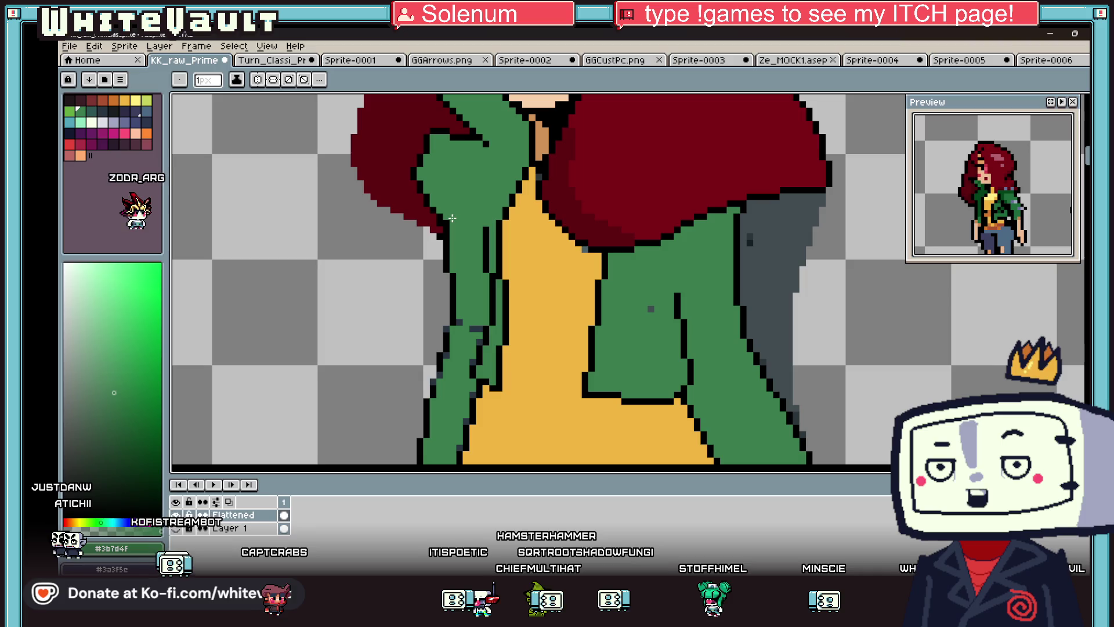
- Extend the dark red hair over the collar outline beside the neck
{"action": "key", "text": "alt"}
{"action": "scroll", "coordinate": [459, 244], "scroll_direction": "down", "scroll_amount": 3}
{"action": "scroll", "coordinate": [470, 290], "scroll_direction": "up", "scroll_amount": 3}
{"action": "scroll", "coordinate": [480, 312], "scroll_direction": "up", "scroll_amount": 1}
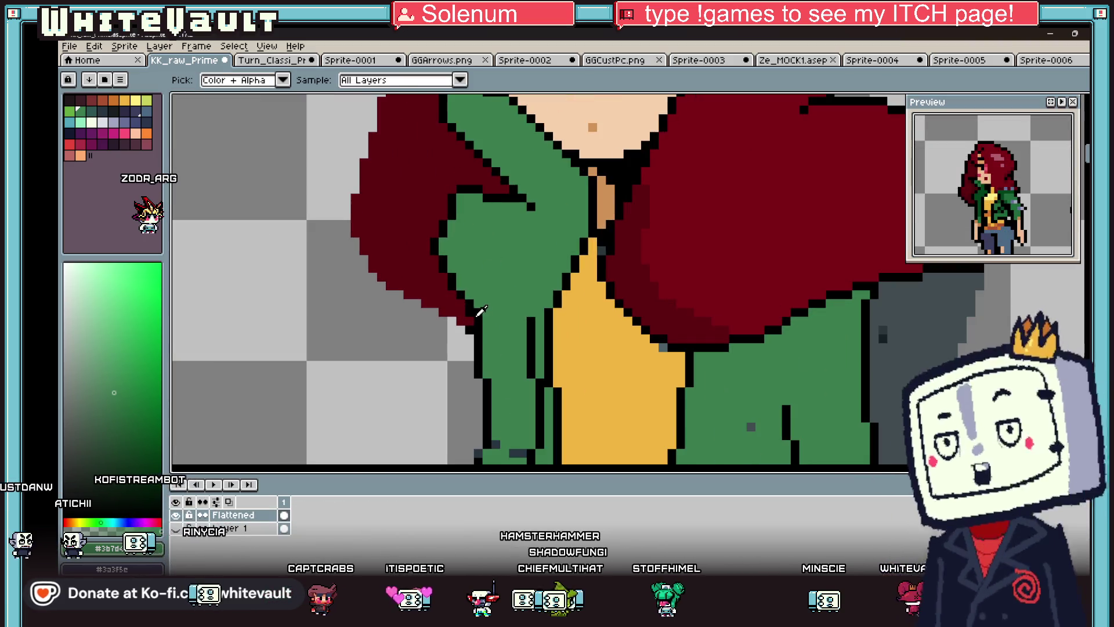
{"action": "left_click", "coordinate": [481, 312], "text": "alt"}
{"action": "scroll", "coordinate": [476, 307], "scroll_direction": "up", "scroll_amount": 2}
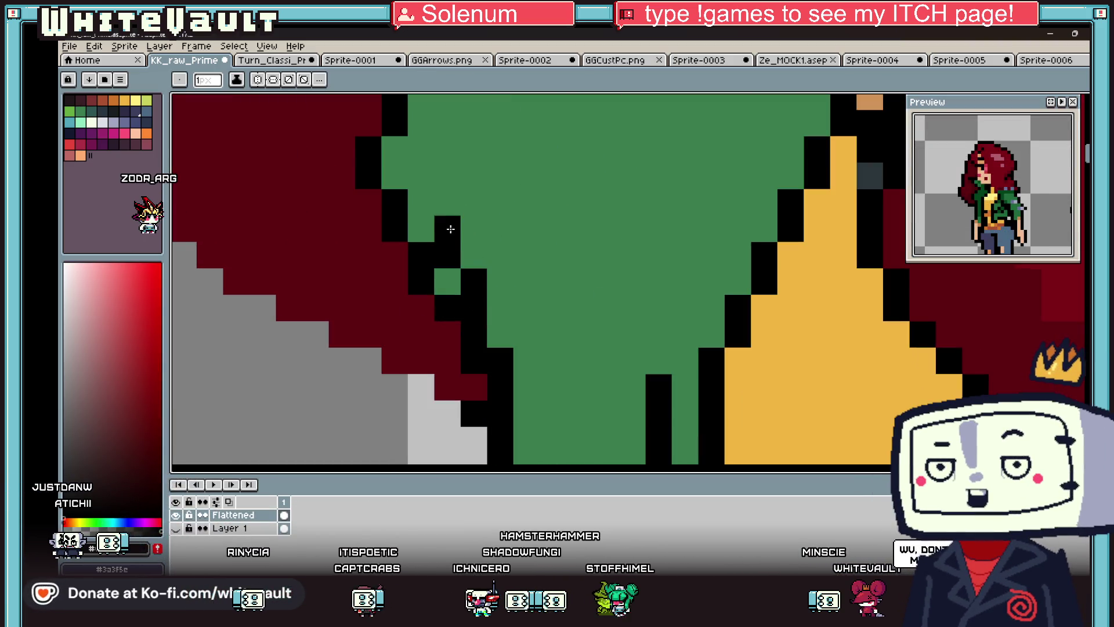
{"action": "left_click", "coordinate": [395, 149]}
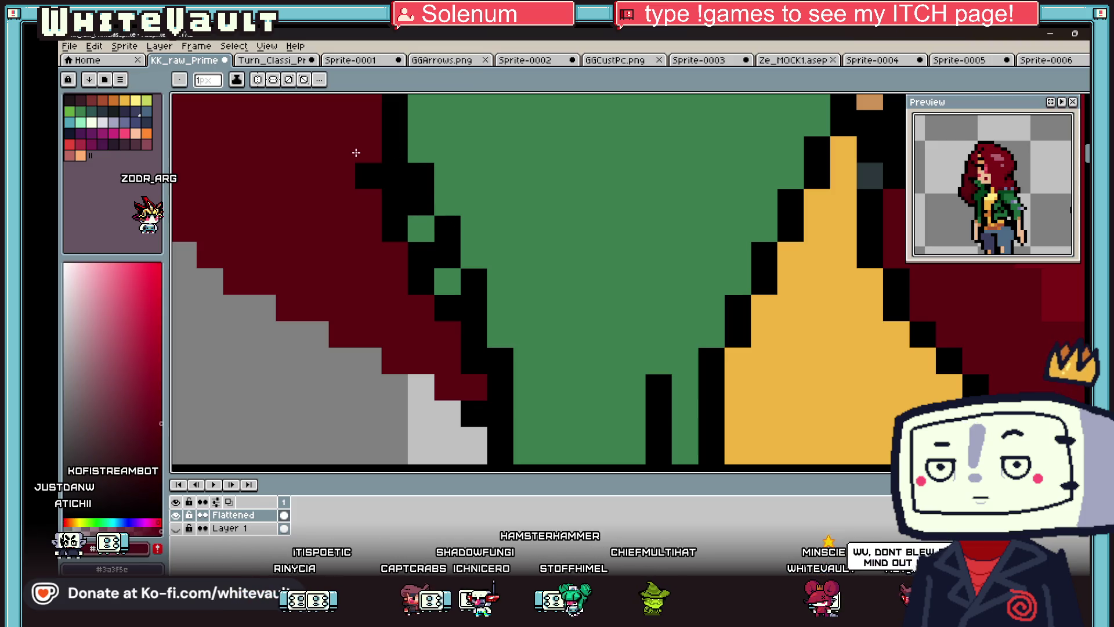
{"action": "mouse_move", "coordinate": [394, 230]}
{"action": "left_mouse_down"}
{"action": "mouse_move", "coordinate": [408, 234]}
{"action": "mouse_move", "coordinate": [423, 281]}
{"action": "mouse_move", "coordinate": [448, 298]}
{"action": "mouse_move", "coordinate": [449, 322]}
{"action": "left_mouse_up"}
{"action": "scroll", "coordinate": [472, 348], "scroll_direction": "down", "scroll_amount": 3}
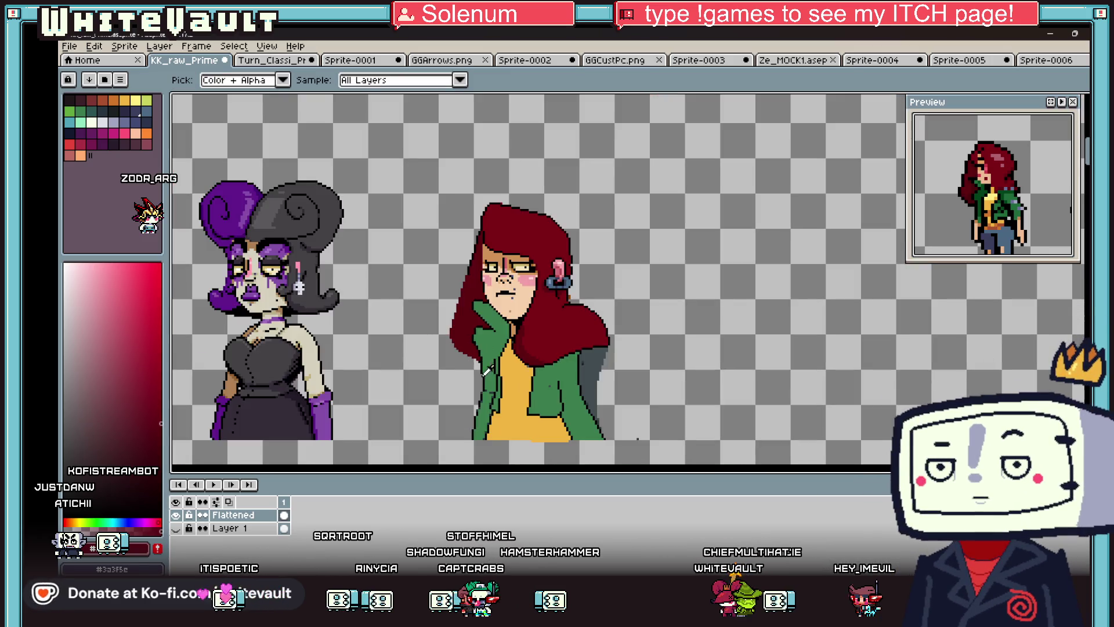
{"action": "scroll", "coordinate": [485, 346], "scroll_direction": "up", "scroll_amount": 2}
- Draw a dark blue-grey shadow strip under the collar across the lapel
{"action": "left_click", "coordinate": [522, 450]}
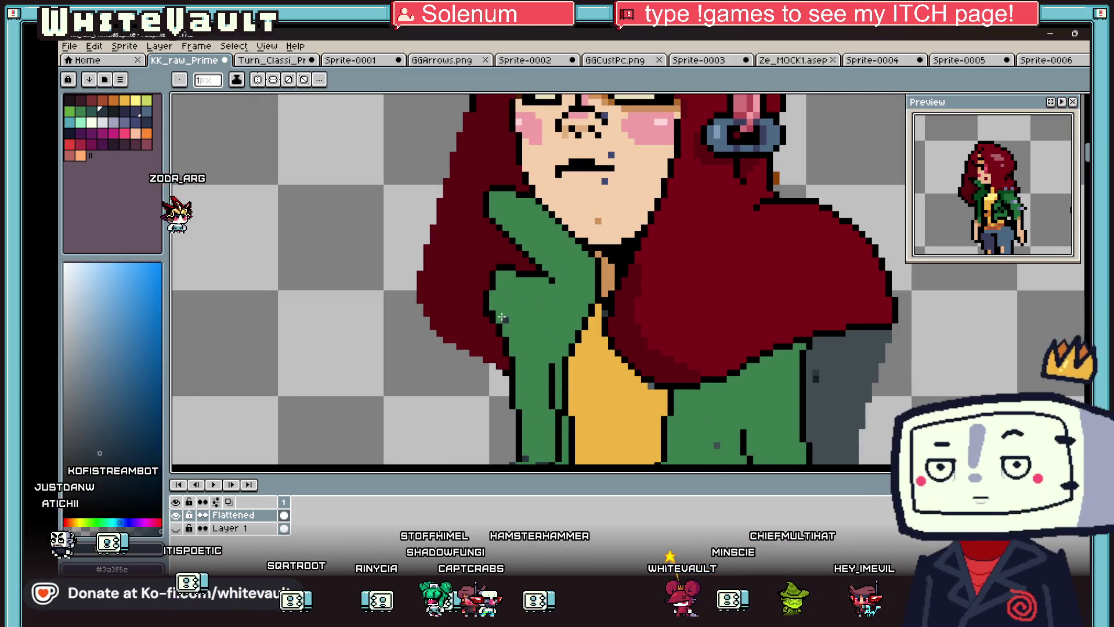
{"action": "scroll", "coordinate": [493, 307], "scroll_direction": "up", "scroll_amount": 1}
{"action": "left_click", "coordinate": [472, 314], "text": "alt"}
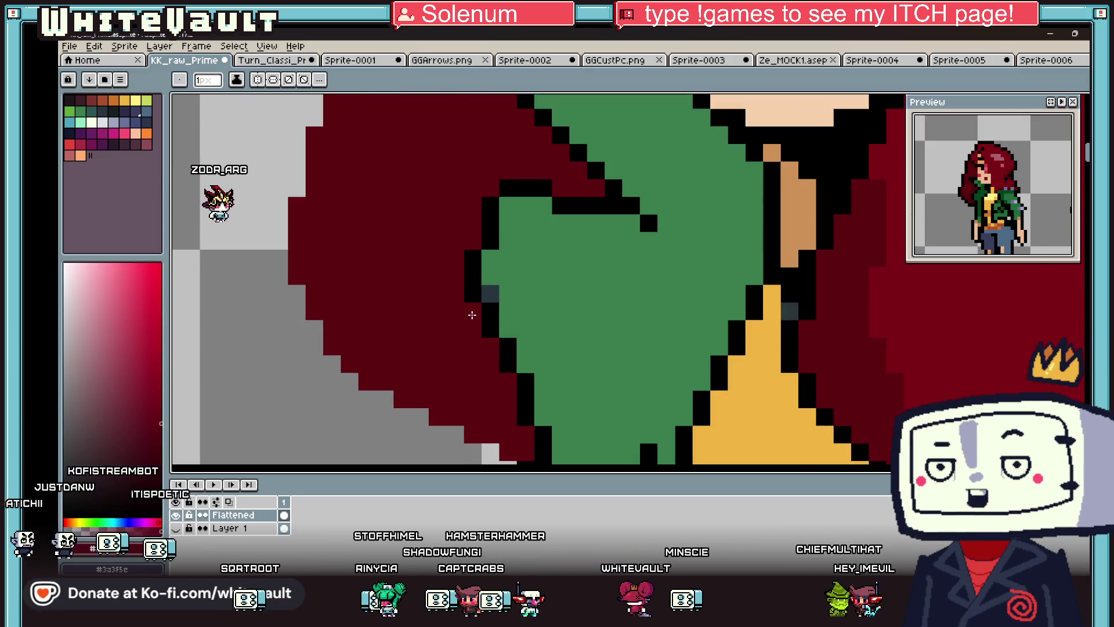
{"action": "scroll", "coordinate": [473, 311], "scroll_direction": "down", "scroll_amount": 2}
{"action": "scroll", "coordinate": [499, 313], "scroll_direction": "up", "scroll_amount": 2}
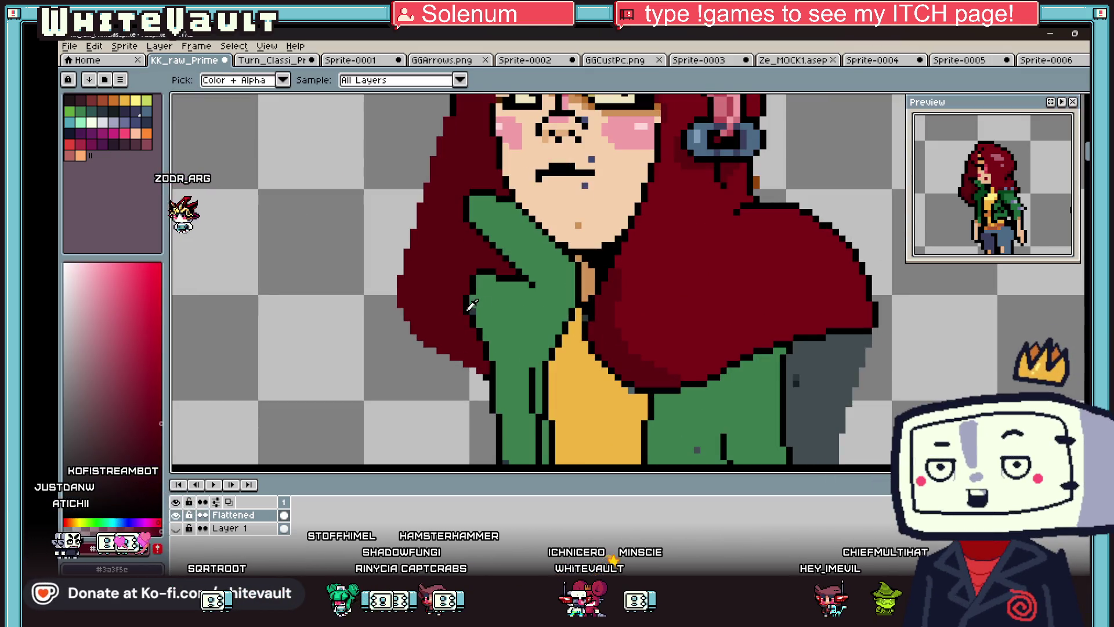
{"action": "left_click", "coordinate": [473, 299], "text": "alt"}
{"action": "scroll", "coordinate": [467, 280], "scroll_direction": "up", "scroll_amount": 2}
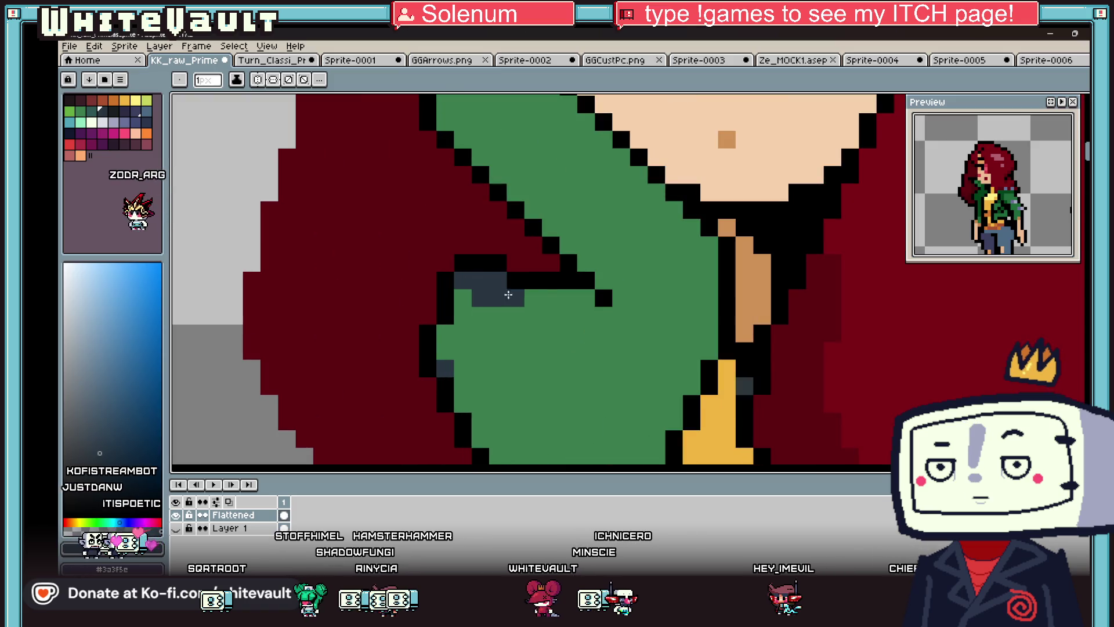
{"action": "left_click_drag", "start_coordinate": [480, 297], "coordinate": [601, 284]}
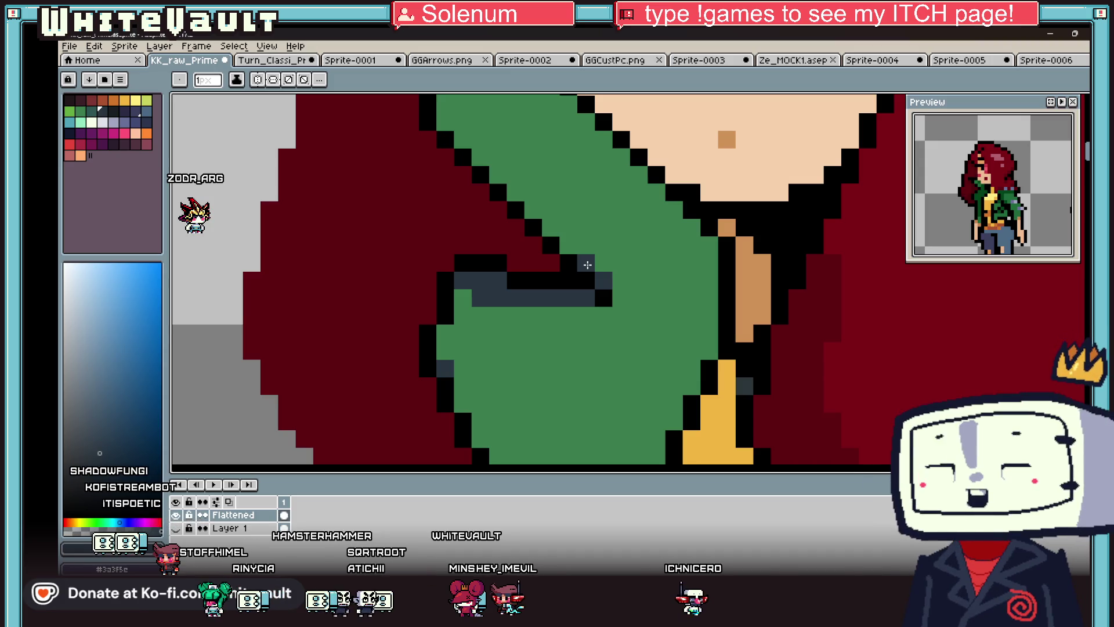
{"action": "scroll", "coordinate": [587, 264], "scroll_direction": "down", "scroll_amount": 5}
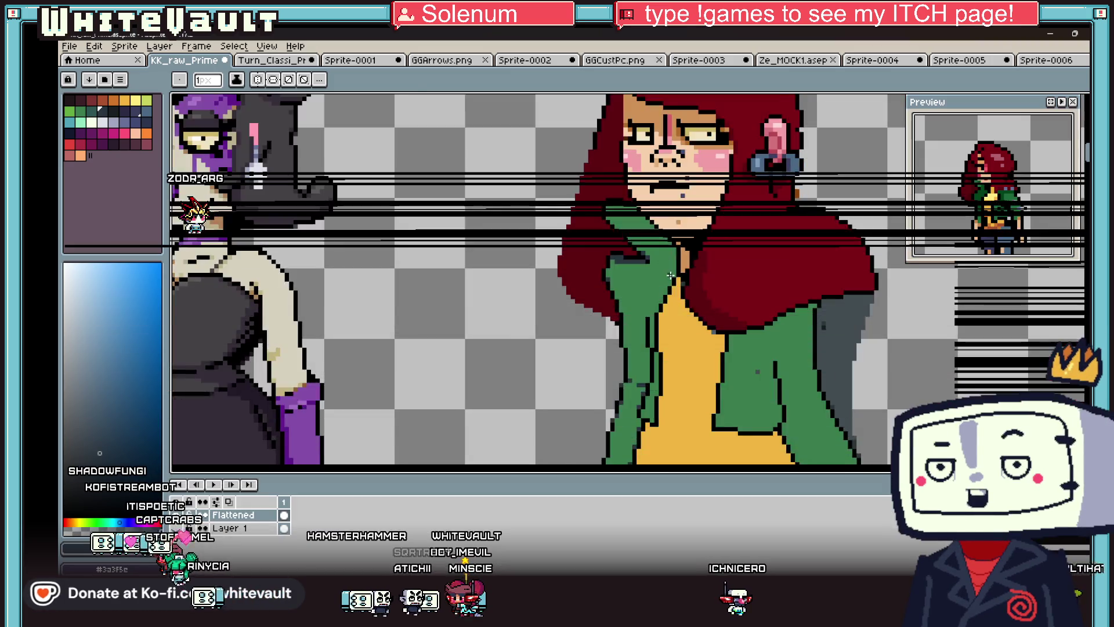
- Repaint the lower mouth pixels in skin tone and reshape the black mouth line
{"action": "scroll", "coordinate": [667, 208], "scroll_direction": "up", "scroll_amount": 3}
{"action": "left_click", "coordinate": [683, 242], "text": "alt"}
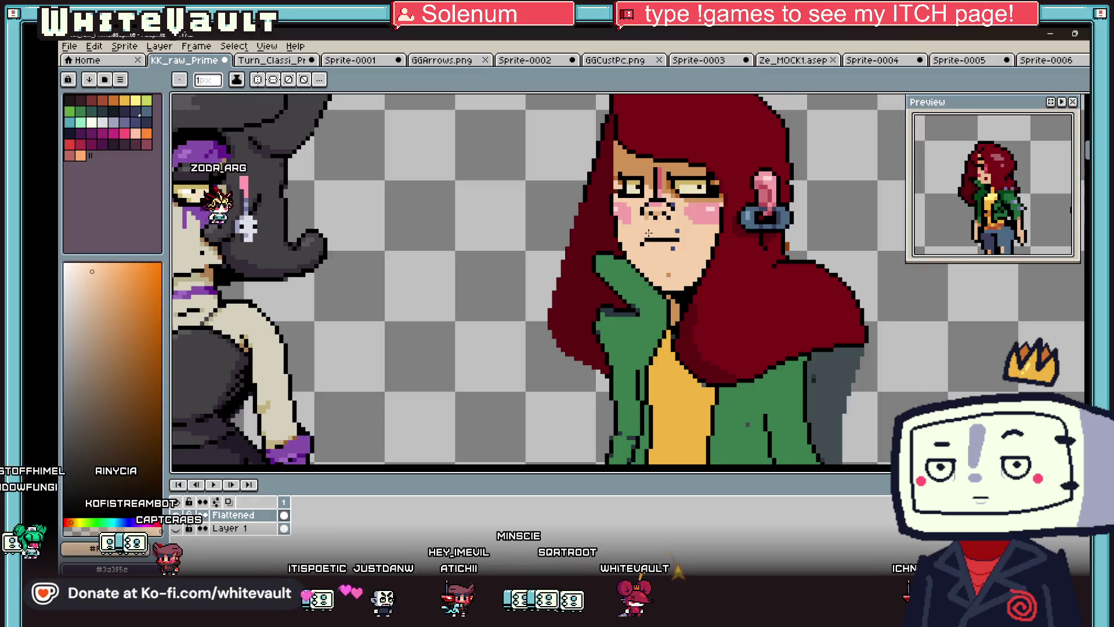
{"action": "scroll", "coordinate": [683, 243], "scroll_direction": "down", "scroll_amount": 3}
{"action": "scroll", "coordinate": [679, 242], "scroll_direction": "up", "scroll_amount": 5}
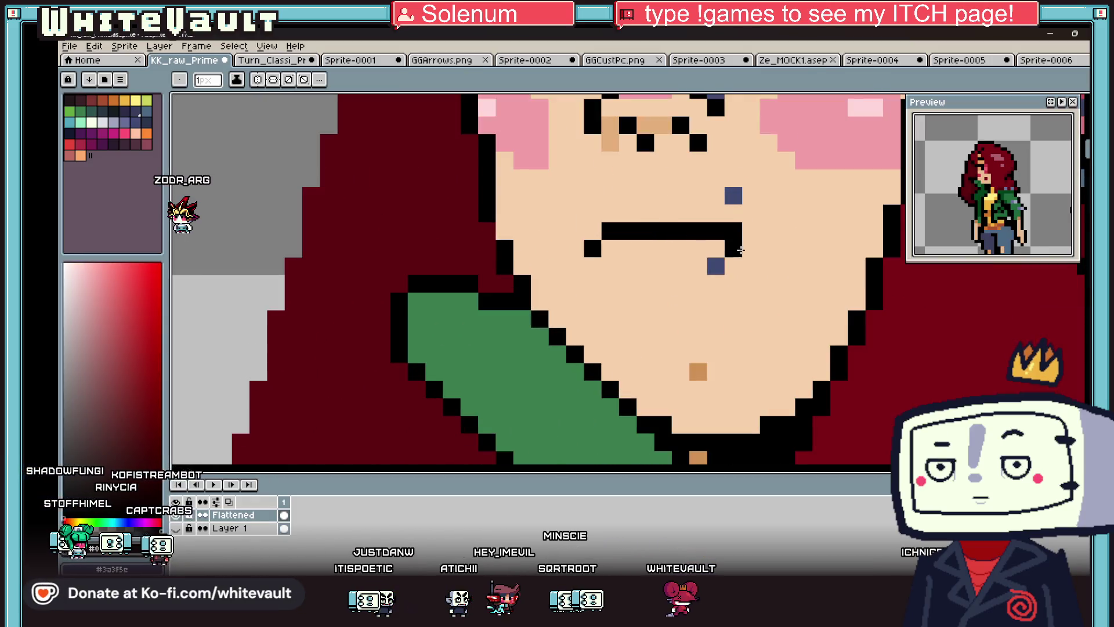
{"action": "scroll", "coordinate": [752, 246], "scroll_direction": "down", "scroll_amount": 5}
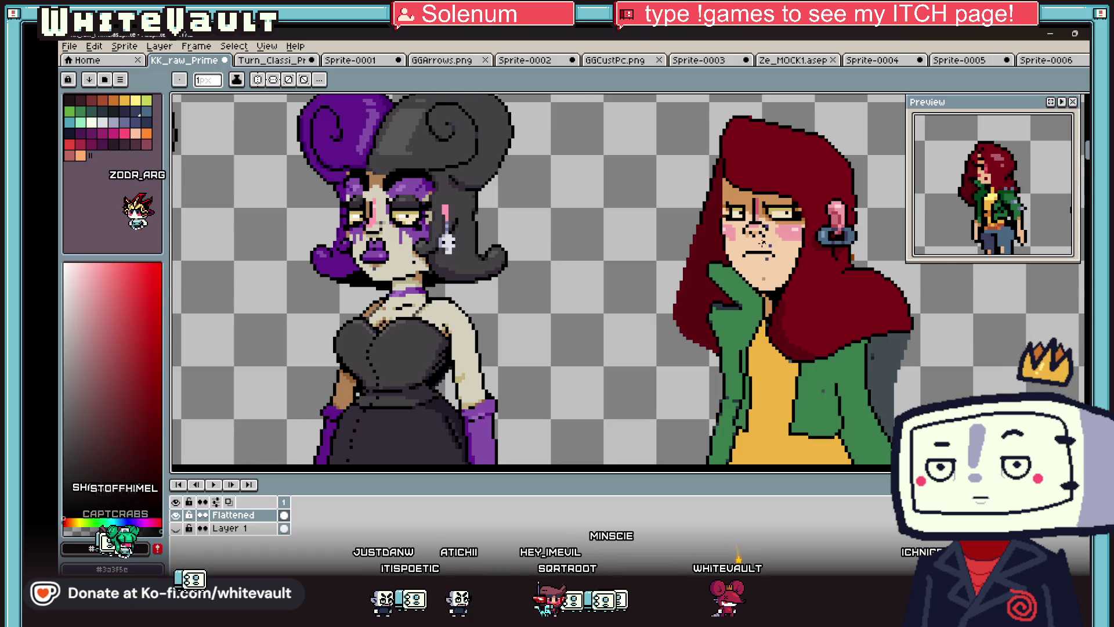
{"action": "scroll", "coordinate": [764, 235], "scroll_direction": "up", "scroll_amount": 3}
{"action": "scroll", "coordinate": [765, 235], "scroll_direction": "up", "scroll_amount": 2}
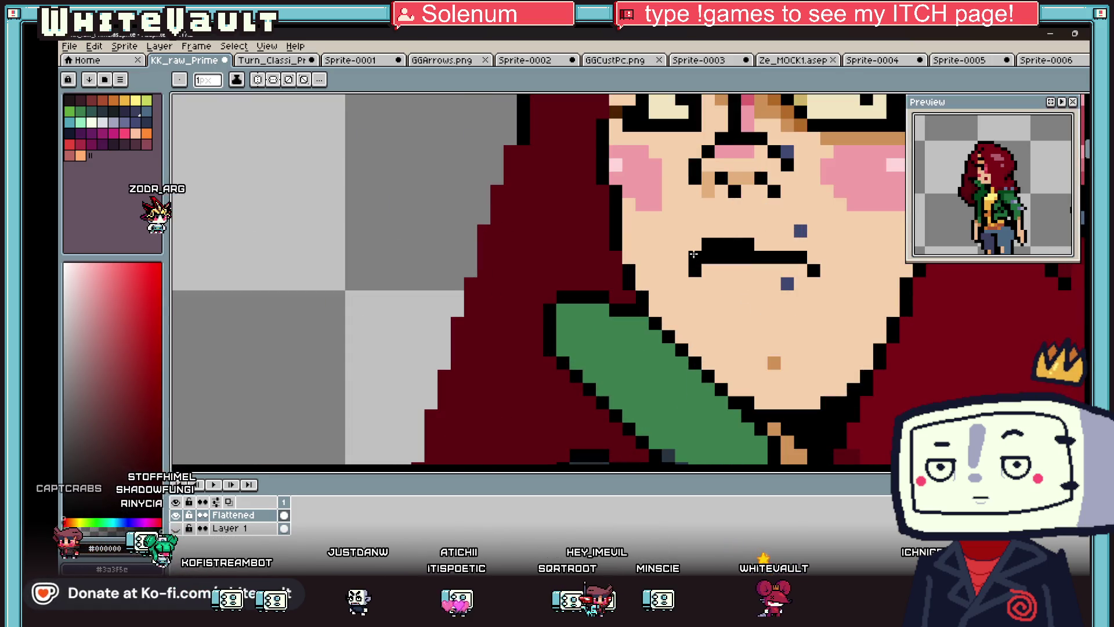
{"action": "left_click", "coordinate": [697, 278], "text": "alt"}
{"action": "mouse_move", "coordinate": [702, 258]}
{"action": "left_mouse_down"}
{"action": "mouse_move", "coordinate": [767, 260]}
{"action": "mouse_move", "coordinate": [777, 243]}
{"action": "left_mouse_up"}
{"action": "left_click", "coordinate": [774, 257]}
{"action": "left_click", "coordinate": [743, 244], "text": "alt"}
{"action": "left_click", "coordinate": [691, 281], "text": "alt"}
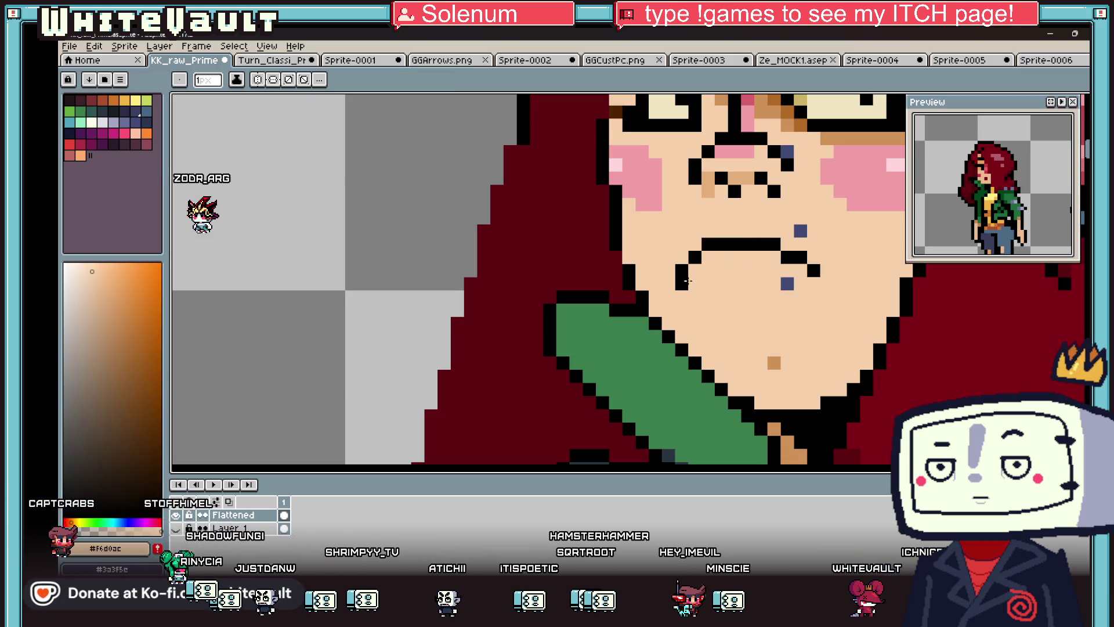
- Draw a dark red lip row beneath the mouth line
{"action": "scroll", "coordinate": [696, 282], "scroll_direction": "down", "scroll_amount": 5}
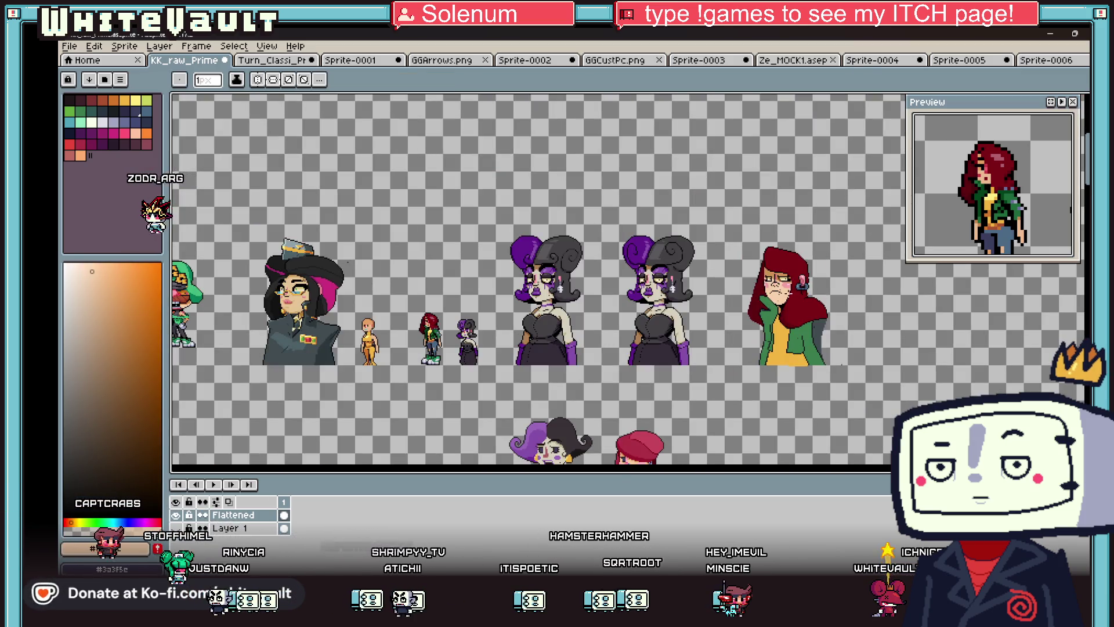
{"action": "scroll", "coordinate": [771, 291], "scroll_direction": "up", "scroll_amount": 3}
{"action": "scroll", "coordinate": [771, 292], "scroll_direction": "up", "scroll_amount": 2}
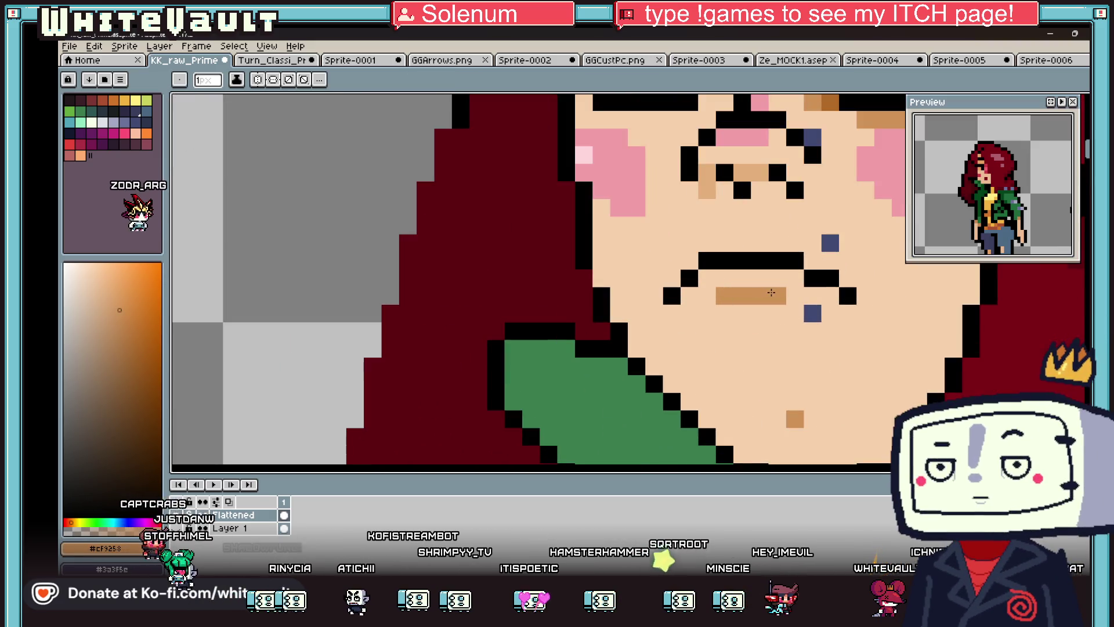
{"action": "left_click", "coordinate": [583, 261], "text": "alt"}
{"action": "left_click_drag", "start_coordinate": [723, 278], "coordinate": [769, 275]}
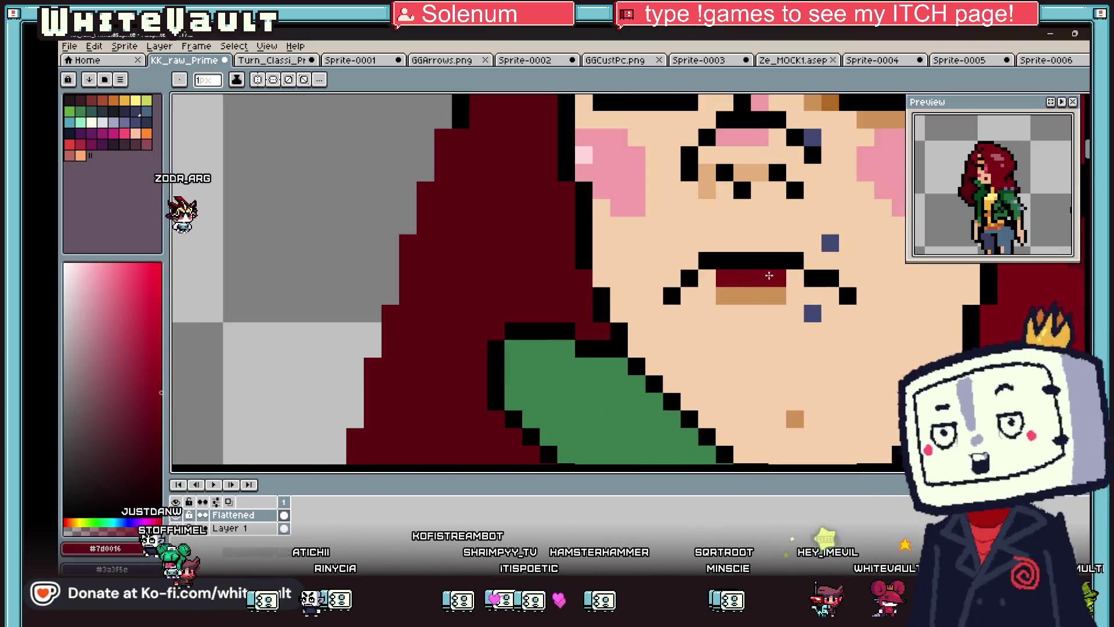
{"action": "scroll", "coordinate": [769, 275], "scroll_direction": "down", "scroll_amount": 5}
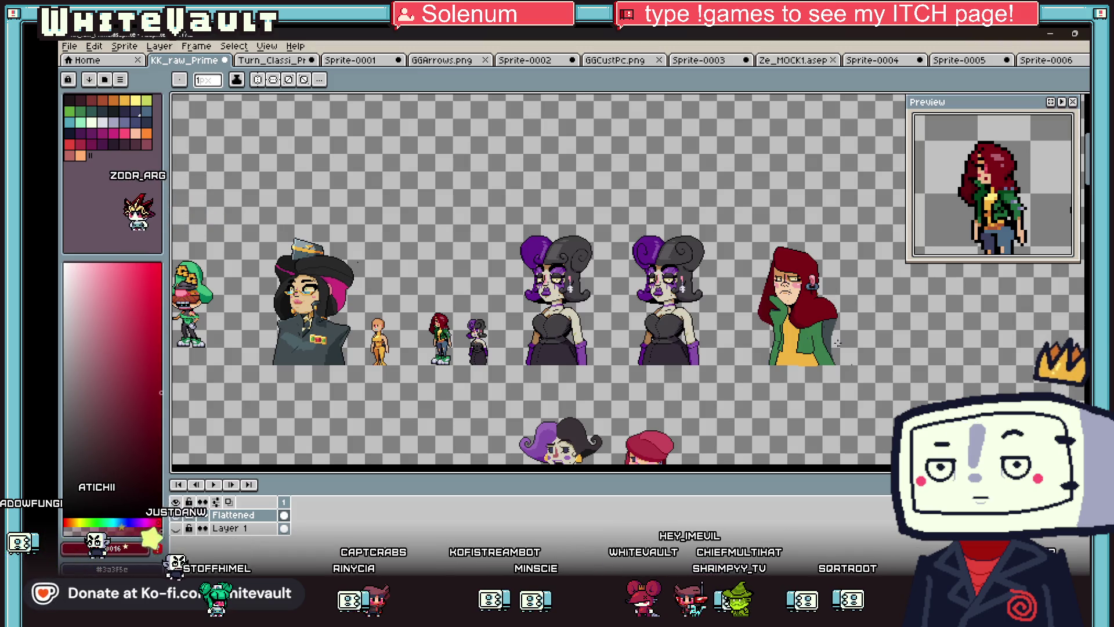
- Sample the orange-yellow and bucket-fill the top's left section with darker yellow
{"action": "scroll", "coordinate": [837, 343], "scroll_direction": "up", "scroll_amount": 4}
{"action": "key", "text": "i"}
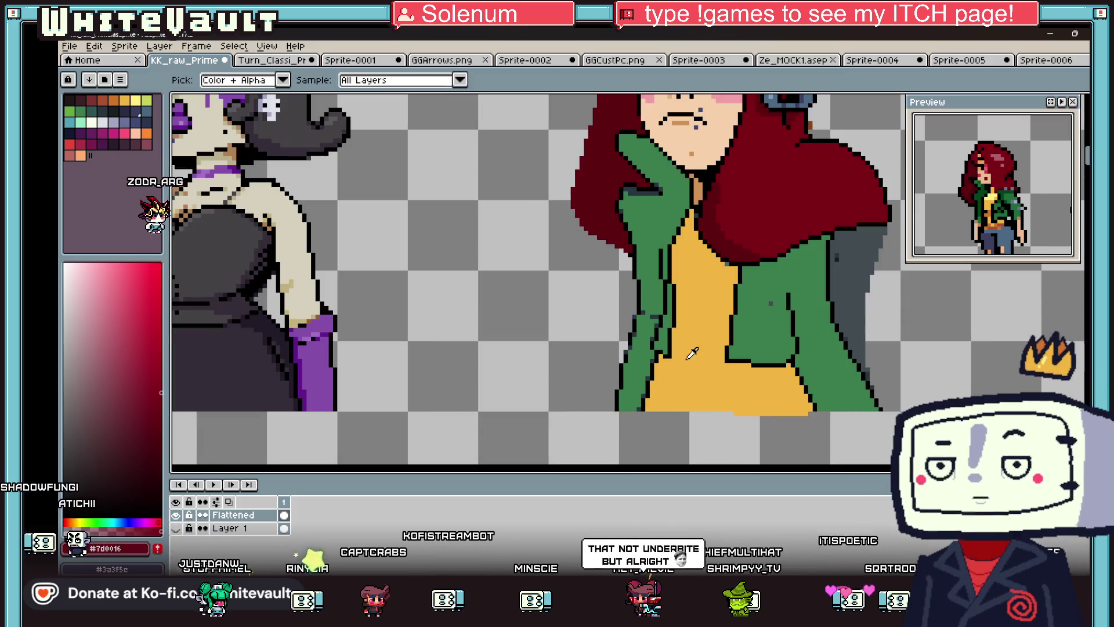
{"action": "left_click", "coordinate": [692, 353]}
{"action": "key", "text": "b"}
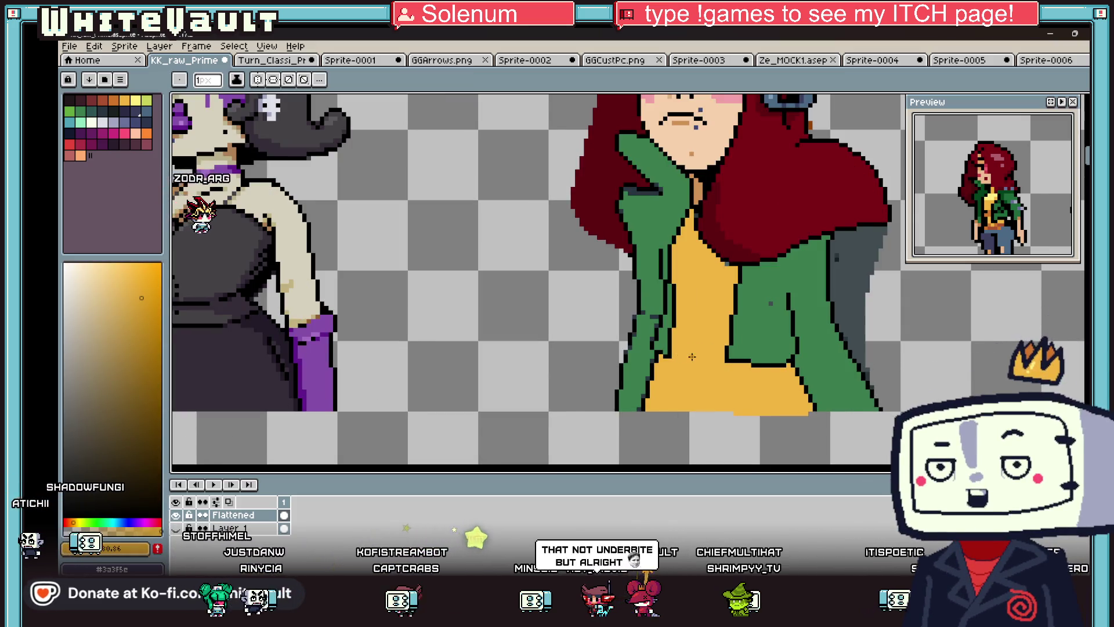
{"action": "scroll", "coordinate": [692, 356], "scroll_direction": "up", "scroll_amount": 2}
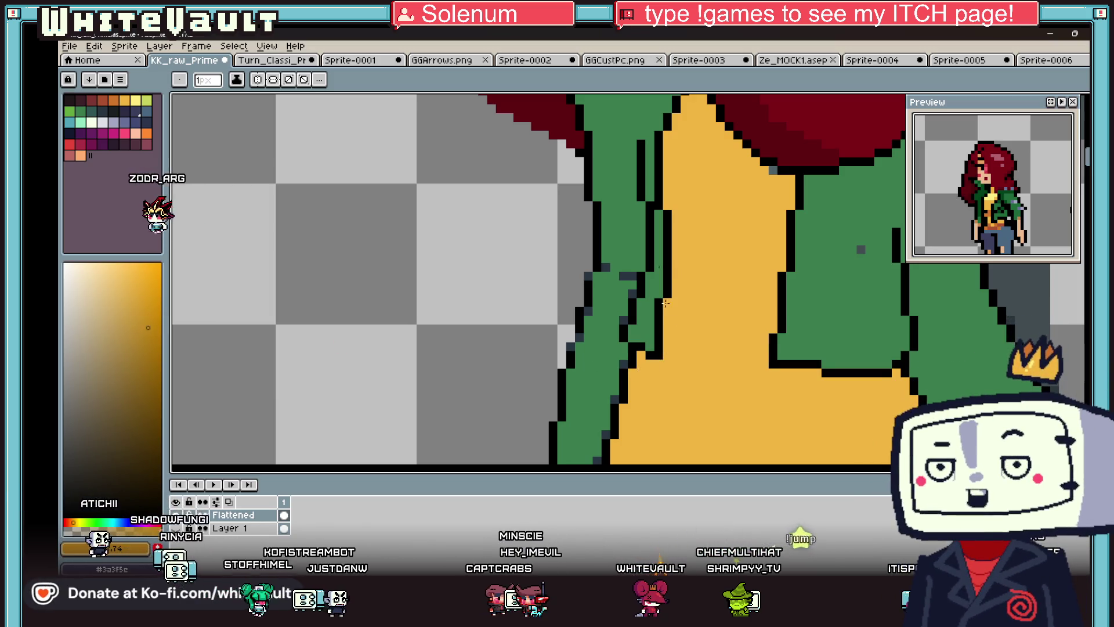
{"action": "key", "text": "g"}
{"action": "left_click", "coordinate": [676, 359]}
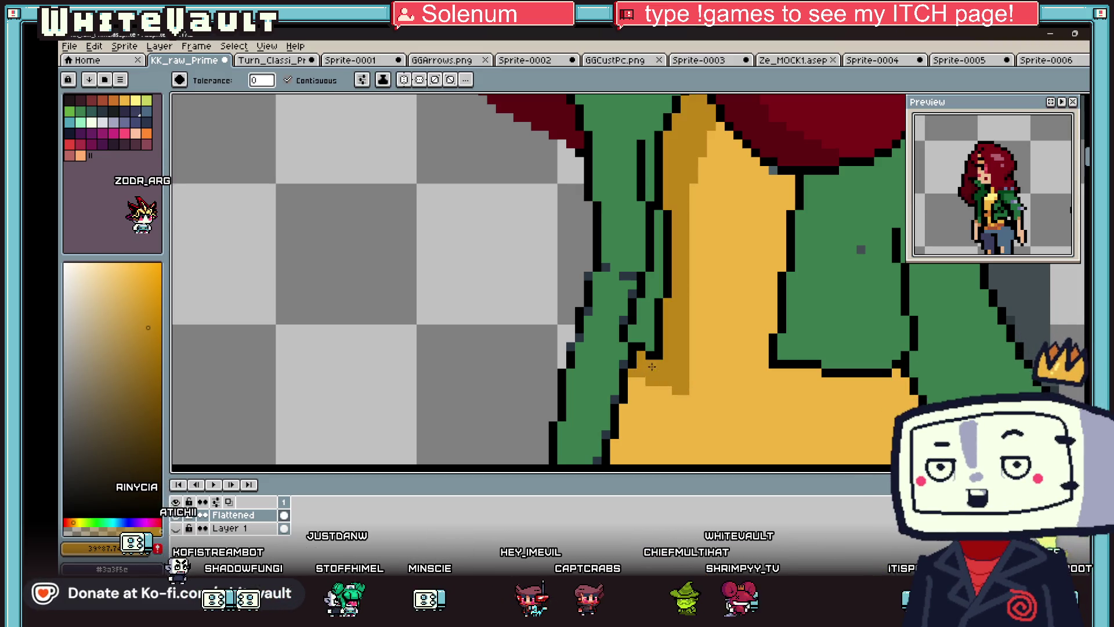
{"action": "scroll", "coordinate": [718, 334], "scroll_direction": "down", "scroll_amount": 3}
- Sample the dark yellow shade and fill more sections of the yellow top with it
{"action": "key", "text": "i"}
{"action": "scroll", "coordinate": [676, 365], "scroll_direction": "up", "scroll_amount": 3}
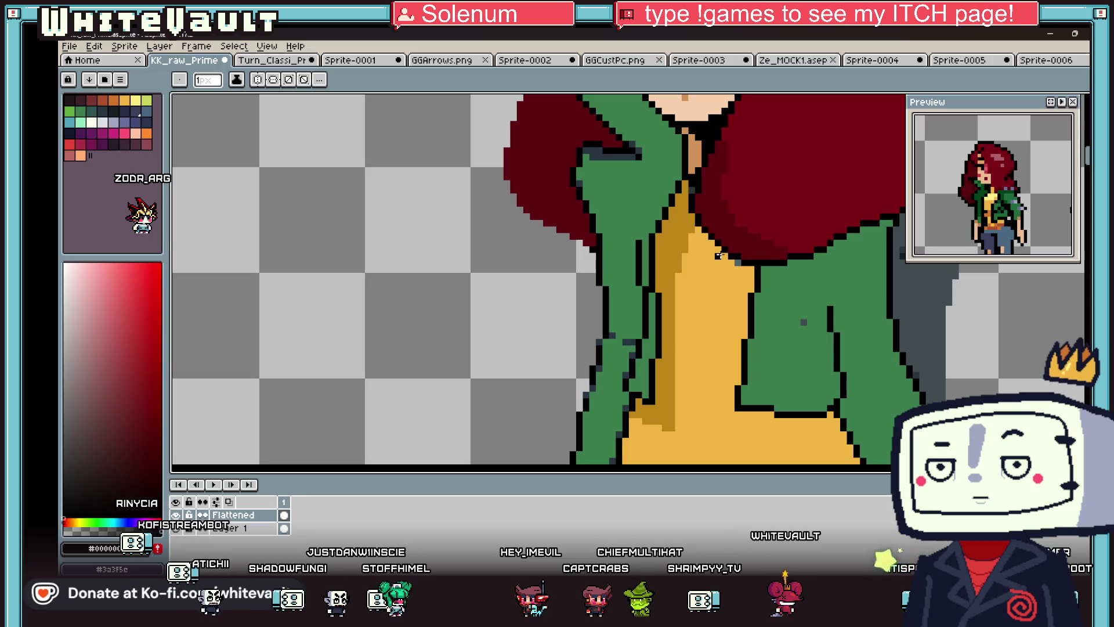
{"action": "left_click", "coordinate": [656, 419]}
{"action": "key", "text": "b"}
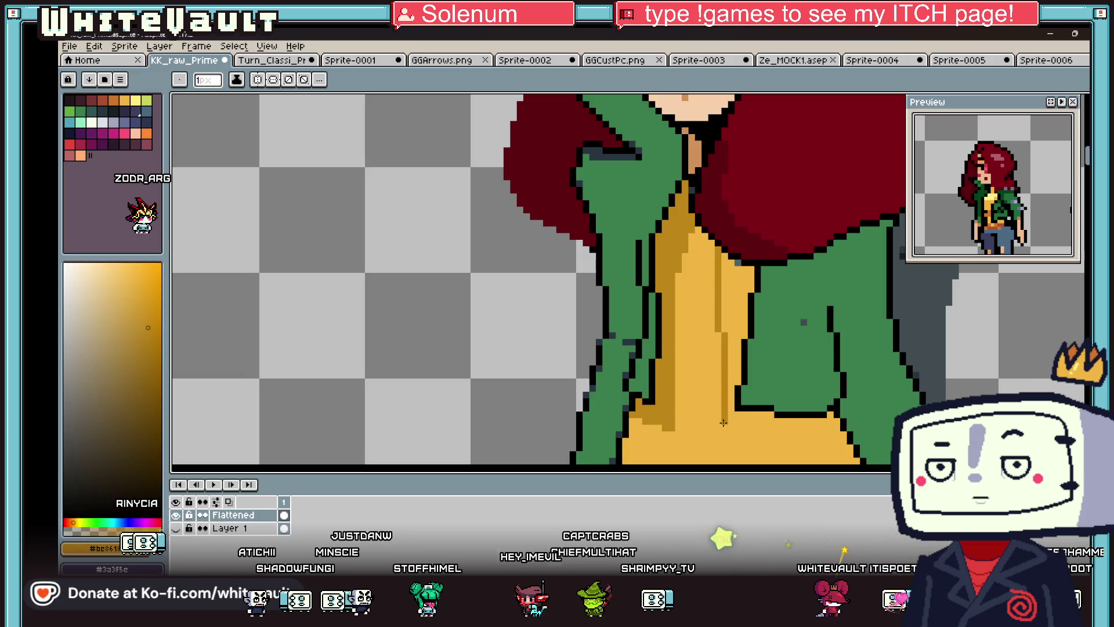
{"action": "key", "text": "g"}
{"action": "left_click", "coordinate": [748, 348]}
{"action": "scroll", "coordinate": [725, 343], "scroll_direction": "down", "scroll_amount": 4}
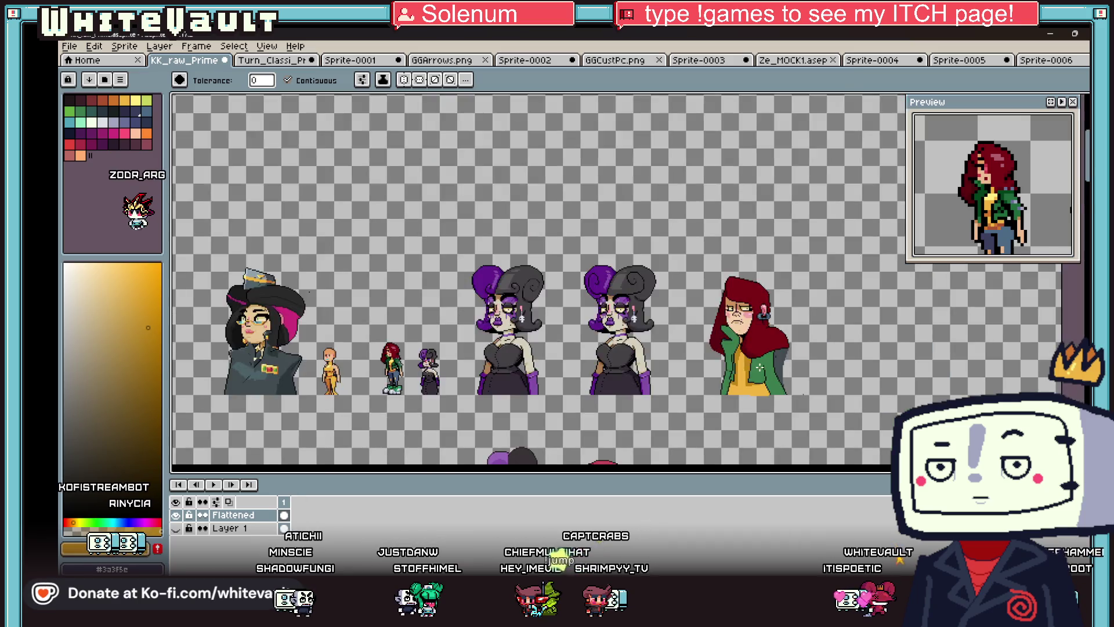
{"action": "scroll", "coordinate": [718, 334], "scroll_direction": "up", "scroll_amount": 3}
{"action": "key", "text": "i"}
{"action": "scroll", "coordinate": [718, 334], "scroll_direction": "up", "scroll_amount": 3}
{"action": "key", "text": "g"}
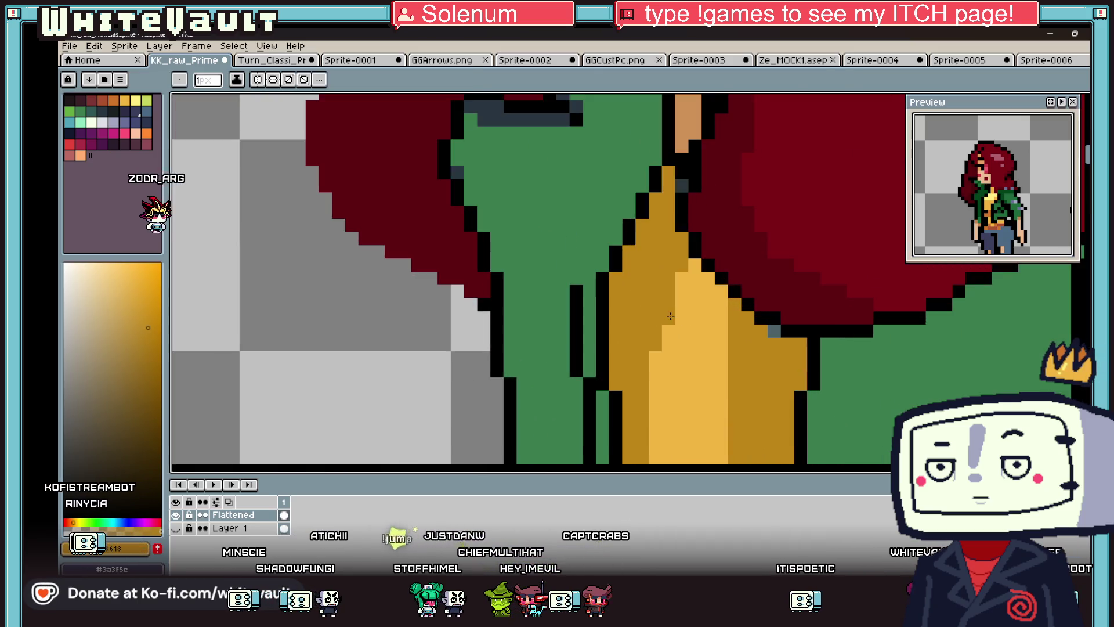
{"action": "left_click", "coordinate": [718, 335]}
{"action": "scroll", "coordinate": [743, 350], "scroll_direction": "down", "scroll_amount": 2}
{"action": "scroll", "coordinate": [744, 349], "scroll_direction": "down", "scroll_amount": 3}
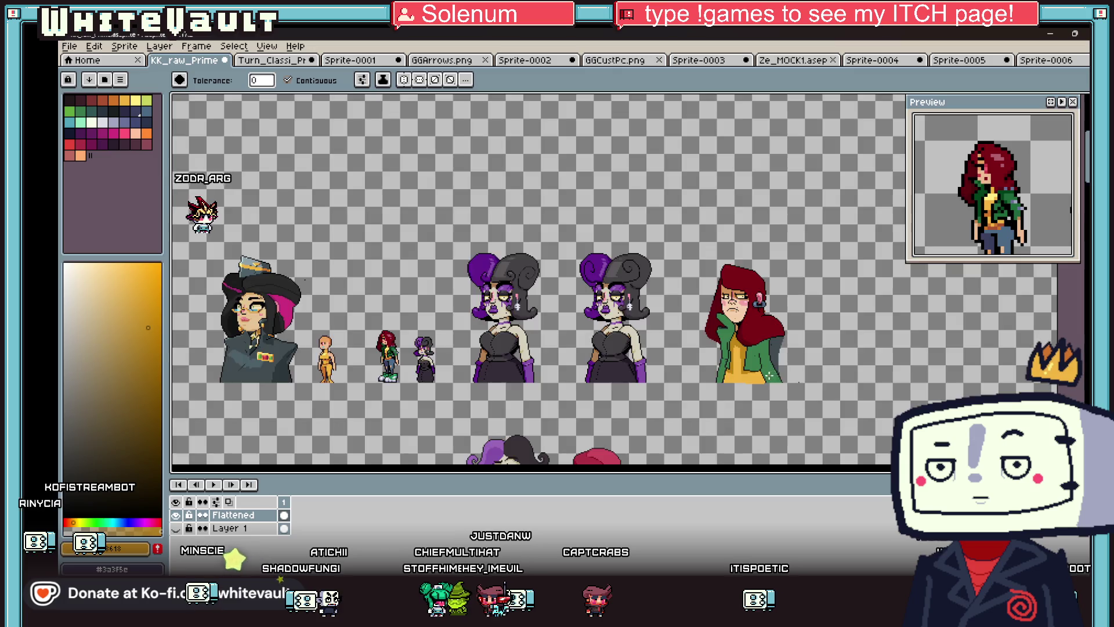
{"action": "scroll", "coordinate": [770, 375], "scroll_direction": "up", "scroll_amount": 3}
- Using the jacket's dark blue, draw a line down the jacket edge and fill a small gap
{"action": "key", "text": "i"}
{"action": "scroll", "coordinate": [773, 348], "scroll_direction": "down", "scroll_amount": 1}
{"action": "left_click", "coordinate": [638, 324]}
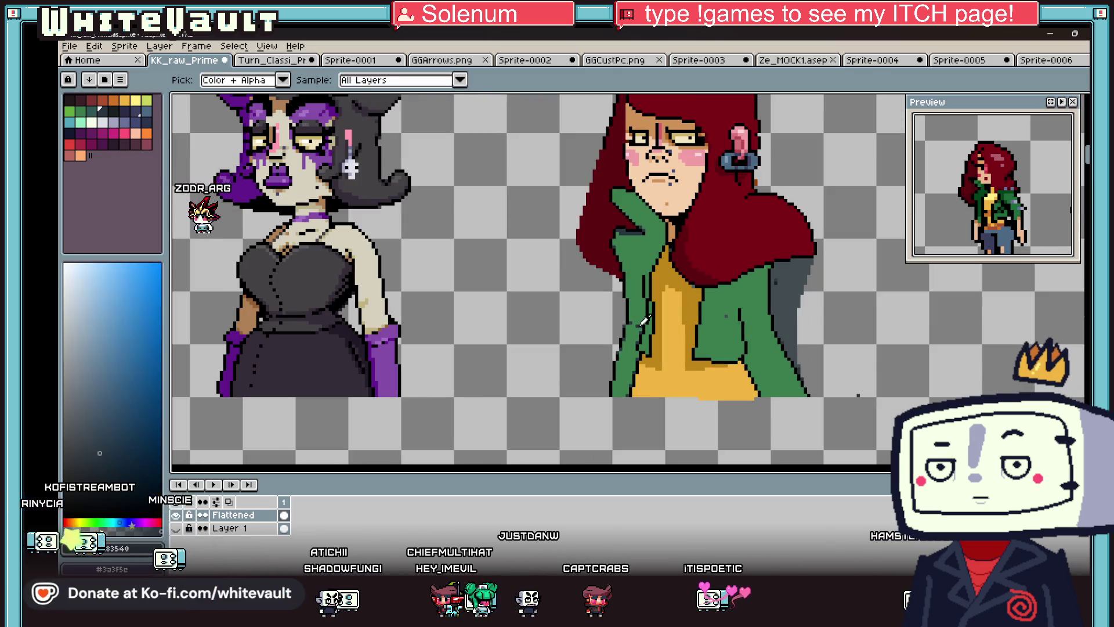
{"action": "key", "text": "b"}
{"action": "scroll", "coordinate": [744, 297], "scroll_direction": "up", "scroll_amount": 2}
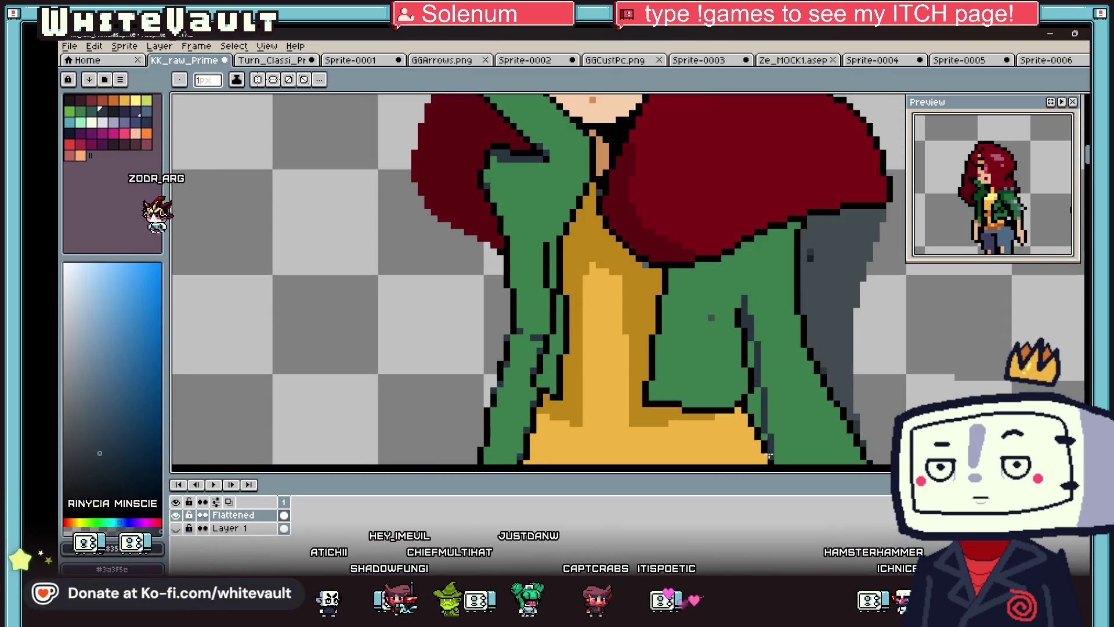
{"action": "scroll", "coordinate": [749, 348], "scroll_direction": "down", "scroll_amount": 1}
{"action": "left_click_drag", "start_coordinate": [757, 348], "coordinate": [771, 408]}
{"action": "key", "text": "g"}
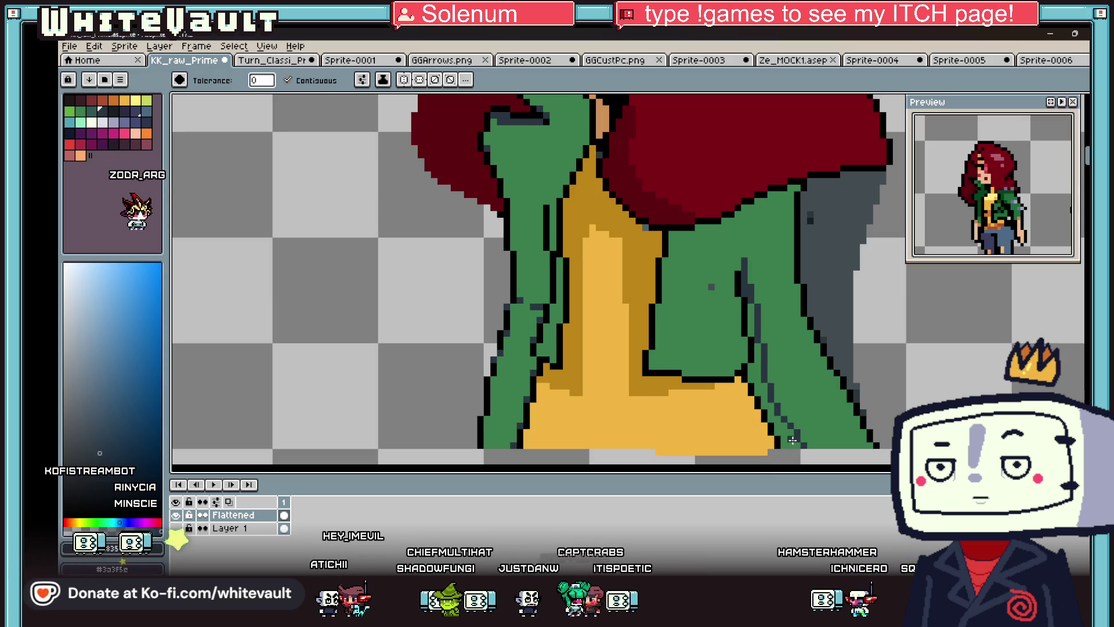
{"action": "left_click", "coordinate": [749, 313]}
{"action": "scroll", "coordinate": [749, 313], "scroll_direction": "down", "scroll_amount": 2}
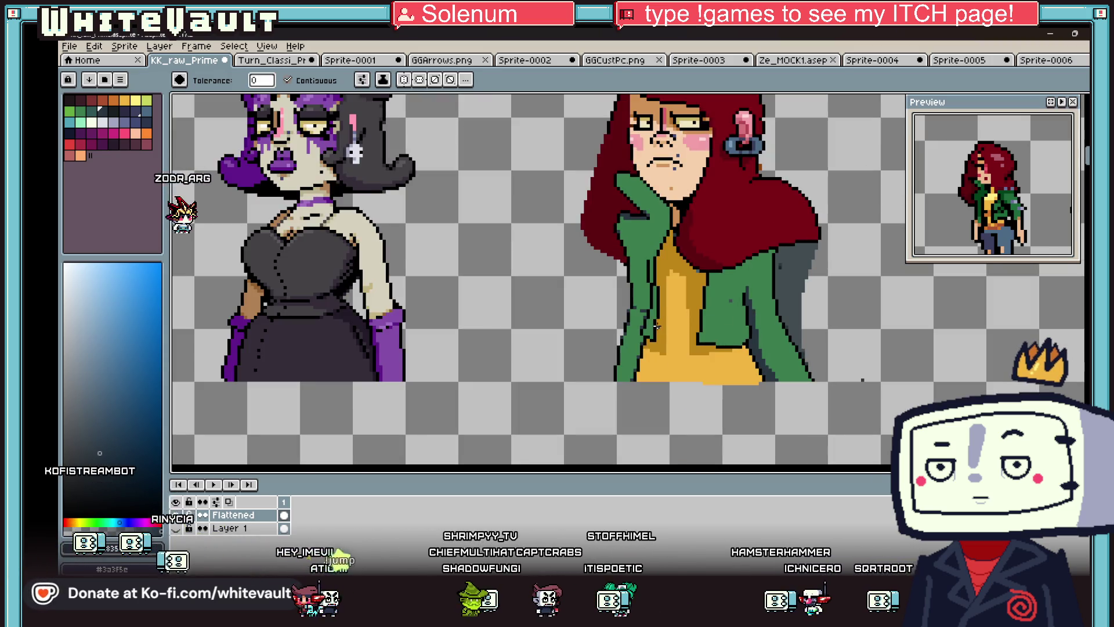
{"action": "key", "text": "i"}
{"action": "scroll", "coordinate": [761, 261], "scroll_direction": "up", "scroll_amount": 2}
{"action": "scroll", "coordinate": [772, 258], "scroll_direction": "down", "scroll_amount": 3}
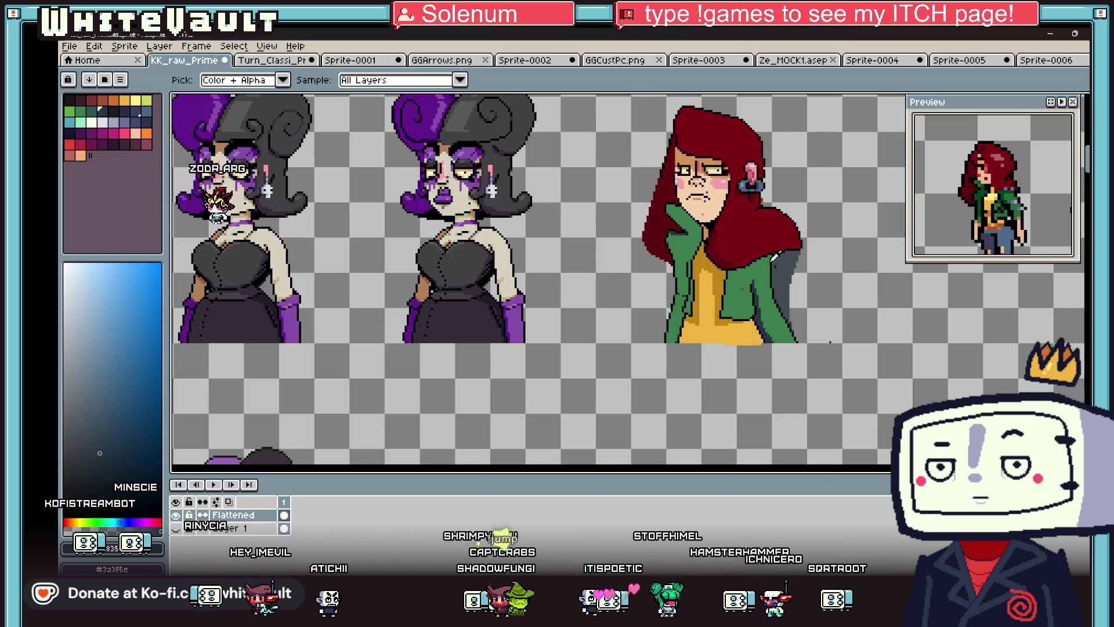
{"action": "scroll", "coordinate": [774, 257], "scroll_direction": "down", "scroll_amount": 2}
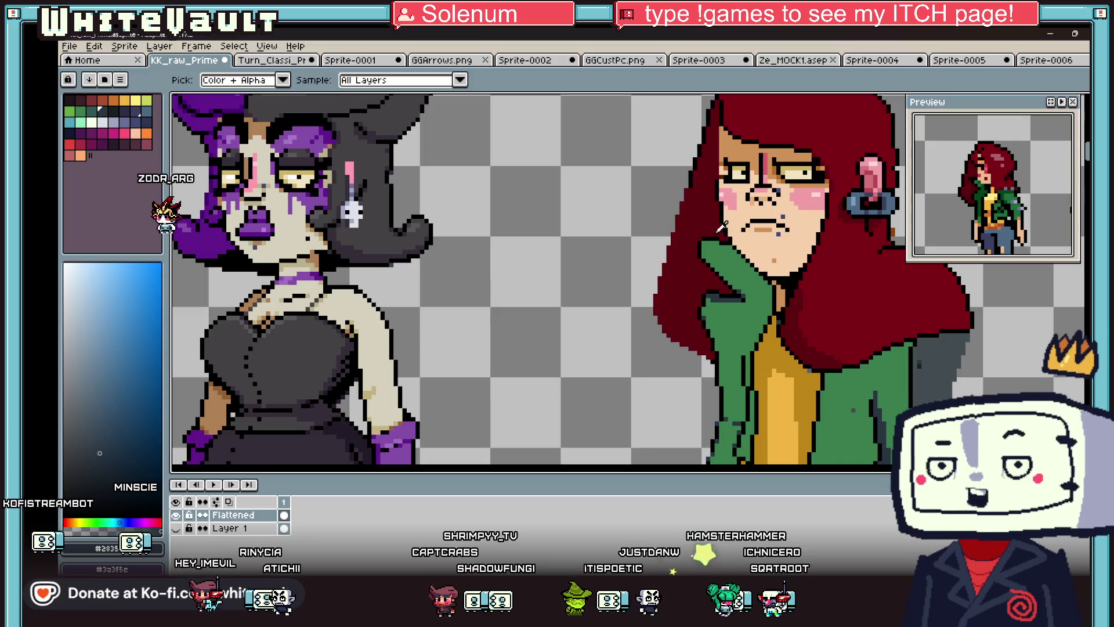
- Add a dark outline pixel at the hair's lower-left edge
{"action": "scroll", "coordinate": [686, 173], "scroll_direction": "up", "scroll_amount": 4}
{"action": "left_click", "coordinate": [696, 174]}
{"action": "key", "text": "b"}
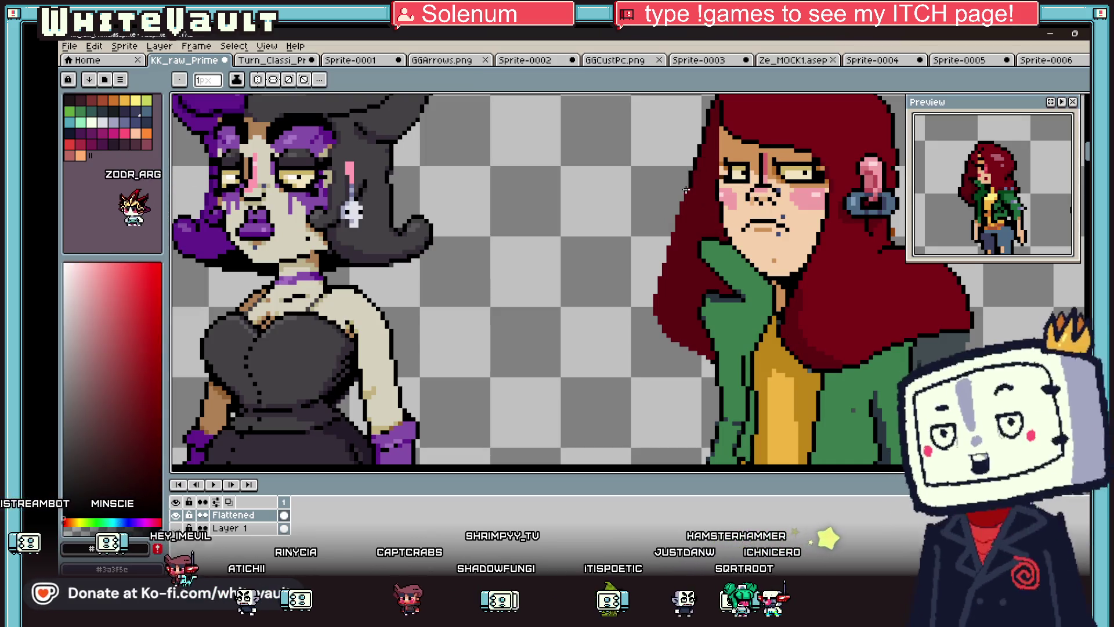
{"action": "scroll", "coordinate": [655, 306], "scroll_direction": "up", "scroll_amount": 2}
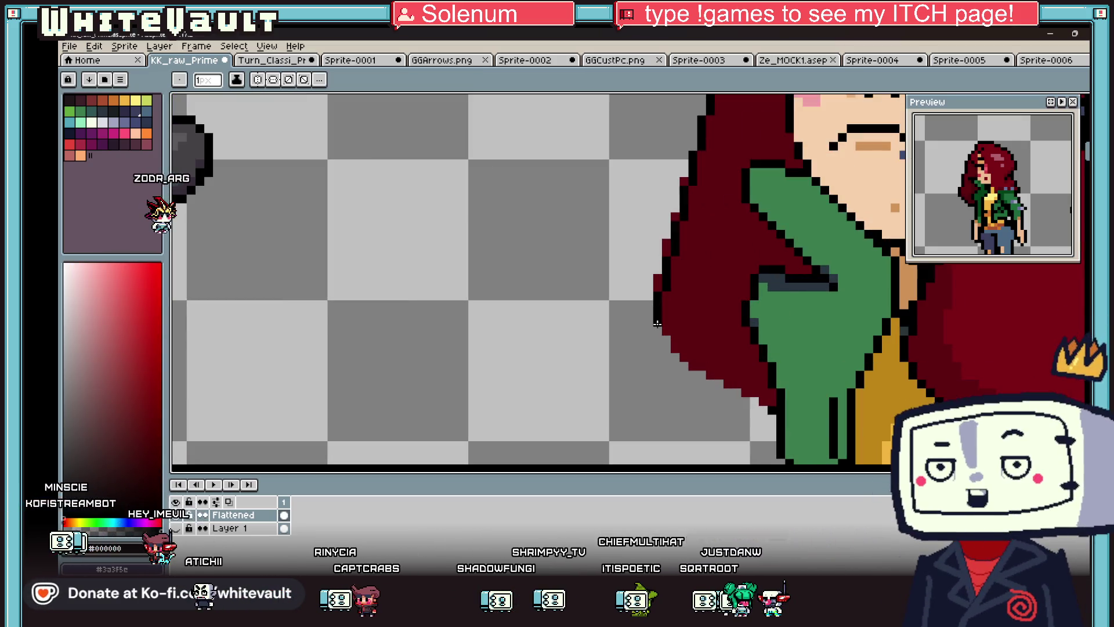
{"action": "left_click", "coordinate": [676, 356]}
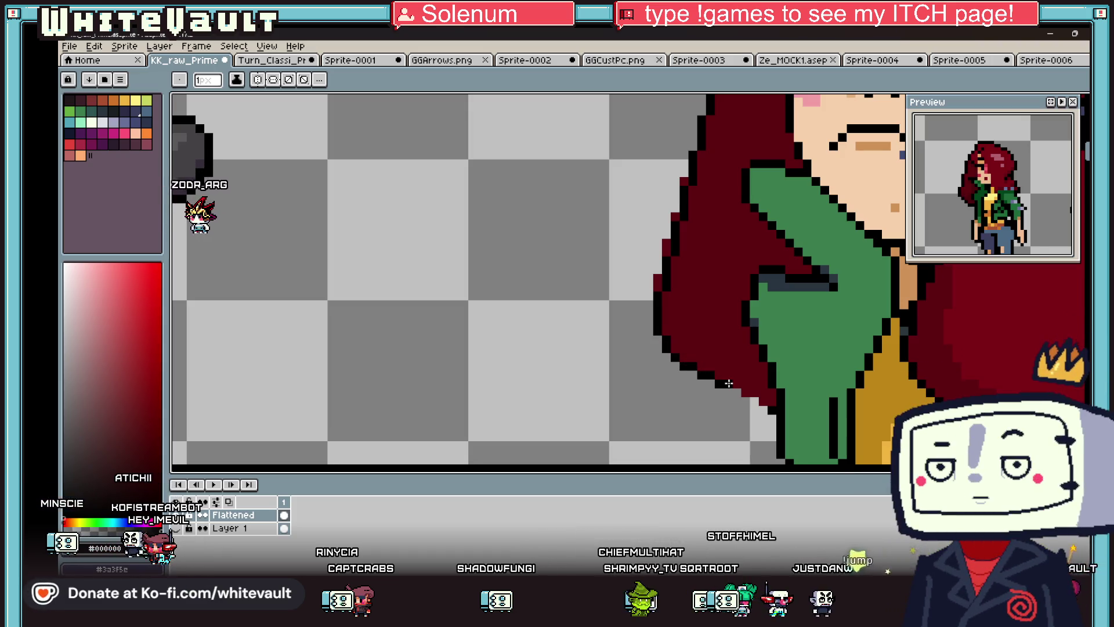
- Thicken both upper eyelid lines in black
{"action": "scroll", "coordinate": [768, 327], "scroll_direction": "down", "scroll_amount": 4}
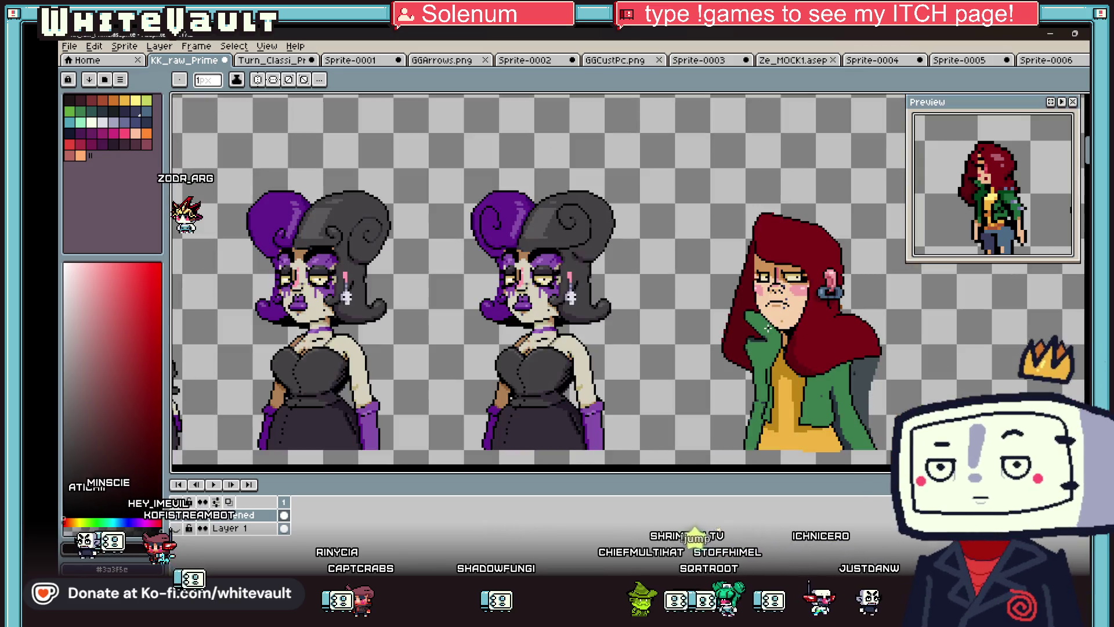
{"action": "scroll", "coordinate": [765, 328], "scroll_direction": "down", "scroll_amount": 2}
{"action": "scroll", "coordinate": [838, 310], "scroll_direction": "up", "scroll_amount": 2}
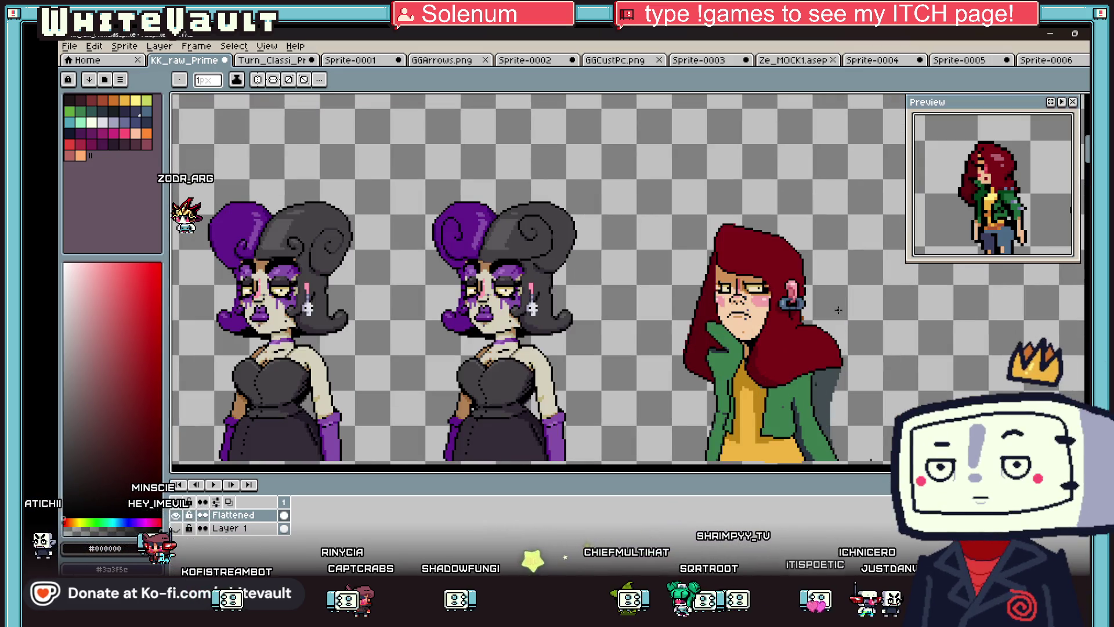
{"action": "scroll", "coordinate": [732, 299], "scroll_direction": "up", "scroll_amount": 4}
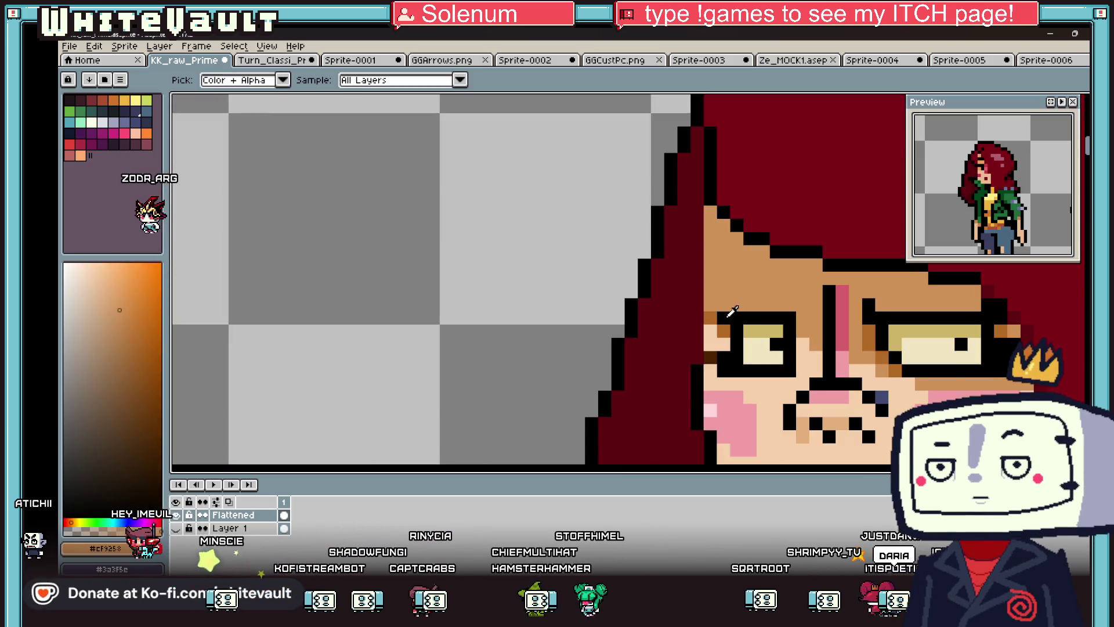
{"action": "left_click_drag", "start_coordinate": [720, 331], "coordinate": [783, 331]}
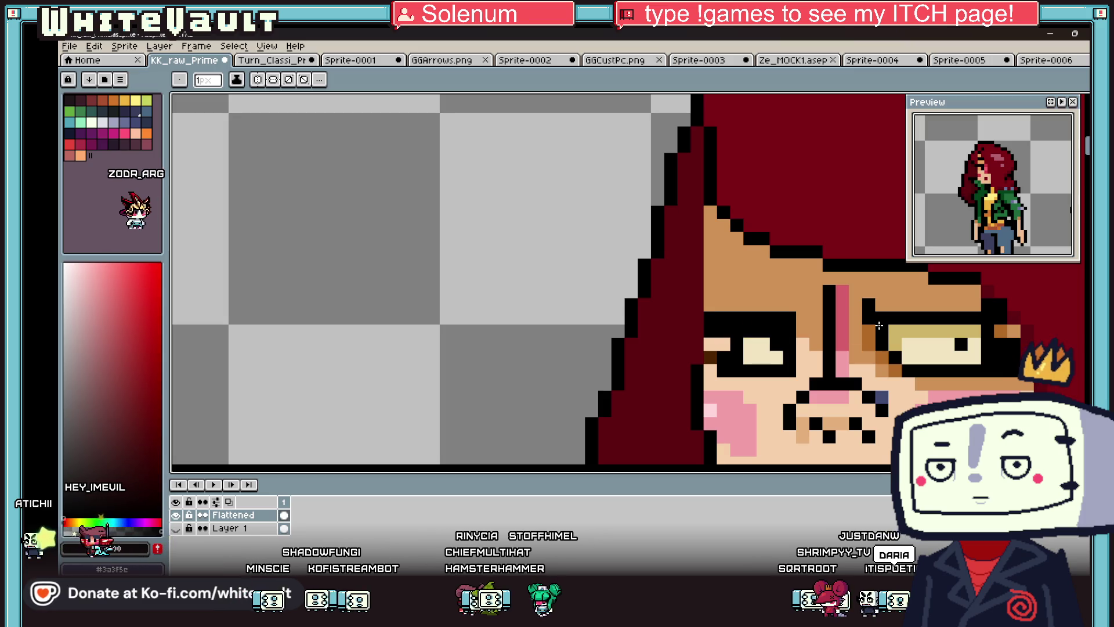
{"action": "left_click_drag", "start_coordinate": [902, 331], "coordinate": [974, 329]}
- Paint a dark orange-brown line along the top eyelid
{"action": "left_click", "coordinate": [869, 344], "text": "alt"}
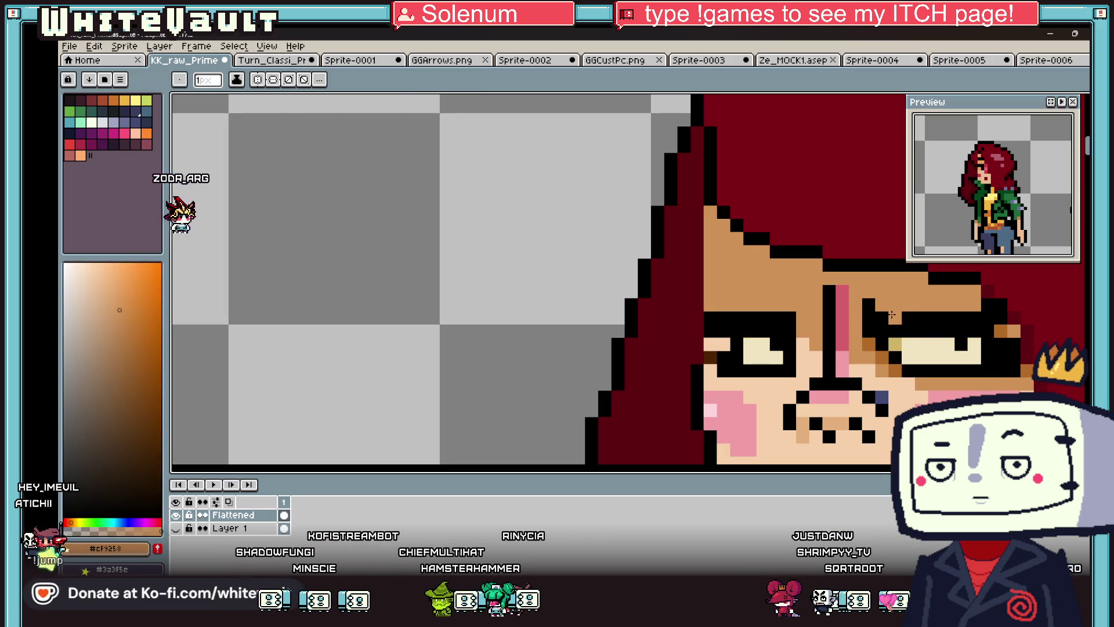
{"action": "left_click_drag", "start_coordinate": [735, 316], "coordinate": [781, 316]}
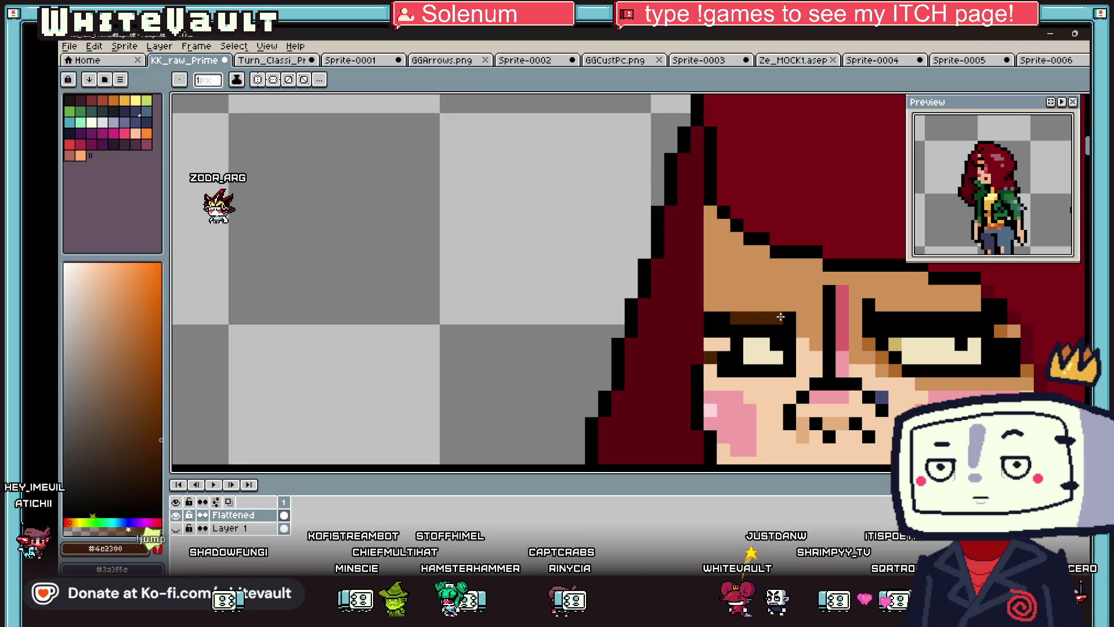
{"action": "scroll", "coordinate": [961, 321], "scroll_direction": "down", "scroll_amount": 4}
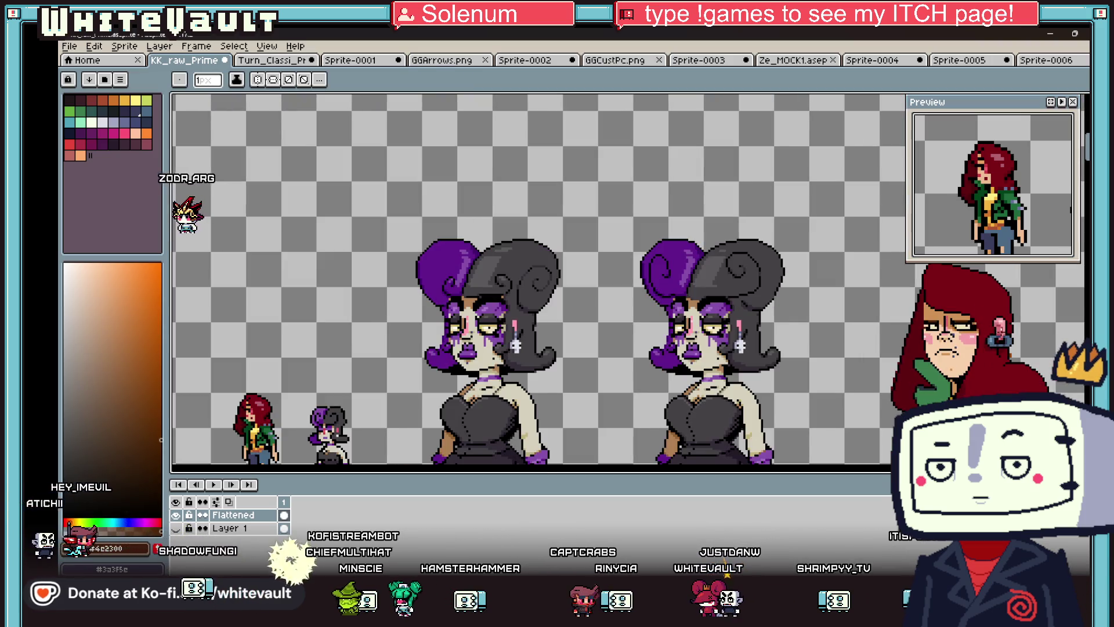
{"action": "scroll", "coordinate": [1030, 326], "scroll_direction": "up", "scroll_amount": 2}
{"action": "scroll", "coordinate": [1030, 326], "scroll_direction": "up", "scroll_amount": 1}
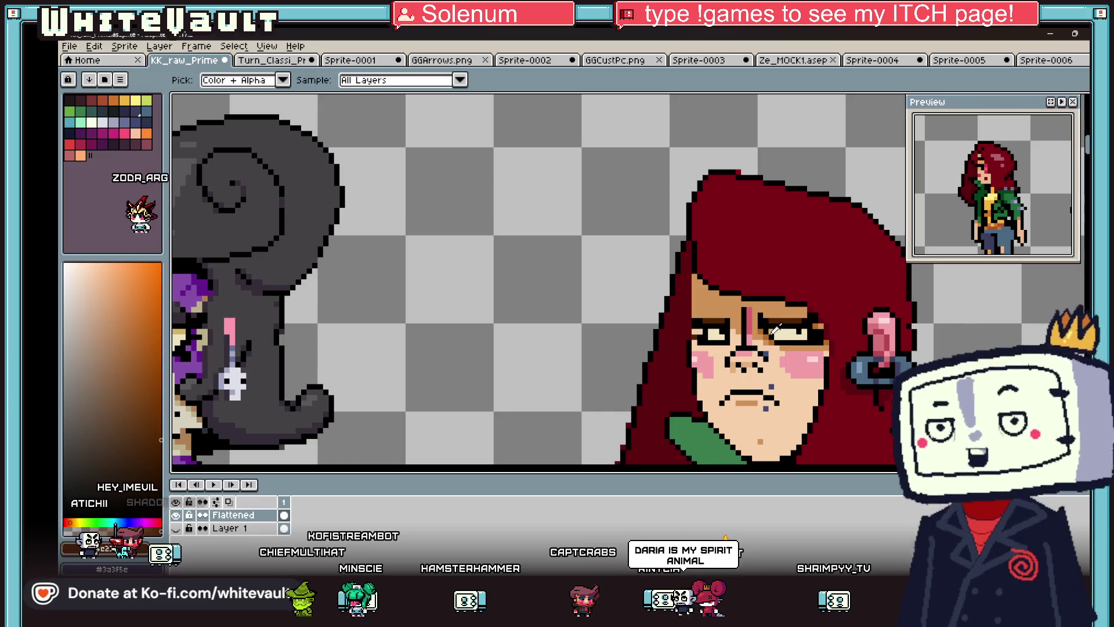
{"action": "scroll", "coordinate": [747, 337], "scroll_direction": "up", "scroll_amount": 3}
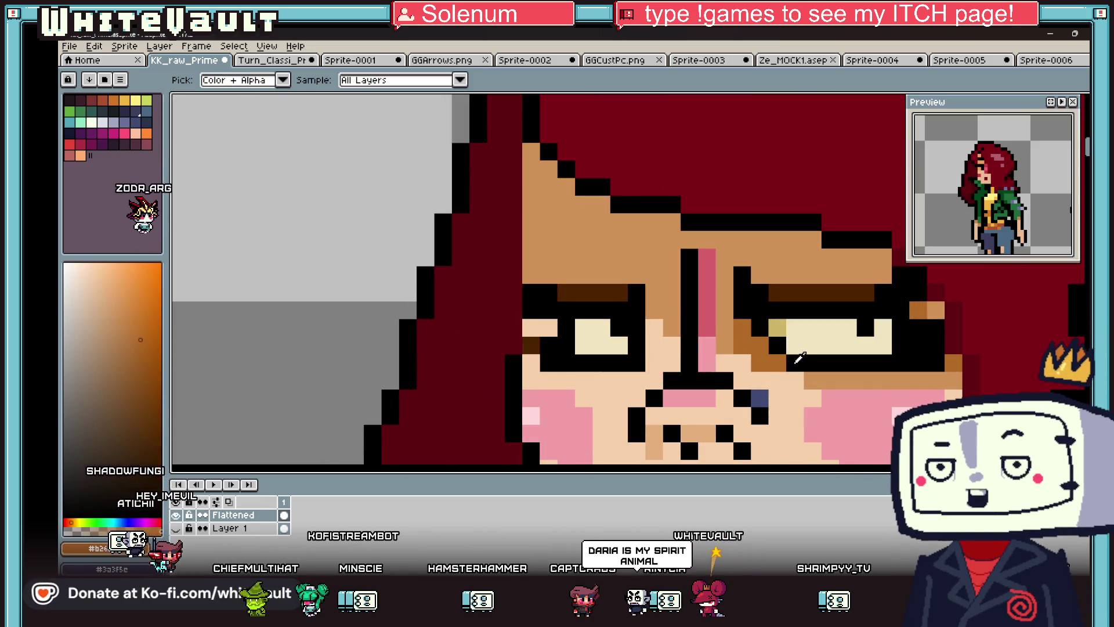
- Touch up the right eye and repaint its top row in khaki
{"action": "left_click", "coordinate": [777, 345], "text": "alt"}
{"action": "left_click", "coordinate": [759, 345]}
{"action": "left_click", "coordinate": [777, 328], "text": "alt"}
{"action": "left_click", "coordinate": [777, 345]}
{"action": "left_click_drag", "start_coordinate": [794, 328], "coordinate": [849, 327]}
{"action": "left_click", "coordinate": [883, 328]}
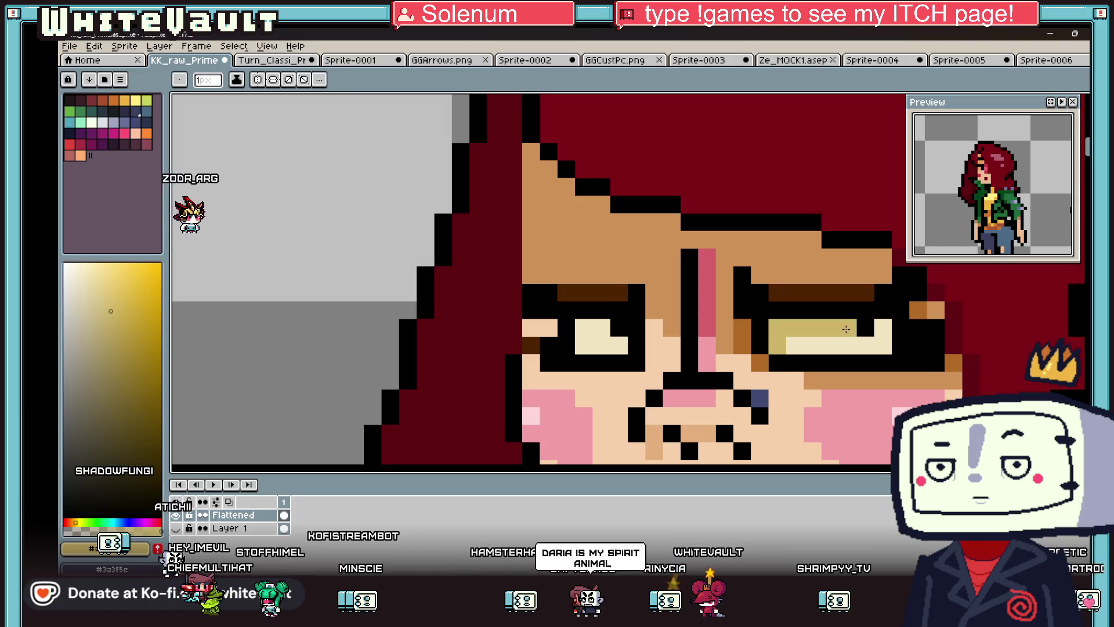
{"action": "left_click", "coordinate": [598, 327]}
{"action": "scroll", "coordinate": [598, 326], "scroll_direction": "down", "scroll_amount": 4}
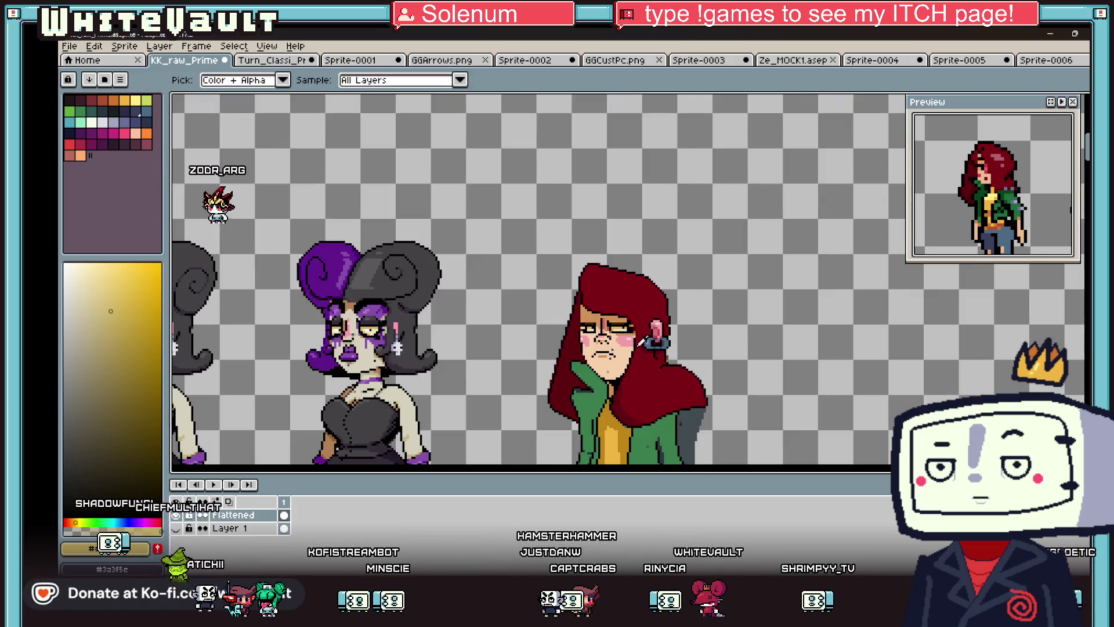
{"action": "scroll", "coordinate": [594, 342], "scroll_direction": "up", "scroll_amount": 2}
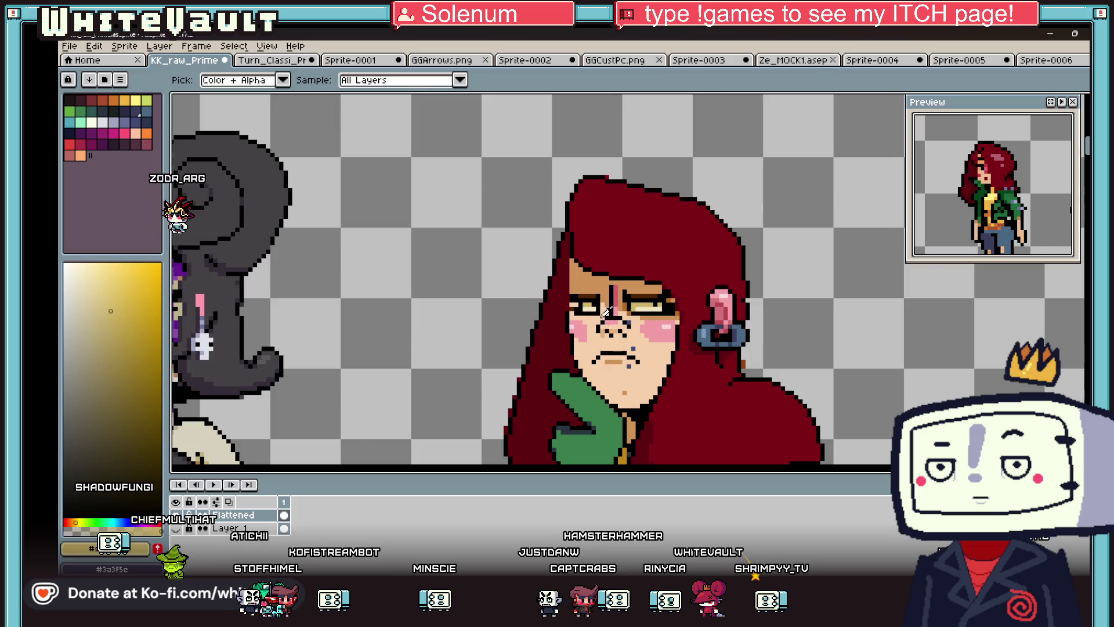
{"action": "scroll", "coordinate": [605, 312], "scroll_direction": "up", "scroll_amount": 2}
{"action": "left_click", "coordinate": [601, 287]}
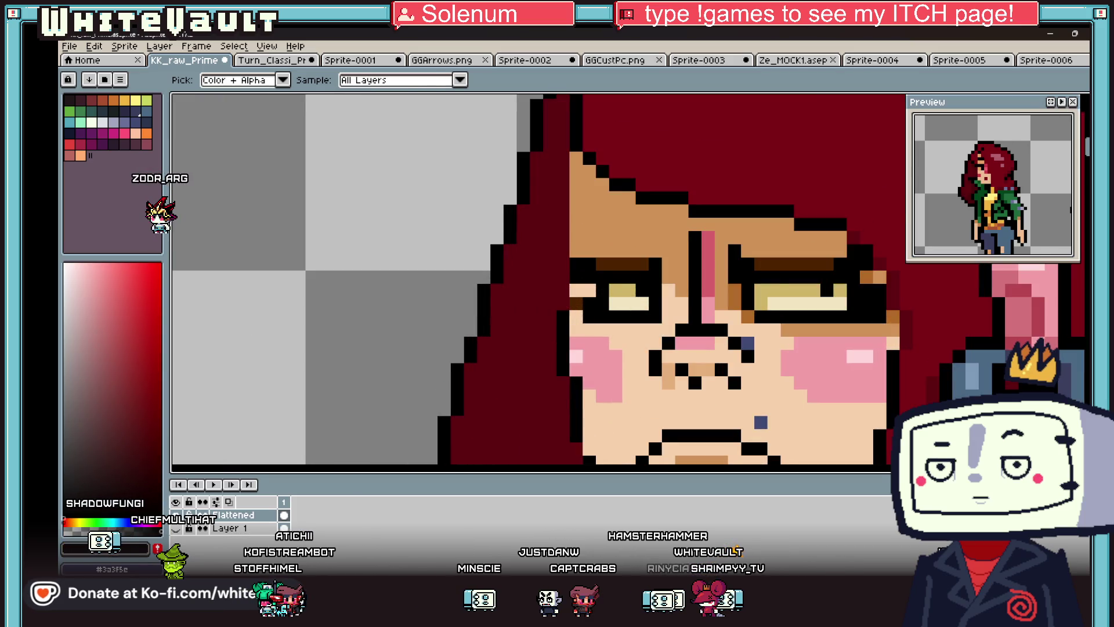
- Select the right eye and shift it one pixel left
{"action": "key", "text": "m"}
{"action": "mouse_move", "coordinate": [778, 241]}
{"action": "left_mouse_down"}
{"action": "mouse_move", "coordinate": [875, 325]}
{"action": "mouse_move", "coordinate": [854, 301]}
{"action": "left_mouse_up"}
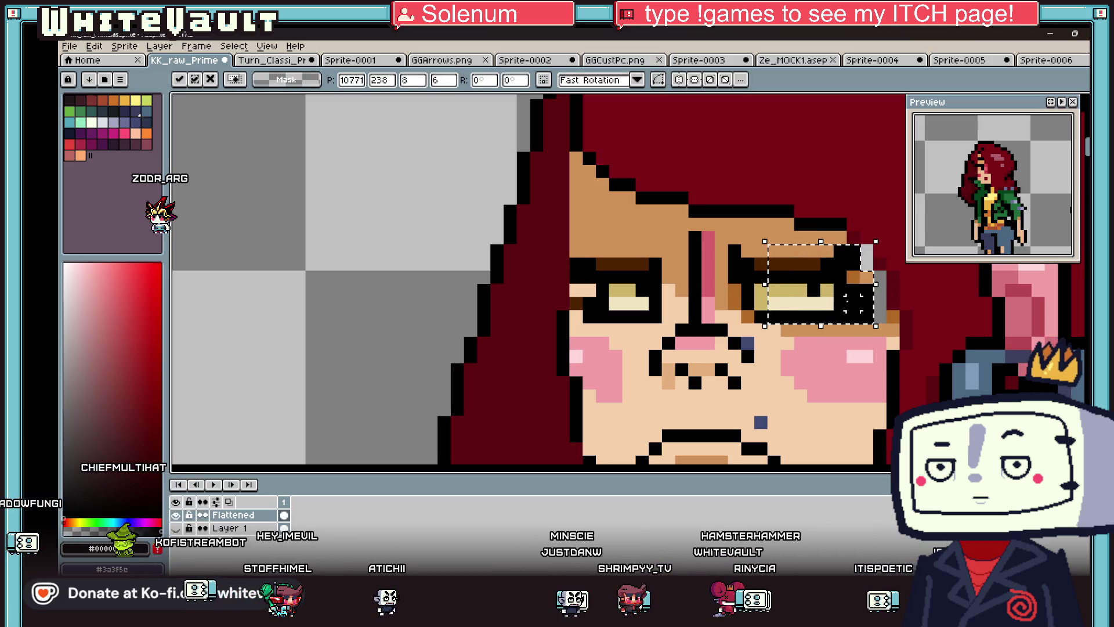
{"action": "left_click_drag", "start_coordinate": [725, 241], "coordinate": [876, 325]}
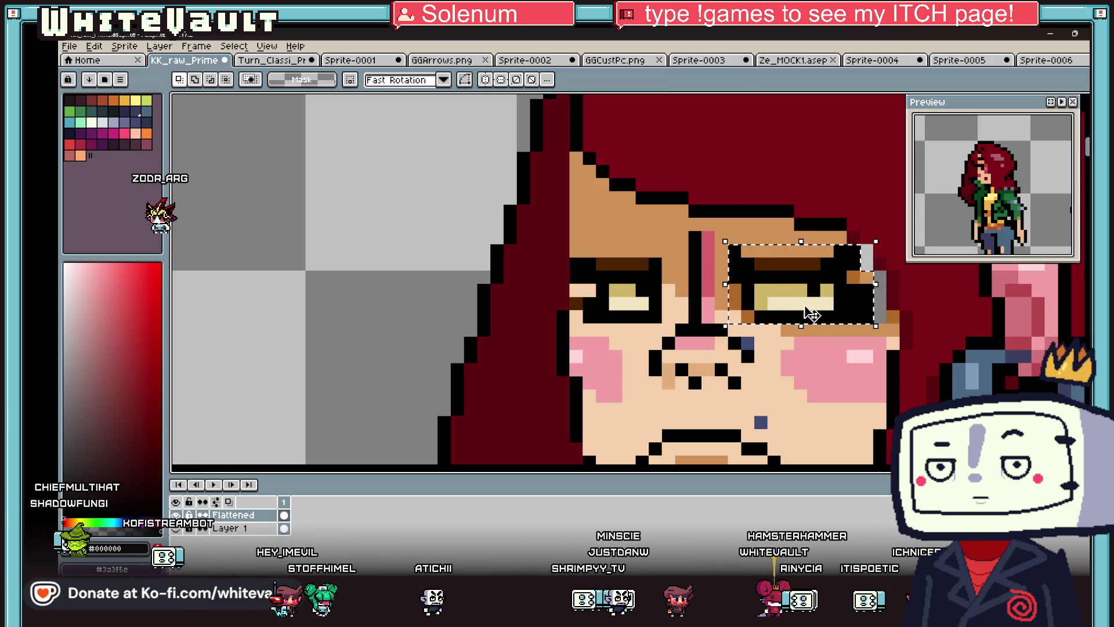
{"action": "left_click_drag", "start_coordinate": [811, 313], "coordinate": [798, 313]}
{"action": "key", "text": "ctrl+d"}
- Patch the grey gap beside the eye with dark red hair and brown skin colours
{"action": "scroll", "coordinate": [894, 316], "scroll_direction": "up", "scroll_amount": 1}
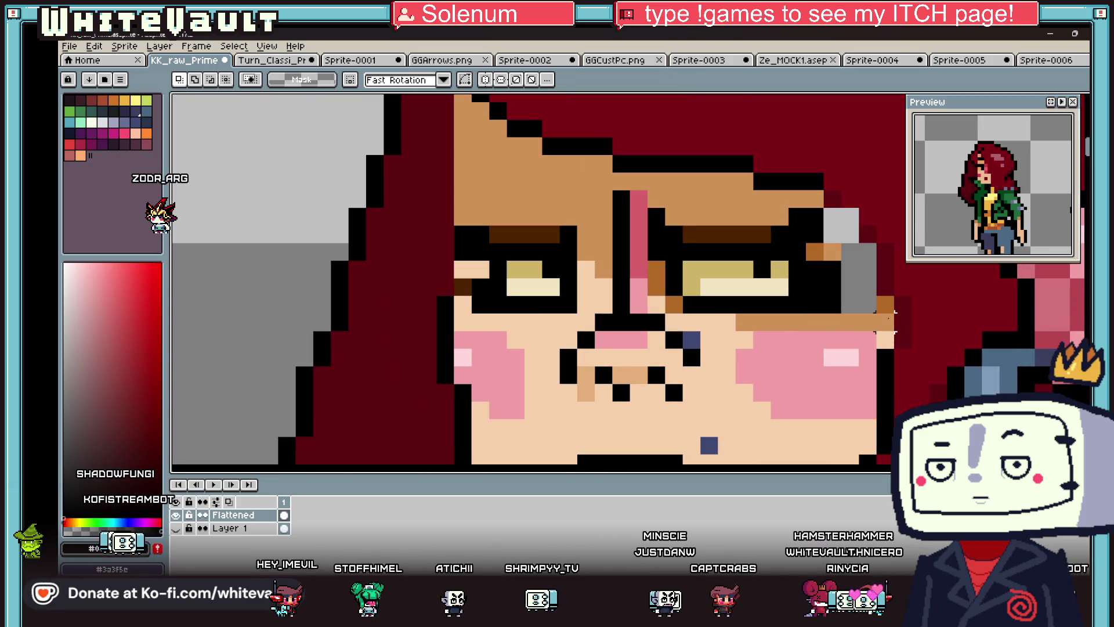
{"action": "key", "text": "b"}
{"action": "left_click_drag", "start_coordinate": [850, 227], "coordinate": [868, 283]}
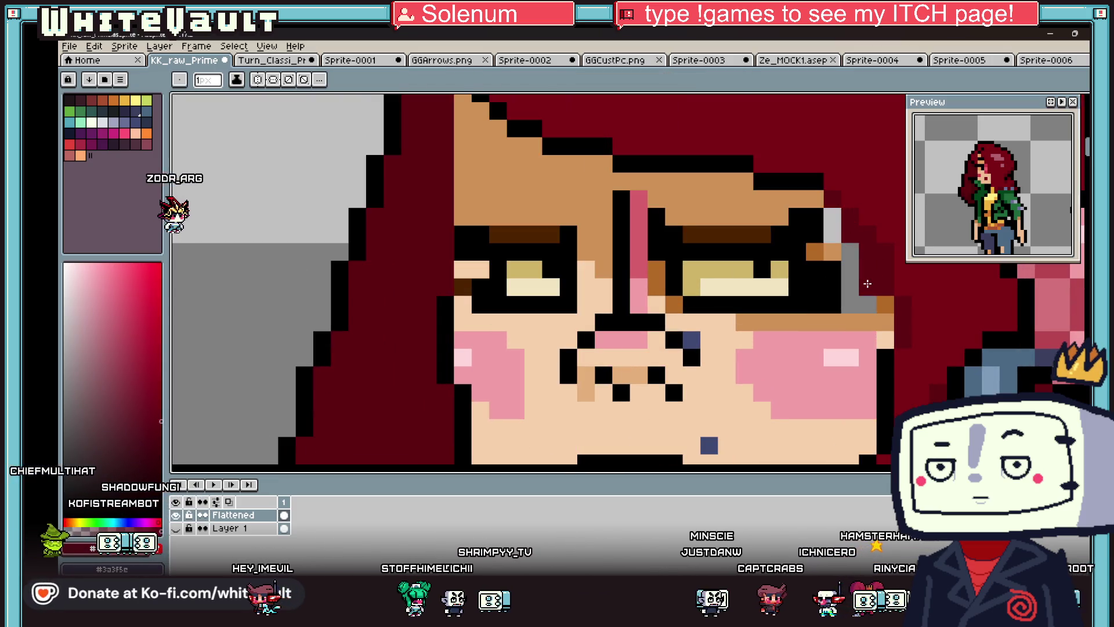
{"action": "left_click", "coordinate": [824, 253], "text": "alt"}
{"action": "left_click_drag", "start_coordinate": [832, 217], "coordinate": [859, 305]}
{"action": "key", "text": "i"}
{"action": "scroll", "coordinate": [835, 253], "scroll_direction": "down", "scroll_amount": 5}
{"action": "scroll", "coordinate": [870, 281], "scroll_direction": "up", "scroll_amount": 5}
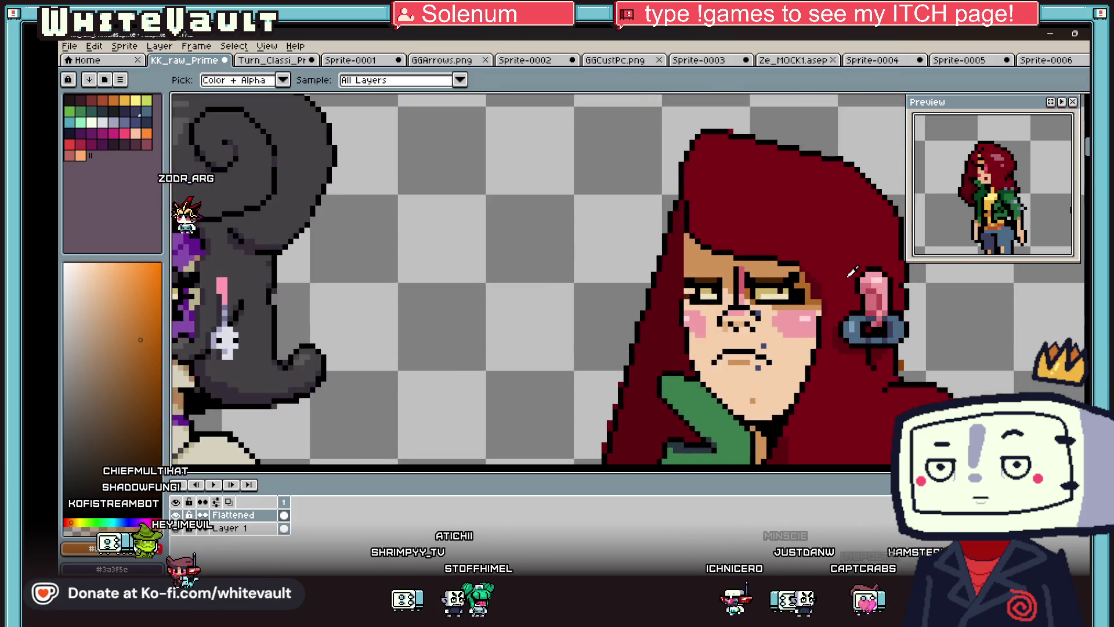
{"action": "key", "text": "g"}
{"action": "scroll", "coordinate": [726, 297], "scroll_direction": "down", "scroll_amount": 5}
{"action": "key", "text": "b"}
{"action": "scroll", "coordinate": [761, 286], "scroll_direction": "up", "scroll_amount": 5}
{"action": "left_click", "coordinate": [774, 288], "text": "alt"}
{"action": "scroll", "coordinate": [792, 313], "scroll_direction": "down", "scroll_amount": 2}
{"action": "scroll", "coordinate": [792, 313], "scroll_direction": "down", "scroll_amount": 2}
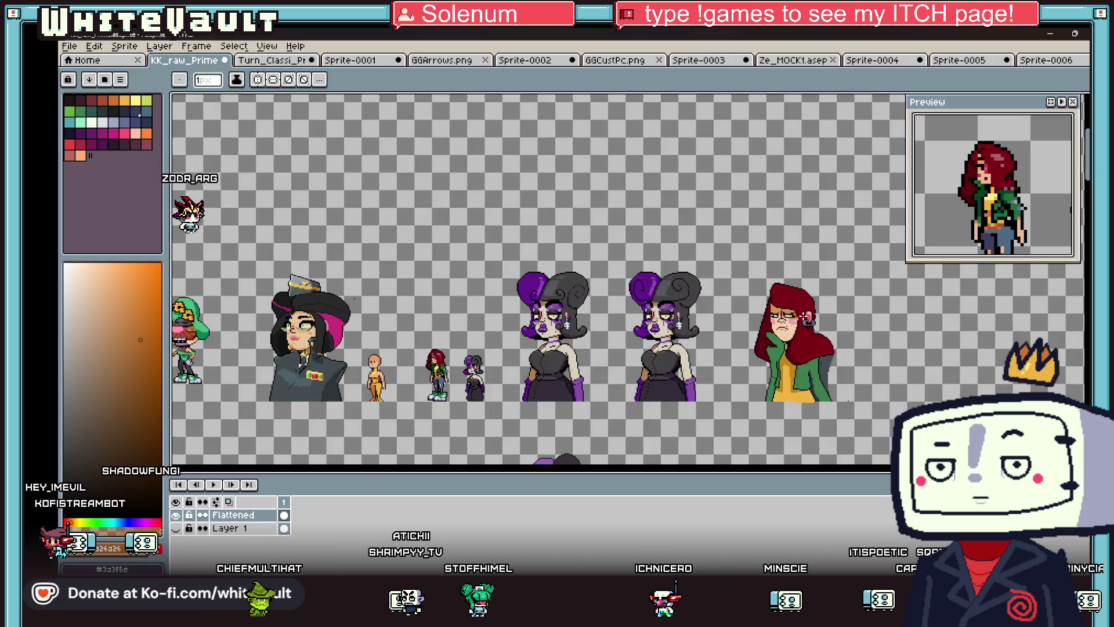
{"action": "key", "text": "g"}
{"action": "scroll", "coordinate": [708, 314], "scroll_direction": "up", "scroll_amount": 4}
{"action": "scroll", "coordinate": [707, 314], "scroll_direction": "down", "scroll_amount": 3}
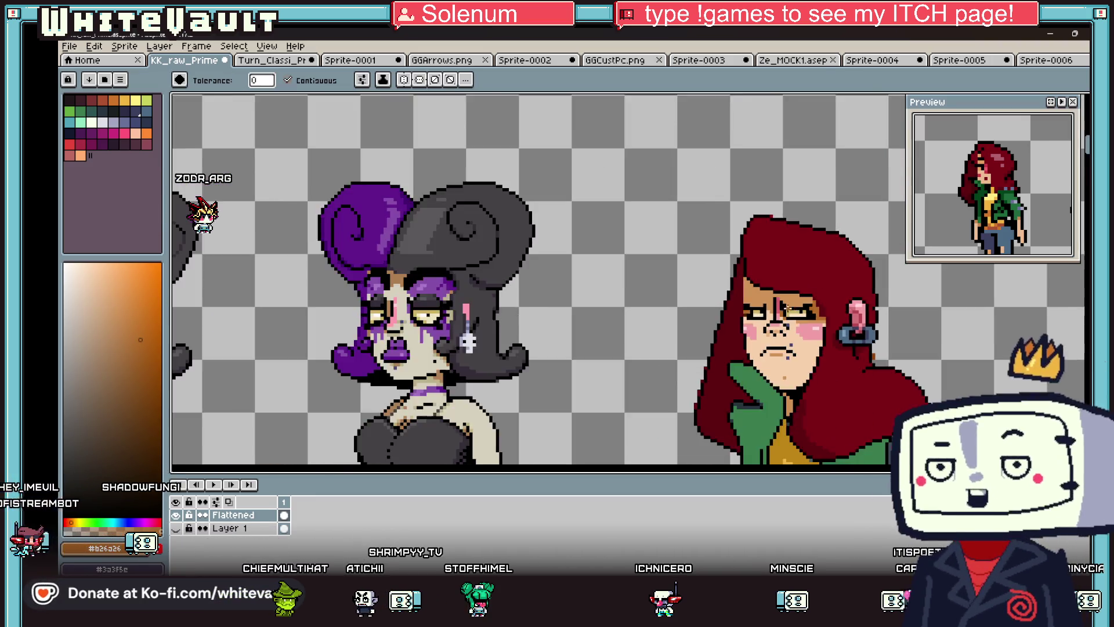
{"action": "scroll", "coordinate": [850, 318], "scroll_direction": "up", "scroll_amount": 2}
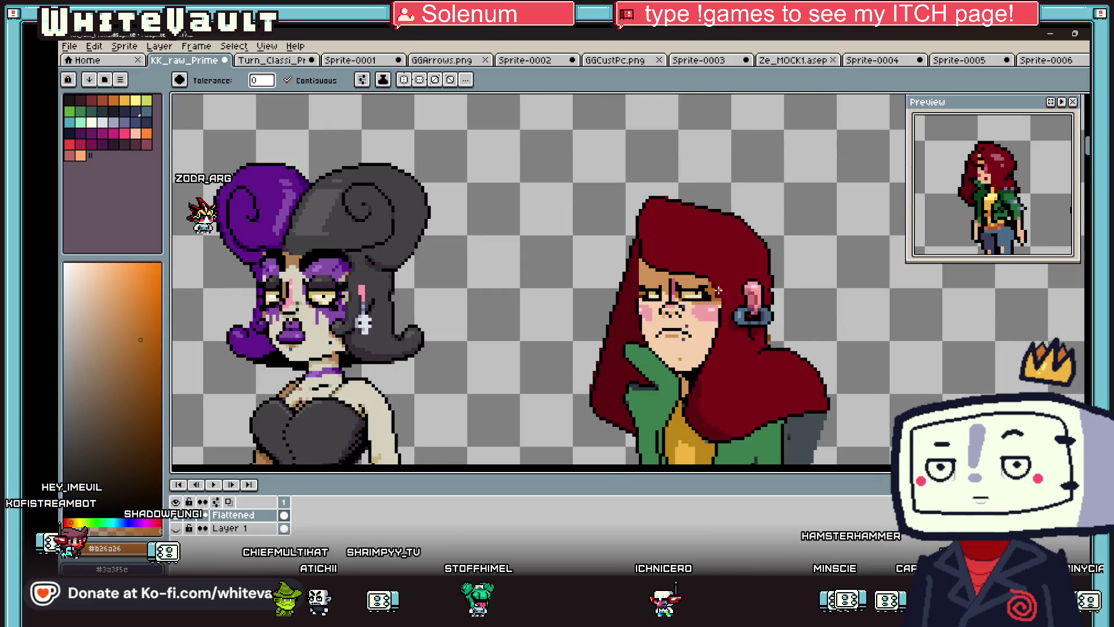
{"action": "scroll", "coordinate": [753, 305], "scroll_direction": "down", "scroll_amount": 1}
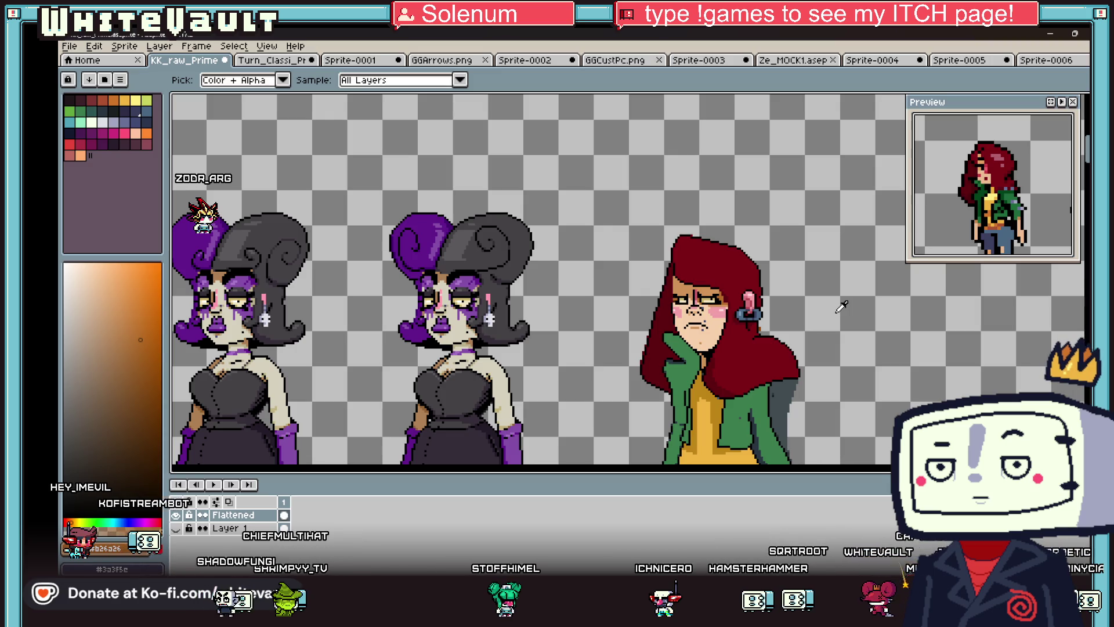
- Magic-wand select the black eye outline and move it down one pixel
{"action": "key", "text": "w"}
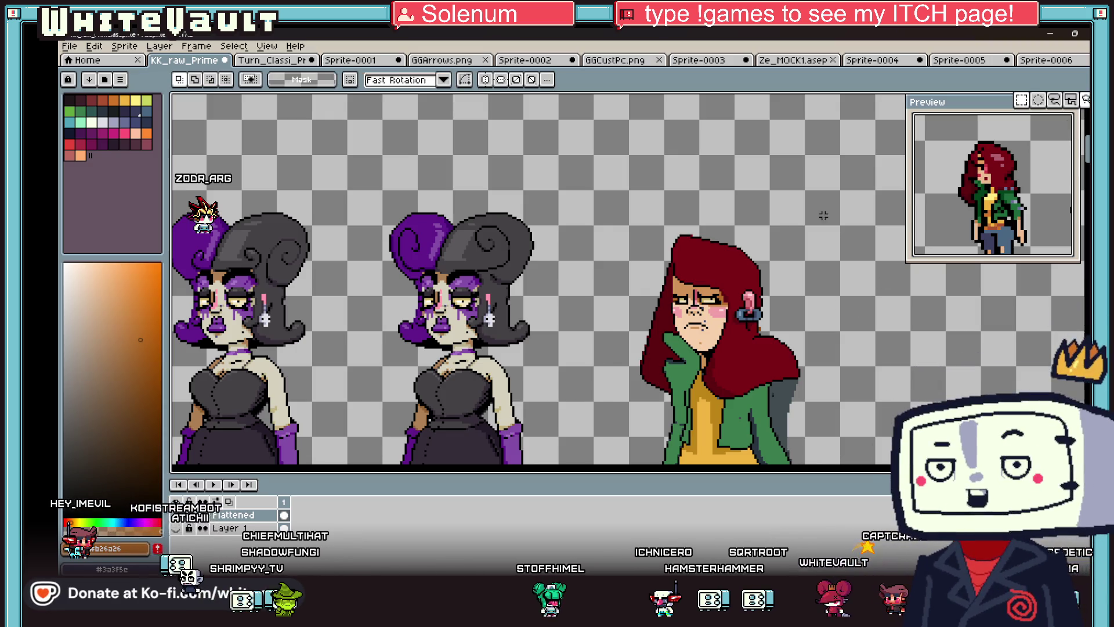
{"action": "scroll", "coordinate": [696, 313], "scroll_direction": "up", "scroll_amount": 3}
{"action": "left_click", "coordinate": [643, 257]}
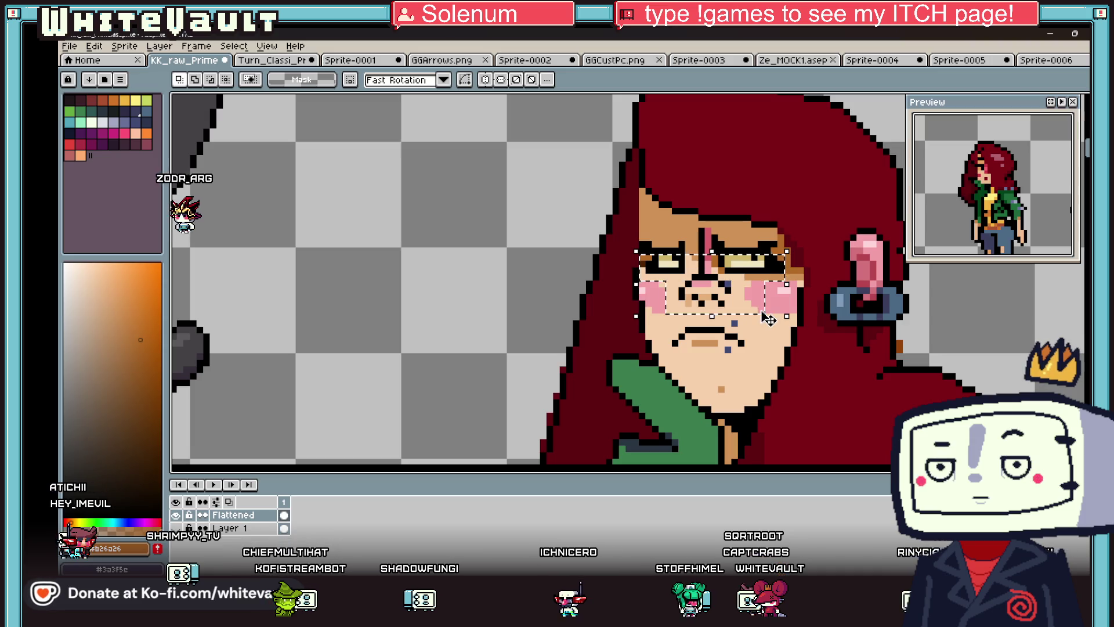
{"action": "key", "text": "Down"}
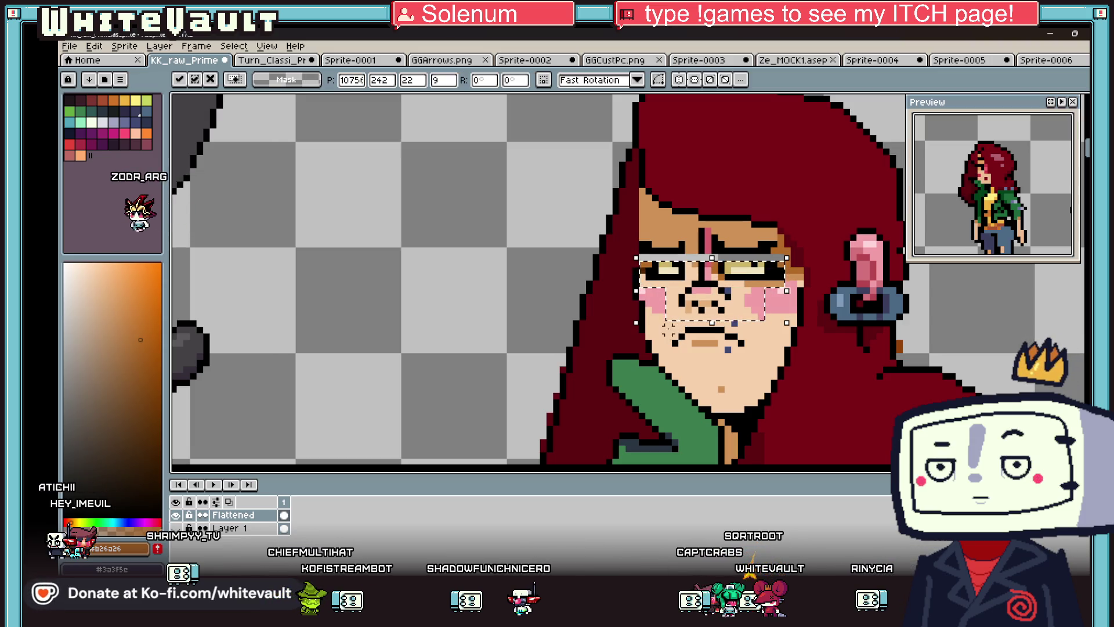
{"action": "key", "text": "ctrl+d"}
- Paste a flat mouth over the old one and commit it
{"action": "key", "text": "ctrl+v"}
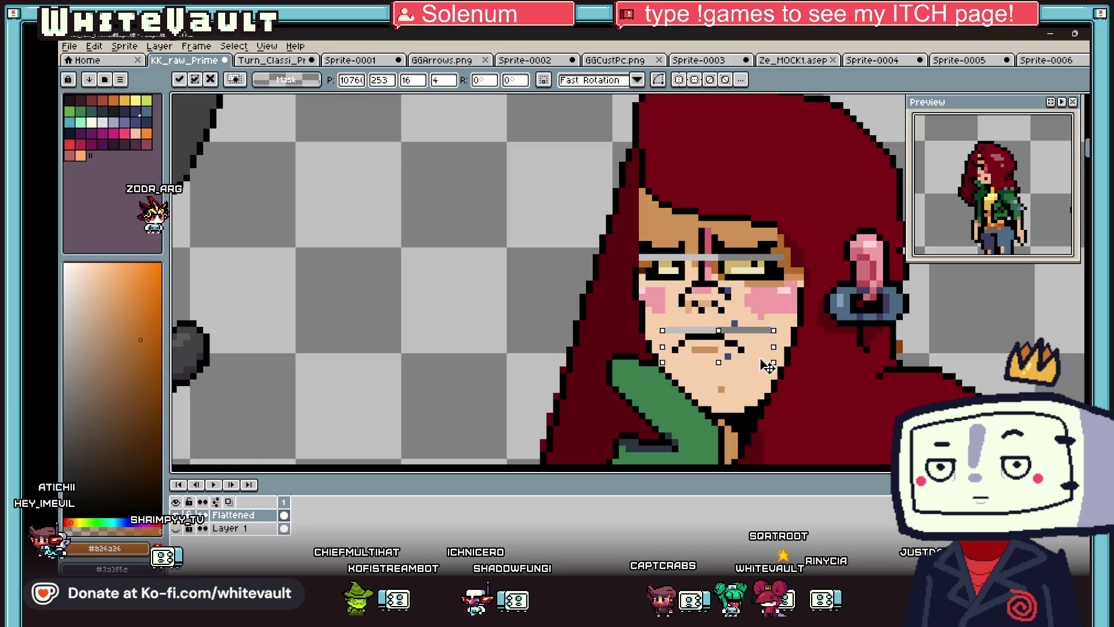
{"action": "key", "text": "ctrl+d"}
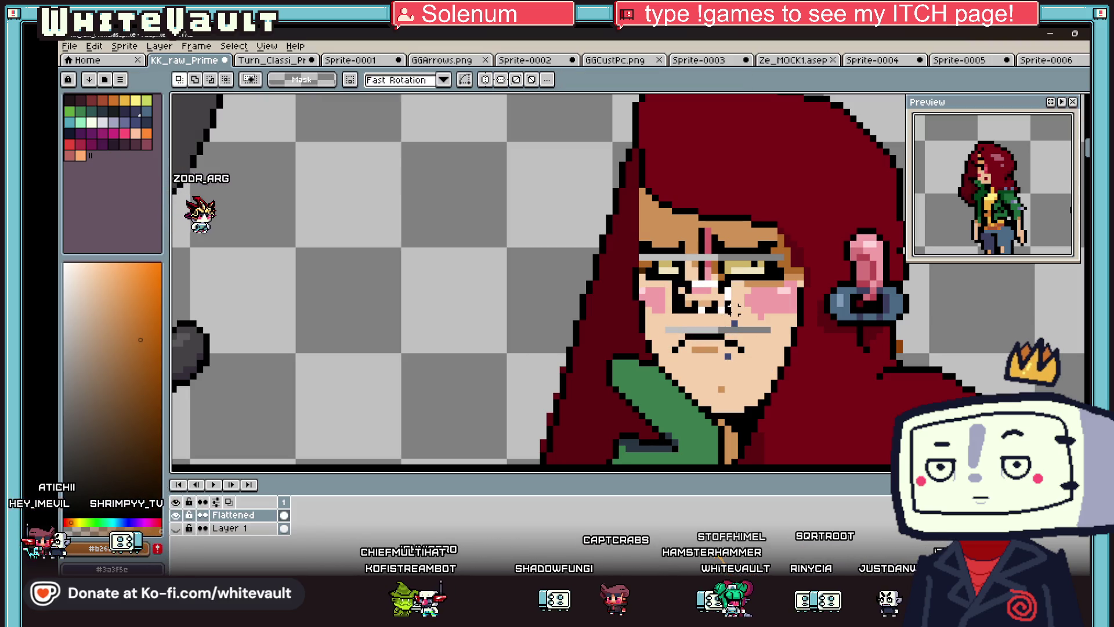
{"action": "scroll", "coordinate": [775, 292], "scroll_direction": "down", "scroll_amount": 2}
{"action": "scroll", "coordinate": [776, 292], "scroll_direction": "down", "scroll_amount": 1}
{"action": "scroll", "coordinate": [754, 325], "scroll_direction": "up", "scroll_amount": 3}
{"action": "key", "text": "i"}
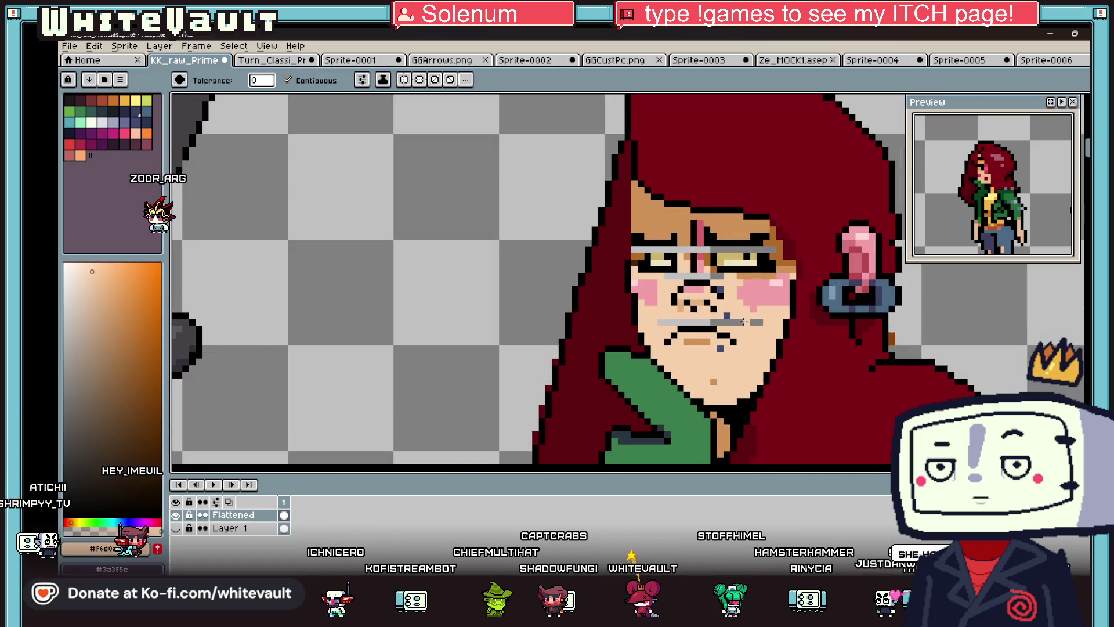
{"action": "left_click", "coordinate": [734, 342]}
- Paint the grey bar across the brow black on both sides
{"action": "key", "text": "b"}
{"action": "scroll", "coordinate": [707, 247], "scroll_direction": "up", "scroll_amount": 1}
{"action": "left_click_drag", "start_coordinate": [707, 247], "coordinate": [822, 251]}
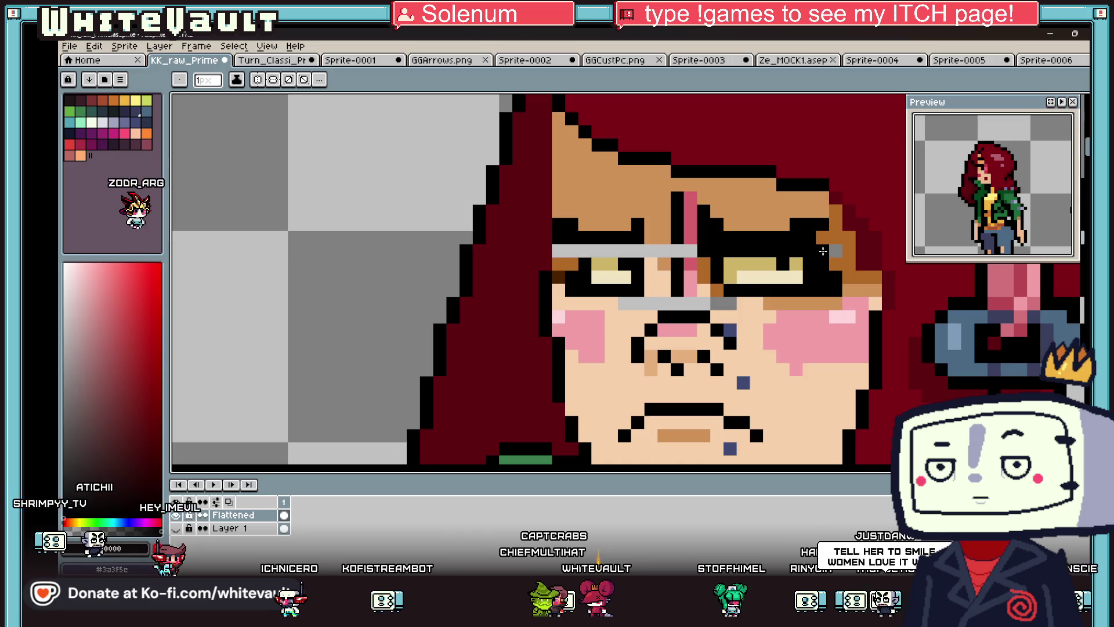
{"action": "left_click", "coordinate": [769, 227], "text": "alt"}
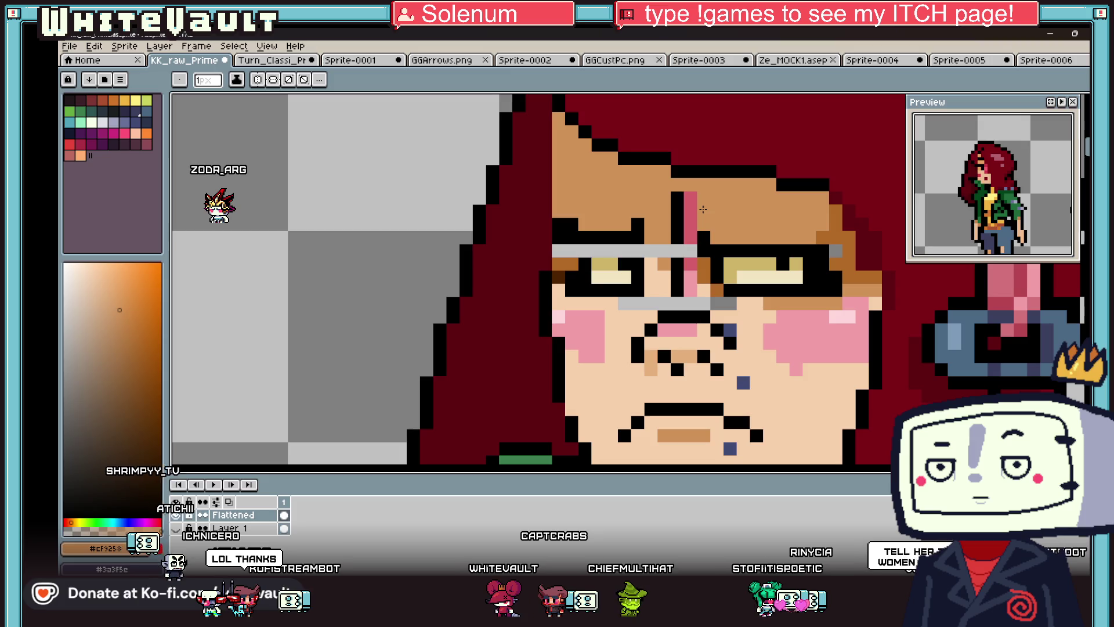
{"action": "left_click", "coordinate": [637, 224], "text": "alt"}
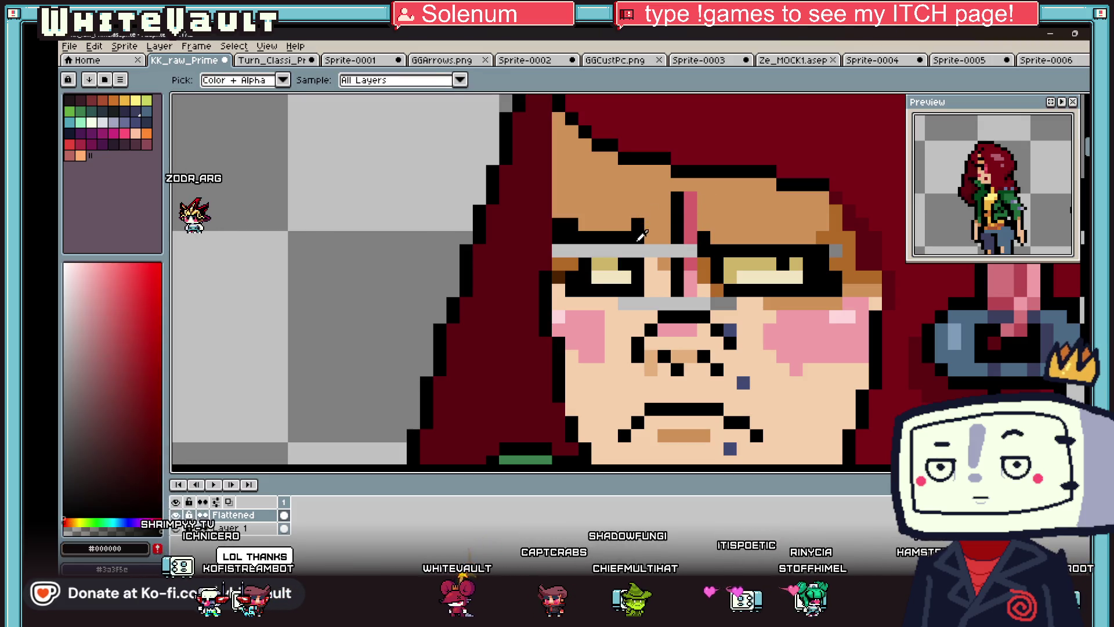
{"action": "left_click_drag", "start_coordinate": [637, 251], "coordinate": [576, 251]}
{"action": "left_click", "coordinate": [632, 226], "text": "alt"}
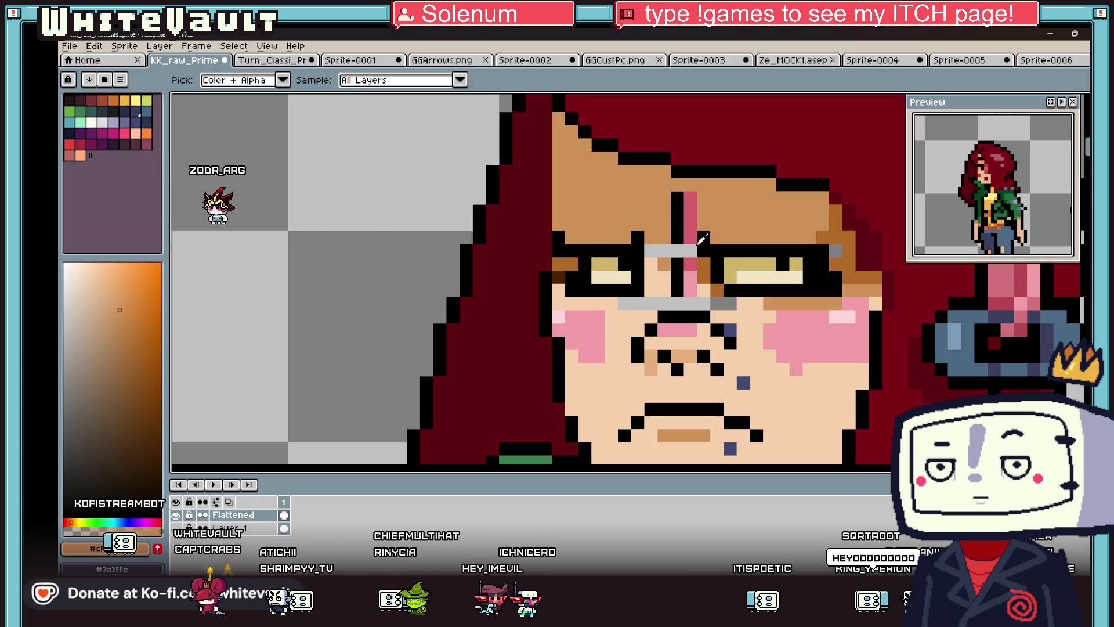
- Draw a black line down the nose bridge and fill leftover grey with skin tone
{"action": "left_click", "coordinate": [677, 223], "text": "alt"}
{"action": "left_click_drag", "start_coordinate": [677, 232], "coordinate": [679, 298]}
{"action": "key", "text": "g"}
{"action": "left_click", "coordinate": [656, 316], "text": "alt"}
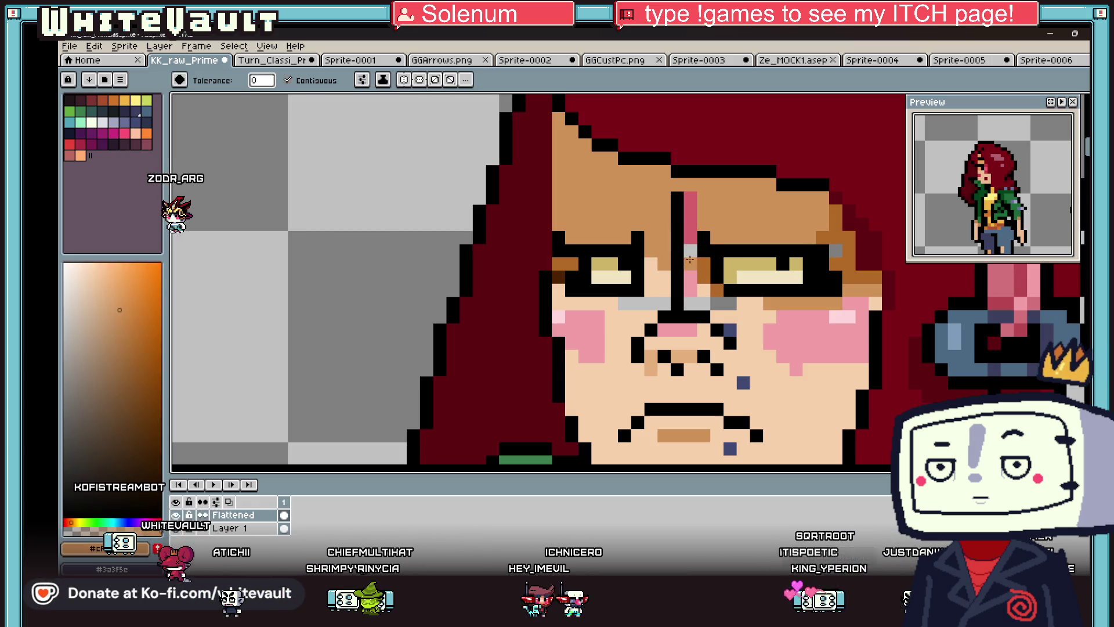
{"action": "left_click", "coordinate": [656, 304]}
{"action": "scroll", "coordinate": [728, 305], "scroll_direction": "down", "scroll_amount": 3}
{"action": "scroll", "coordinate": [719, 268], "scroll_direction": "up", "scroll_amount": 3}
{"action": "left_click", "coordinate": [720, 268], "text": "alt"}
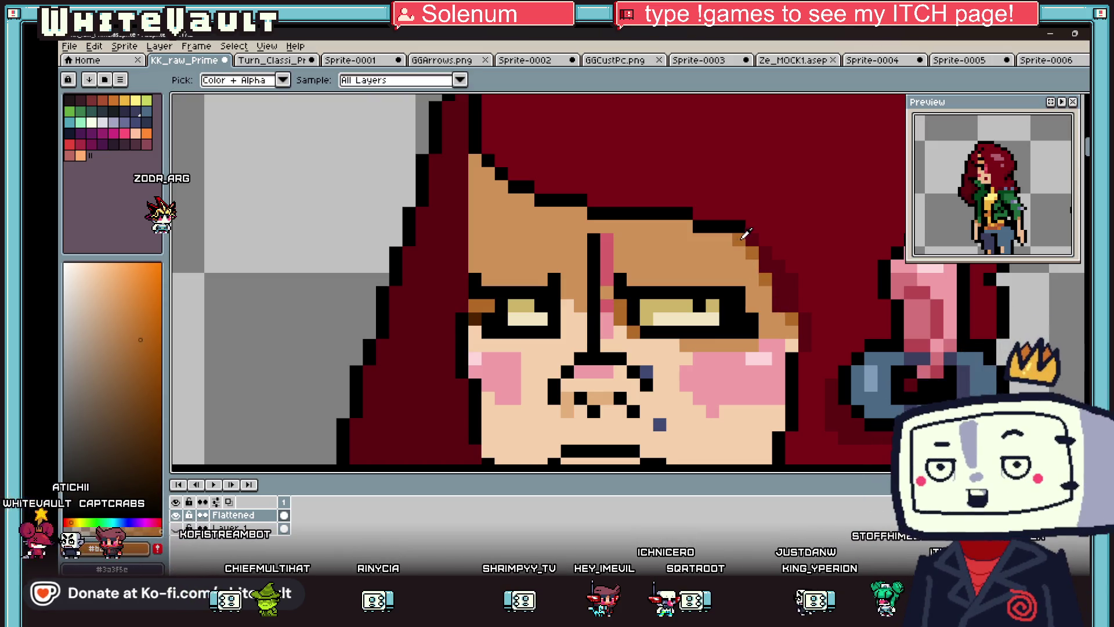
- Undo the previous shading and paint a new brown stripe across the forehead
{"action": "left_click", "coordinate": [761, 256], "text": "alt"}
{"action": "scroll", "coordinate": [761, 256], "scroll_direction": "down", "scroll_amount": 3}
{"action": "scroll", "coordinate": [592, 214], "scroll_direction": "up", "scroll_amount": 2}
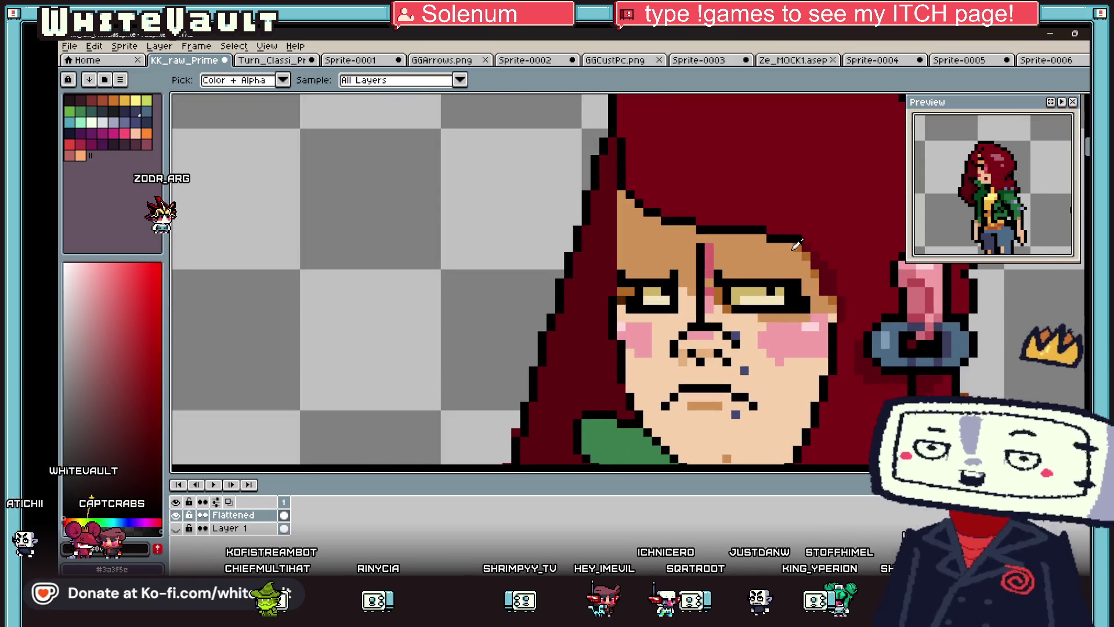
{"action": "left_click", "coordinate": [592, 213], "text": "alt"}
{"action": "scroll", "coordinate": [593, 214], "scroll_direction": "up", "scroll_amount": 2}
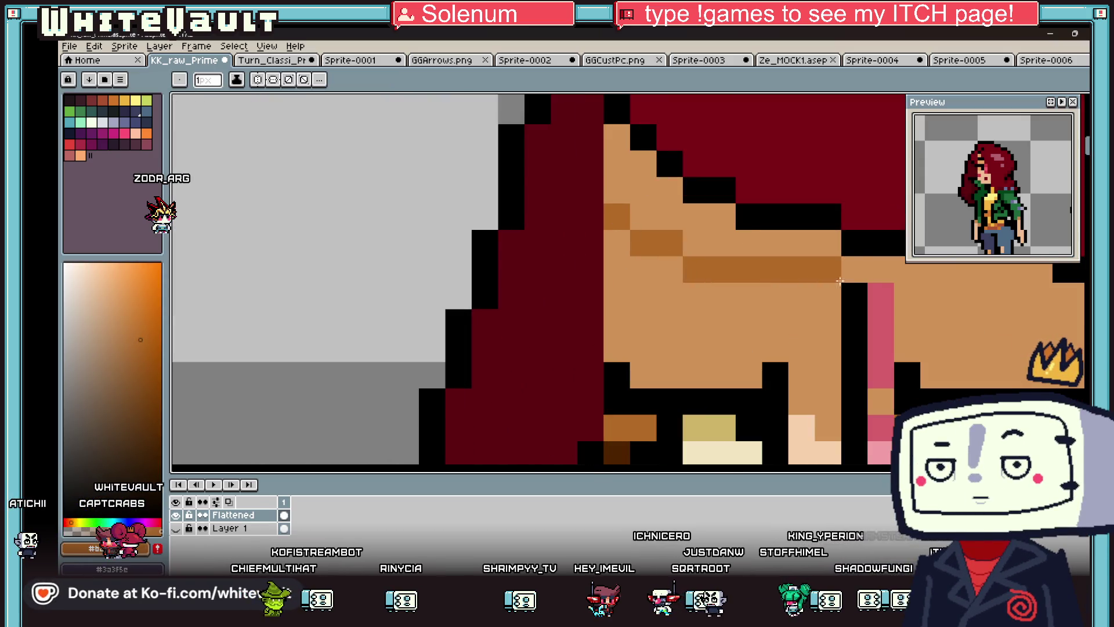
{"action": "key", "text": "ctrl+z"}
{"action": "key", "text": "ctrl+z"}
{"action": "scroll", "coordinate": [825, 296], "scroll_direction": "down", "scroll_amount": 3}
{"action": "scroll", "coordinate": [619, 232], "scroll_direction": "up", "scroll_amount": 3}
{"action": "left_click_drag", "start_coordinate": [588, 221], "coordinate": [844, 242]}
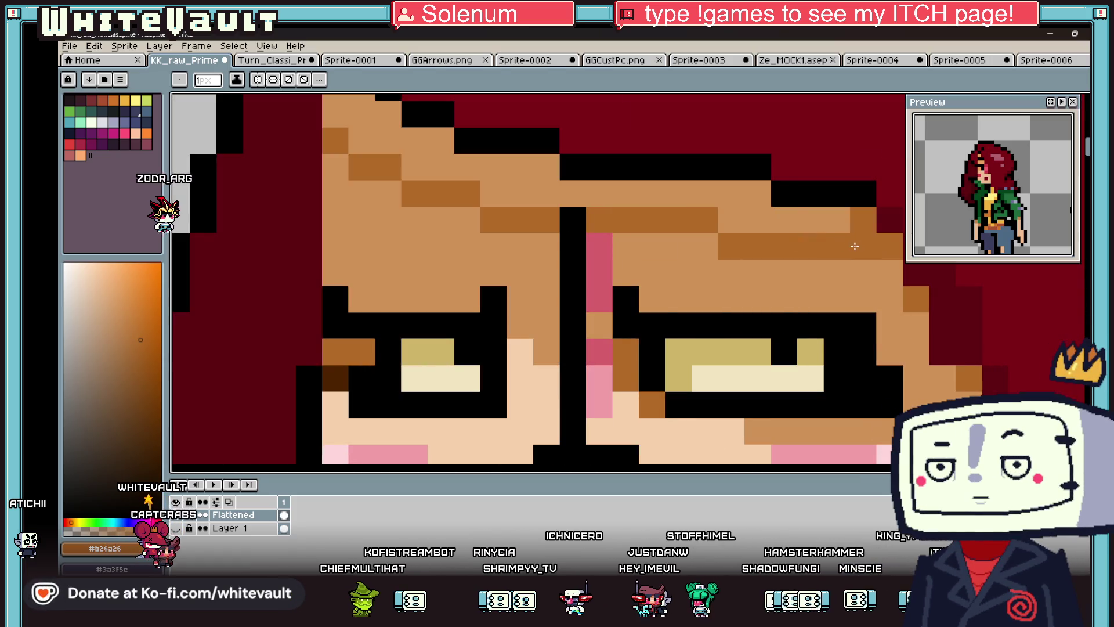
- Sample black, dark red and brown shading colours from the face
{"action": "key", "text": "g"}
{"action": "scroll", "coordinate": [854, 246], "scroll_direction": "down", "scroll_amount": 5}
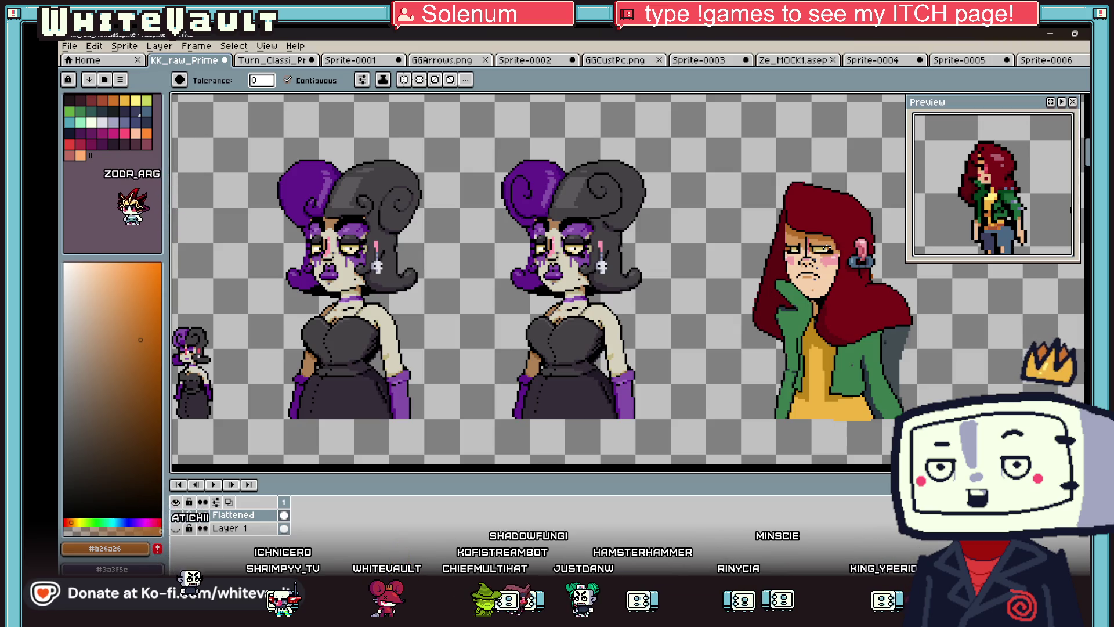
{"action": "scroll", "coordinate": [819, 232], "scroll_direction": "down", "scroll_amount": 2}
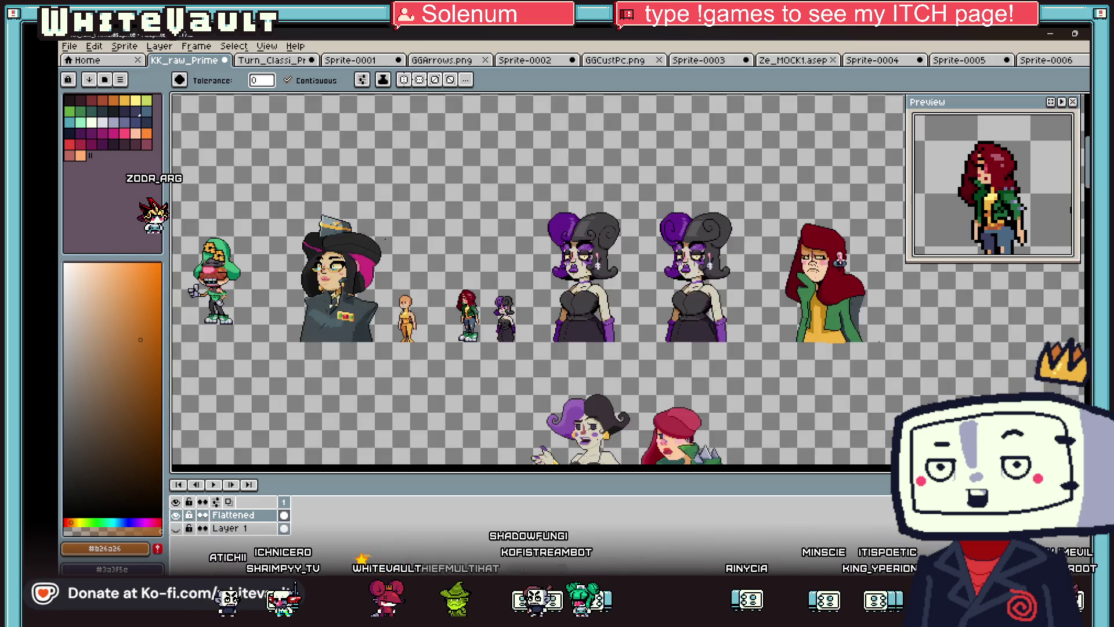
{"action": "scroll", "coordinate": [823, 276], "scroll_direction": "up", "scroll_amount": 3}
{"action": "key", "text": "i"}
{"action": "scroll", "coordinate": [758, 214], "scroll_direction": "up", "scroll_amount": 2}
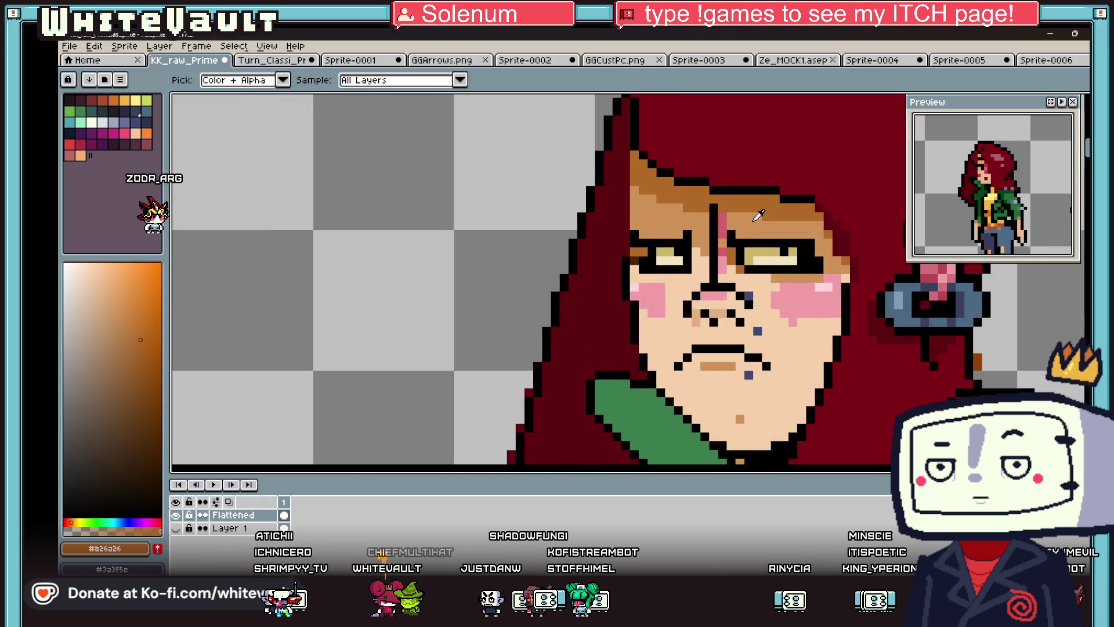
{"action": "scroll", "coordinate": [724, 237], "scroll_direction": "down", "scroll_amount": 1}
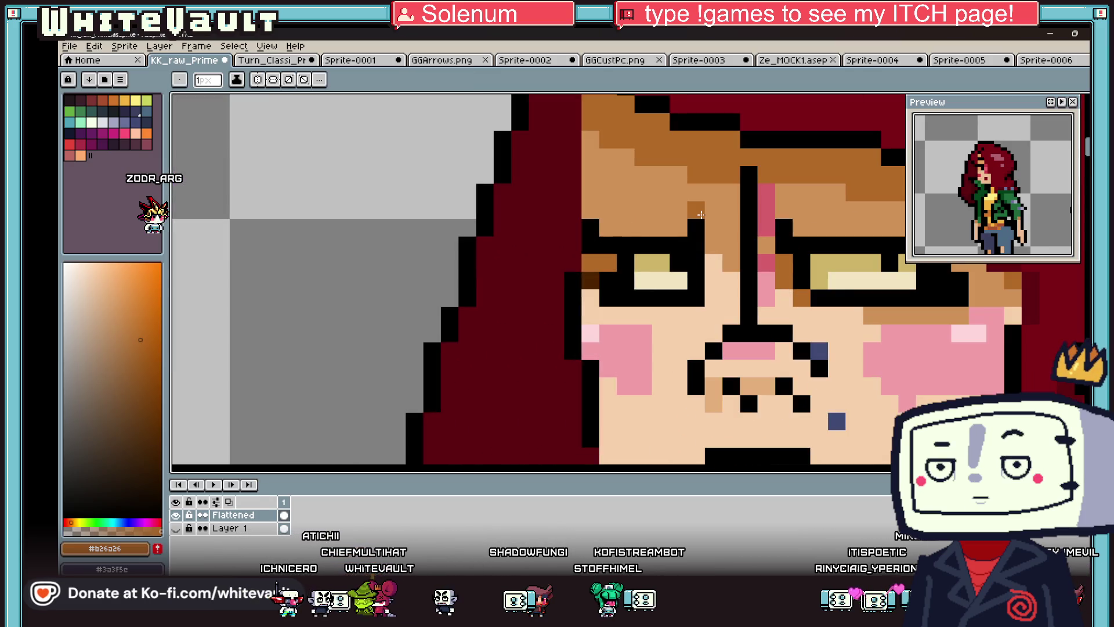
{"action": "scroll", "coordinate": [665, 265], "scroll_direction": "down", "scroll_amount": 1}
{"action": "scroll", "coordinate": [665, 265], "scroll_direction": "up", "scroll_amount": 2}
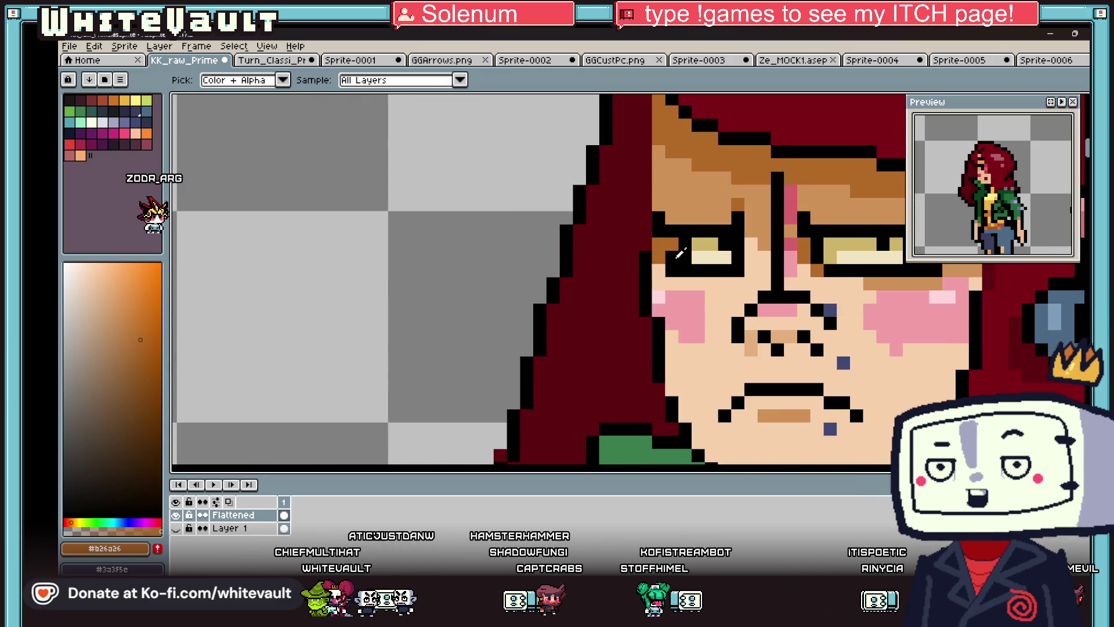
{"action": "left_click", "coordinate": [661, 269], "text": "alt"}
{"action": "left_click", "coordinate": [645, 257], "text": "alt"}
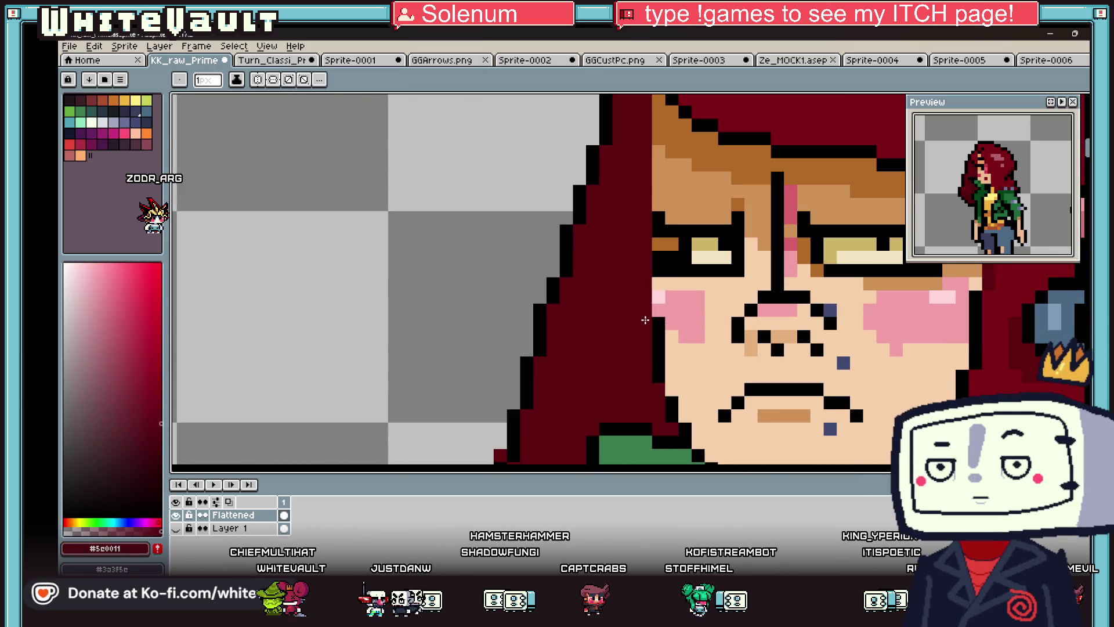
{"action": "left_click", "coordinate": [665, 243], "text": "alt"}
{"action": "scroll", "coordinate": [715, 262], "scroll_direction": "down", "scroll_amount": 3}
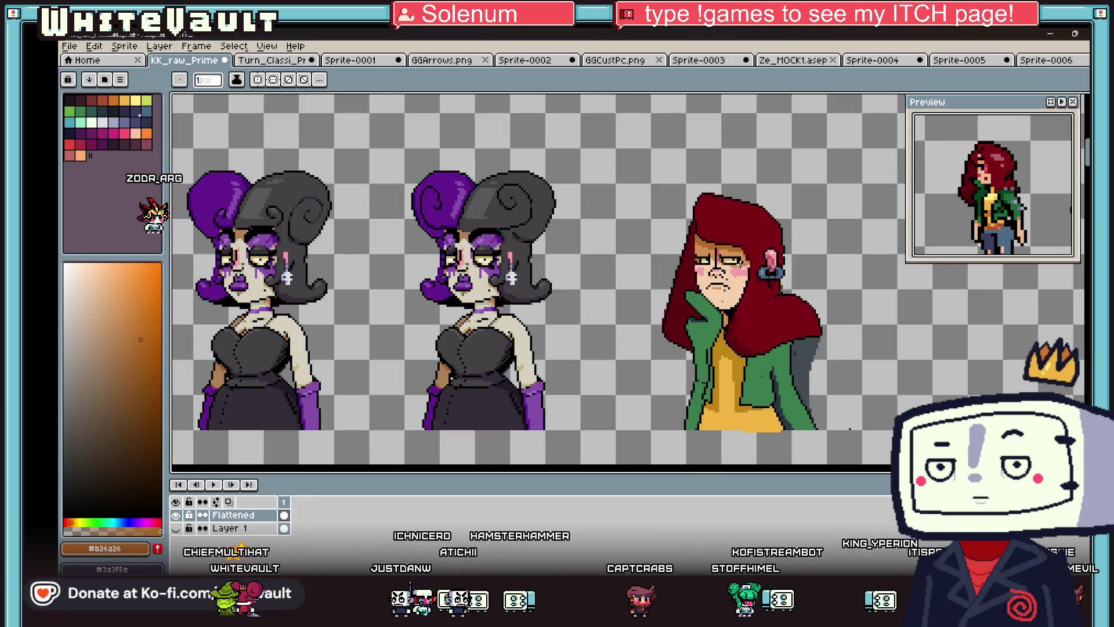
- Eyedrop black, red and yellow from the eye outline and hair to compare shading colours
{"action": "scroll", "coordinate": [731, 261], "scroll_direction": "up", "scroll_amount": 3}
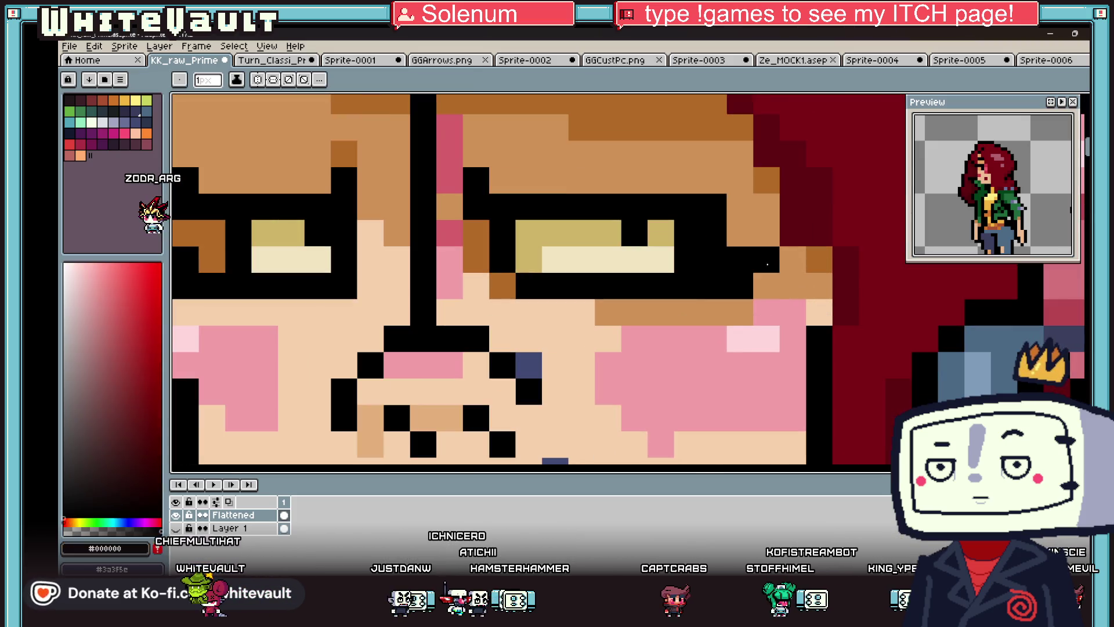
{"action": "left_click", "coordinate": [595, 282], "text": "alt"}
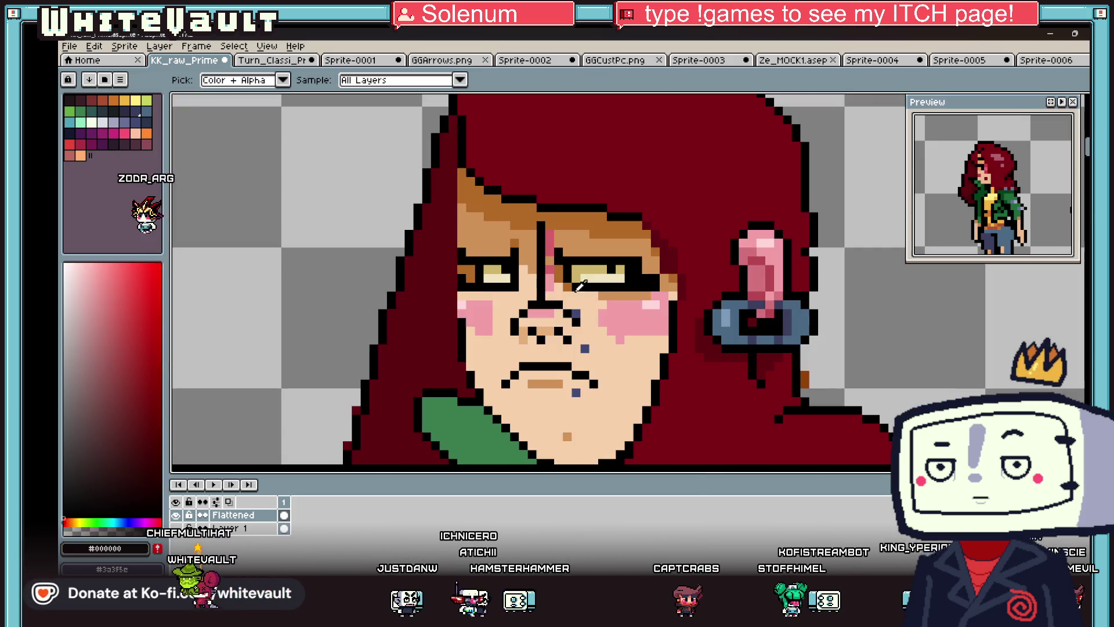
{"action": "left_click", "coordinate": [467, 270], "text": "alt"}
{"action": "left_click", "coordinate": [452, 274], "text": "alt"}
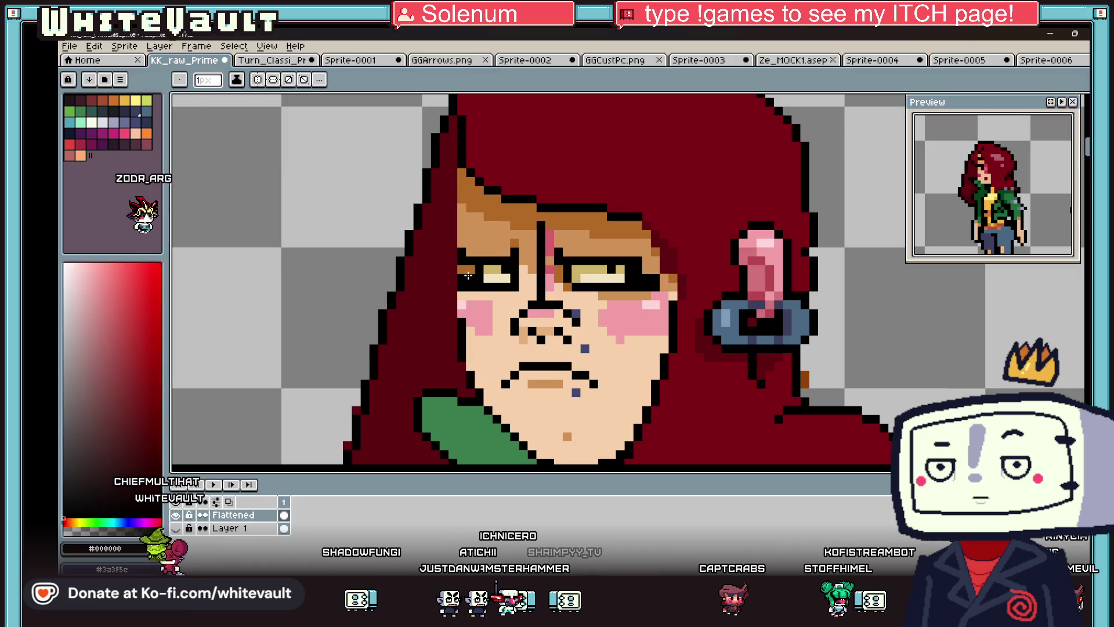
{"action": "scroll", "coordinate": [467, 275], "scroll_direction": "down", "scroll_amount": 3}
{"action": "scroll", "coordinate": [487, 278], "scroll_direction": "up", "scroll_amount": 3}
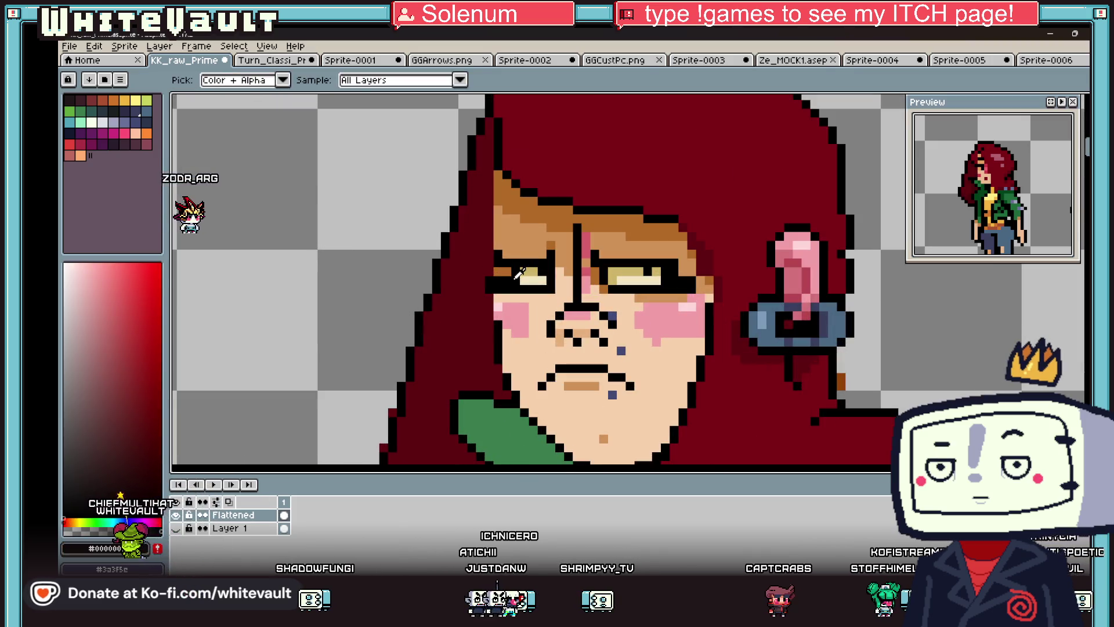
{"action": "left_click", "coordinate": [542, 281], "text": "alt"}
{"action": "scroll", "coordinate": [542, 280], "scroll_direction": "down", "scroll_amount": 3}
{"action": "scroll", "coordinate": [571, 284], "scroll_direction": "up", "scroll_amount": 2}
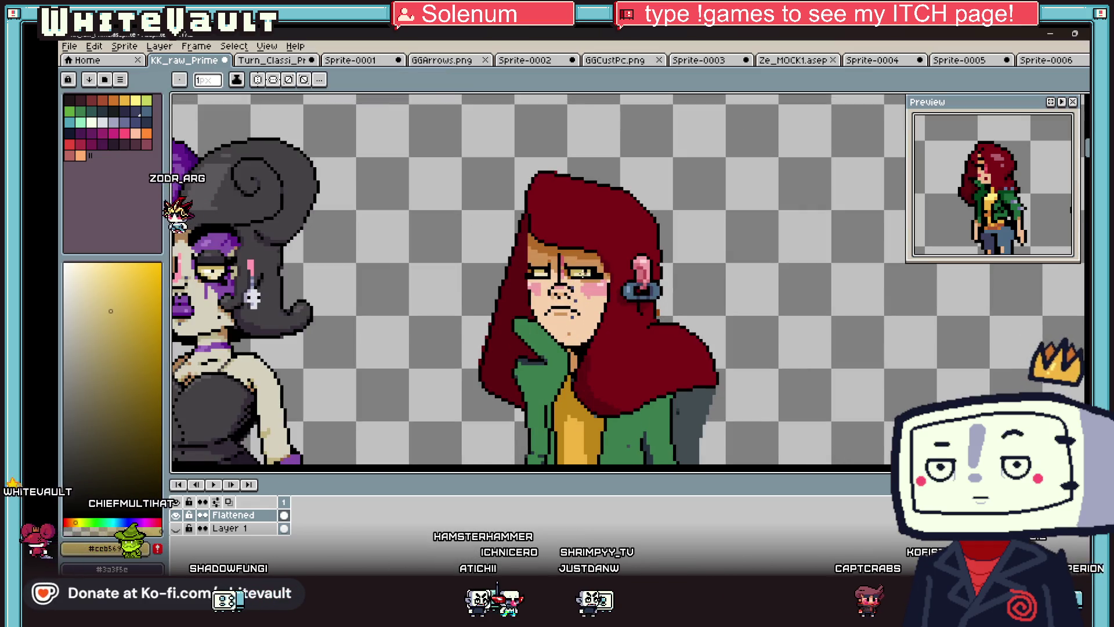
{"action": "scroll", "coordinate": [572, 284], "scroll_direction": "up", "scroll_amount": 2}
{"action": "left_click", "coordinate": [623, 255], "text": "alt"}
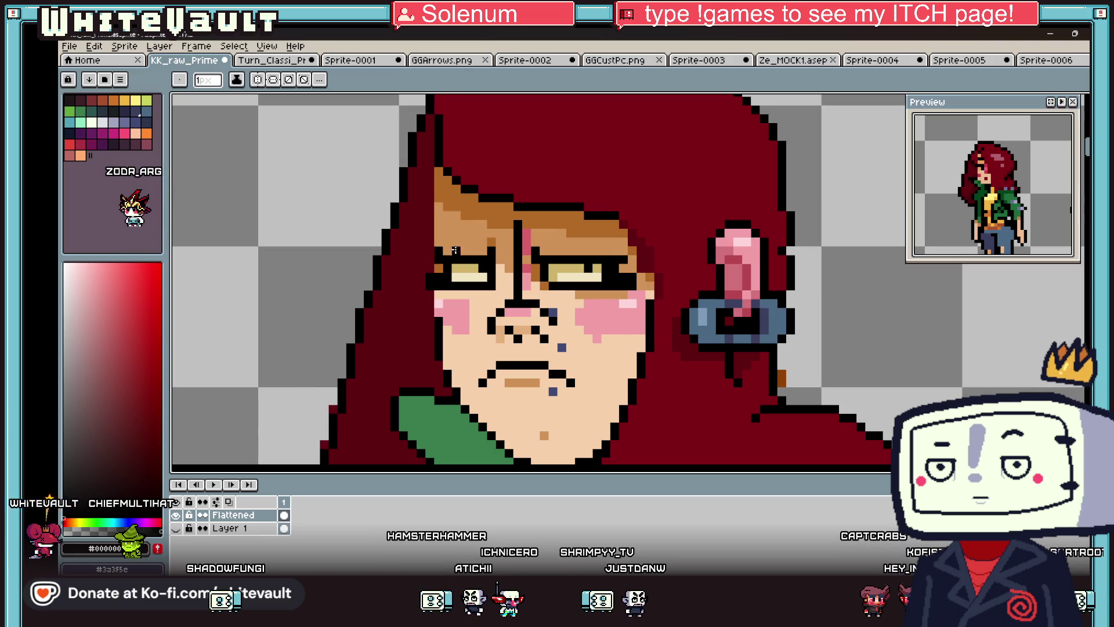
{"action": "scroll", "coordinate": [574, 259], "scroll_direction": "down", "scroll_amount": 3}
{"action": "scroll", "coordinate": [550, 266], "scroll_direction": "up", "scroll_amount": 2}
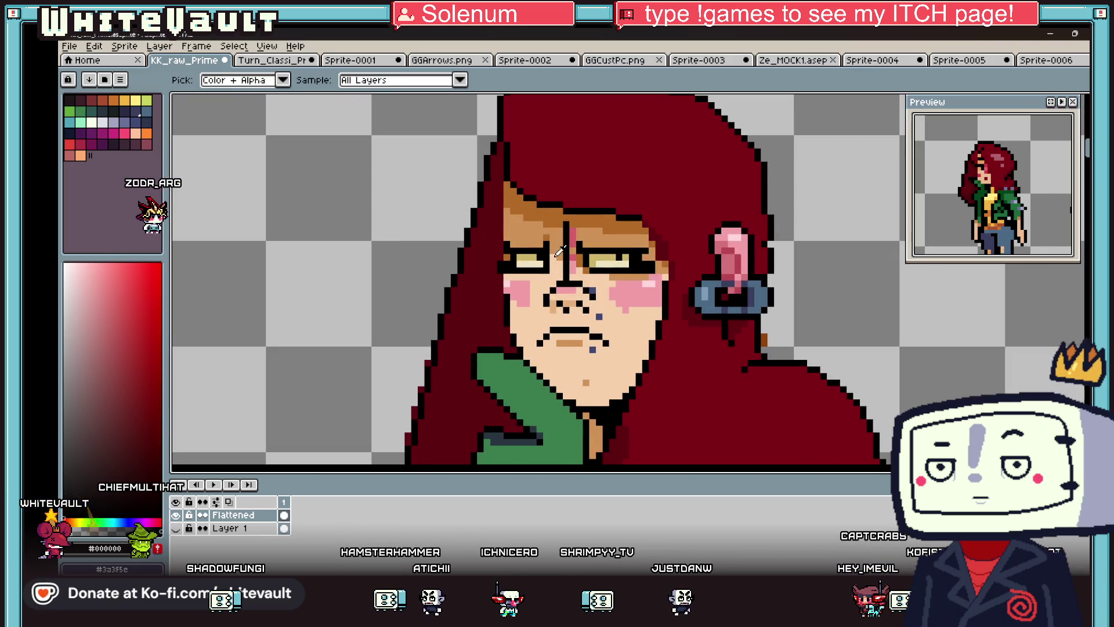
- Fill the skin on both sides of the nose bridge with tan
{"action": "left_click", "coordinate": [568, 268], "text": "alt"}
{"action": "scroll", "coordinate": [568, 268], "scroll_direction": "up", "scroll_amount": 2}
{"action": "left_click", "coordinate": [567, 268]}
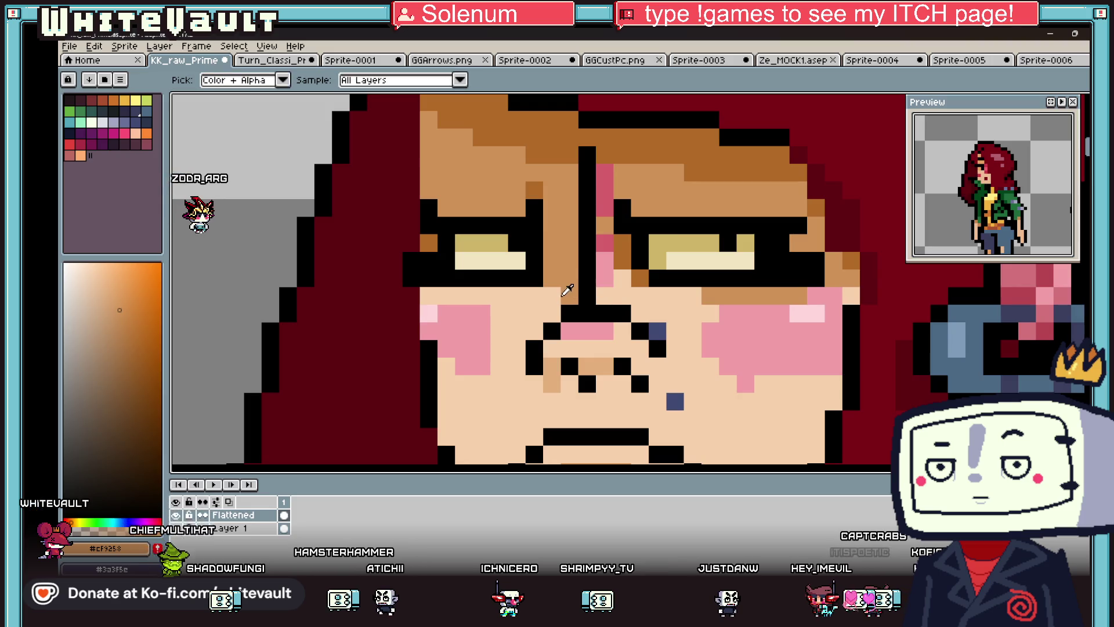
{"action": "left_click", "coordinate": [609, 275]}
- Redraw the nose-bridge line in dark pink #d65f6b with the pencil, then reselect tan
{"action": "key", "text": "b"}
{"action": "left_click", "coordinate": [605, 242], "text": "alt"}
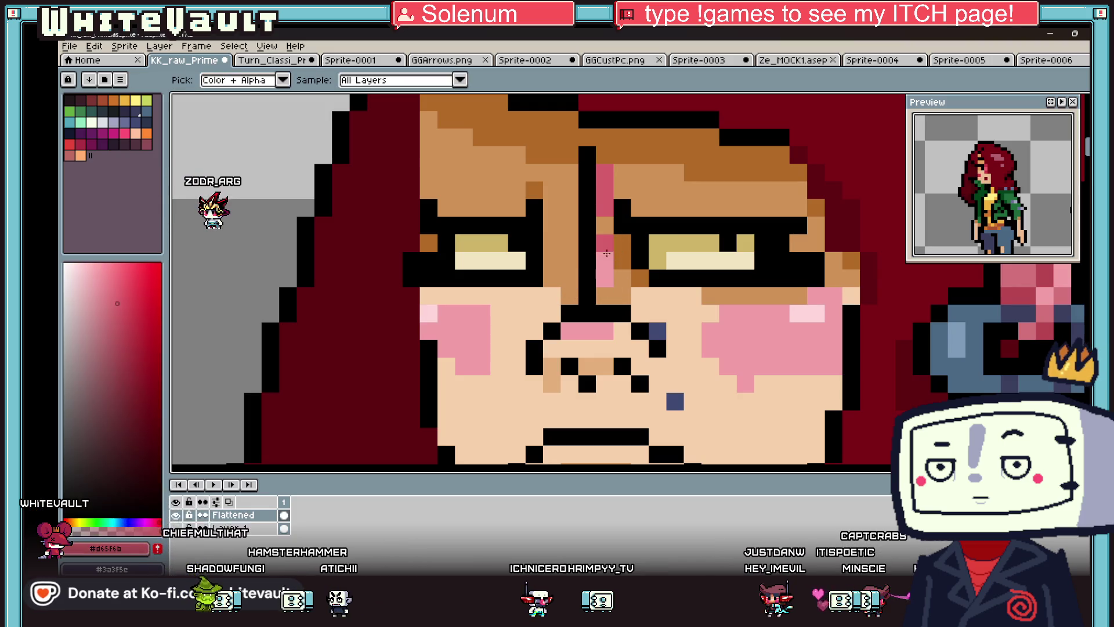
{"action": "left_click_drag", "start_coordinate": [605, 242], "coordinate": [605, 294]}
{"action": "left_click", "coordinate": [625, 171], "text": "alt"}
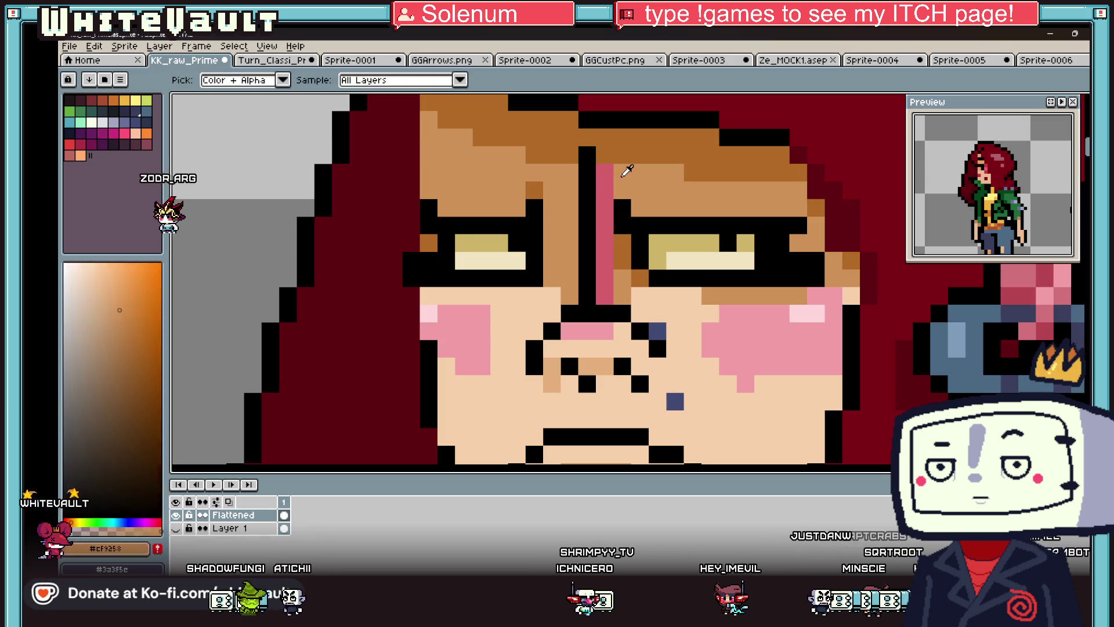
{"action": "scroll", "coordinate": [618, 210], "scroll_direction": "down", "scroll_amount": 4}
{"action": "scroll", "coordinate": [619, 210], "scroll_direction": "down", "scroll_amount": 2}
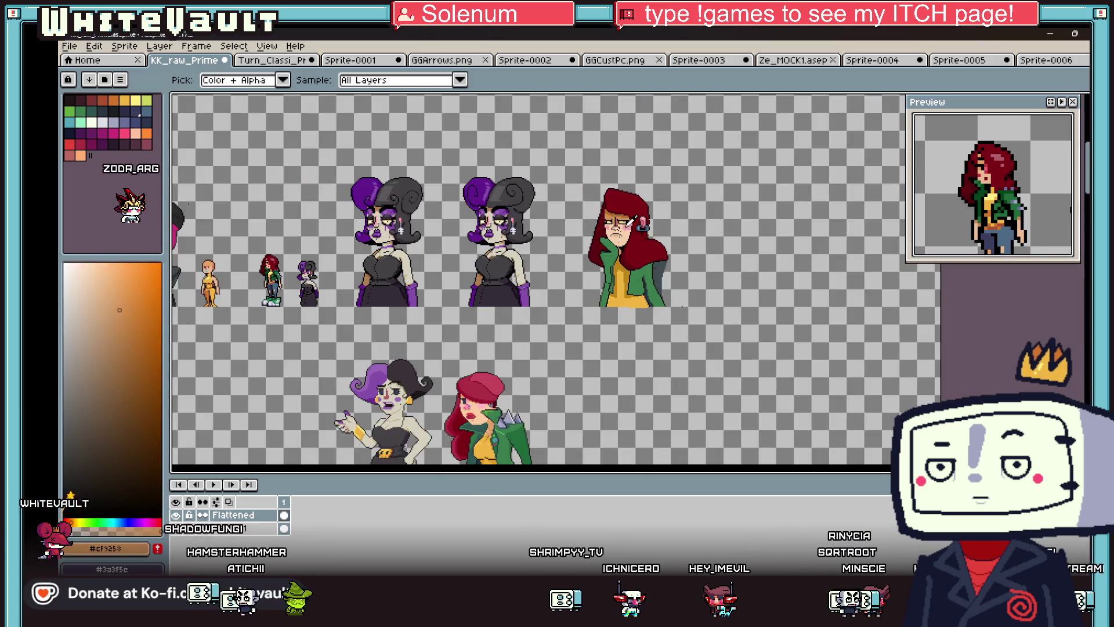
{"action": "scroll", "coordinate": [627, 229], "scroll_direction": "up", "scroll_amount": 5}
{"action": "scroll", "coordinate": [624, 232], "scroll_direction": "up", "scroll_amount": 1}
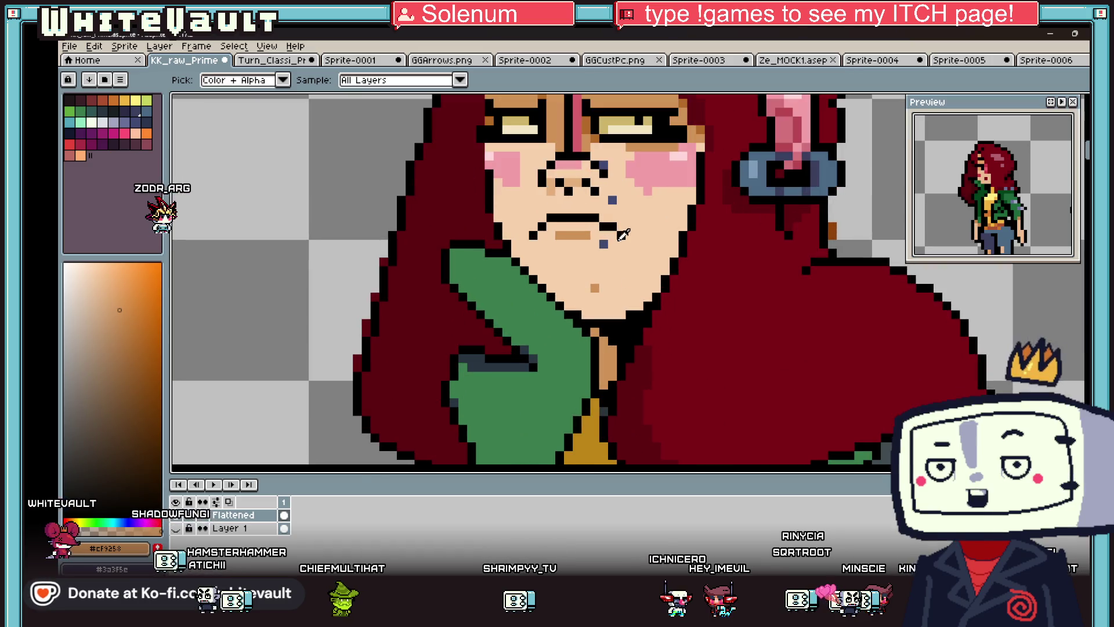
{"action": "scroll", "coordinate": [623, 225], "scroll_direction": "down", "scroll_amount": 5}
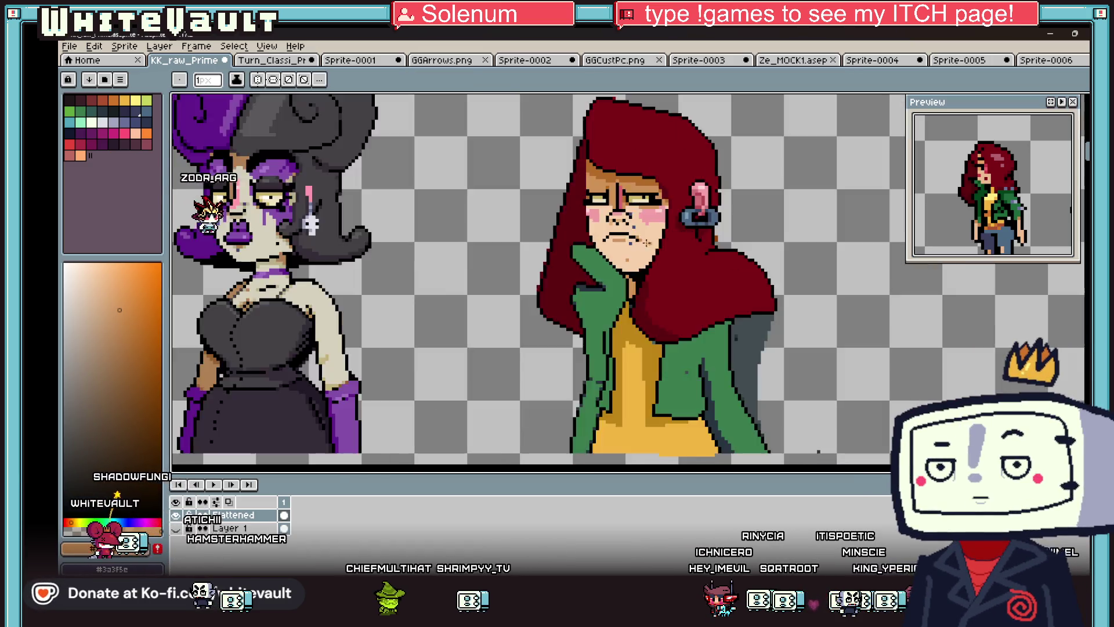
{"action": "scroll", "coordinate": [624, 256], "scroll_direction": "up", "scroll_amount": 5}
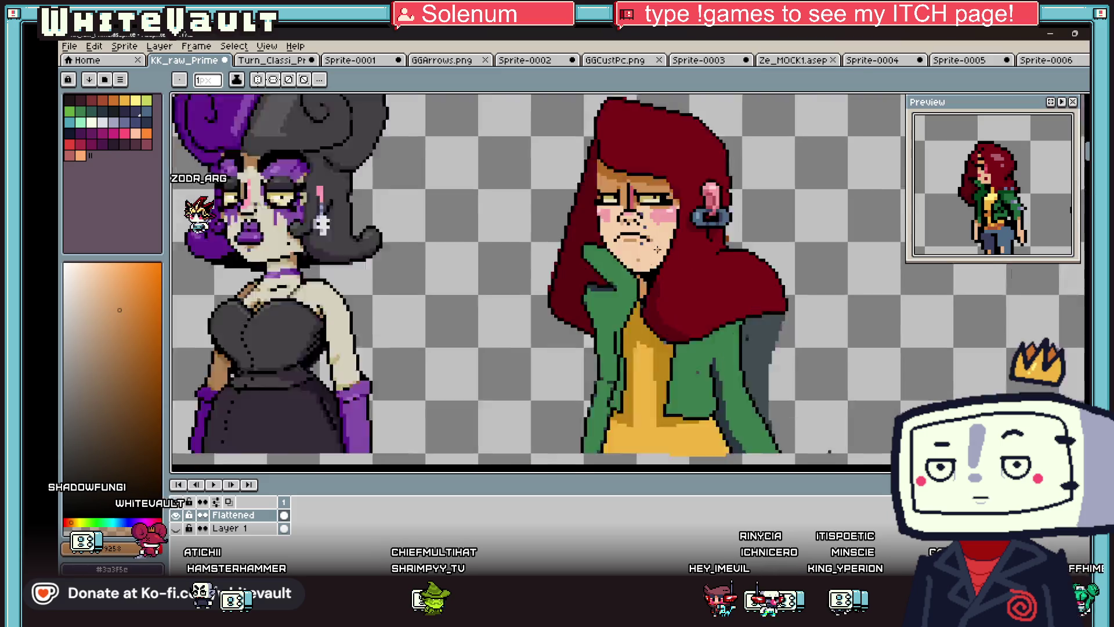
{"action": "scroll", "coordinate": [627, 290], "scroll_direction": "down", "scroll_amount": 4}
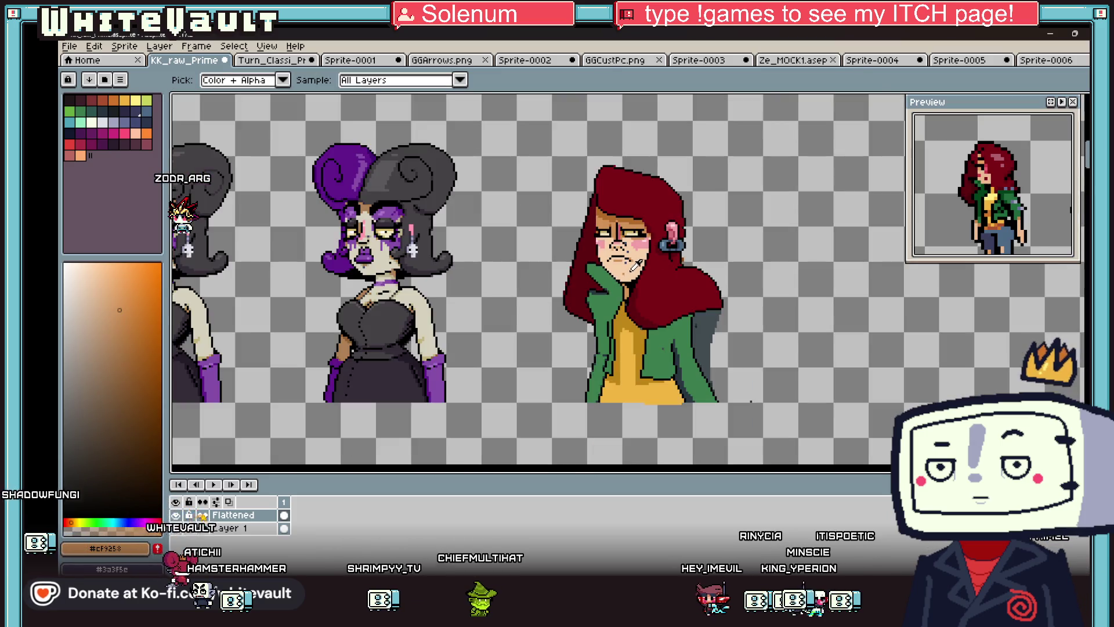
- Select the collar area below the chin with the Polygonal Lasso and commit it
{"action": "scroll", "coordinate": [636, 268], "scroll_direction": "up", "scroll_amount": 5}
{"action": "left_click", "coordinate": [602, 274]}
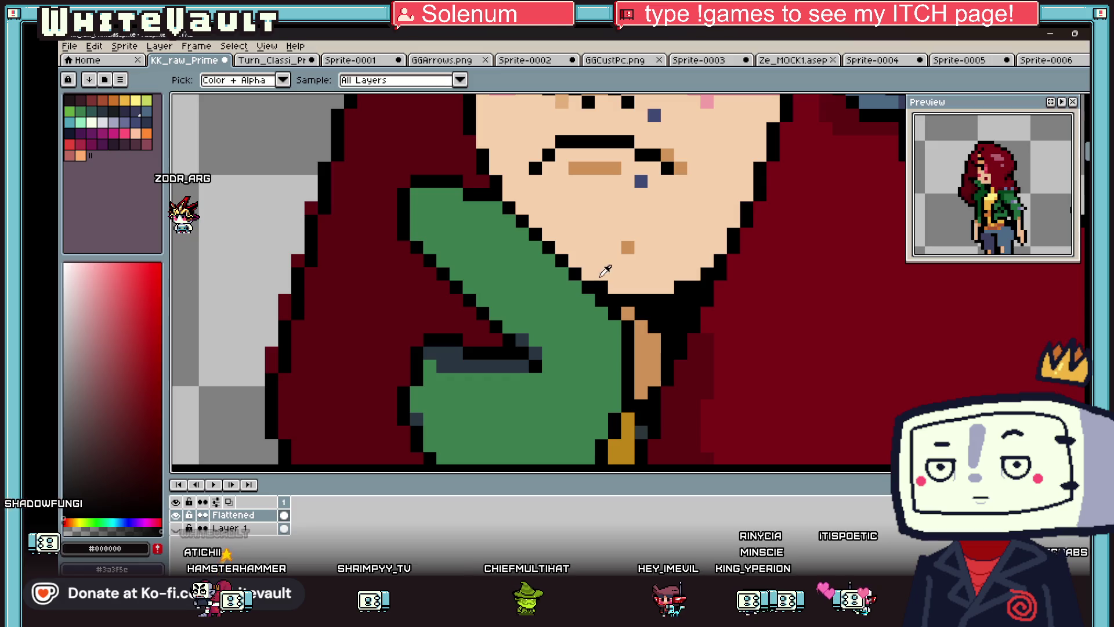
{"action": "key", "text": "shift+q"}
{"action": "mouse_move", "coordinate": [508, 220]}
{"action": "left_mouse_down"}
{"action": "mouse_move", "coordinate": [655, 313]}
{"action": "mouse_move", "coordinate": [677, 298]}
{"action": "mouse_move", "coordinate": [662, 288]}
{"action": "left_mouse_up"}
{"action": "scroll", "coordinate": [664, 289], "scroll_direction": "down", "scroll_amount": 3}
{"action": "key", "text": "Return"}
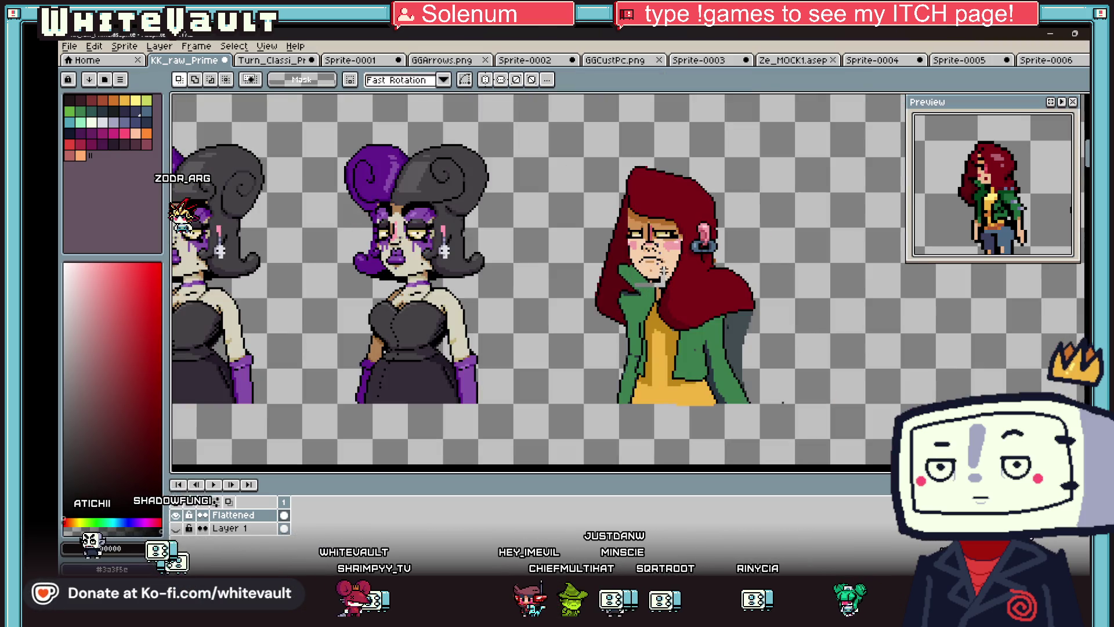
{"action": "scroll", "coordinate": [657, 284], "scroll_direction": "up", "scroll_amount": 4}
- Paint the empty gap with jacket green and fill the neck with skin colour
{"action": "key", "text": "i"}
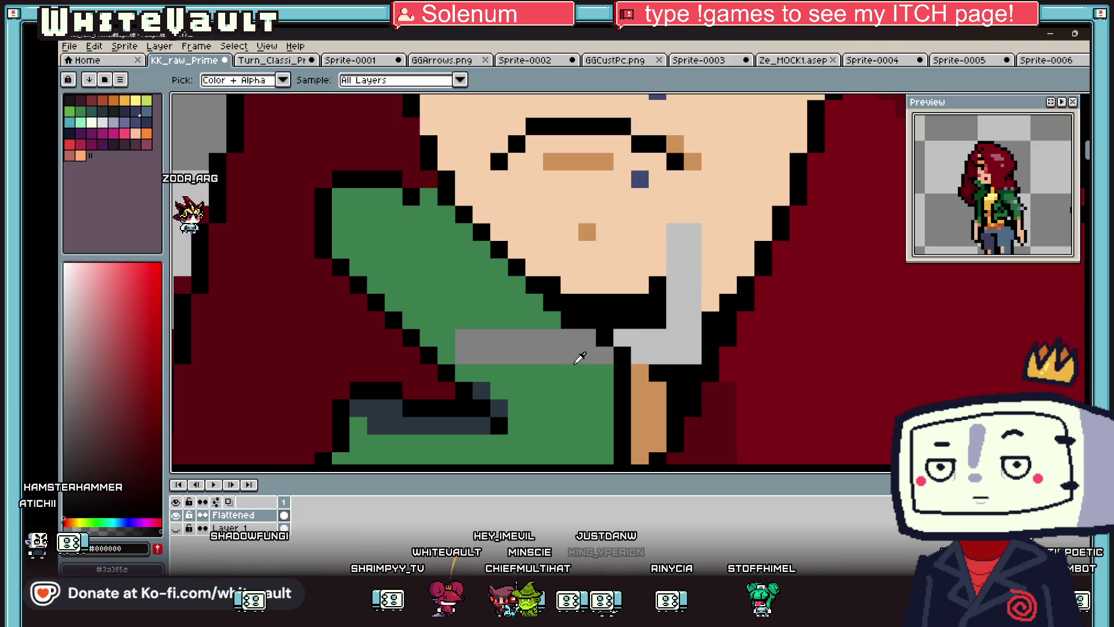
{"action": "left_click", "coordinate": [545, 319], "text": "alt"}
{"action": "left_click_drag", "start_coordinate": [598, 348], "coordinate": [465, 345]}
{"action": "left_click", "coordinate": [725, 250], "text": "alt"}
{"action": "left_click_drag", "start_coordinate": [684, 250], "coordinate": [632, 353]}
- Draw a black outline along the chin and add skin pixels under it
{"action": "scroll", "coordinate": [725, 250], "scroll_direction": "down", "scroll_amount": 4}
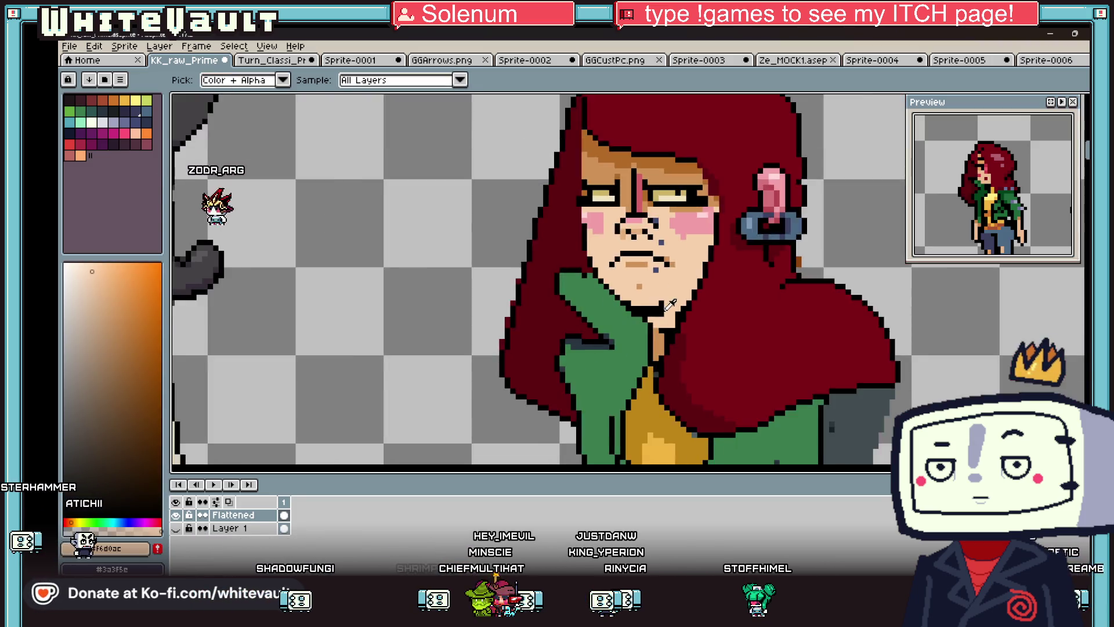
{"action": "scroll", "coordinate": [652, 313], "scroll_direction": "up", "scroll_amount": 4}
{"action": "left_click", "coordinate": [652, 313]}
{"action": "scroll", "coordinate": [652, 313], "scroll_direction": "up", "scroll_amount": 1}
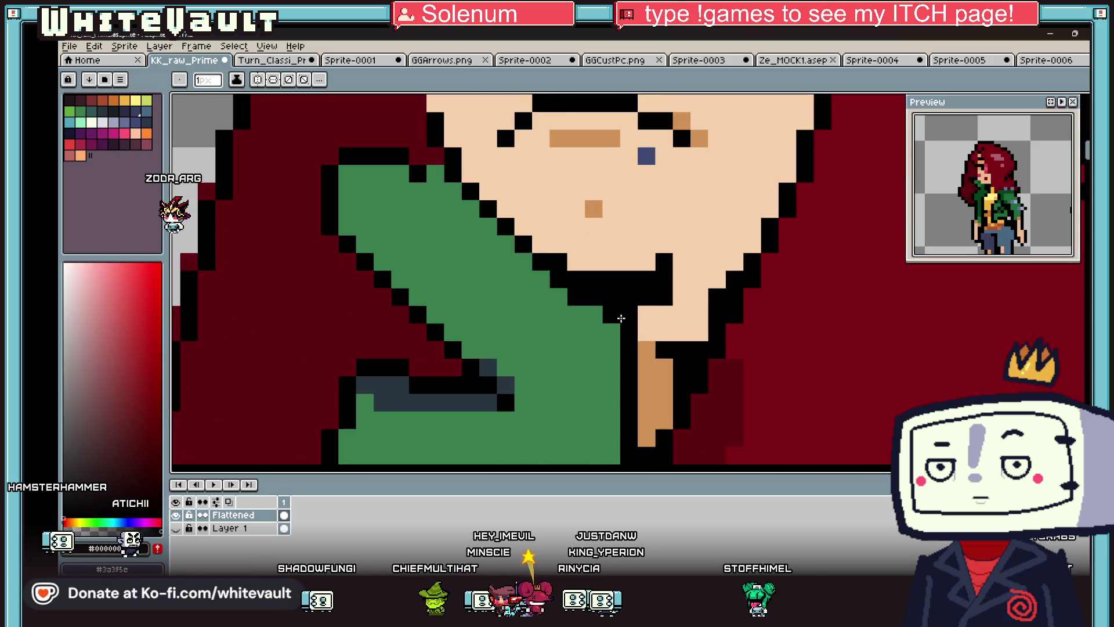
{"action": "left_click_drag", "start_coordinate": [673, 279], "coordinate": [739, 278]}
{"action": "left_click", "coordinate": [696, 242], "text": "alt"}
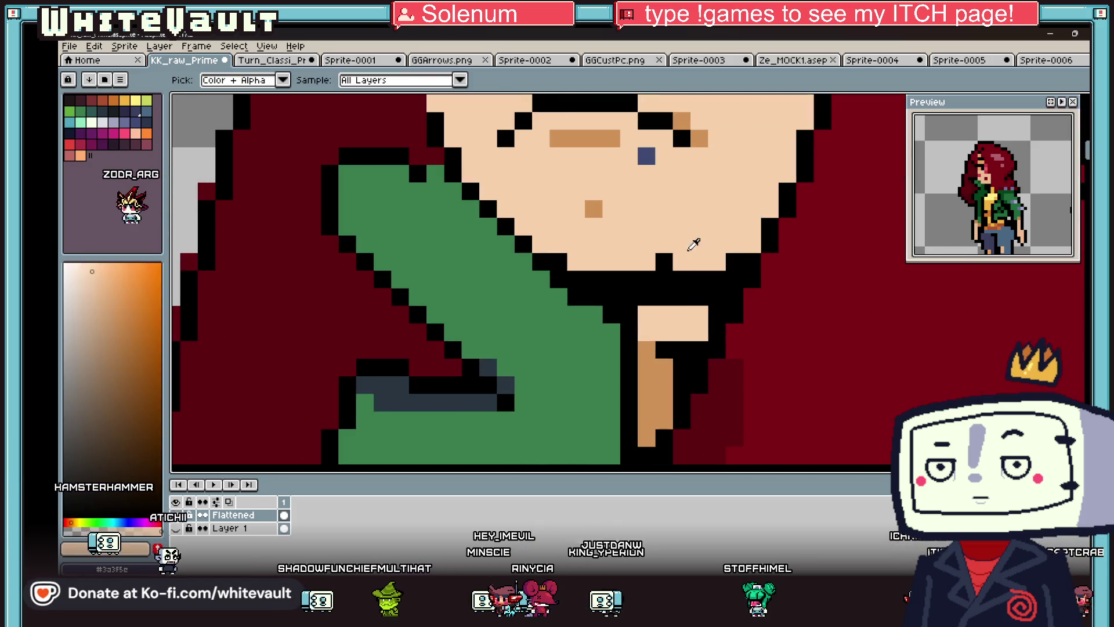
{"action": "scroll", "coordinate": [696, 241], "scroll_direction": "down", "scroll_amount": 5}
{"action": "scroll", "coordinate": [639, 309], "scroll_direction": "up", "scroll_amount": 5}
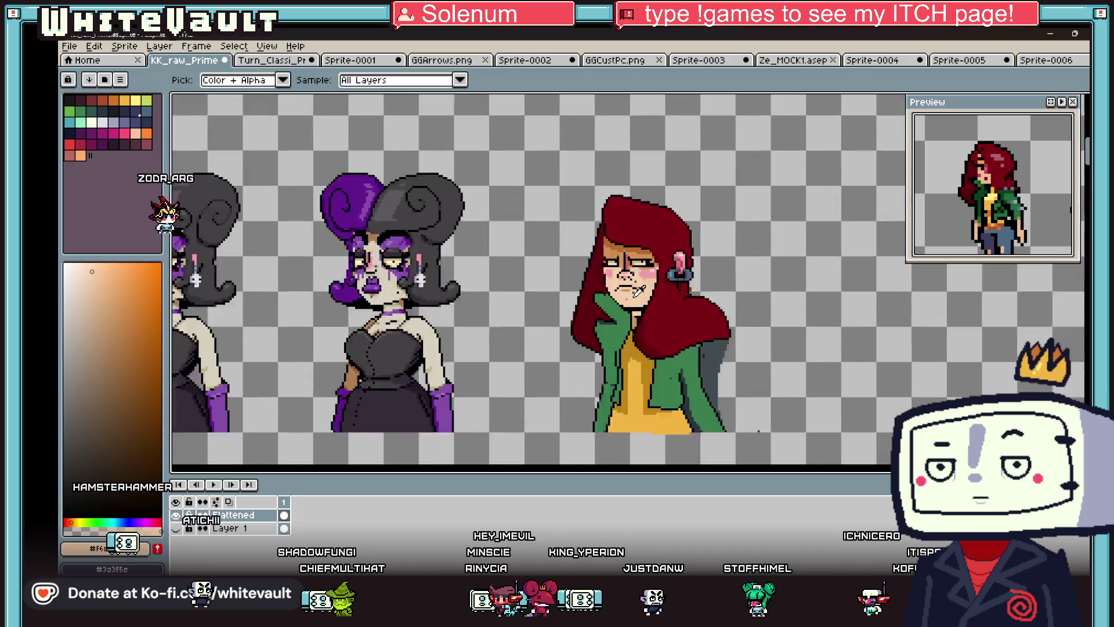
{"action": "left_click", "coordinate": [601, 338]}
{"action": "scroll", "coordinate": [661, 337], "scroll_direction": "down", "scroll_amount": 5}
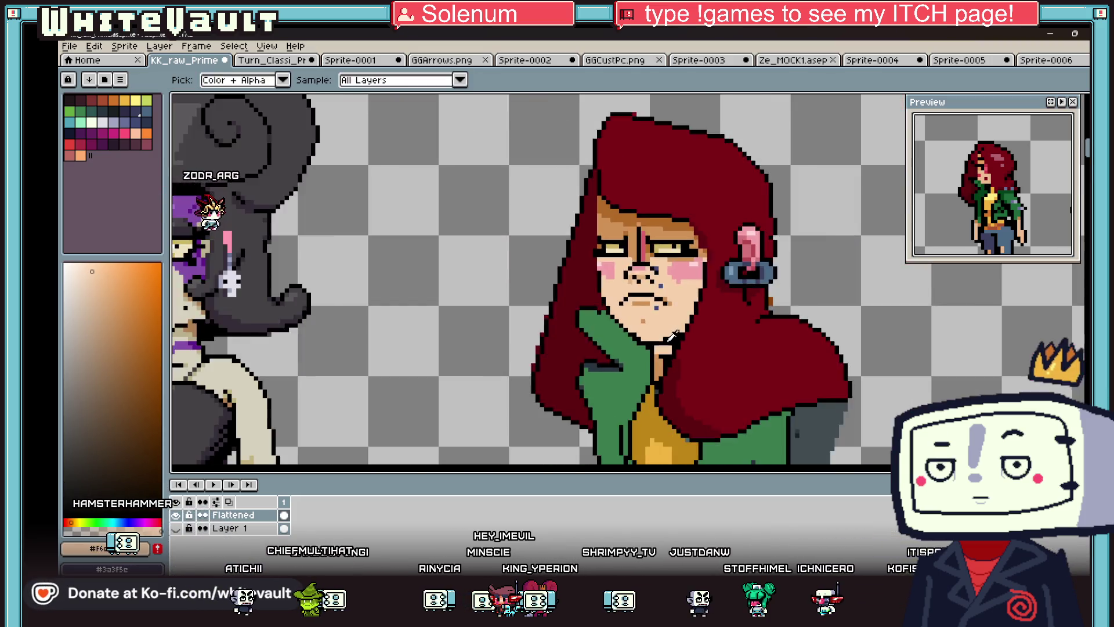
{"action": "scroll", "coordinate": [704, 335], "scroll_direction": "up", "scroll_amount": 1}
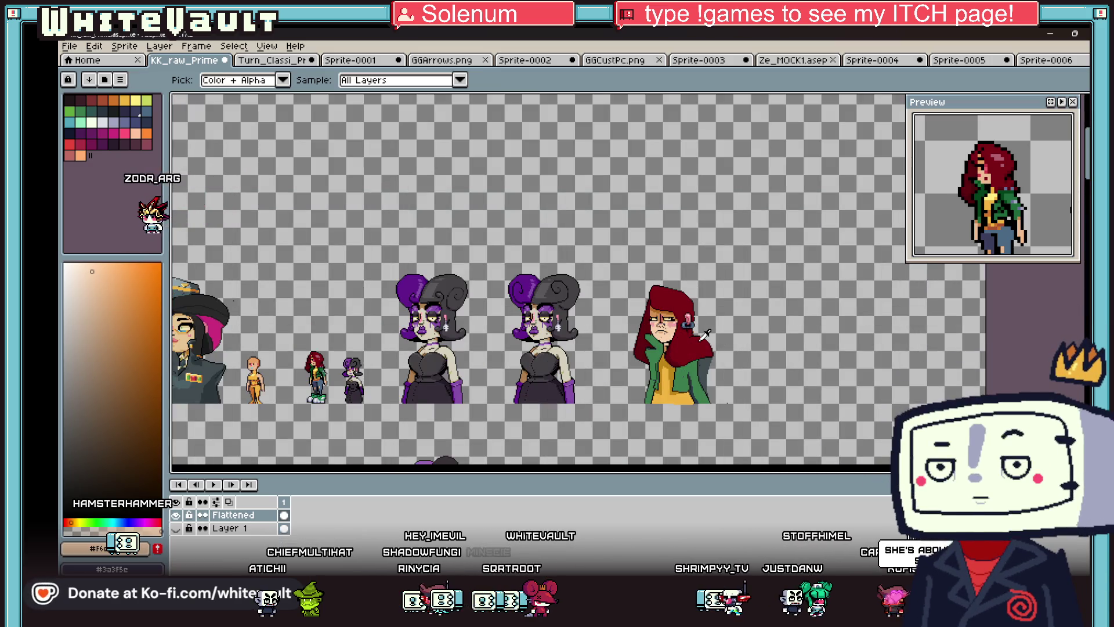
- Sample the pale skin tone and switch to the pencil
{"action": "key", "text": "v"}
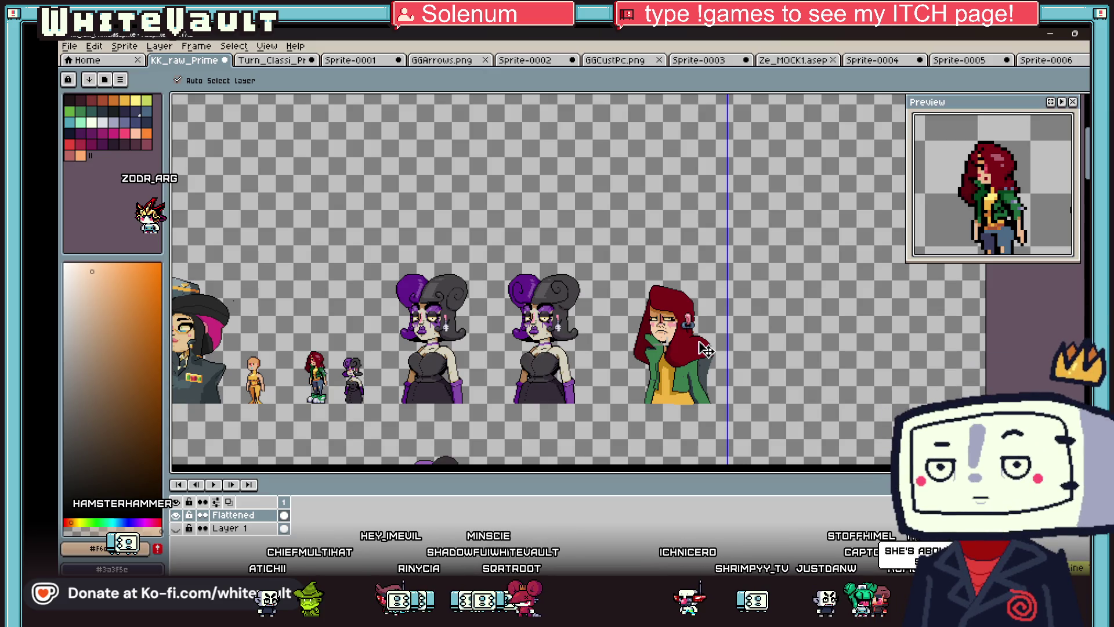
{"action": "key", "text": "i"}
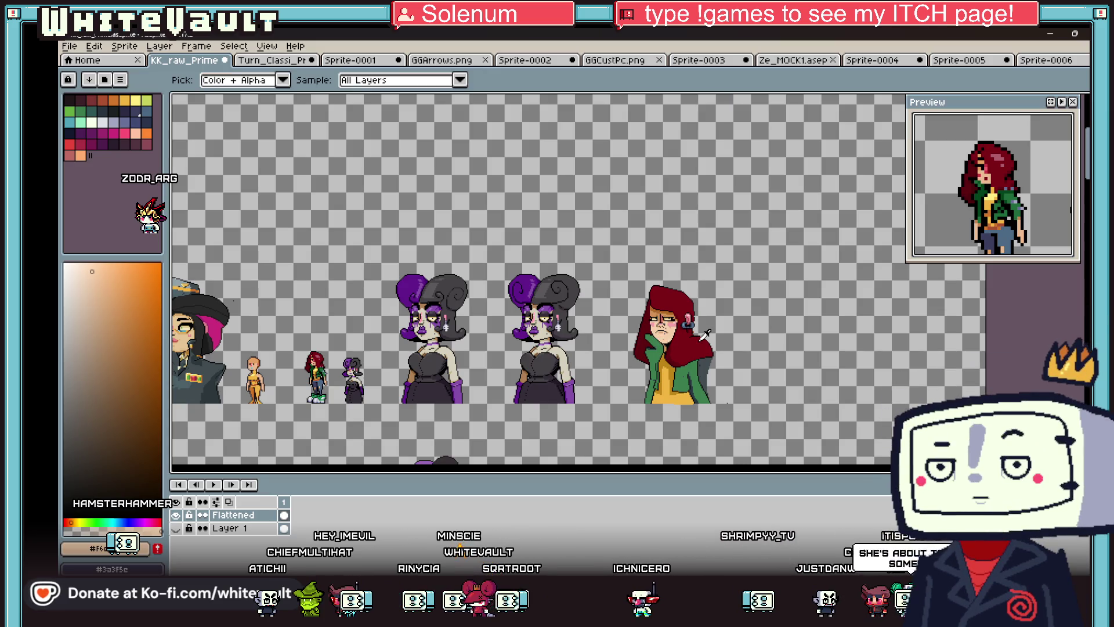
{"action": "scroll", "coordinate": [686, 328], "scroll_direction": "up", "scroll_amount": 3}
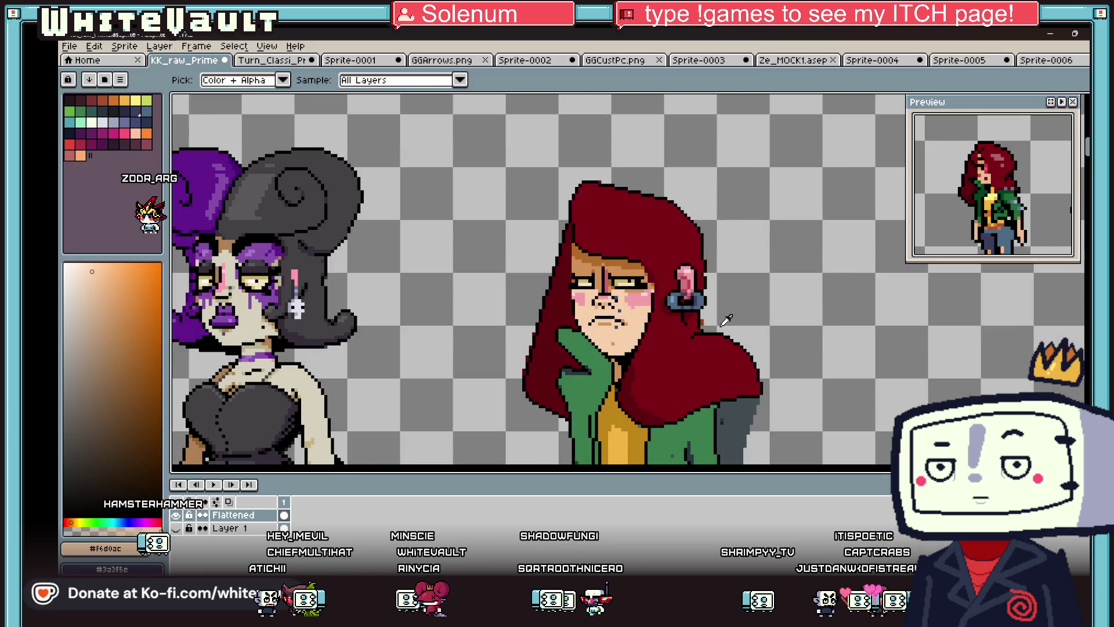
{"action": "left_click", "coordinate": [300, 361]}
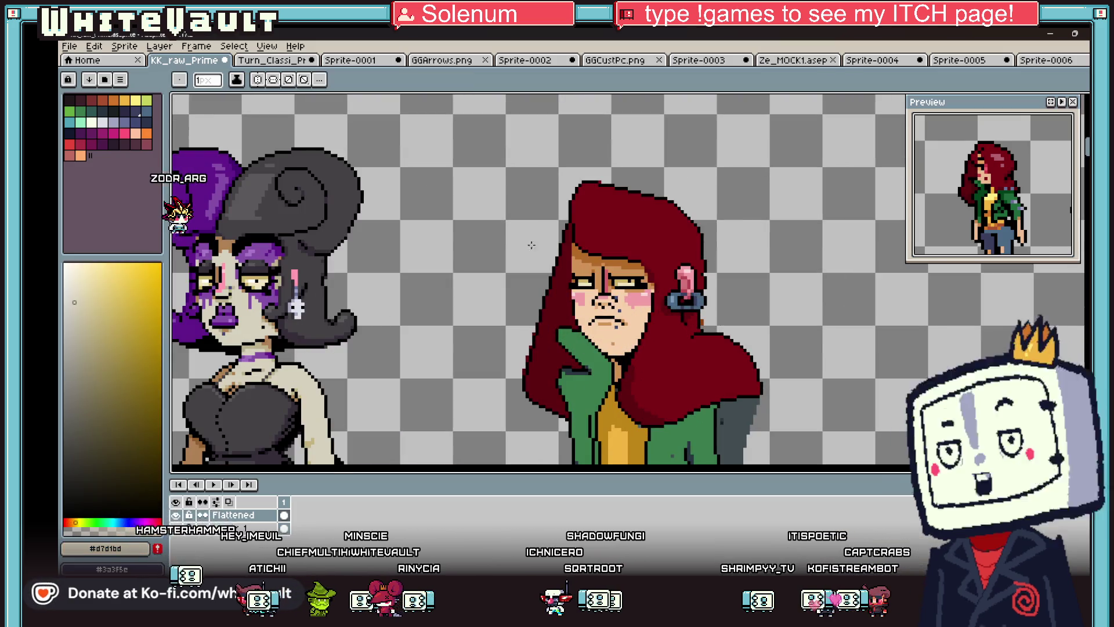
{"action": "key", "text": "b"}
{"action": "scroll", "coordinate": [605, 227], "scroll_direction": "up", "scroll_amount": 3}
- Eyedrop the dark red hair colour as the base for the highlight streak
{"action": "key", "text": "i"}
{"action": "left_click", "coordinate": [626, 230]}
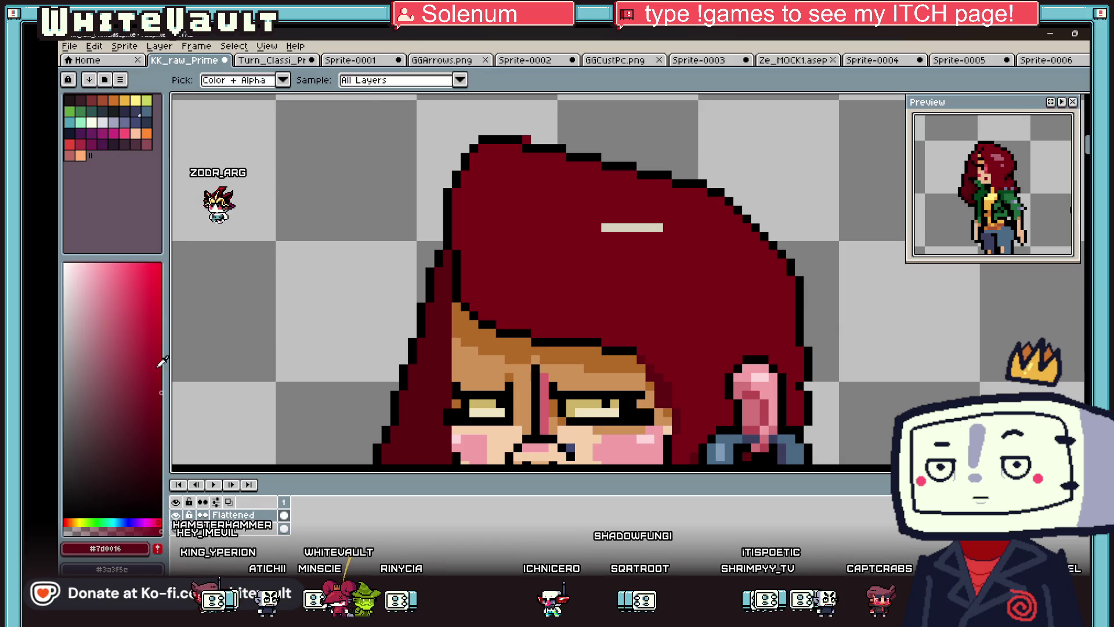
{"action": "key", "text": "b"}
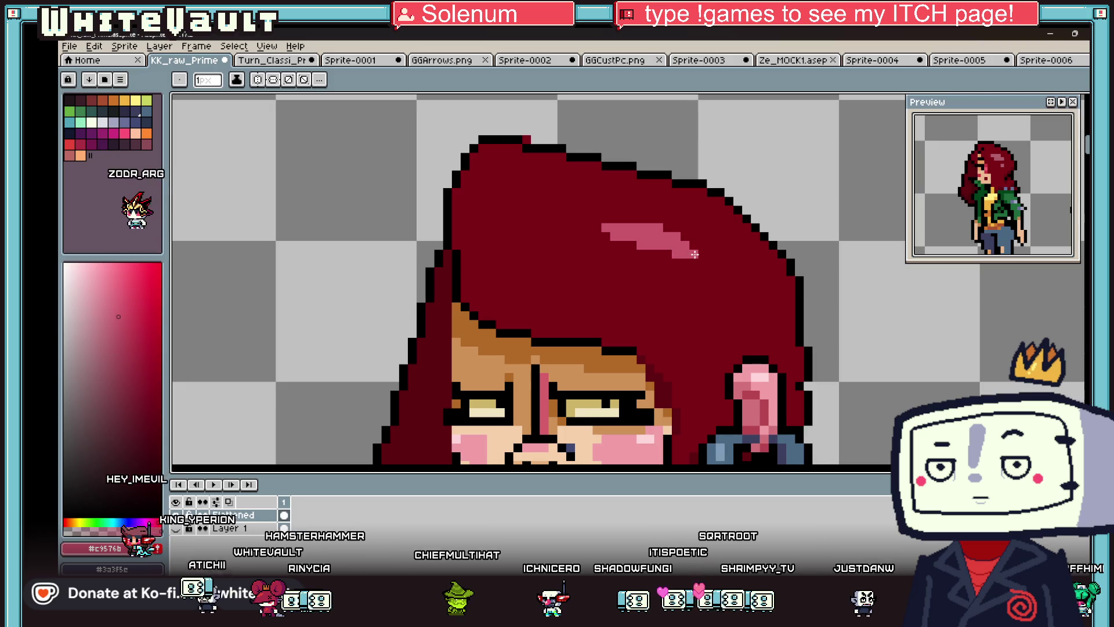
{"action": "scroll", "coordinate": [701, 273], "scroll_direction": "down", "scroll_amount": 3}
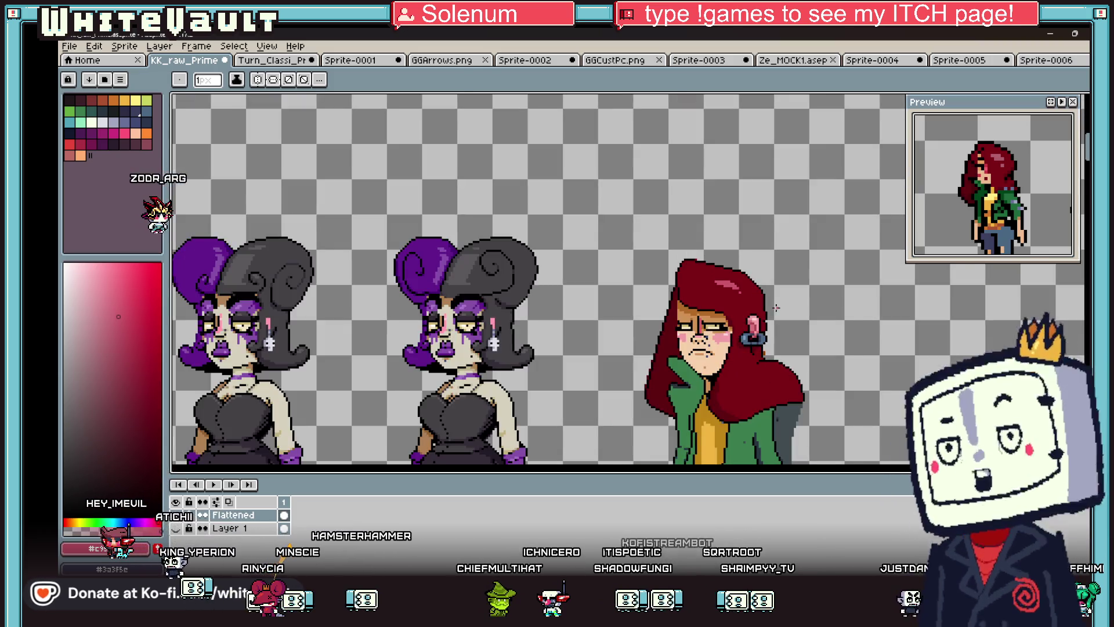
{"action": "key", "text": "i"}
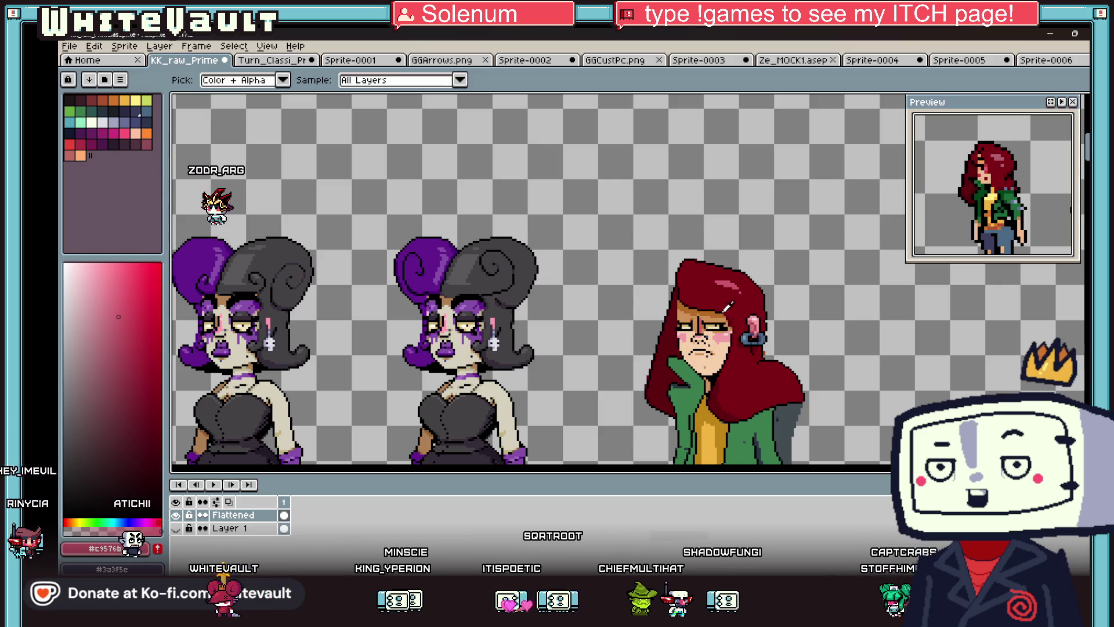
{"action": "scroll", "coordinate": [728, 308], "scroll_direction": "up", "scroll_amount": 2}
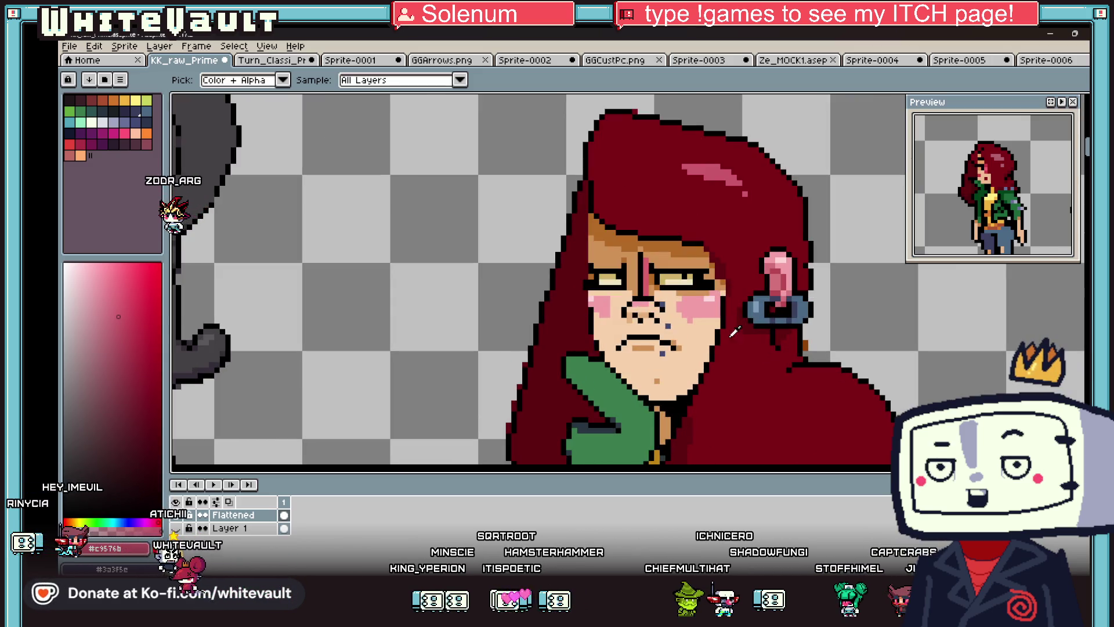
{"action": "scroll", "coordinate": [734, 330], "scroll_direction": "down", "scroll_amount": 3}
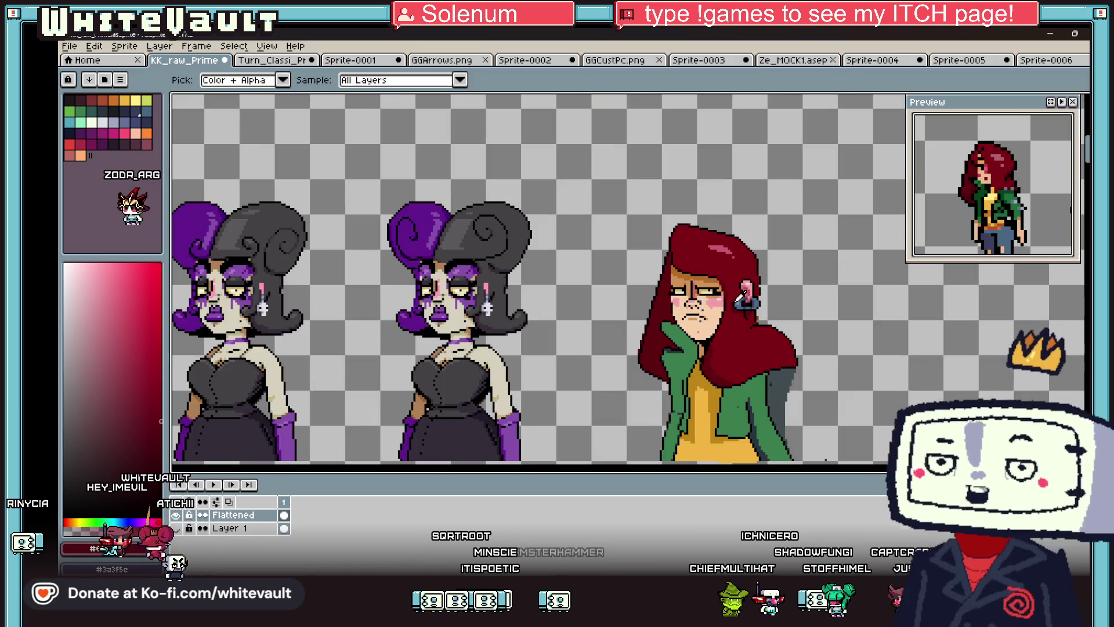
- Eyedrop the skin, dark red hair, tan shadow and blush pink from the face
{"action": "scroll", "coordinate": [719, 307], "scroll_direction": "up", "scroll_amount": 3}
{"action": "left_click", "coordinate": [702, 314]}
{"action": "key", "text": "b"}
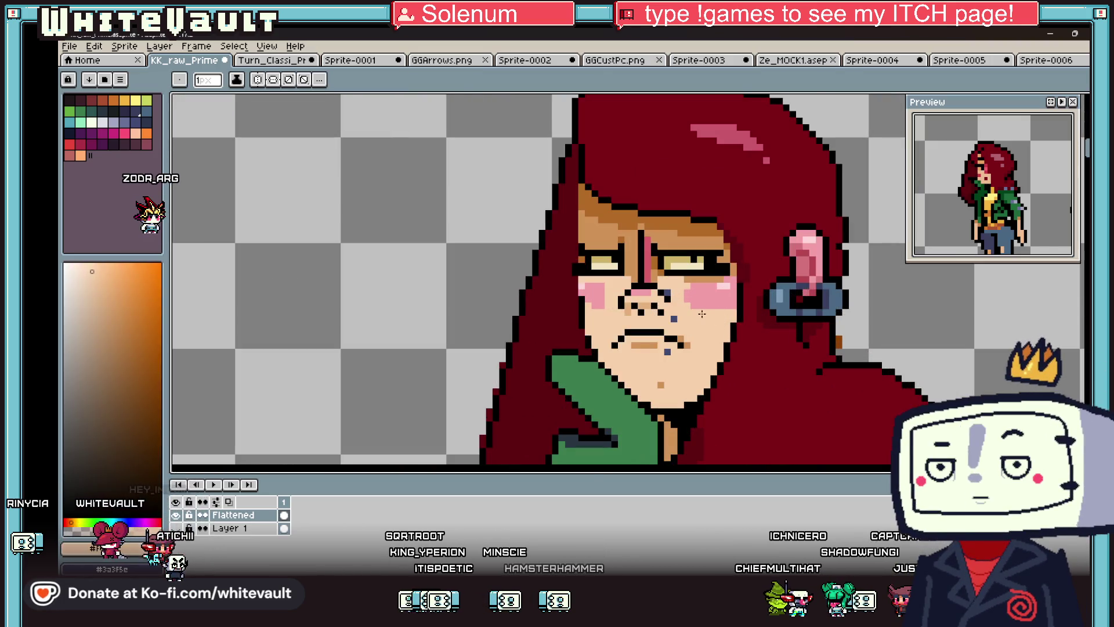
{"action": "scroll", "coordinate": [705, 313], "scroll_direction": "down", "scroll_amount": 3}
{"action": "left_click", "coordinate": [719, 308], "text": "alt"}
{"action": "scroll", "coordinate": [719, 308], "scroll_direction": "up", "scroll_amount": 3}
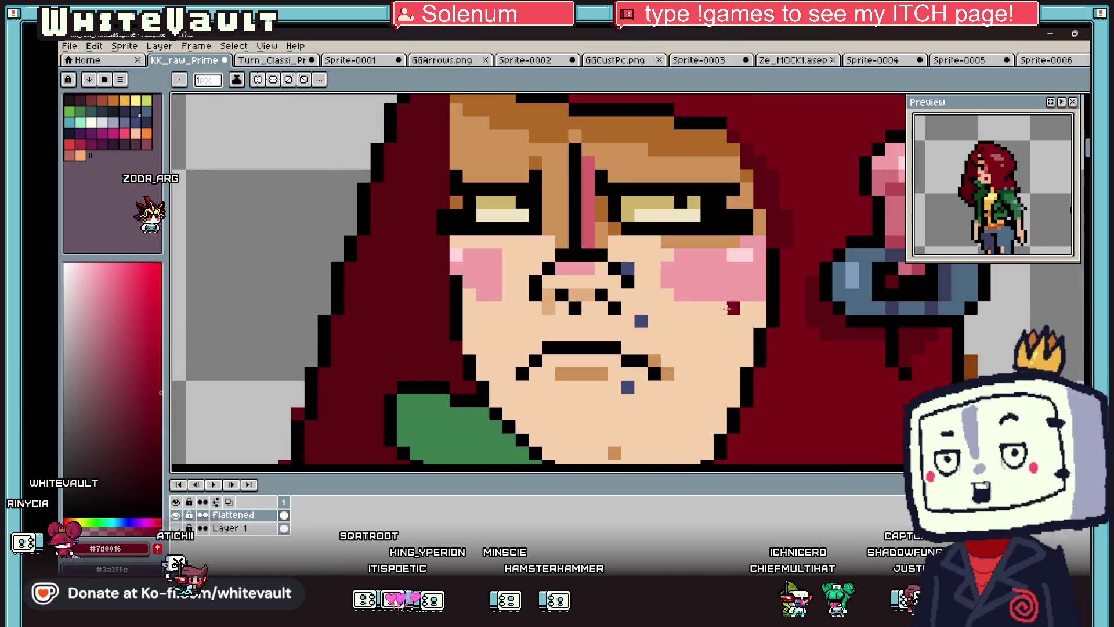
{"action": "left_click", "coordinate": [755, 241], "text": "alt"}
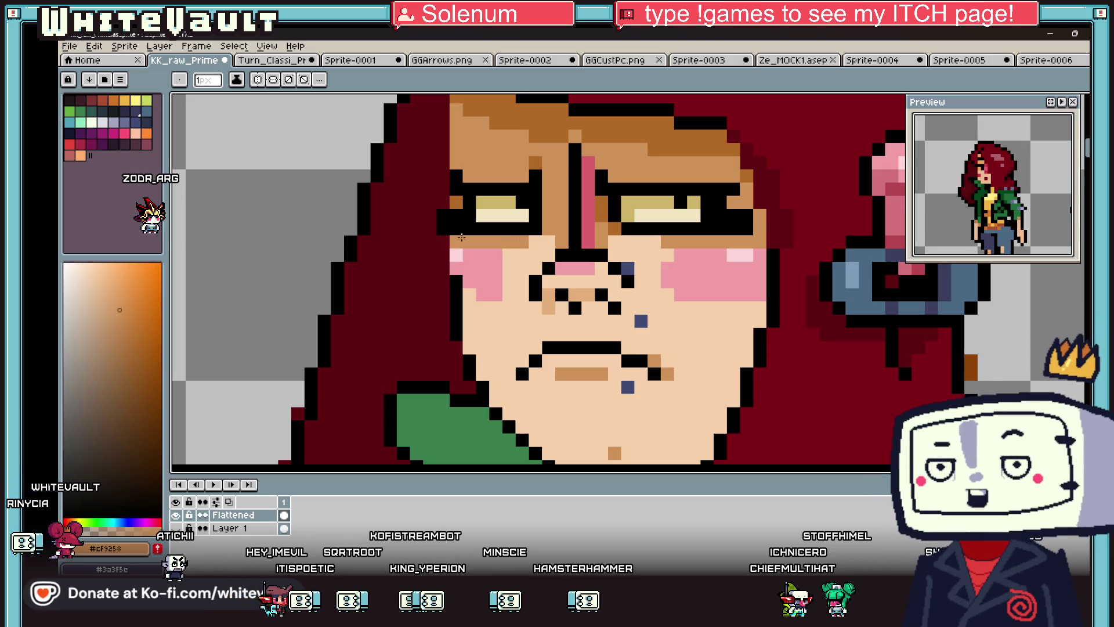
{"action": "left_click", "coordinate": [658, 265], "text": "alt"}
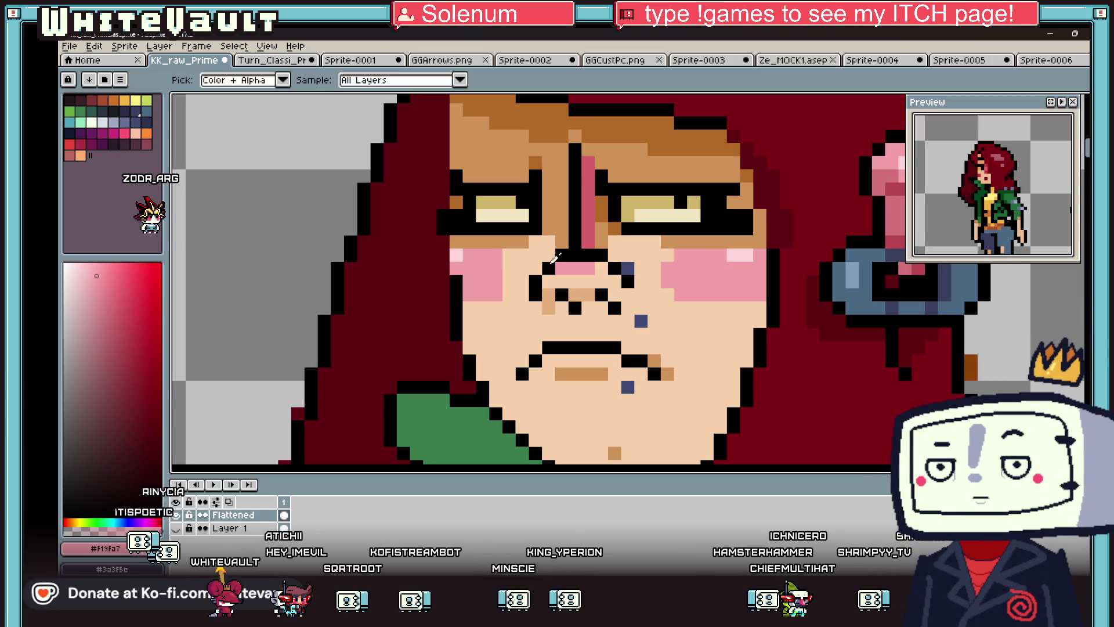
- Flood-fill both old cheek blushes with the peach skin colour
{"action": "left_click", "coordinate": [547, 256]}
{"action": "scroll", "coordinate": [546, 256], "scroll_direction": "down", "scroll_amount": 3}
{"action": "scroll", "coordinate": [627, 270], "scroll_direction": "up", "scroll_amount": 3}
{"action": "key", "text": "g"}
{"action": "left_click", "coordinate": [627, 270]}
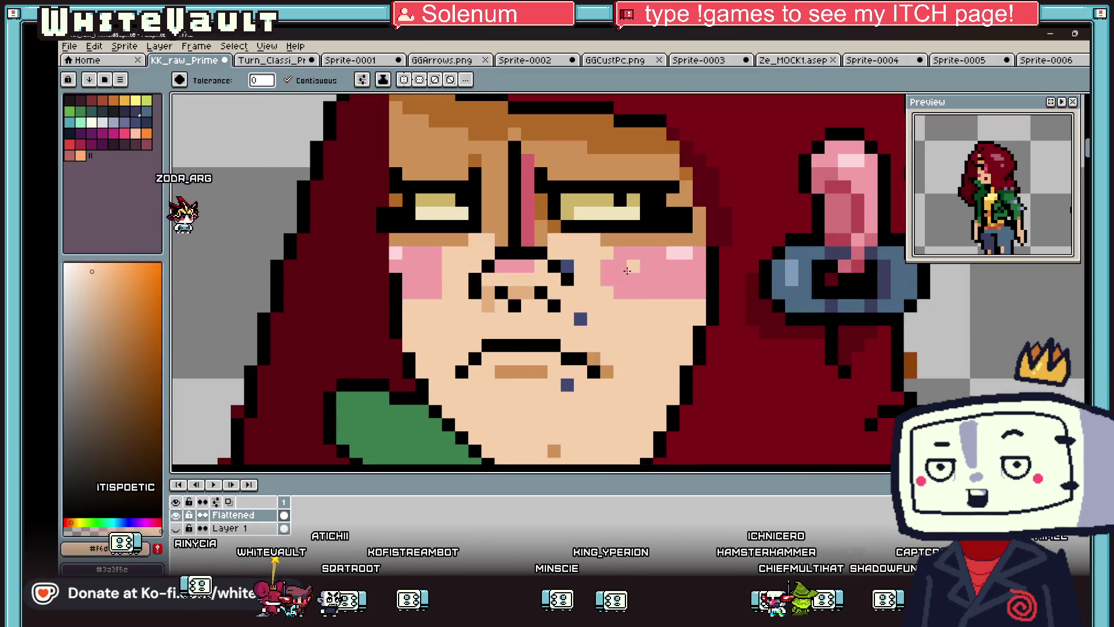
{"action": "left_click", "coordinate": [627, 270]}
- Pencil small patches of the nose pink onto the right and left cheeks
{"action": "key", "text": "b"}
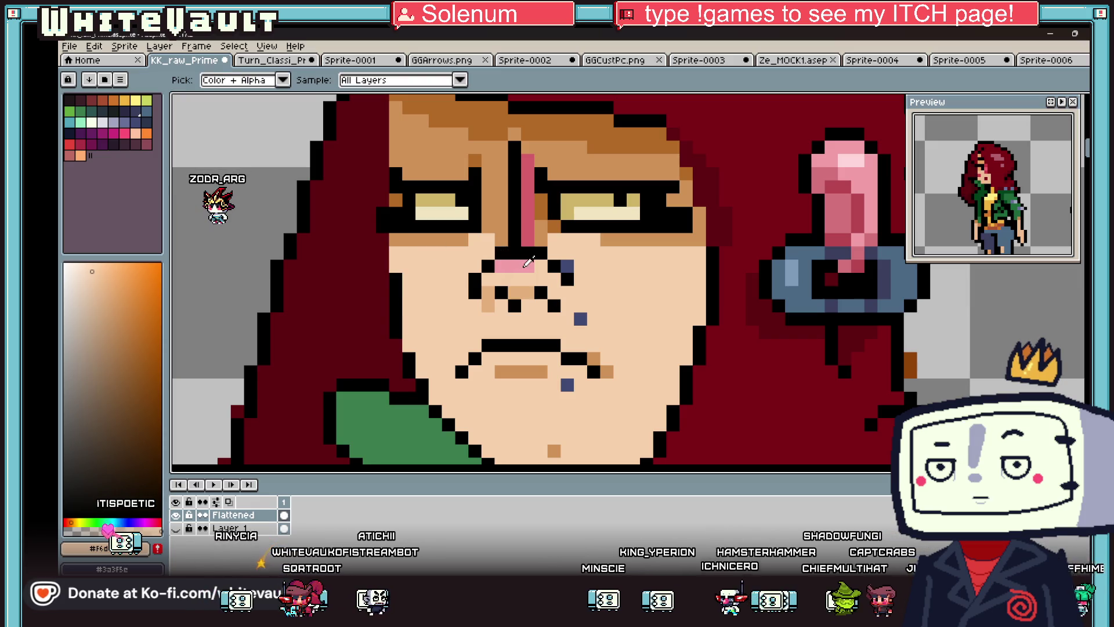
{"action": "left_click", "coordinate": [514, 266], "text": "alt"}
{"action": "mouse_move", "coordinate": [660, 266]}
{"action": "left_mouse_down"}
{"action": "mouse_move", "coordinate": [683, 266]}
{"action": "mouse_move", "coordinate": [646, 266]}
{"action": "left_mouse_up"}
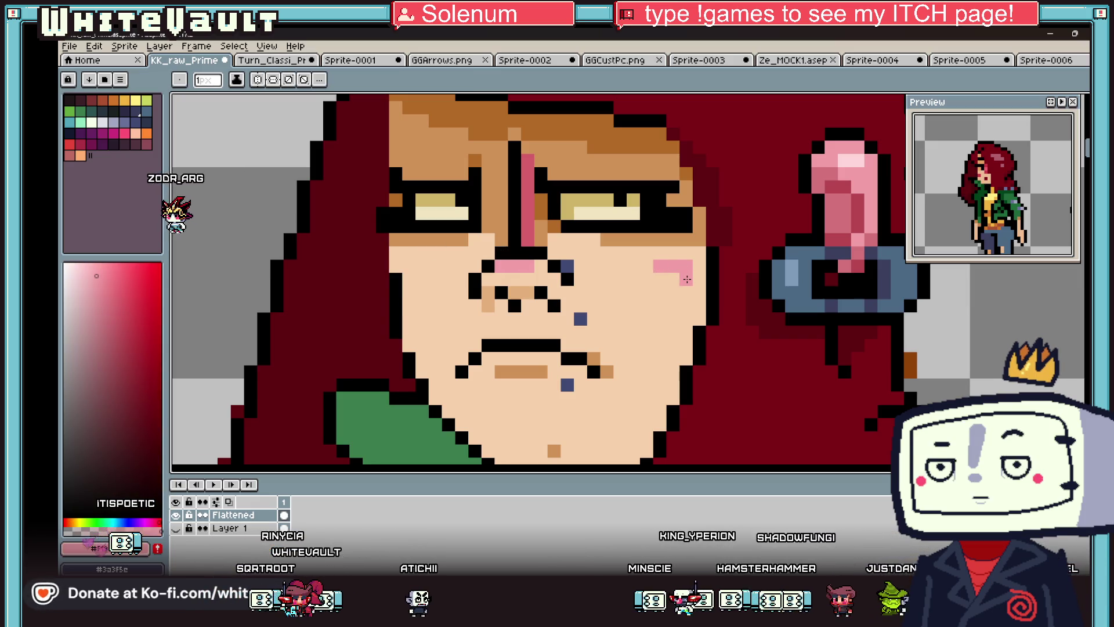
{"action": "left_click", "coordinate": [408, 265]}
{"action": "left_click_drag", "start_coordinate": [404, 264], "coordinate": [422, 279]}
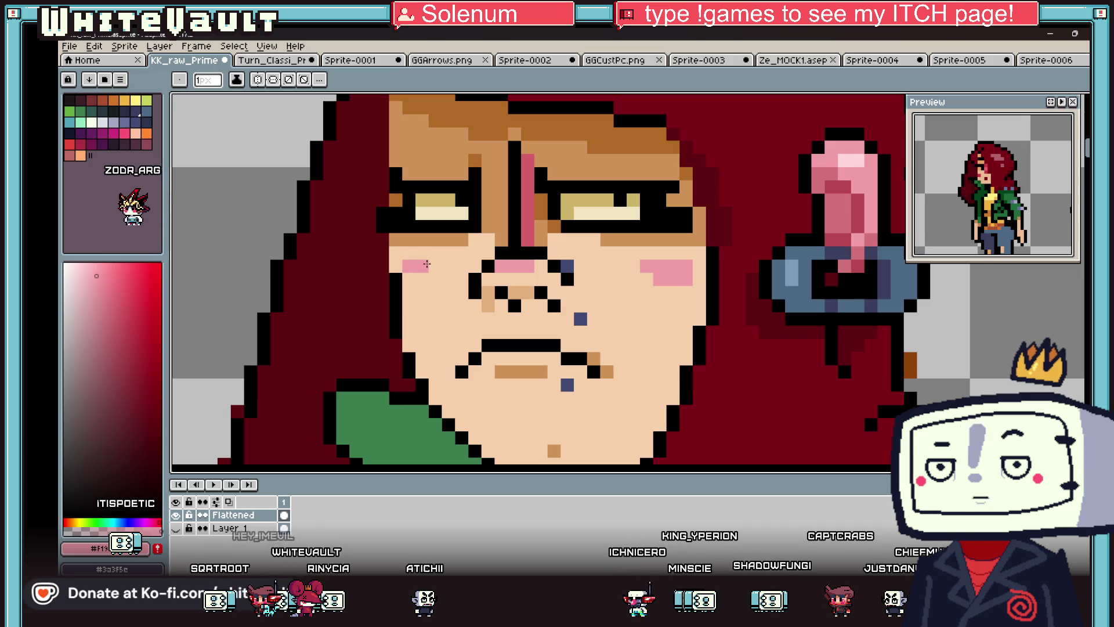
{"action": "left_click", "coordinate": [400, 279], "text": "alt"}
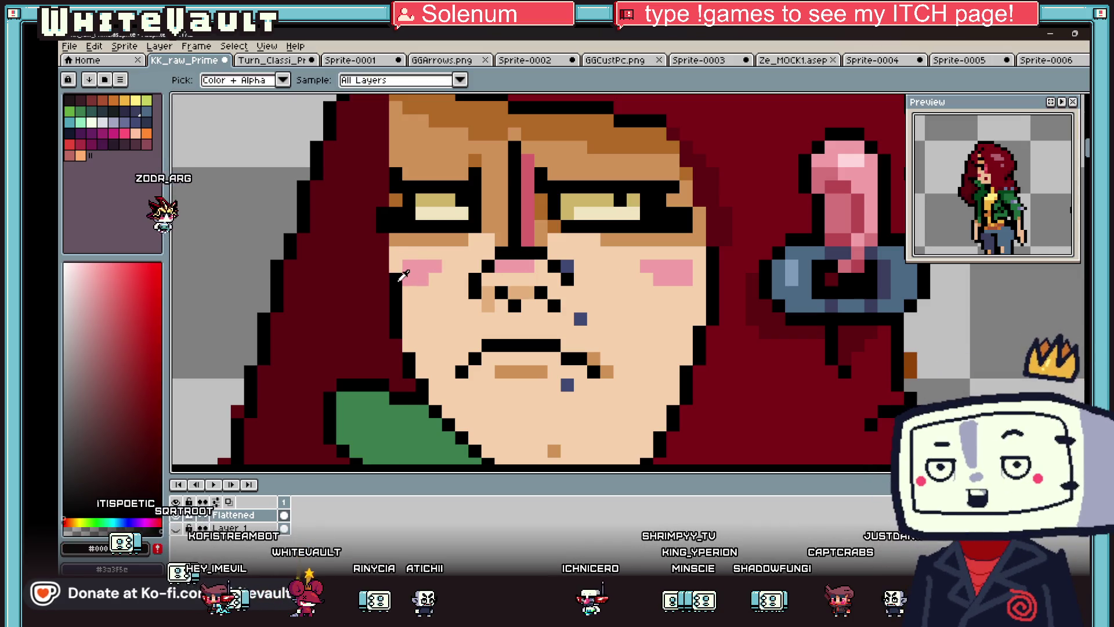
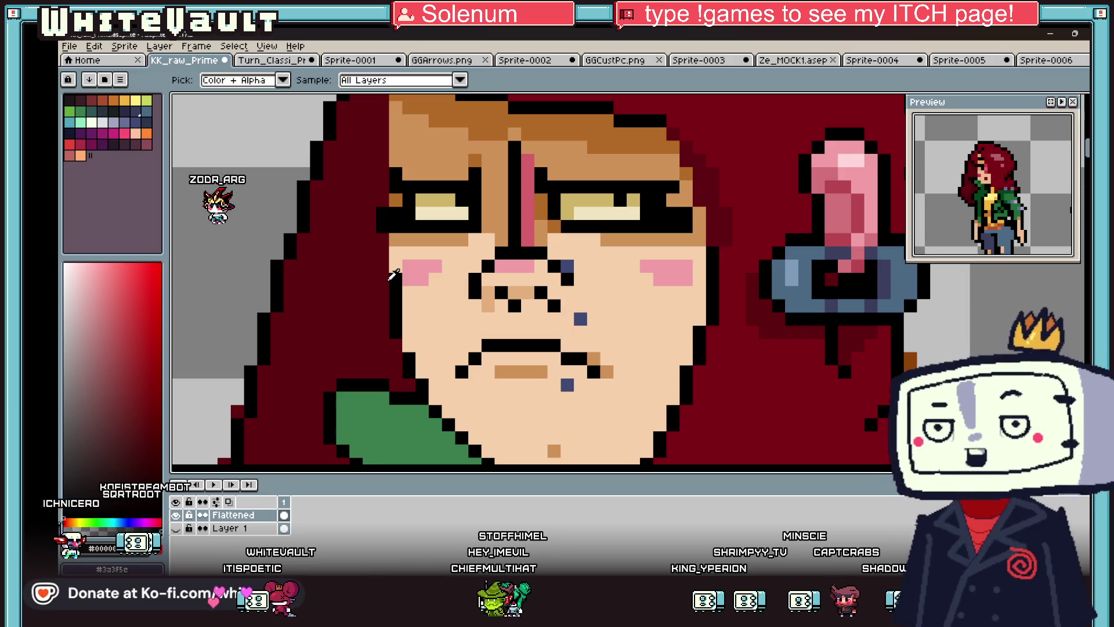
- Pick the dark hair red and draw a darker red stroke across the hair
{"action": "scroll", "coordinate": [463, 257], "scroll_direction": "down", "scroll_amount": 3}
{"action": "scroll", "coordinate": [500, 216], "scroll_direction": "up", "scroll_amount": 2}
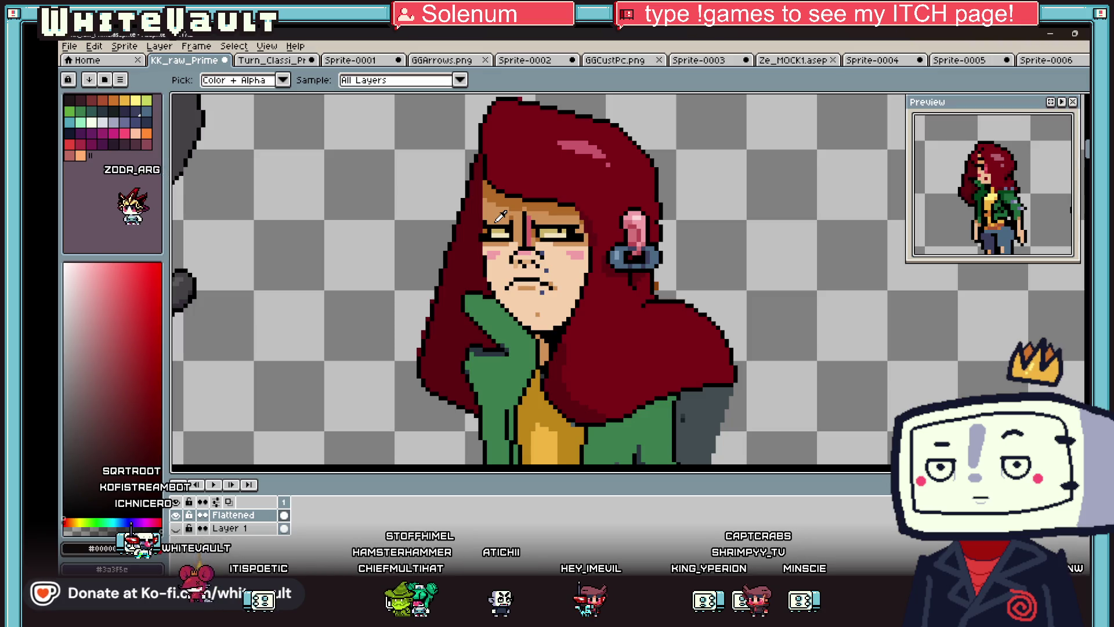
{"action": "scroll", "coordinate": [500, 216], "scroll_direction": "down", "scroll_amount": 3}
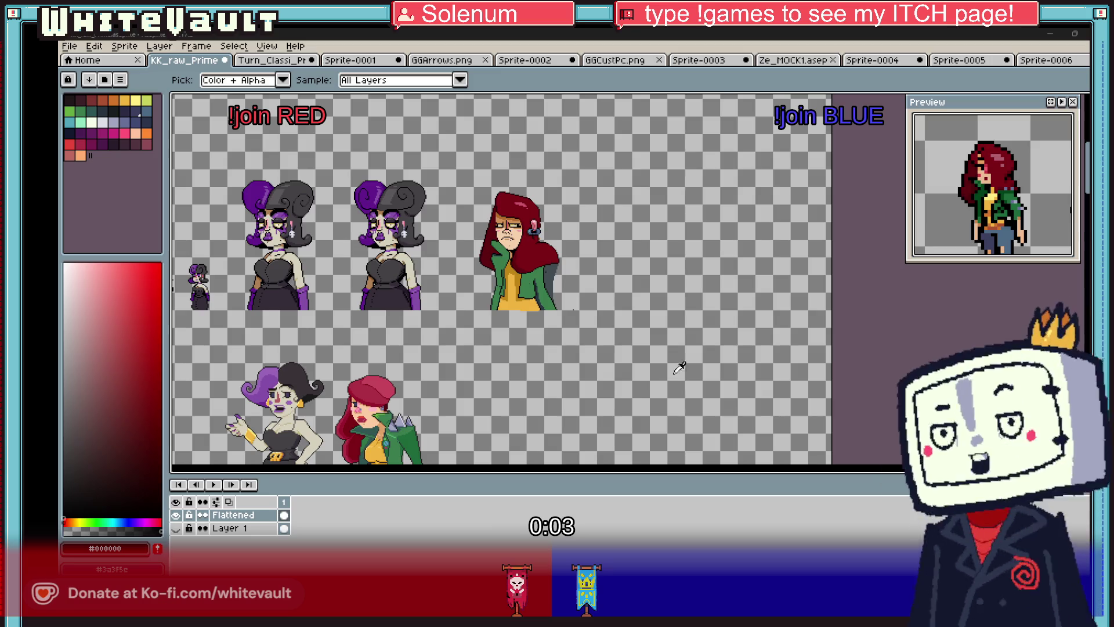
{"action": "scroll", "coordinate": [540, 243], "scroll_direction": "up", "scroll_amount": 3}
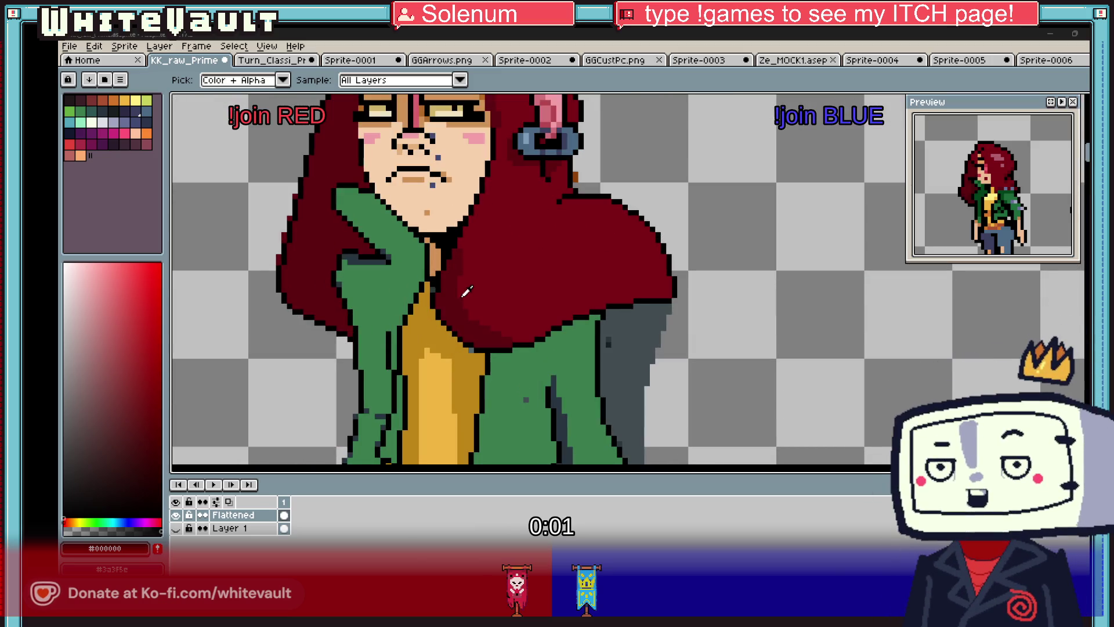
{"action": "left_click", "coordinate": [524, 214], "text": "alt"}
{"action": "scroll", "coordinate": [524, 214], "scroll_direction": "up", "scroll_amount": 2}
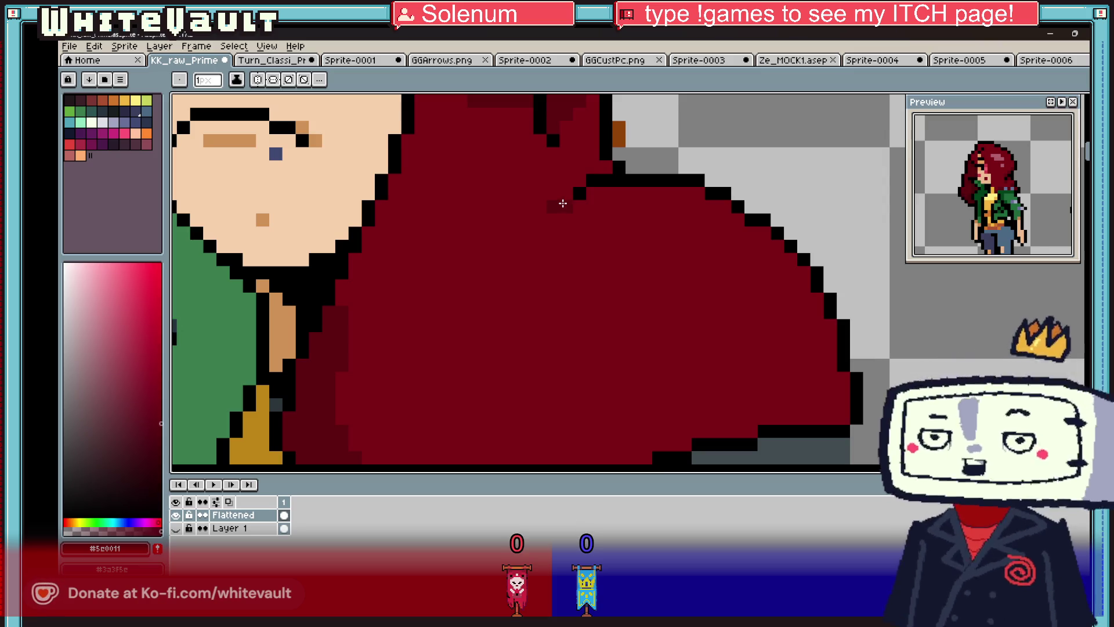
{"action": "left_click_drag", "start_coordinate": [554, 203], "coordinate": [579, 181]}
{"action": "scroll", "coordinate": [589, 195], "scroll_direction": "down", "scroll_amount": 4}
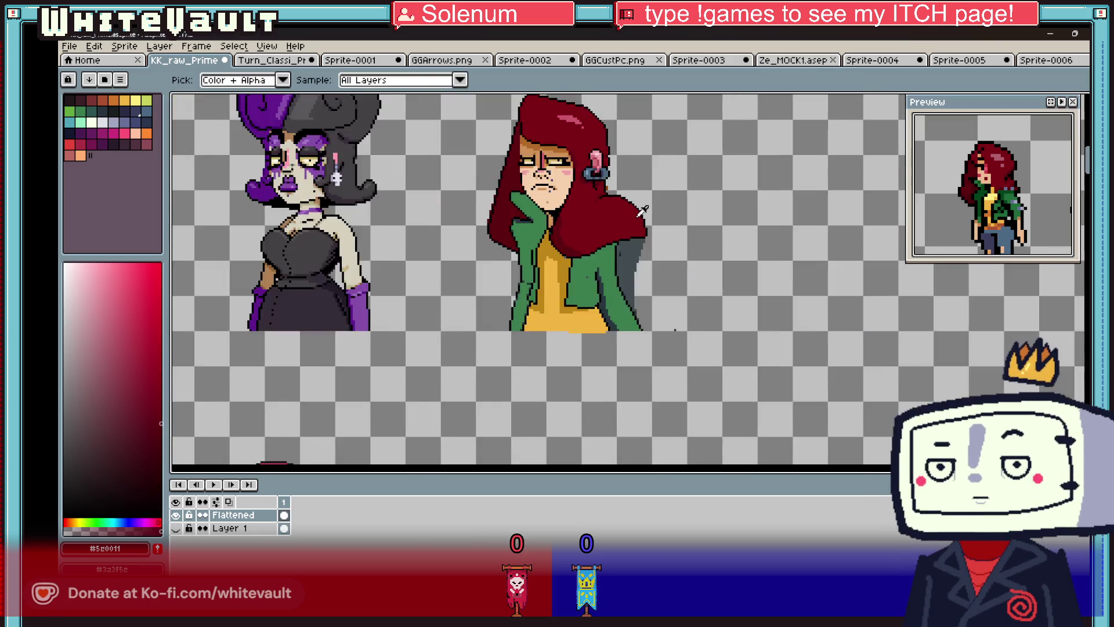
{"action": "scroll", "coordinate": [700, 229], "scroll_direction": "up", "scroll_amount": 4}
{"action": "scroll", "coordinate": [701, 229], "scroll_direction": "down", "scroll_amount": 3}
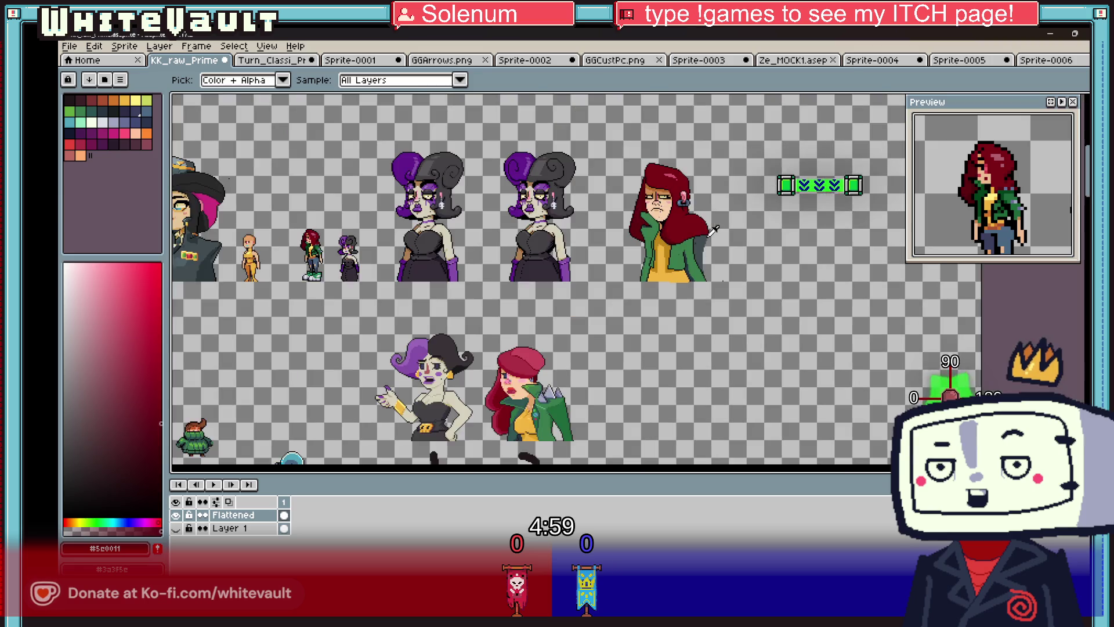
{"action": "scroll", "coordinate": [707, 220], "scroll_direction": "up", "scroll_amount": 2}
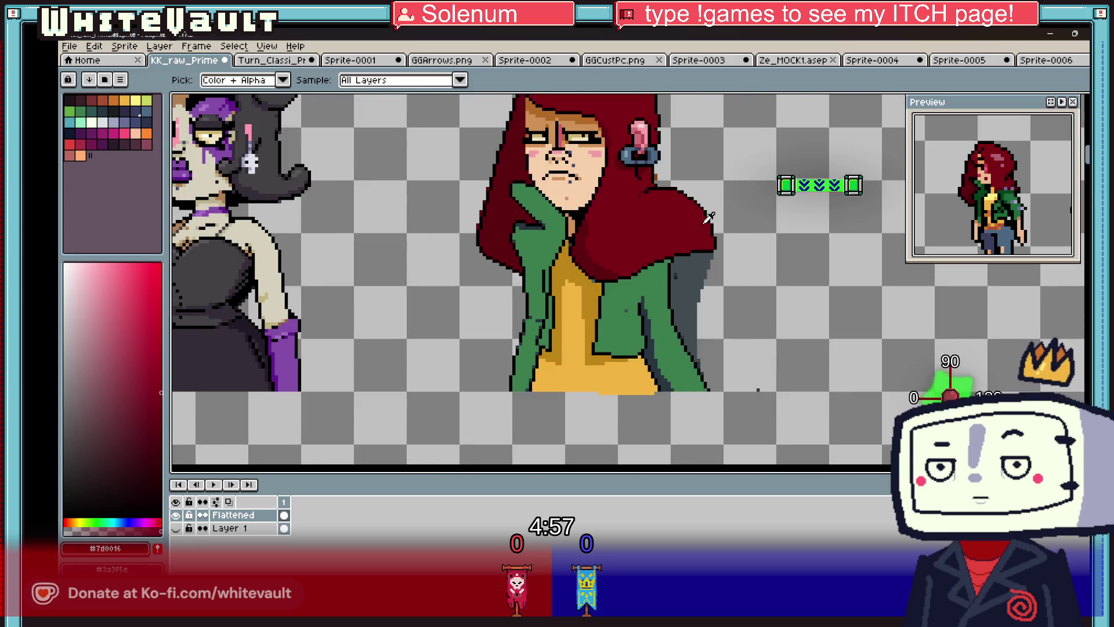
- Marquee the right-hand hair tip and move it further out over the shoulder
{"action": "key", "text": "m"}
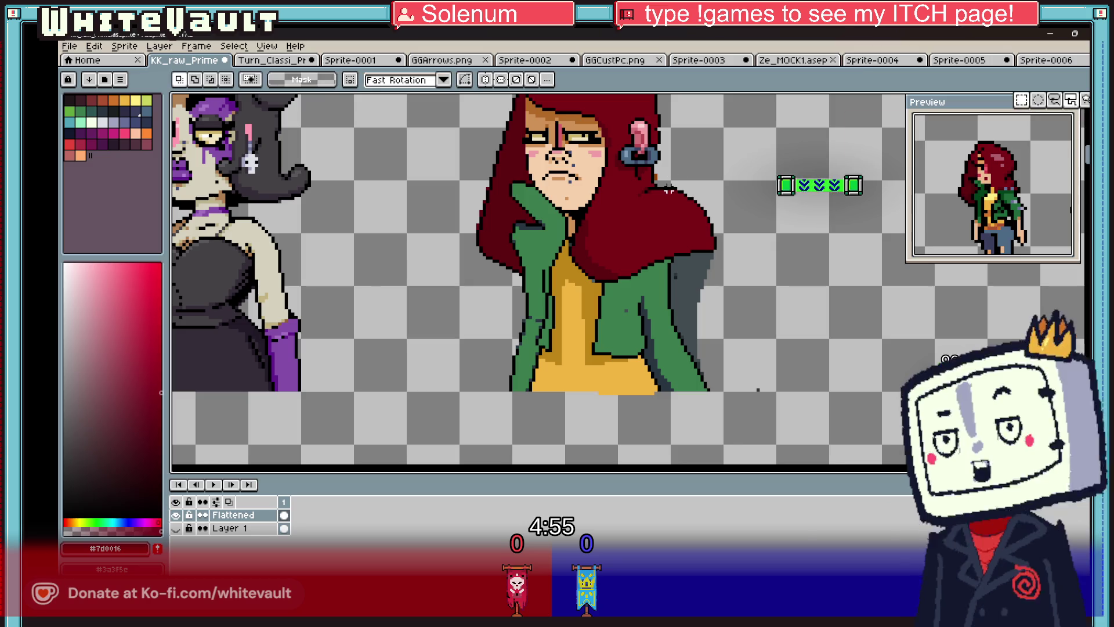
{"action": "left_click_drag", "start_coordinate": [639, 188], "coordinate": [741, 231]}
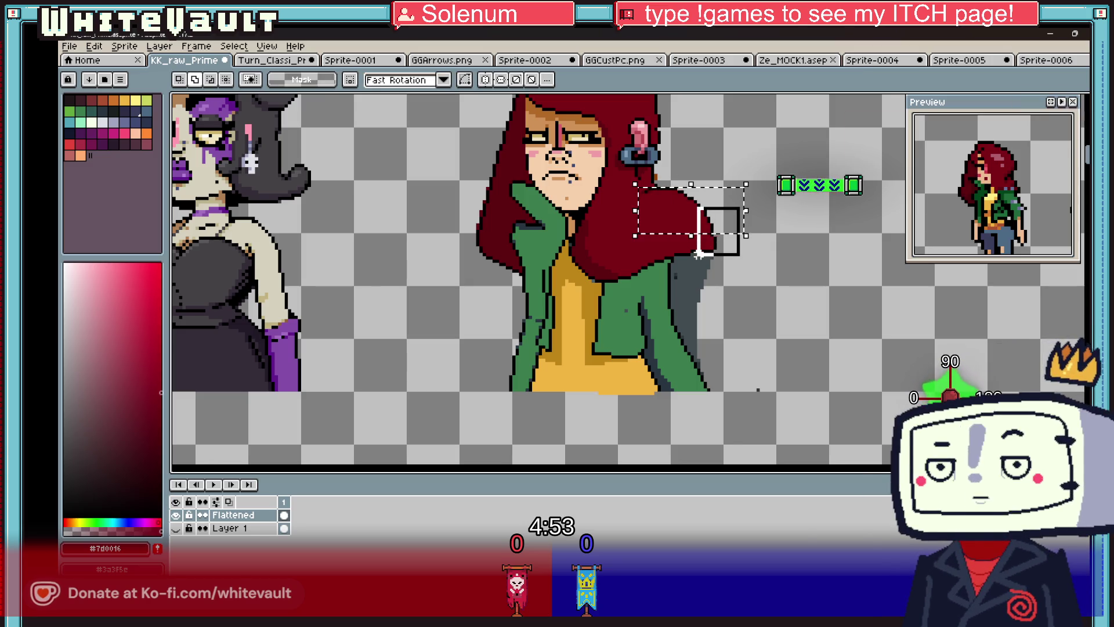
{"action": "left_click", "coordinate": [715, 223]}
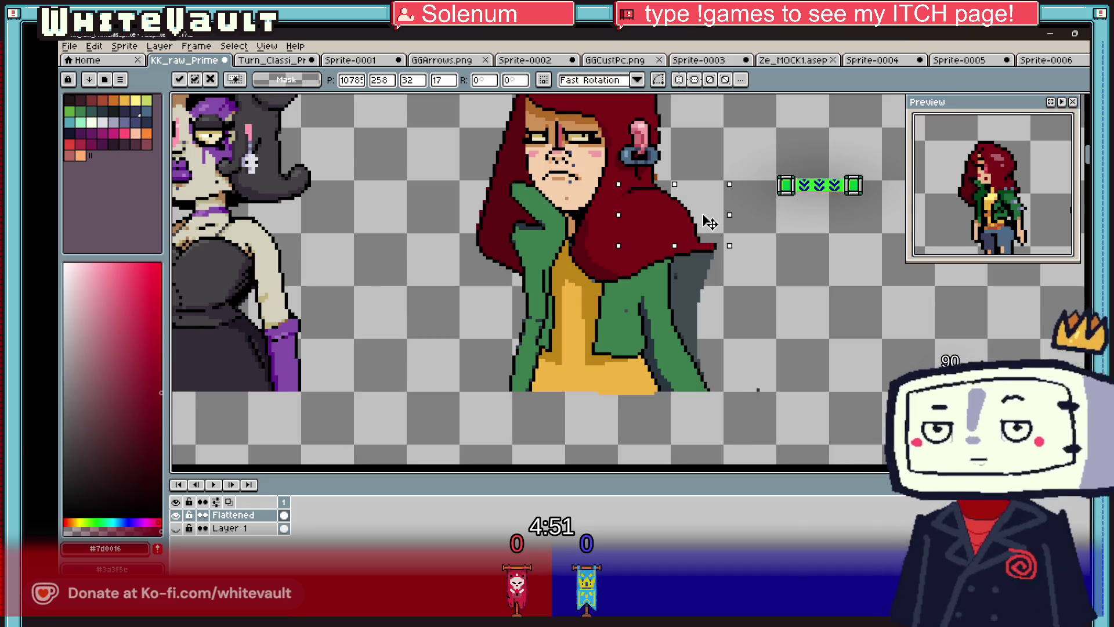
{"action": "key", "text": "Return"}
{"action": "scroll", "coordinate": [705, 232], "scroll_direction": "up", "scroll_amount": 4}
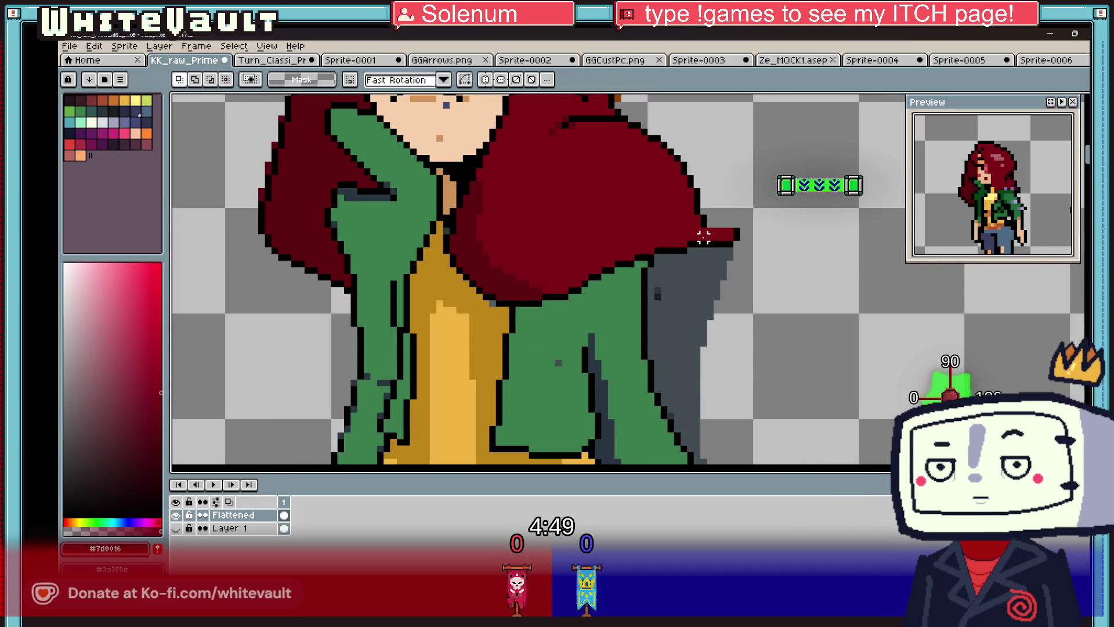
{"action": "scroll", "coordinate": [703, 236], "scroll_direction": "down", "scroll_amount": 3}
- Reposition the hair tip once more, then clear the selection along the hair edge
{"action": "left_click_drag", "start_coordinate": [609, 158], "coordinate": [738, 232]}
{"action": "left_click", "coordinate": [735, 228]}
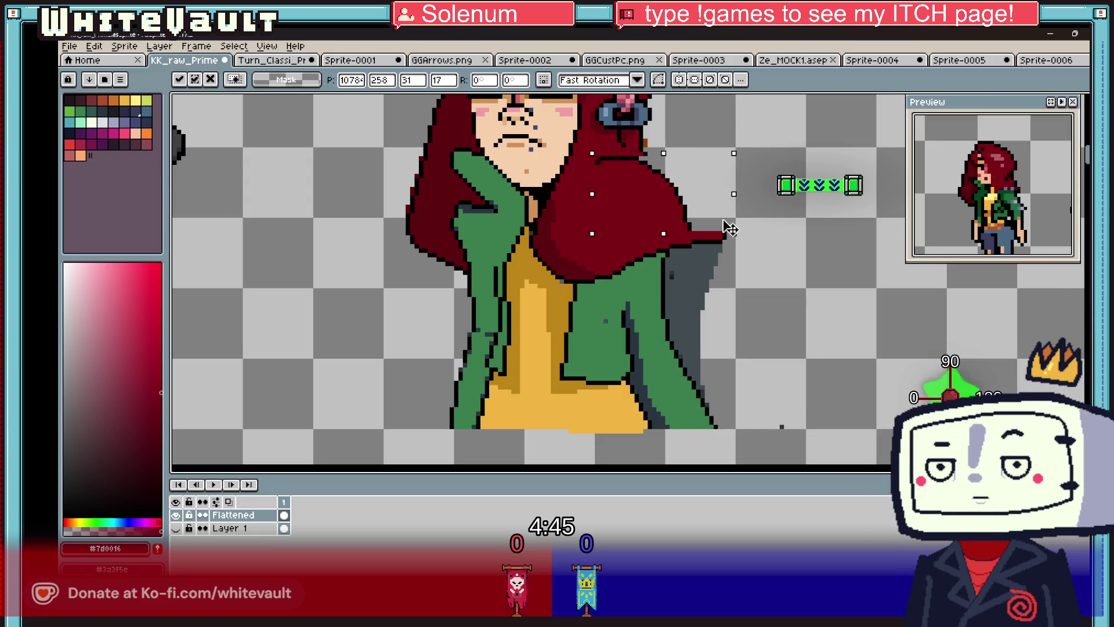
{"action": "left_click", "coordinate": [811, 242]}
{"action": "scroll", "coordinate": [689, 236], "scroll_direction": "up", "scroll_amount": 2}
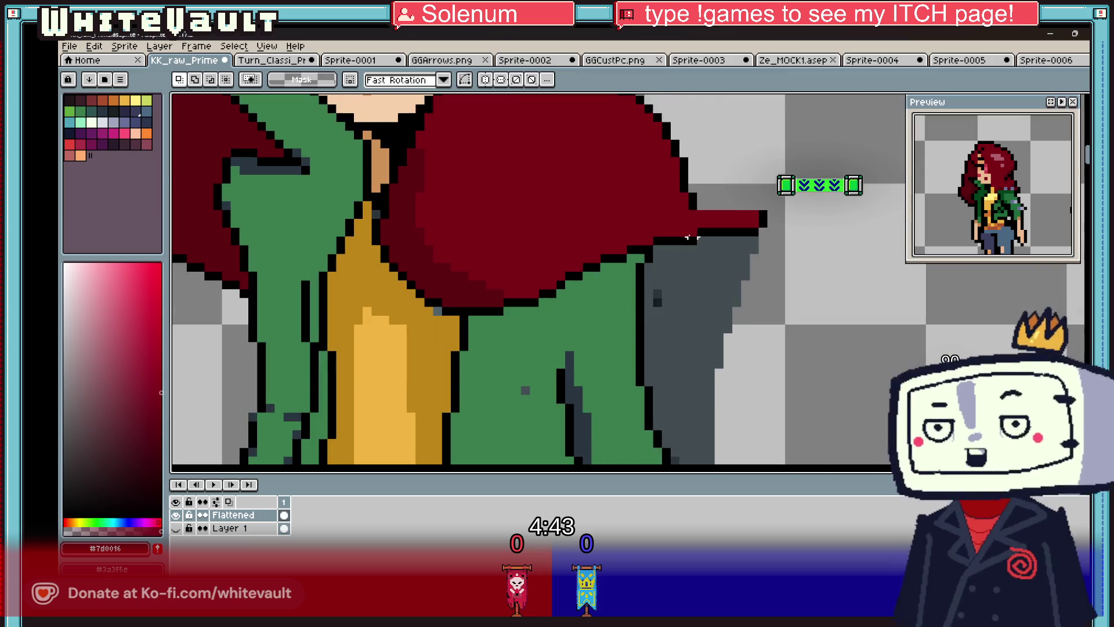
{"action": "left_click_drag", "start_coordinate": [674, 214], "coordinate": [824, 282]}
{"action": "left_click", "coordinate": [754, 248]}
{"action": "scroll", "coordinate": [753, 247], "scroll_direction": "down", "scroll_amount": 2}
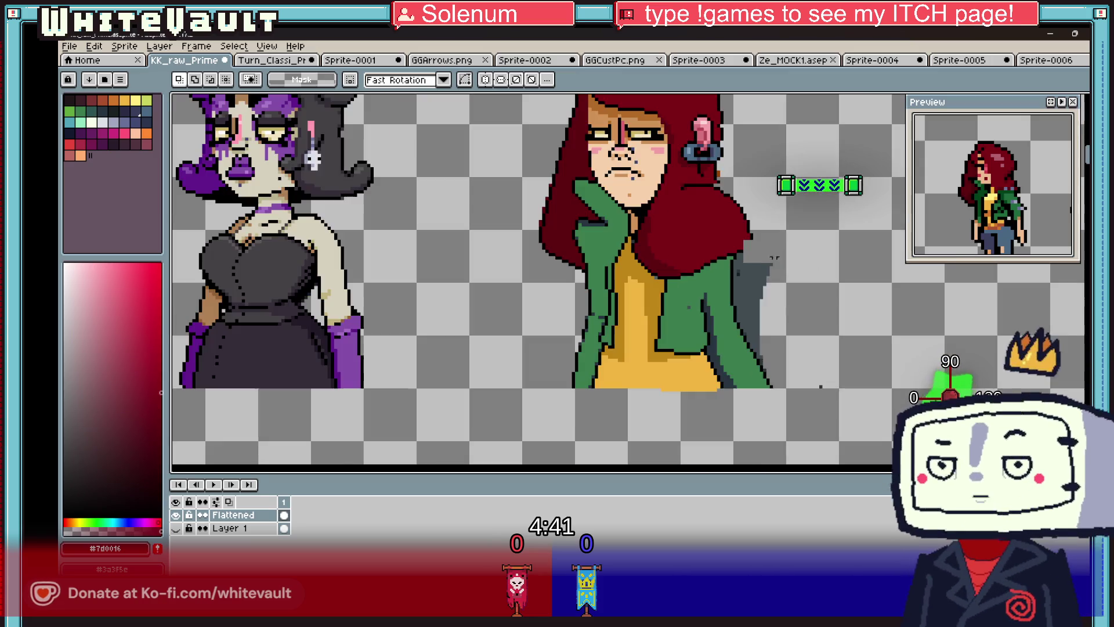
{"action": "scroll", "coordinate": [753, 247], "scroll_direction": "up", "scroll_amount": 1}
{"action": "scroll", "coordinate": [749, 244], "scroll_direction": "up", "scroll_amount": 3}
{"action": "key", "text": "b"}
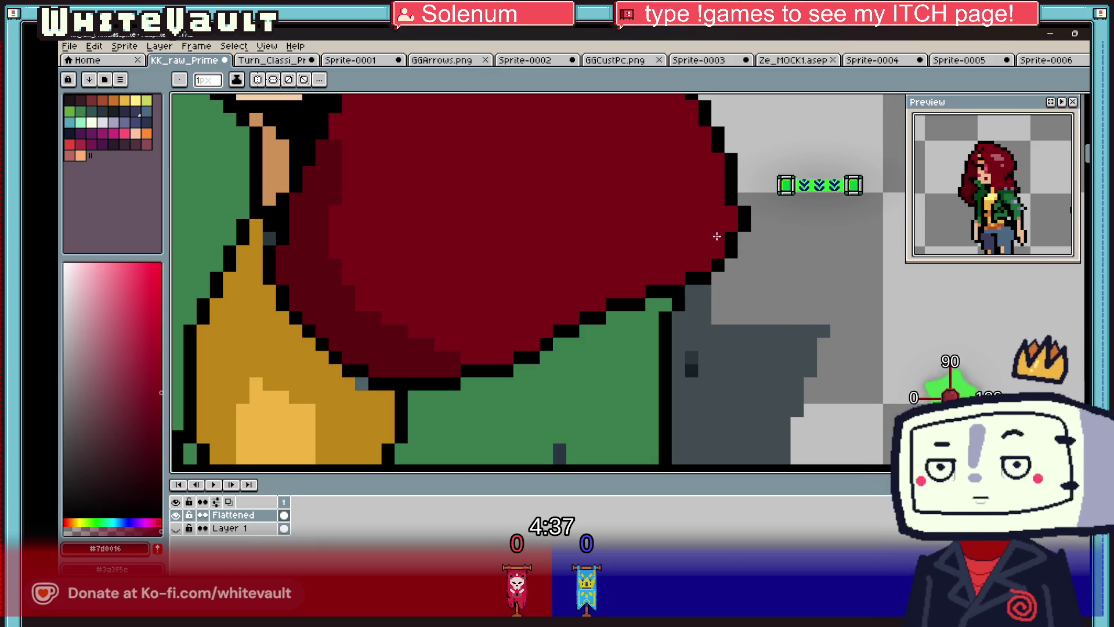
{"action": "left_click", "coordinate": [718, 244]}
{"action": "scroll", "coordinate": [741, 242], "scroll_direction": "down", "scroll_amount": 3}
{"action": "key", "text": "g"}
{"action": "left_click", "coordinate": [735, 269], "text": "alt"}
{"action": "left_click", "coordinate": [772, 261], "text": "alt"}
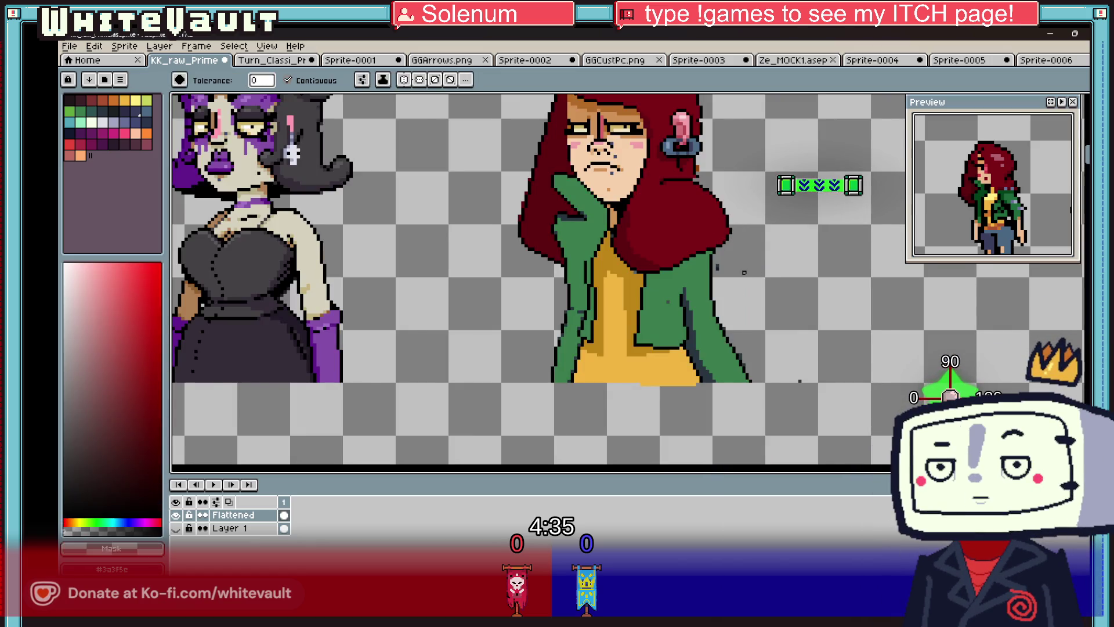
{"action": "left_click", "coordinate": [736, 269]}
{"action": "scroll", "coordinate": [735, 269], "scroll_direction": "down", "scroll_amount": 3}
{"action": "scroll", "coordinate": [736, 268], "scroll_direction": "up", "scroll_amount": 2}
{"action": "key", "text": "alt"}
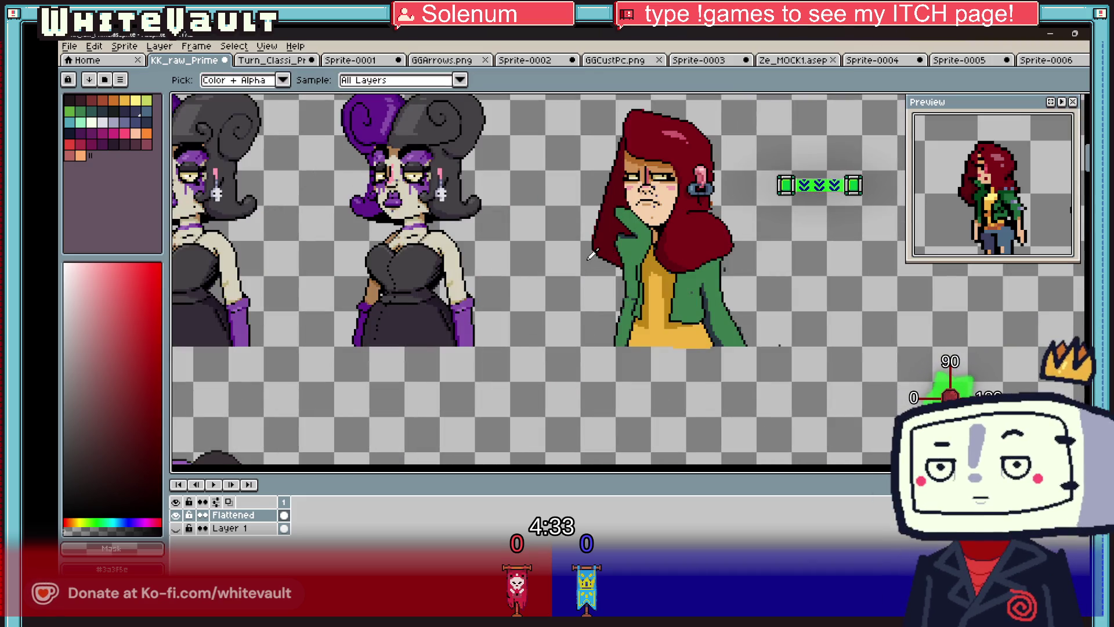
{"action": "left_click", "coordinate": [589, 257], "text": "alt"}
{"action": "scroll", "coordinate": [597, 252], "scroll_direction": "up", "scroll_amount": 3}
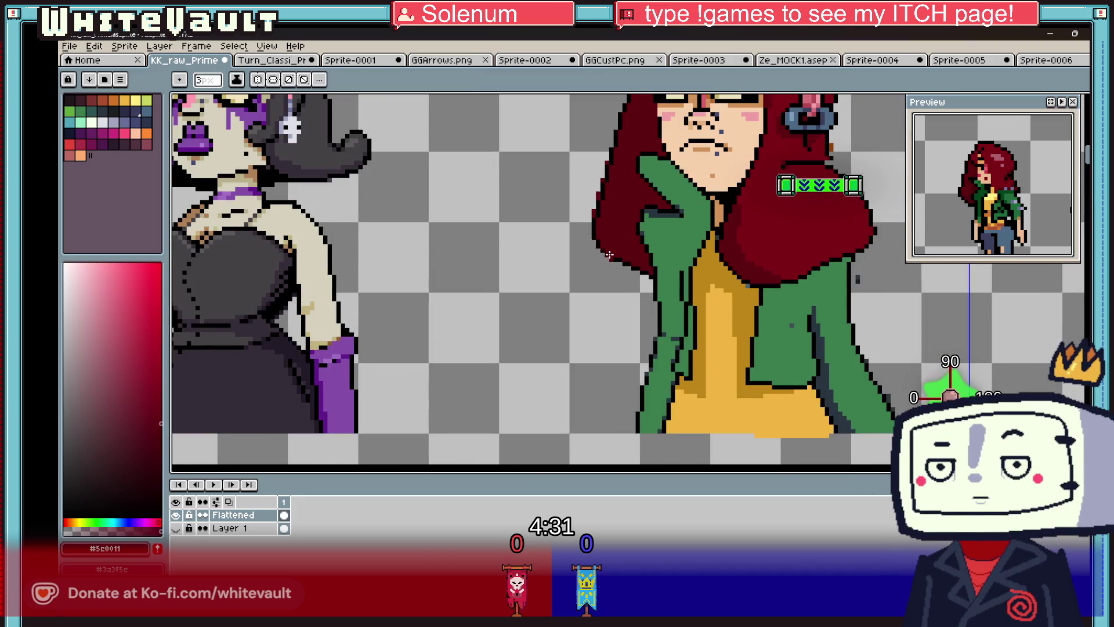
{"action": "scroll", "coordinate": [615, 254], "scroll_direction": "down", "scroll_amount": 1}
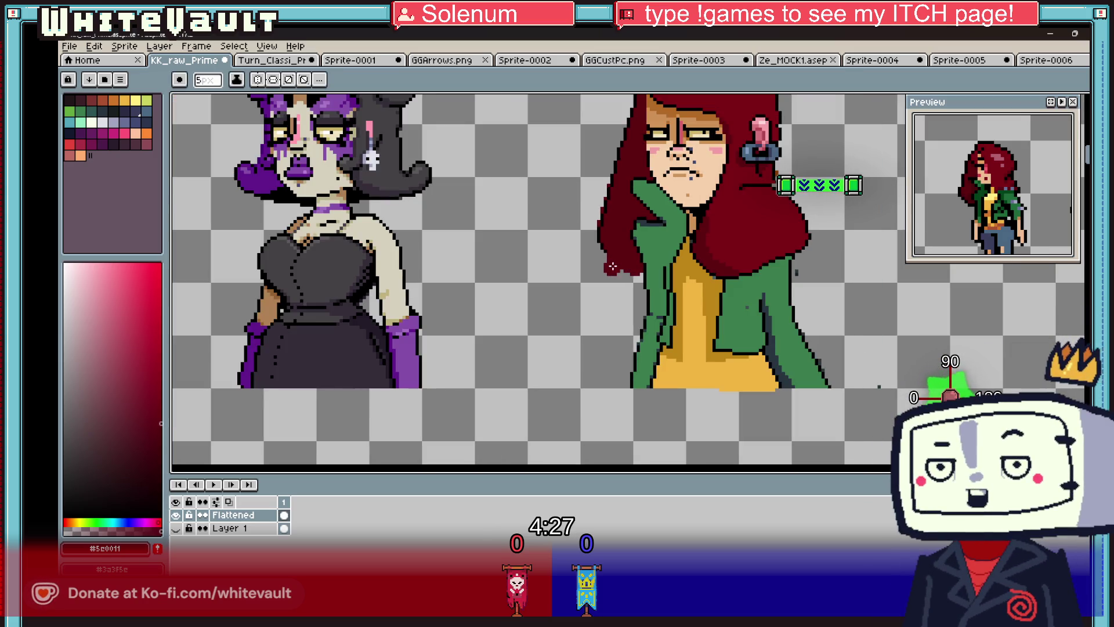
{"action": "scroll", "coordinate": [612, 266], "scroll_direction": "up", "scroll_amount": 1}
{"action": "left_click", "coordinate": [608, 262], "text": "alt"}
{"action": "left_click", "coordinate": [606, 258]}
{"action": "scroll", "coordinate": [606, 258], "scroll_direction": "up", "scroll_amount": 1}
{"action": "key", "text": "ctrl+z"}
{"action": "key", "text": "minus"}
{"action": "key", "text": "minus"}
{"action": "key", "text": "minus"}
{"action": "mouse_move", "coordinate": [627, 299]}
{"action": "left_mouse_down"}
{"action": "mouse_move", "coordinate": [672, 340]}
{"action": "mouse_move", "coordinate": [738, 367]}
{"action": "mouse_move", "coordinate": [800, 357]}
{"action": "left_mouse_up"}
{"action": "scroll", "coordinate": [800, 356], "scroll_direction": "down", "scroll_amount": 2}
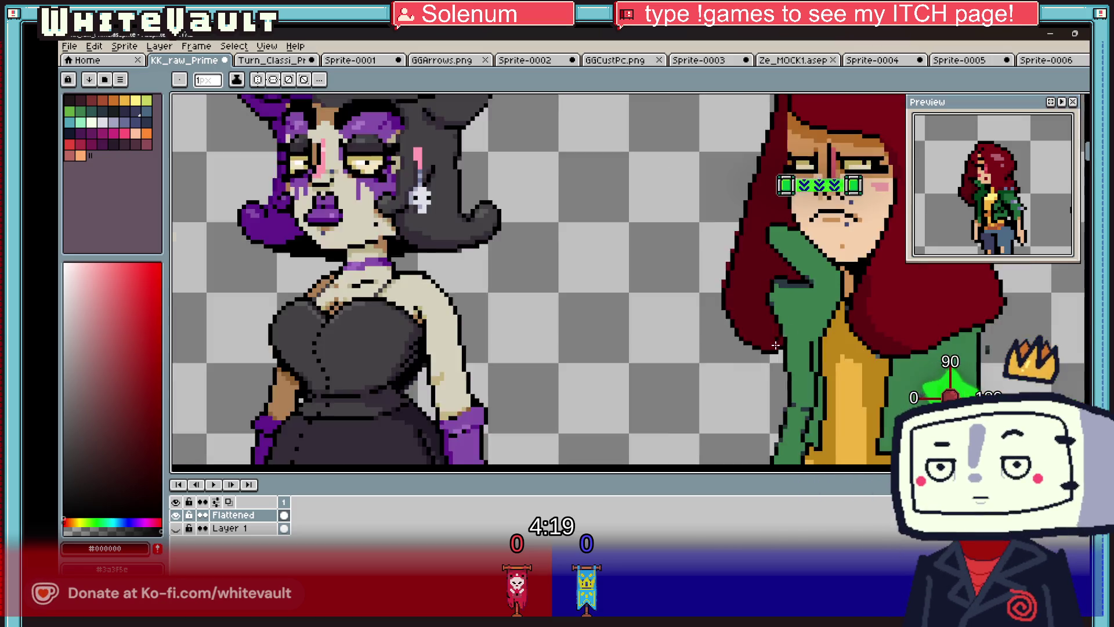
{"action": "scroll", "coordinate": [969, 311], "scroll_direction": "down", "scroll_amount": 2}
{"action": "scroll", "coordinate": [969, 311], "scroll_direction": "up", "scroll_amount": 3}
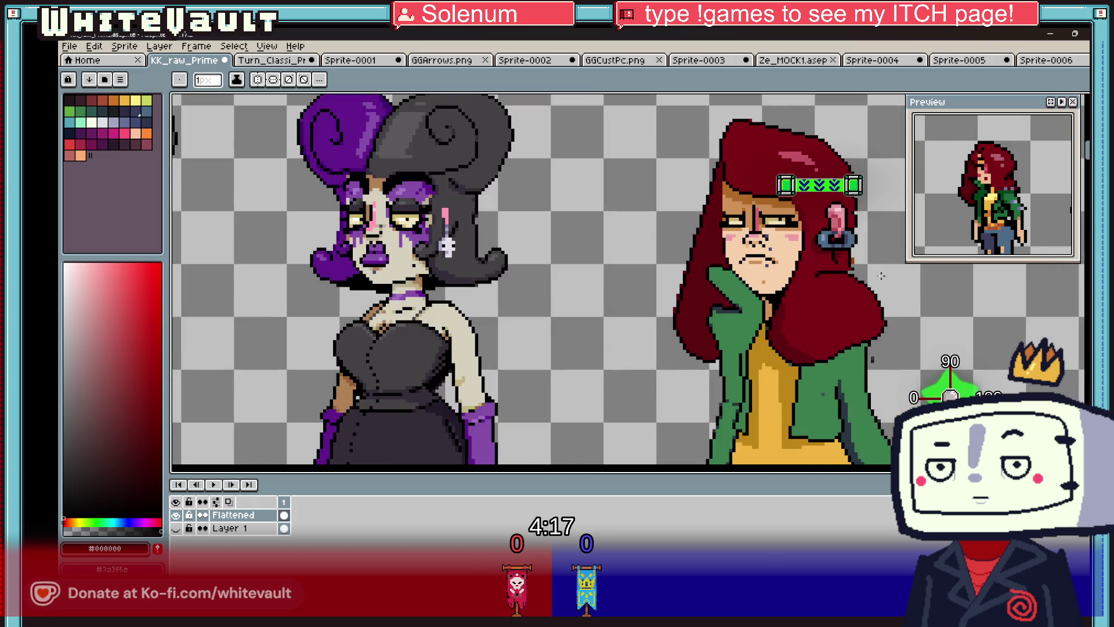
{"action": "key", "text": "i"}
{"action": "left_click", "coordinate": [801, 152]}
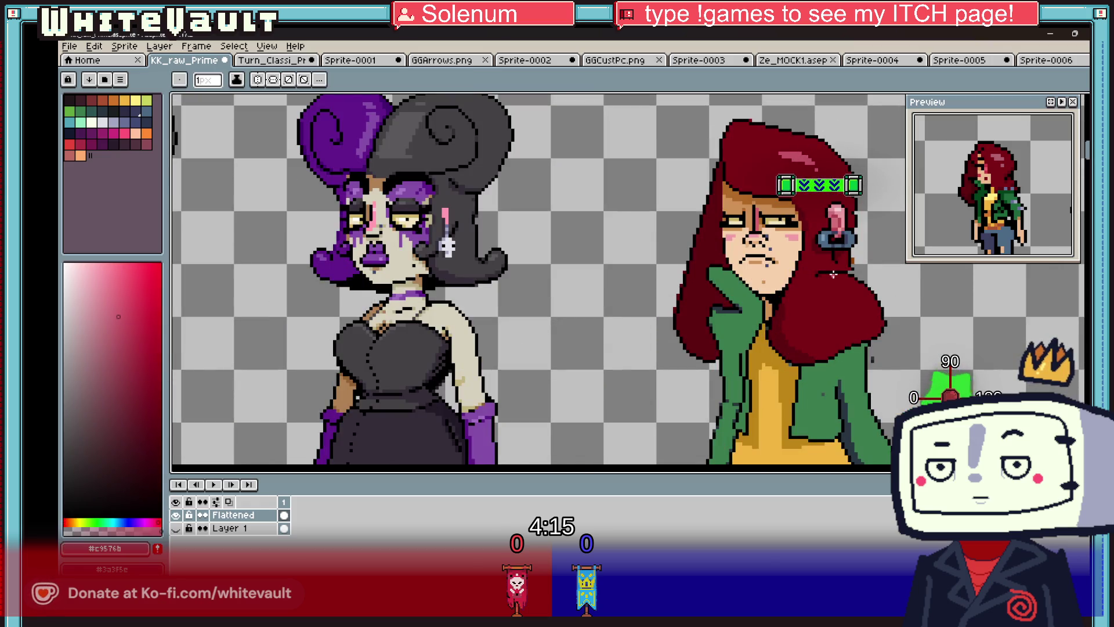
{"action": "scroll", "coordinate": [806, 291], "scroll_direction": "up", "scroll_amount": 3}
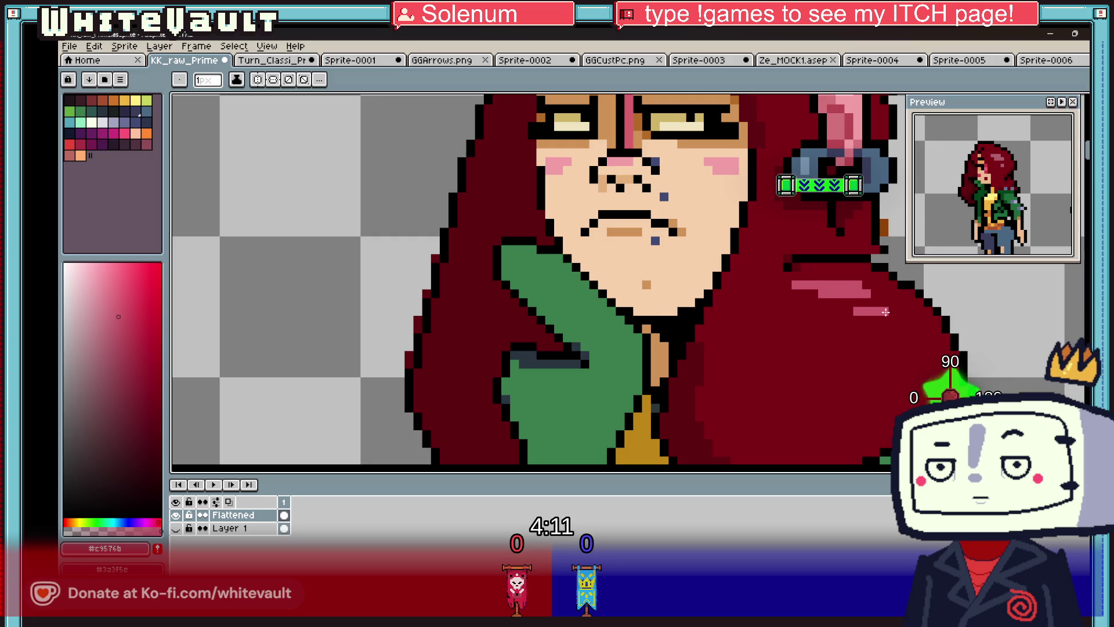
{"action": "scroll", "coordinate": [886, 327], "scroll_direction": "down", "scroll_amount": 5}
{"action": "scroll", "coordinate": [922, 305], "scroll_direction": "up", "scroll_amount": 2}
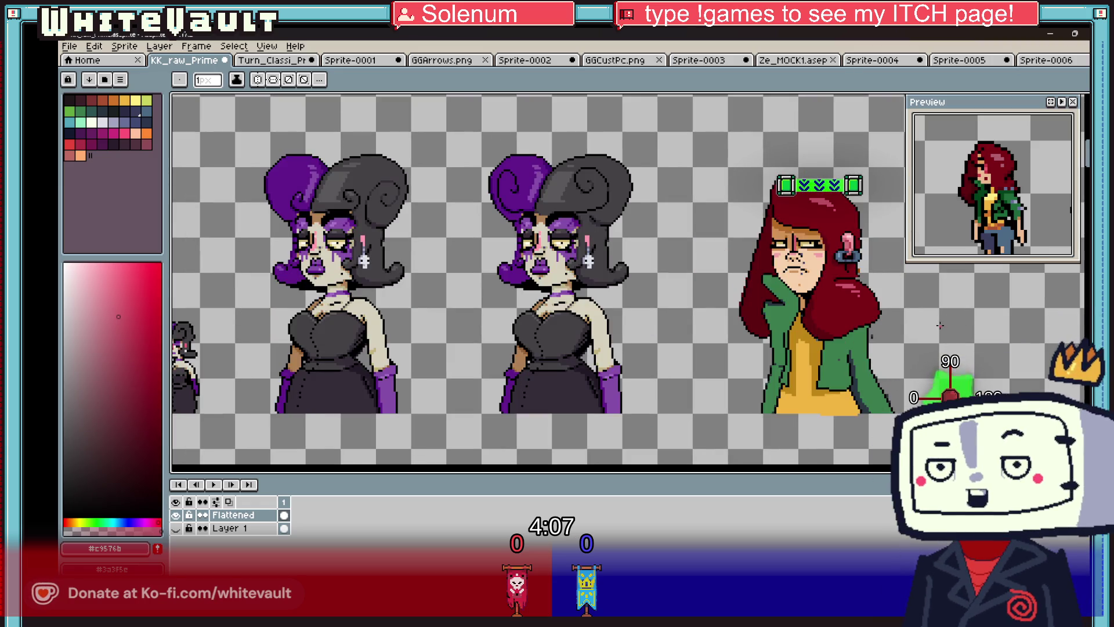
{"action": "scroll", "coordinate": [928, 330], "scroll_direction": "up", "scroll_amount": 2}
{"action": "left_click", "coordinate": [895, 351], "text": "alt"}
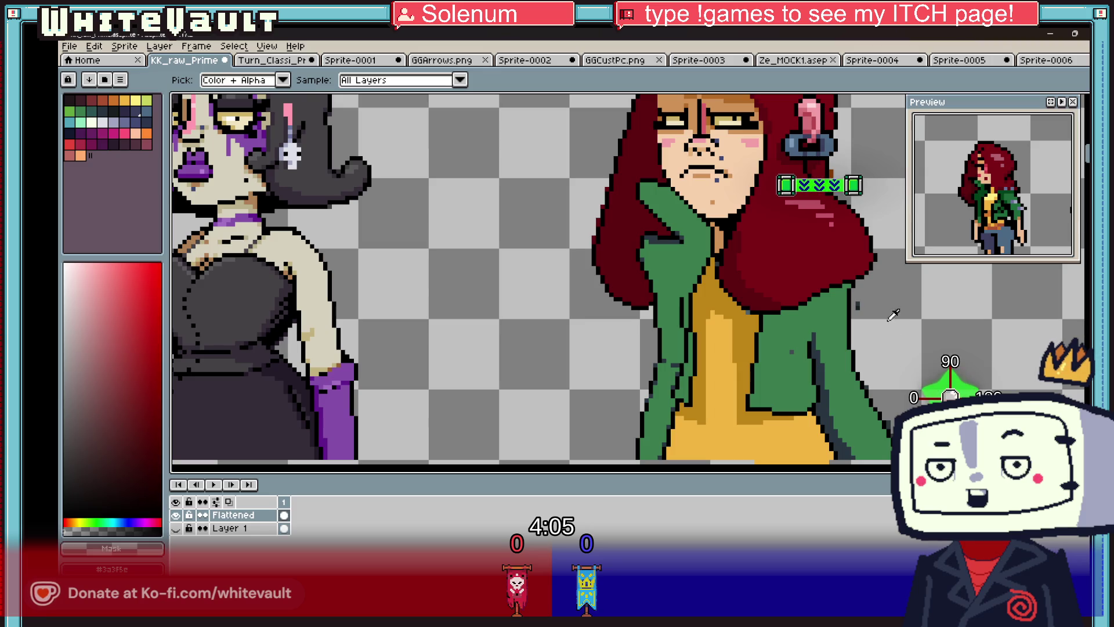
{"action": "scroll", "coordinate": [928, 320], "scroll_direction": "down", "scroll_amount": 2}
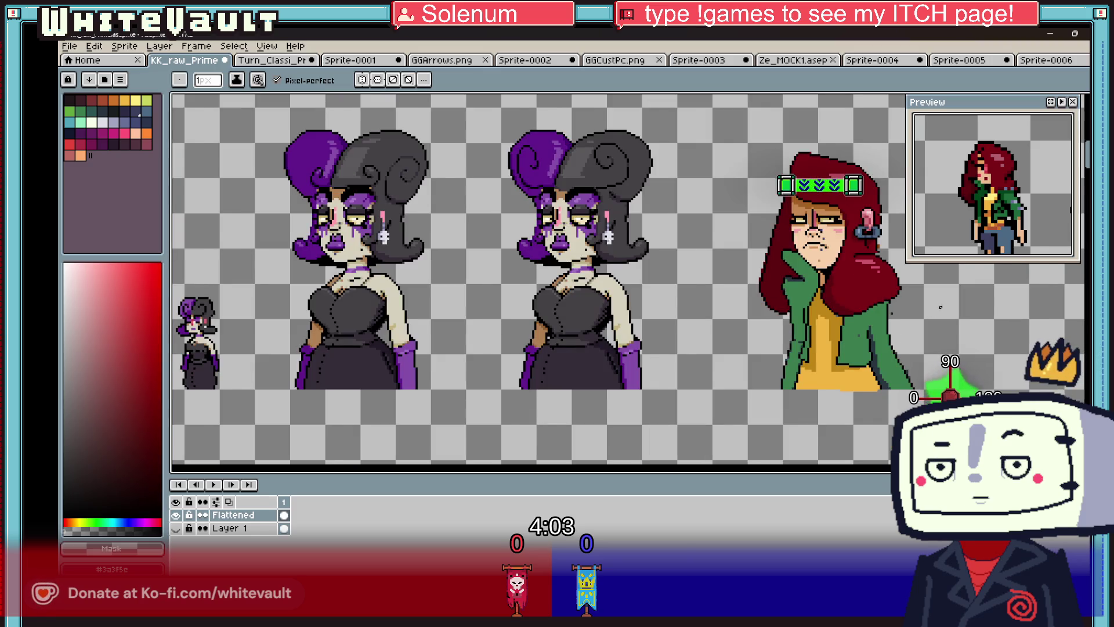
{"action": "scroll", "coordinate": [934, 307], "scroll_direction": "down", "scroll_amount": 2}
{"action": "scroll", "coordinate": [946, 293], "scroll_direction": "up", "scroll_amount": 2}
{"action": "scroll", "coordinate": [897, 277], "scroll_direction": "up", "scroll_amount": 2}
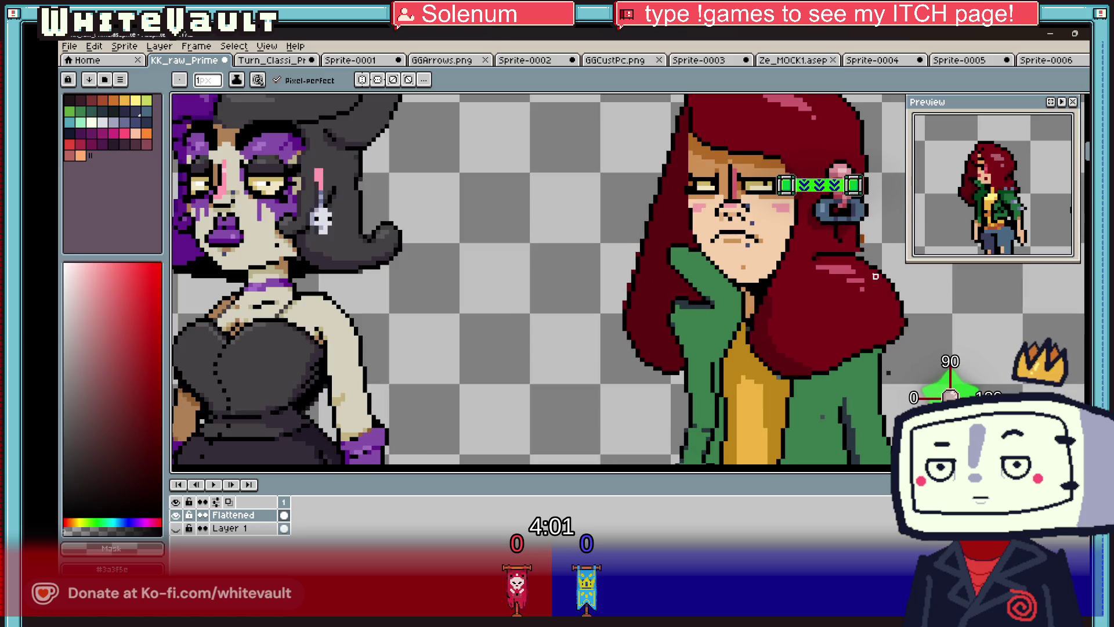
{"action": "scroll", "coordinate": [781, 289], "scroll_direction": "up", "scroll_amount": 1}
{"action": "scroll", "coordinate": [699, 306], "scroll_direction": "up", "scroll_amount": 2}
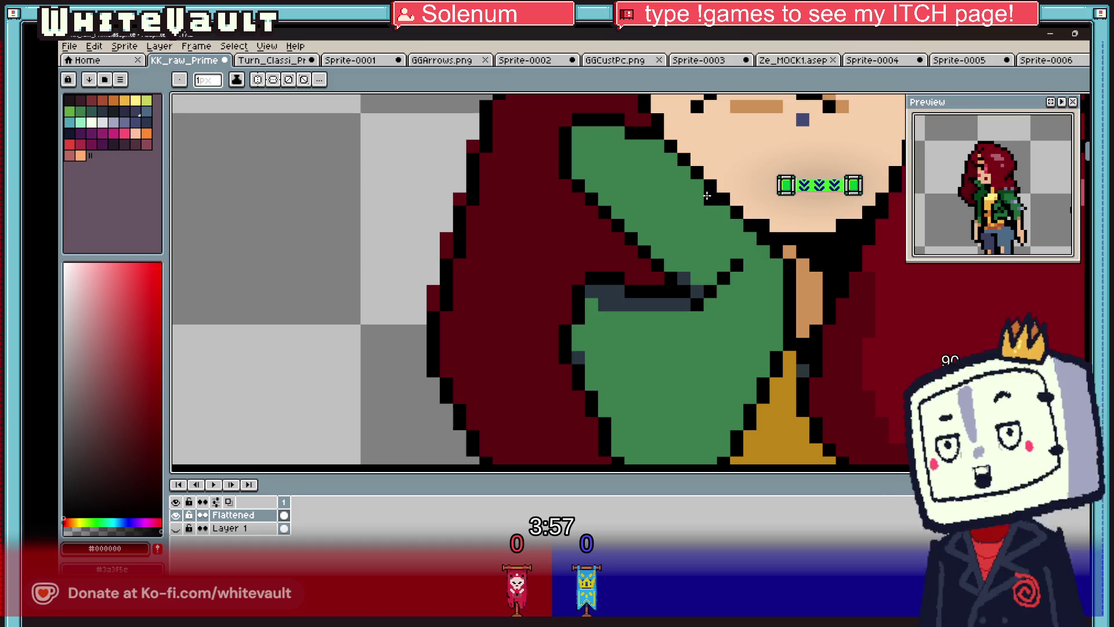
- Outline the green lapel in black and paint the upper lapel dark hair red
{"action": "left_click_drag", "start_coordinate": [696, 181], "coordinate": [693, 209]}
{"action": "left_click", "coordinate": [597, 231], "text": "alt"}
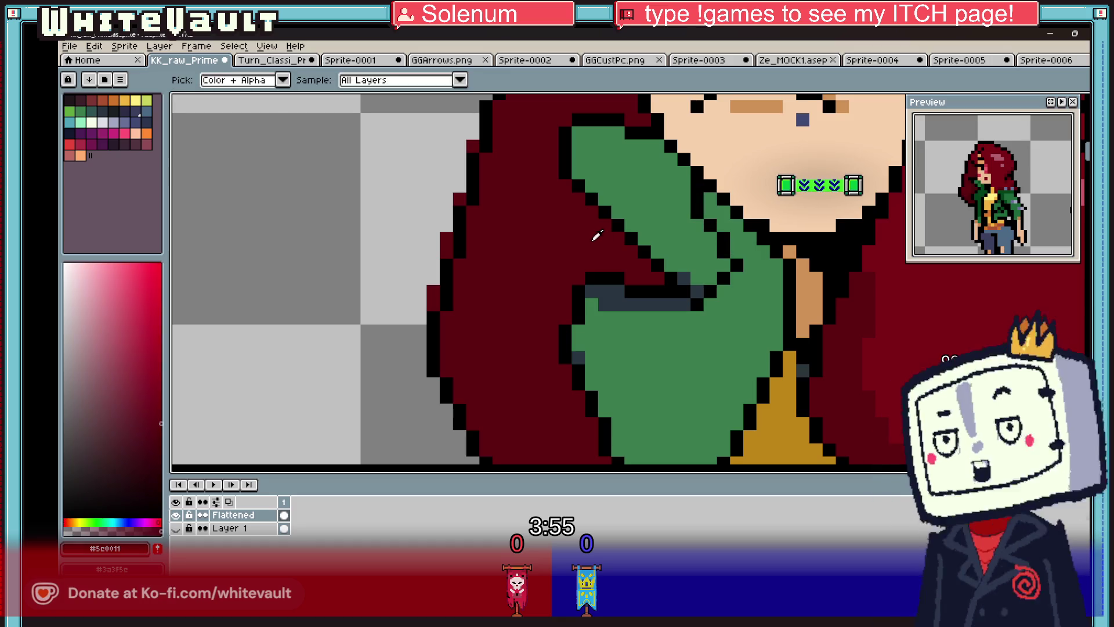
{"action": "left_click", "coordinate": [604, 224]}
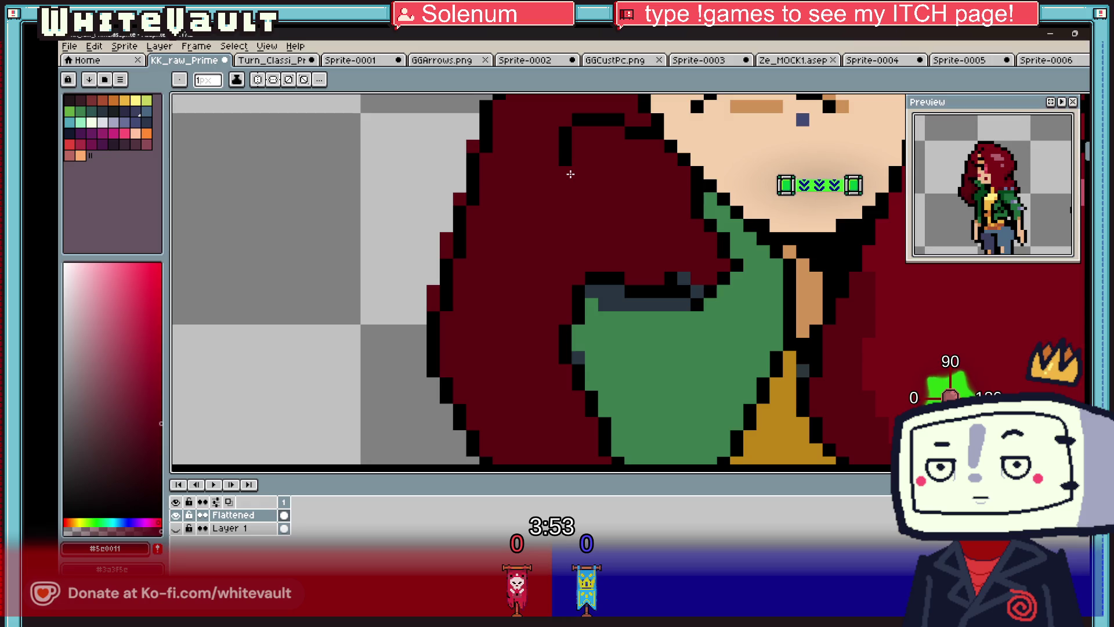
{"action": "scroll", "coordinate": [623, 133], "scroll_direction": "down", "scroll_amount": 3}
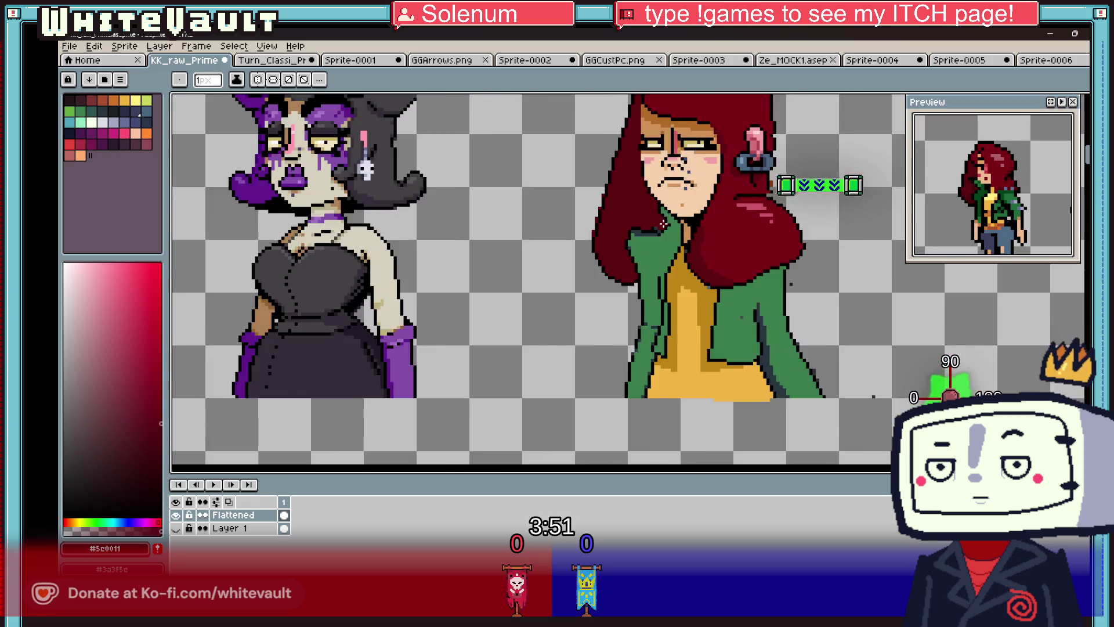
{"action": "scroll", "coordinate": [728, 267], "scroll_direction": "up", "scroll_amount": 2}
- Paint jacket green across to the jaw outline and over the skin beside the chin
{"action": "key", "text": "alt"}
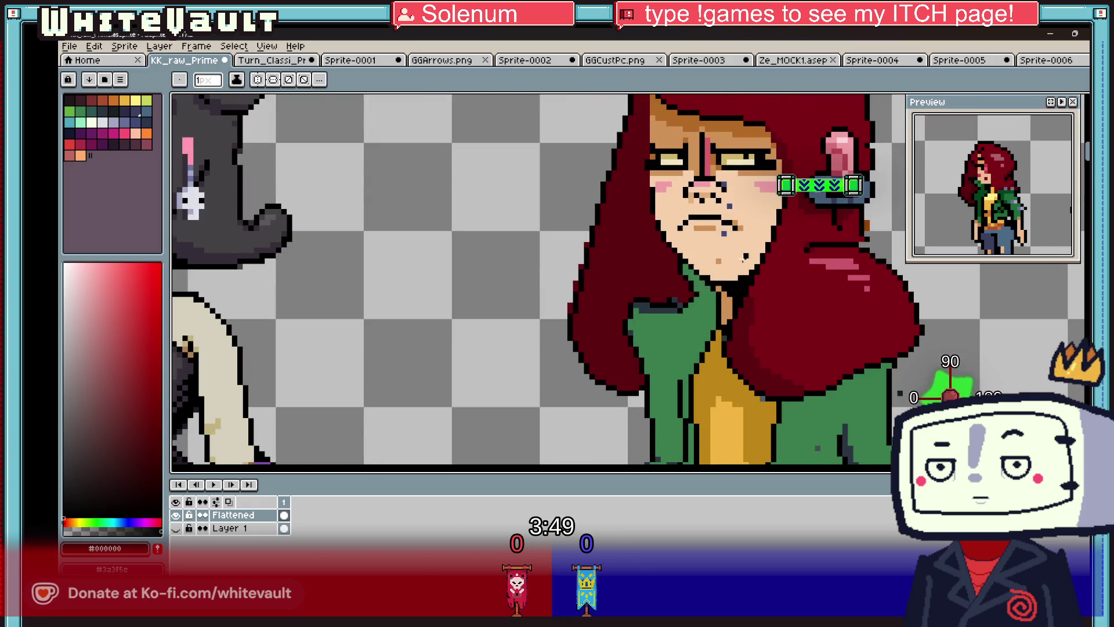
{"action": "scroll", "coordinate": [728, 267], "scroll_direction": "up", "scroll_amount": 2}
{"action": "left_click", "coordinate": [597, 385], "text": "alt"}
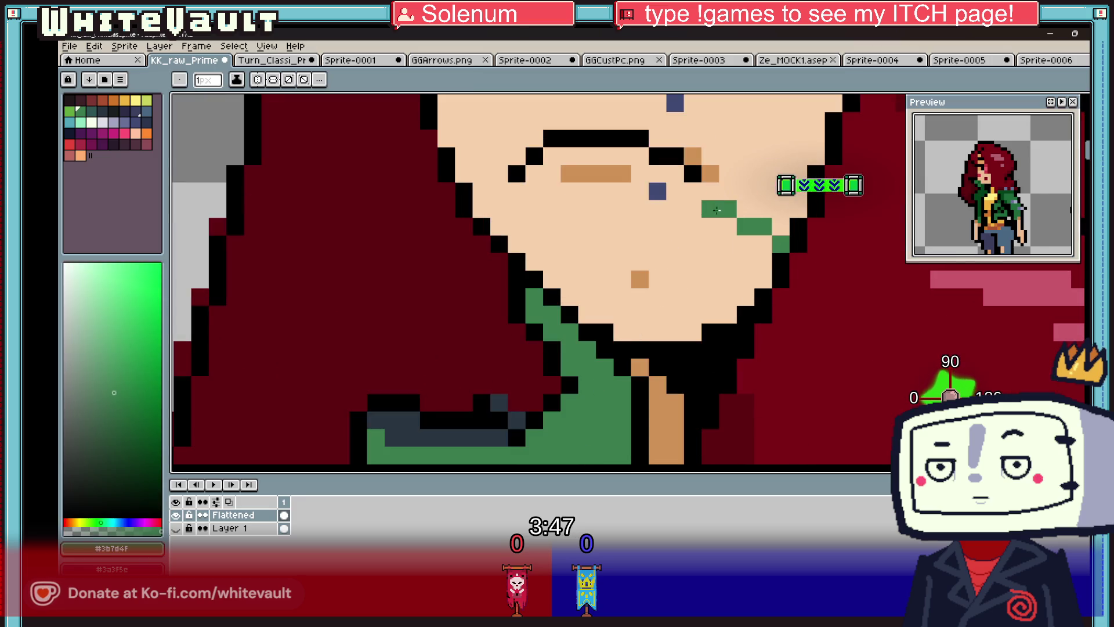
{"action": "left_click_drag", "start_coordinate": [716, 214], "coordinate": [800, 202]}
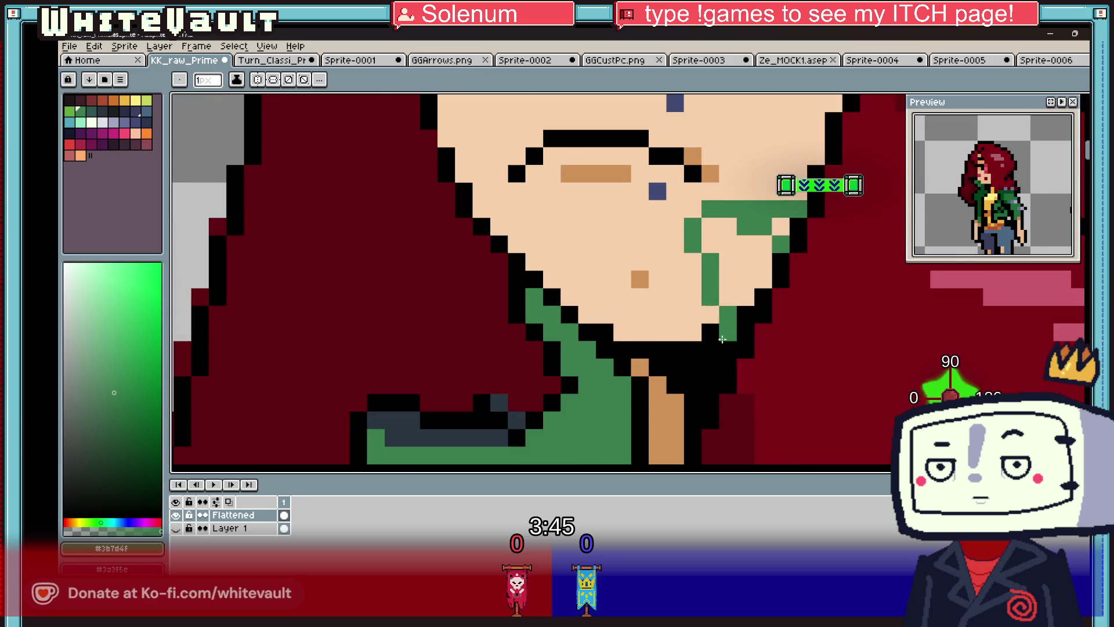
{"action": "left_click_drag", "start_coordinate": [730, 293], "coordinate": [781, 225]}
- Outline a new left collar piece in black and fill it with jacket green
{"action": "key", "text": "alt"}
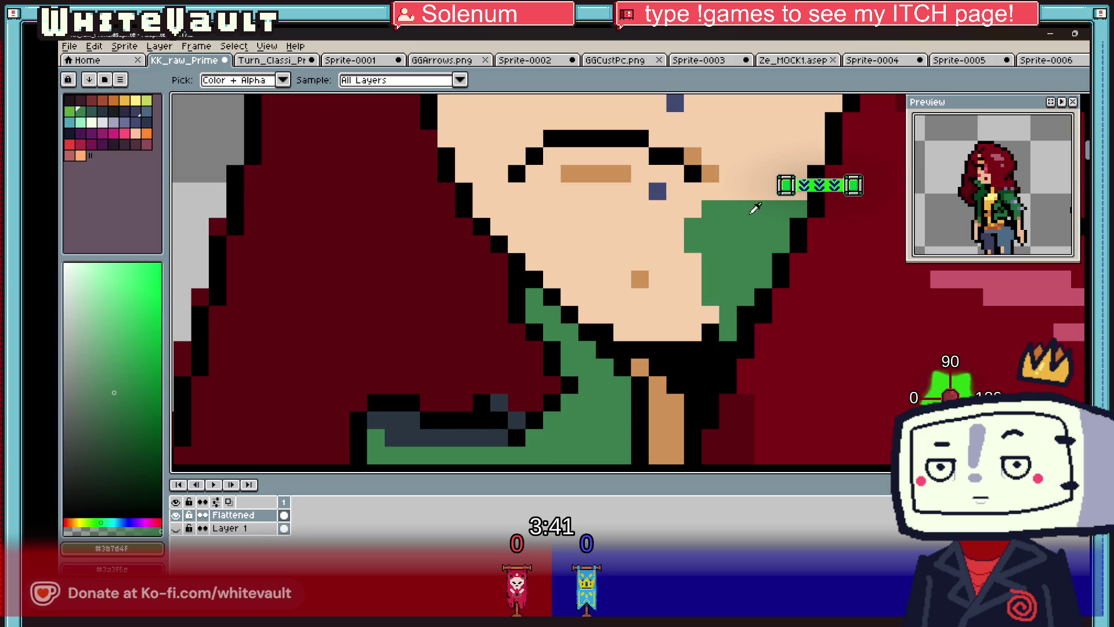
{"action": "left_click", "coordinate": [806, 209], "text": "alt"}
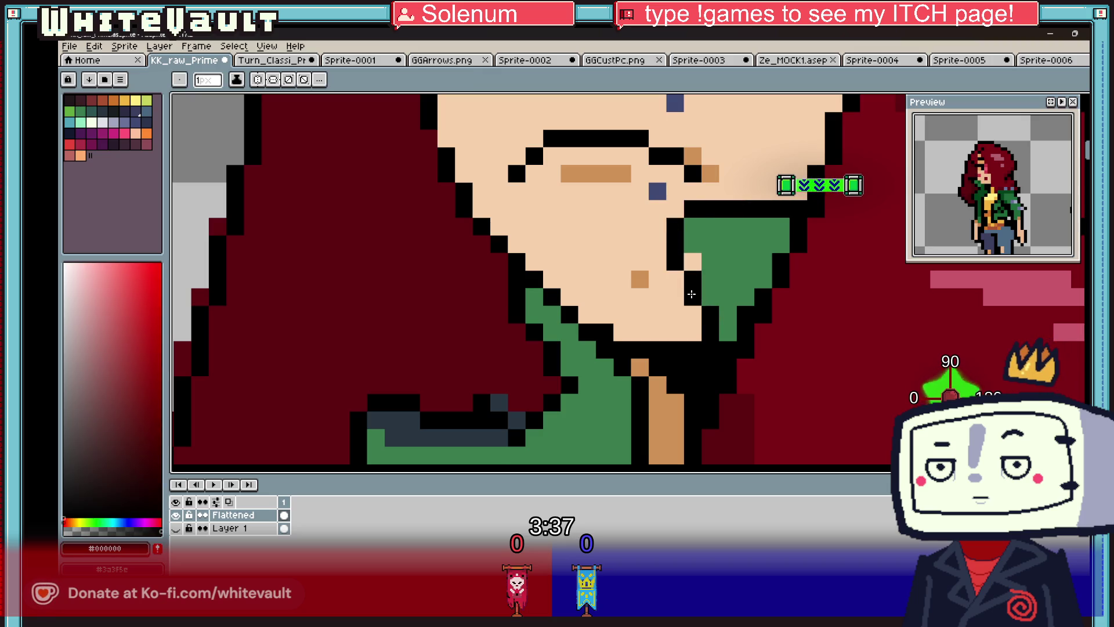
{"action": "left_click", "coordinate": [691, 236], "text": "alt"}
{"action": "left_click", "coordinate": [693, 261]}
{"action": "left_click", "coordinate": [462, 232], "text": "alt"}
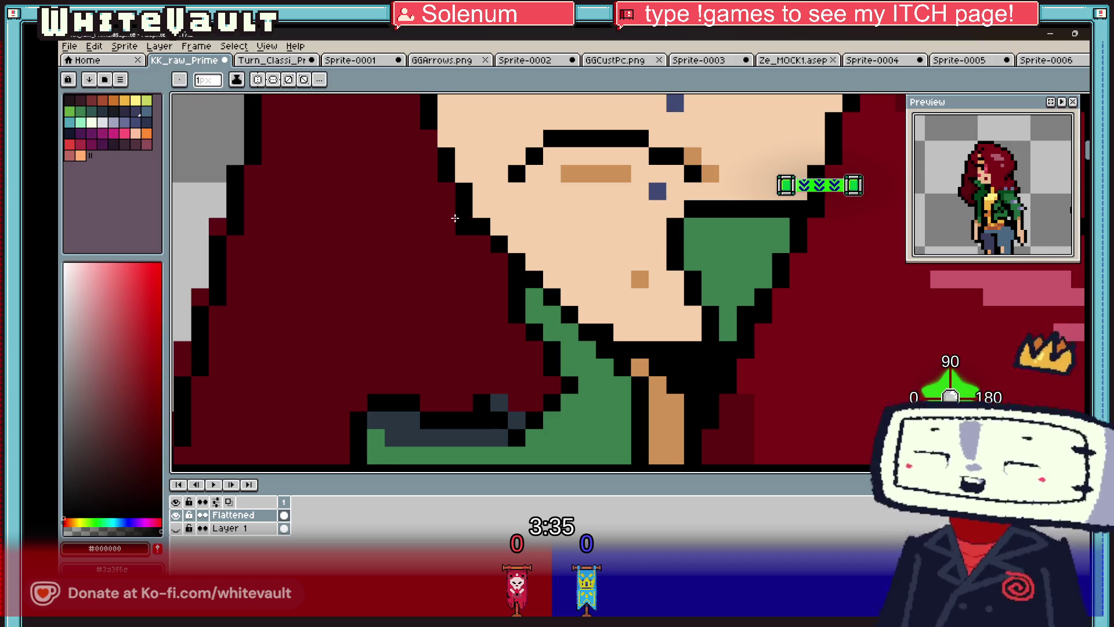
{"action": "left_click_drag", "start_coordinate": [455, 218], "coordinate": [429, 236]}
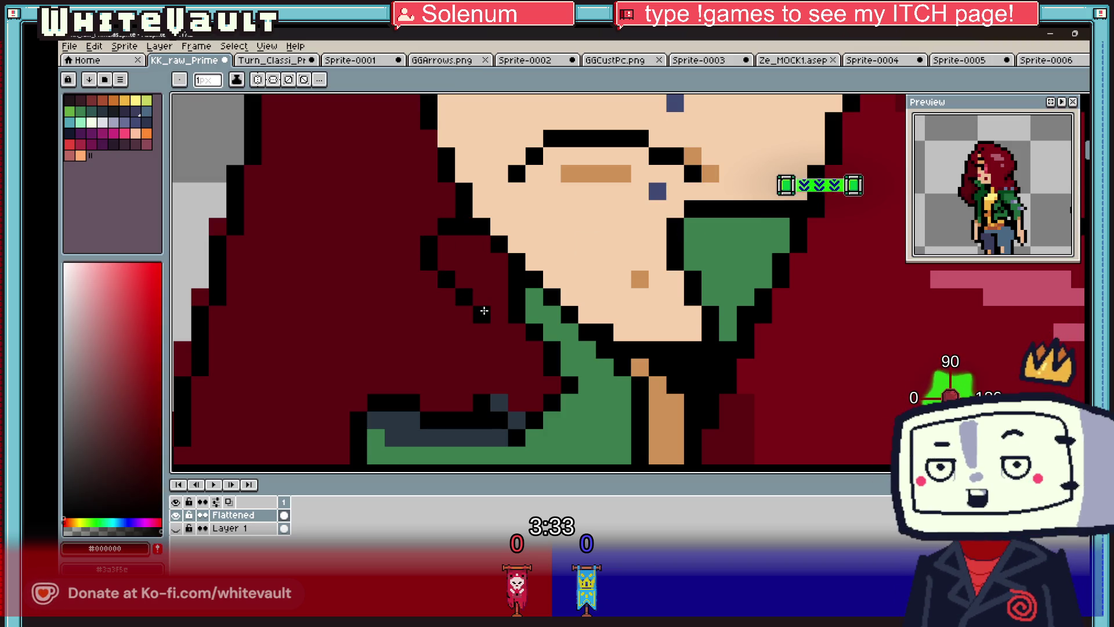
{"action": "left_click", "coordinate": [534, 299], "text": "alt"}
{"action": "left_click", "coordinate": [517, 299]}
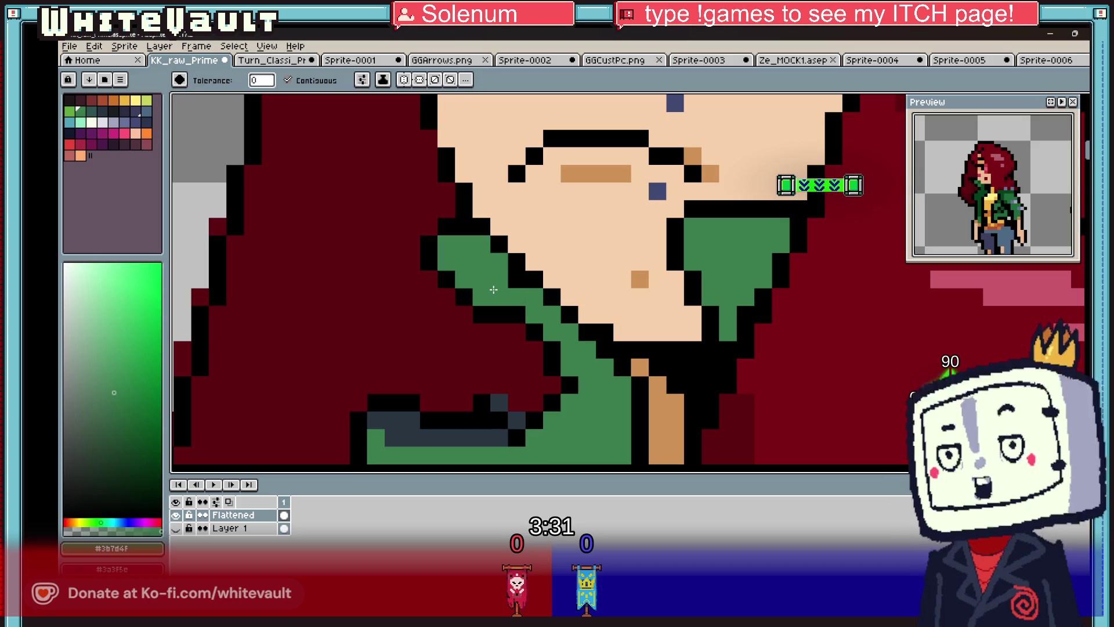
- Sample the #283540 dark grey-blue for the right collar piece
{"action": "scroll", "coordinate": [513, 281], "scroll_direction": "down", "scroll_amount": 3}
{"action": "scroll", "coordinate": [592, 279], "scroll_direction": "down", "scroll_amount": 4}
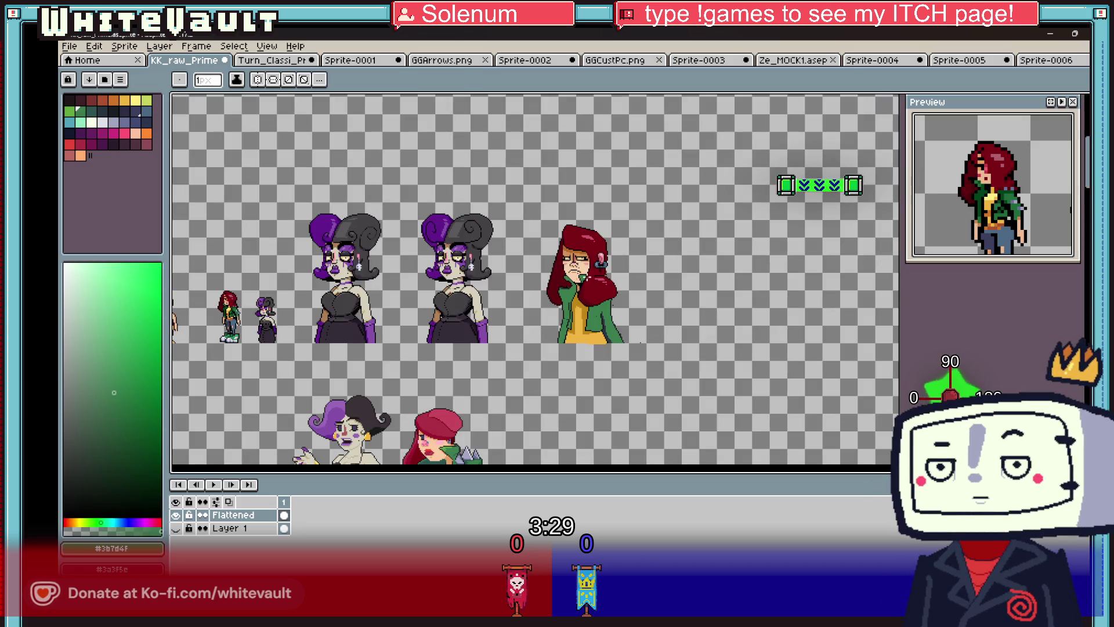
{"action": "scroll", "coordinate": [587, 277], "scroll_direction": "up", "scroll_amount": 5}
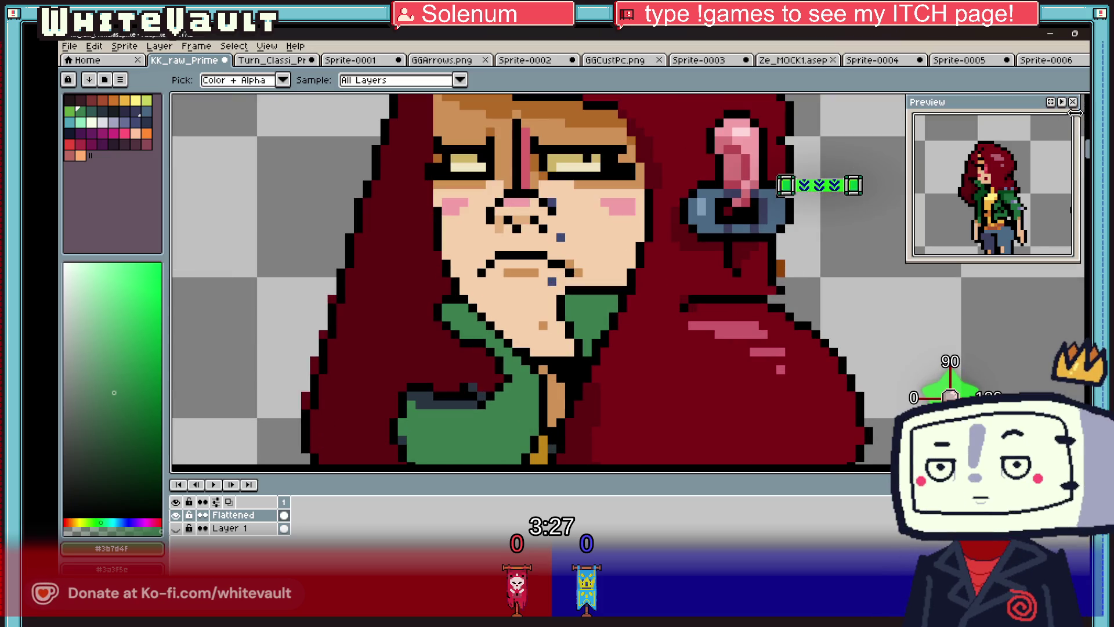
{"action": "scroll", "coordinate": [621, 331], "scroll_direction": "down", "scroll_amount": 3}
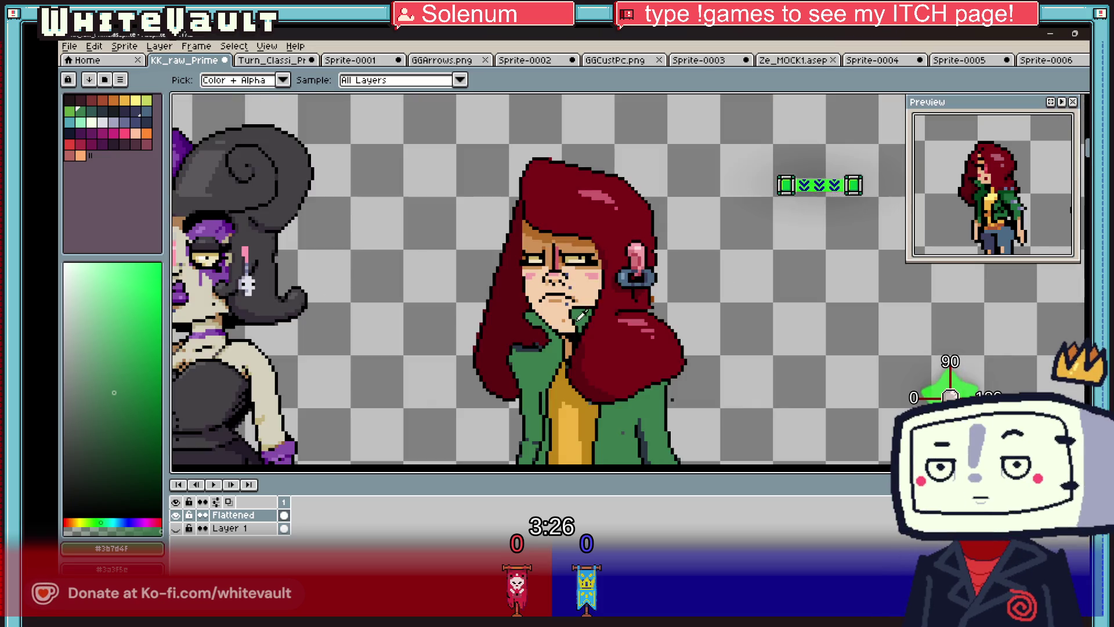
{"action": "left_click", "coordinate": [537, 344], "text": "alt"}
{"action": "scroll", "coordinate": [536, 293], "scroll_direction": "up", "scroll_amount": 4}
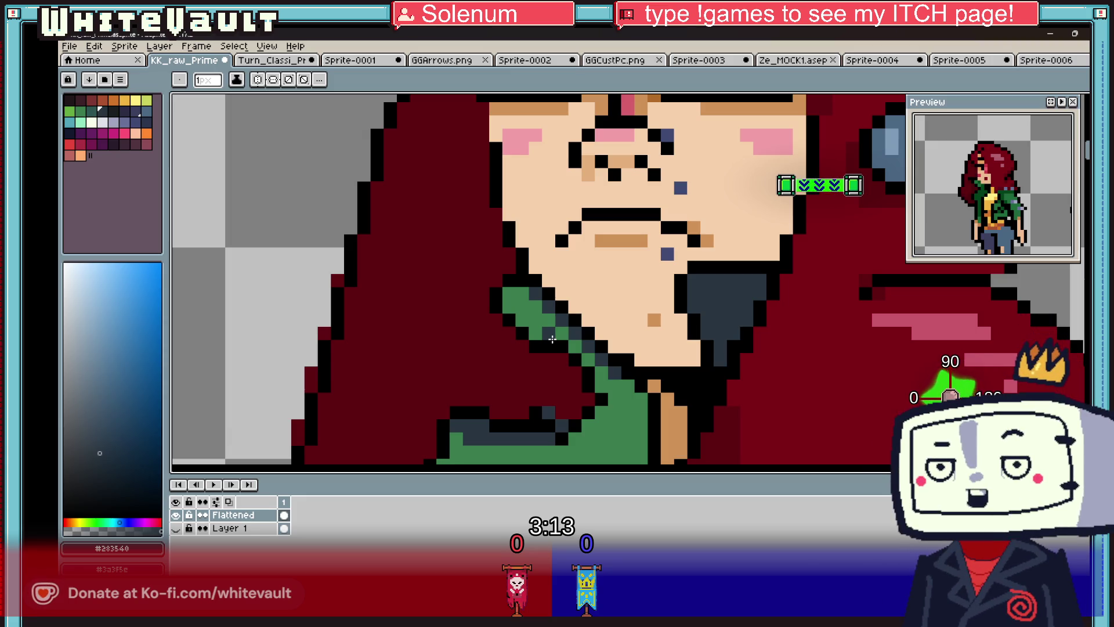
{"action": "scroll", "coordinate": [573, 337], "scroll_direction": "down", "scroll_amount": 4}
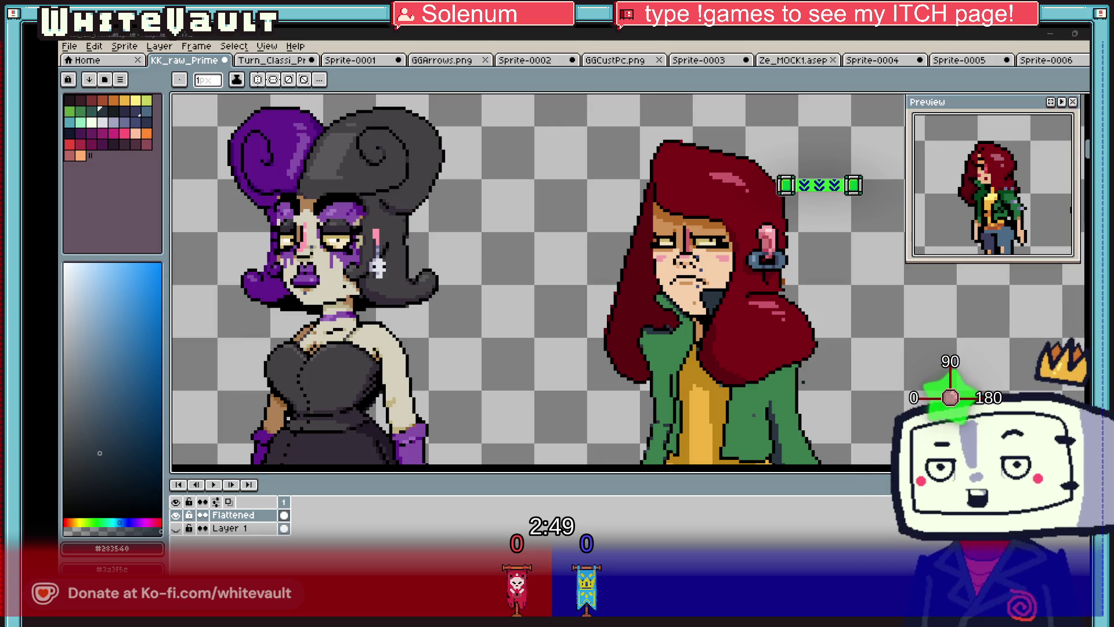
{"action": "scroll", "coordinate": [729, 256], "scroll_direction": "down", "scroll_amount": 2}
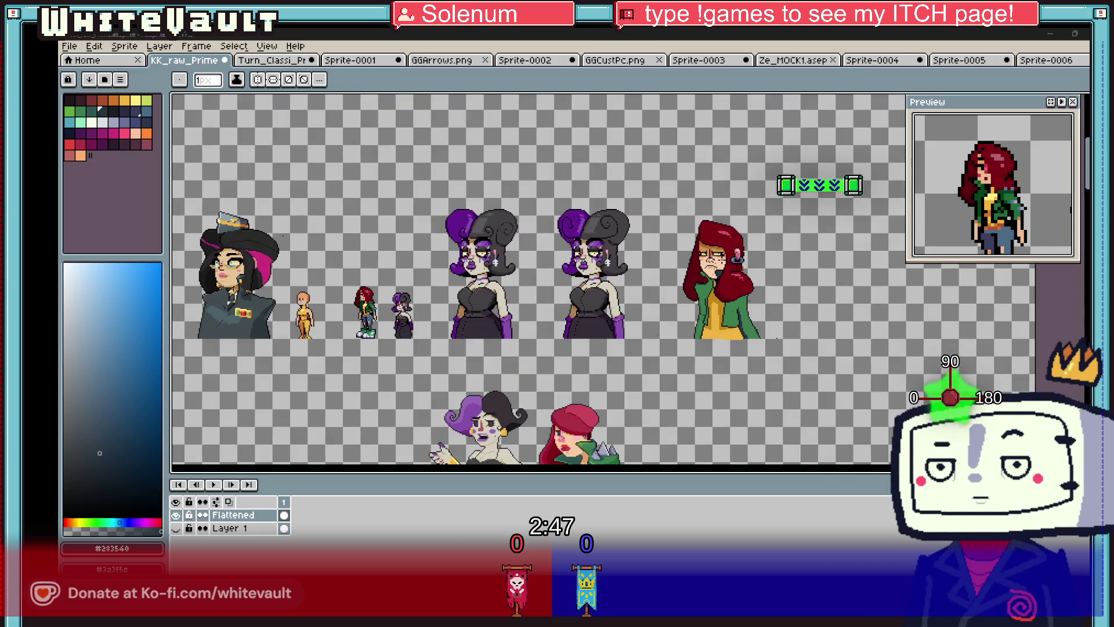
- Pick the dark hair red and paint over the pixels below the earring
{"action": "scroll", "coordinate": [747, 270], "scroll_direction": "up", "scroll_amount": 3}
{"action": "scroll", "coordinate": [711, 273], "scroll_direction": "up", "scroll_amount": 2}
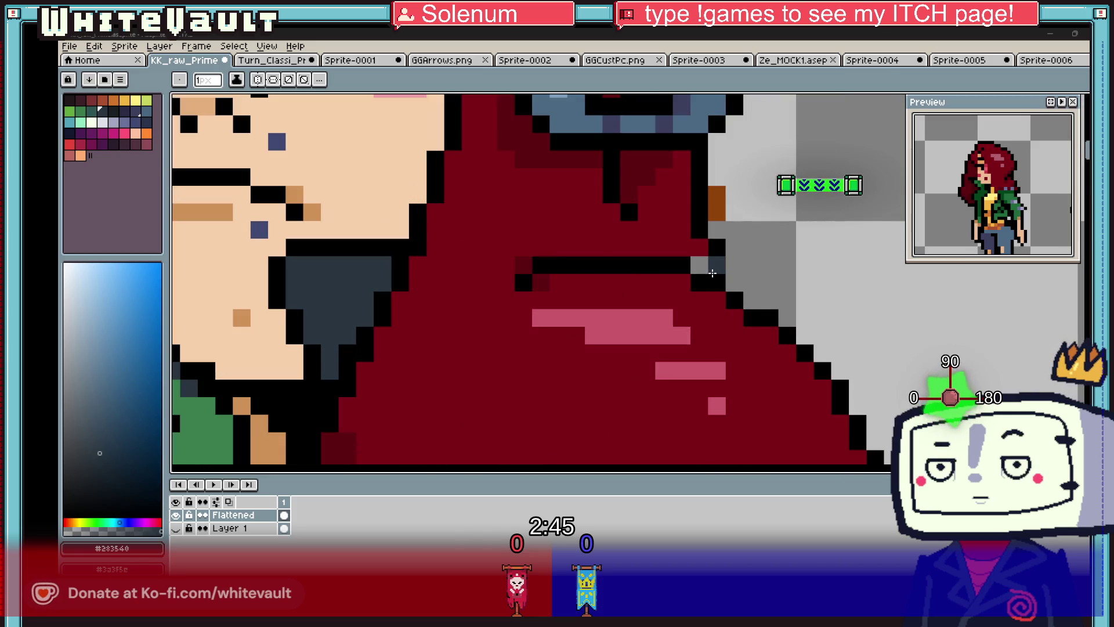
{"action": "left_click", "coordinate": [714, 260], "text": "alt"}
{"action": "left_click", "coordinate": [524, 264], "text": "alt"}
{"action": "left_click_drag", "start_coordinate": [697, 257], "coordinate": [691, 286]}
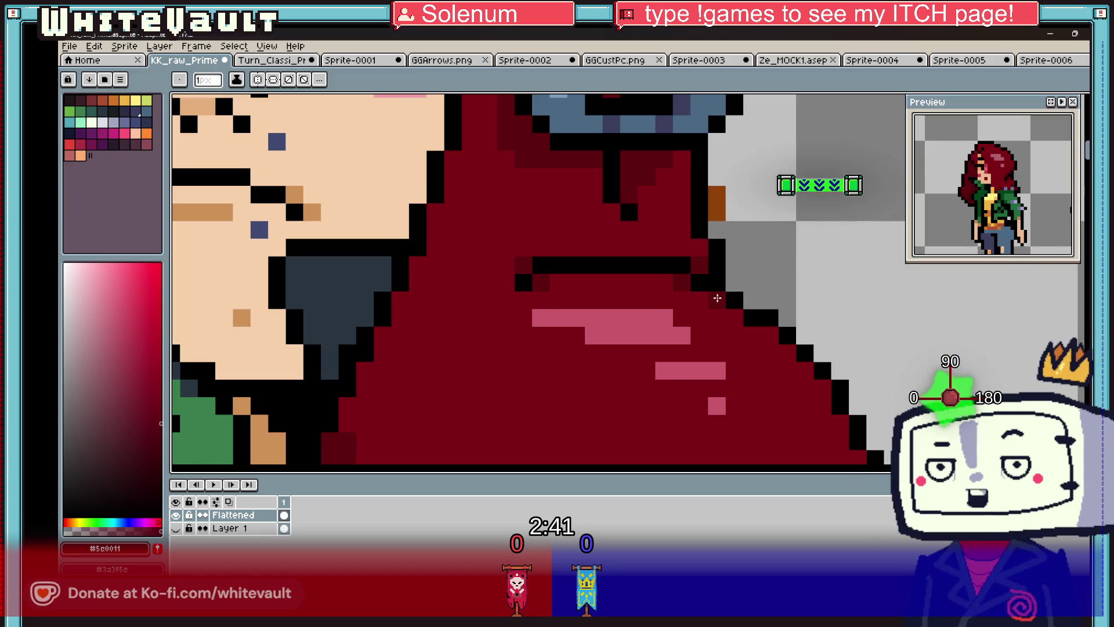
- Paint a dark-red staircase of hair pixels under the earring
{"action": "scroll", "coordinate": [717, 298], "scroll_direction": "down", "scroll_amount": 4}
{"action": "scroll", "coordinate": [734, 289], "scroll_direction": "up", "scroll_amount": 3}
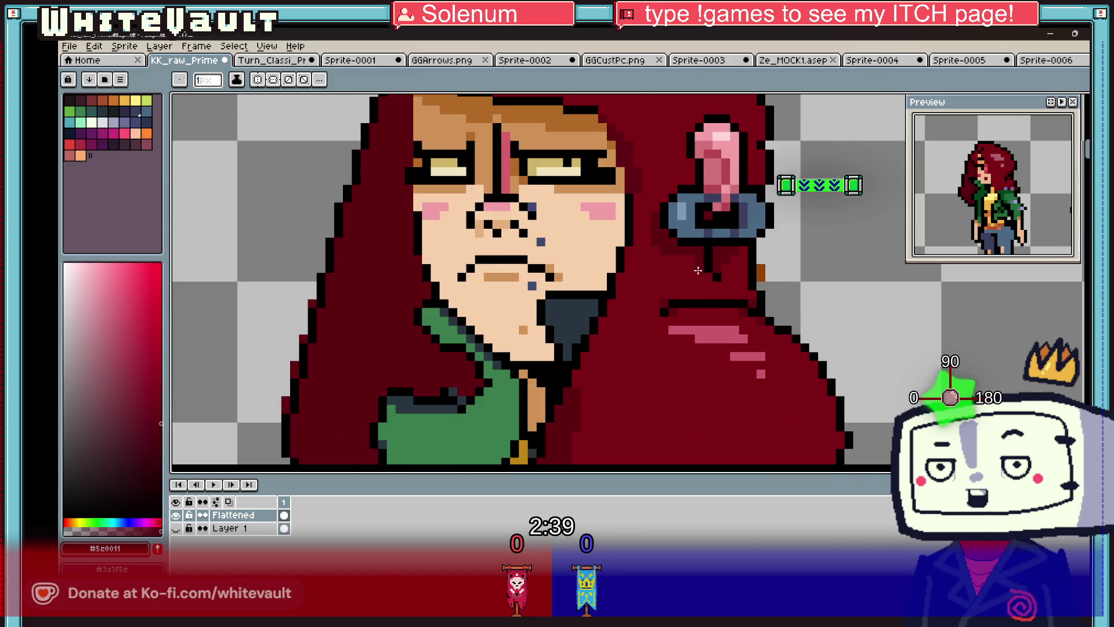
{"action": "scroll", "coordinate": [698, 267], "scroll_direction": "up", "scroll_amount": 2}
{"action": "mouse_move", "coordinate": [714, 287]}
{"action": "left_mouse_down"}
{"action": "mouse_move", "coordinate": [753, 300]}
{"action": "mouse_move", "coordinate": [736, 324]}
{"action": "mouse_move", "coordinate": [690, 302]}
{"action": "left_mouse_up"}
{"action": "left_click", "coordinate": [672, 227]}
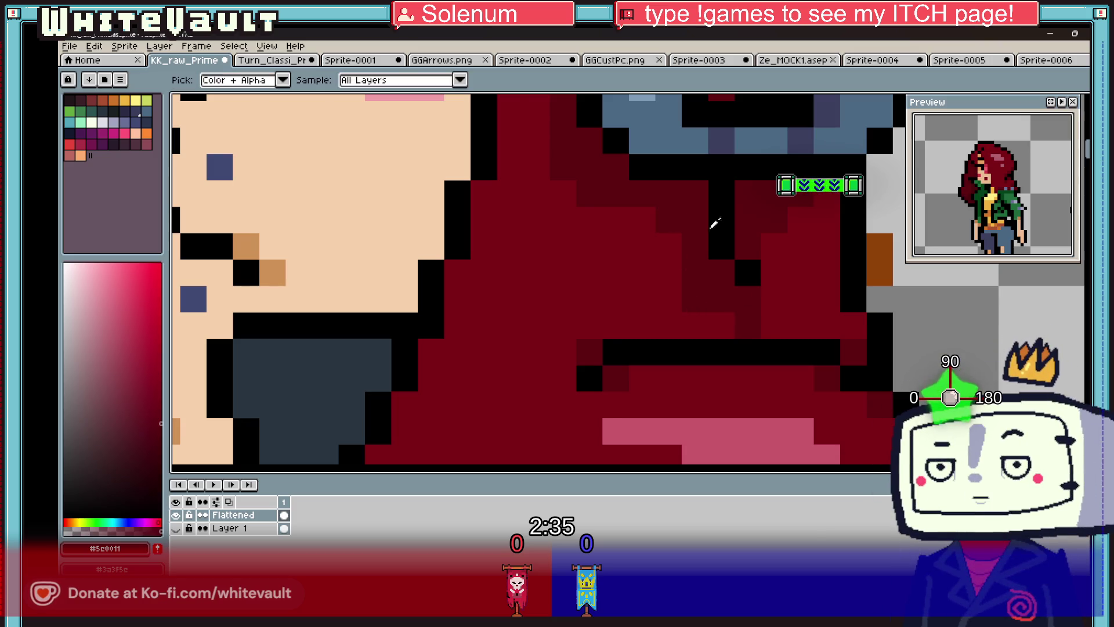
- Darken a single hair pixel beside the earring
{"action": "scroll", "coordinate": [694, 224], "scroll_direction": "down", "scroll_amount": 3}
{"action": "scroll", "coordinate": [777, 258], "scroll_direction": "up", "scroll_amount": 3}
{"action": "left_click", "coordinate": [819, 235]}
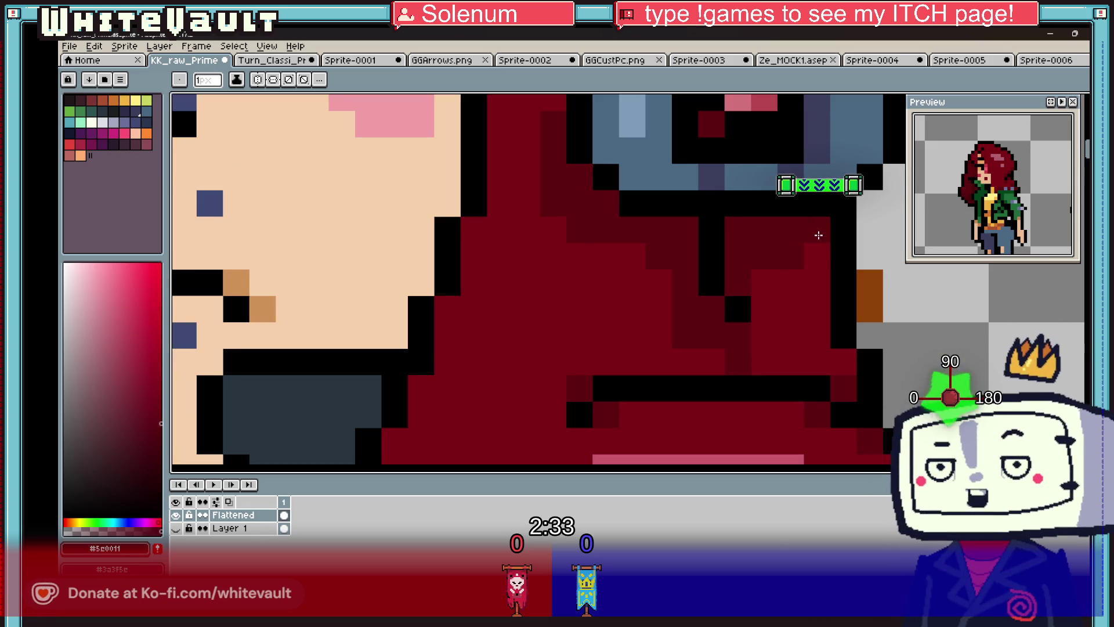
{"action": "scroll", "coordinate": [785, 281], "scroll_direction": "down", "scroll_amount": 4}
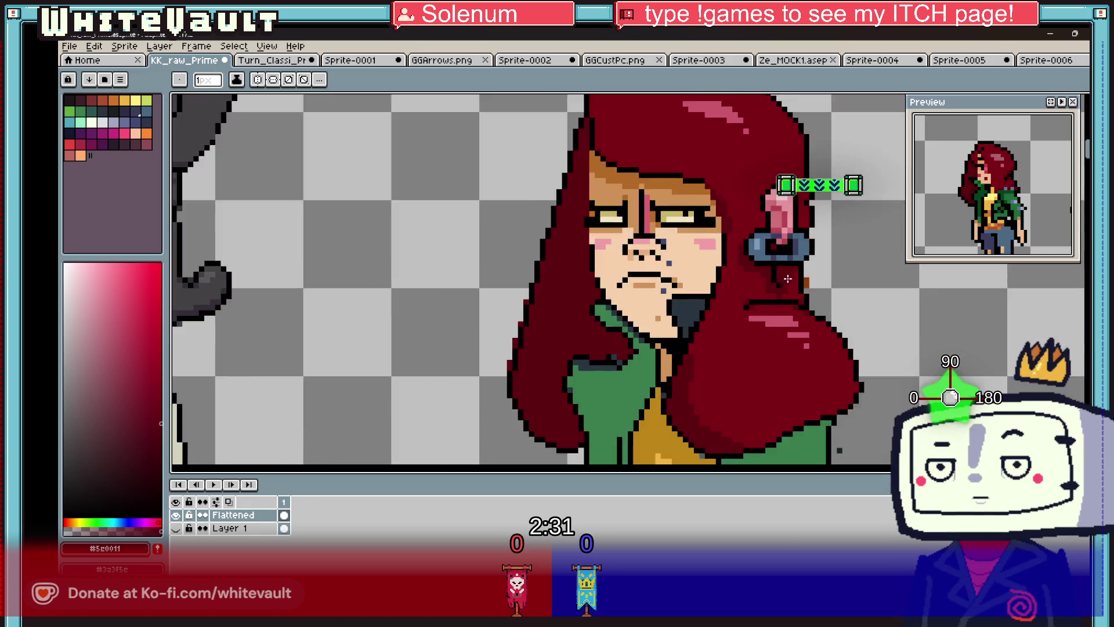
{"action": "scroll", "coordinate": [751, 260], "scroll_direction": "up", "scroll_amount": 3}
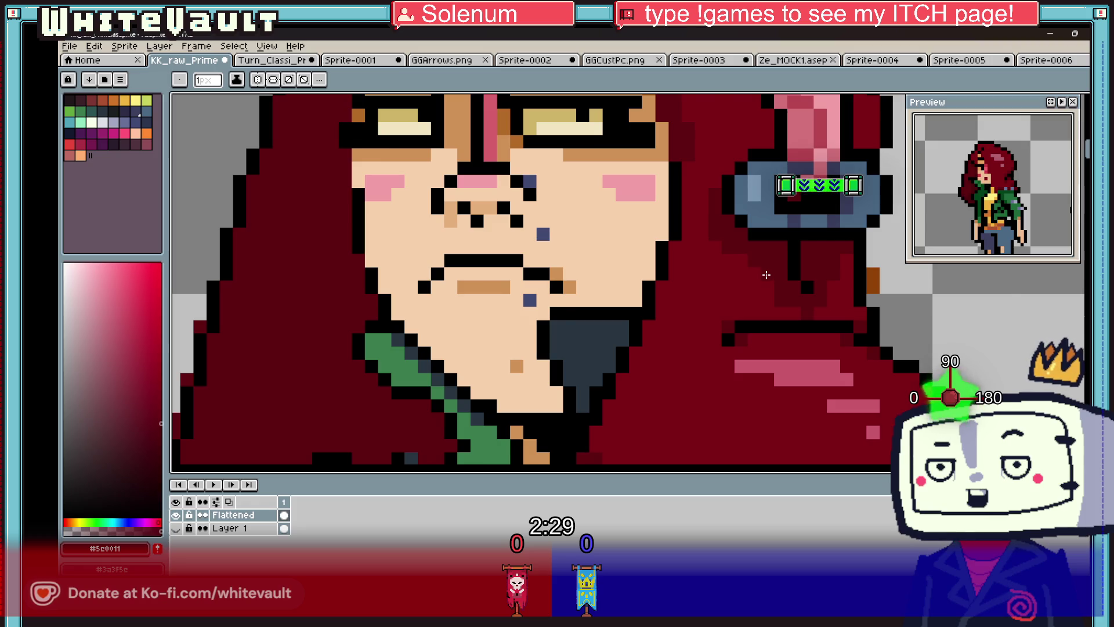
{"action": "scroll", "coordinate": [765, 275], "scroll_direction": "down", "scroll_amount": 4}
{"action": "key", "text": "i"}
{"action": "scroll", "coordinate": [725, 284], "scroll_direction": "up", "scroll_amount": 4}
{"action": "scroll", "coordinate": [688, 301], "scroll_direction": "down", "scroll_amount": 2}
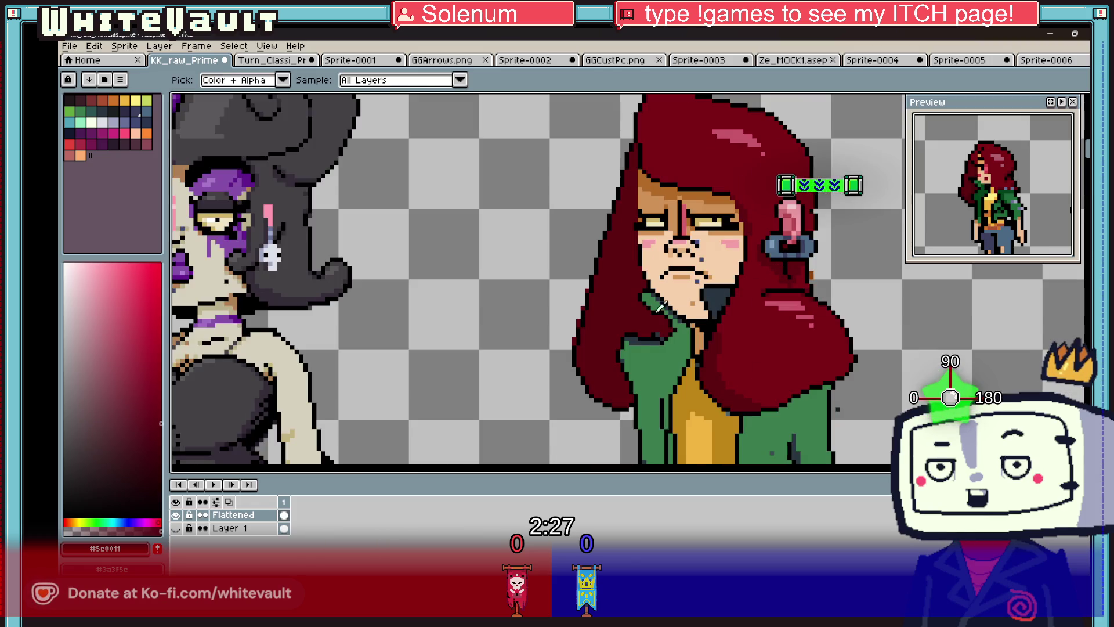
{"action": "scroll", "coordinate": [750, 374], "scroll_direction": "down", "scroll_amount": 1}
{"action": "key", "text": "b"}
{"action": "scroll", "coordinate": [760, 374], "scroll_direction": "up", "scroll_amount": 4}
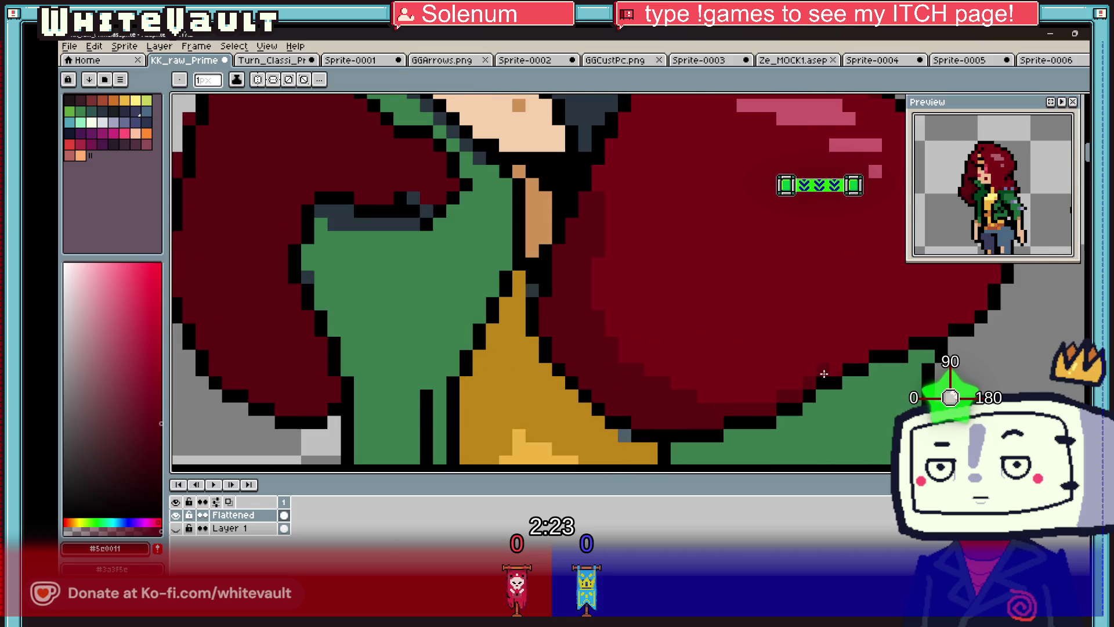
- Sample the #283540 slate and draw a dark line along the hair edge
{"action": "scroll", "coordinate": [928, 329], "scroll_direction": "down", "scroll_amount": 4}
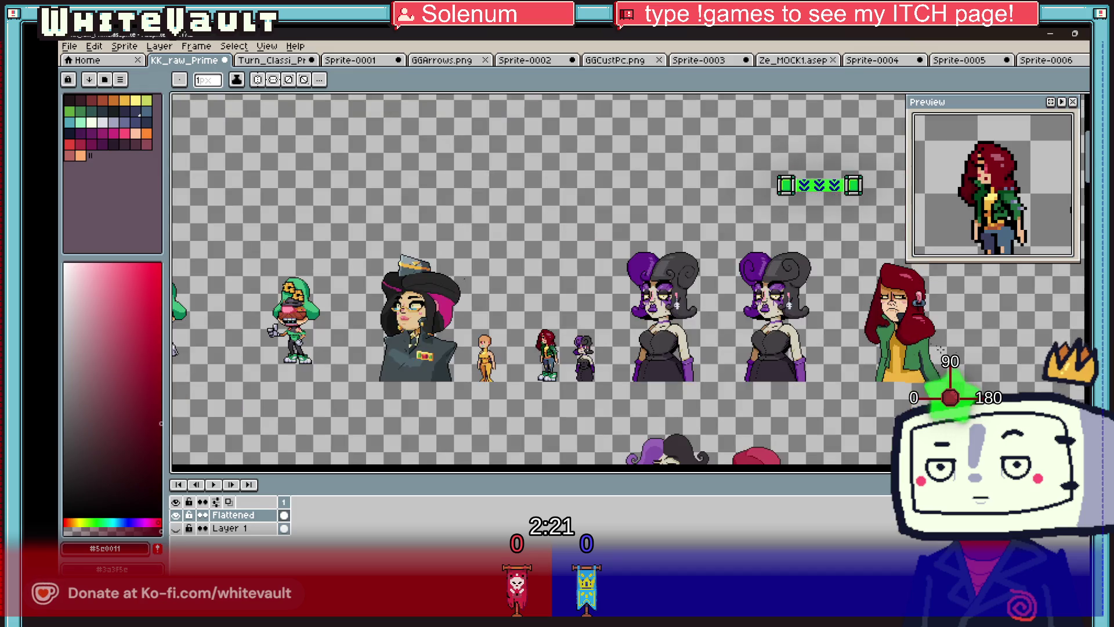
{"action": "scroll", "coordinate": [812, 328], "scroll_direction": "up", "scroll_amount": 2}
{"action": "key", "text": "i"}
{"action": "scroll", "coordinate": [792, 327], "scroll_direction": "up", "scroll_amount": 1}
{"action": "left_click", "coordinate": [792, 327]}
{"action": "key", "text": "b"}
{"action": "scroll", "coordinate": [791, 328], "scroll_direction": "up", "scroll_amount": 1}
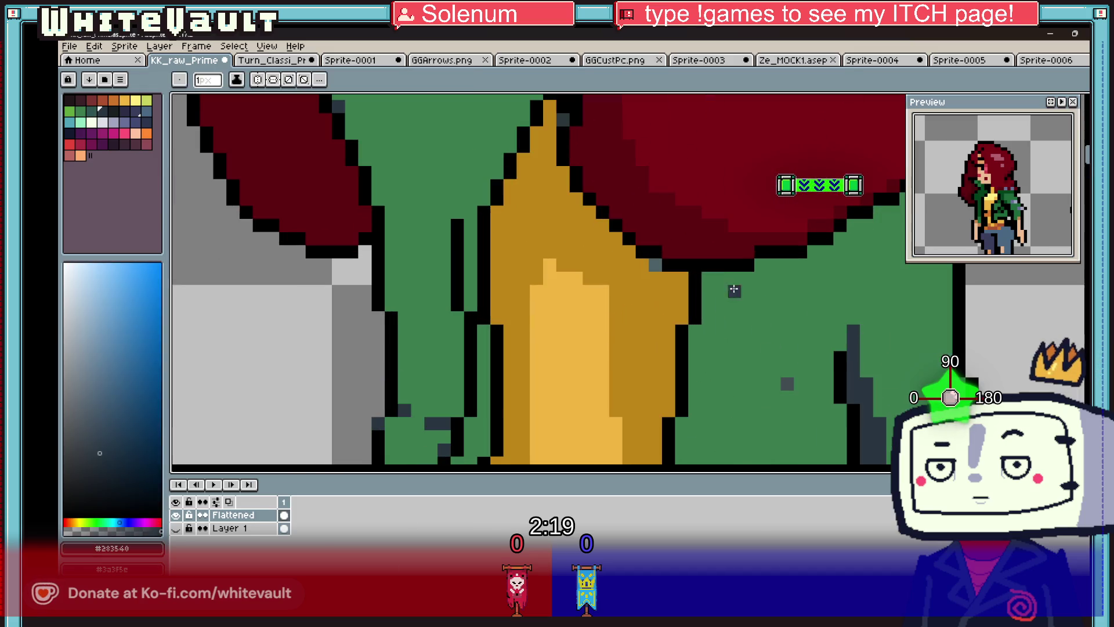
{"action": "scroll", "coordinate": [874, 254], "scroll_direction": "down", "scroll_amount": 2}
{"action": "scroll", "coordinate": [873, 254], "scroll_direction": "down", "scroll_amount": 2}
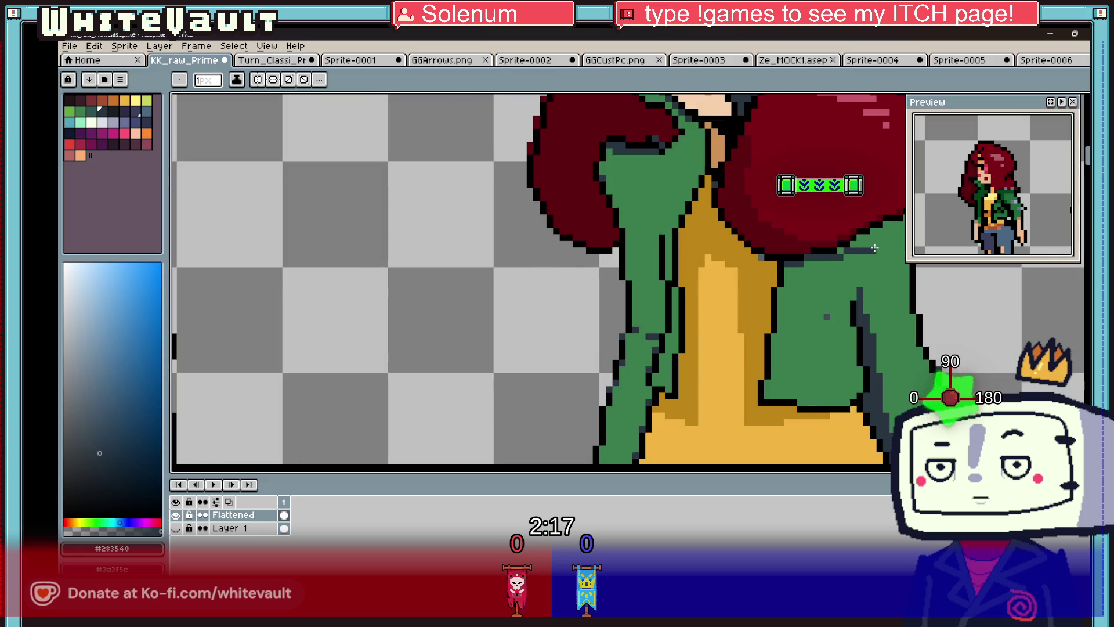
{"action": "scroll", "coordinate": [874, 254], "scroll_direction": "down", "scroll_amount": 1}
{"action": "scroll", "coordinate": [770, 264], "scroll_direction": "up", "scroll_amount": 4}
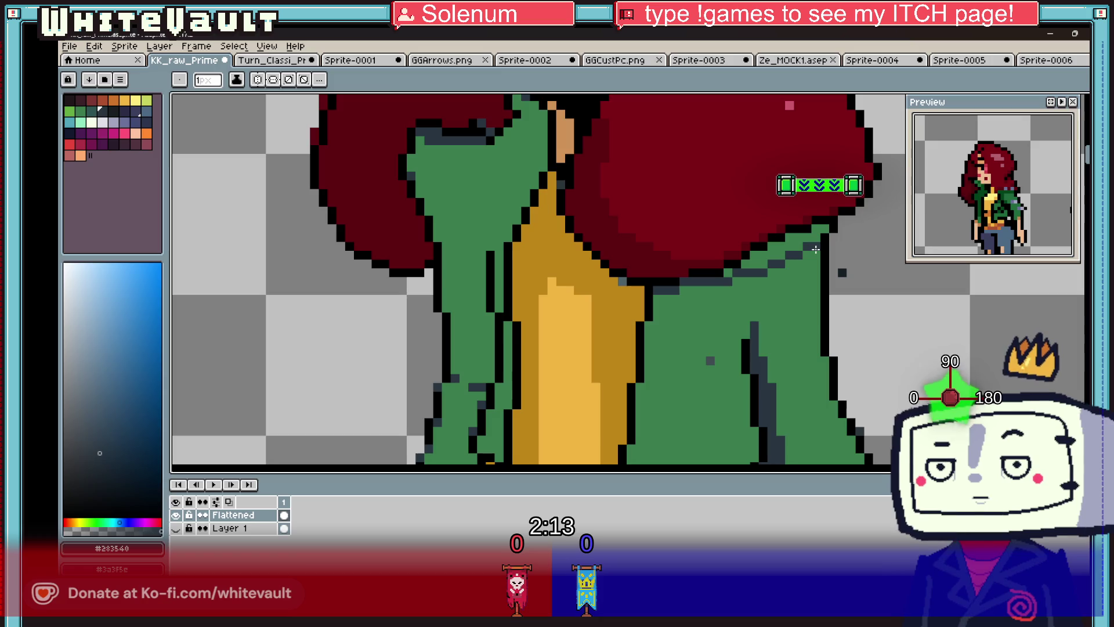
{"action": "left_click", "coordinate": [769, 263], "text": "shift"}
- Try a slate bucket fill on the left jacket panel, then undo it
{"action": "key", "text": "i"}
{"action": "key", "text": "b"}
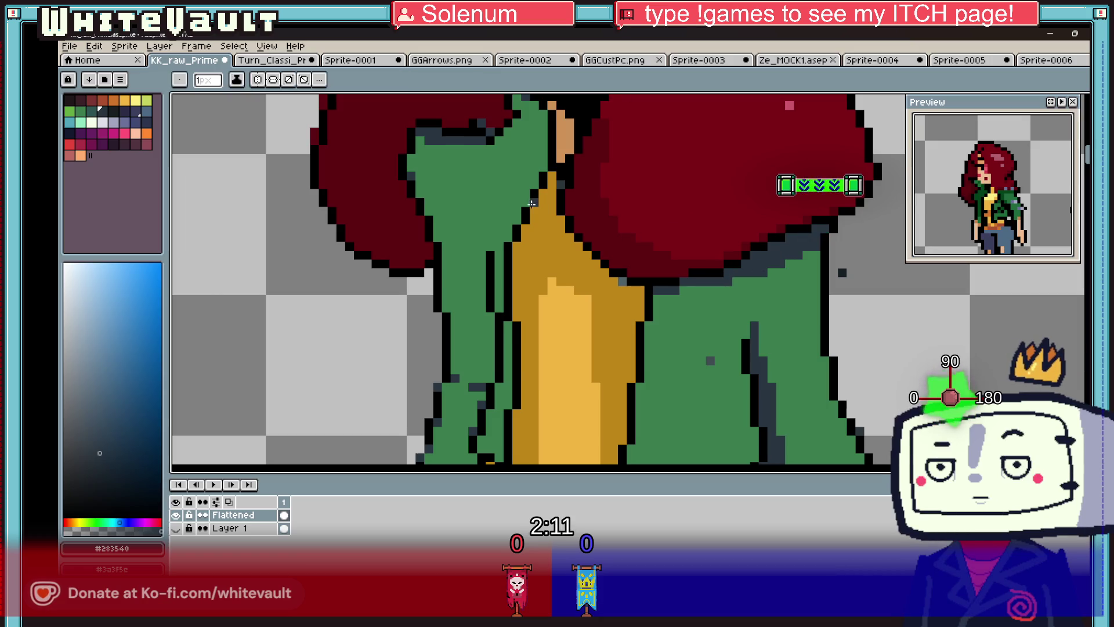
{"action": "scroll", "coordinate": [638, 232], "scroll_direction": "down", "scroll_amount": 2}
{"action": "scroll", "coordinate": [551, 200], "scroll_direction": "up", "scroll_amount": 3}
{"action": "key", "text": "g"}
{"action": "left_click", "coordinate": [551, 200]}
{"action": "scroll", "coordinate": [551, 200], "scroll_direction": "down", "scroll_amount": 1}
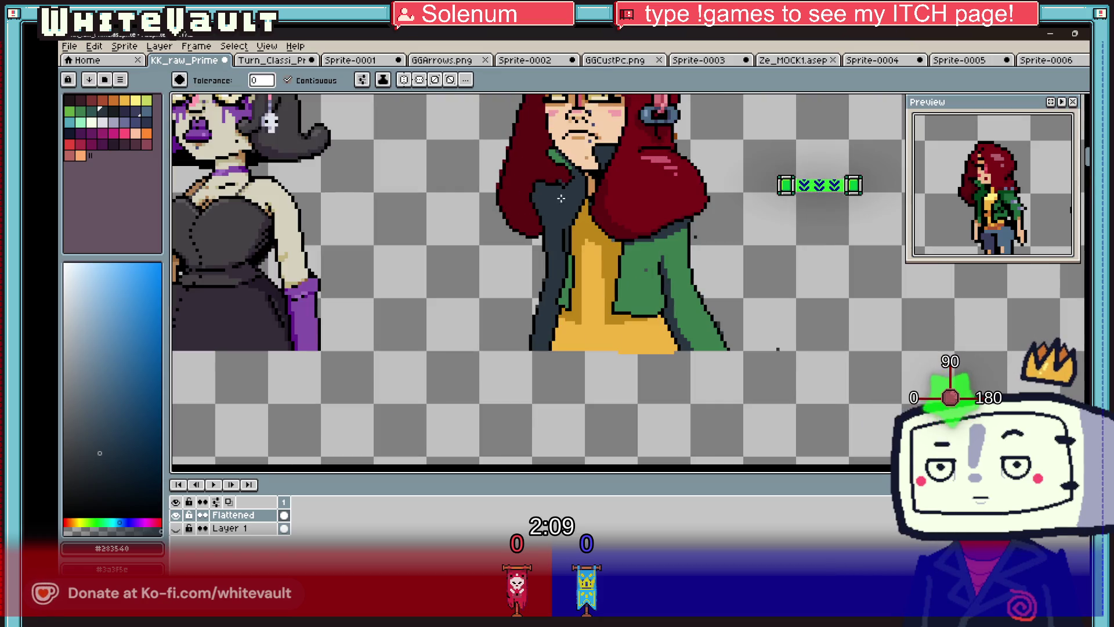
{"action": "scroll", "coordinate": [551, 200], "scroll_direction": "down", "scroll_amount": 1}
{"action": "key", "text": "ctrl+z"}
{"action": "scroll", "coordinate": [563, 178], "scroll_direction": "up", "scroll_amount": 3}
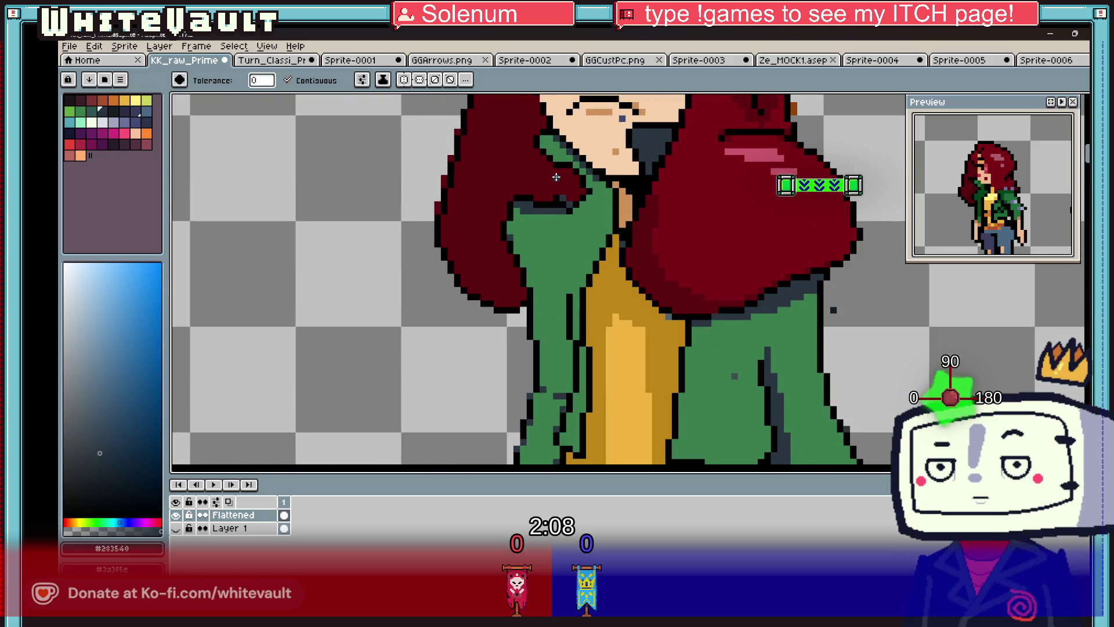
- Draw a slate shadow line along the jacket shoulder under the hair
{"action": "key", "text": "b"}
{"action": "scroll", "coordinate": [580, 203], "scroll_direction": "up", "scroll_amount": 1}
{"action": "mouse_move", "coordinate": [526, 218]}
{"action": "left_mouse_down"}
{"action": "mouse_move", "coordinate": [611, 218]}
{"action": "mouse_move", "coordinate": [597, 231]}
{"action": "mouse_move", "coordinate": [633, 177]}
{"action": "left_mouse_up"}
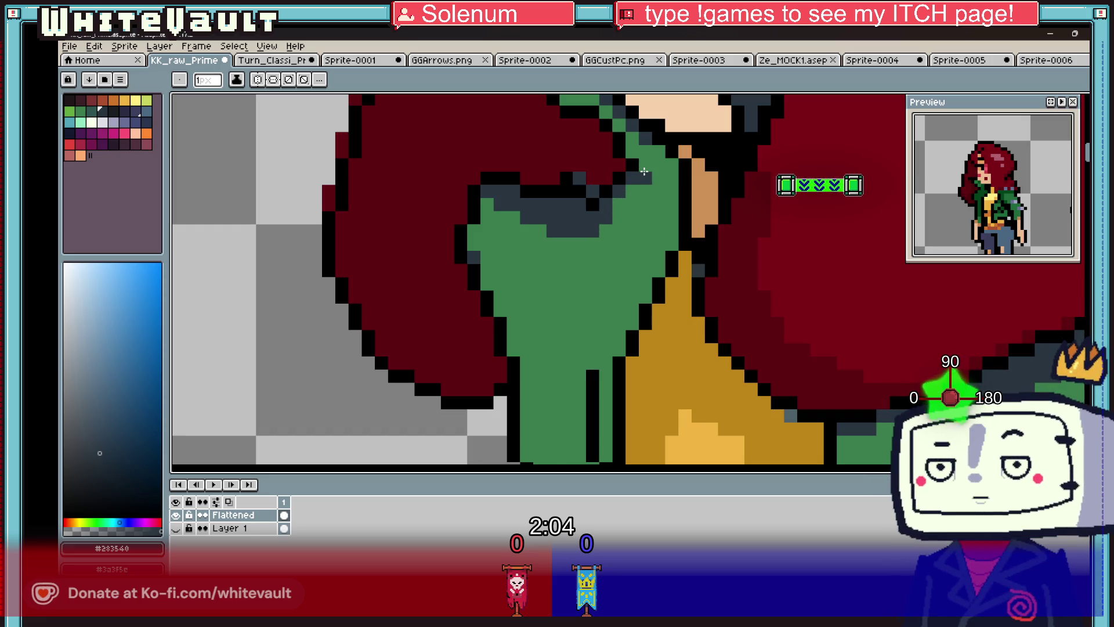
{"action": "left_click", "coordinate": [644, 174]}
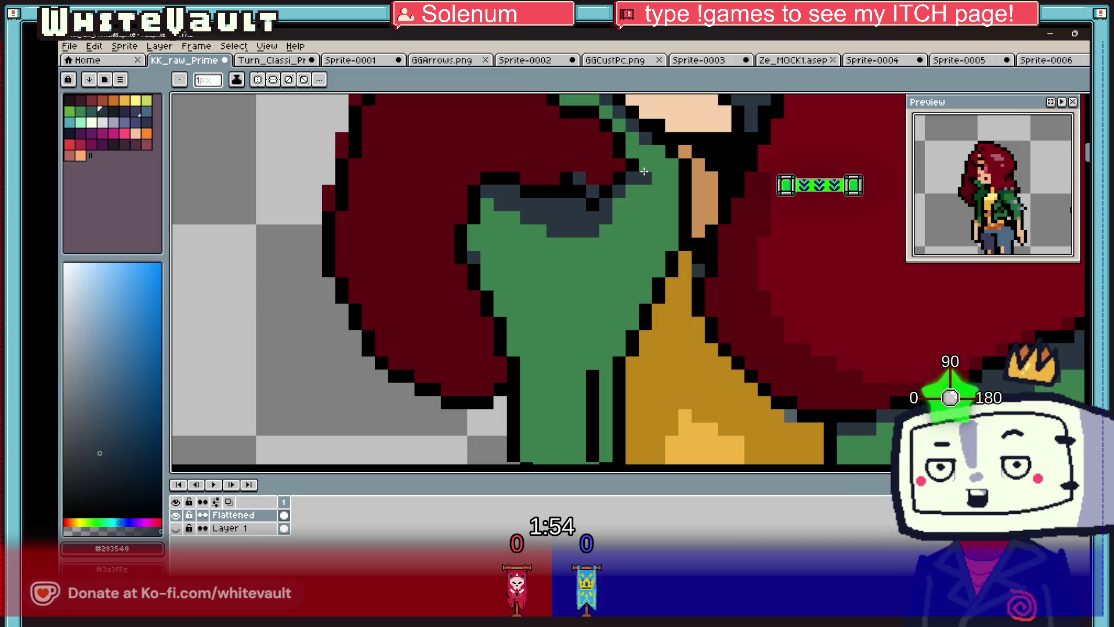
{"action": "scroll", "coordinate": [637, 219], "scroll_direction": "down", "scroll_amount": 5}
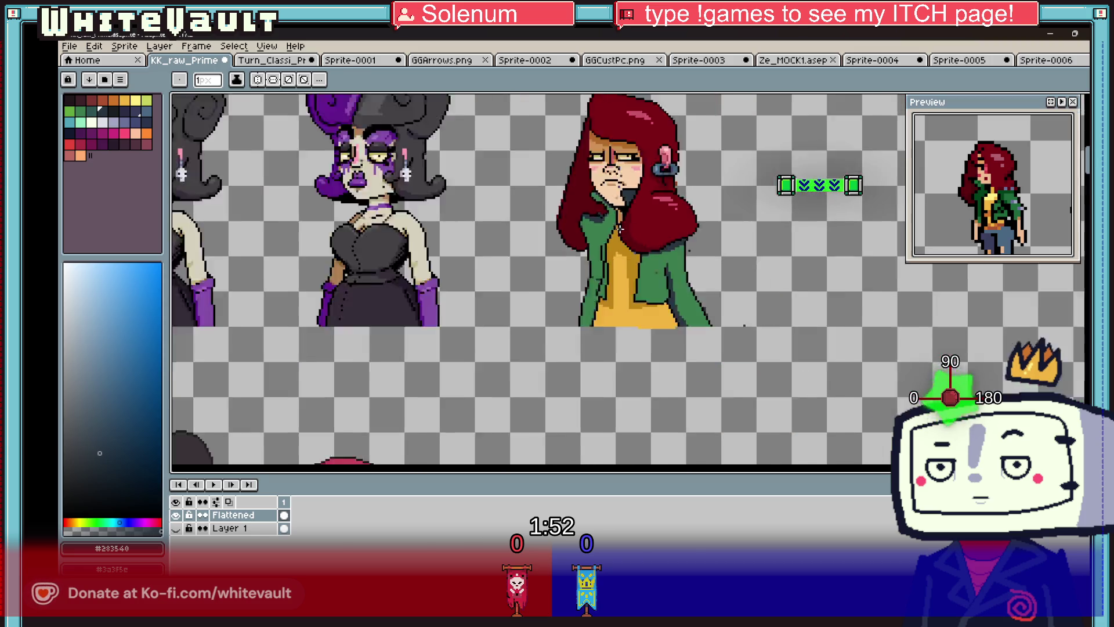
- Add black outline pixels to the left of the eyebrow
{"action": "scroll", "coordinate": [638, 219], "scroll_direction": "up", "scroll_amount": 3}
{"action": "scroll", "coordinate": [637, 209], "scroll_direction": "down", "scroll_amount": 2}
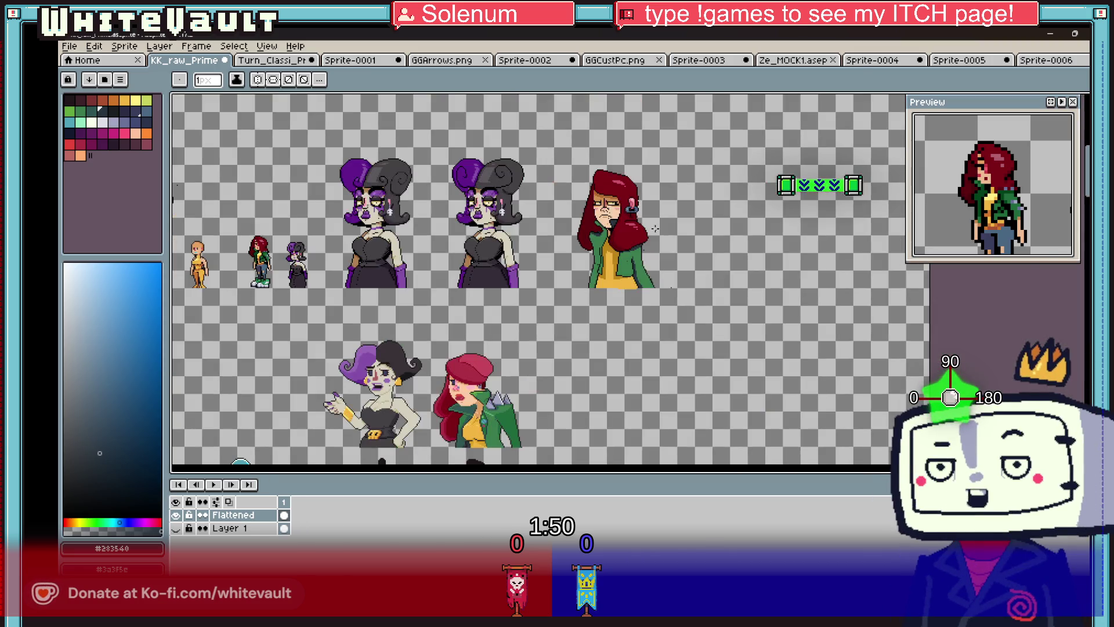
{"action": "scroll", "coordinate": [638, 199], "scroll_direction": "up", "scroll_amount": 1}
{"action": "scroll", "coordinate": [638, 198], "scroll_direction": "up", "scroll_amount": 1}
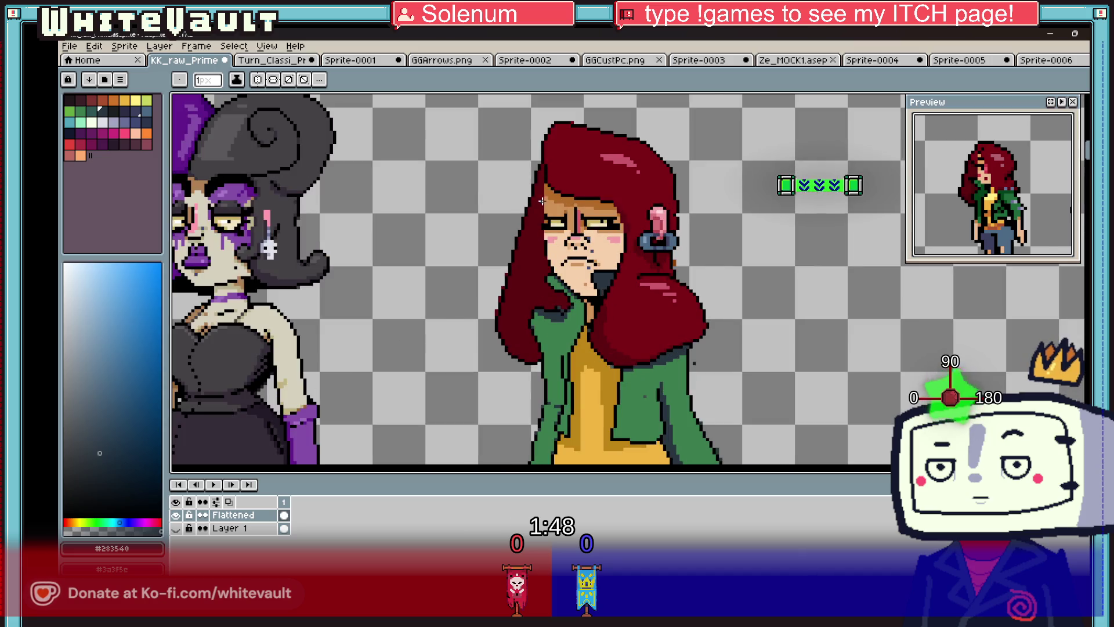
{"action": "scroll", "coordinate": [535, 230], "scroll_direction": "up", "scroll_amount": 2}
{"action": "left_click", "coordinate": [561, 227], "text": "alt"}
{"action": "left_click_drag", "start_coordinate": [549, 238], "coordinate": [532, 237]}
- Sample the light brown skin-shadow and the eyebrow black from the face
{"action": "key", "text": "i"}
{"action": "left_click", "coordinate": [583, 215]}
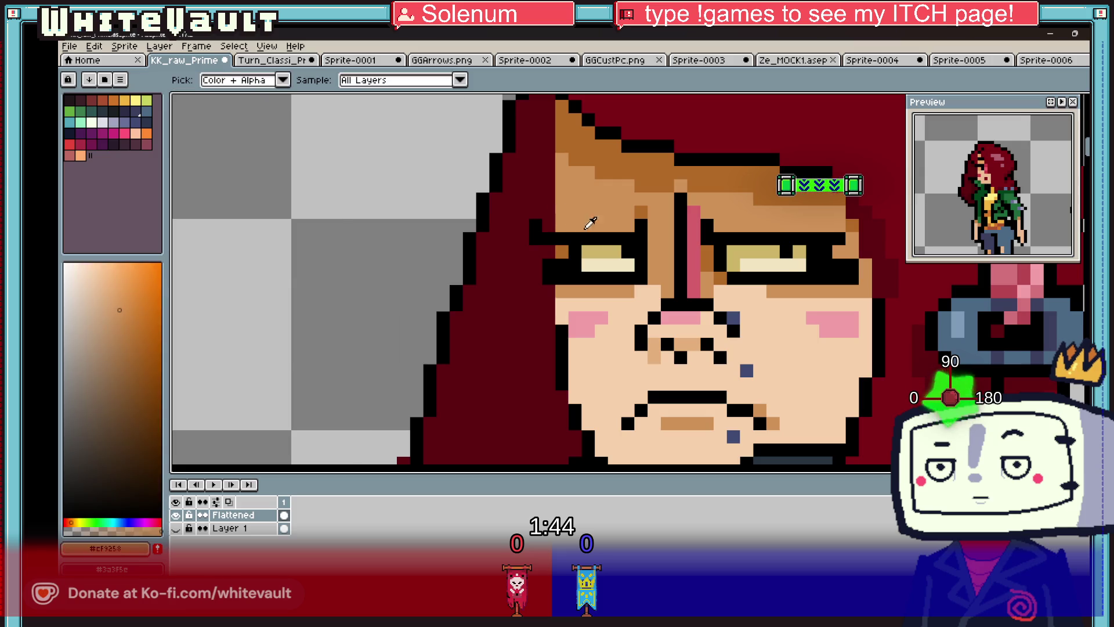
{"action": "scroll", "coordinate": [658, 230], "scroll_direction": "down", "scroll_amount": 3}
{"action": "scroll", "coordinate": [651, 227], "scroll_direction": "up", "scroll_amount": 3}
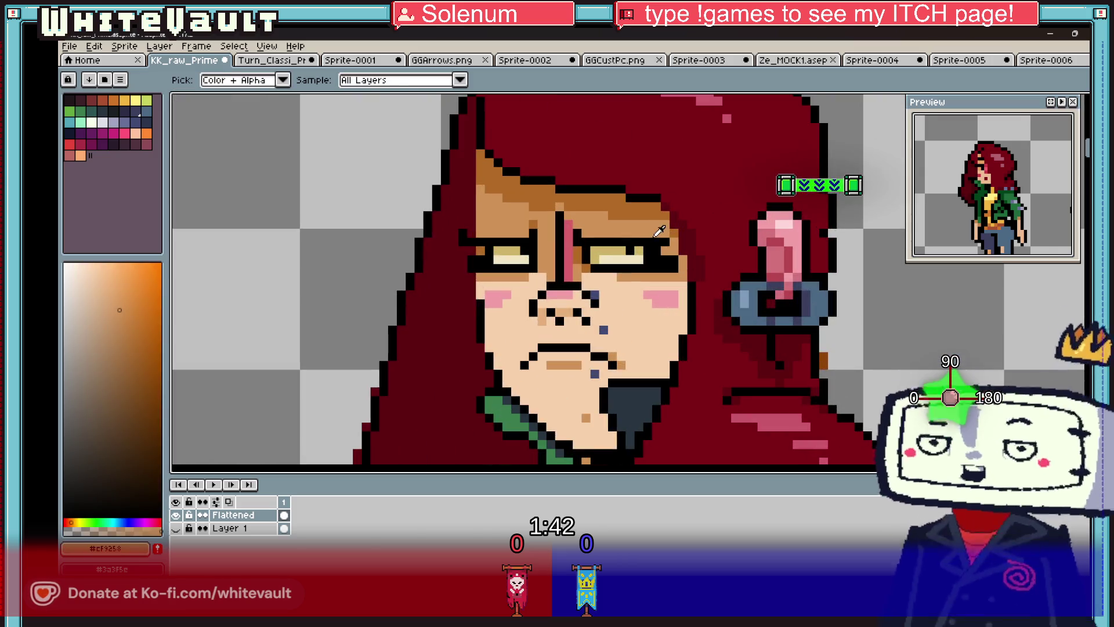
{"action": "left_click", "coordinate": [678, 238]}
{"action": "key", "text": "b"}
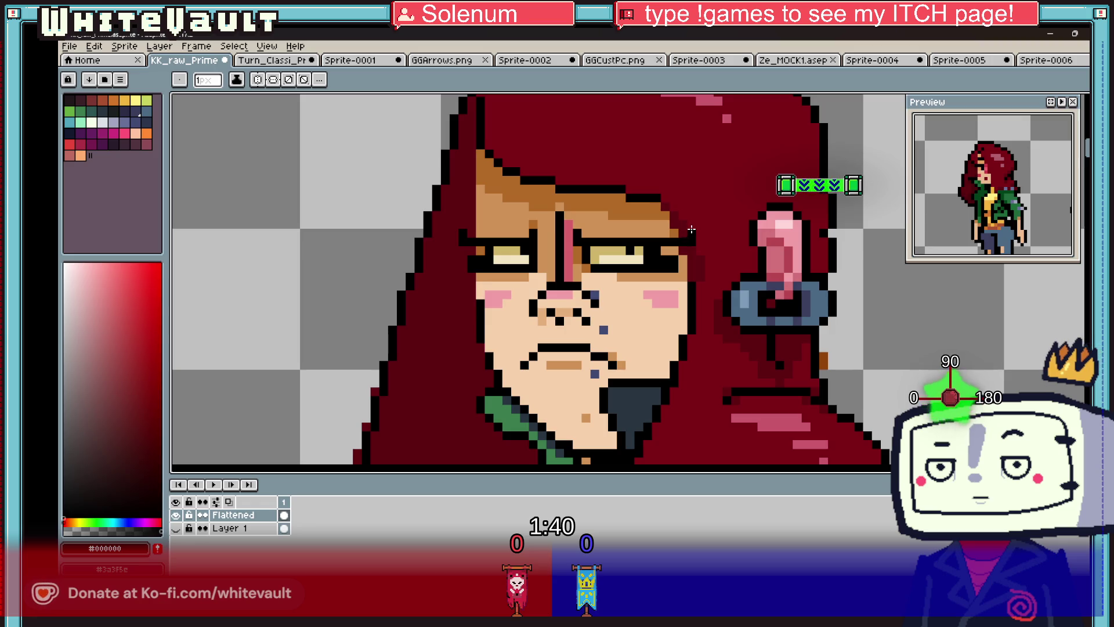
{"action": "scroll", "coordinate": [692, 230], "scroll_direction": "up", "scroll_amount": 1}
{"action": "key", "text": "i"}
{"action": "scroll", "coordinate": [690, 232], "scroll_direction": "down", "scroll_amount": 4}
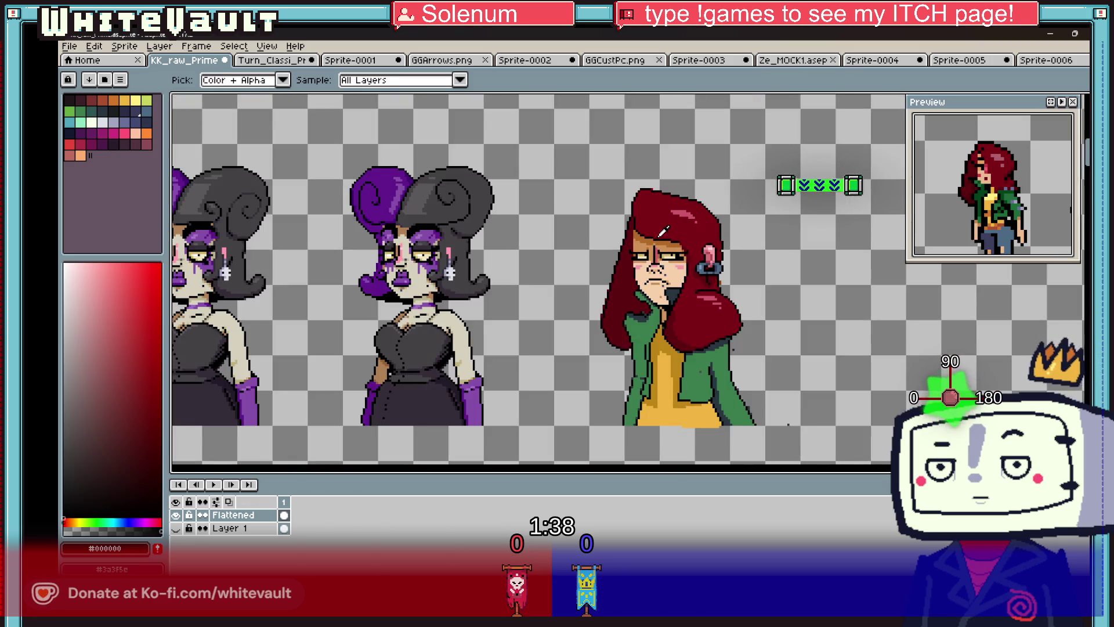
{"action": "scroll", "coordinate": [664, 232], "scroll_direction": "up", "scroll_amount": 4}
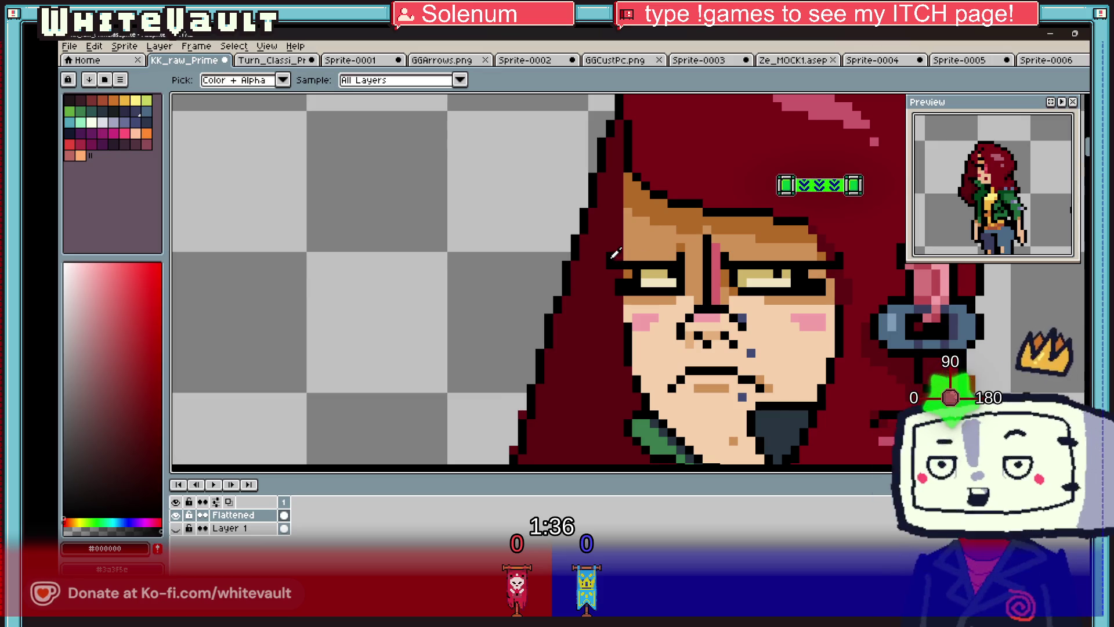
{"action": "key", "text": "b"}
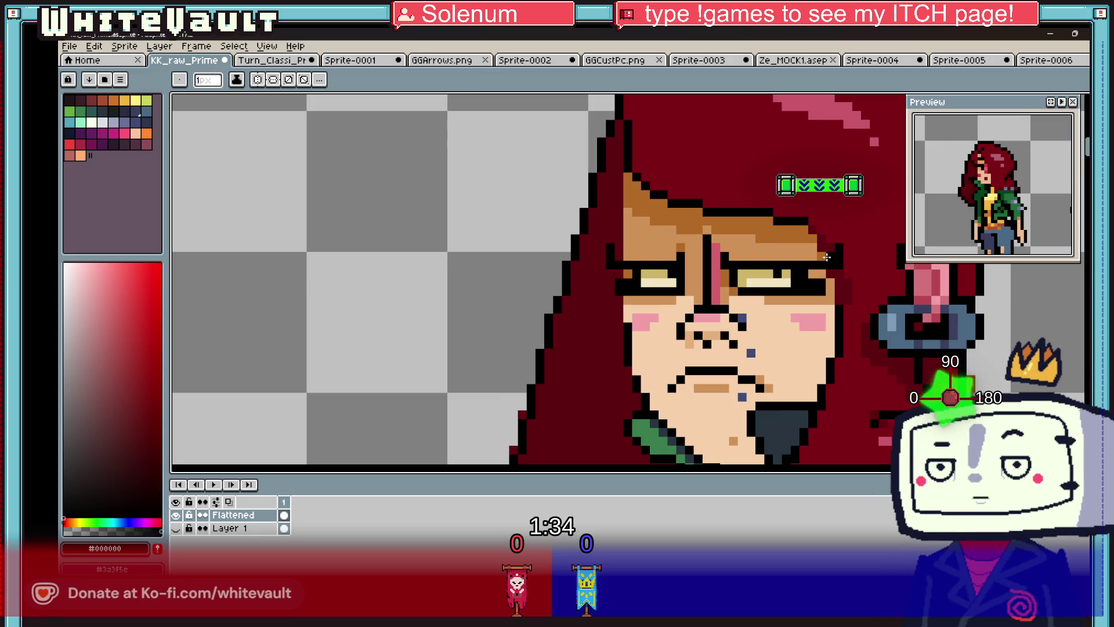
- Sample the hair red, then jacket green for the collar piece beside the chin
{"action": "left_click", "coordinate": [842, 266], "text": "alt"}
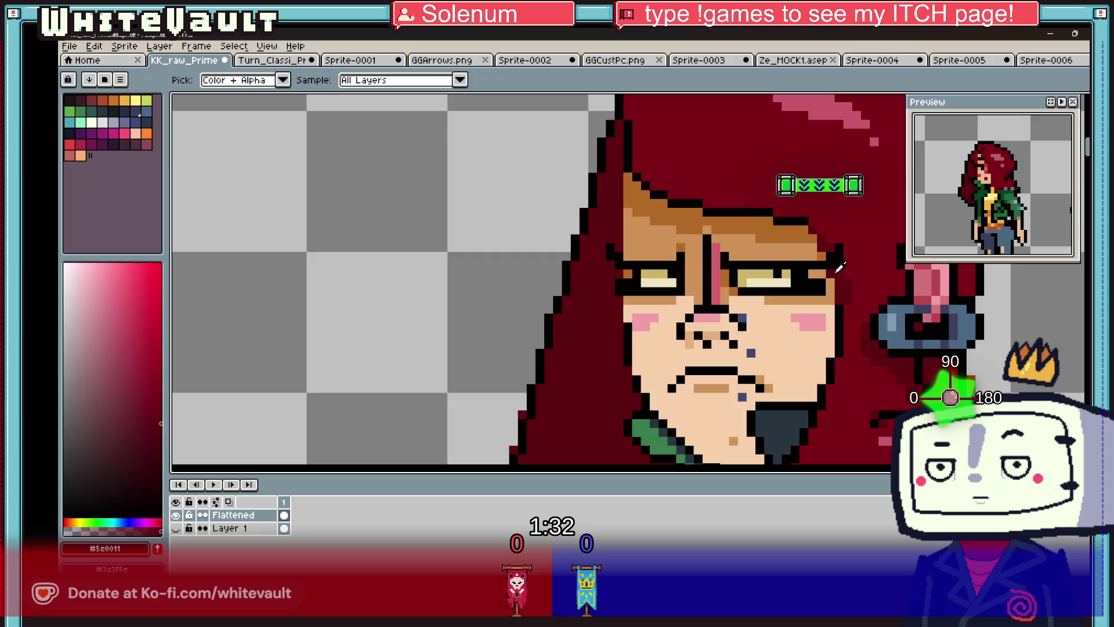
{"action": "scroll", "coordinate": [841, 267], "scroll_direction": "down", "scroll_amount": 4}
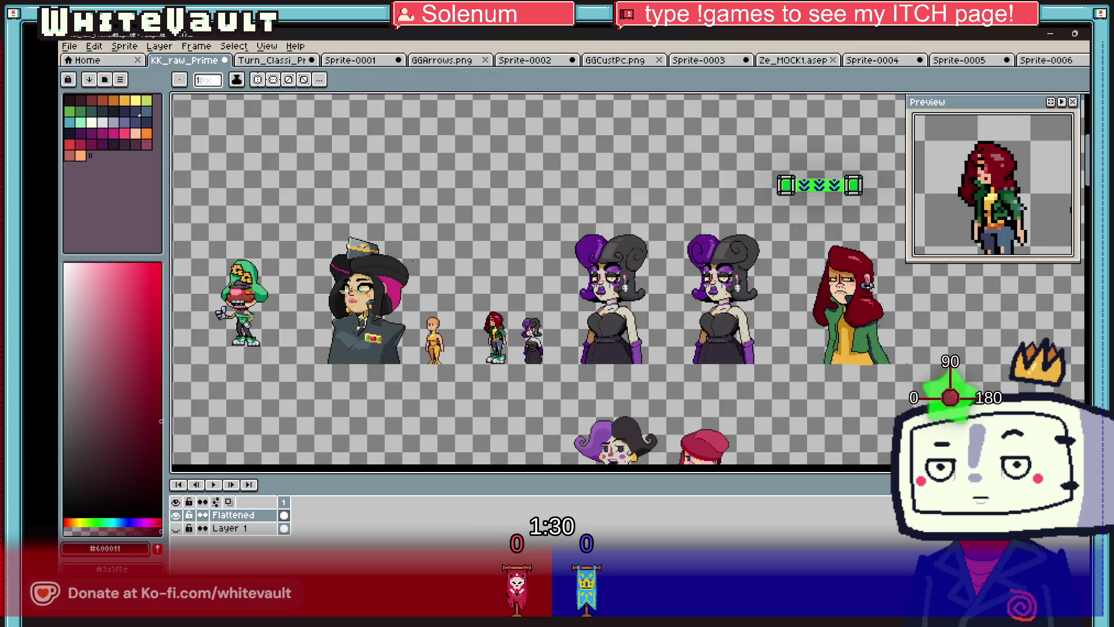
{"action": "scroll", "coordinate": [871, 285], "scroll_direction": "up", "scroll_amount": 2}
{"action": "key", "text": "ctrl"}
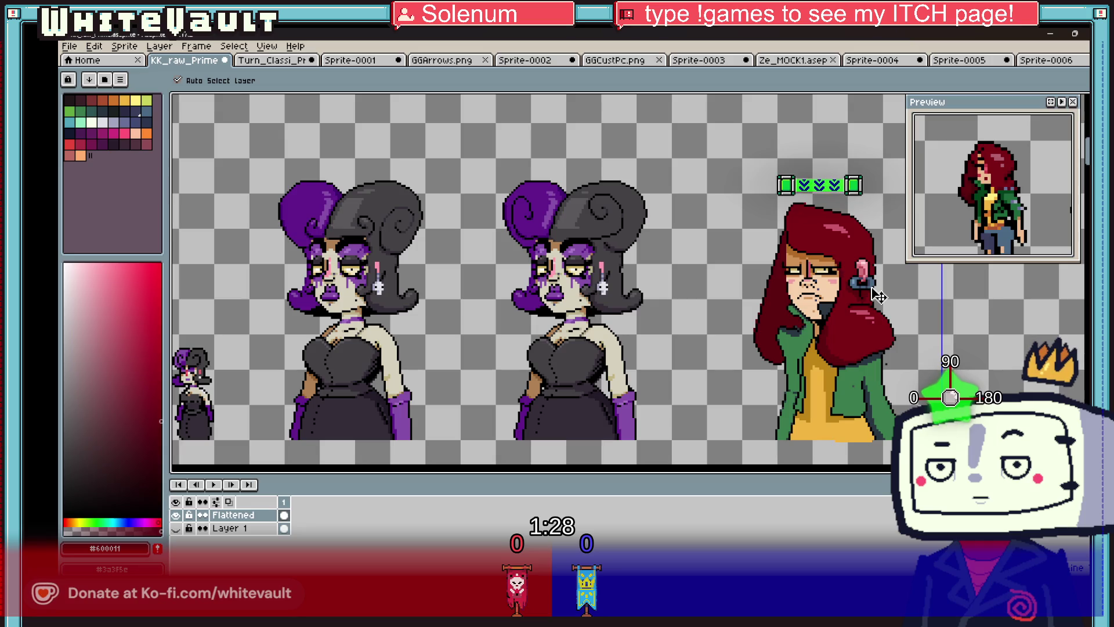
{"action": "scroll", "coordinate": [844, 278], "scroll_direction": "up", "scroll_amount": 3}
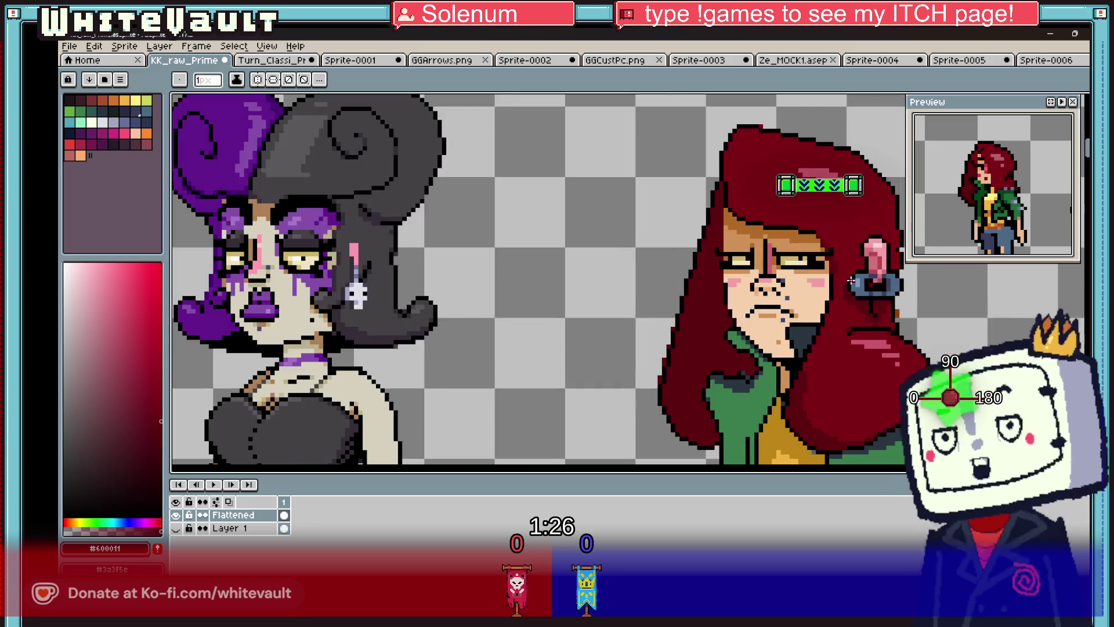
{"action": "scroll", "coordinate": [842, 279], "scroll_direction": "up", "scroll_amount": 2}
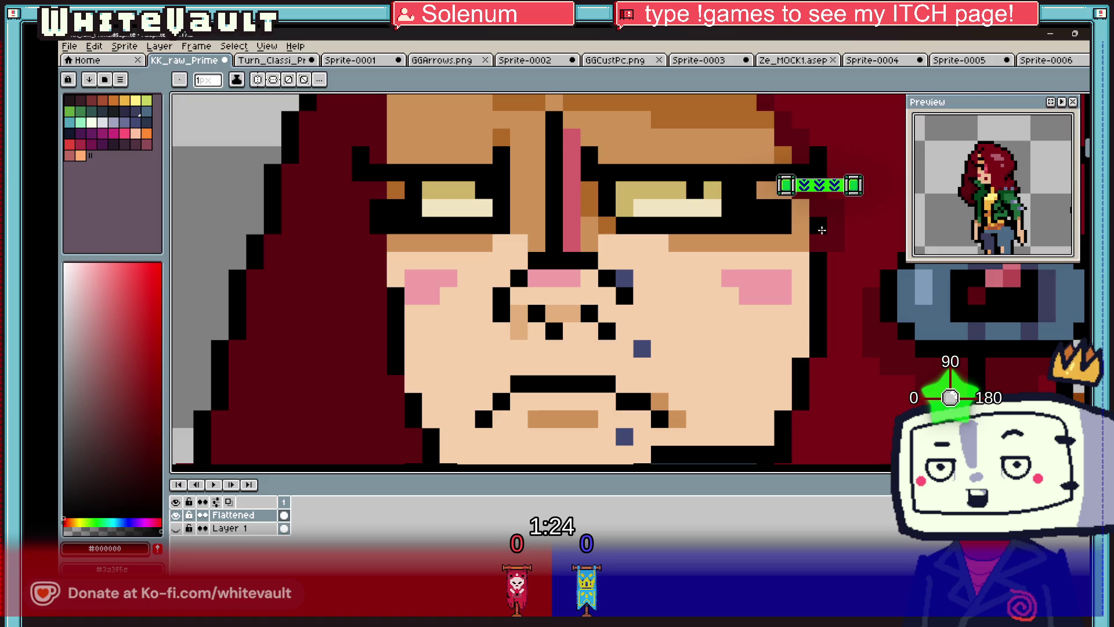
{"action": "scroll", "coordinate": [823, 373], "scroll_direction": "down", "scroll_amount": 2}
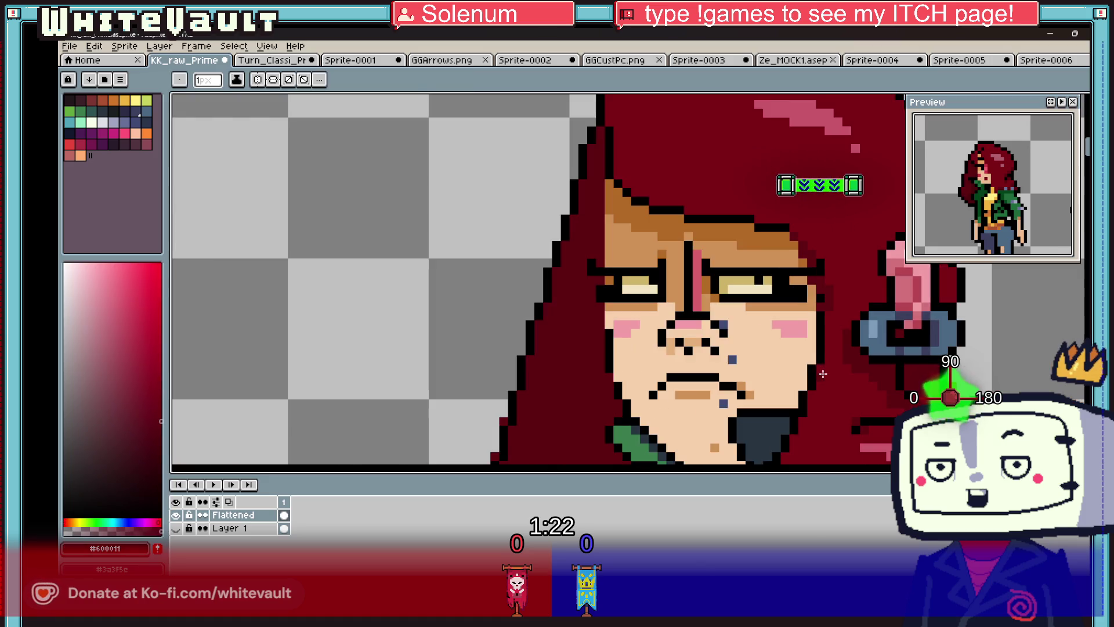
{"action": "scroll", "coordinate": [821, 383], "scroll_direction": "down", "scroll_amount": 3}
{"action": "scroll", "coordinate": [689, 325], "scroll_direction": "up", "scroll_amount": 4}
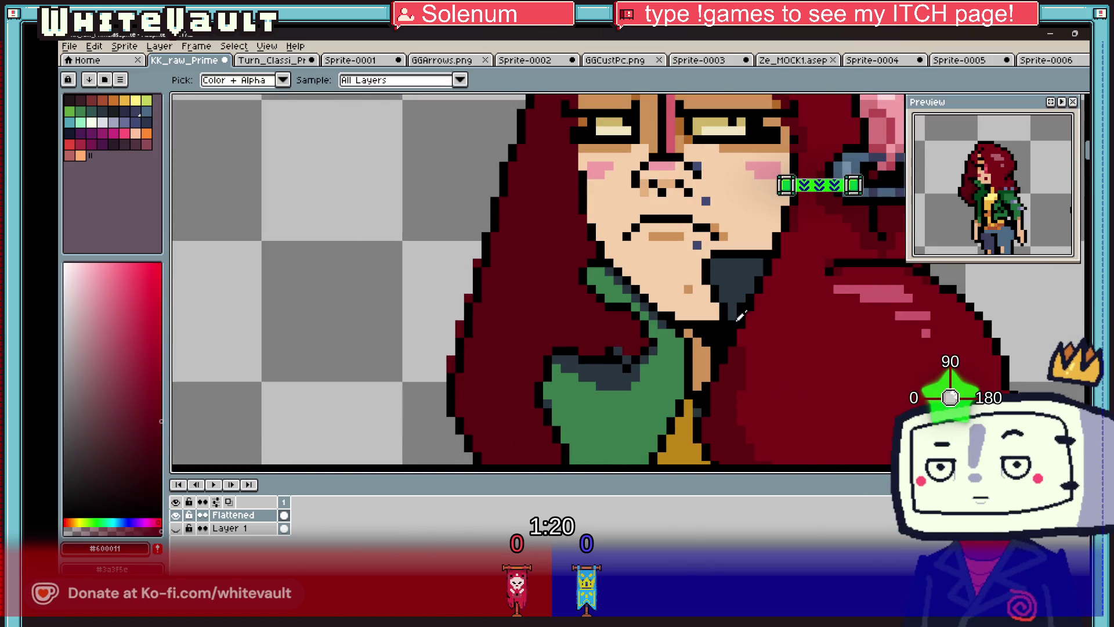
{"action": "left_click", "coordinate": [689, 325], "text": "alt"}
{"action": "scroll", "coordinate": [719, 280], "scroll_direction": "up", "scroll_amount": 2}
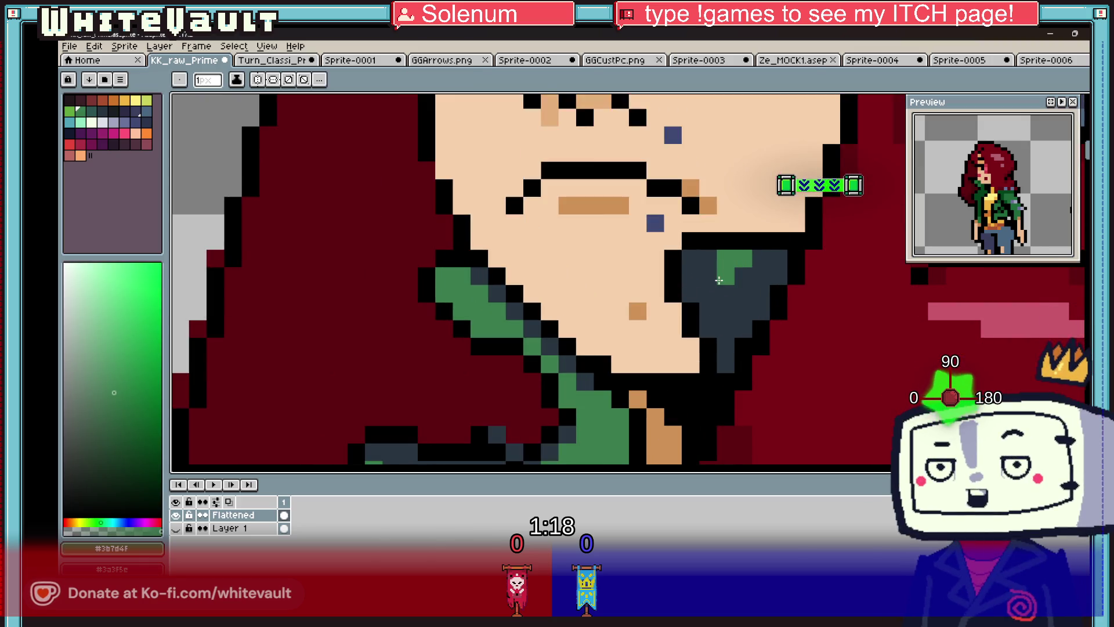
{"action": "scroll", "coordinate": [711, 307], "scroll_direction": "down", "scroll_amount": 4}
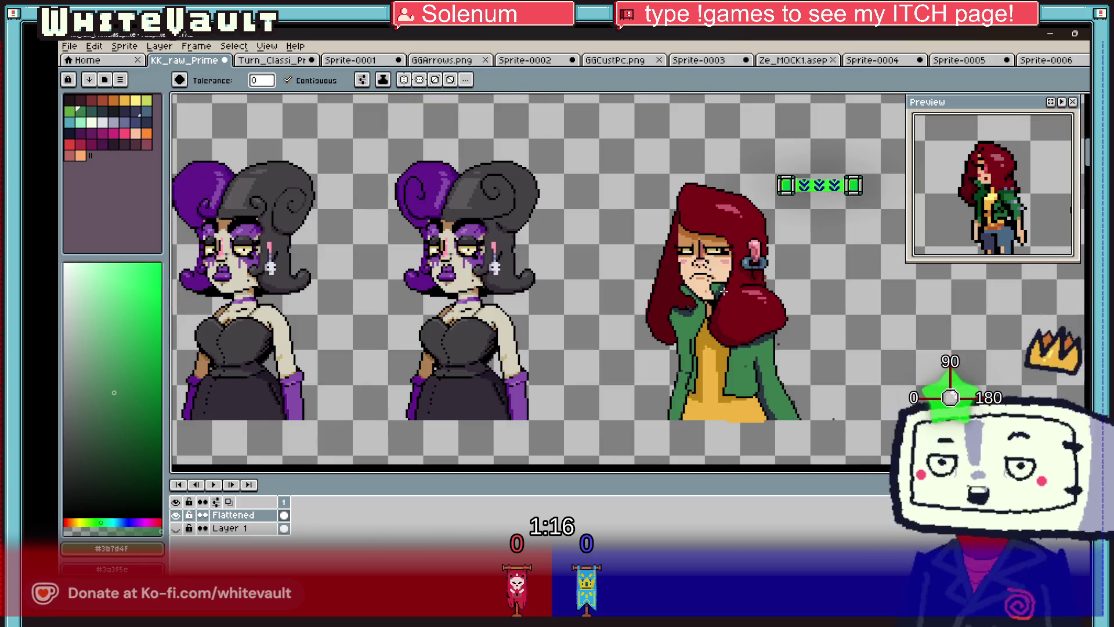
{"action": "scroll", "coordinate": [718, 293], "scroll_direction": "up", "scroll_amount": 3}
{"action": "scroll", "coordinate": [718, 294], "scroll_direction": "up", "scroll_amount": 1}
{"action": "scroll", "coordinate": [708, 325], "scroll_direction": "down", "scroll_amount": 3}
- Sample the dark collar colour from the canvas with the Eyedropper
{"action": "key", "text": "i"}
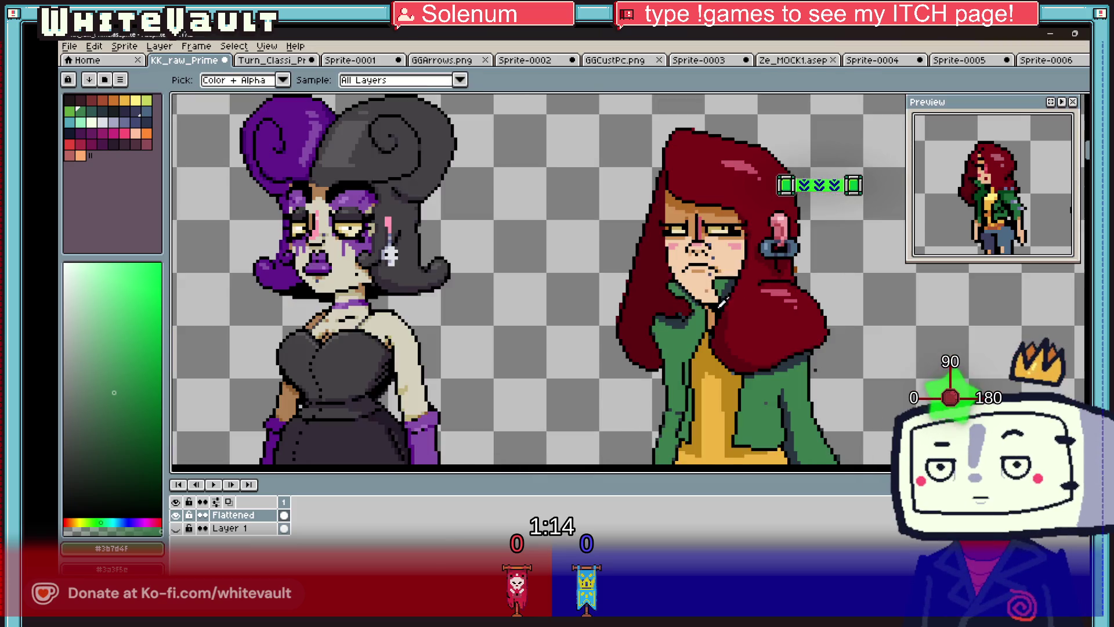
{"action": "scroll", "coordinate": [673, 296], "scroll_direction": "up", "scroll_amount": 2}
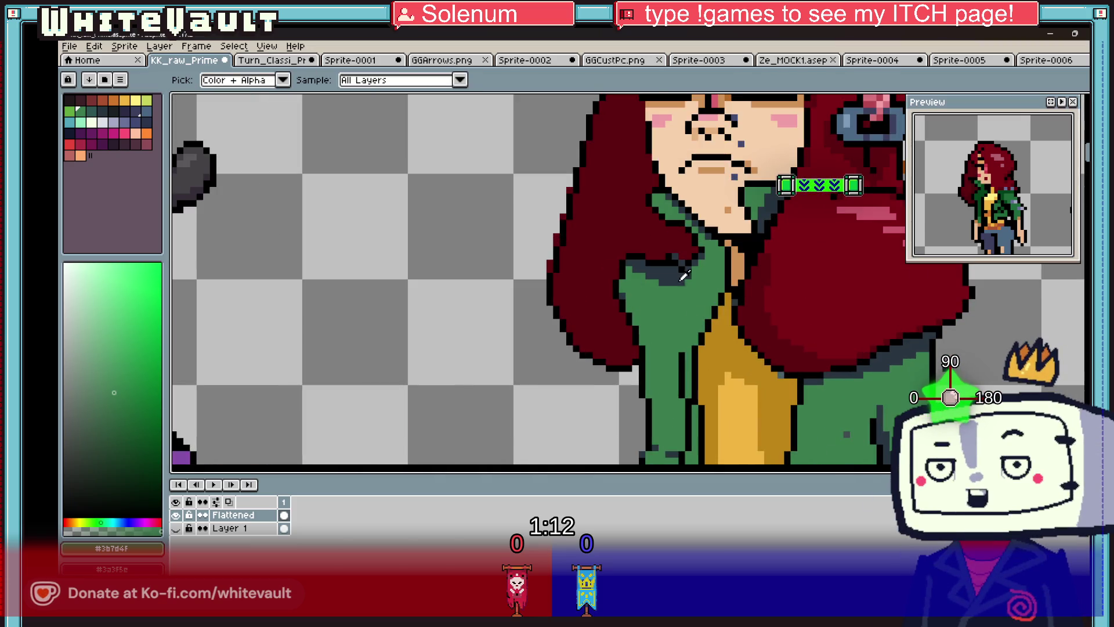
{"action": "left_click", "coordinate": [668, 290], "text": "alt"}
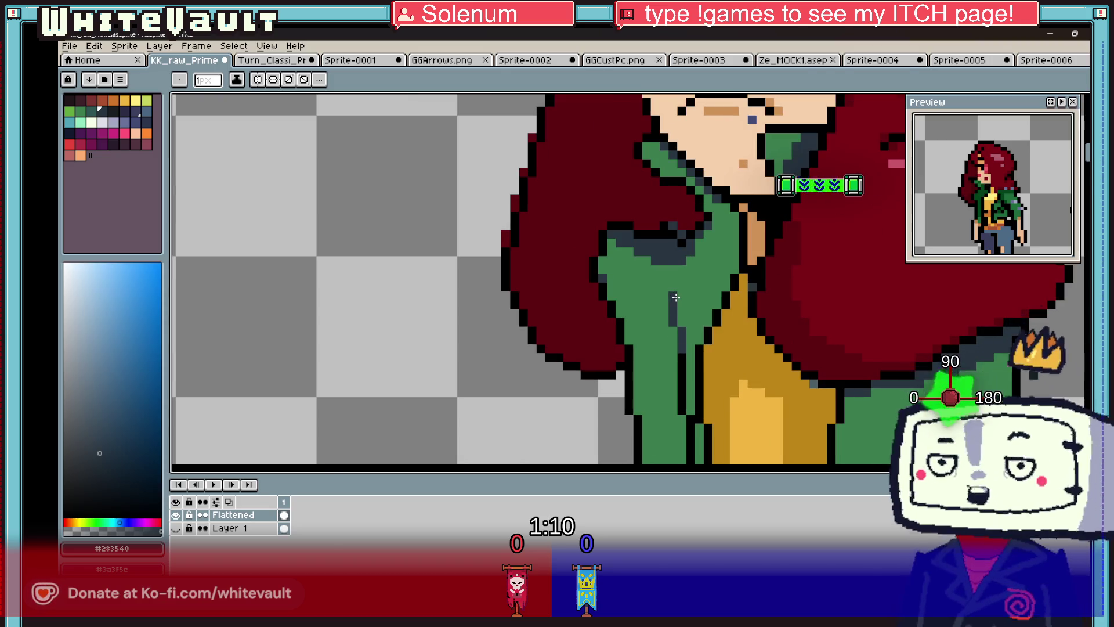
{"action": "scroll", "coordinate": [668, 290], "scroll_direction": "down", "scroll_amount": 4}
{"action": "scroll", "coordinate": [722, 340], "scroll_direction": "up", "scroll_amount": 2}
{"action": "key", "text": "alt"}
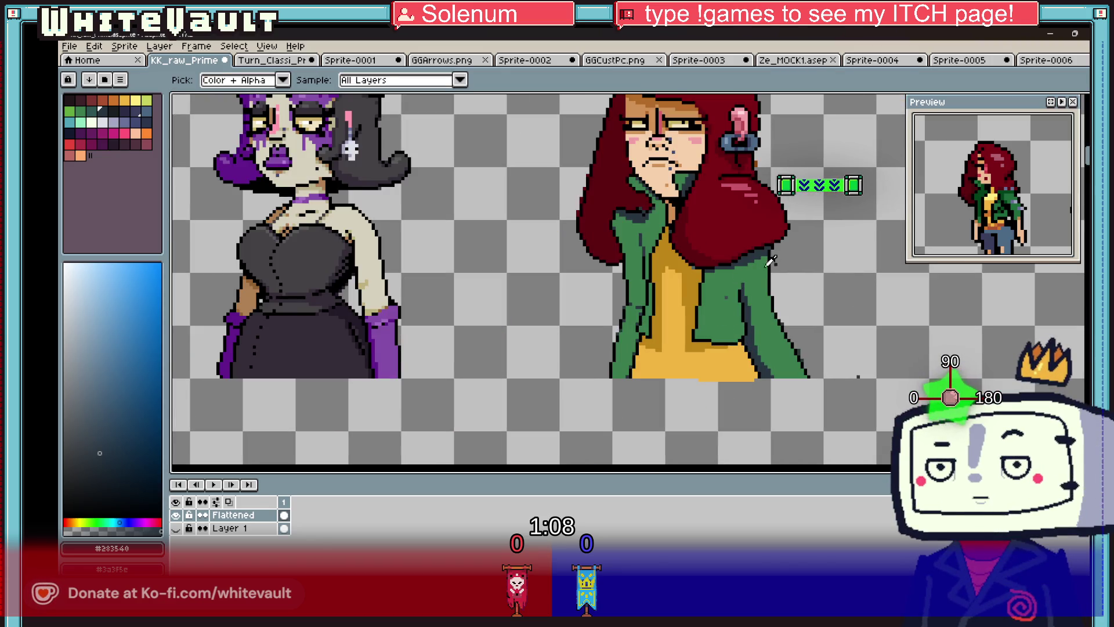
{"action": "scroll", "coordinate": [772, 261], "scroll_direction": "down", "scroll_amount": 4}
{"action": "scroll", "coordinate": [706, 321], "scroll_direction": "up", "scroll_amount": 5}
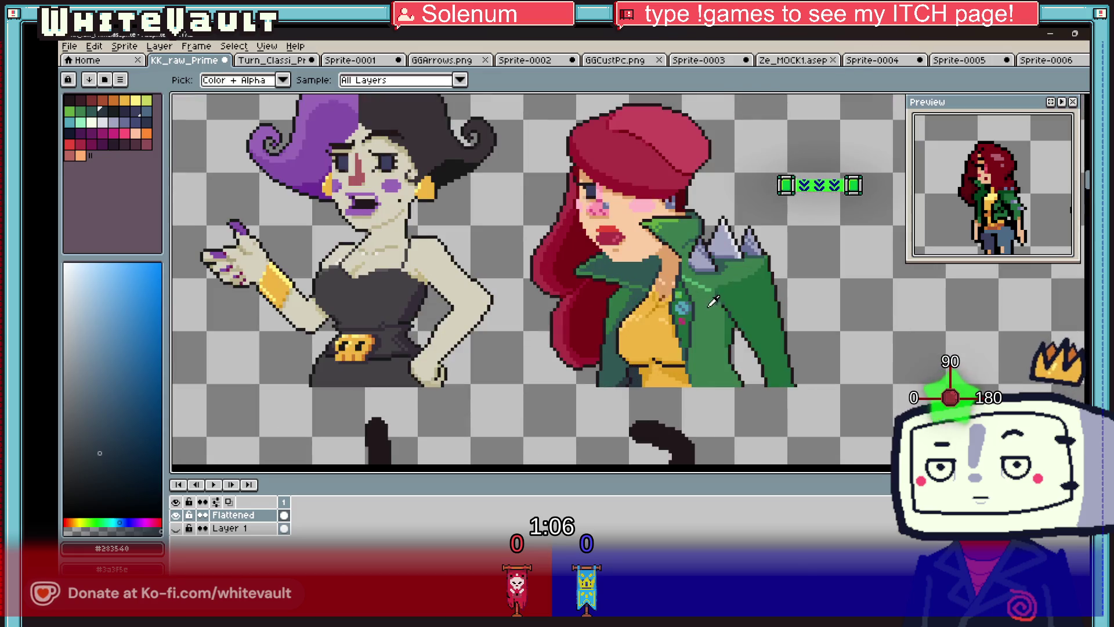
- Magic-wand the blue badge pixels and move them onto the red-haired woman's jacket
{"action": "key", "text": "w"}
{"action": "scroll", "coordinate": [678, 286], "scroll_direction": "up", "scroll_amount": 2}
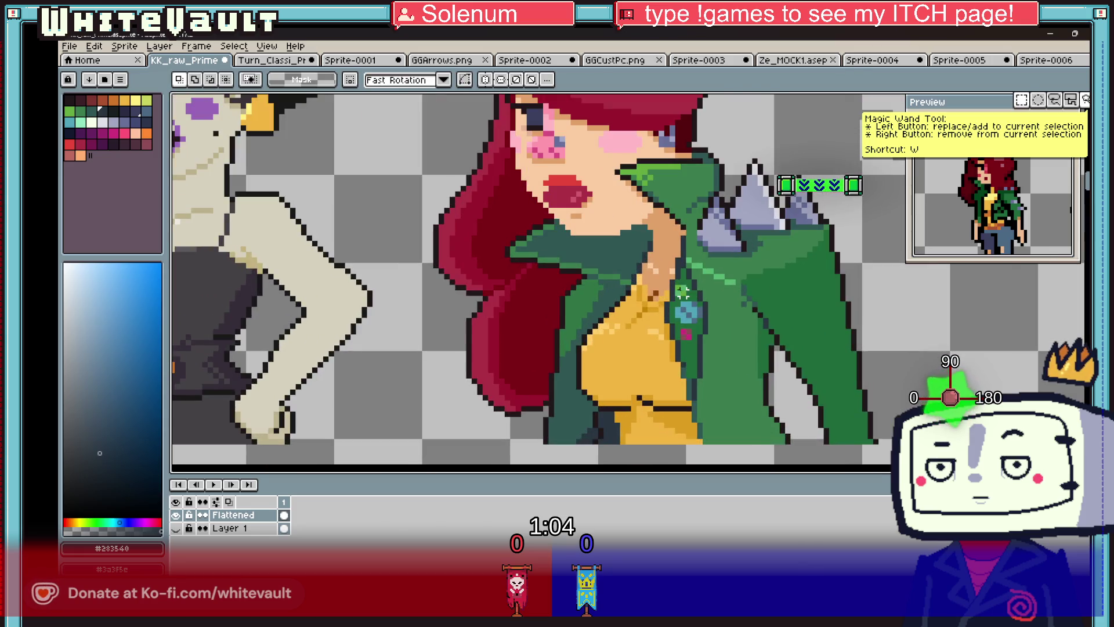
{"action": "scroll", "coordinate": [683, 298], "scroll_direction": "up", "scroll_amount": 2}
{"action": "left_click", "coordinate": [691, 326], "text": "shift"}
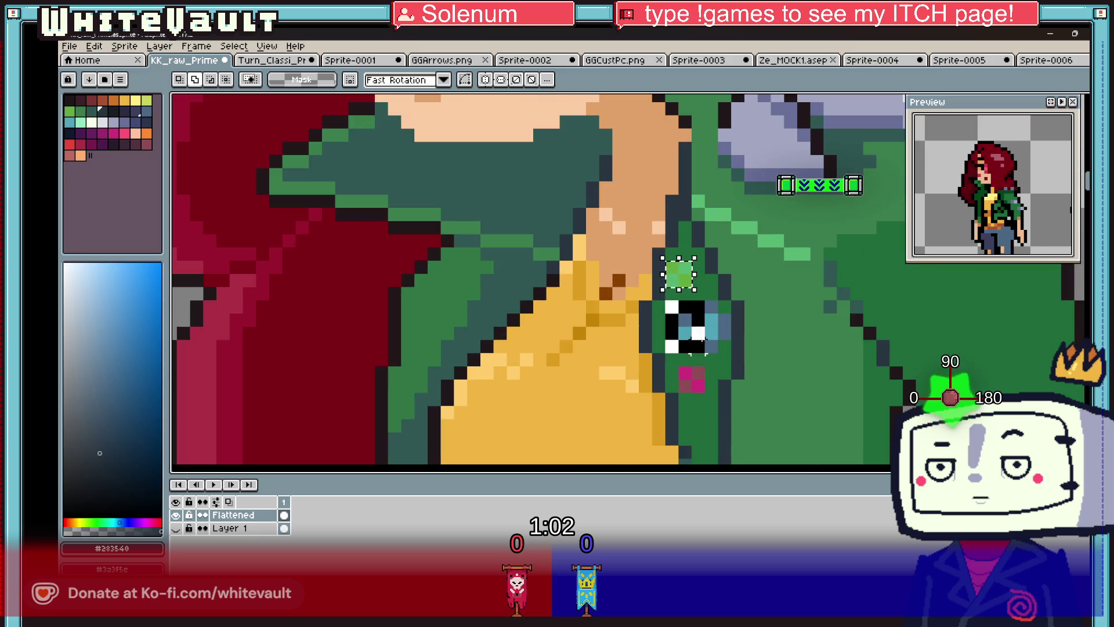
{"action": "scroll", "coordinate": [691, 378], "scroll_direction": "down", "scroll_amount": 8}
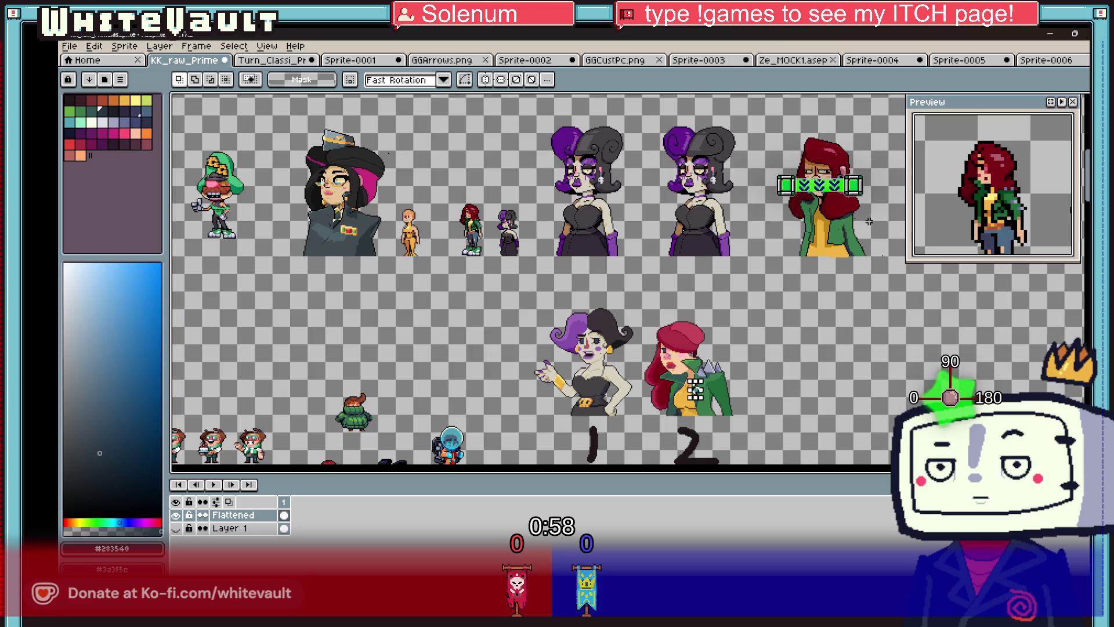
{"action": "key", "text": "ctrl+t"}
{"action": "scroll", "coordinate": [695, 392], "scroll_direction": "up", "scroll_amount": 2}
{"action": "left_click_drag", "start_coordinate": [695, 394], "coordinate": [1076, 191]}
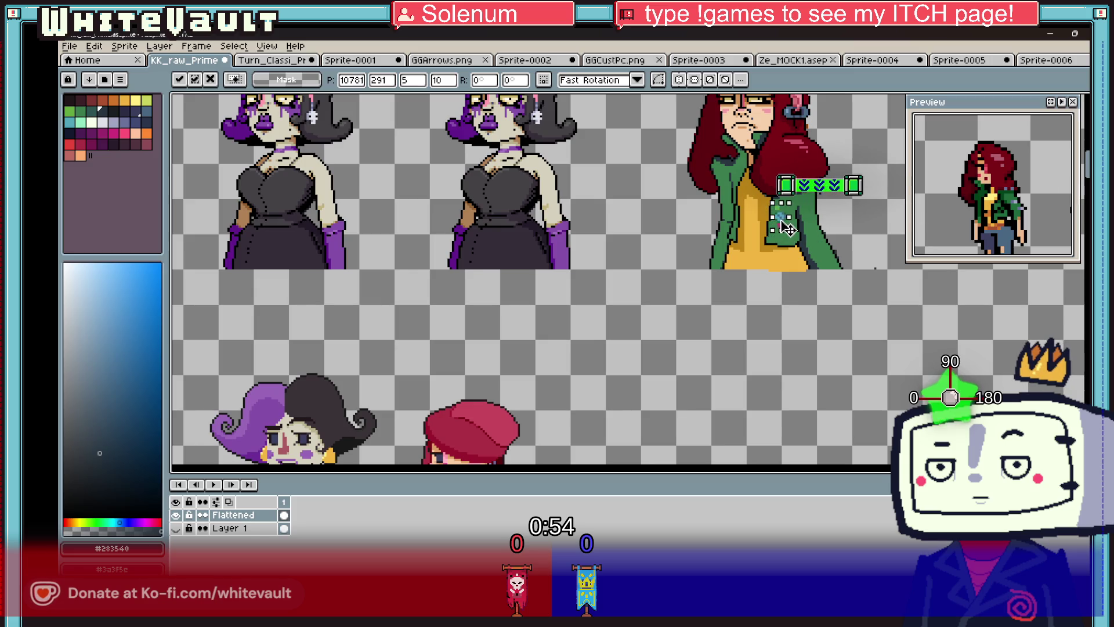
{"action": "key", "text": "Return"}
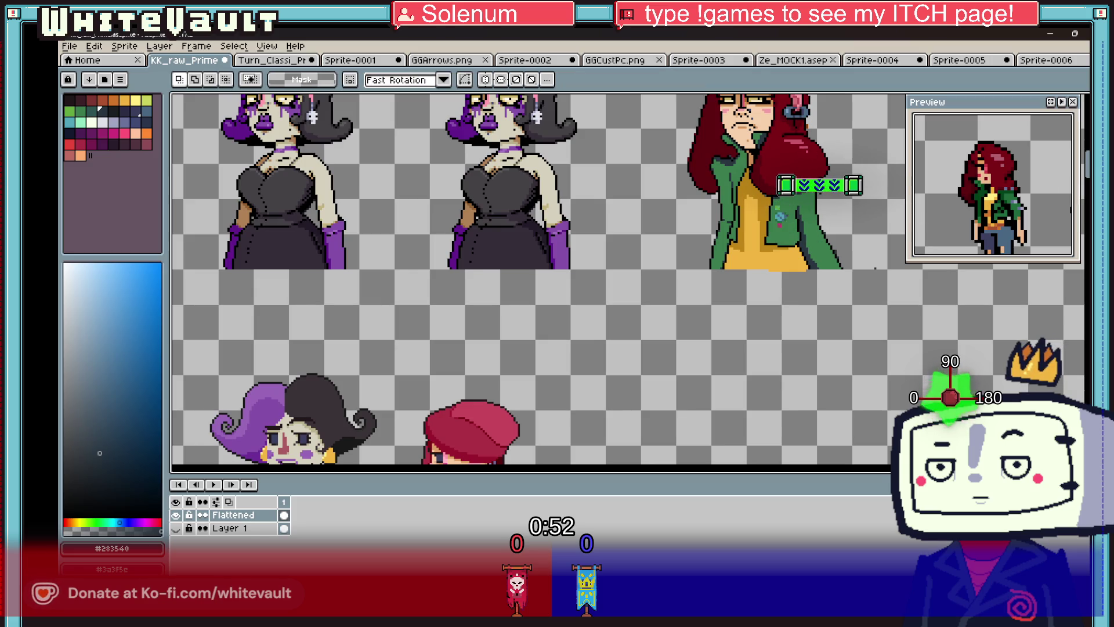
{"action": "scroll", "coordinate": [806, 174], "scroll_direction": "down", "scroll_amount": 2}
- Draw light grey spikes on the jacket collar with a black outline column
{"action": "key", "text": "i"}
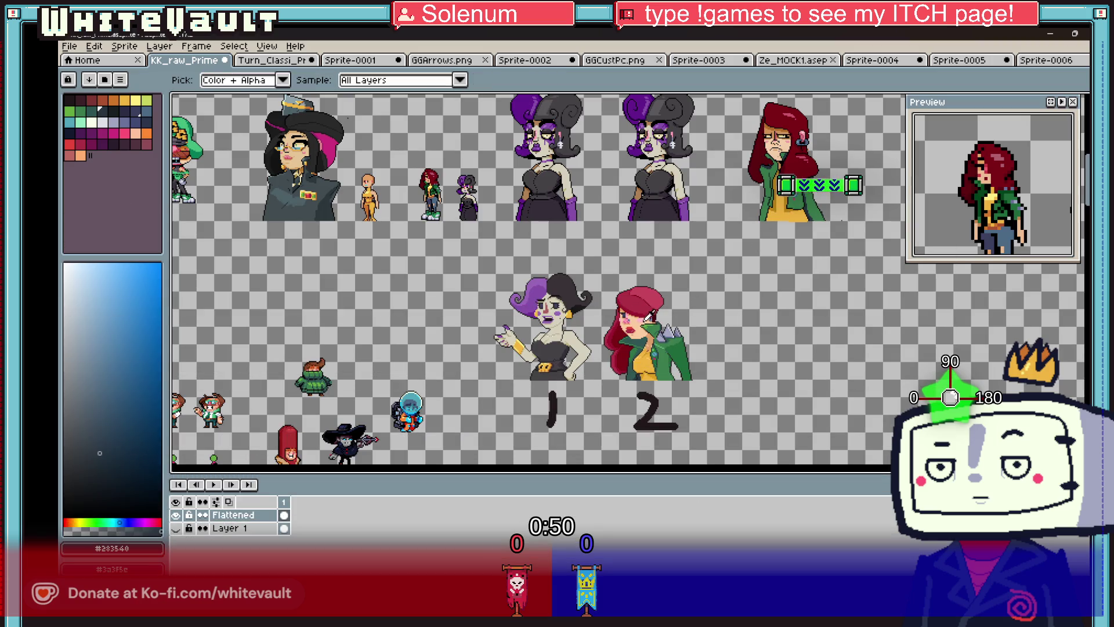
{"action": "left_click", "coordinate": [667, 329]}
{"action": "scroll", "coordinate": [812, 168], "scroll_direction": "up", "scroll_amount": 4}
{"action": "key", "text": "b"}
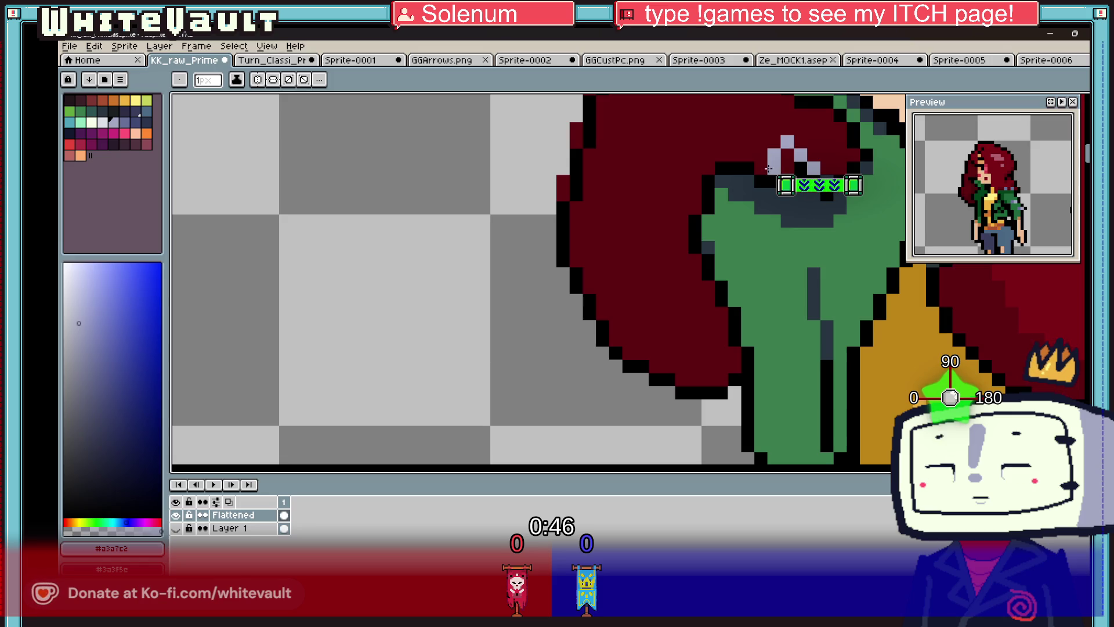
{"action": "left_click", "coordinate": [787, 155]}
{"action": "left_click", "coordinate": [824, 165], "text": "alt"}
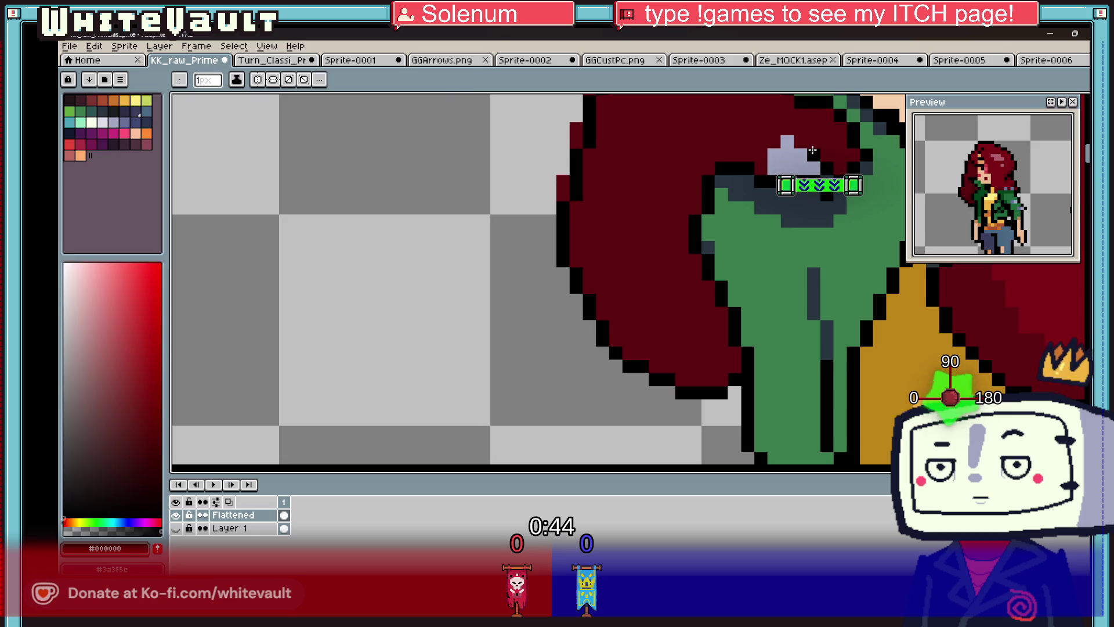
{"action": "mouse_move", "coordinate": [775, 141]}
{"action": "left_mouse_down"}
{"action": "mouse_move", "coordinate": [774, 165]}
{"action": "mouse_move", "coordinate": [734, 142]}
{"action": "left_mouse_up"}
{"action": "left_click", "coordinate": [789, 147], "text": "alt"}
{"action": "left_click", "coordinate": [757, 162], "text": "alt"}
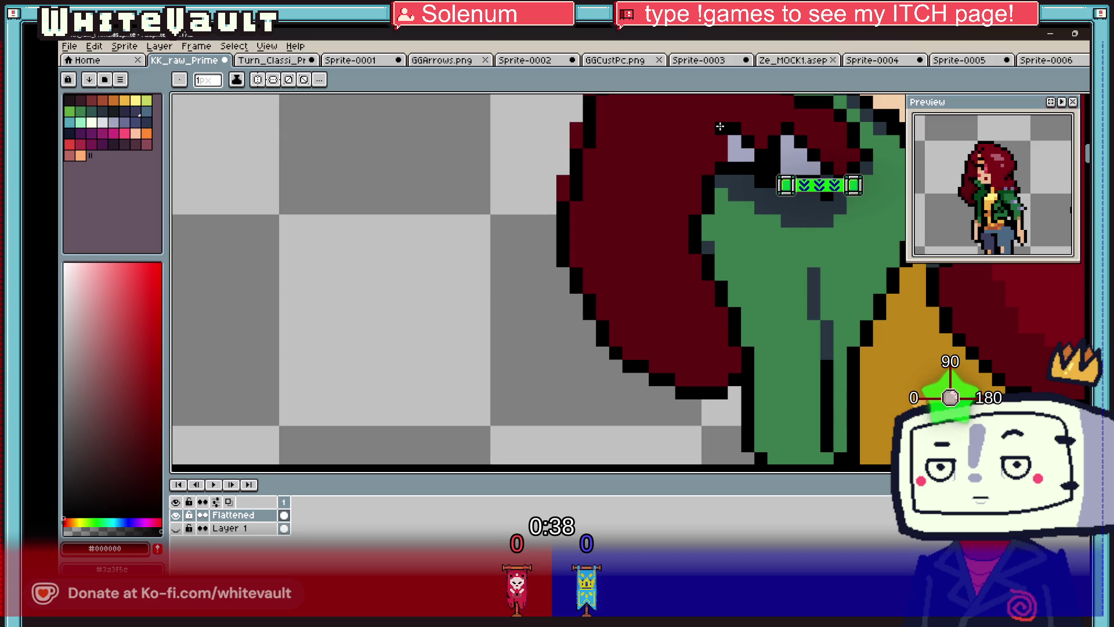
{"action": "scroll", "coordinate": [724, 150], "scroll_direction": "down", "scroll_amount": 8}
- Select the new collar spikes, nudge them into place, and pick the dark red hair colour
{"action": "key", "text": "alt"}
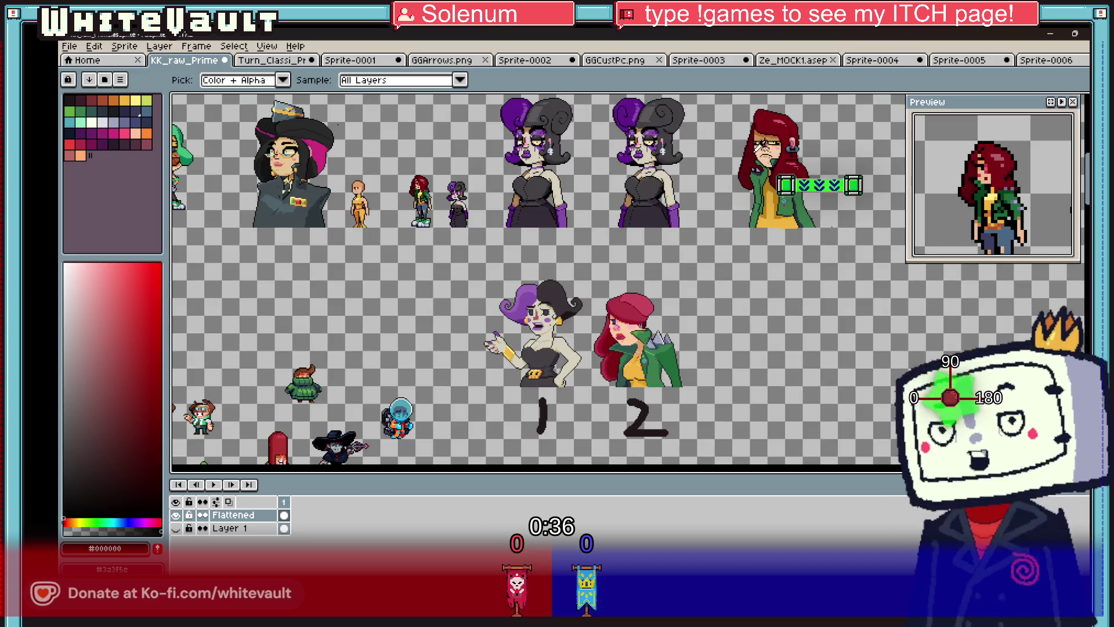
{"action": "scroll", "coordinate": [641, 357], "scroll_direction": "up", "scroll_amount": 8}
{"action": "key", "text": "m"}
{"action": "mouse_move", "coordinate": [673, 223]}
{"action": "left_mouse_down"}
{"action": "mouse_move", "coordinate": [779, 280]}
{"action": "mouse_move", "coordinate": [754, 284]}
{"action": "mouse_move", "coordinate": [768, 297]}
{"action": "left_mouse_up"}
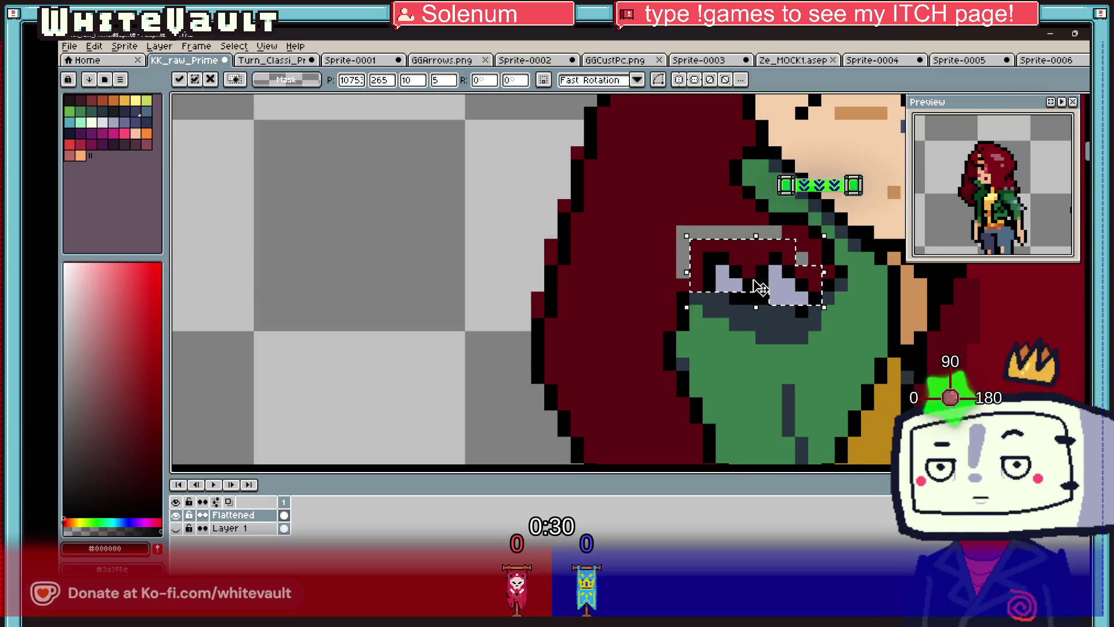
{"action": "key", "text": "ctrl+d"}
{"action": "key", "text": "g"}
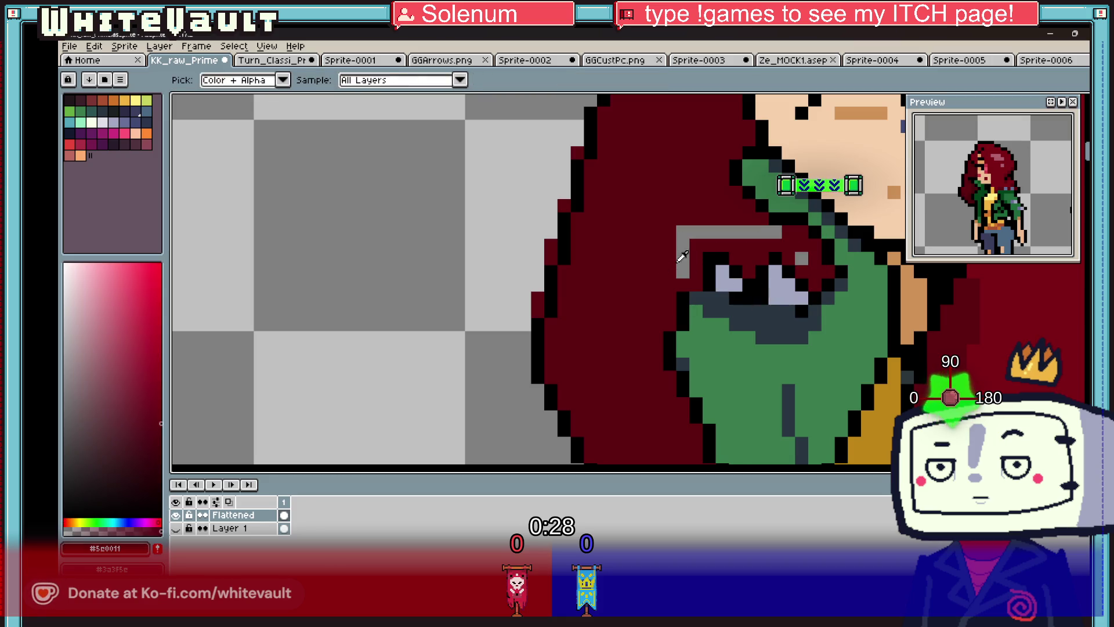
{"action": "left_click", "coordinate": [682, 270]}
{"action": "scroll", "coordinate": [706, 277], "scroll_direction": "down", "scroll_amount": 6}
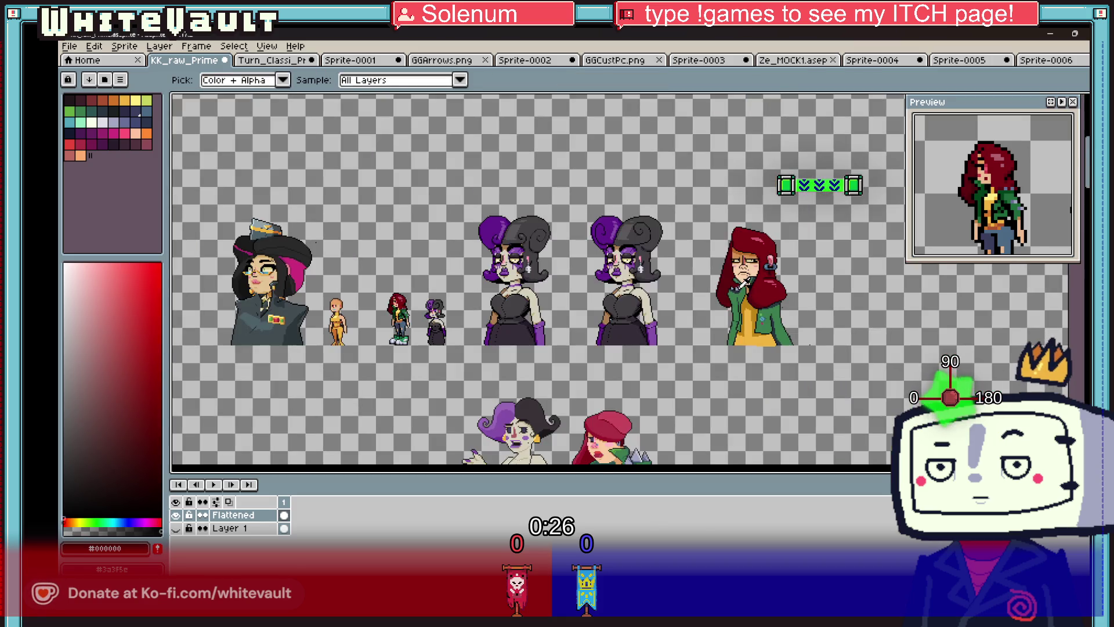
{"action": "scroll", "coordinate": [772, 293], "scroll_direction": "up", "scroll_amount": 3}
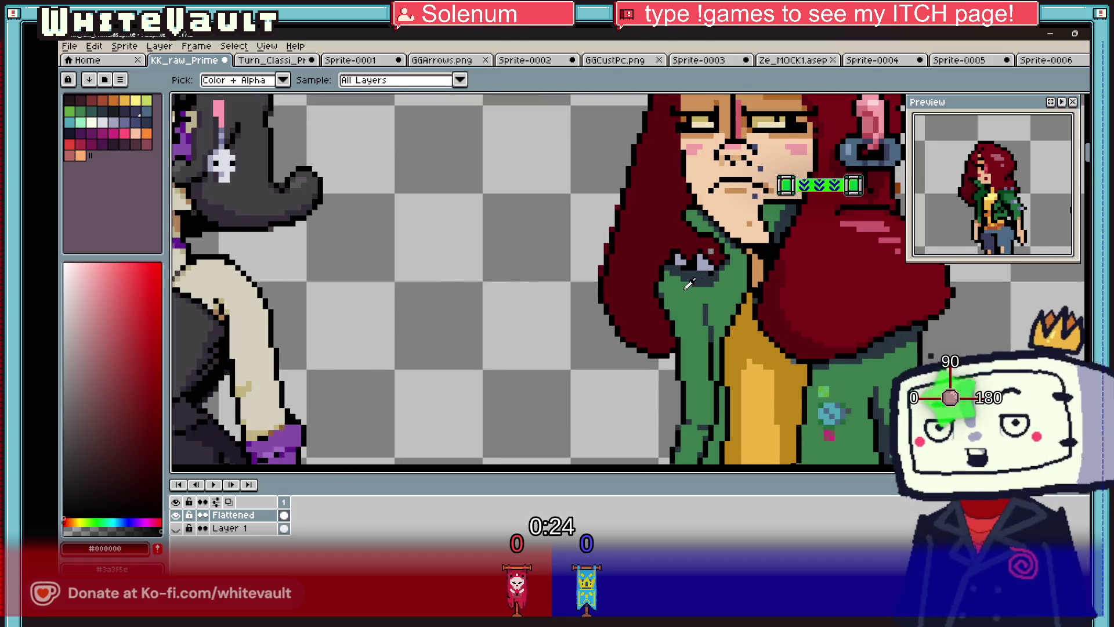
- Sample the jacket green, then the dark slate collar colour
{"action": "scroll", "coordinate": [754, 290], "scroll_direction": "up", "scroll_amount": 2}
{"action": "left_click", "coordinate": [696, 295]}
{"action": "scroll", "coordinate": [697, 295], "scroll_direction": "down", "scroll_amount": 2}
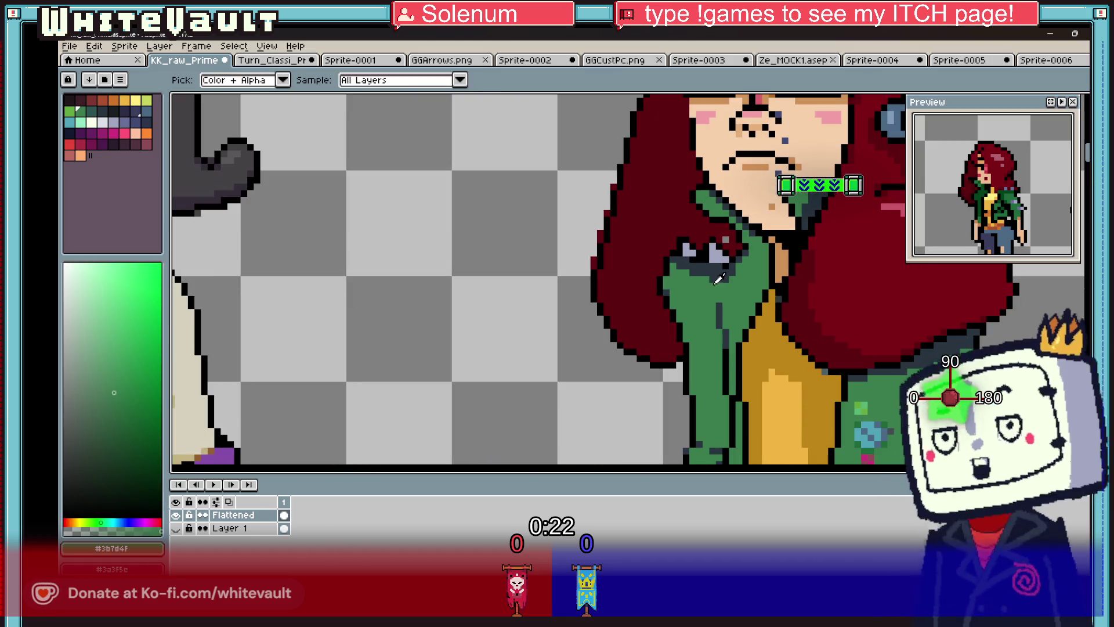
{"action": "left_click", "coordinate": [705, 273]}
{"action": "scroll", "coordinate": [712, 267], "scroll_direction": "up", "scroll_amount": 2}
{"action": "scroll", "coordinate": [712, 266], "scroll_direction": "down", "scroll_amount": 5}
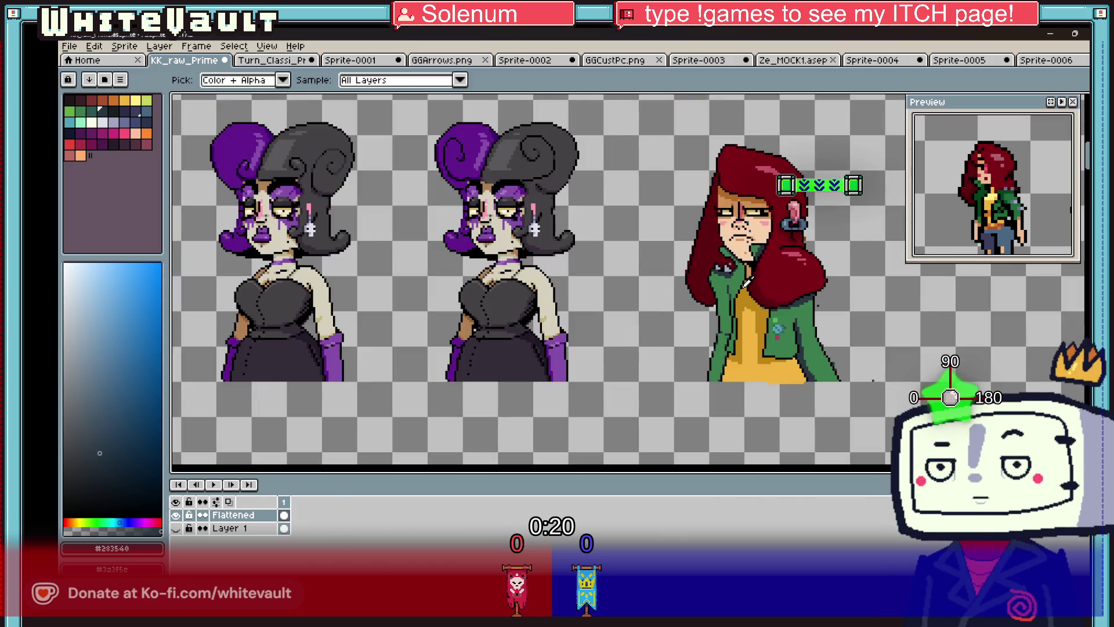
{"action": "scroll", "coordinate": [764, 256], "scroll_direction": "up", "scroll_amount": 5}
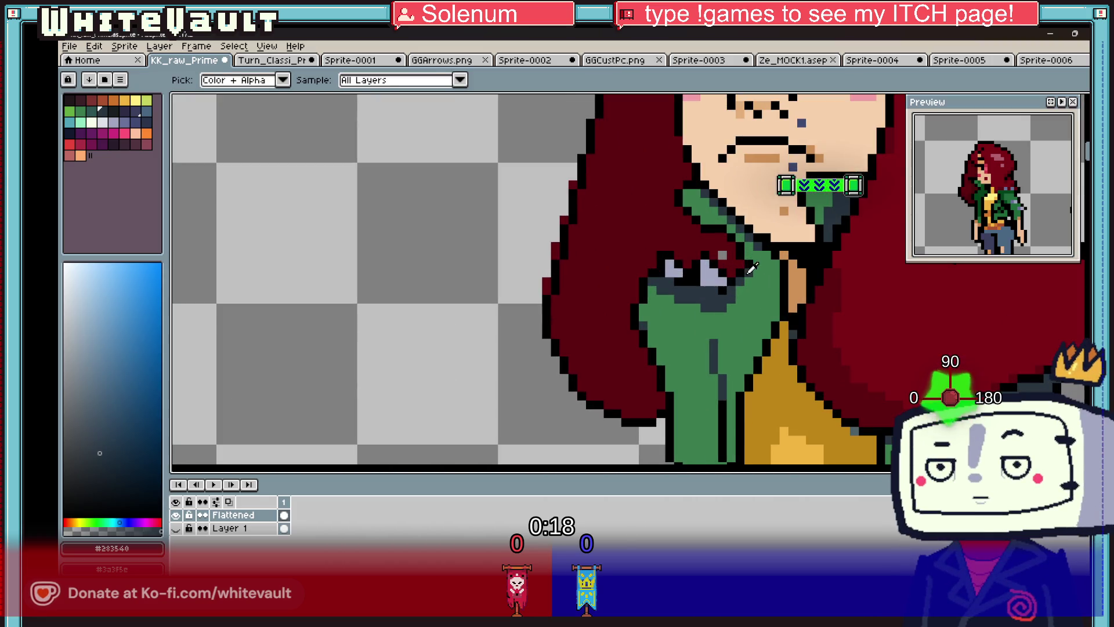
- Fill the collar area with the dark slate colour using the Paint Bucket
{"action": "key", "text": "b"}
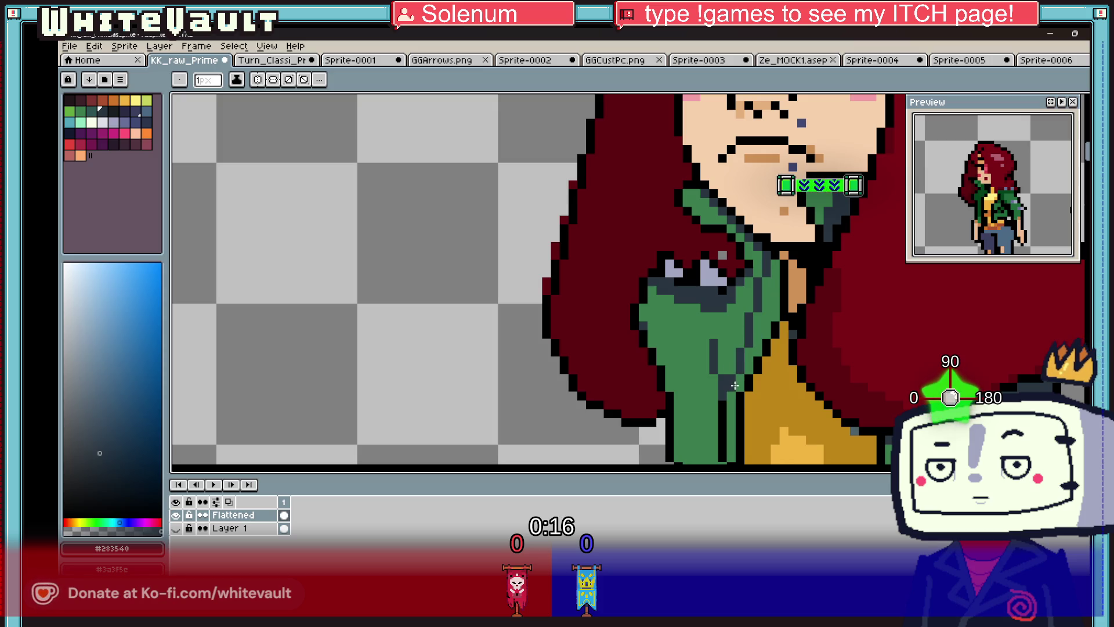
{"action": "key", "text": "g"}
{"action": "left_click", "coordinate": [741, 374]}
{"action": "scroll", "coordinate": [775, 362], "scroll_direction": "down", "scroll_amount": 5}
{"action": "key", "text": "b"}
{"action": "scroll", "coordinate": [758, 353], "scroll_direction": "up", "scroll_amount": 5}
- Resample the jacket green and black, then paint a light-blue pixel on the jacket
{"action": "left_click", "coordinate": [758, 353], "text": "alt"}
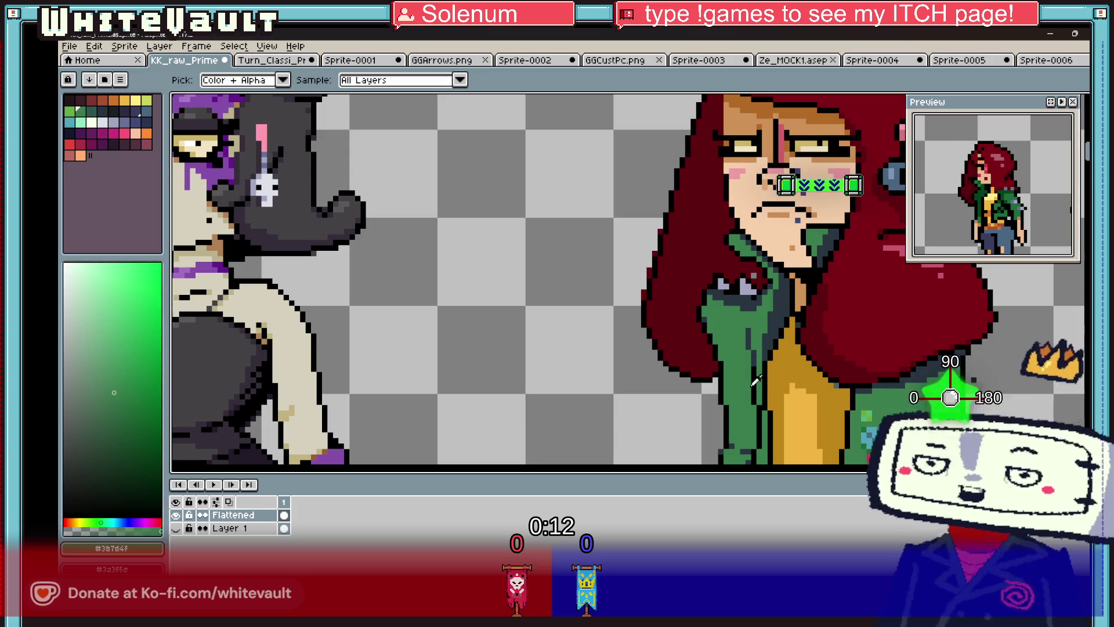
{"action": "scroll", "coordinate": [752, 368], "scroll_direction": "up", "scroll_amount": 2}
{"action": "left_click", "coordinate": [751, 377], "text": "alt"}
{"action": "scroll", "coordinate": [750, 377], "scroll_direction": "down", "scroll_amount": 3}
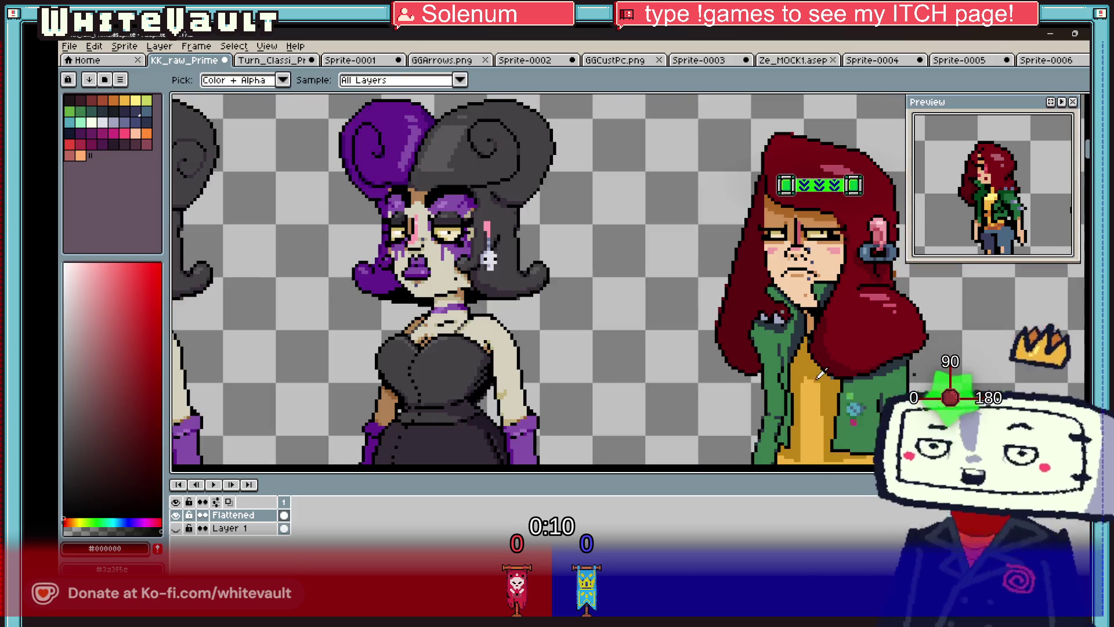
{"action": "scroll", "coordinate": [860, 401], "scroll_direction": "up", "scroll_amount": 2}
{"action": "scroll", "coordinate": [735, 351], "scroll_direction": "up", "scroll_amount": 2}
{"action": "left_click", "coordinate": [728, 377]}
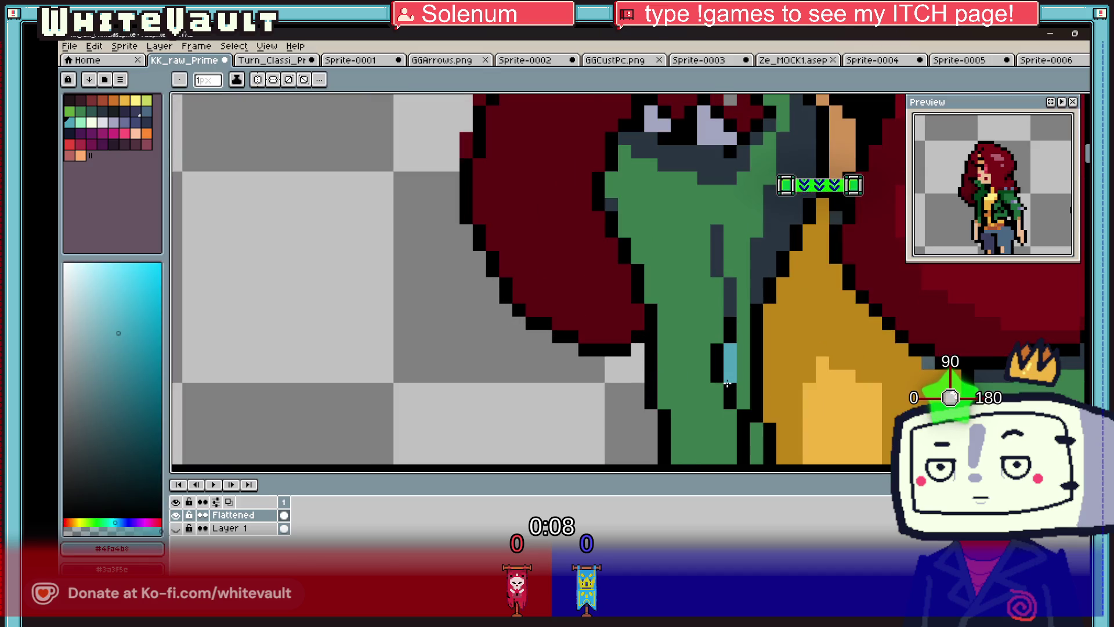
{"action": "scroll", "coordinate": [841, 409], "scroll_direction": "down", "scroll_amount": 3}
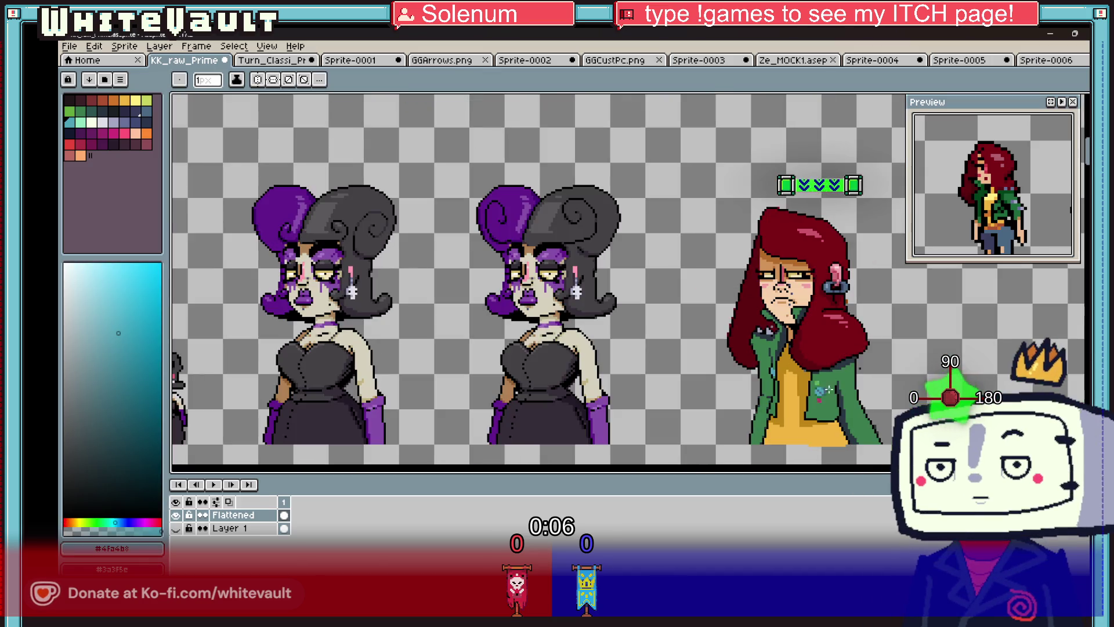
{"action": "scroll", "coordinate": [827, 400], "scroll_direction": "down", "scroll_amount": 2}
{"action": "scroll", "coordinate": [812, 395], "scroll_direction": "up", "scroll_amount": 4}
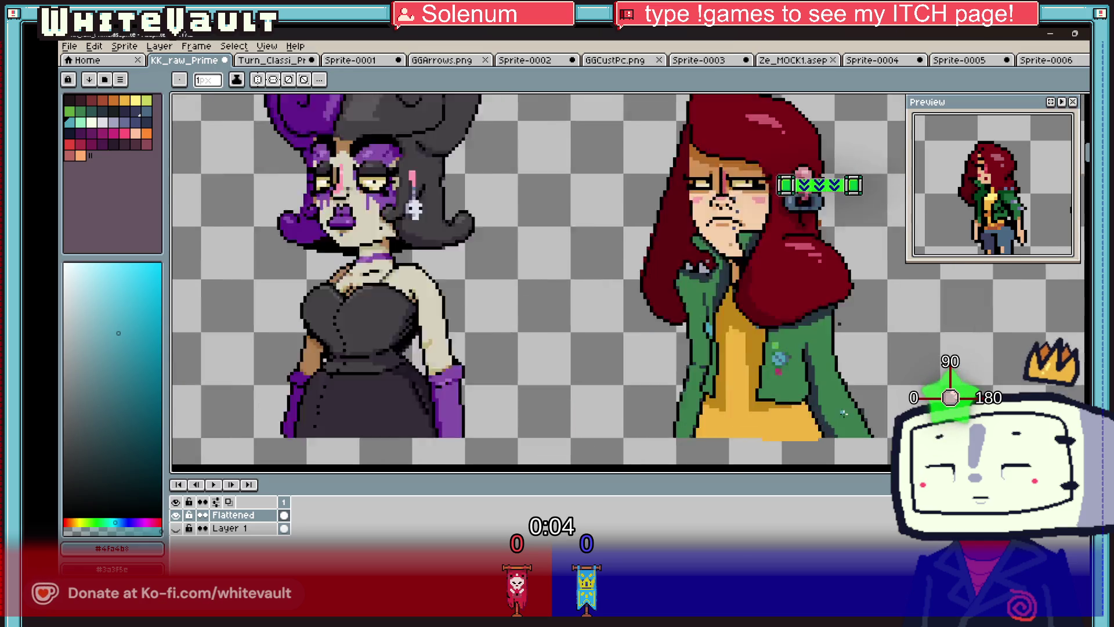
- Sample the jacket's dark outline colour #2c373b and return to the Pencil
{"action": "key", "text": "i"}
{"action": "left_click", "coordinate": [657, 353]}
{"action": "scroll", "coordinate": [806, 364], "scroll_direction": "up", "scroll_amount": 2}
{"action": "key", "text": "b"}
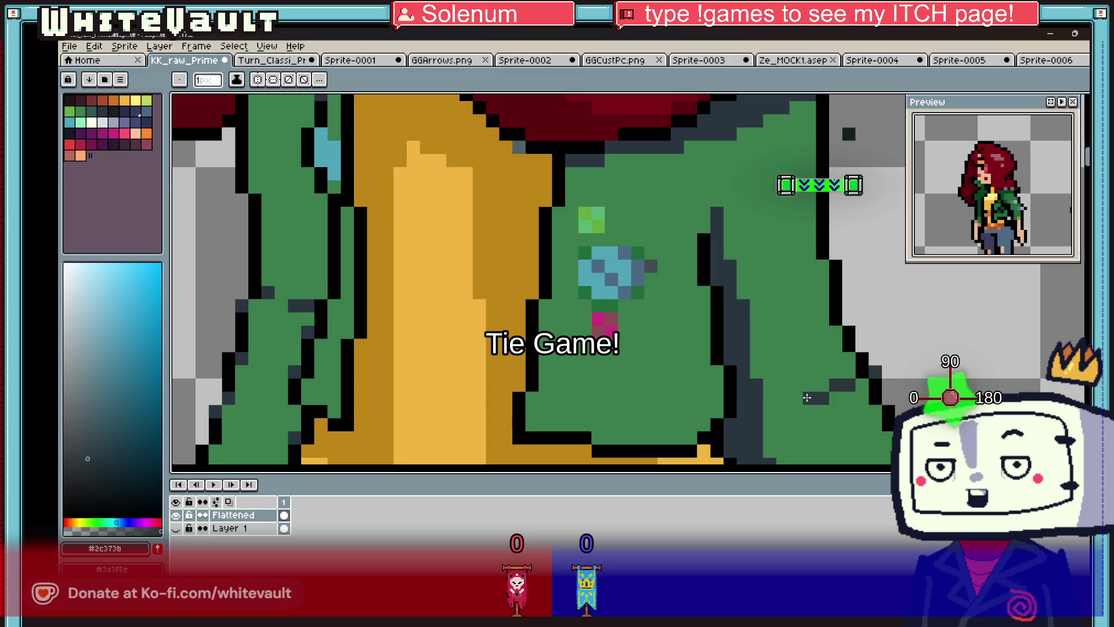
- Make a few rectangular selections over the green jacket, then deselect them
{"action": "scroll", "coordinate": [827, 366], "scroll_direction": "down", "scroll_amount": 5}
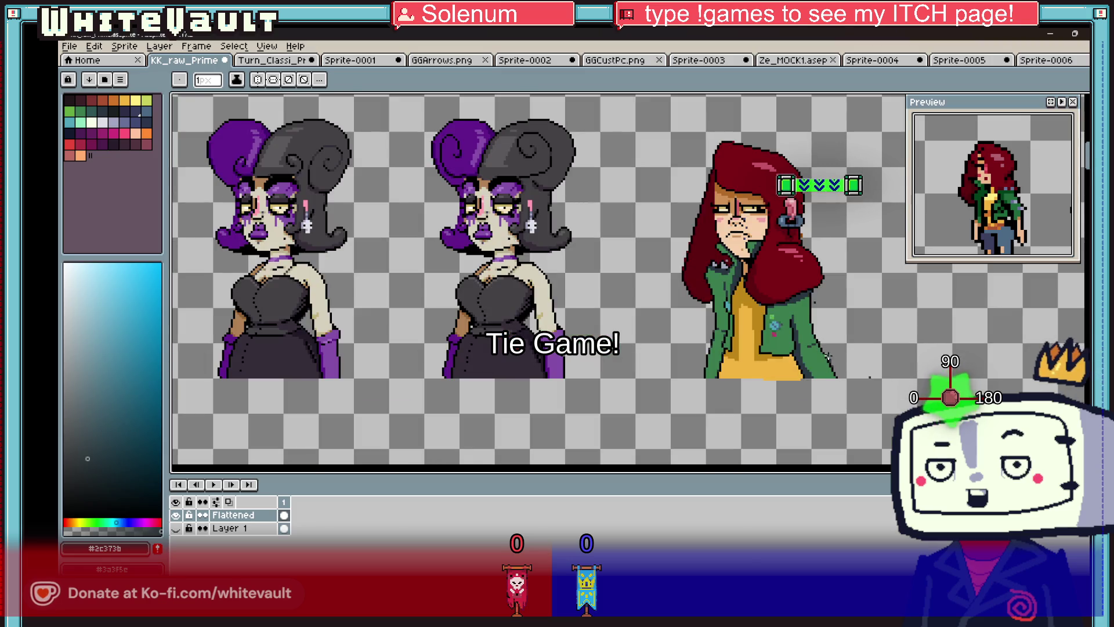
{"action": "scroll", "coordinate": [826, 355], "scroll_direction": "up", "scroll_amount": 1}
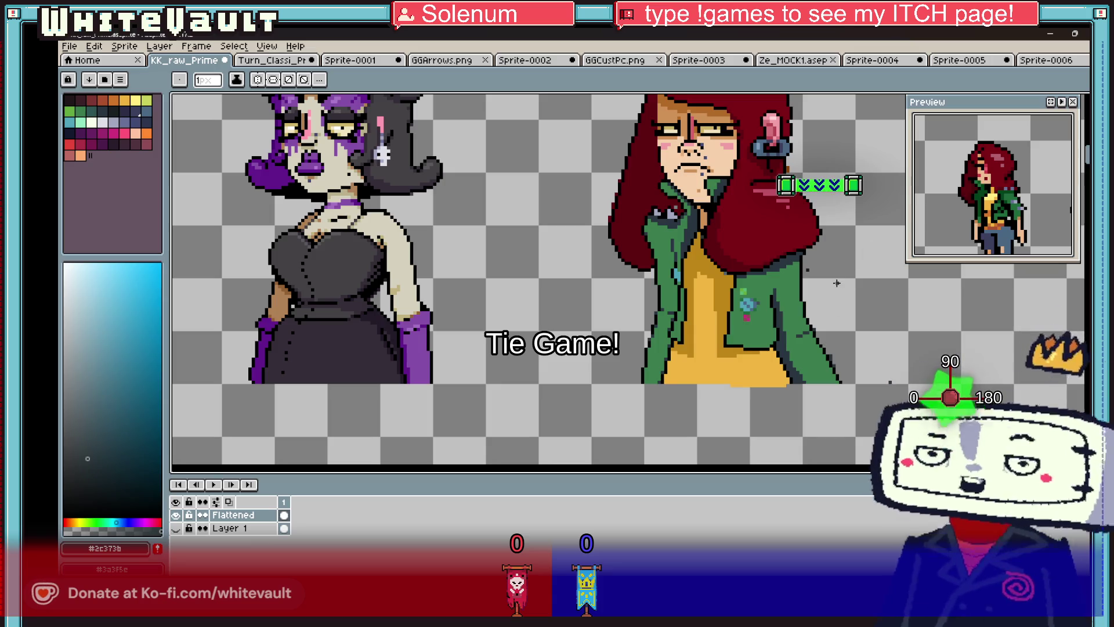
{"action": "key", "text": "m"}
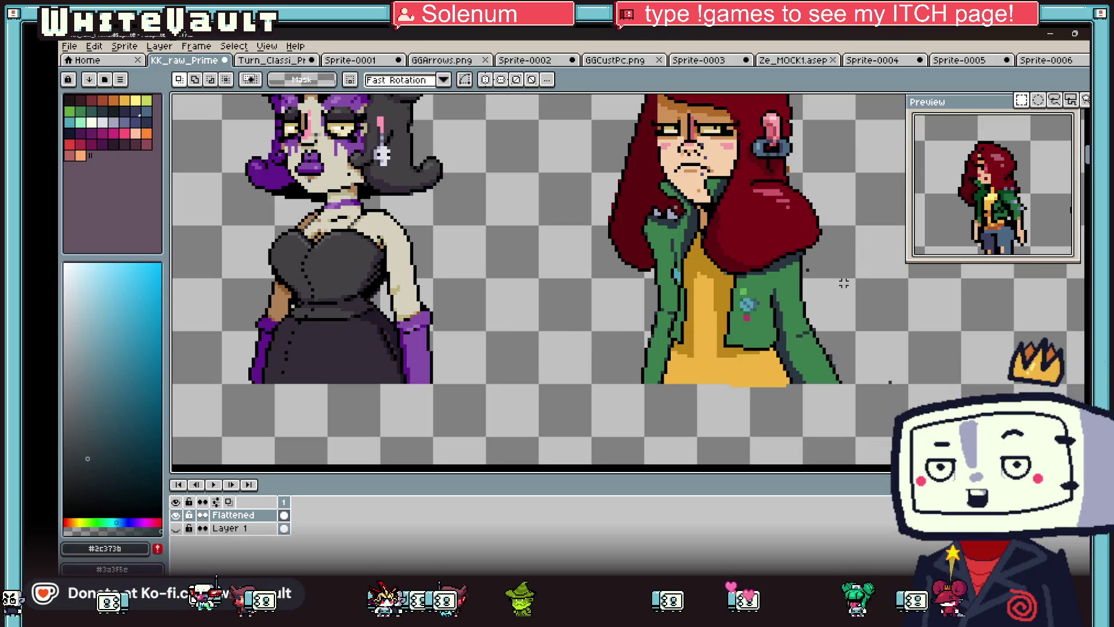
{"action": "left_click_drag", "start_coordinate": [818, 296], "coordinate": [827, 311]}
{"action": "left_click", "coordinate": [827, 311]}
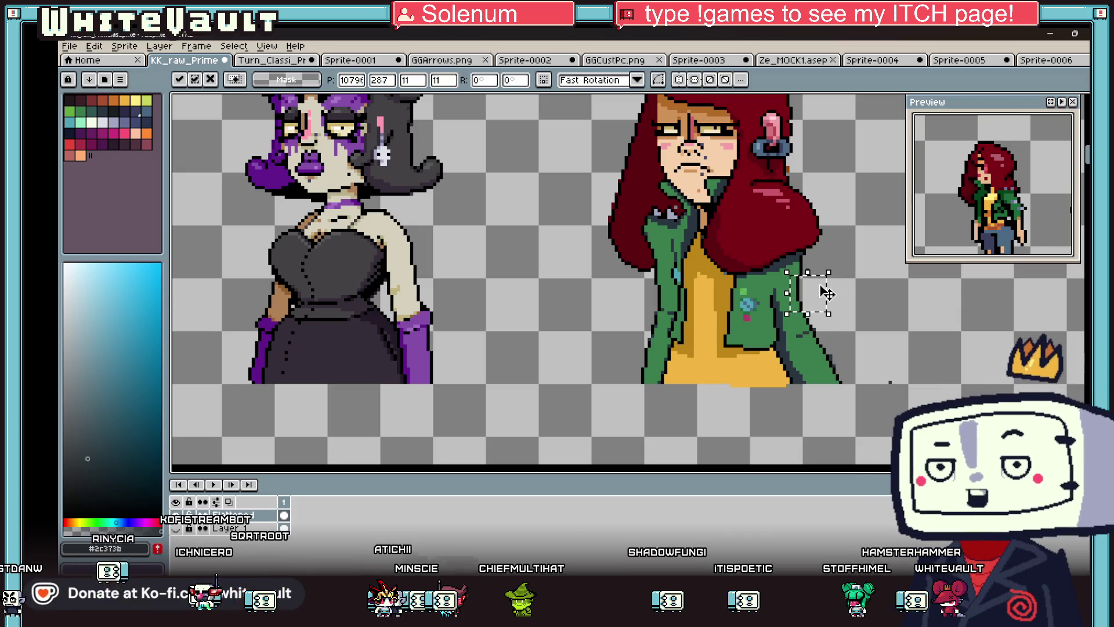
{"action": "key", "text": "ctrl+d"}
{"action": "scroll", "coordinate": [804, 286], "scroll_direction": "up", "scroll_amount": 2}
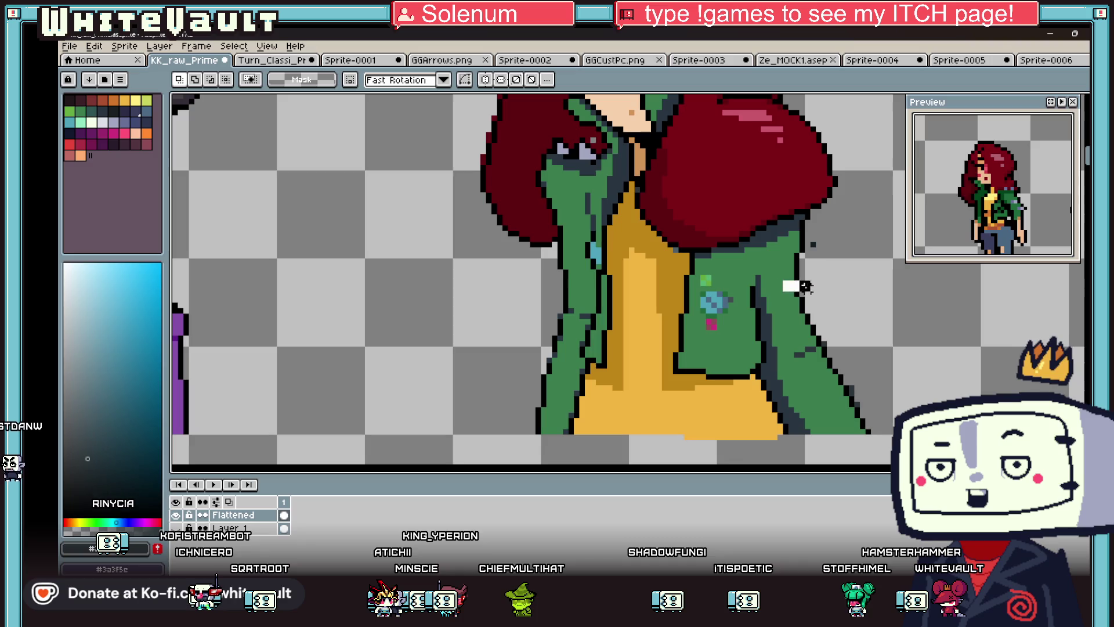
{"action": "left_click_drag", "start_coordinate": [828, 297], "coordinate": [835, 321]}
{"action": "mouse_move", "coordinate": [958, 316]}
{"action": "left_mouse_down"}
{"action": "mouse_move", "coordinate": [820, 348]}
{"action": "mouse_move", "coordinate": [803, 380]}
{"action": "left_mouse_up"}
{"action": "mouse_move", "coordinate": [910, 328]}
{"action": "left_mouse_down"}
{"action": "mouse_move", "coordinate": [889, 385]}
{"action": "mouse_move", "coordinate": [837, 442]}
{"action": "left_mouse_up"}
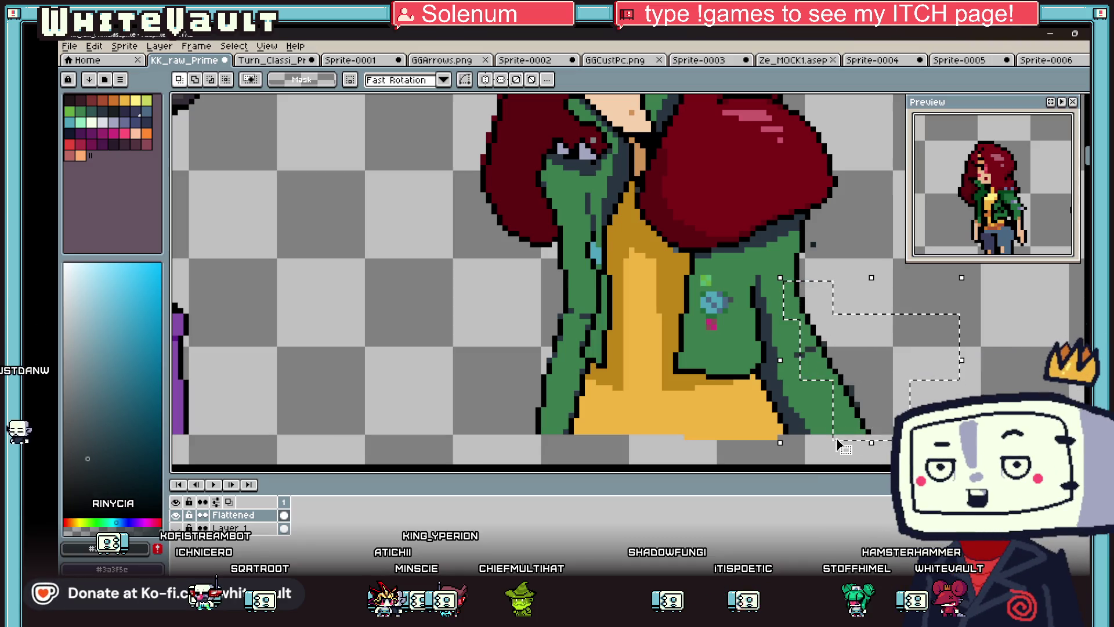
{"action": "key", "text": "ctrl+d"}
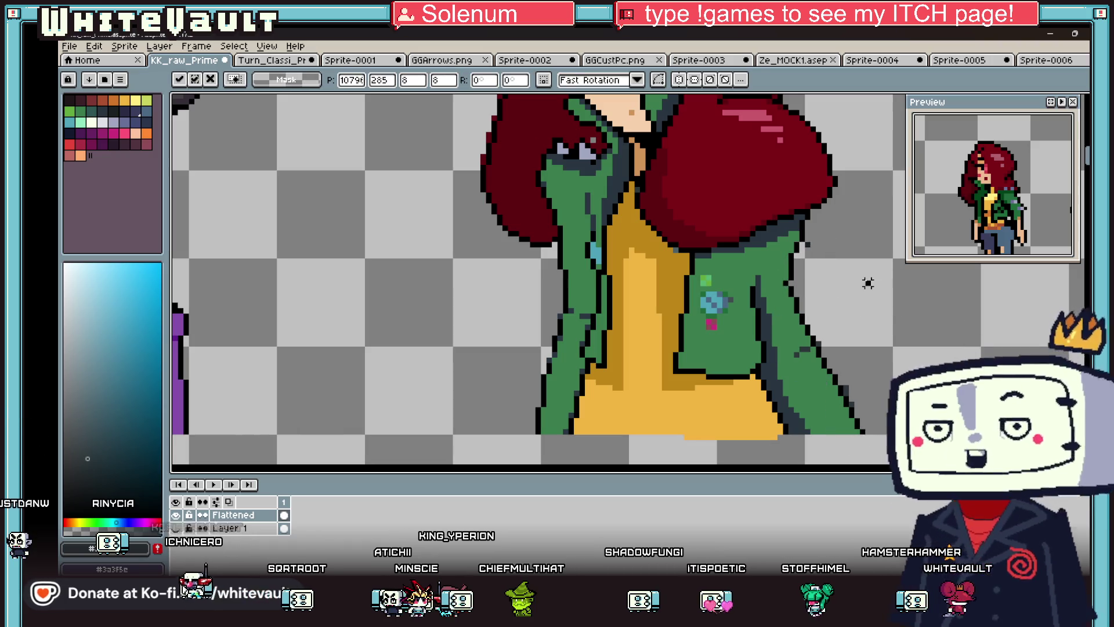
- Sample the blue from the jacket's left badge
{"action": "scroll", "coordinate": [868, 281], "scroll_direction": "down", "scroll_amount": 3}
{"action": "scroll", "coordinate": [869, 280], "scroll_direction": "up", "scroll_amount": 3}
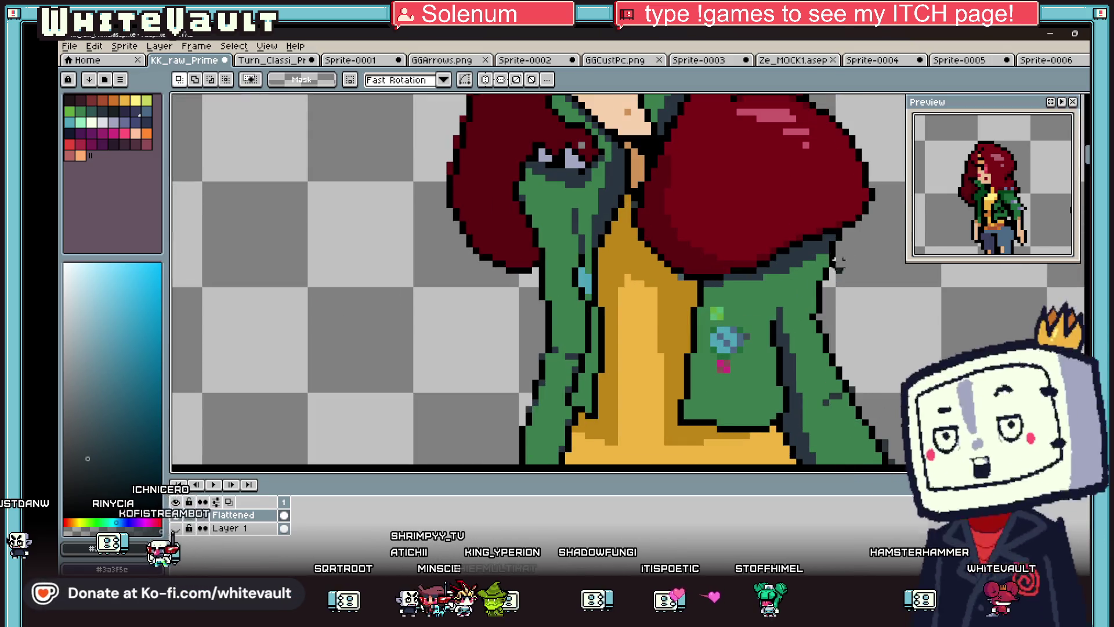
{"action": "key", "text": "i"}
{"action": "scroll", "coordinate": [812, 270], "scroll_direction": "down", "scroll_amount": 2}
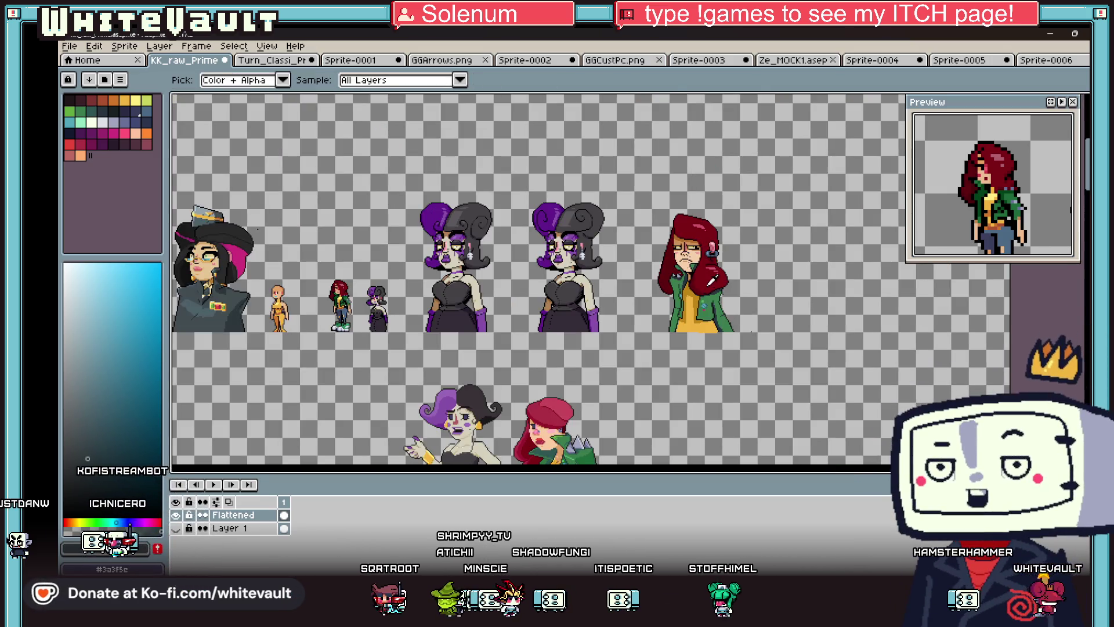
{"action": "scroll", "coordinate": [652, 283], "scroll_direction": "up", "scroll_amount": 1}
{"action": "scroll", "coordinate": [652, 283], "scroll_direction": "up", "scroll_amount": 3}
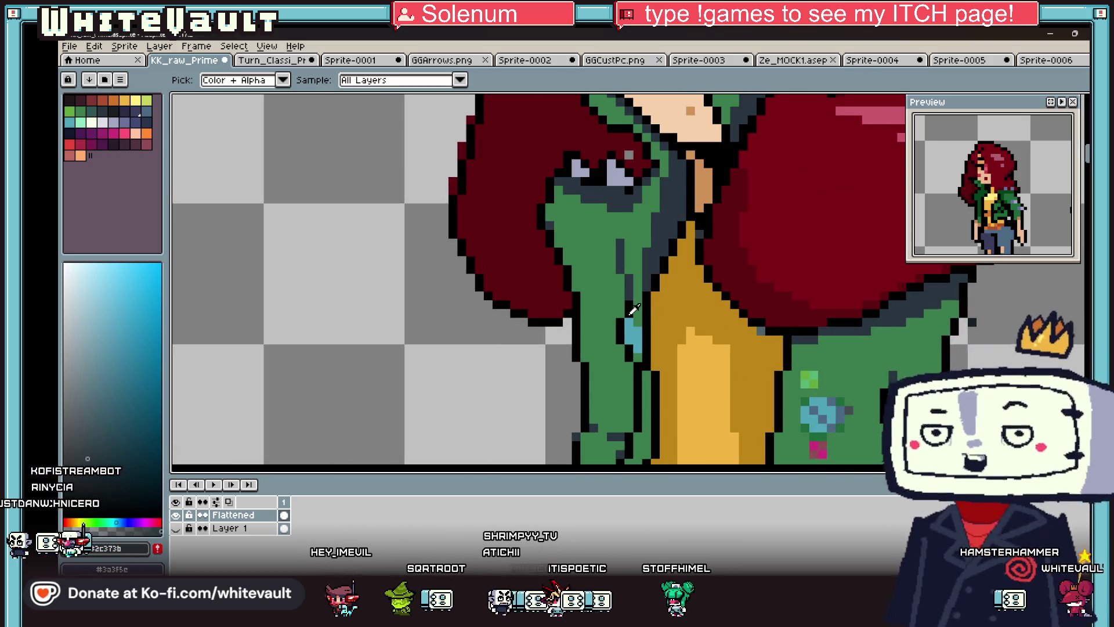
{"action": "left_click", "coordinate": [637, 320]}
{"action": "key", "text": "b"}
{"action": "scroll", "coordinate": [643, 316], "scroll_direction": "down", "scroll_amount": 3}
- Sample the badge's pink, then choose a purple-magenta palette swatch for drawing
{"action": "key", "text": "i"}
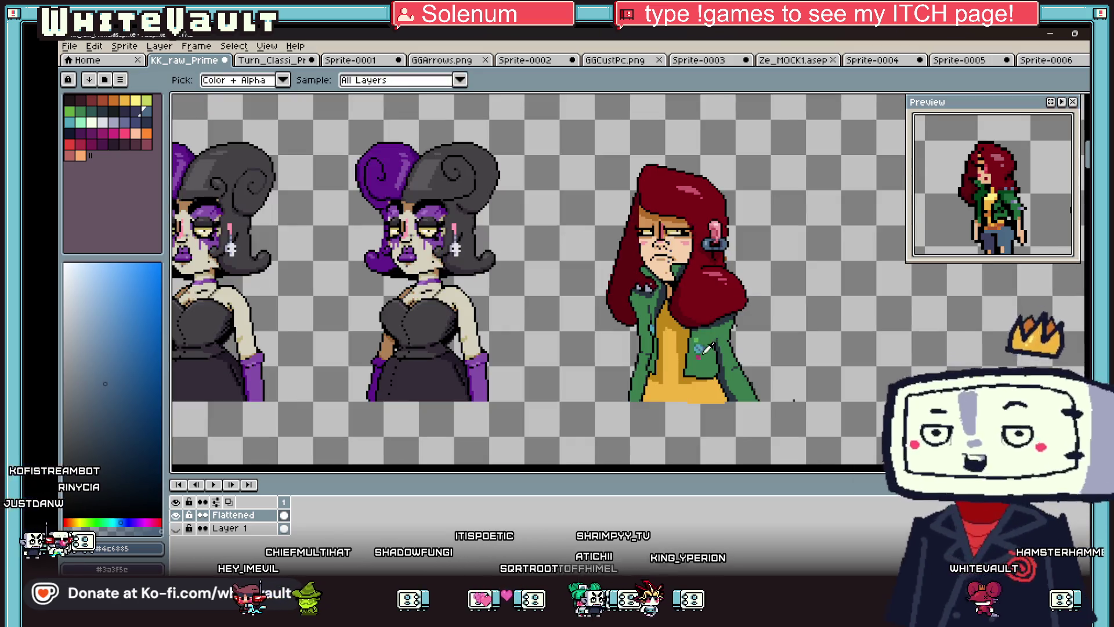
{"action": "scroll", "coordinate": [700, 360], "scroll_direction": "up", "scroll_amount": 2}
{"action": "left_click", "coordinate": [695, 361]}
{"action": "left_click", "coordinate": [92, 133]}
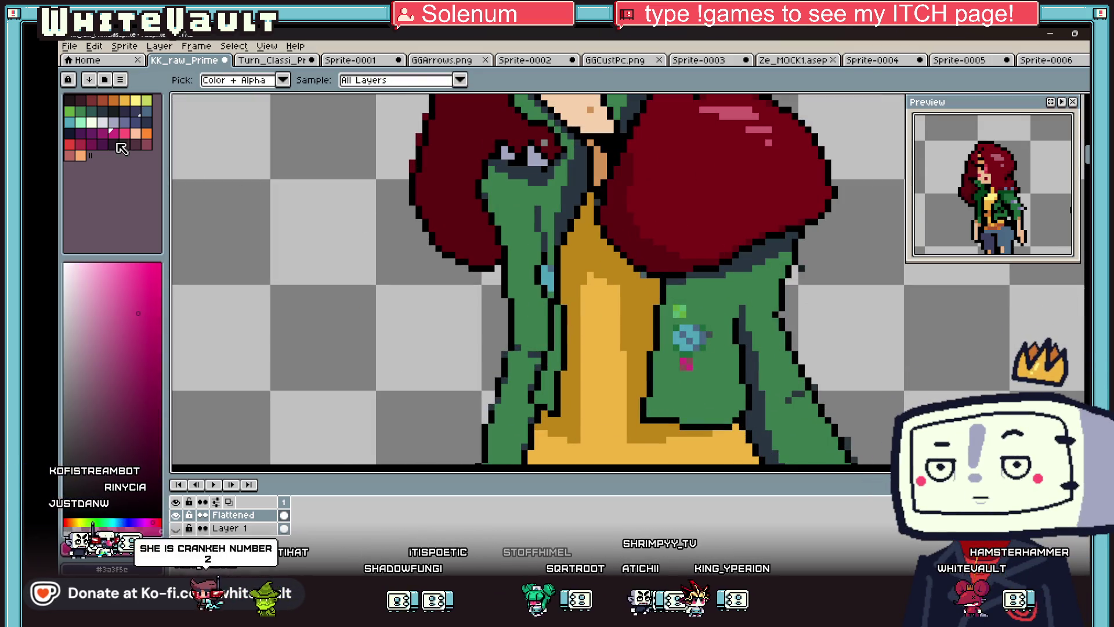
{"action": "key", "text": "b"}
{"action": "scroll", "coordinate": [702, 365], "scroll_direction": "up", "scroll_amount": 2}
- Darken one pixel of the pink badge with the purple-magenta colour
{"action": "left_click", "coordinate": [656, 344]}
{"action": "scroll", "coordinate": [639, 361], "scroll_direction": "down", "scroll_amount": 2}
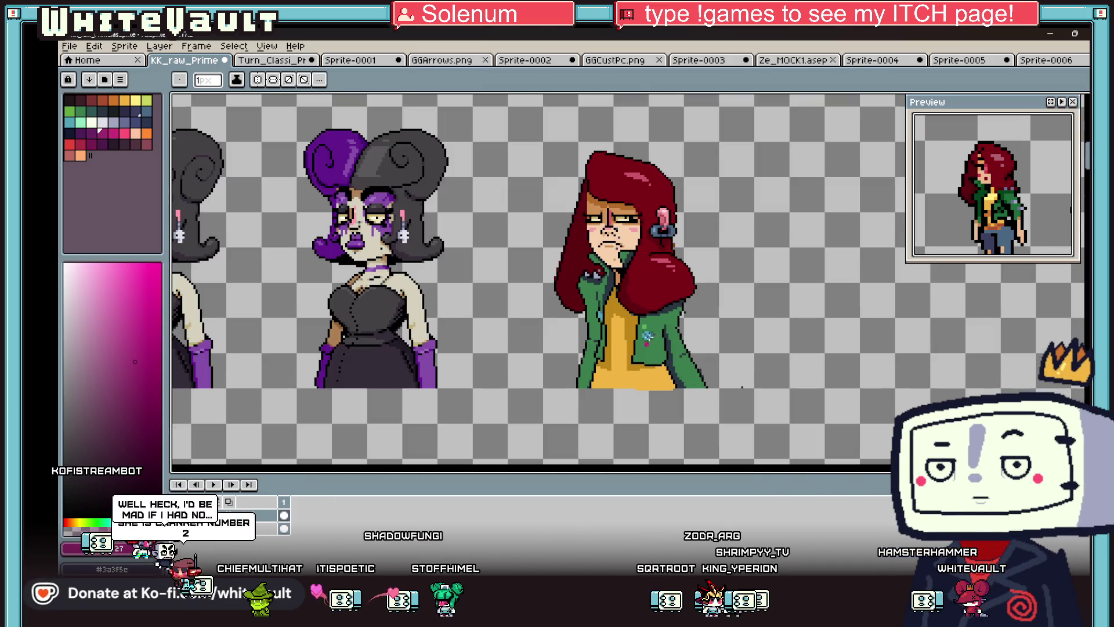
{"action": "scroll", "coordinate": [585, 294], "scroll_direction": "up", "scroll_amount": 2}
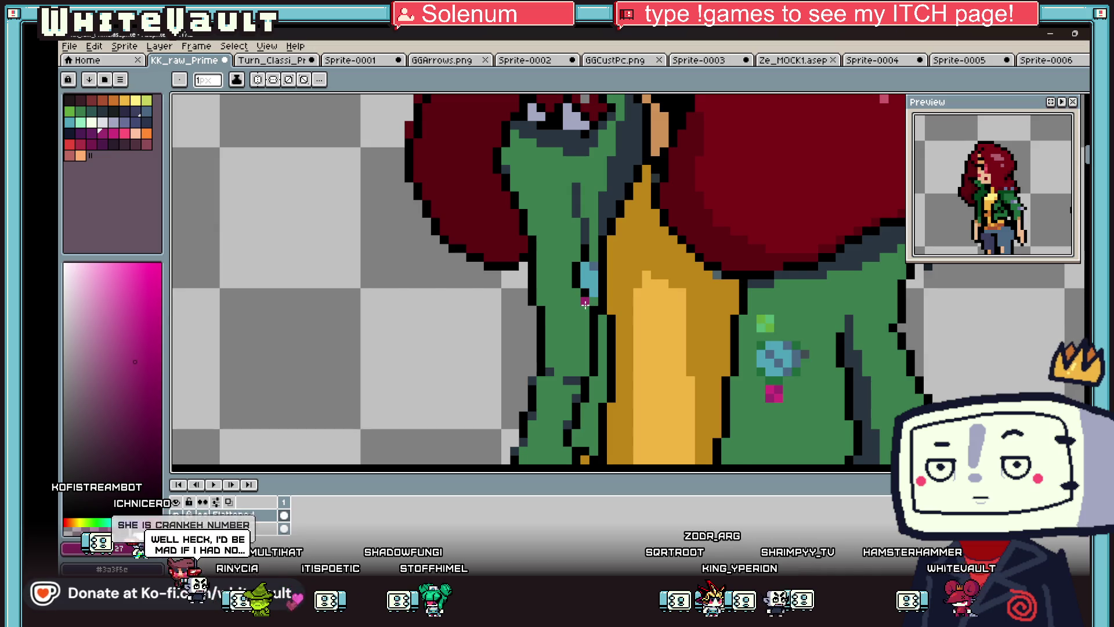
{"action": "scroll", "coordinate": [645, 332], "scroll_direction": "down", "scroll_amount": 4}
{"action": "scroll", "coordinate": [715, 333], "scroll_direction": "up", "scroll_amount": 2}
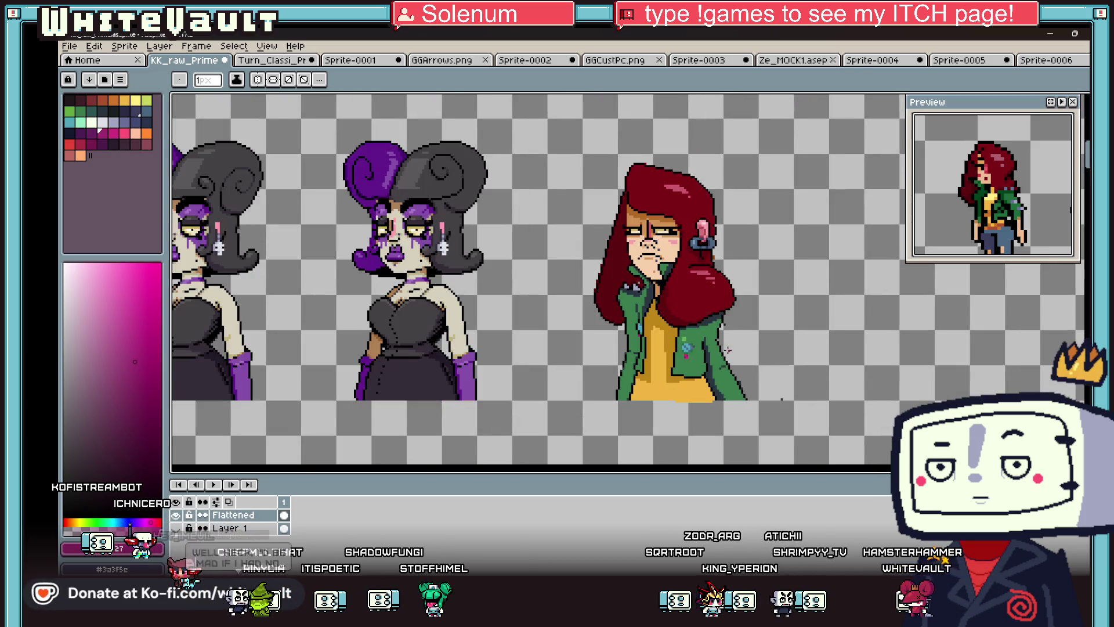
- Draw a dark outline shape for the star pin above the blue badge
{"action": "key", "text": "i"}
{"action": "scroll", "coordinate": [680, 310], "scroll_direction": "up", "scroll_amount": 3}
{"action": "left_click", "coordinate": [770, 345]}
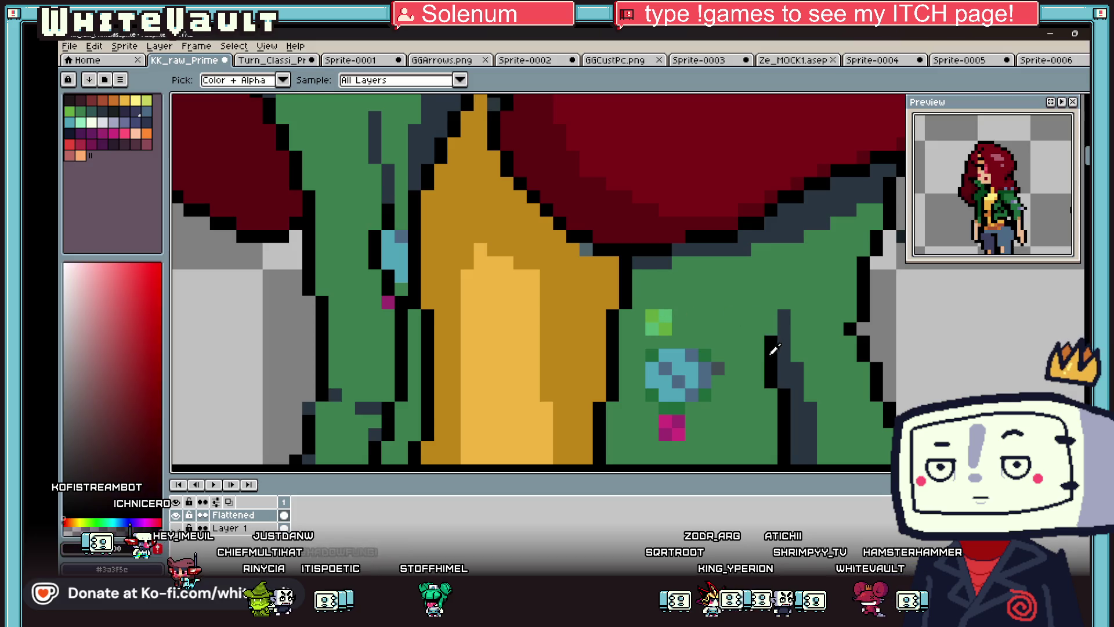
{"action": "key", "text": "b"}
{"action": "mouse_move", "coordinate": [652, 328]}
{"action": "left_mouse_down"}
{"action": "mouse_move", "coordinate": [665, 313]}
{"action": "mouse_move", "coordinate": [678, 328]}
{"action": "mouse_move", "coordinate": [665, 289]}
{"action": "left_mouse_up"}
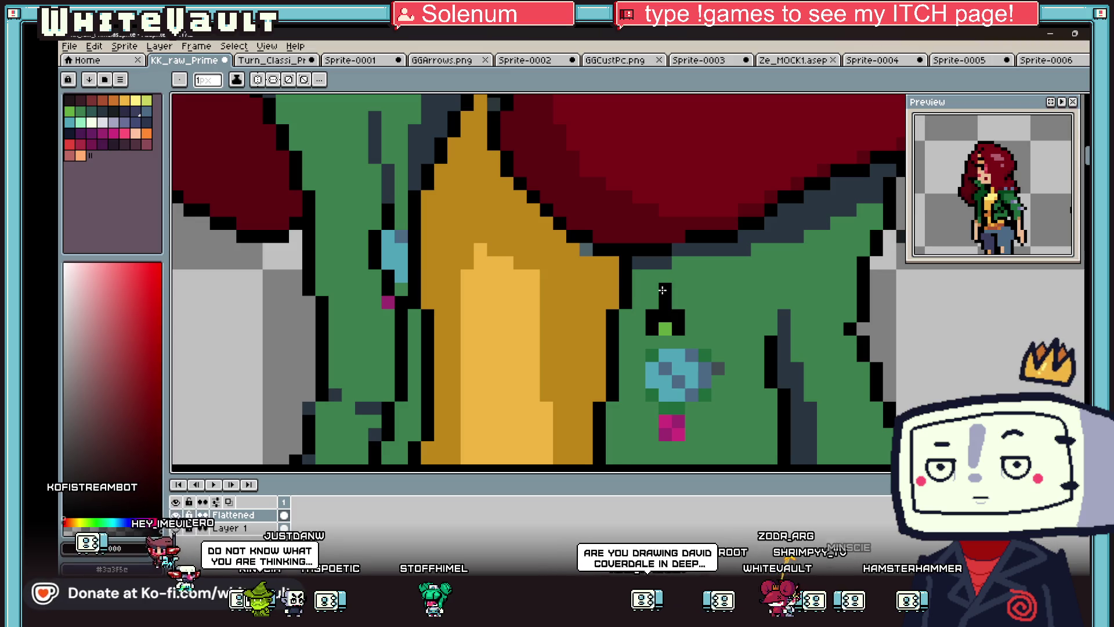
{"action": "left_click", "coordinate": [691, 302]}
{"action": "left_click", "coordinate": [664, 278]}
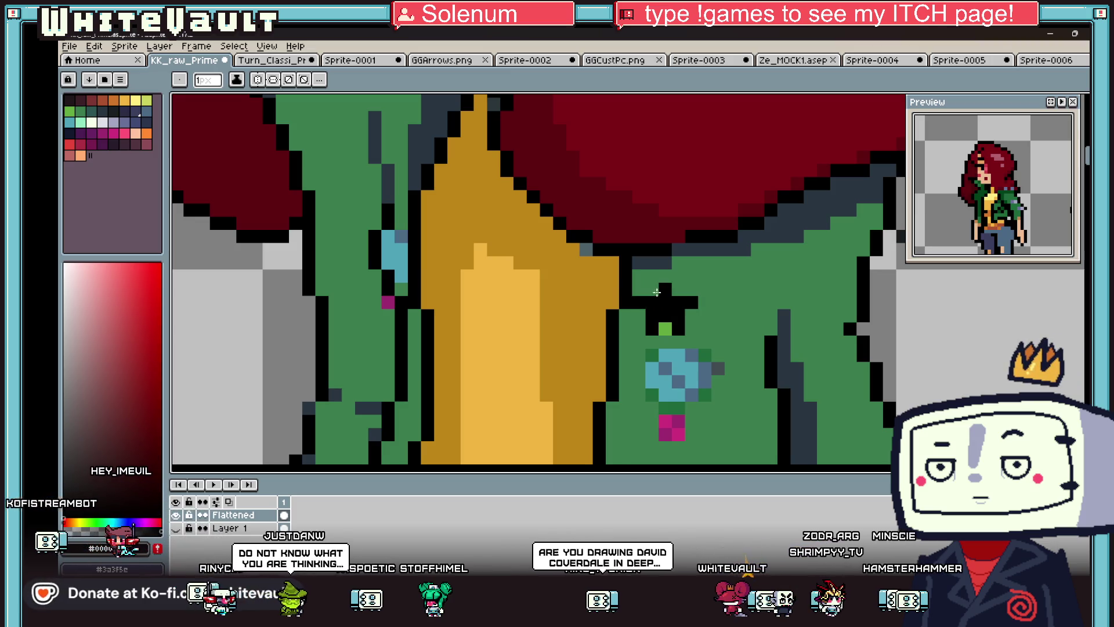
{"action": "scroll", "coordinate": [664, 279], "scroll_direction": "down", "scroll_amount": 5}
{"action": "scroll", "coordinate": [703, 326], "scroll_direction": "up", "scroll_amount": 5}
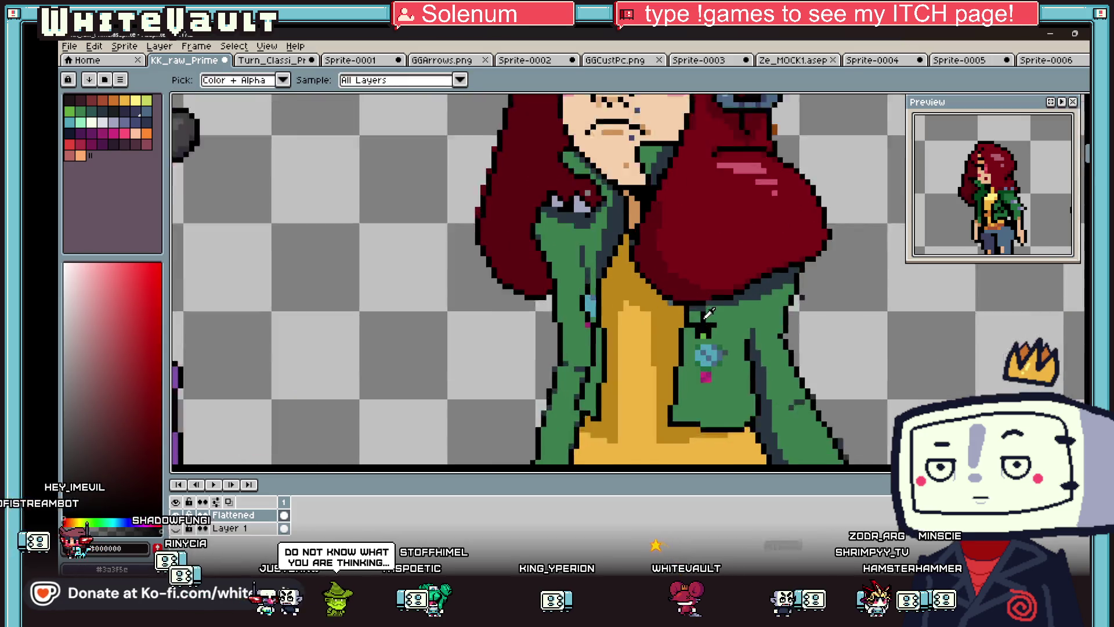
- Paint the star pin orange, including its cross, top and stem
{"action": "key", "text": "g"}
{"action": "key", "text": "b"}
{"action": "scroll", "coordinate": [694, 307], "scroll_direction": "up", "scroll_amount": 2}
{"action": "left_click_drag", "start_coordinate": [674, 322], "coordinate": [746, 322]}
{"action": "left_click", "coordinate": [711, 305]}
{"action": "left_click", "coordinate": [710, 287]}
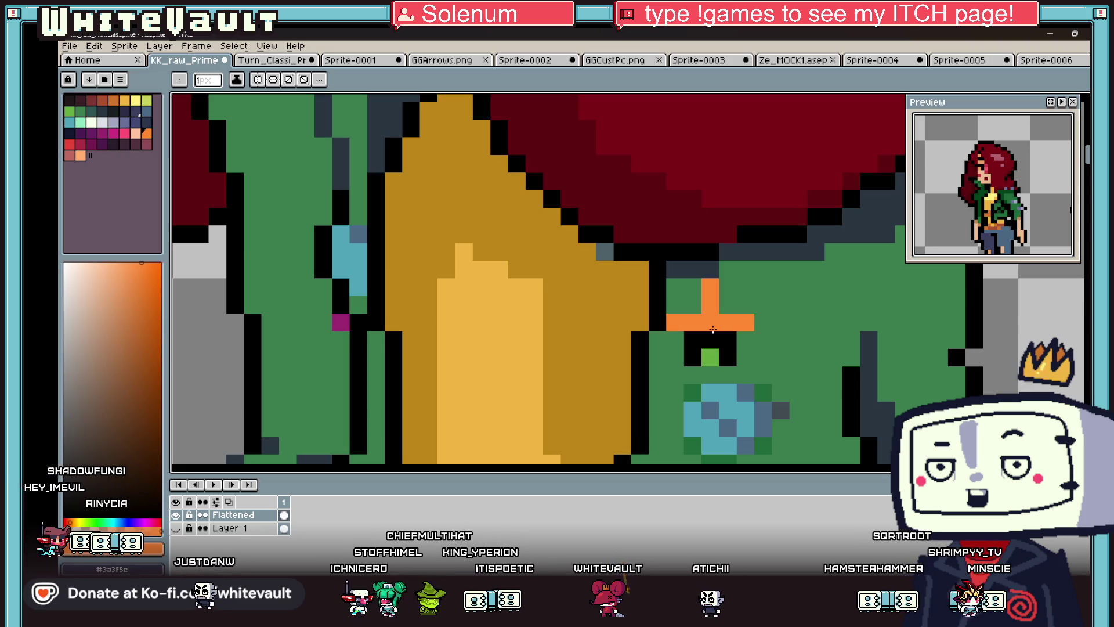
{"action": "left_click_drag", "start_coordinate": [694, 357], "coordinate": [728, 355]}
- Shade jacket pixels right of the blue badge and outline its left edge in dark slate
{"action": "key", "text": "i"}
{"action": "scroll", "coordinate": [731, 336], "scroll_direction": "down", "scroll_amount": 3}
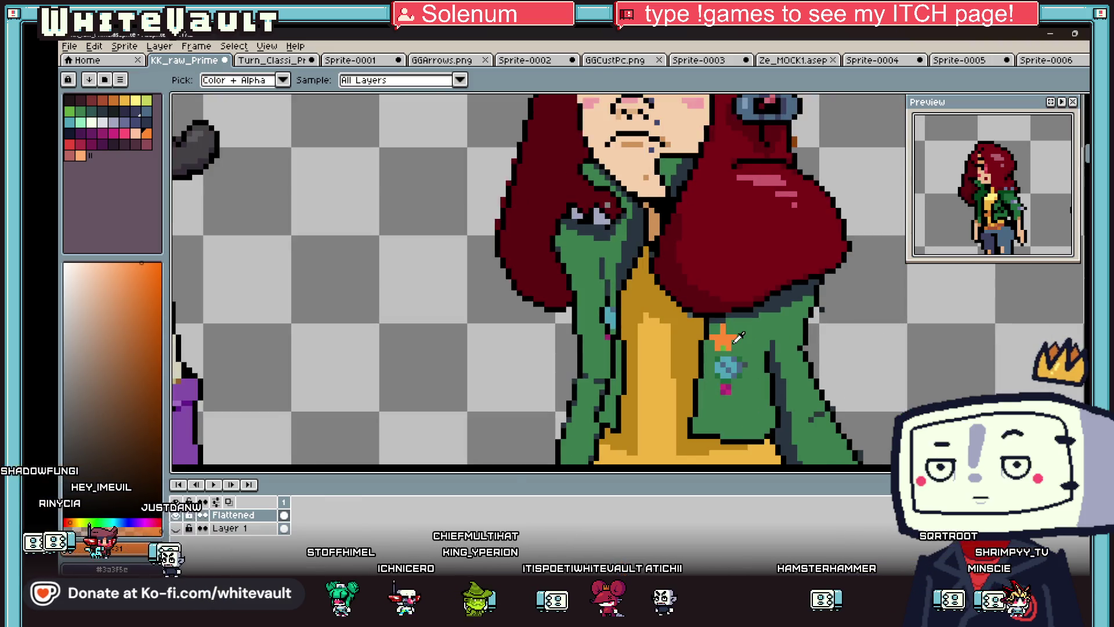
{"action": "scroll", "coordinate": [764, 365], "scroll_direction": "up", "scroll_amount": 2}
{"action": "left_click", "coordinate": [763, 365]}
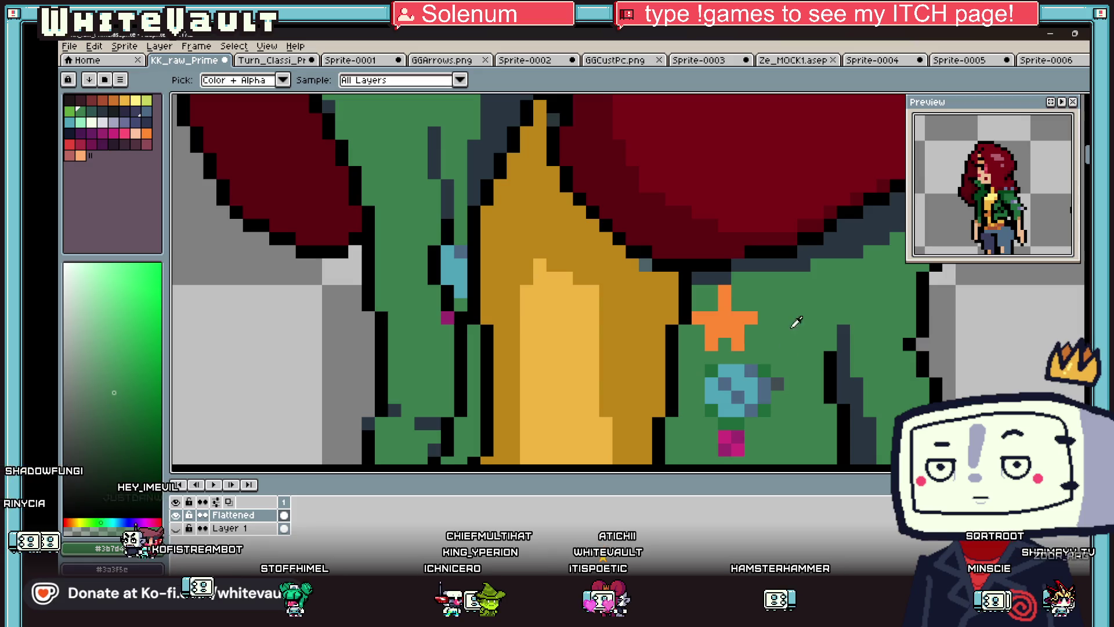
{"action": "left_click", "coordinate": [751, 410]}
{"action": "key", "text": "b"}
{"action": "left_click", "coordinate": [764, 371]}
{"action": "left_click", "coordinate": [764, 409]}
{"action": "left_click", "coordinate": [711, 410]}
{"action": "left_click", "coordinate": [710, 375]}
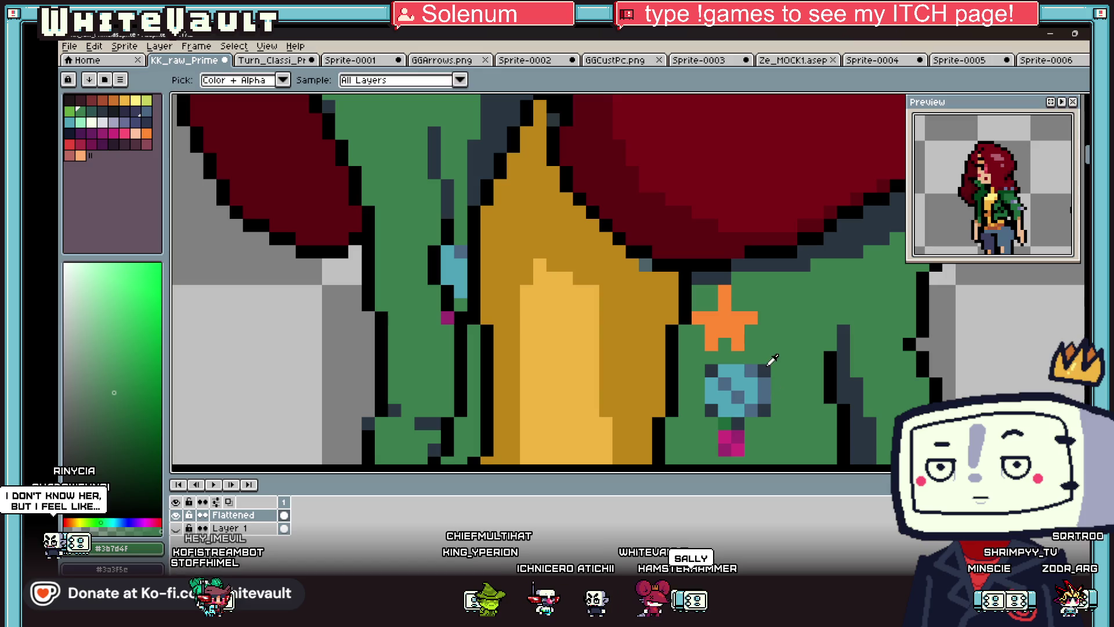
- Add dark slate shading to the star pin's body, top and stem
{"action": "left_click", "coordinate": [724, 344]}
{"action": "left_click", "coordinate": [750, 330]}
{"action": "left_click", "coordinate": [737, 291]}
{"action": "left_click", "coordinate": [738, 304]}
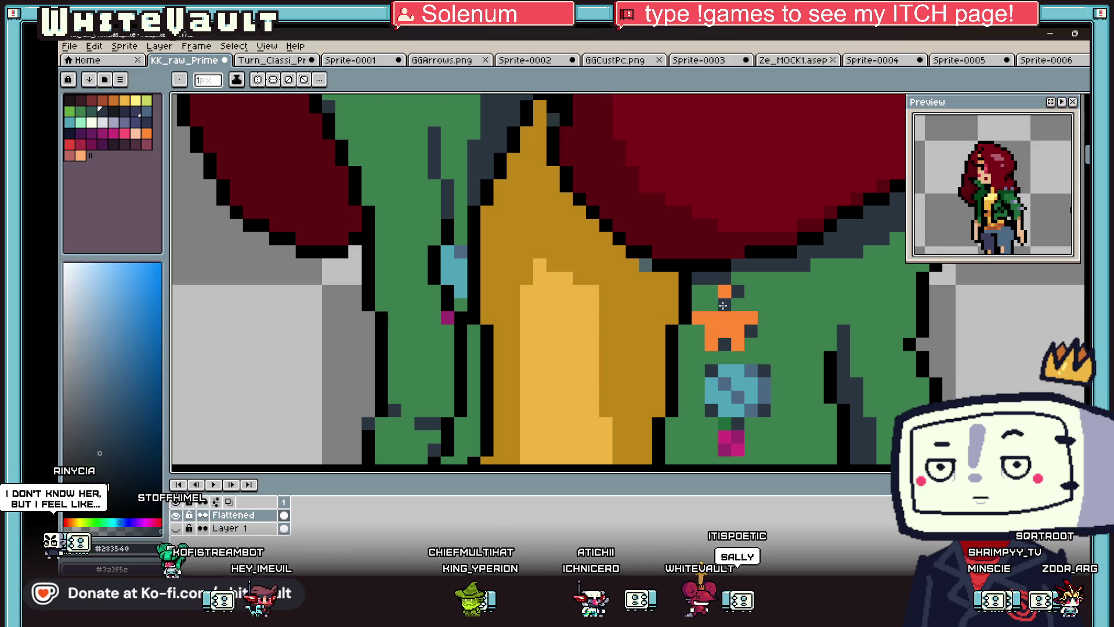
{"action": "left_click", "coordinate": [698, 304]}
{"action": "left_click", "coordinate": [711, 304]}
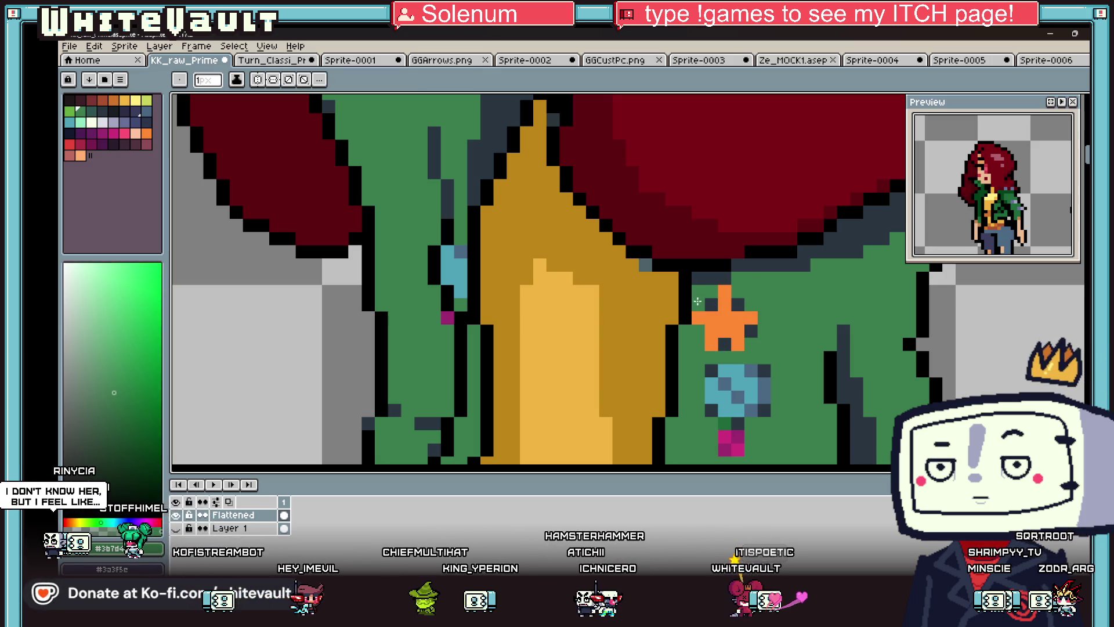
{"action": "scroll", "coordinate": [716, 304], "scroll_direction": "down", "scroll_amount": 5}
{"action": "scroll", "coordinate": [759, 314], "scroll_direction": "down", "scroll_amount": 2}
{"action": "scroll", "coordinate": [747, 313], "scroll_direction": "up", "scroll_amount": 6}
- Sample the star pin's orange, then choose yellow from the palette for the highlight
{"action": "key", "text": "alt"}
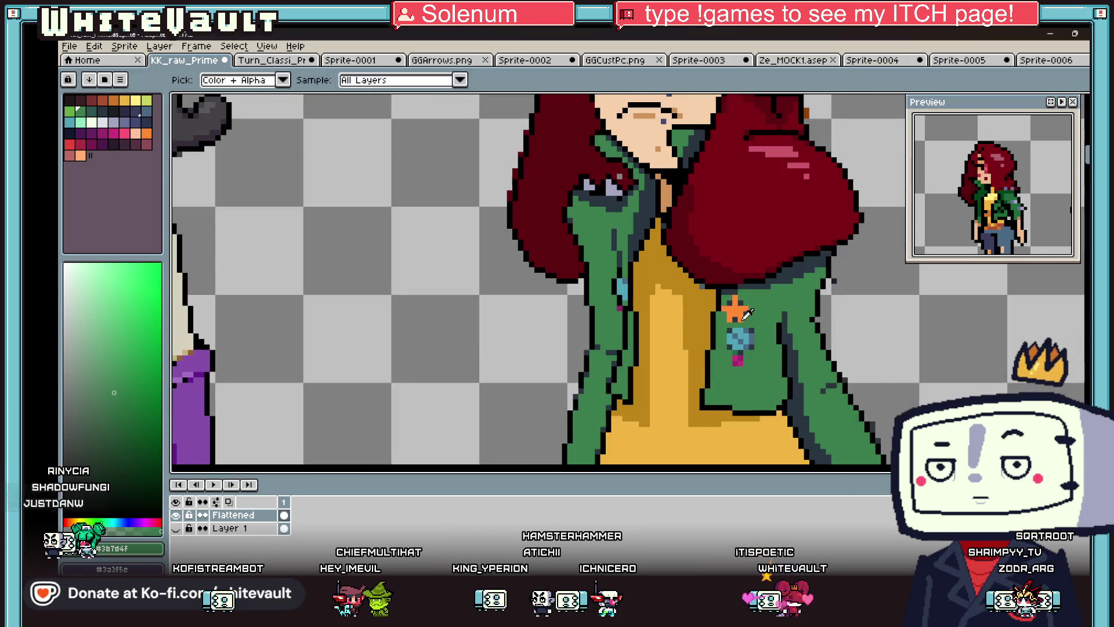
{"action": "scroll", "coordinate": [734, 310], "scroll_direction": "up", "scroll_amount": 3}
{"action": "left_click", "coordinate": [729, 305]}
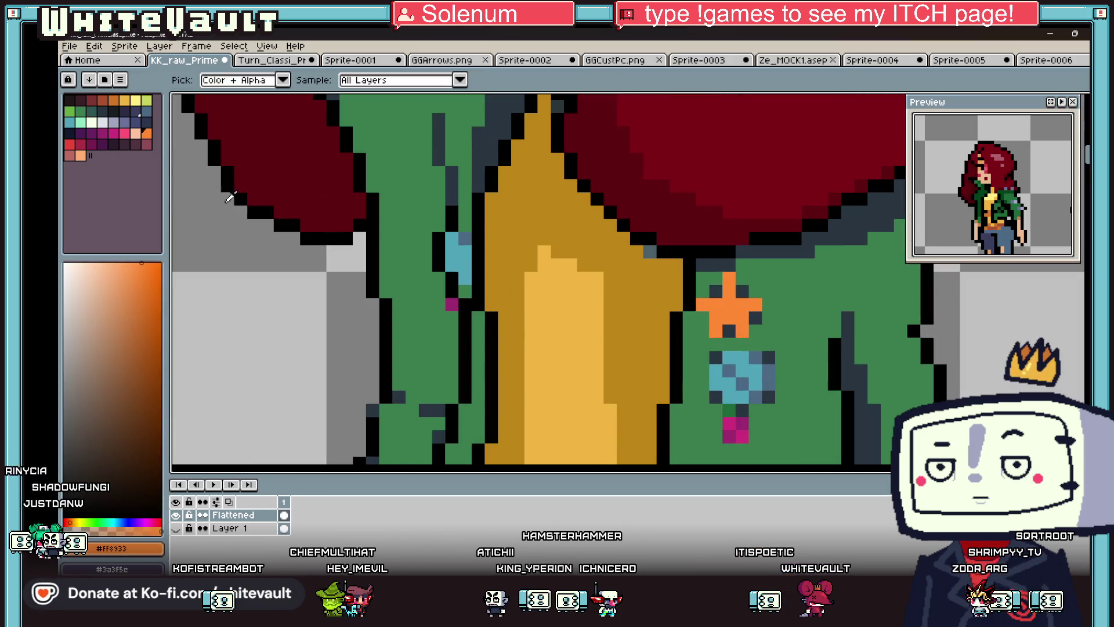
{"action": "left_click", "coordinate": [145, 101]}
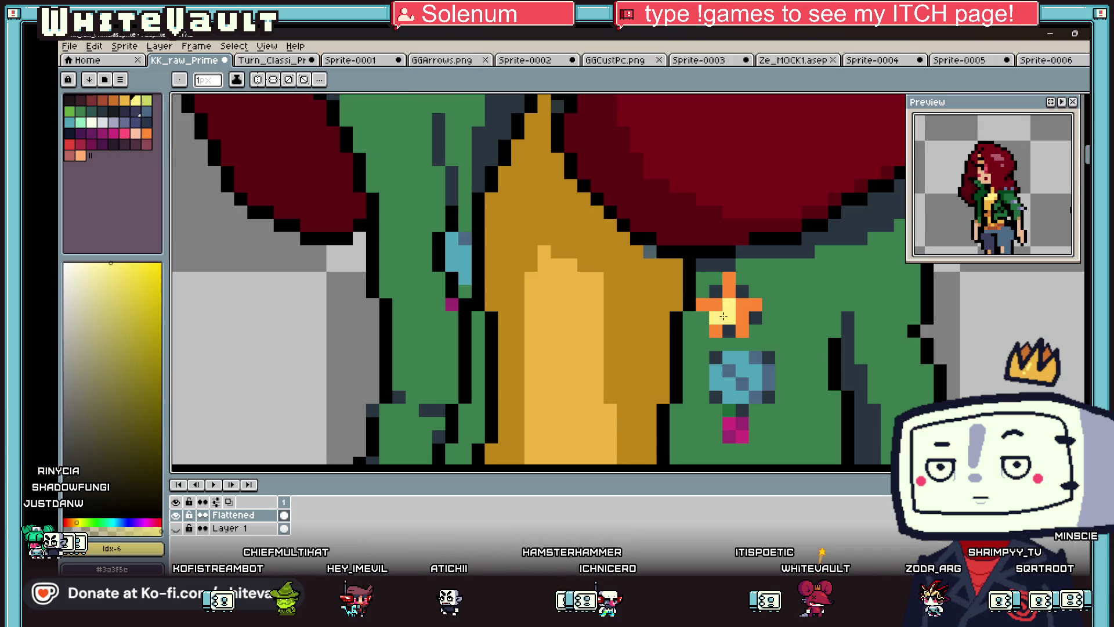
{"action": "scroll", "coordinate": [806, 343], "scroll_direction": "down", "scroll_amount": 5}
{"action": "scroll", "coordinate": [818, 347], "scroll_direction": "up", "scroll_amount": 2}
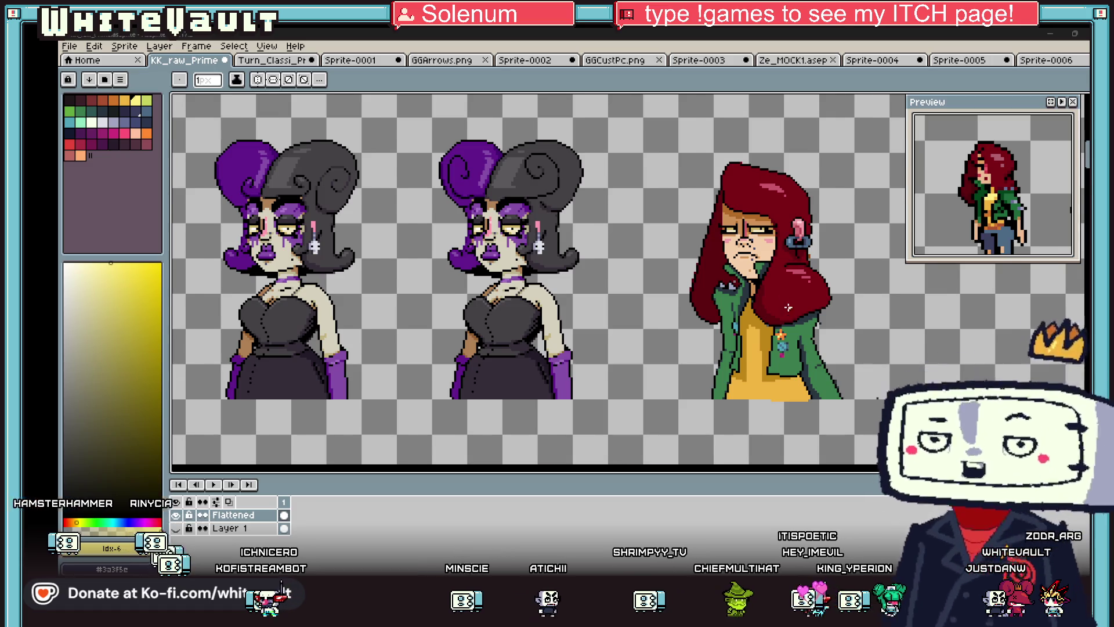
- Zoom into the small sprite's face, turn a yellow face pixel orange, then add black pixels
{"action": "scroll", "coordinate": [785, 293], "scroll_direction": "down", "scroll_amount": 2}
{"action": "scroll", "coordinate": [802, 342], "scroll_direction": "up", "scroll_amount": 2}
{"action": "scroll", "coordinate": [811, 338], "scroll_direction": "up", "scroll_amount": 1}
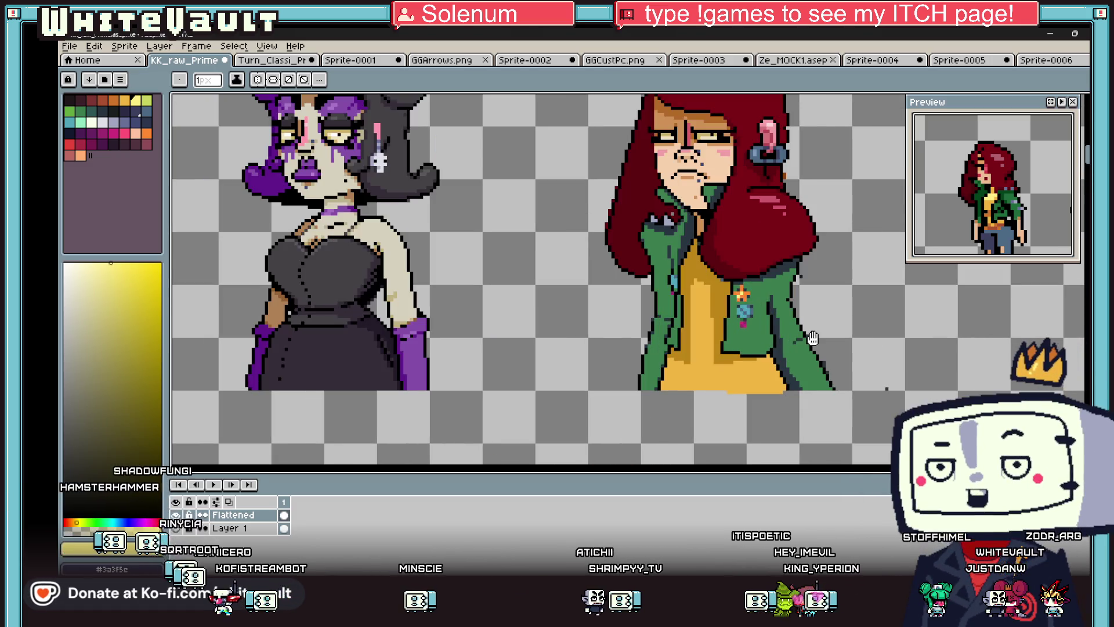
{"action": "scroll", "coordinate": [811, 338], "scroll_direction": "down", "scroll_amount": 2}
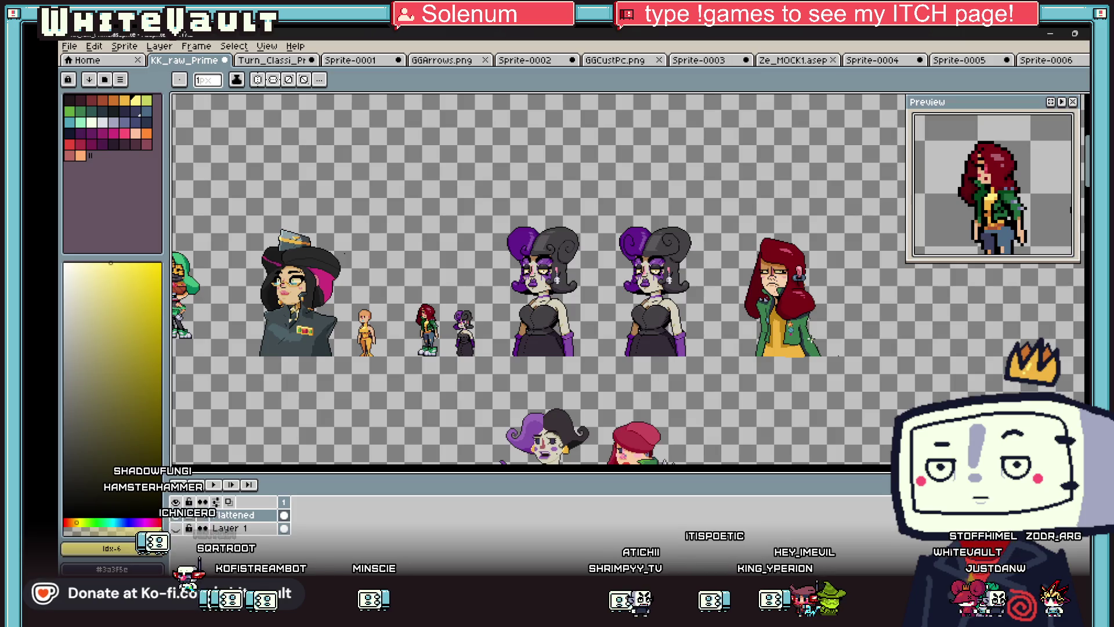
{"action": "scroll", "coordinate": [424, 316], "scroll_direction": "up", "scroll_amount": 6}
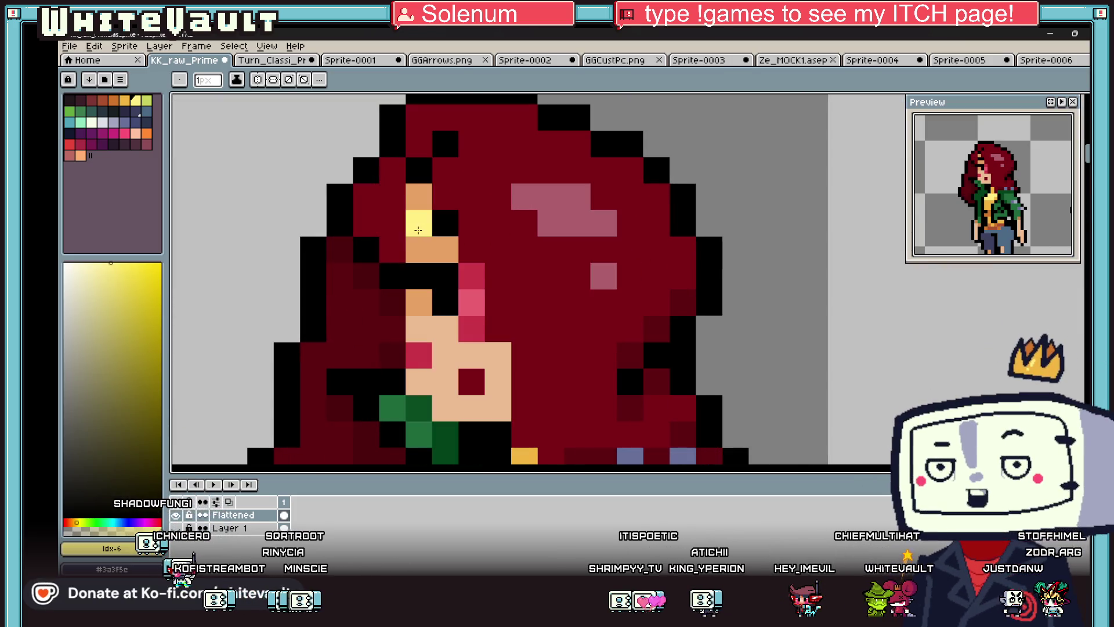
{"action": "left_click", "coordinate": [418, 250], "text": "alt"}
{"action": "left_click", "coordinate": [419, 223]}
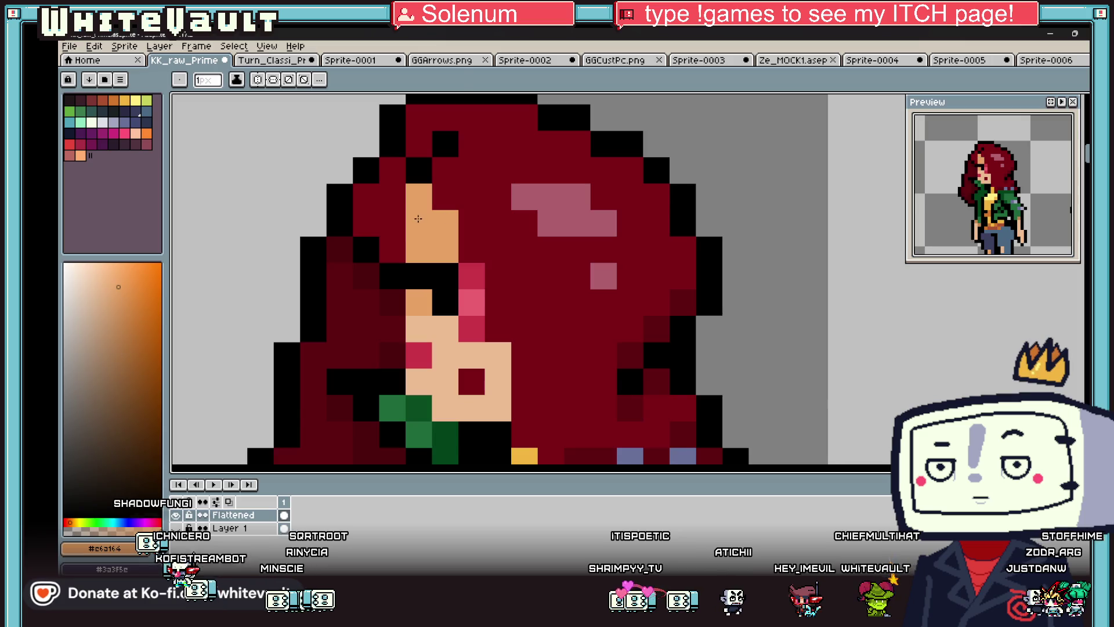
{"action": "left_click", "coordinate": [422, 275], "text": "alt"}
- Blacken a hair pixel and a skin pixel by the eye, restoring one stray pixel to orange skin
{"action": "left_click", "coordinate": [355, 271]}
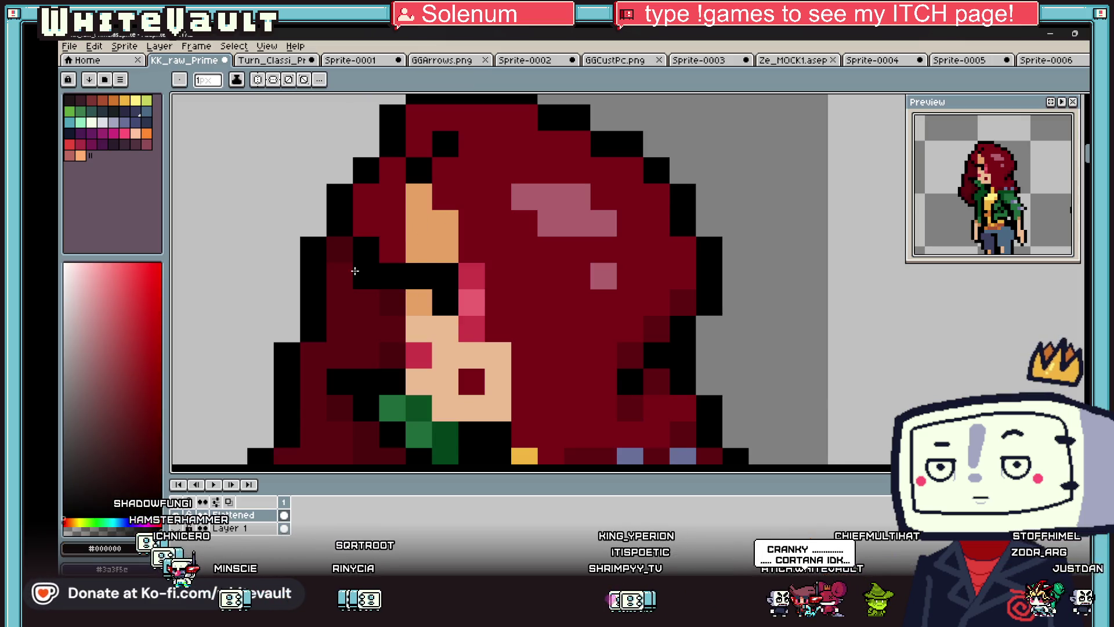
{"action": "left_click", "coordinate": [419, 302]}
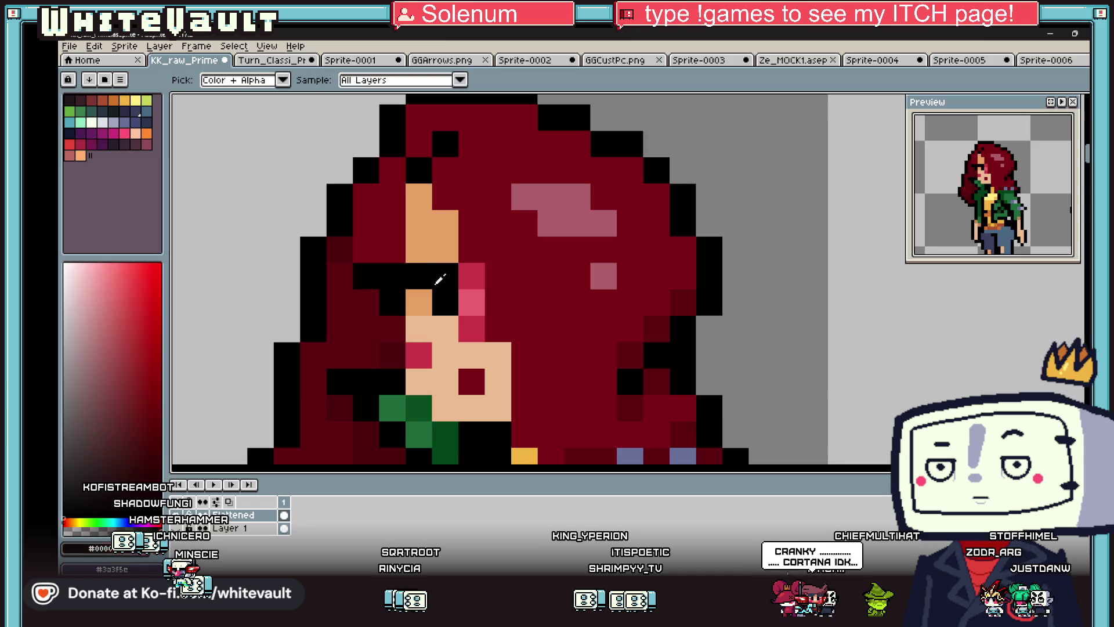
{"action": "left_click", "coordinate": [436, 241], "text": "alt"}
{"action": "left_click", "coordinate": [420, 268]}
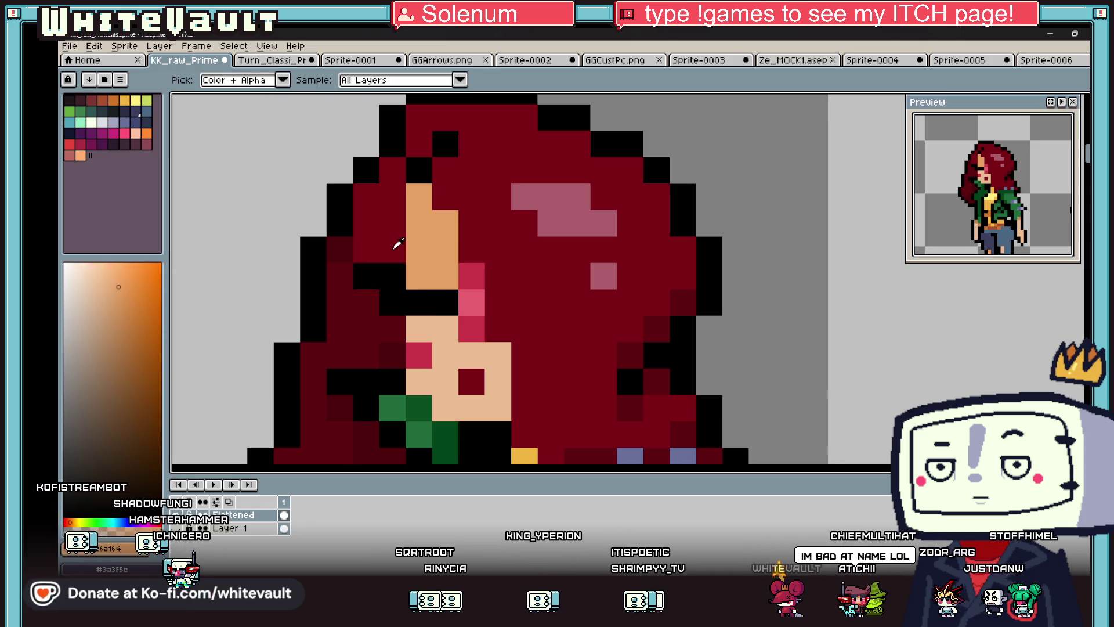
{"action": "left_click", "coordinate": [371, 250], "text": "alt"}
- Touch up the closed eye using black outline and peach skin colours
{"action": "scroll", "coordinate": [441, 289], "scroll_direction": "down", "scroll_amount": 4}
{"action": "scroll", "coordinate": [441, 289], "scroll_direction": "up", "scroll_amount": 2}
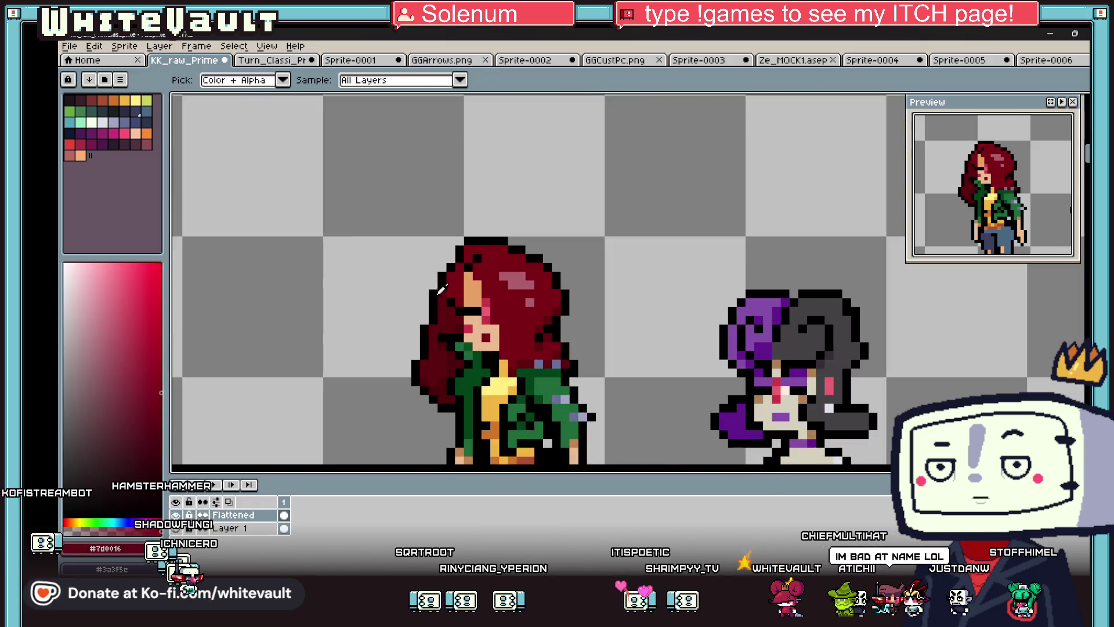
{"action": "left_click", "coordinate": [473, 317], "text": "alt"}
{"action": "scroll", "coordinate": [473, 301], "scroll_direction": "down", "scroll_amount": 3}
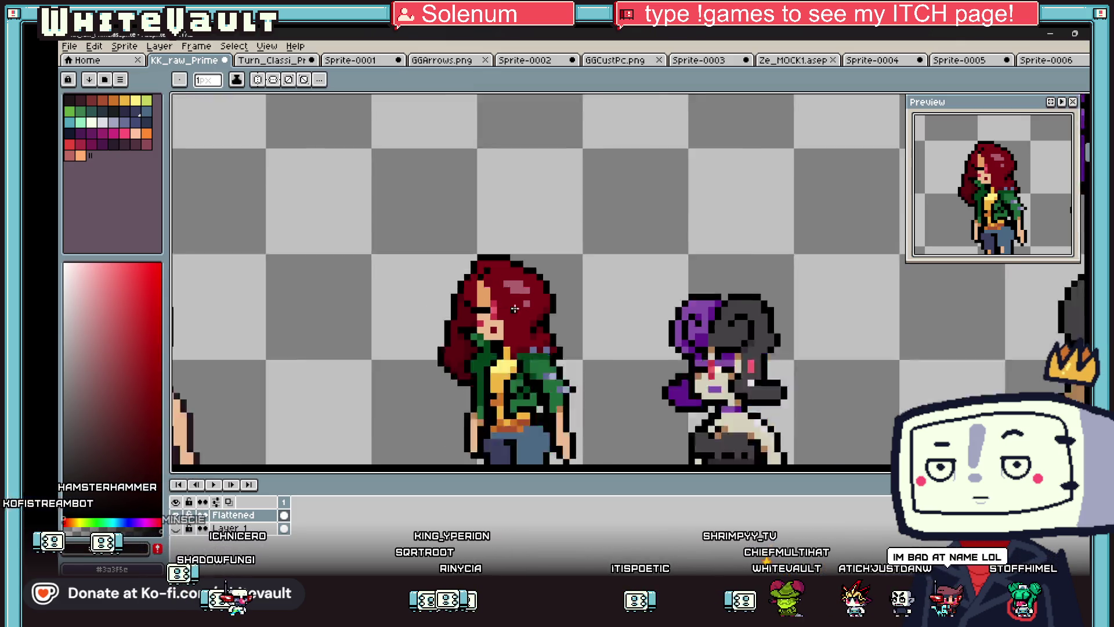
{"action": "scroll", "coordinate": [459, 298], "scroll_direction": "up", "scroll_amount": 2}
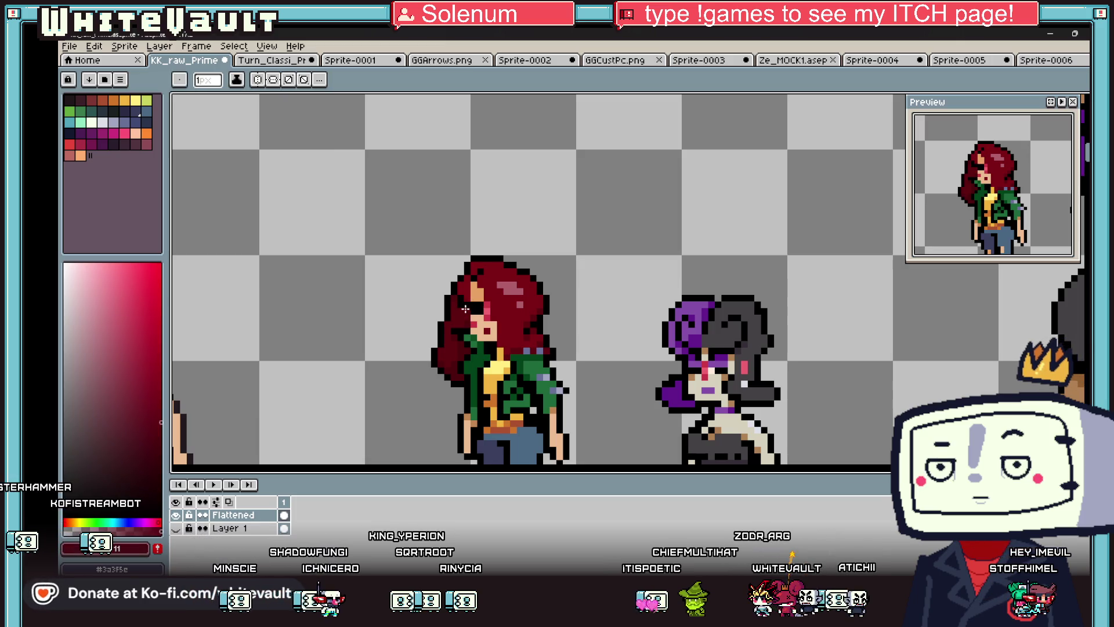
{"action": "scroll", "coordinate": [459, 302], "scroll_direction": "up", "scroll_amount": 1}
{"action": "scroll", "coordinate": [459, 302], "scroll_direction": "up", "scroll_amount": 1}
{"action": "left_click", "coordinate": [459, 302], "text": "alt"}
{"action": "scroll", "coordinate": [459, 302], "scroll_direction": "down", "scroll_amount": 4}
{"action": "scroll", "coordinate": [514, 329], "scroll_direction": "up", "scroll_amount": 4}
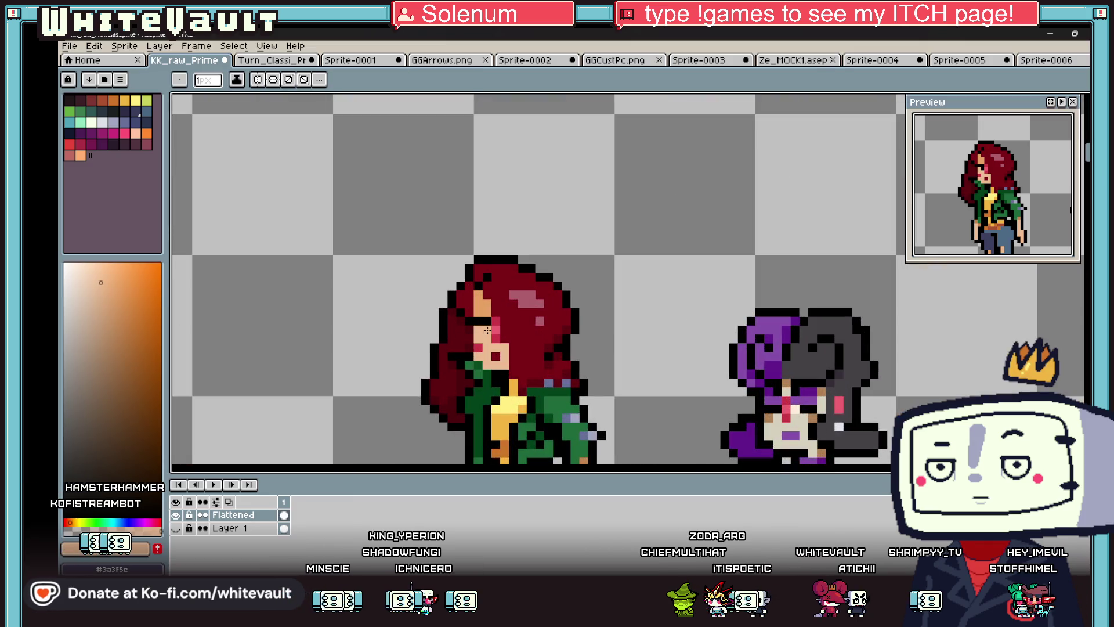
- Retouch the pixels around the eye with red hair and orange skin colours
{"action": "left_click", "coordinate": [489, 307], "text": "alt"}
{"action": "left_click", "coordinate": [489, 308], "text": "alt"}
{"action": "scroll", "coordinate": [522, 325], "scroll_direction": "down", "scroll_amount": 4}
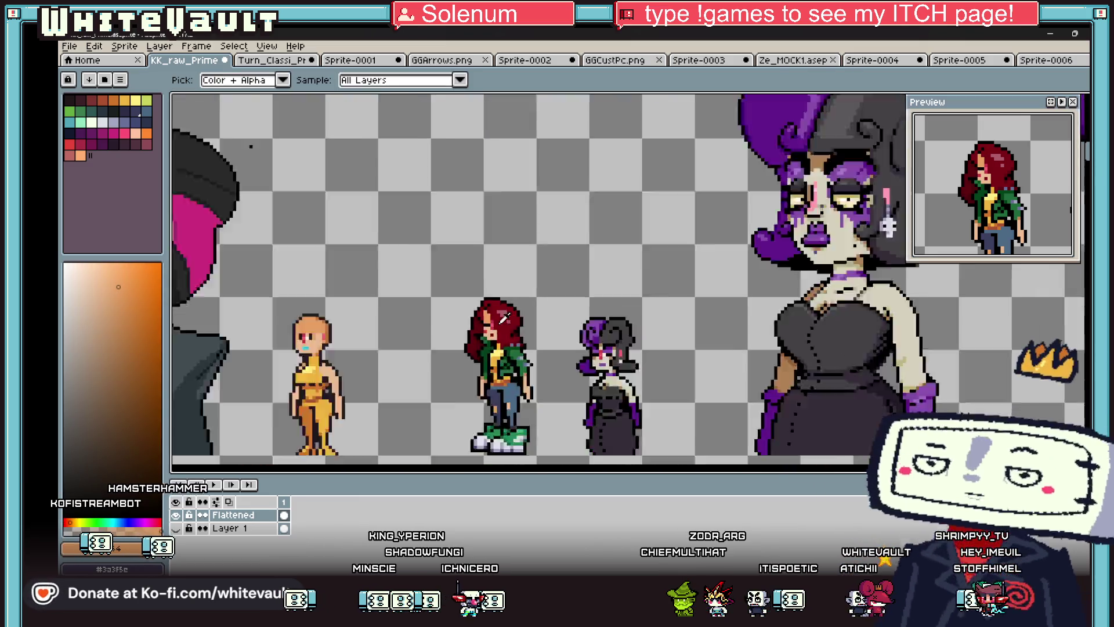
{"action": "scroll", "coordinate": [505, 329], "scroll_direction": "up", "scroll_amount": 4}
{"action": "left_click", "coordinate": [490, 380], "text": "alt"}
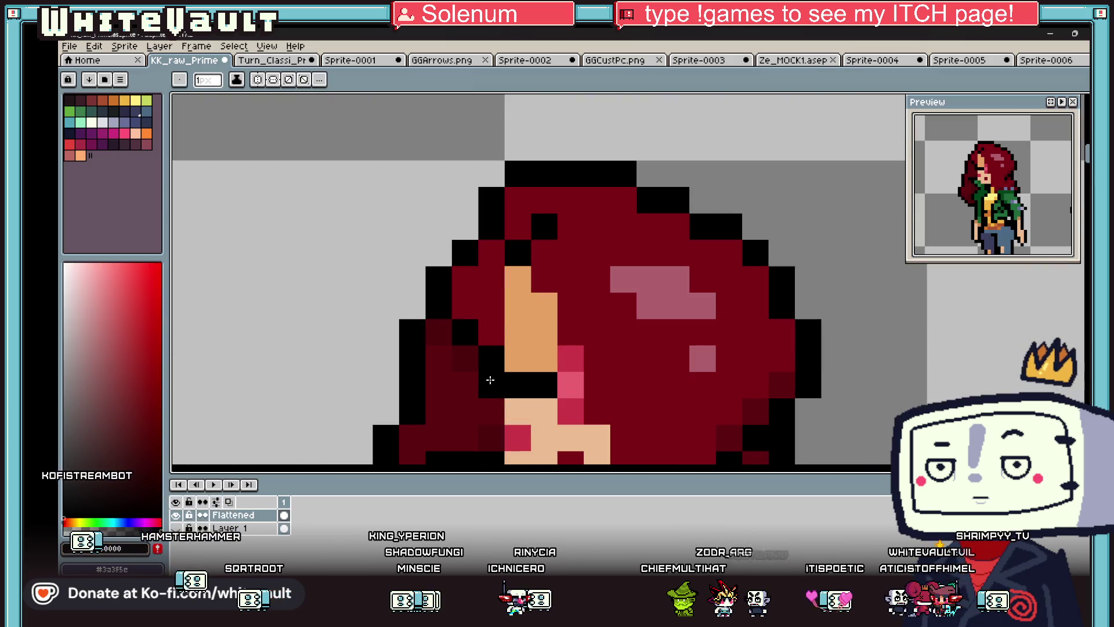
{"action": "scroll", "coordinate": [467, 354], "scroll_direction": "down", "scroll_amount": 4}
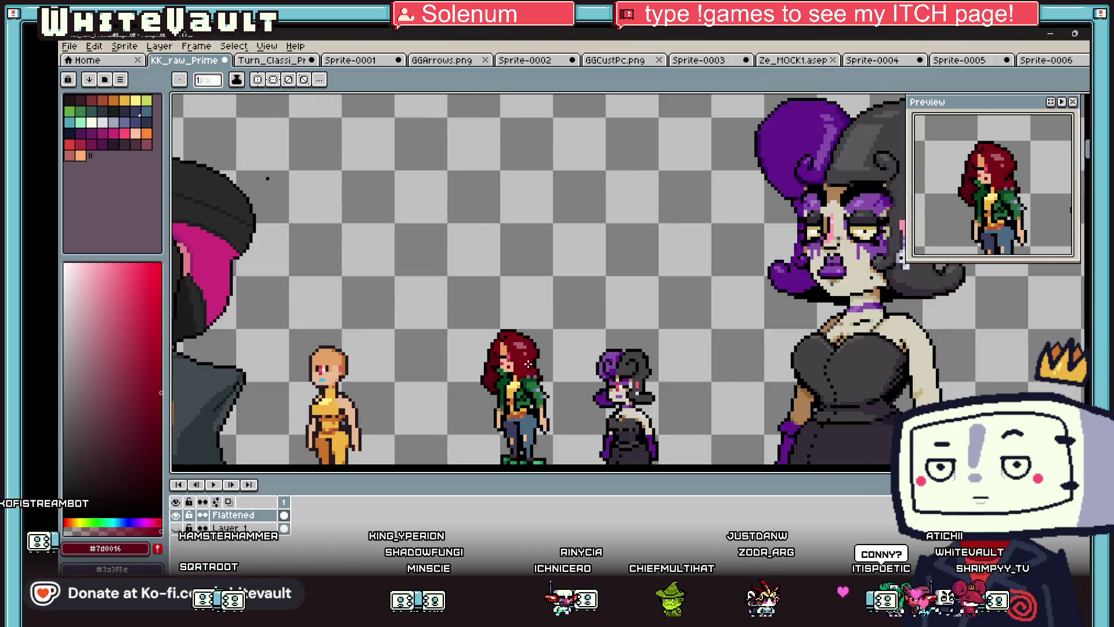
{"action": "scroll", "coordinate": [522, 359], "scroll_direction": "up", "scroll_amount": 4}
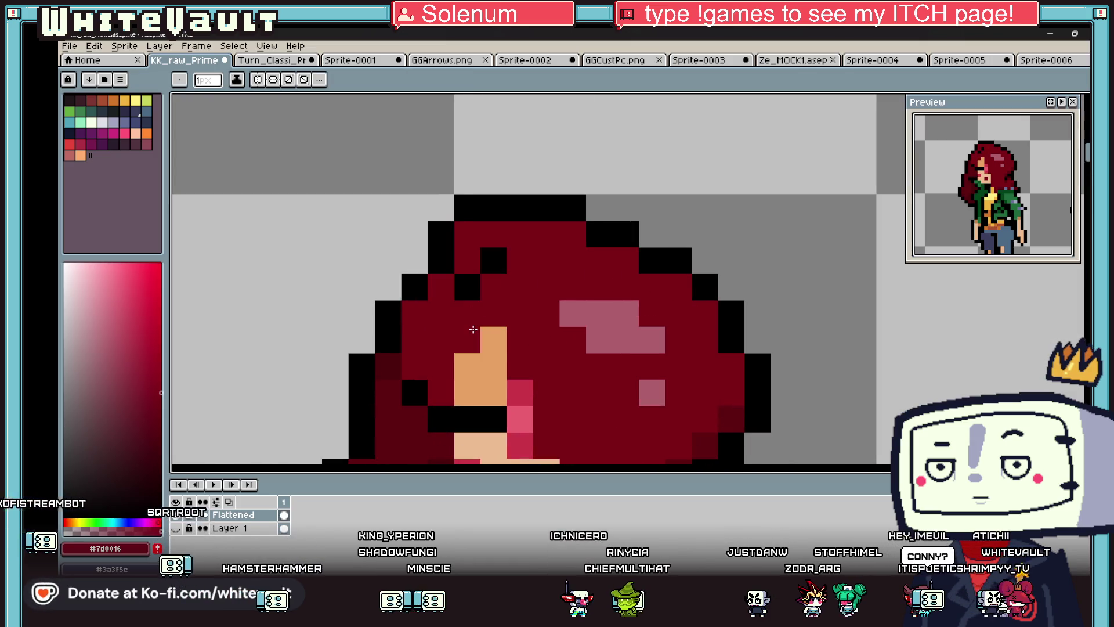
- Refine the hair edge beside the eye with orange skin and dark red hair pixels
{"action": "scroll", "coordinate": [499, 341], "scroll_direction": "down", "scroll_amount": 4}
{"action": "scroll", "coordinate": [515, 340], "scroll_direction": "up", "scroll_amount": 2}
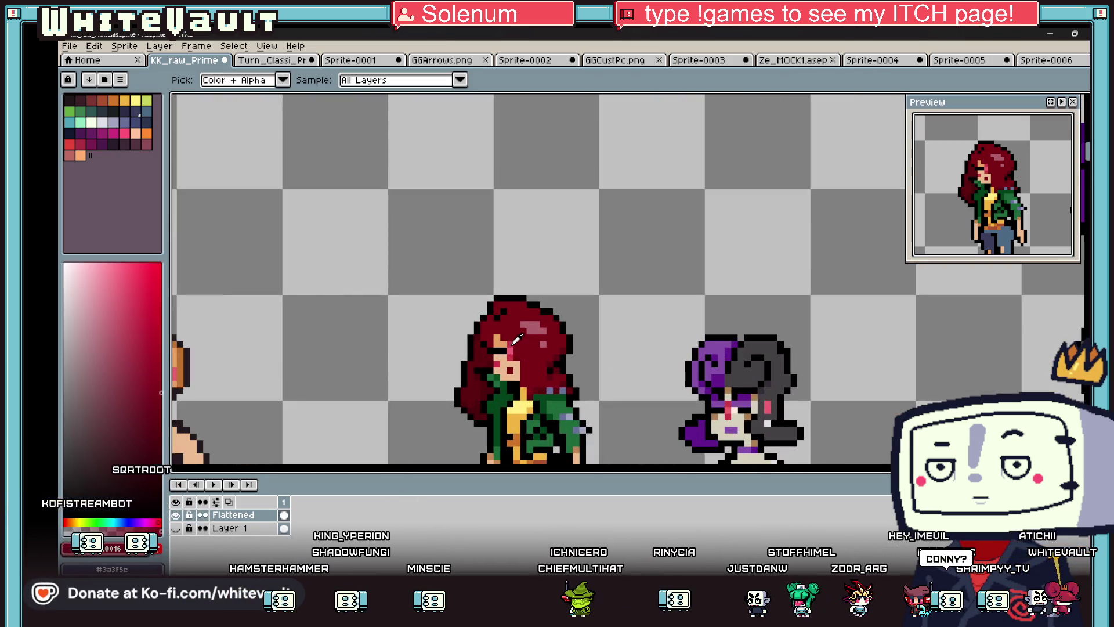
{"action": "left_click", "coordinate": [504, 342], "text": "alt"}
{"action": "scroll", "coordinate": [502, 336], "scroll_direction": "up", "scroll_amount": 2}
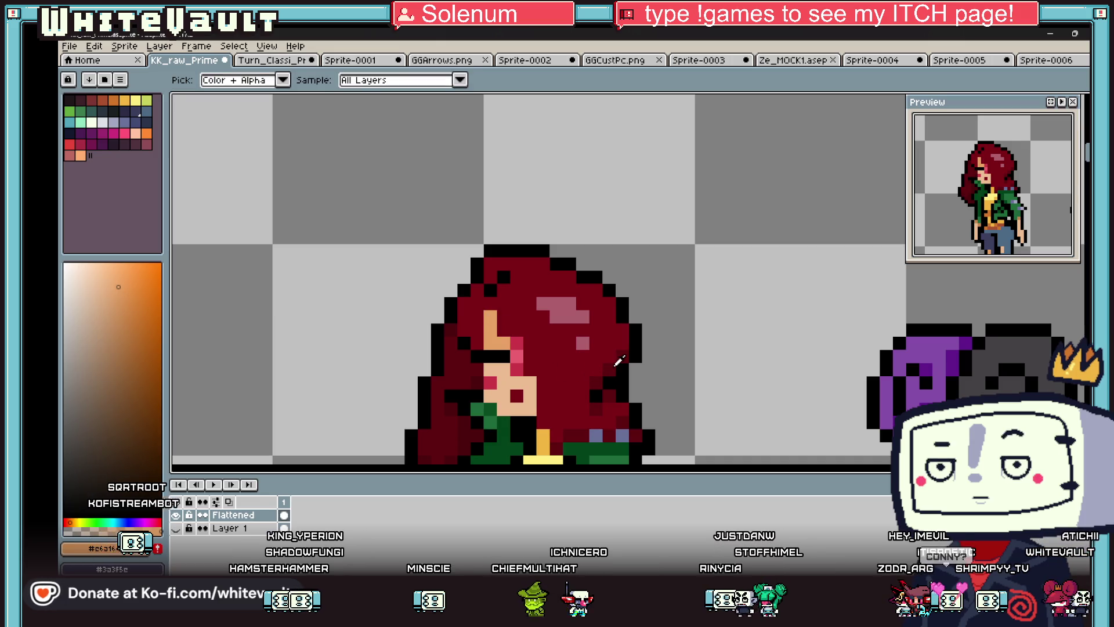
{"action": "left_click", "coordinate": [506, 333], "text": "alt"}
{"action": "scroll", "coordinate": [495, 314], "scroll_direction": "down", "scroll_amount": 5}
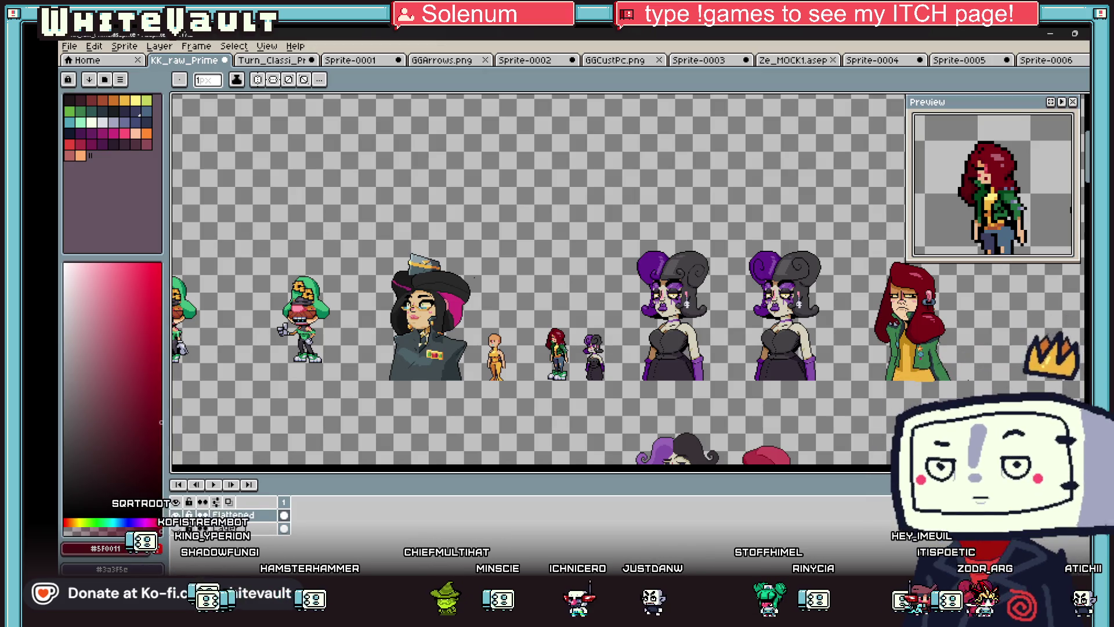
- Pick black from the outline and draw a diagonal fold line down the jacket below the pink badge
{"action": "scroll", "coordinate": [580, 278], "scroll_direction": "right", "scroll_amount": 3}
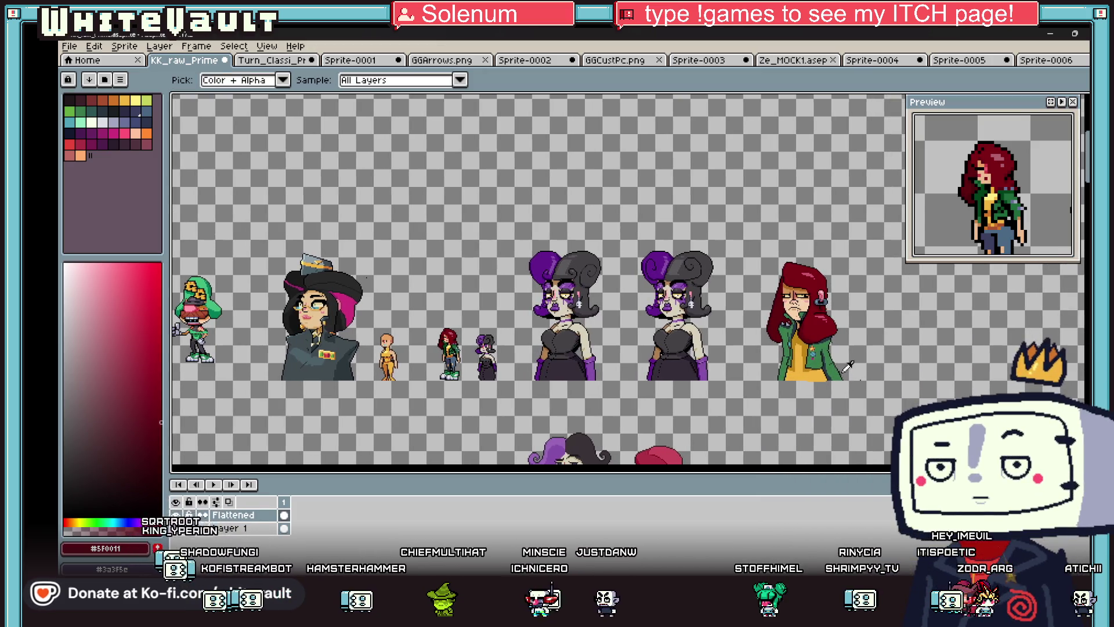
{"action": "scroll", "coordinate": [844, 337], "scroll_direction": "up", "scroll_amount": 5}
{"action": "left_click", "coordinate": [844, 336], "text": "alt"}
{"action": "scroll", "coordinate": [840, 330], "scroll_direction": "up", "scroll_amount": 1}
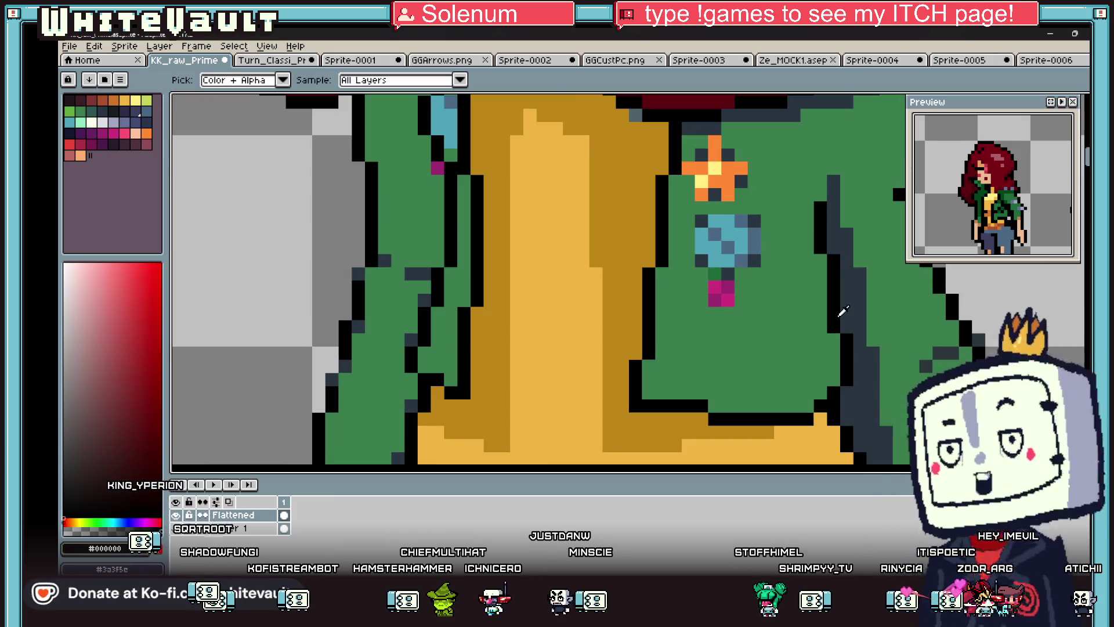
{"action": "left_click_drag", "start_coordinate": [764, 311], "coordinate": [803, 351]}
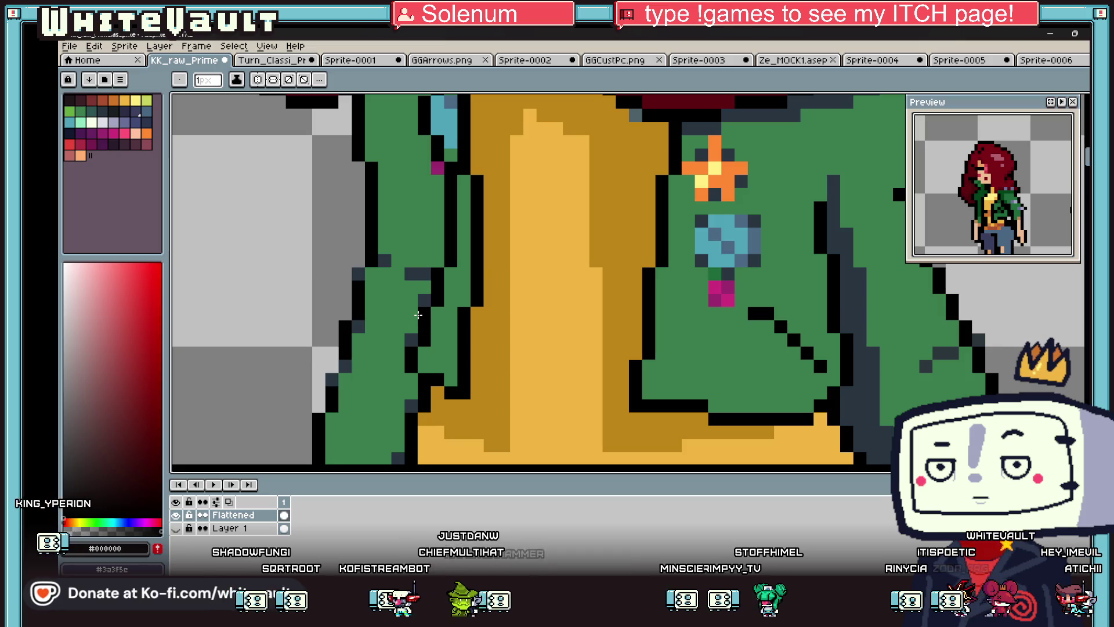